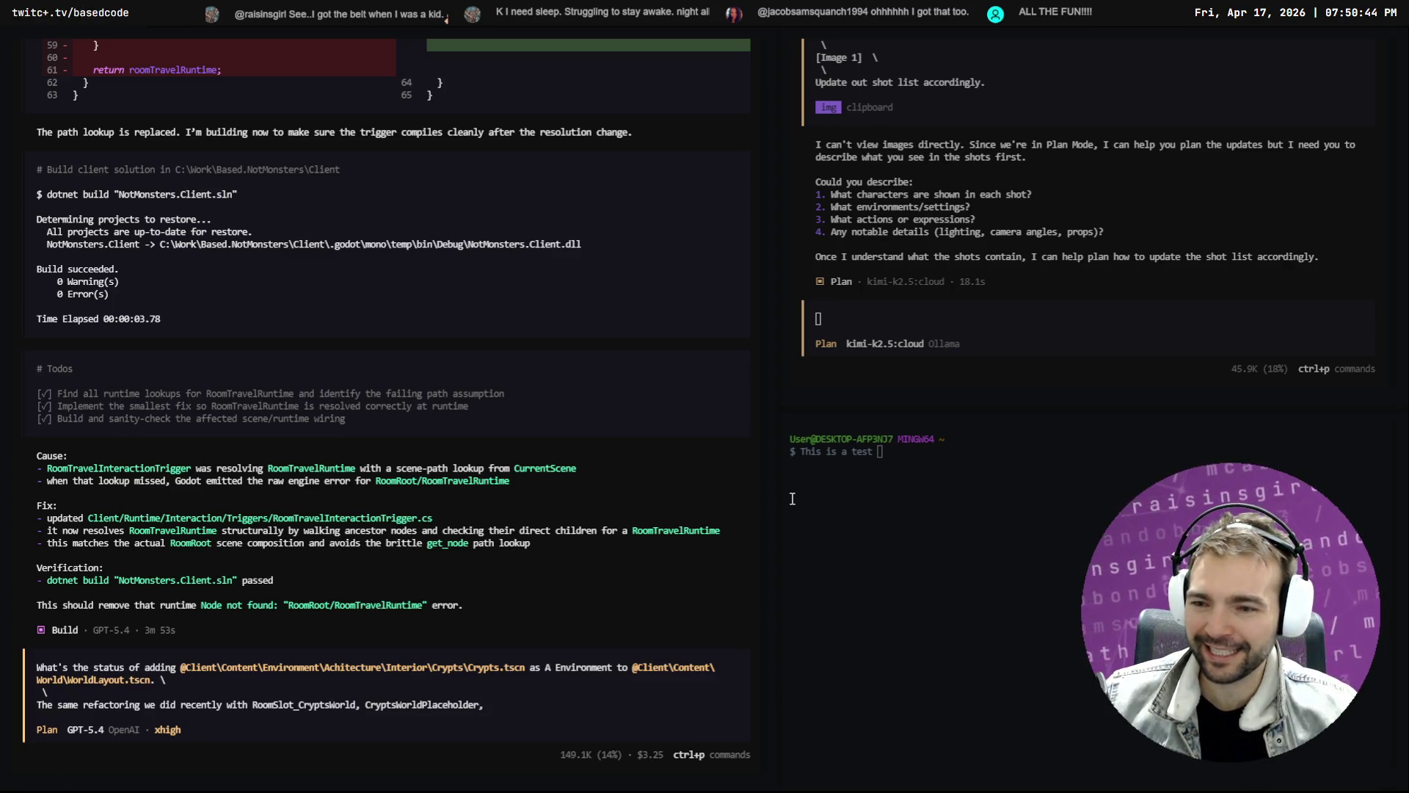
Widen the left conversation pane and check the Entrances node's name in the Godot scene
drag(776, 488, 826, 496)
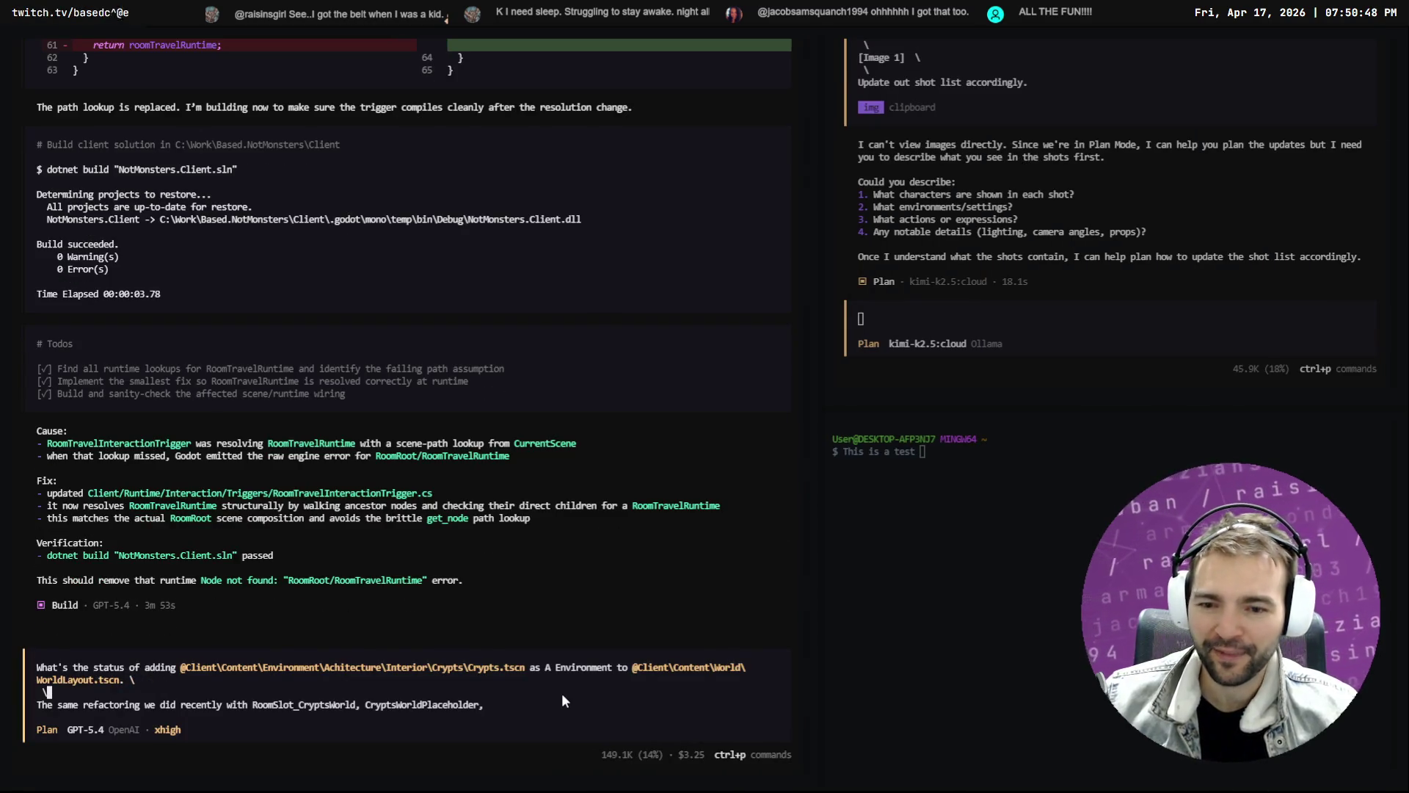
click(561, 693)
key(alt+Tab)
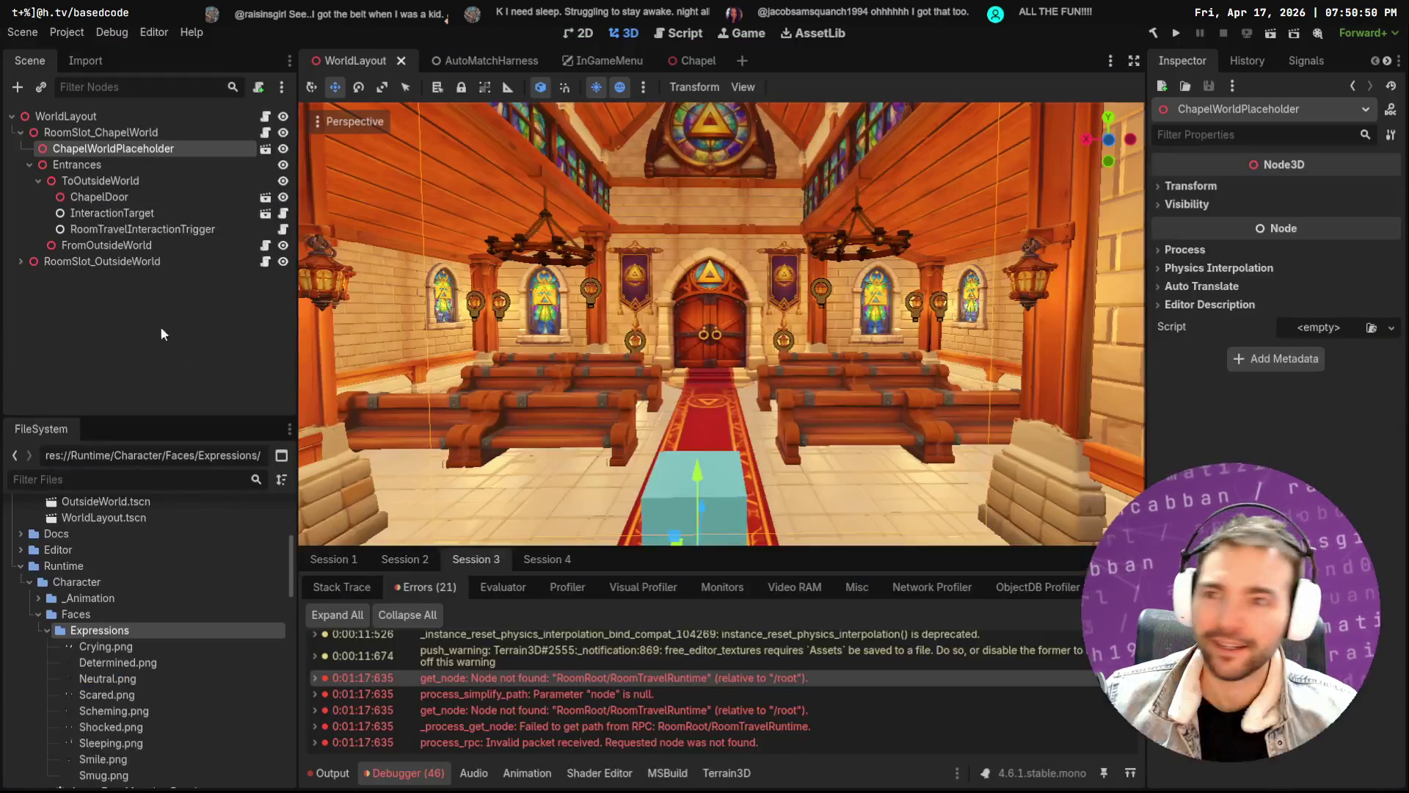
click(110, 166)
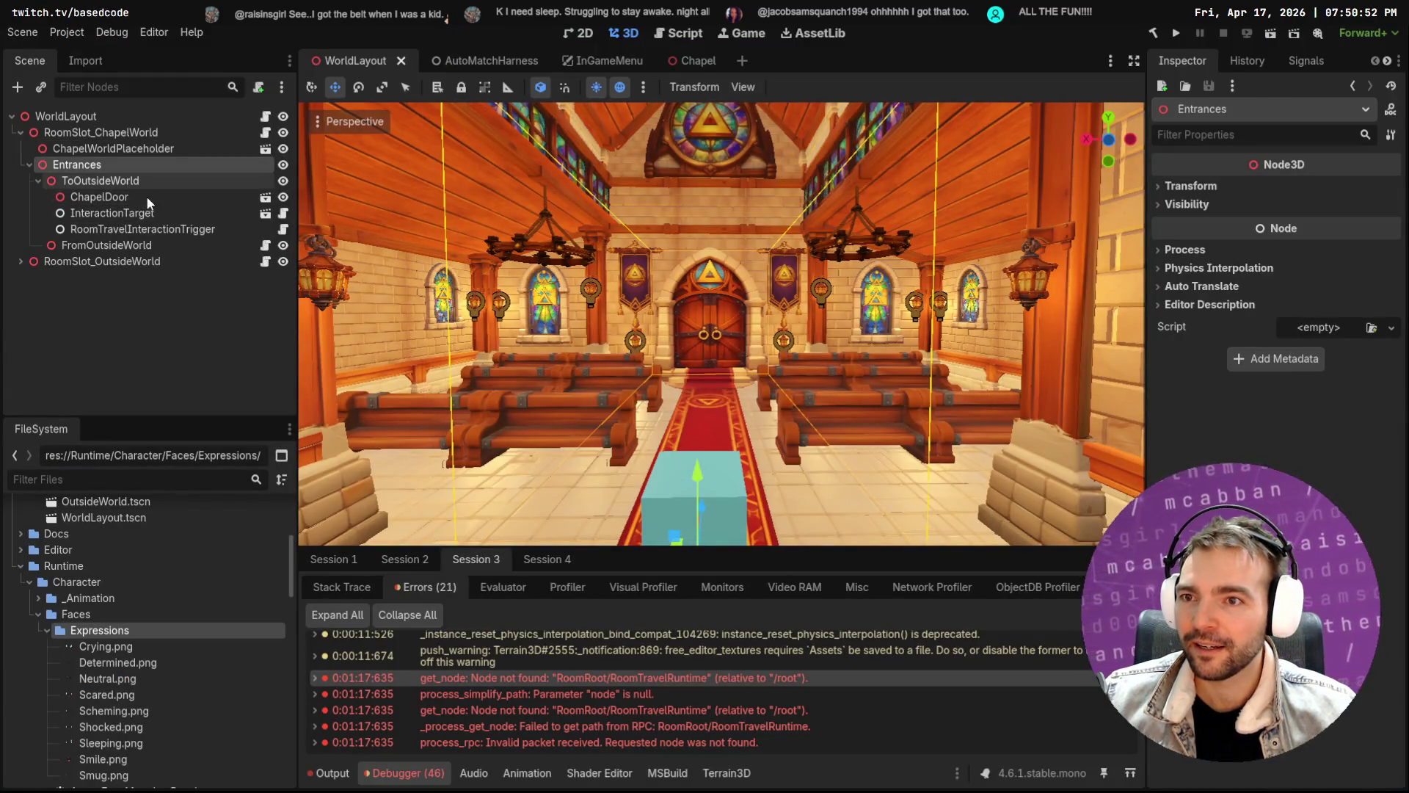
key(F2)
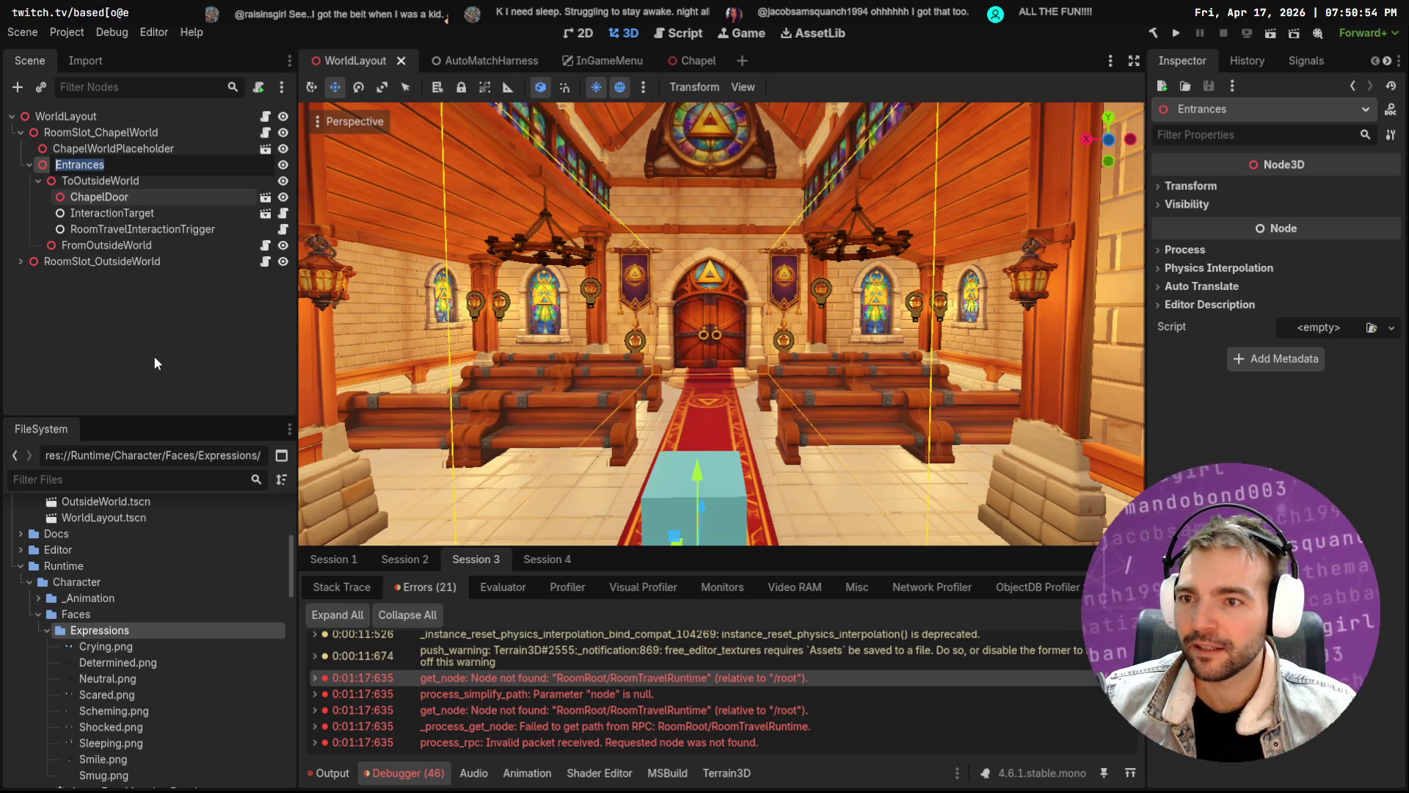
key(alt+Tab)
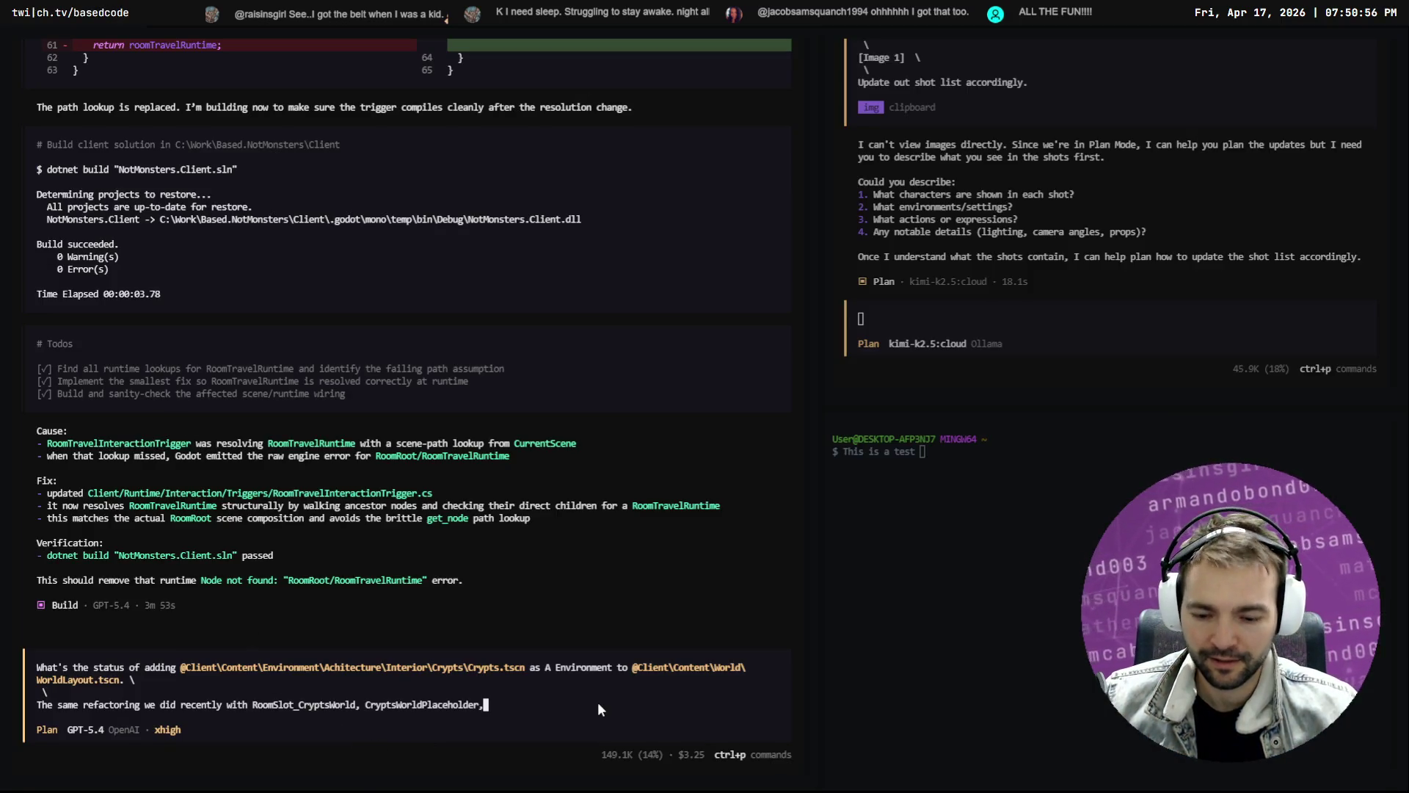
Add 'and it's own Entrances.' to the Crypts prompt and begin a follow-up line
text(and it's own Entrances)
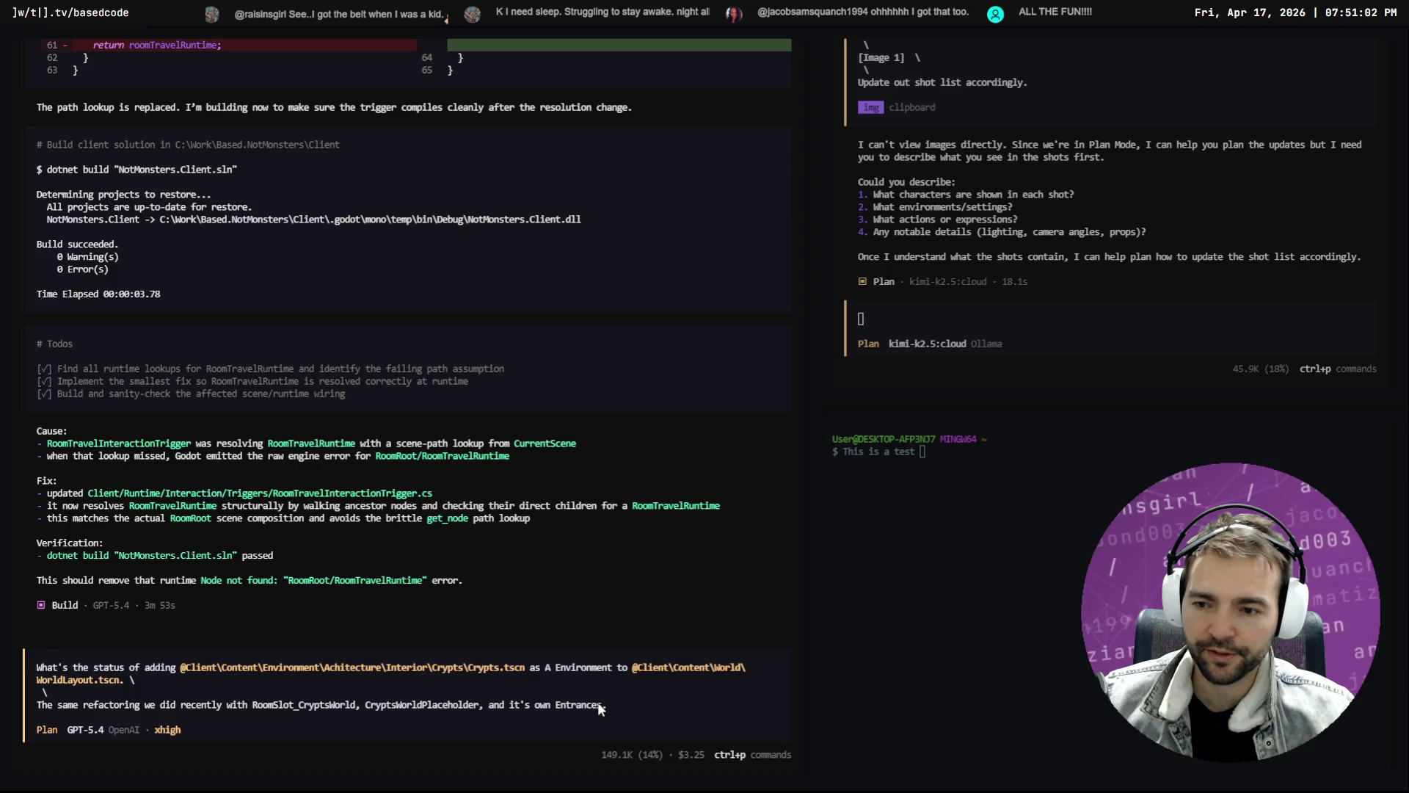
text(.  \)
key(Return)
text(\)
key(Return)
text(o we have the standrds)
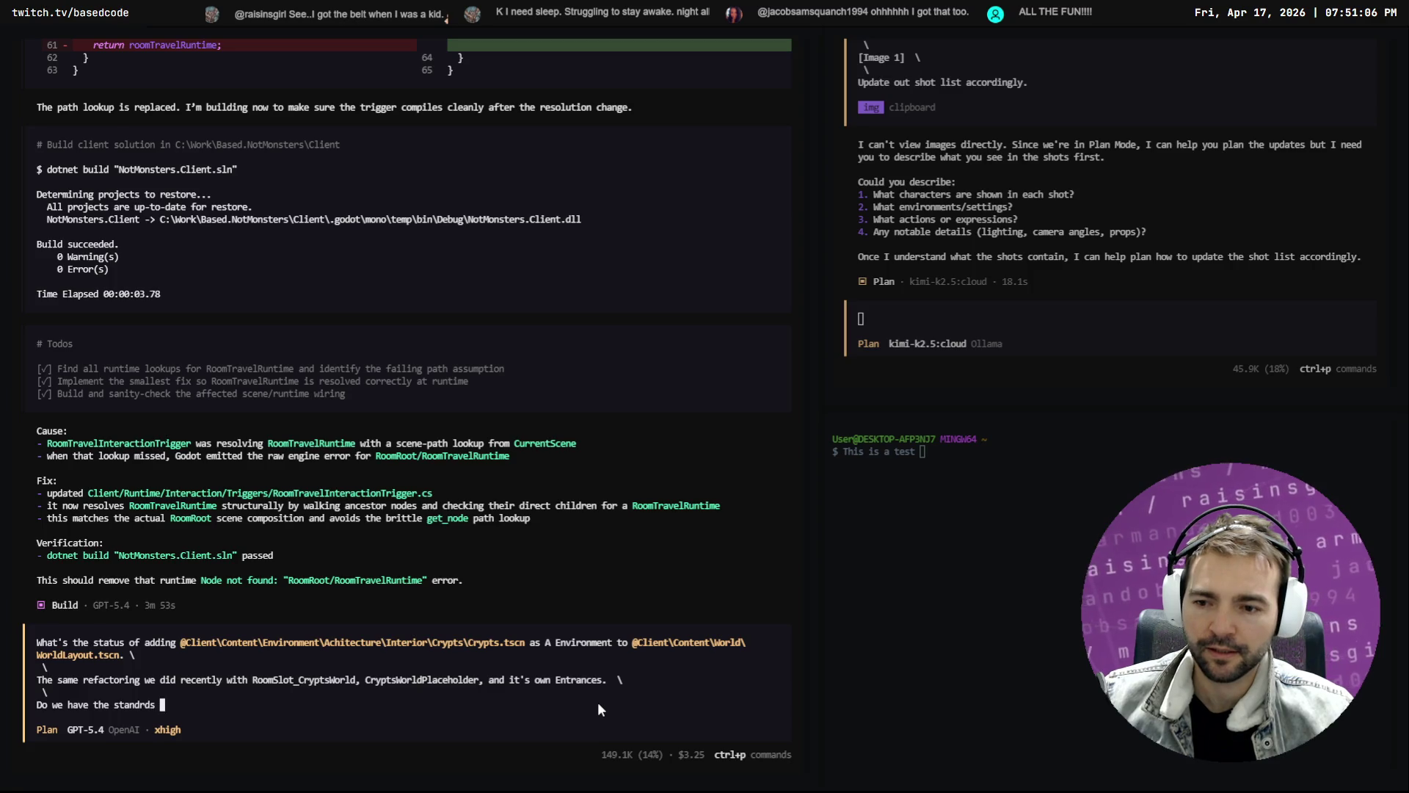
key(ctrl+BackSpace)
text(these standards fo)
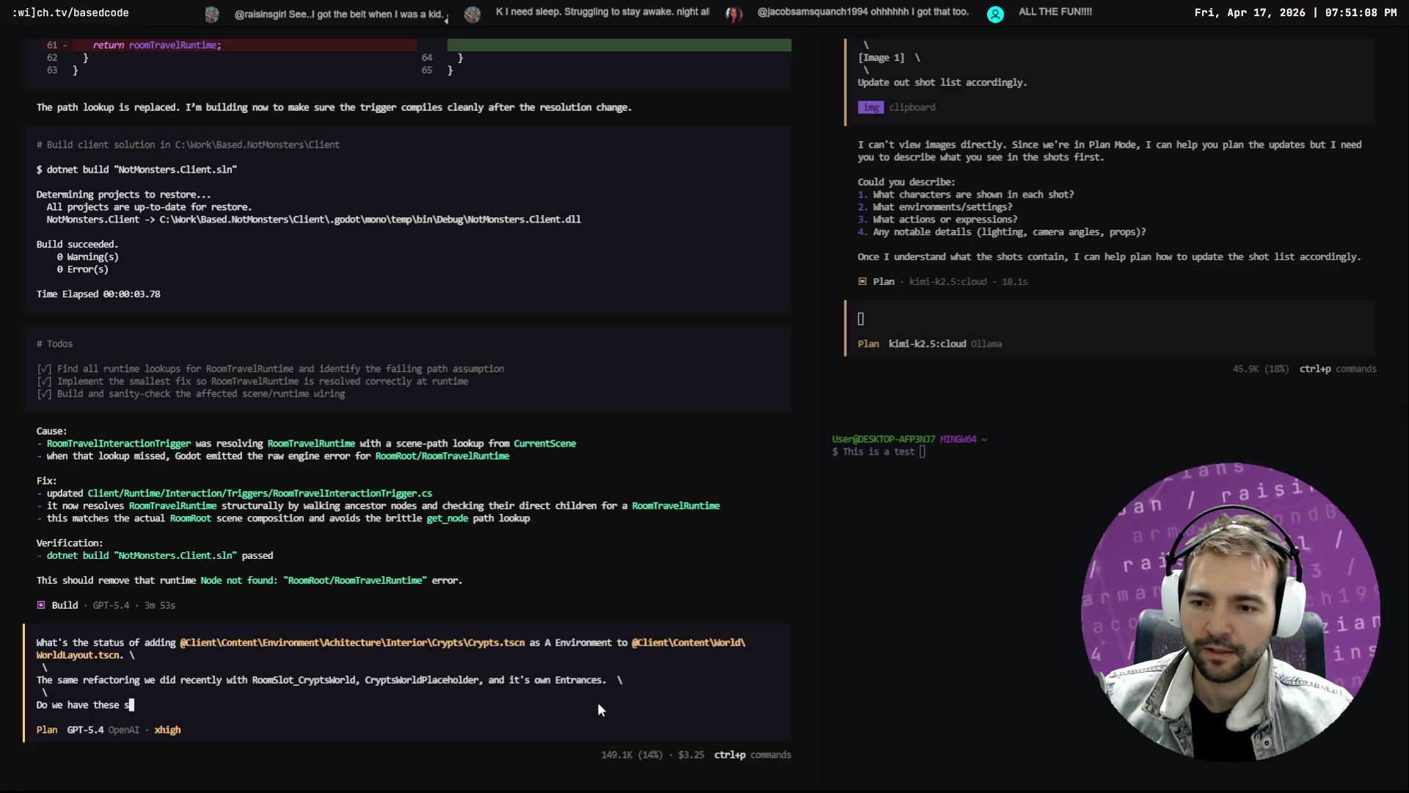
text(r )
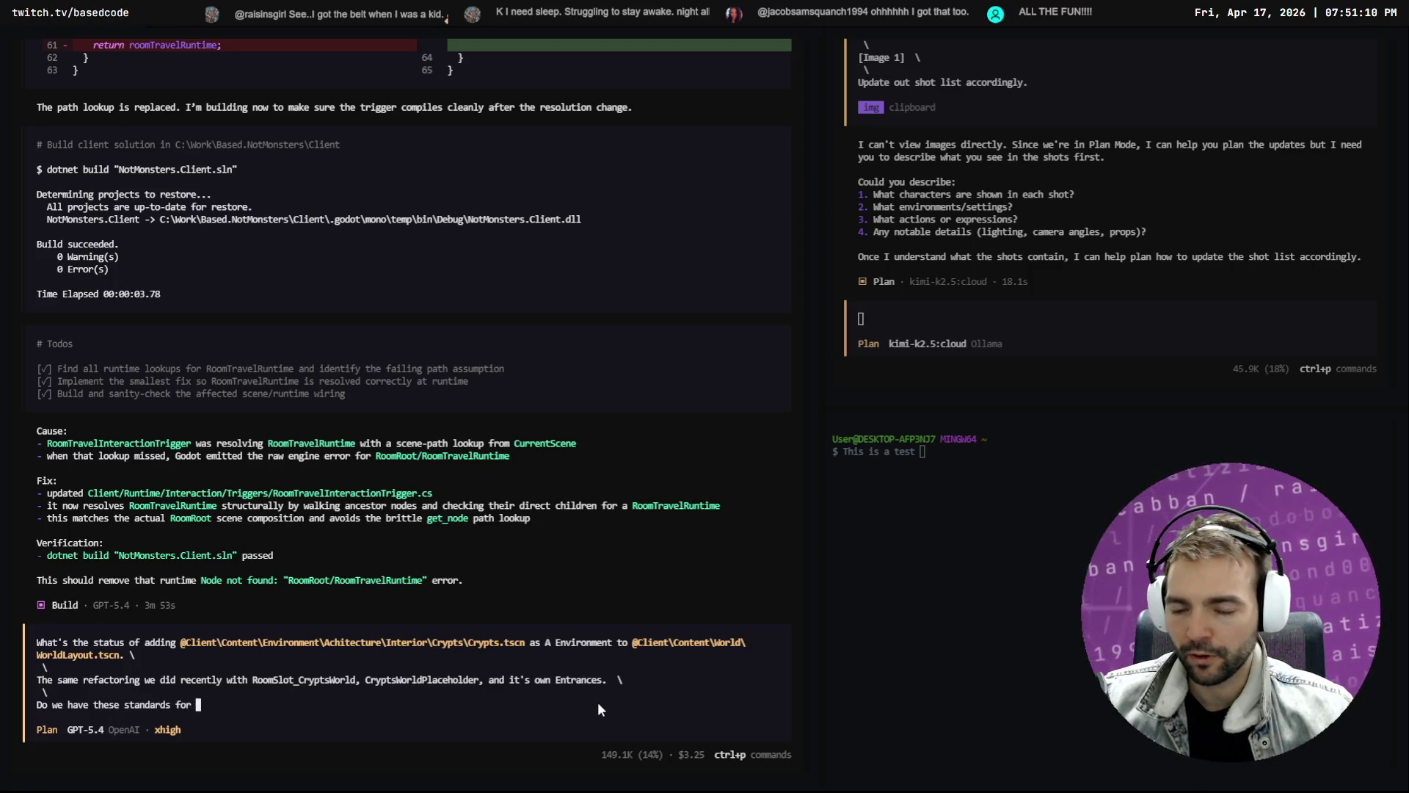
text(la)
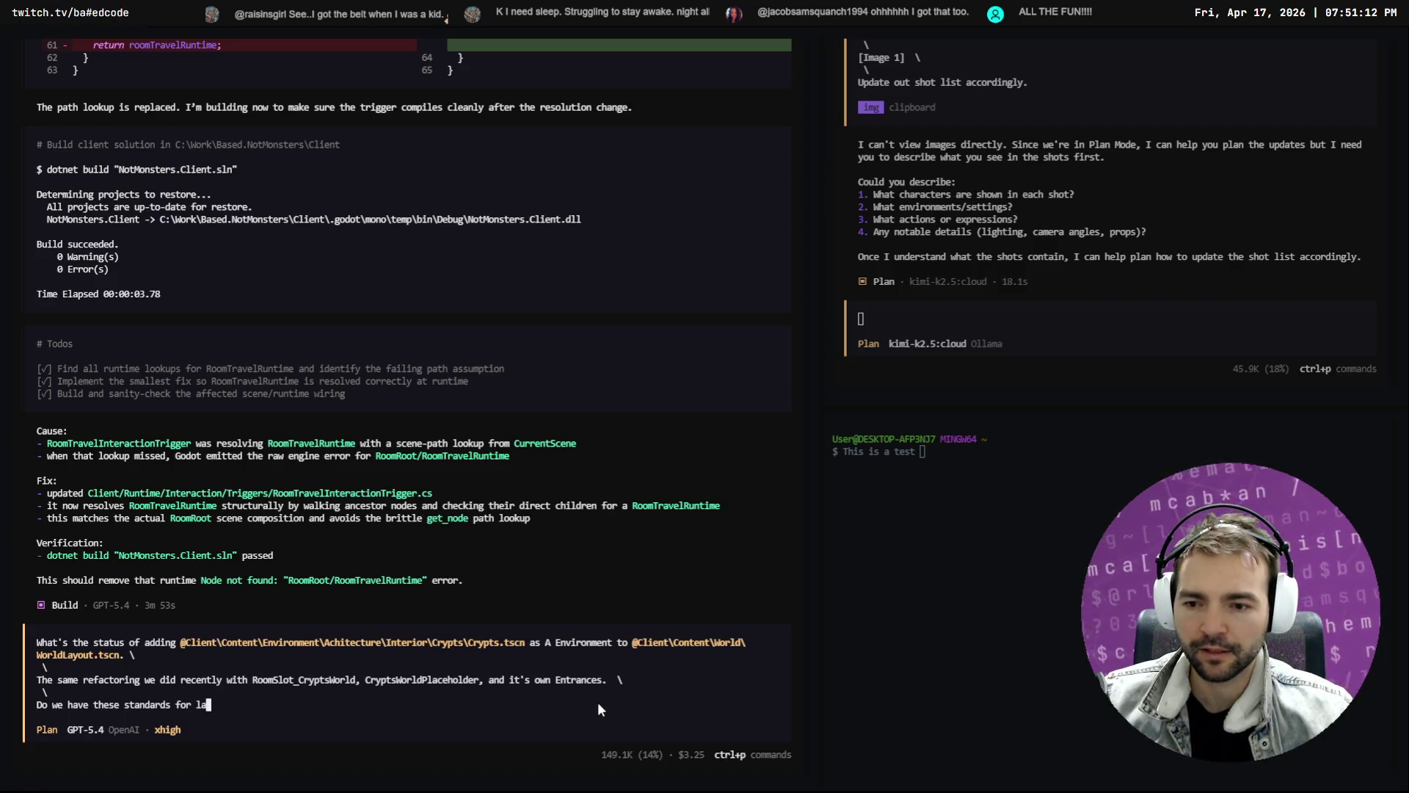
text(ying out new e)
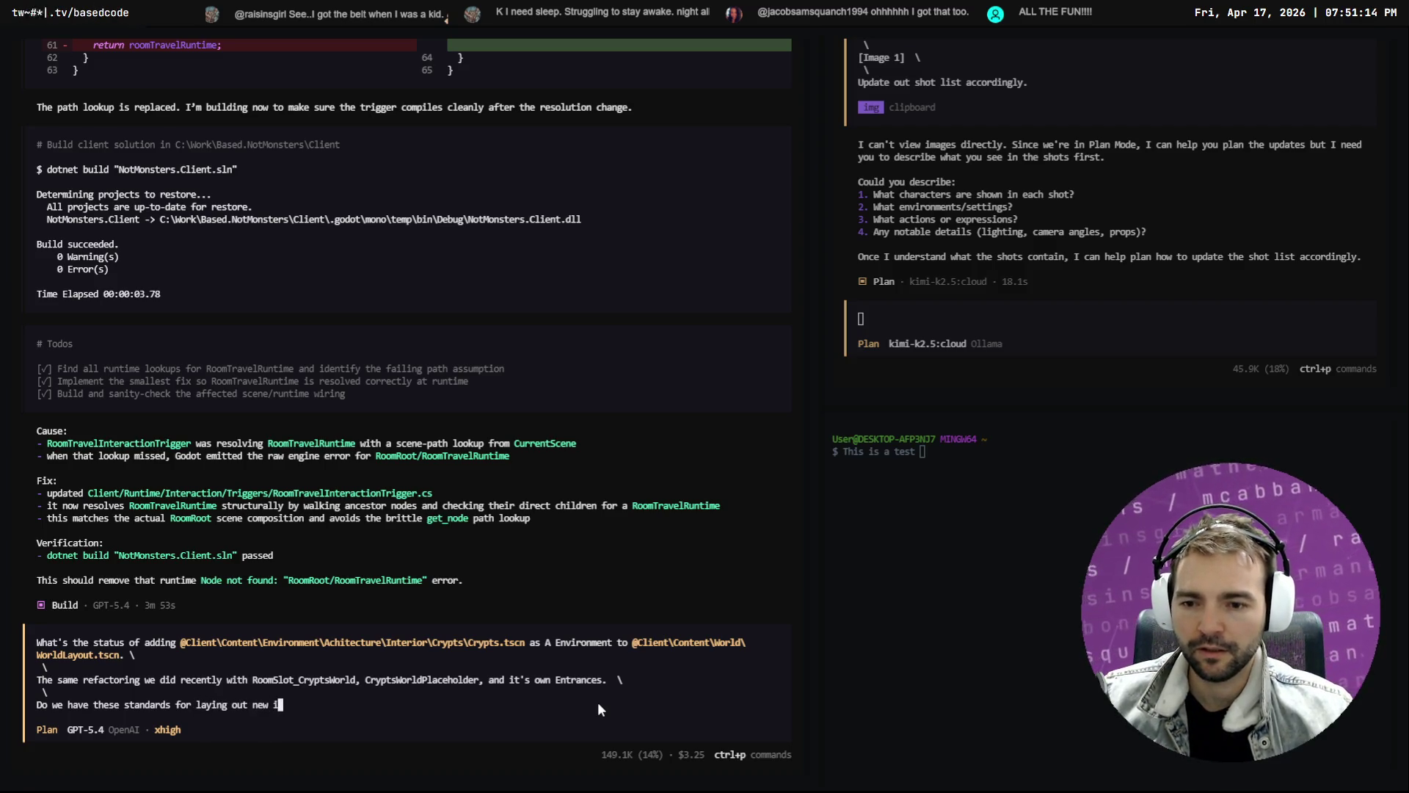
text(nvironme)
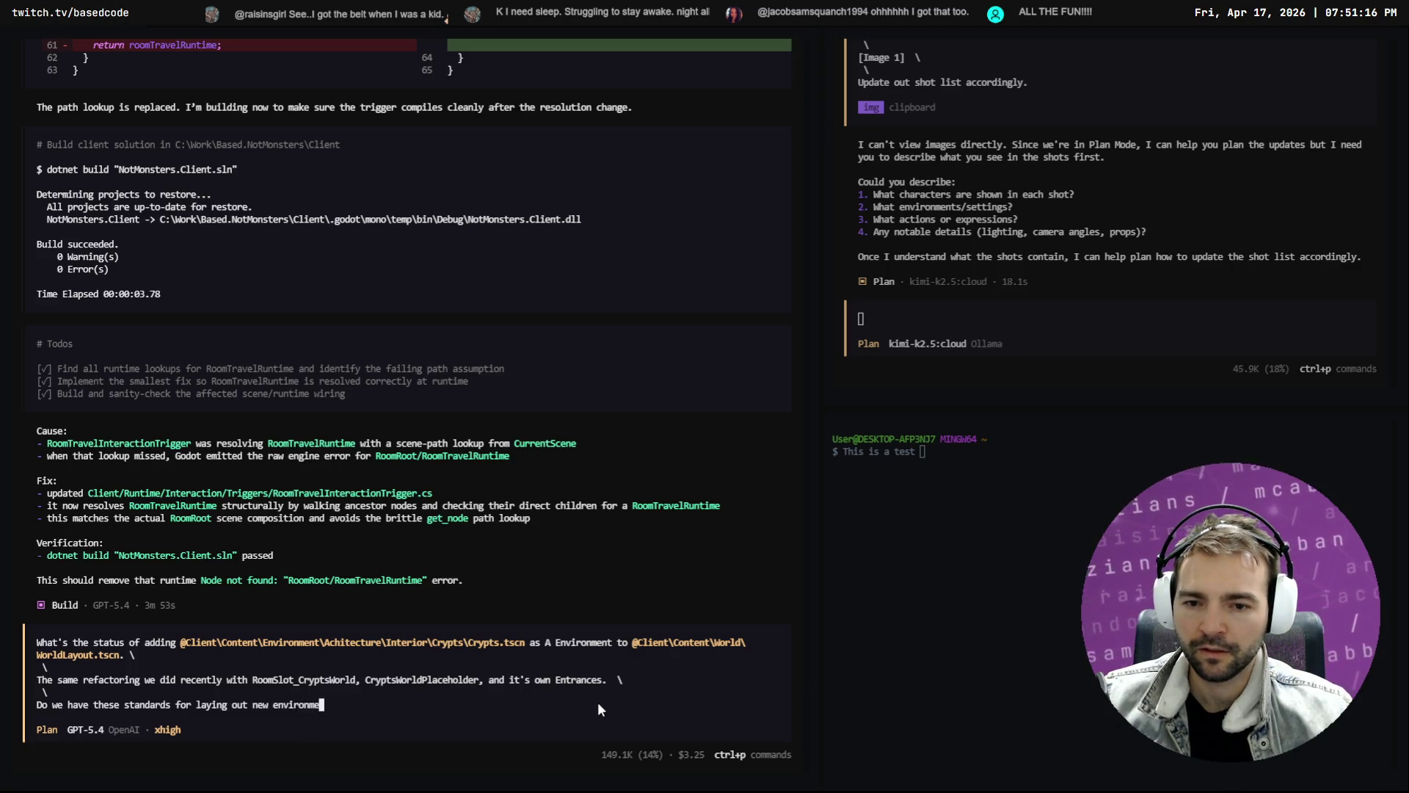
text(nts in @Work)
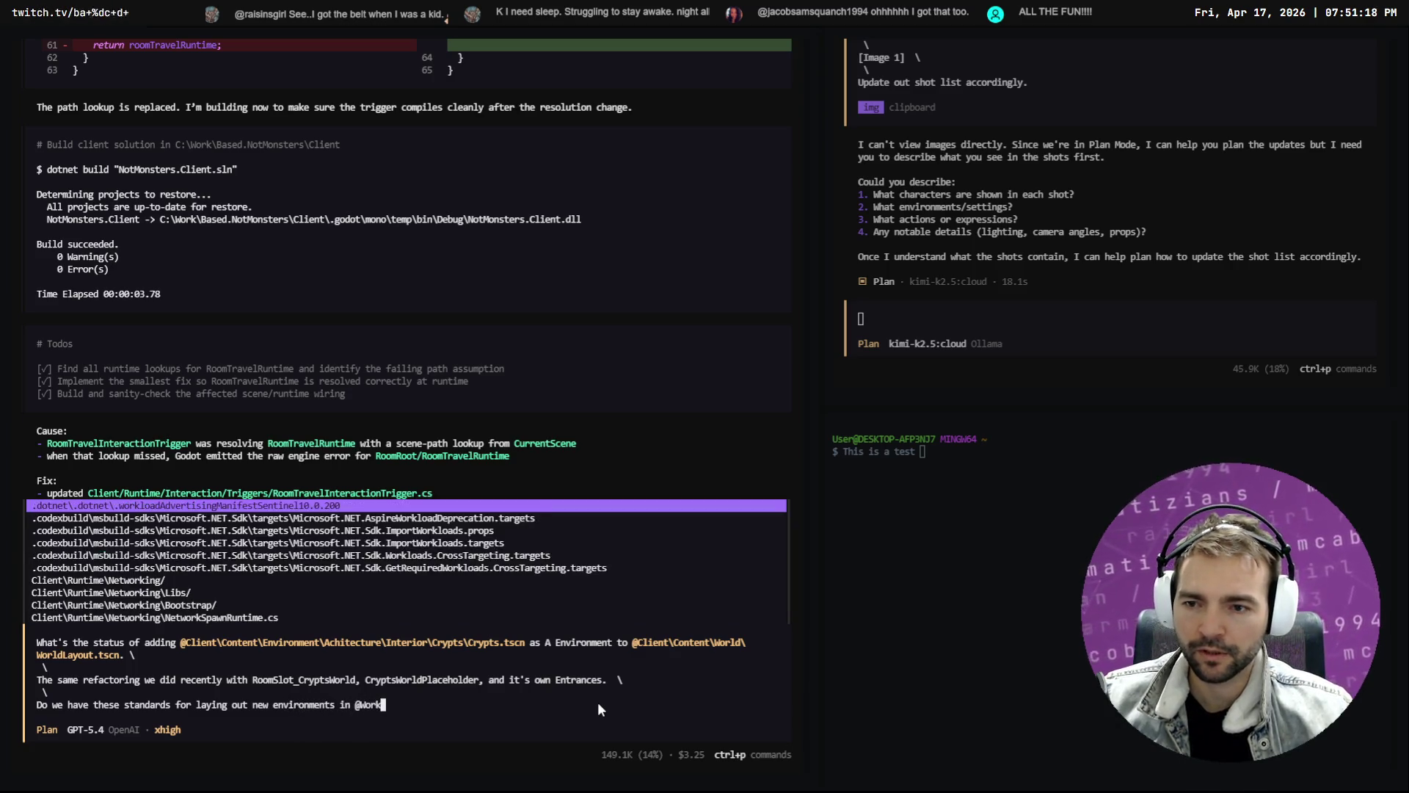
key(BackSpace)
text(ldLayou)
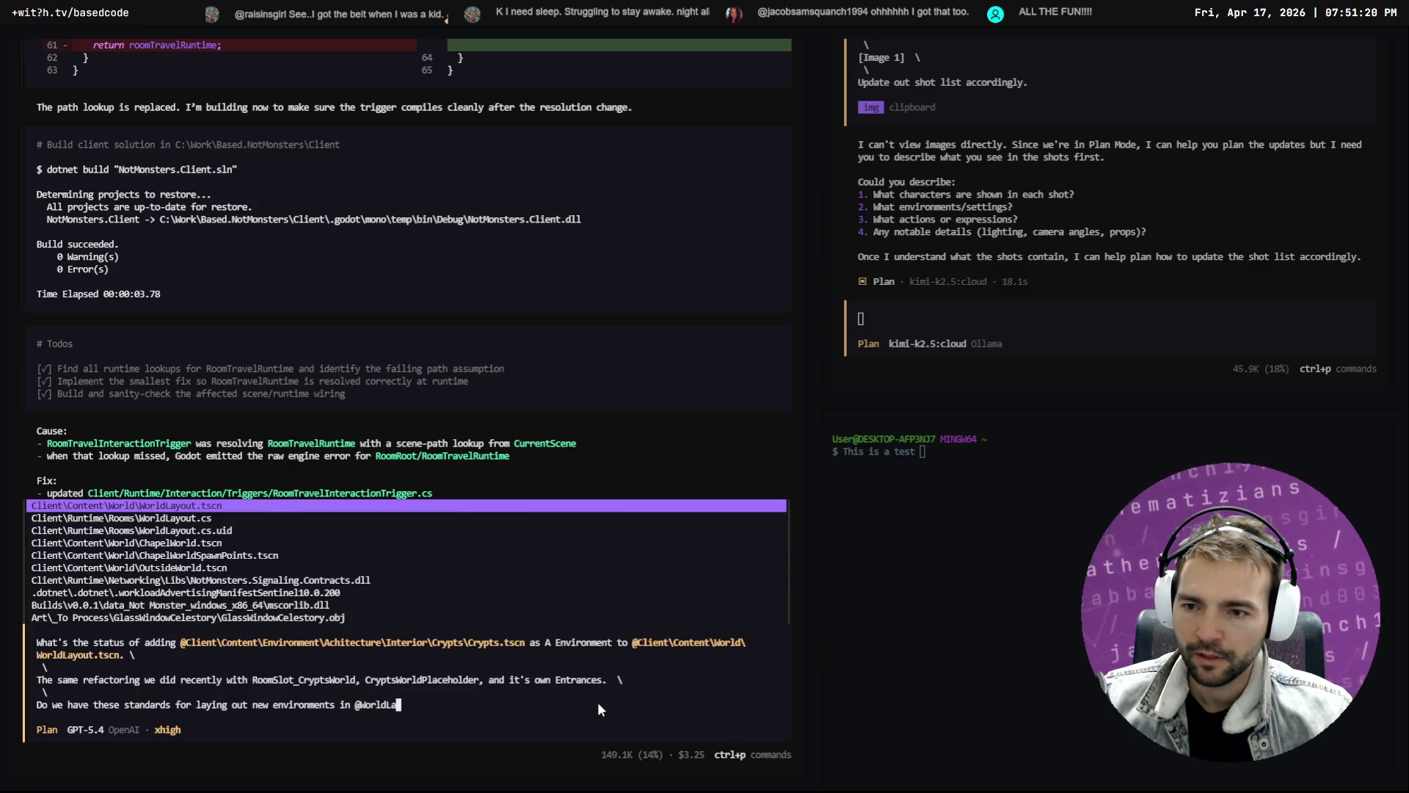
key(Tab)
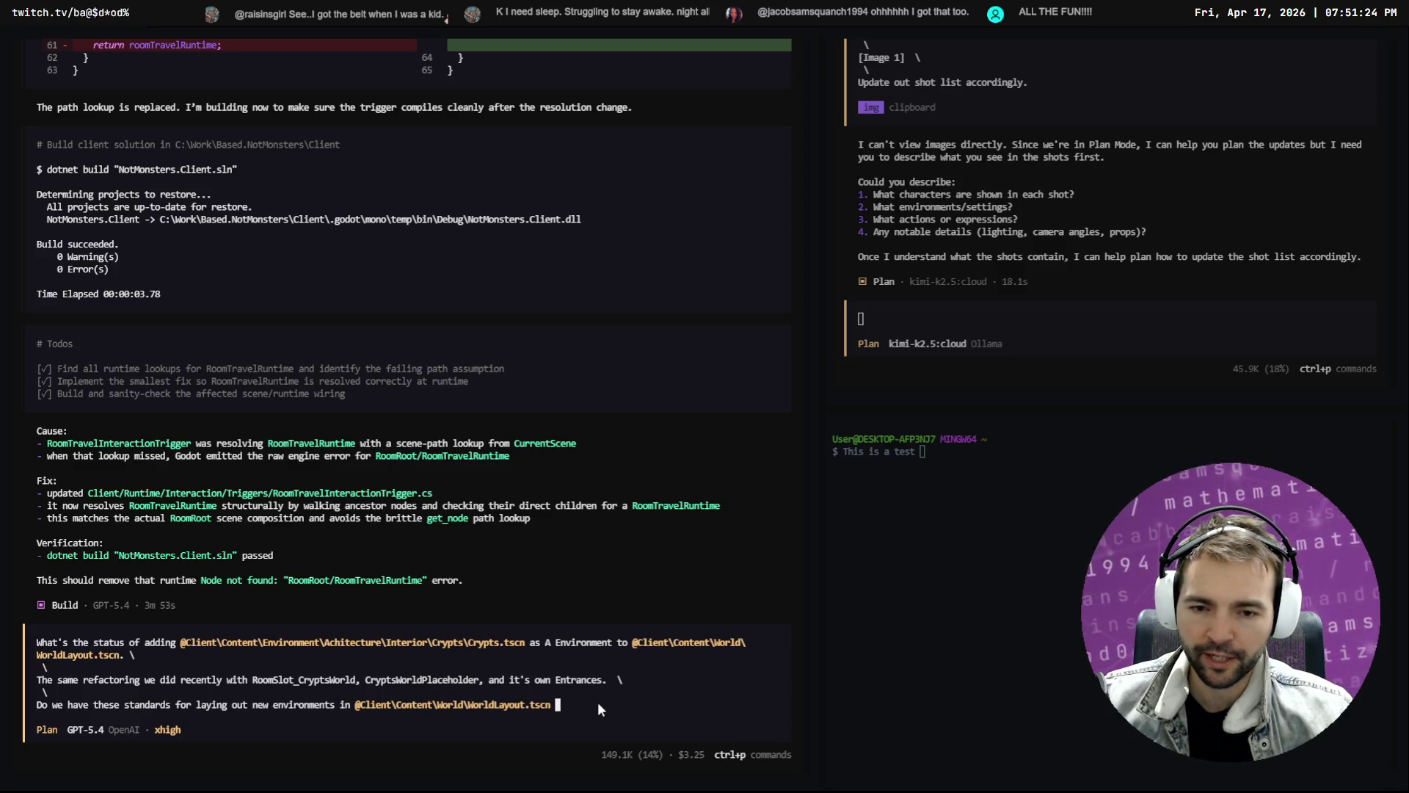
text(documented?)
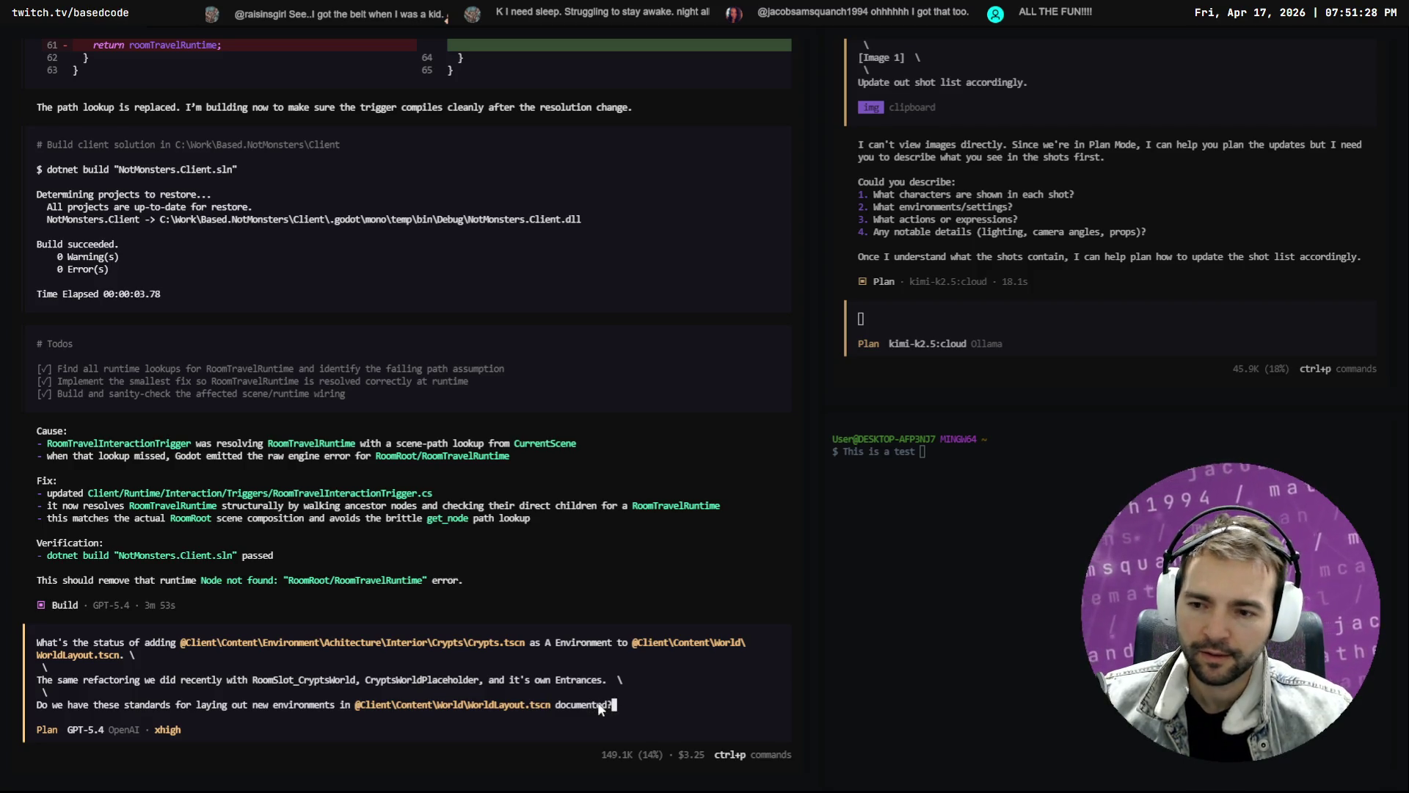
key(Return)
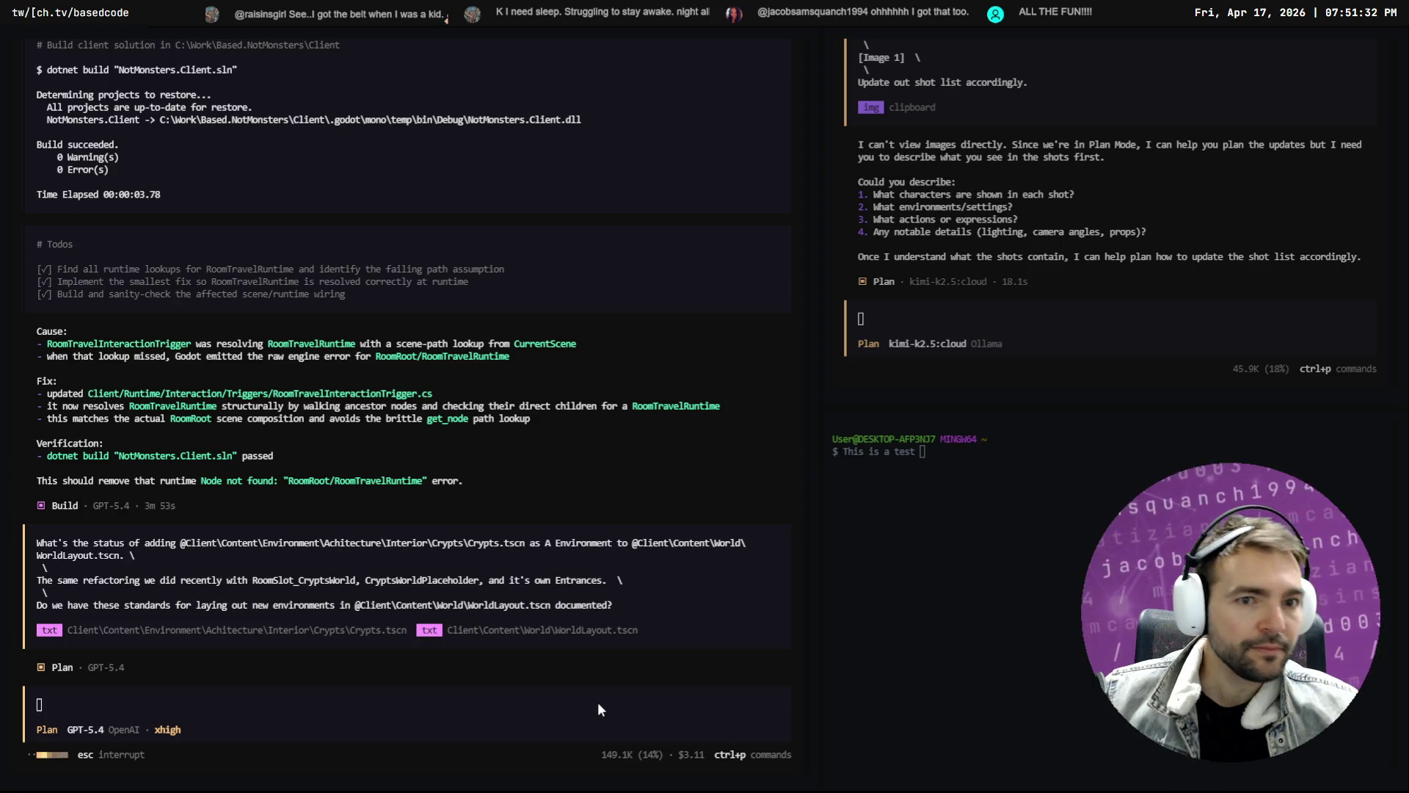
click(1120, 297)
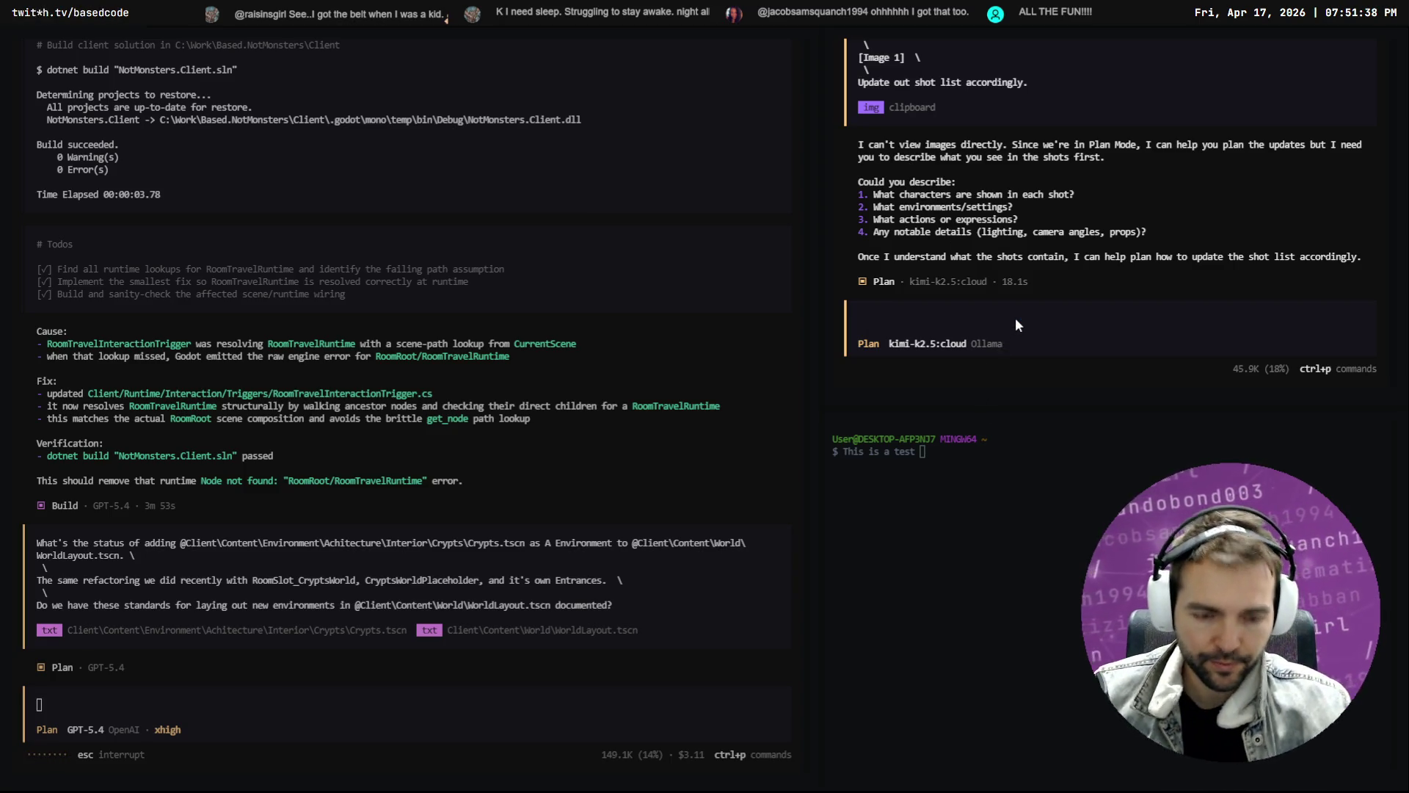
Set the second session's model to GPT-5.3 Codex Spark
text(/)
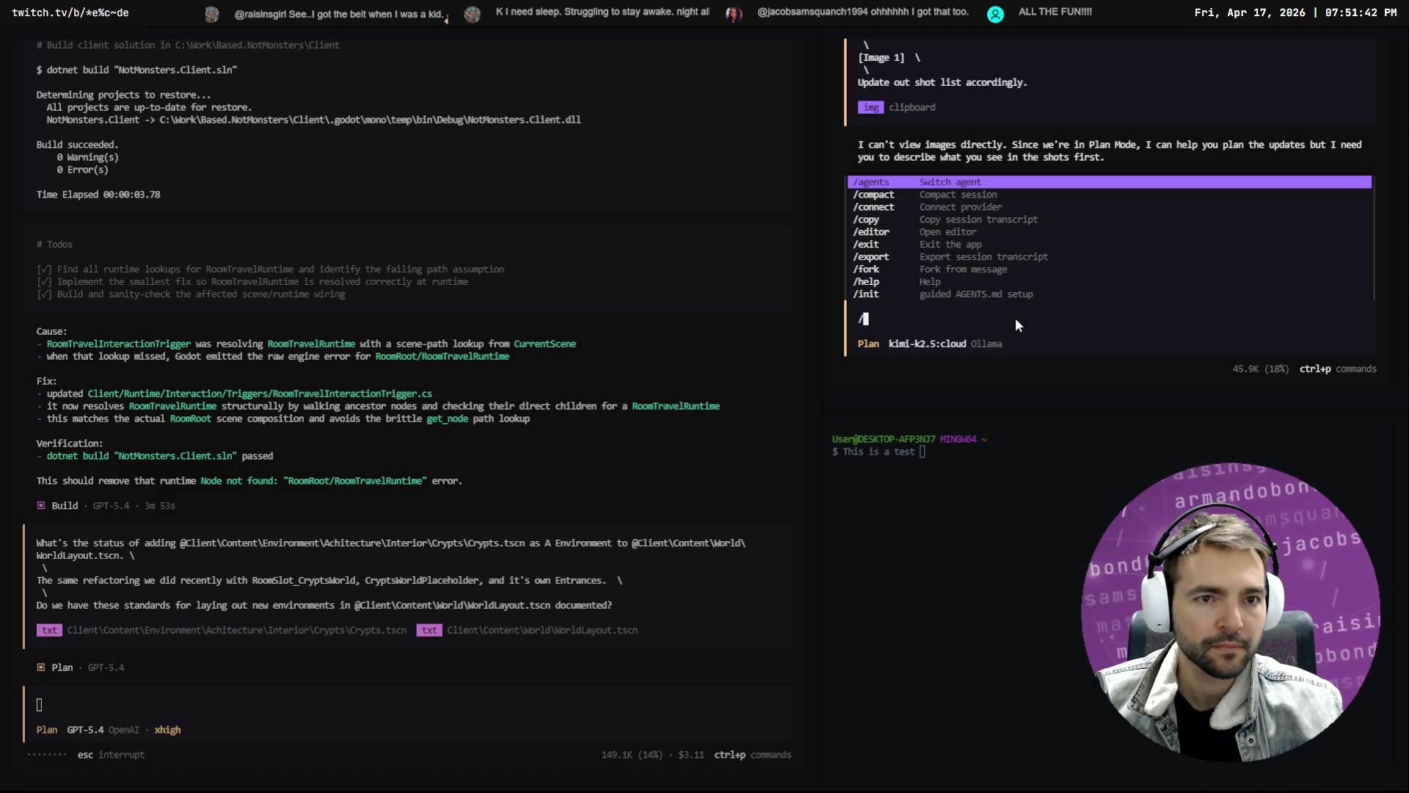
key(Return)
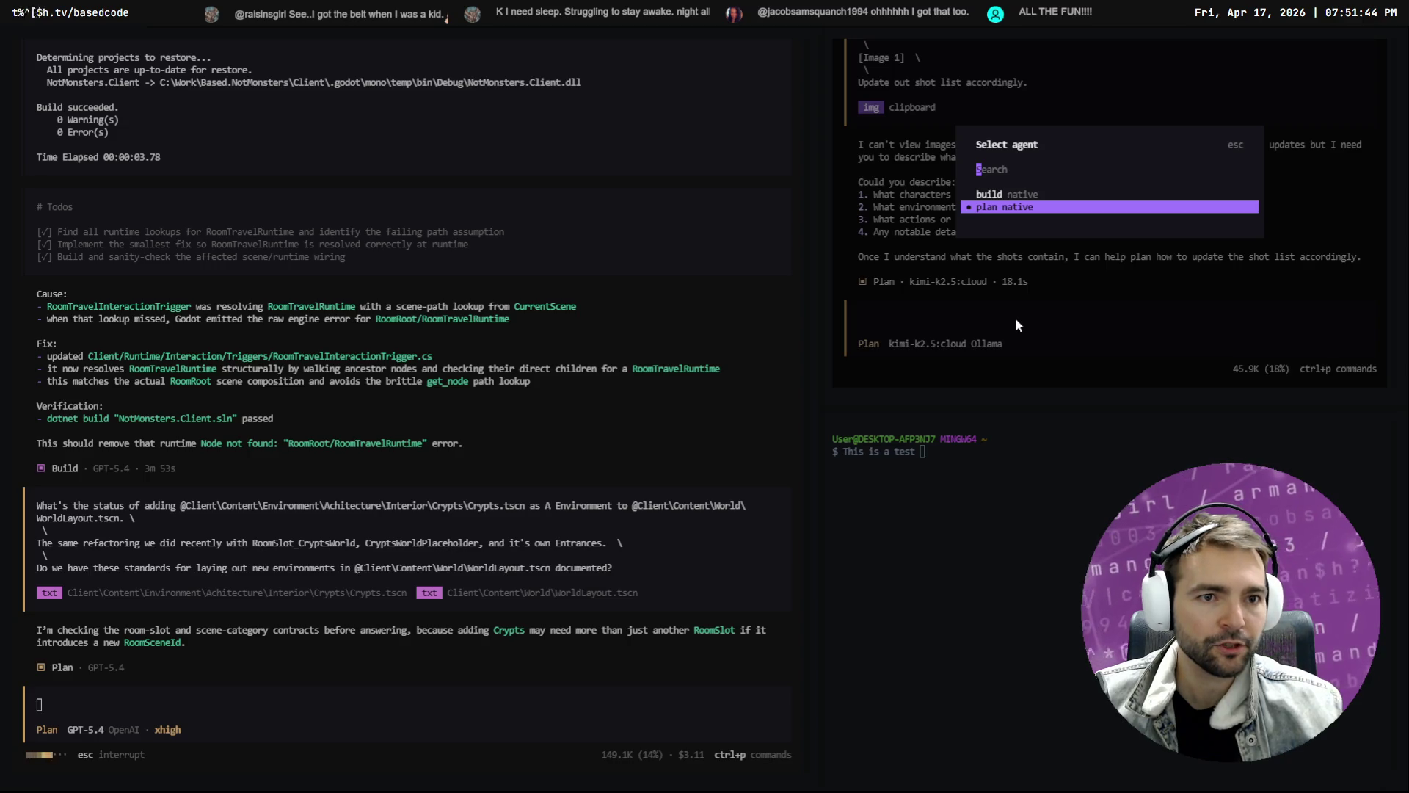
key(Escape)
text(/mode)
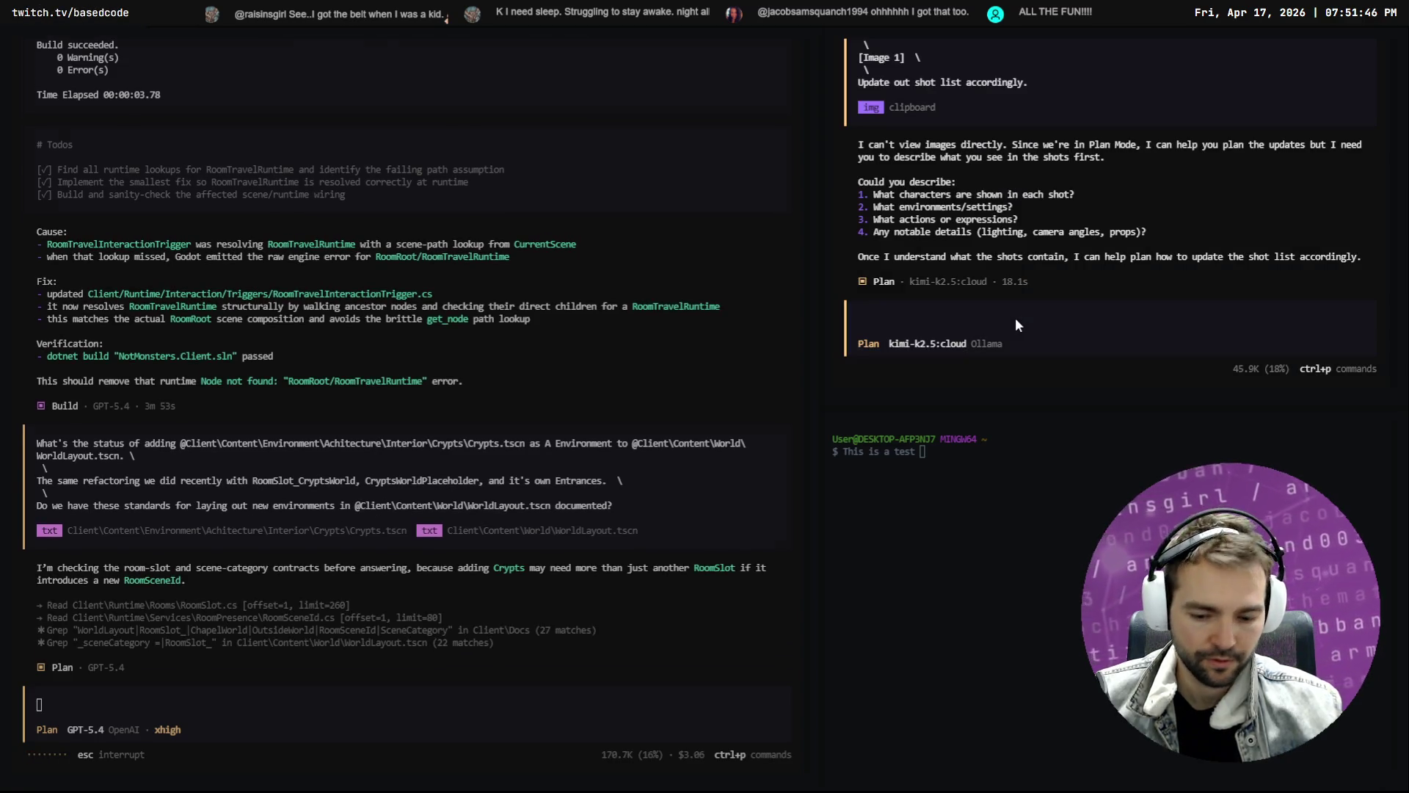
key(Return)
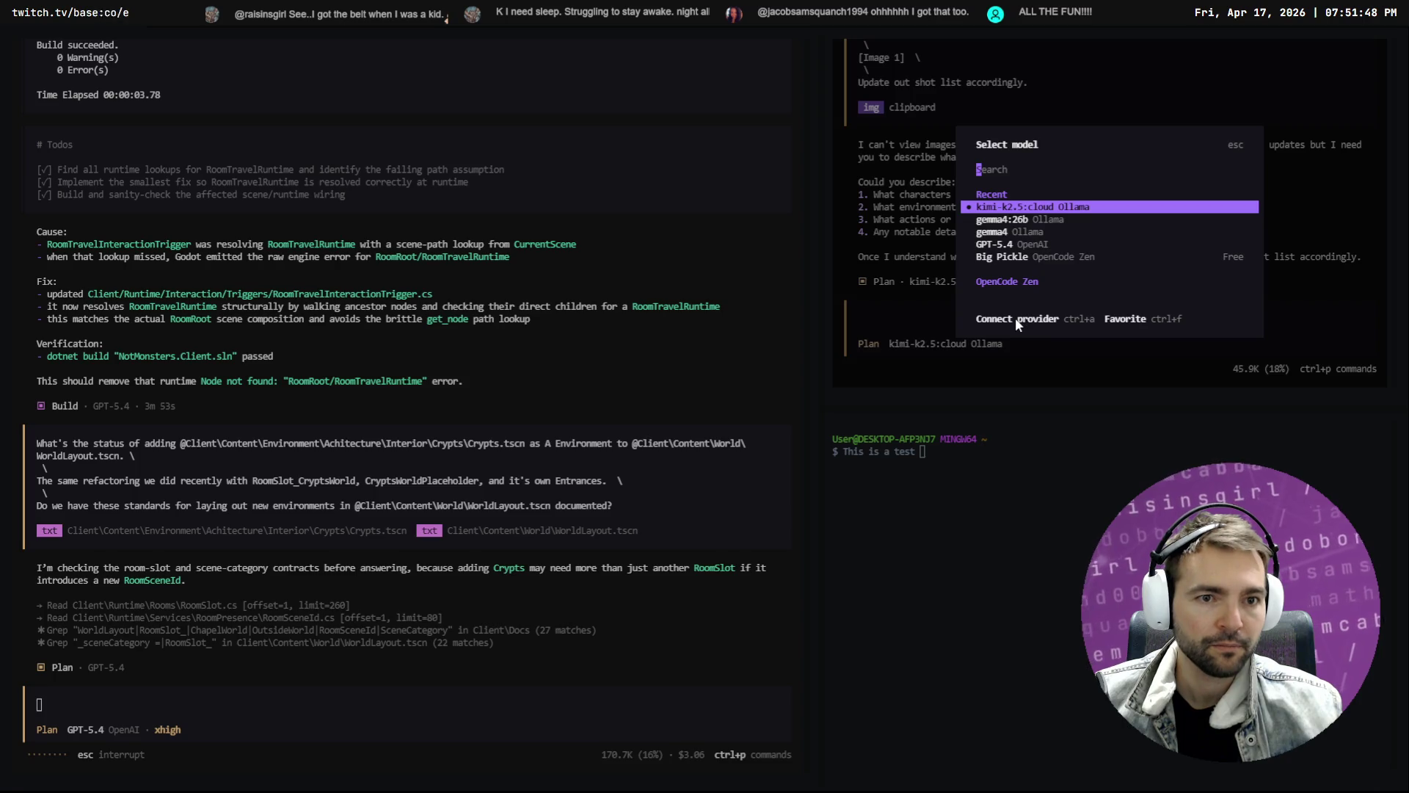
key(Down)
key(Down)
key(Down)
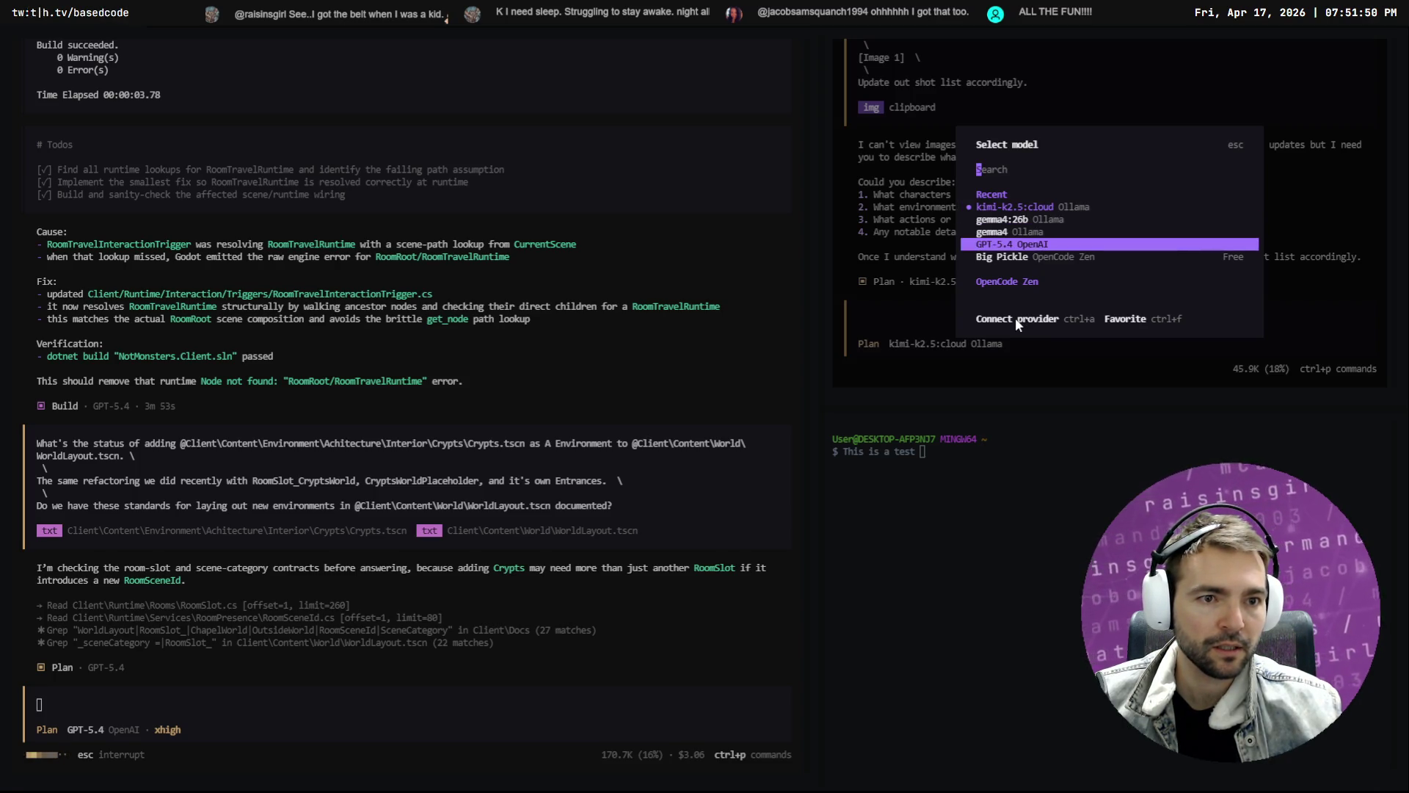
key(Down)
key(Down)
key(Down)
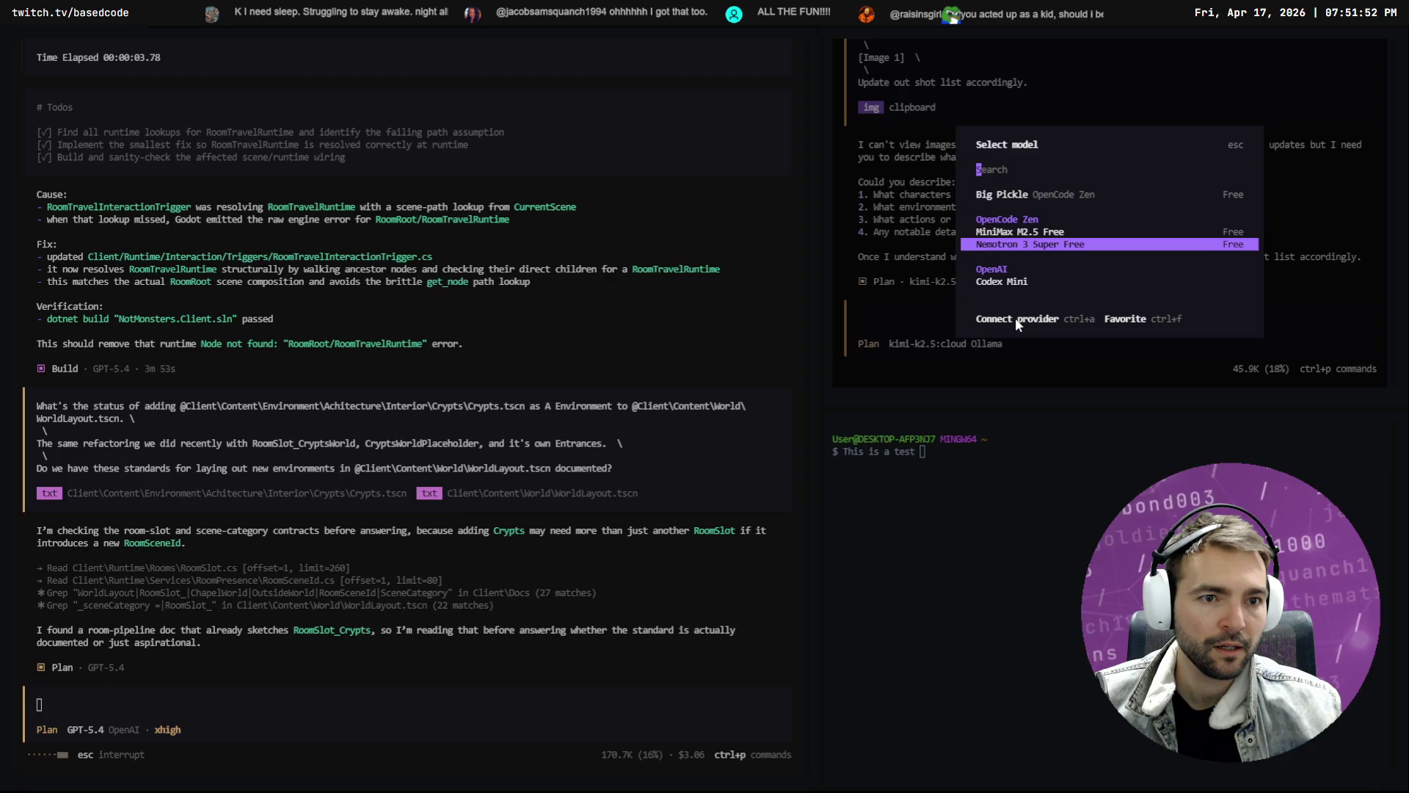
key(Down)
key(Down)
key(Down)
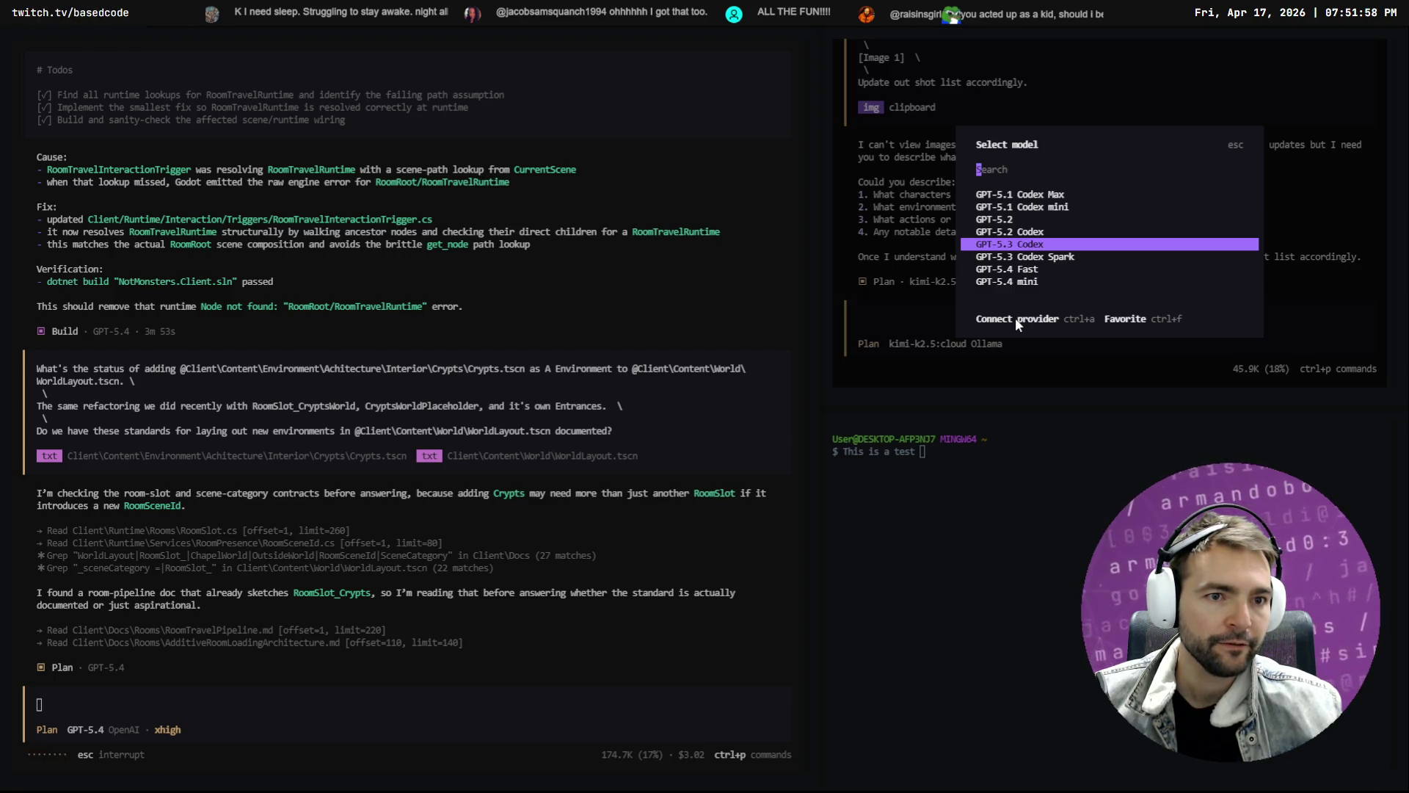
key(Down)
key(Return)
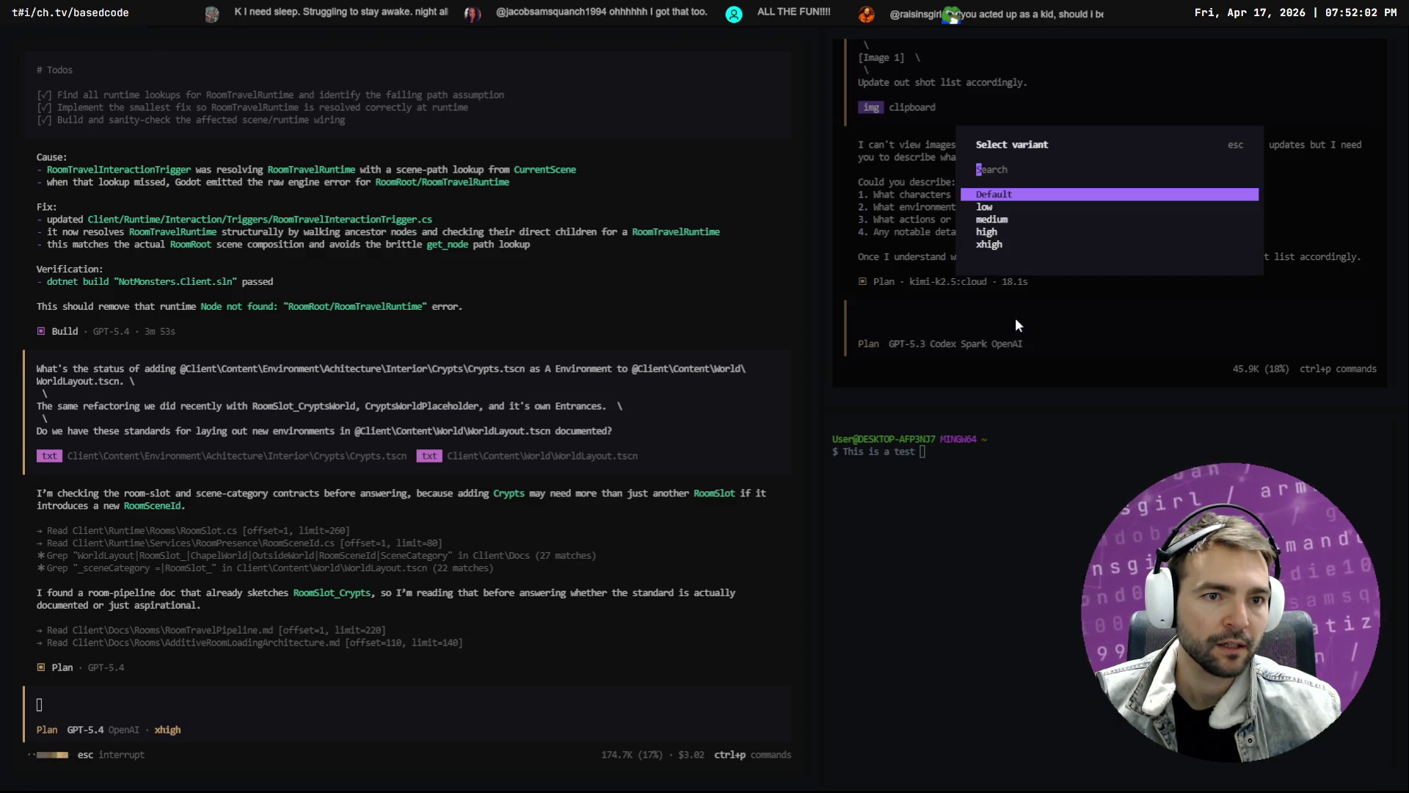
Apply the medium variant, resend the previous shot-list prompt, and switch to Build
key(Down)
key(Down)
key(Return)
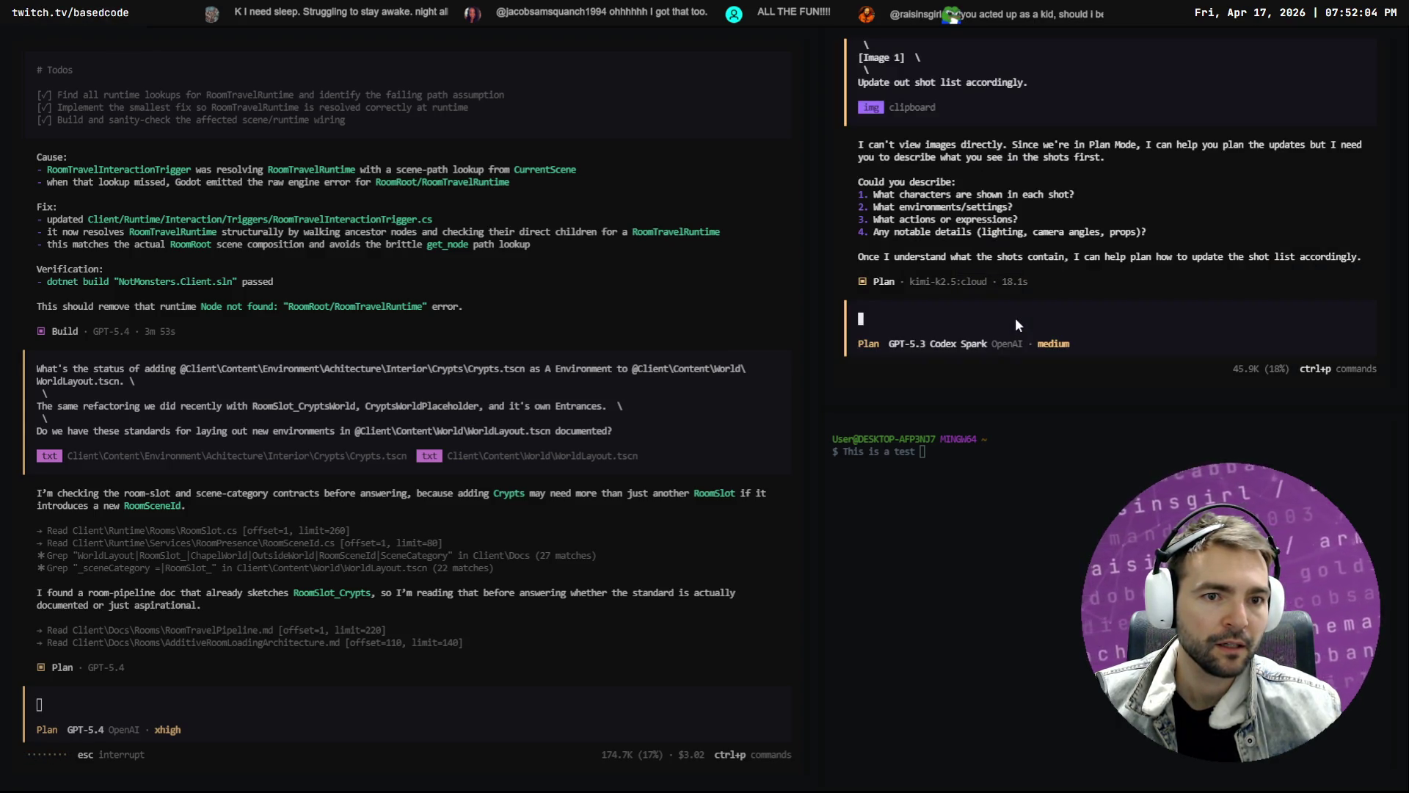
key(Up)
key(Return)
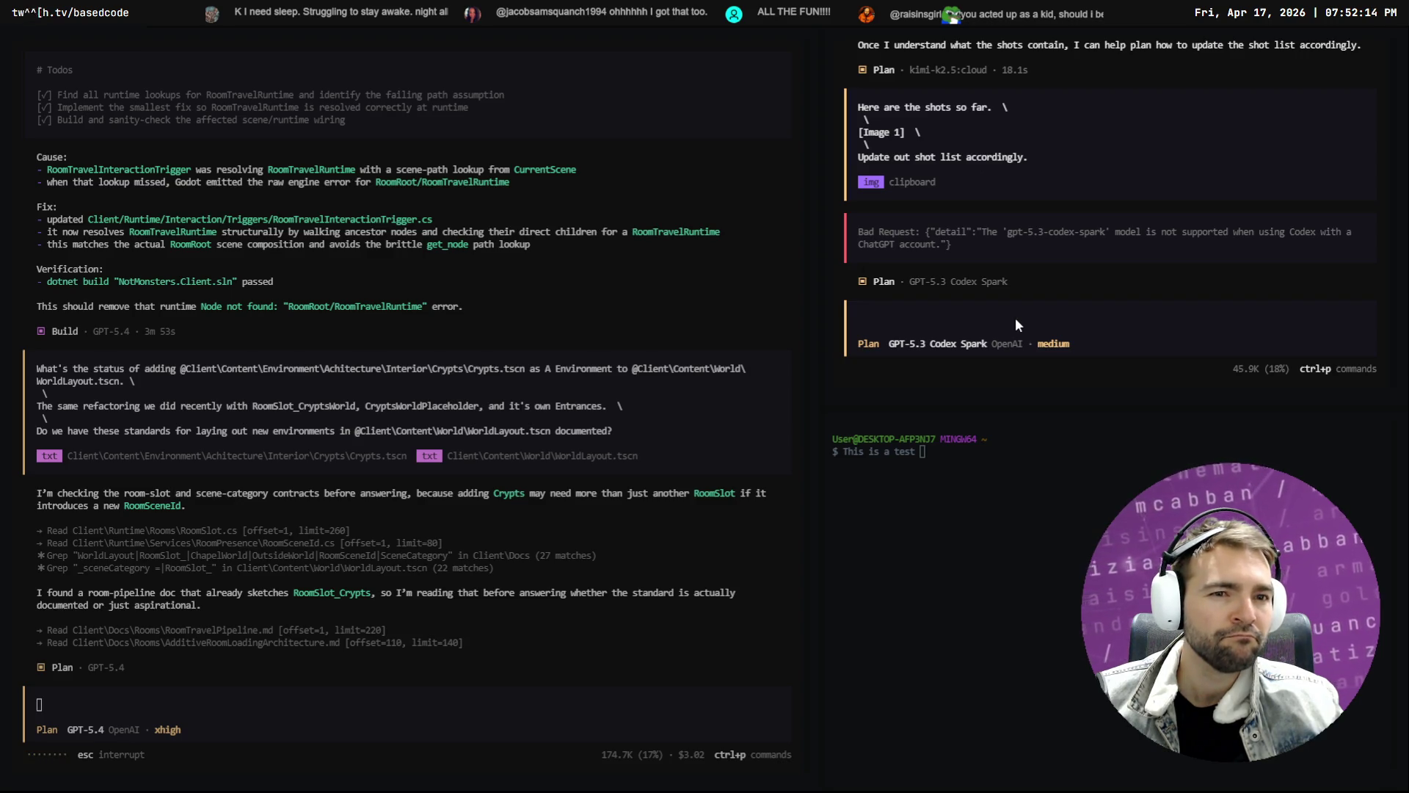
key(Tab)
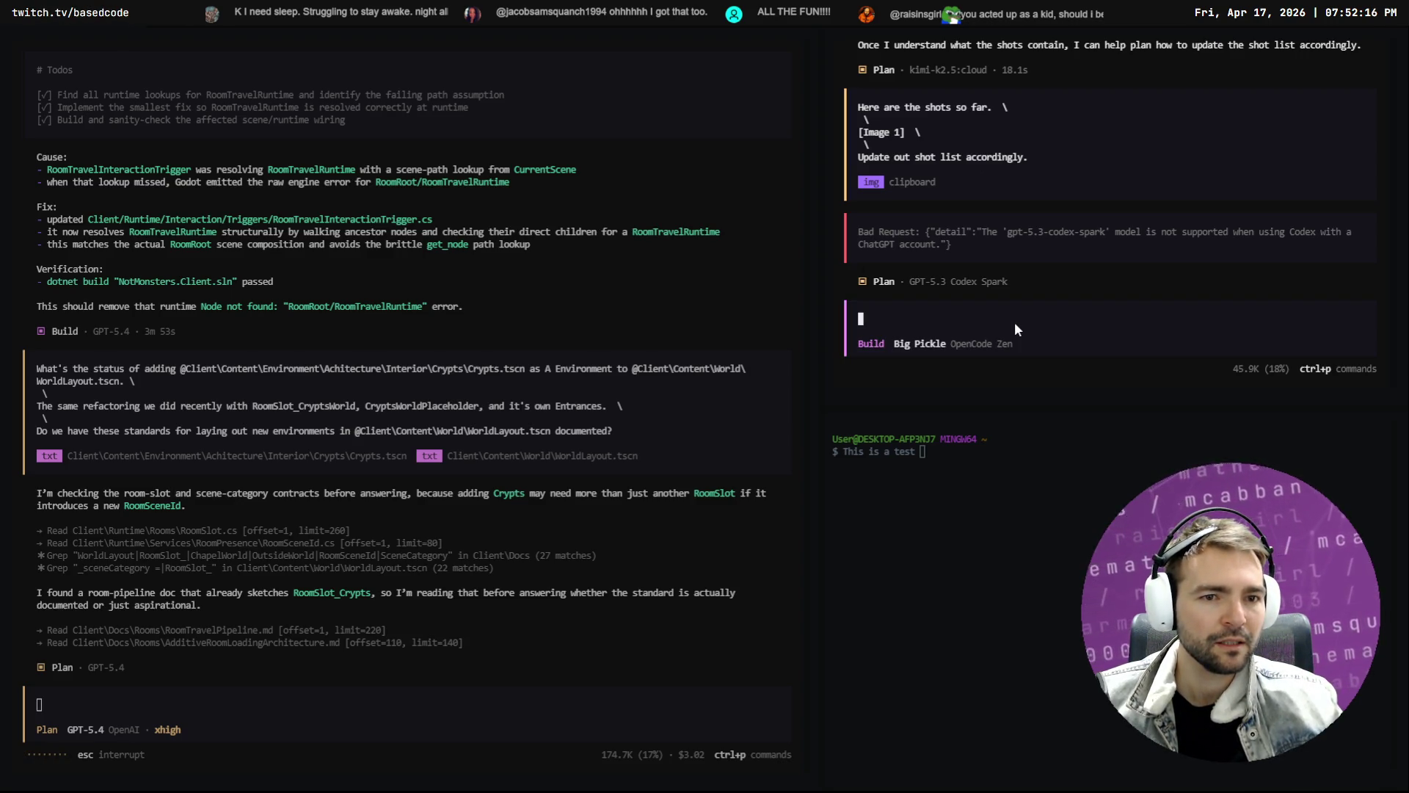
Return the right session to Plan and select GPT-5.3 Codex with the medium reasoning variant
key(Tab)
text(/mode)
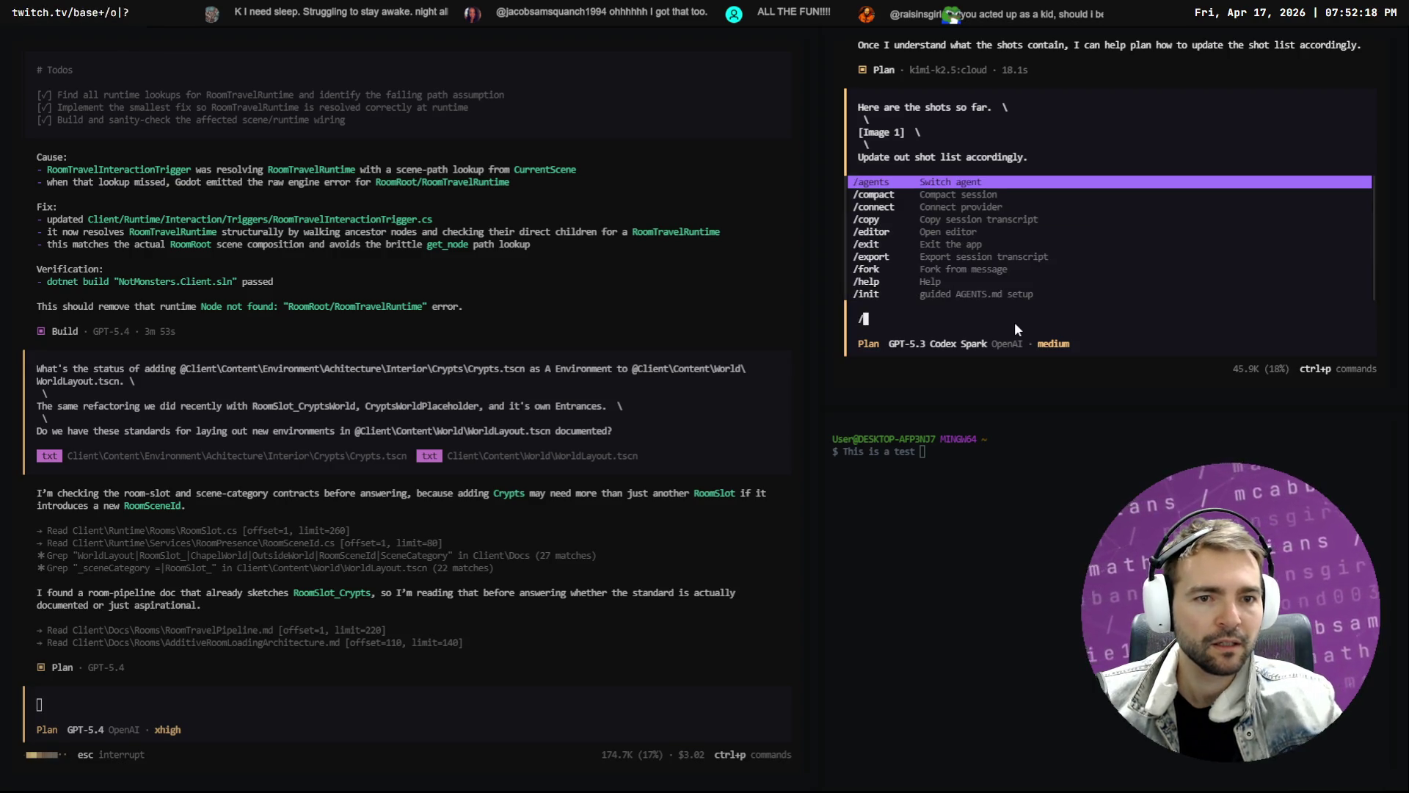
key(Return)
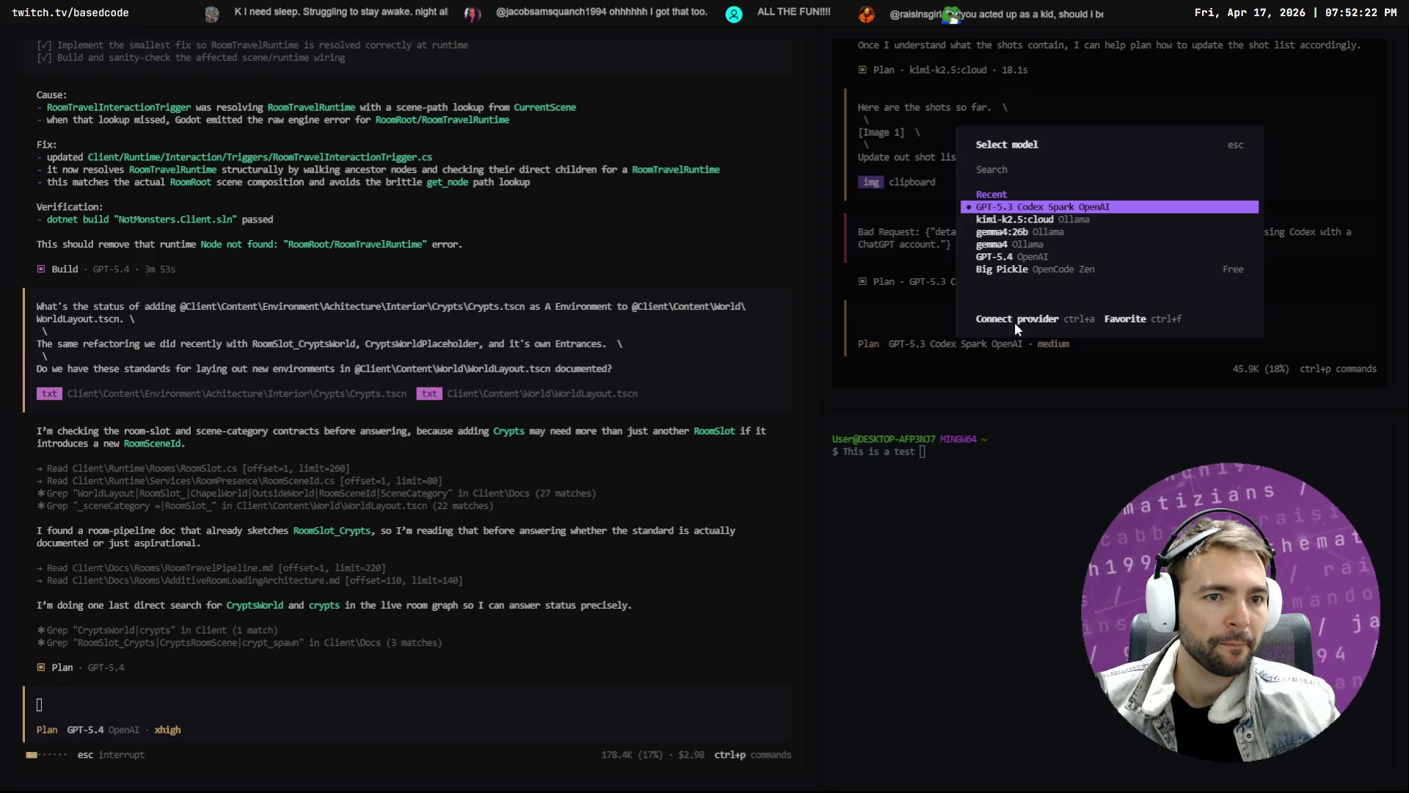
key(Down)
key(Down)
key(Down)
key(Down)
key(Down)
key(Down)
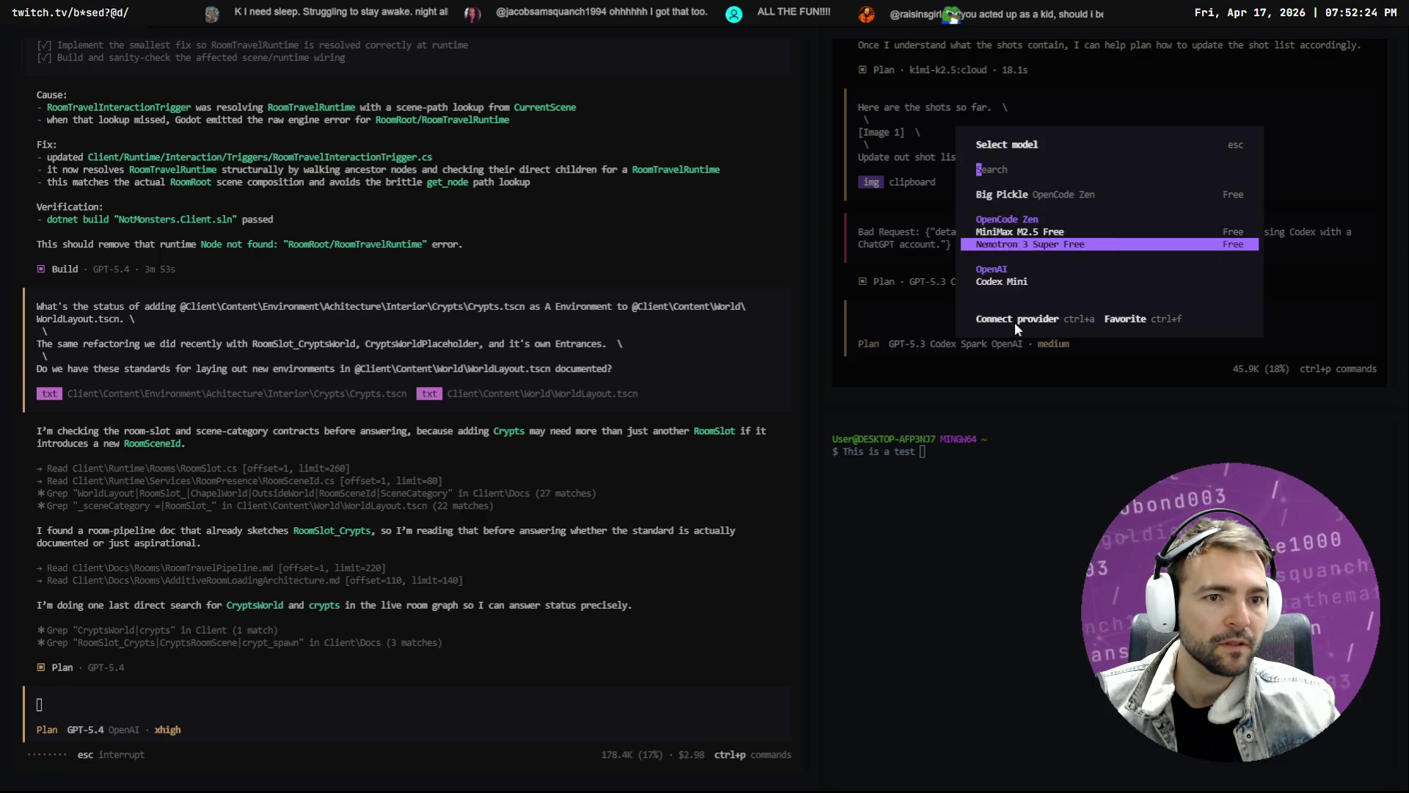
key(Up)
key(Up)
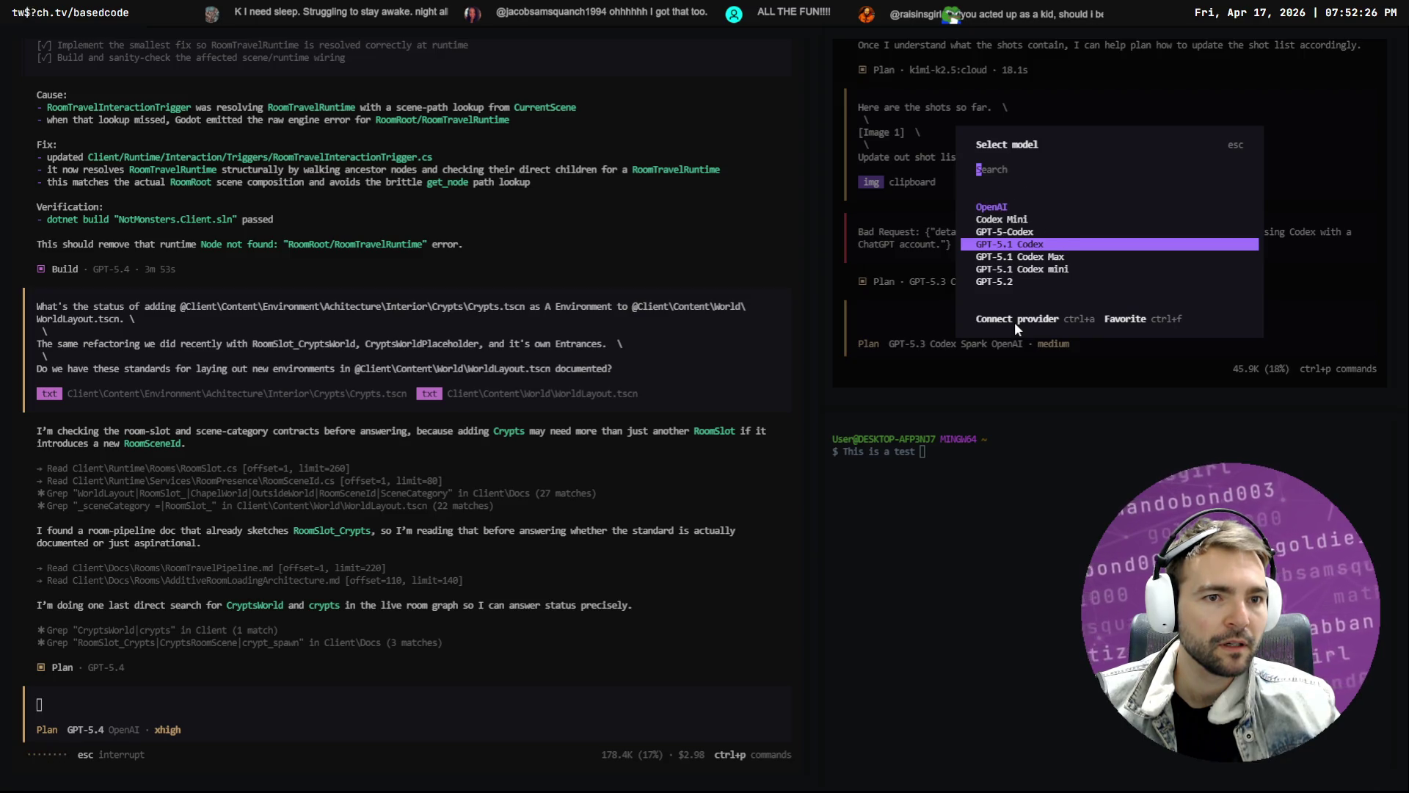
key(Down)
key(Down)
key(Down)
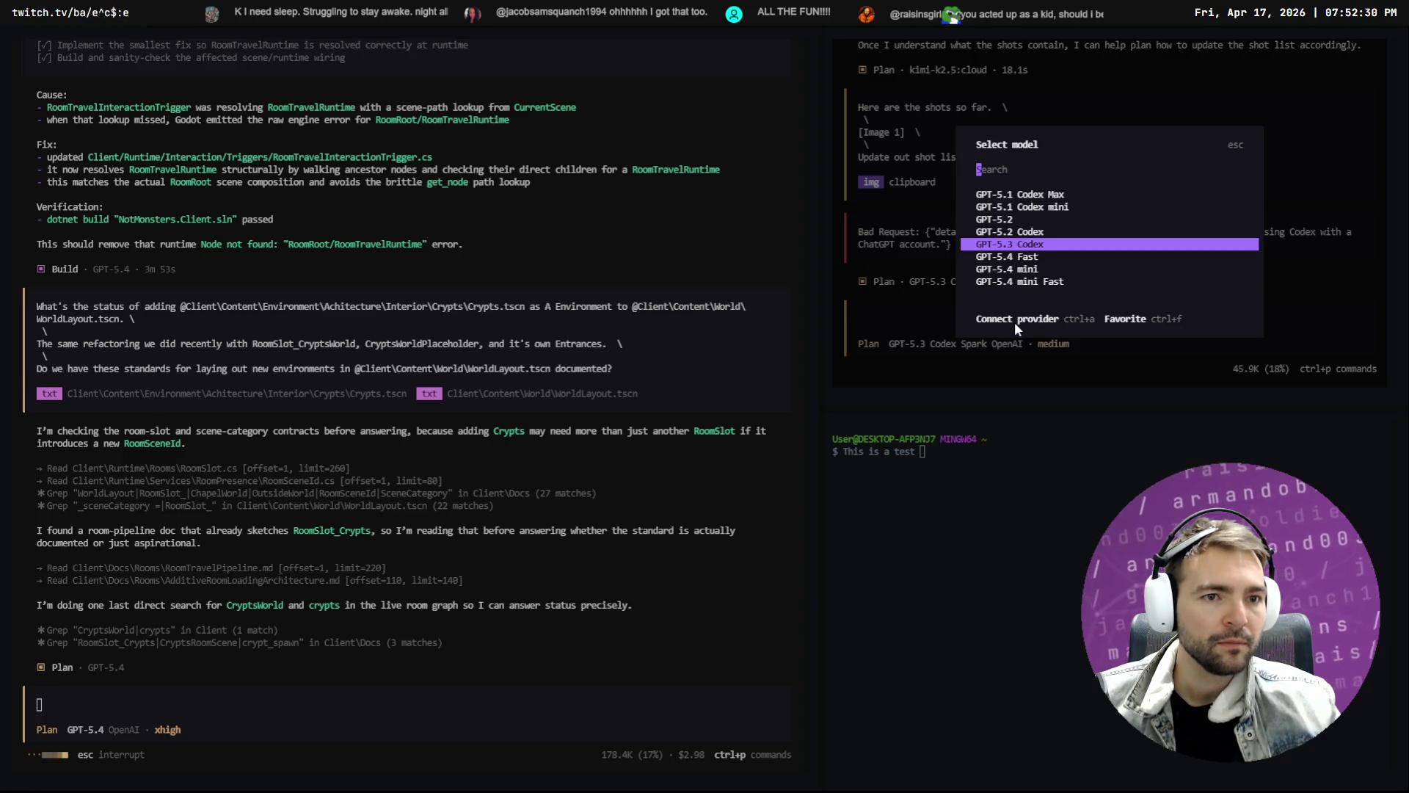
key(Return)
key(Down)
key(Down)
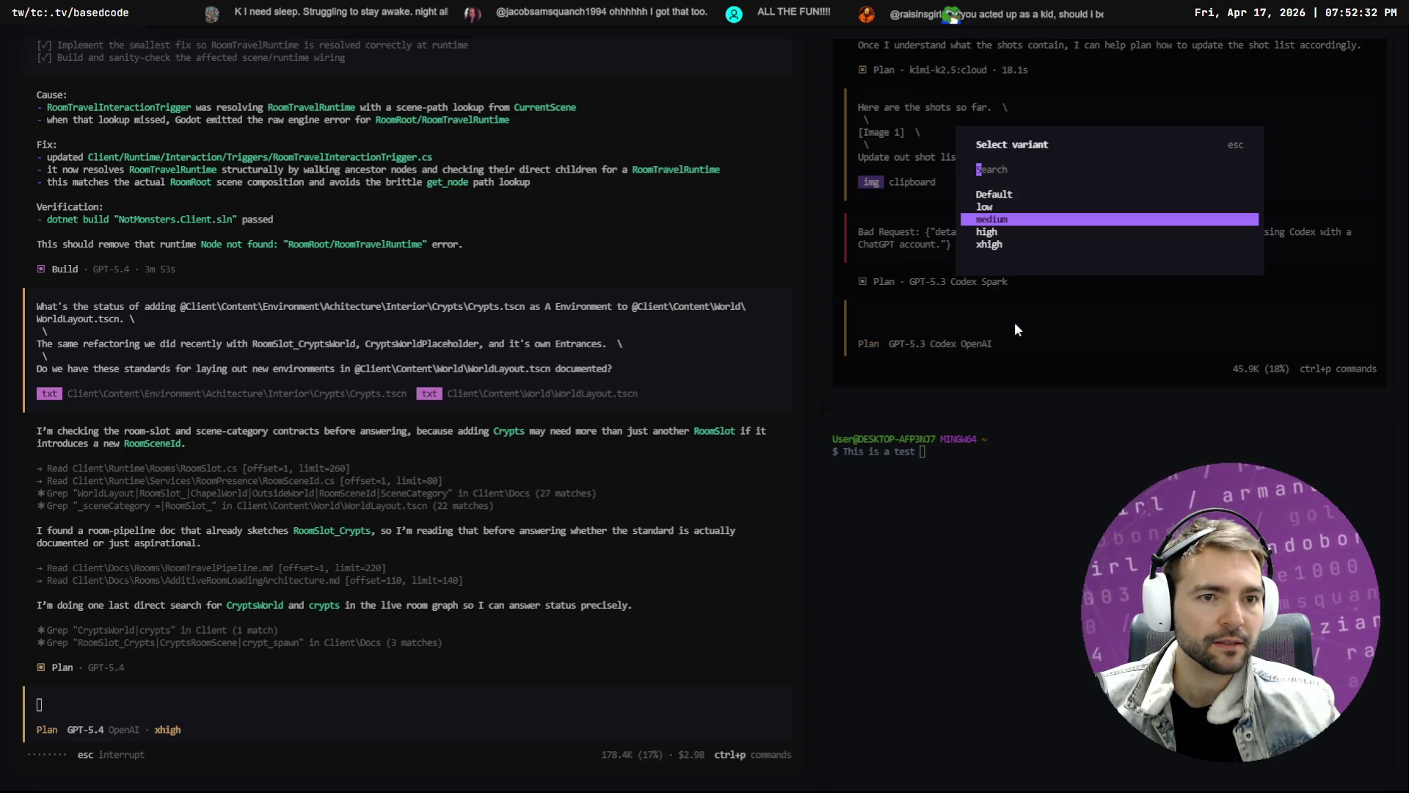
key(Return)
key(Return)
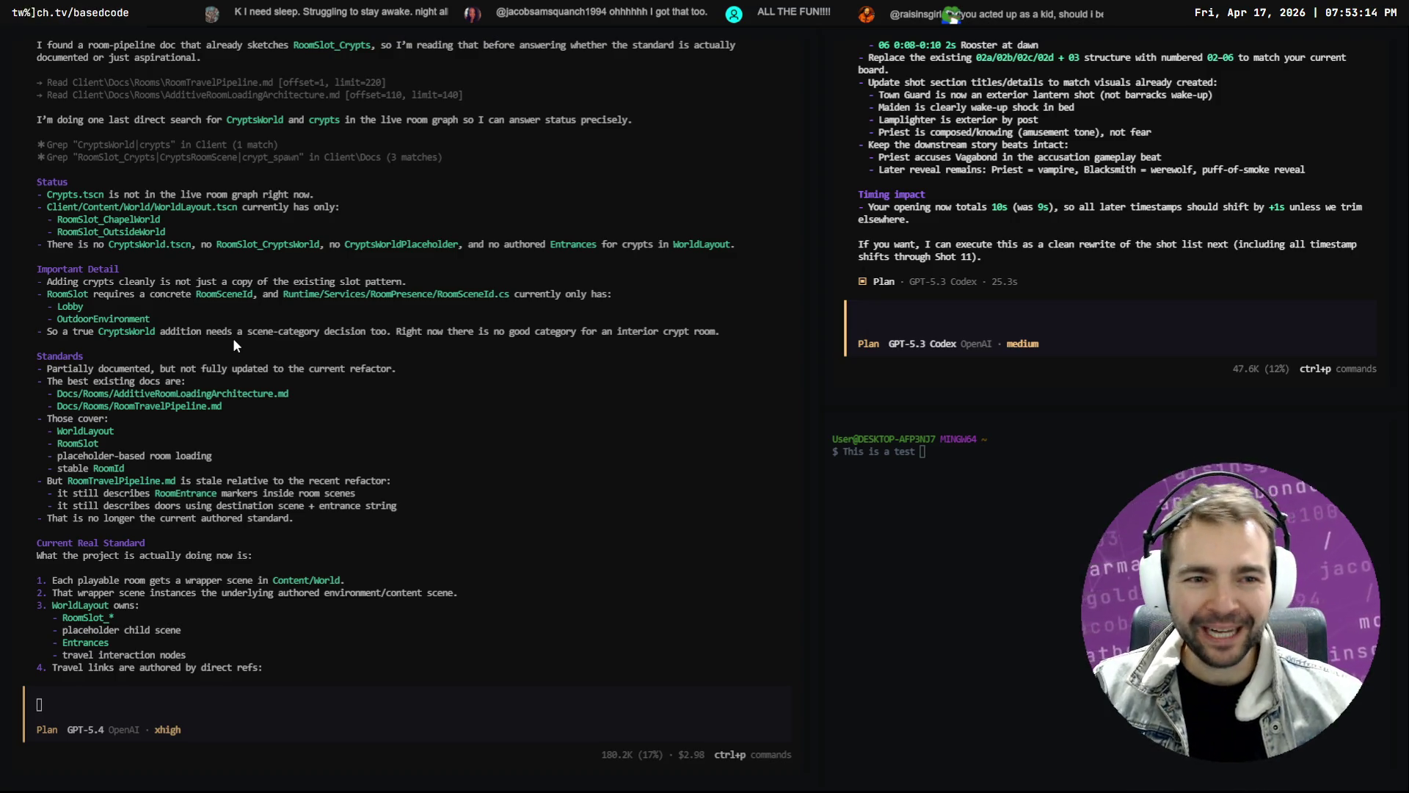
Review GPT-5.3 Codex's shot plan and switch the right session to Build
scroll(1147, 214, up, 5)
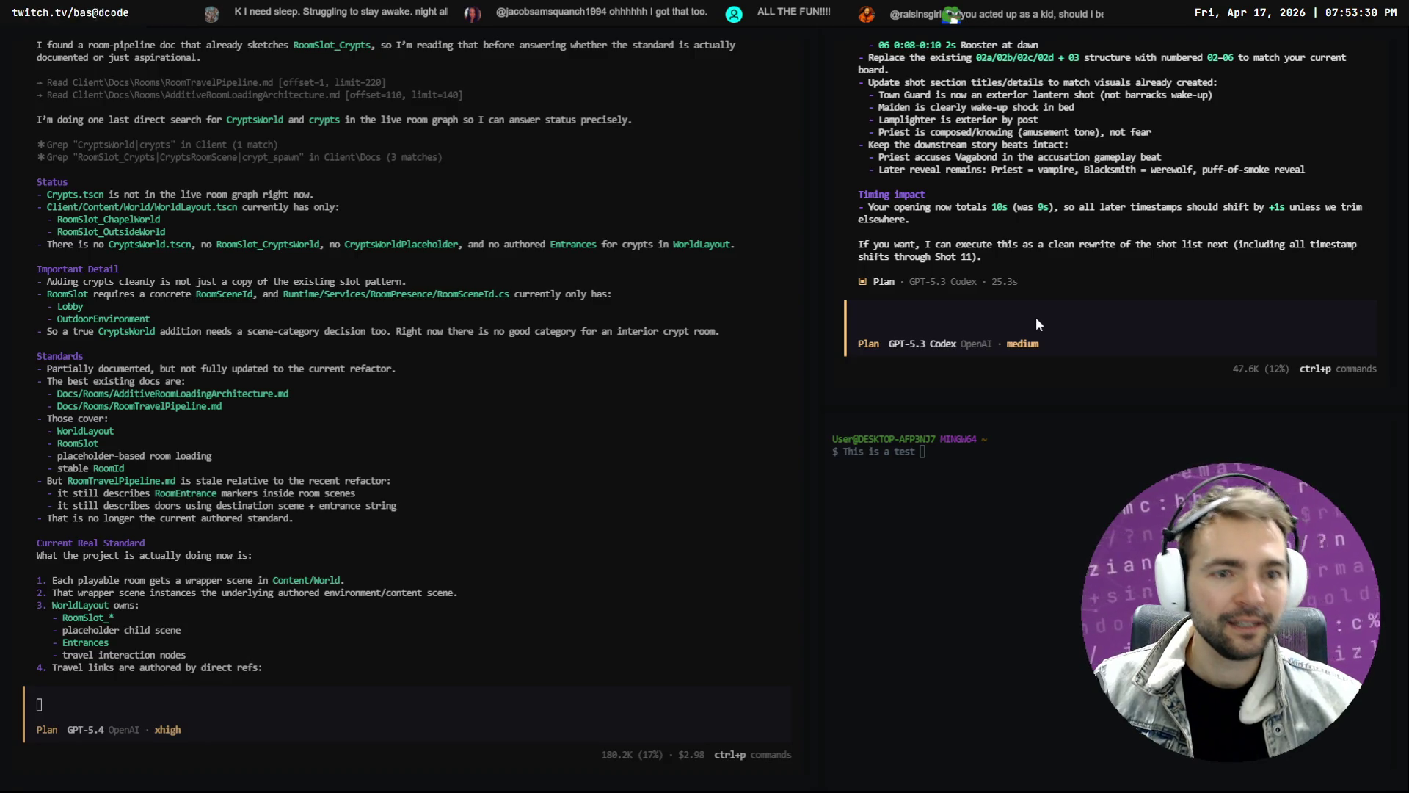
key(Tab)
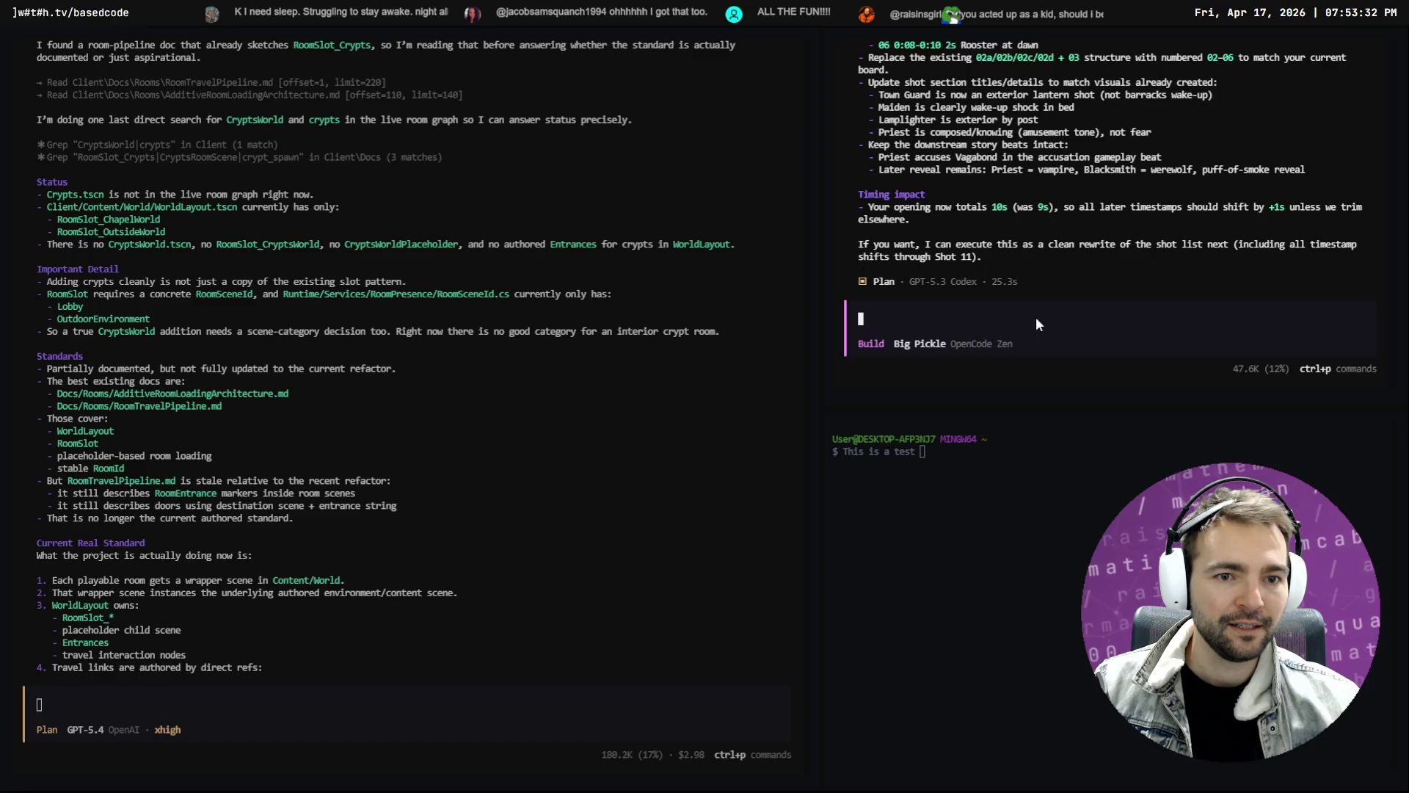
Dictate 'update the timing and documentation to match.' and send it to the Build agent
key(Tab)
key(super+h)
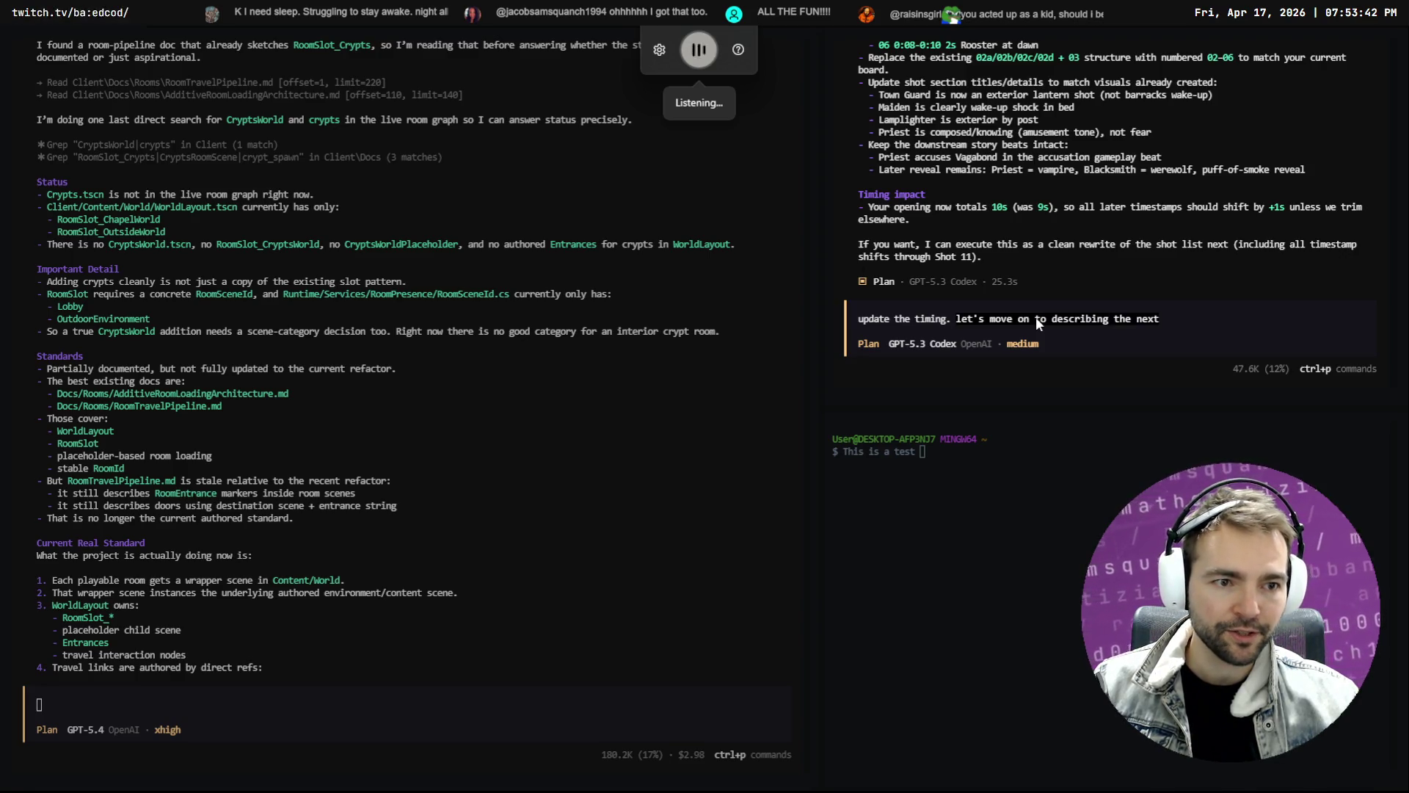
key(super+h)
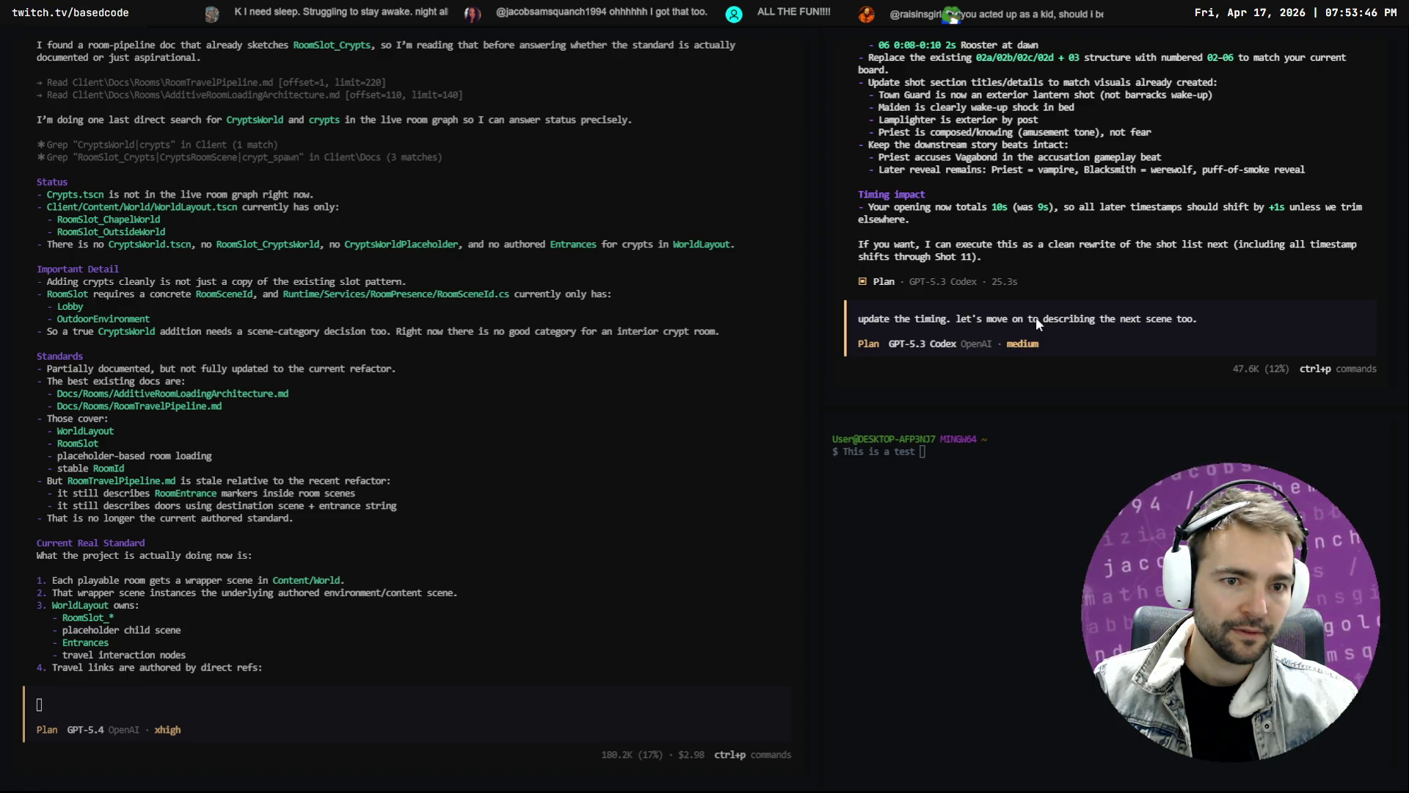
key(ctrl+BackSpace)
key(ctrl+BackSpace)
key(ctrl+BackSpace)
key(super+h)
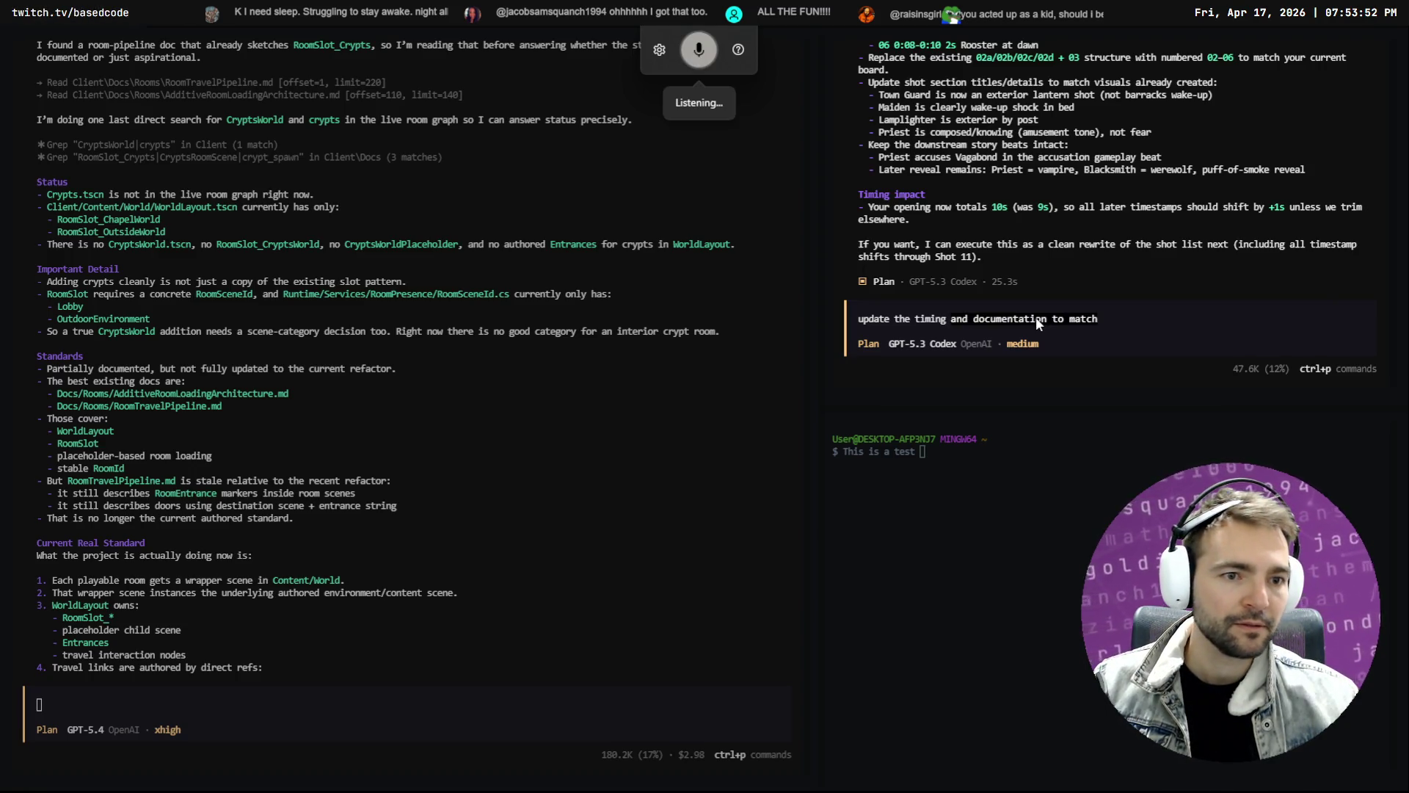
key(Tab)
key(Return)
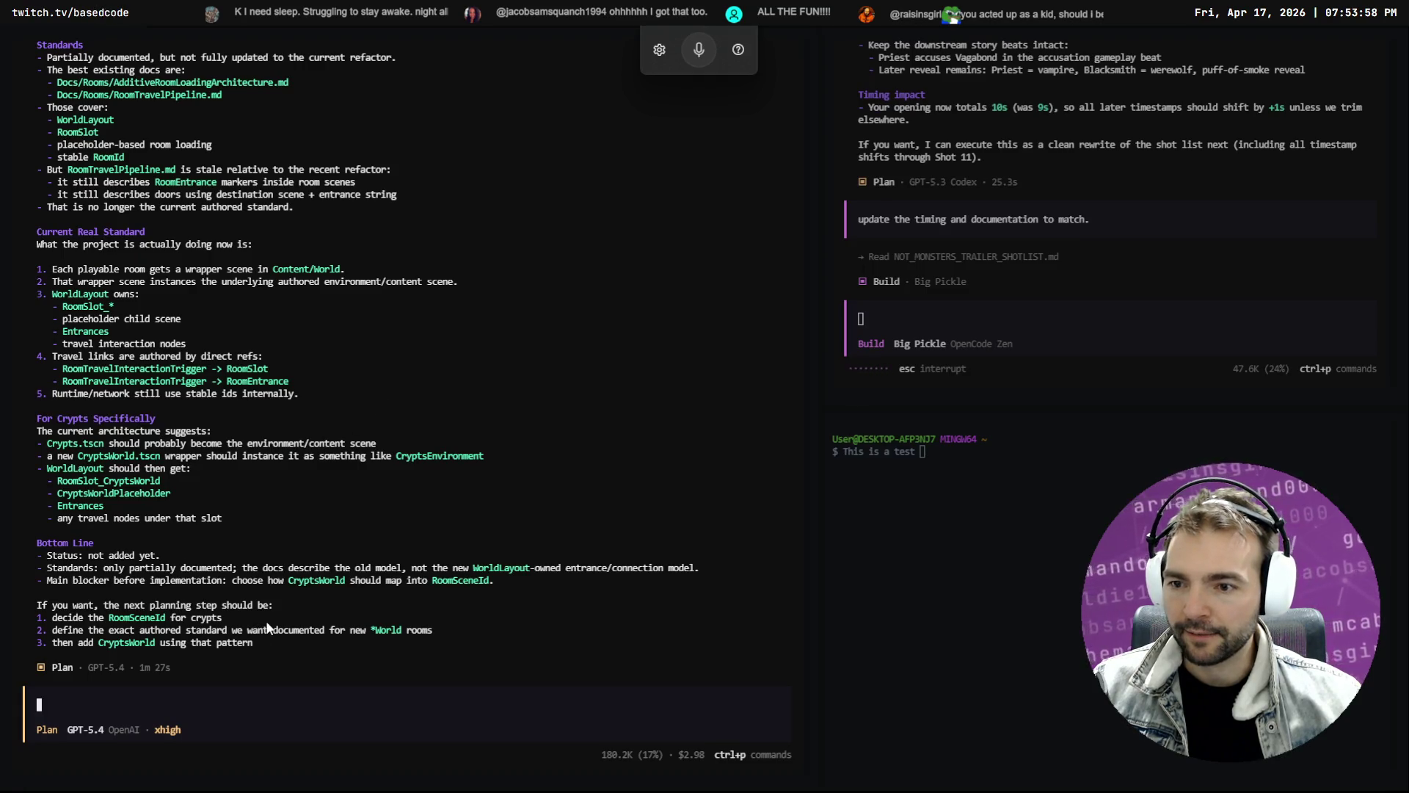
scroll(263, 594, up, 9)
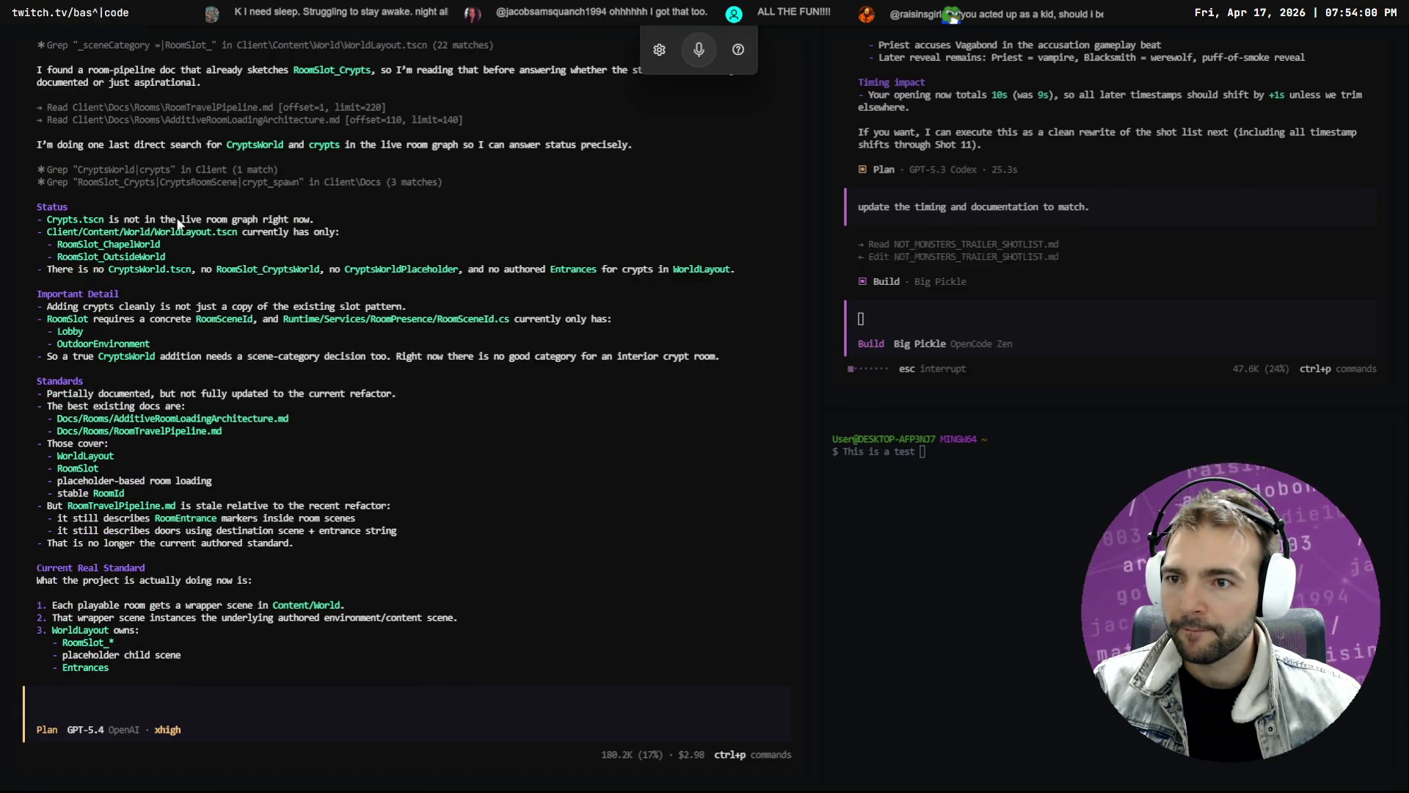
Switch the left session to Build and send a request documenting a step-by-step new-room process
scroll(160, 356, down, 6)
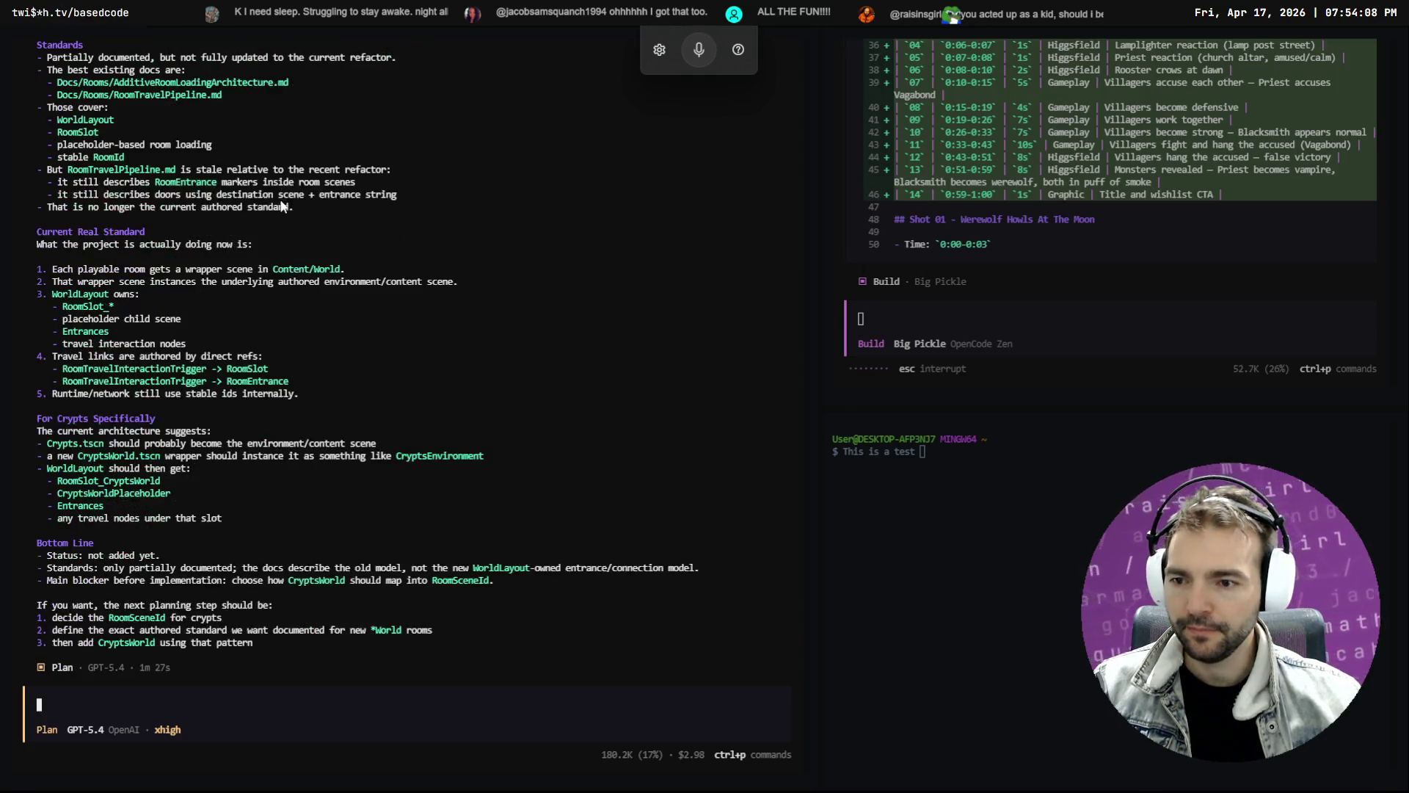
key(Tab)
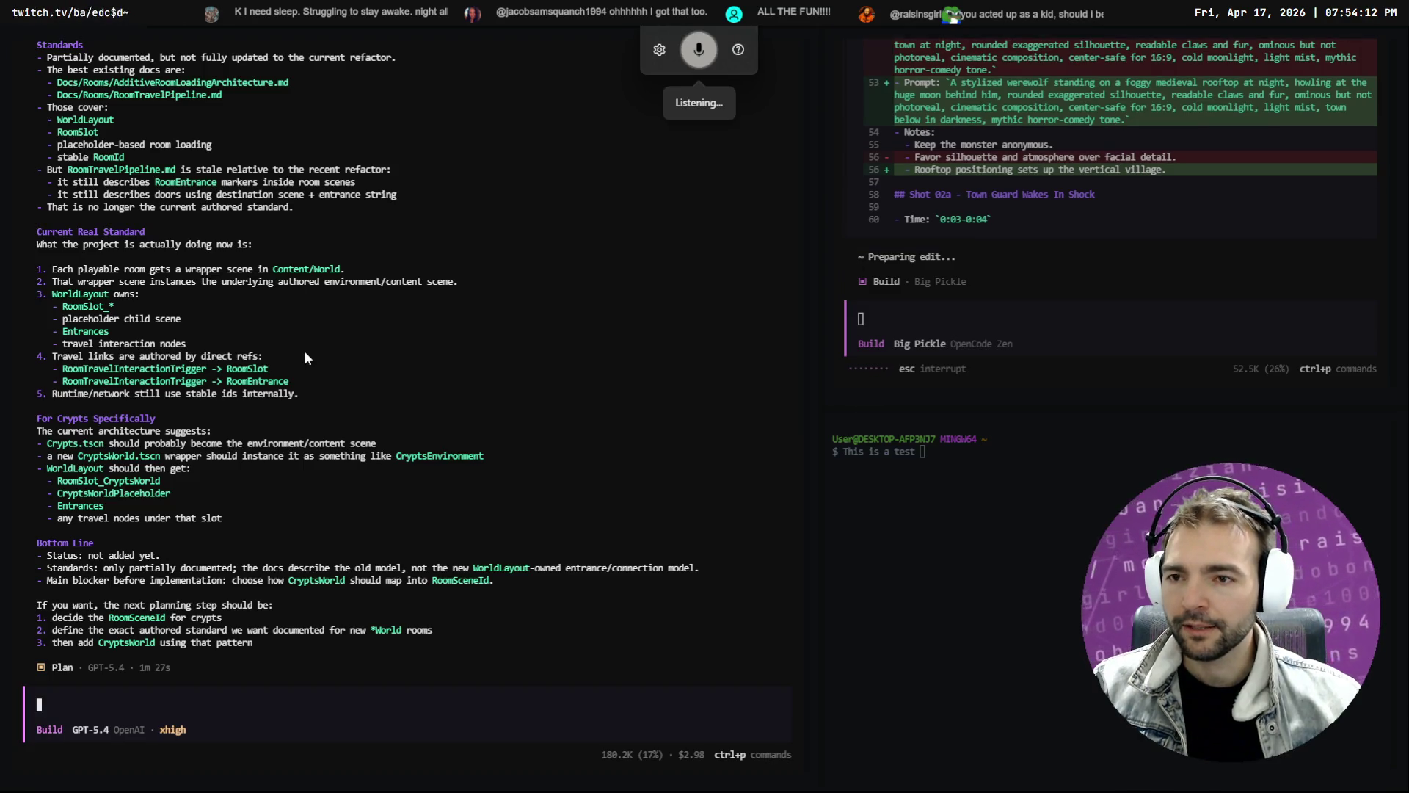
text(let's go ahead and update the documentation.)
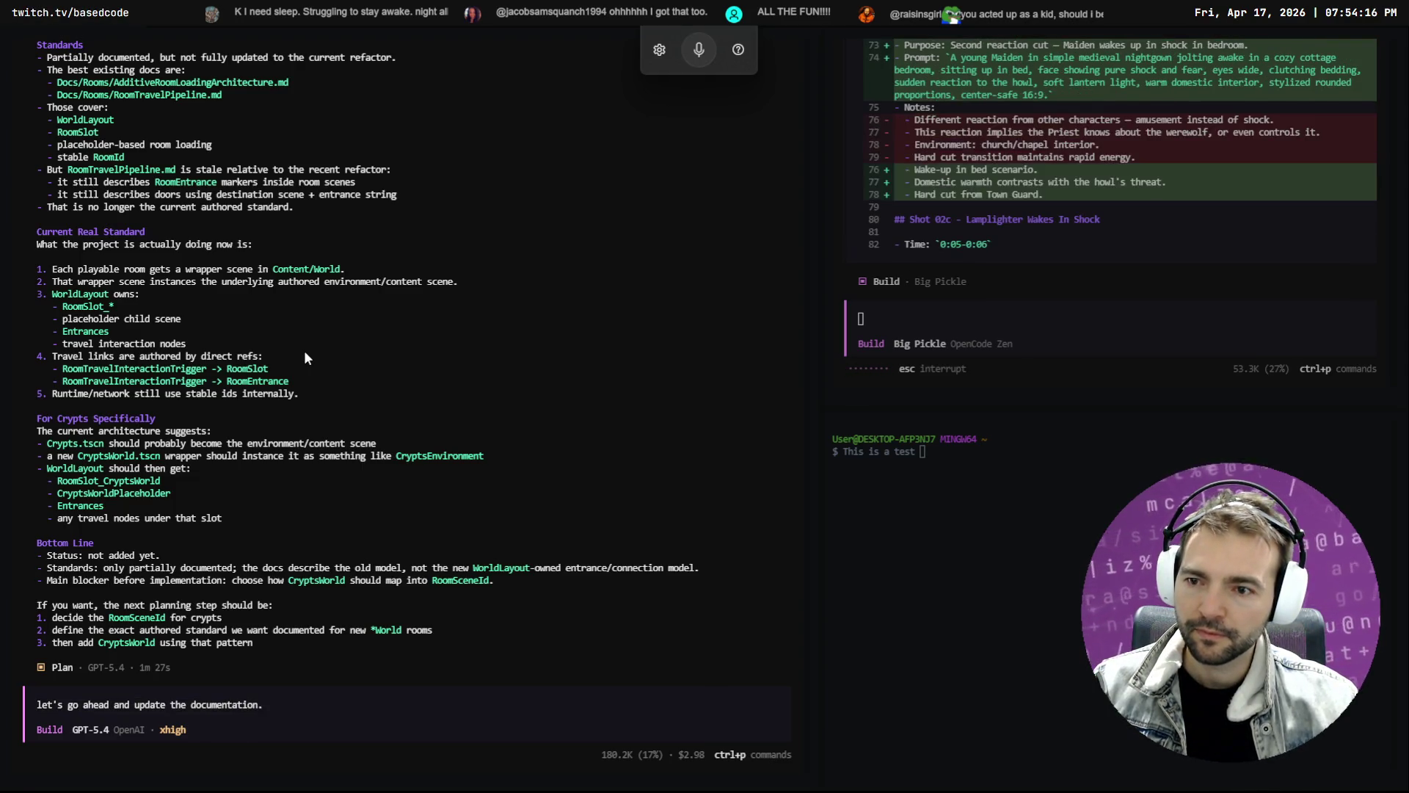
key(super+h)
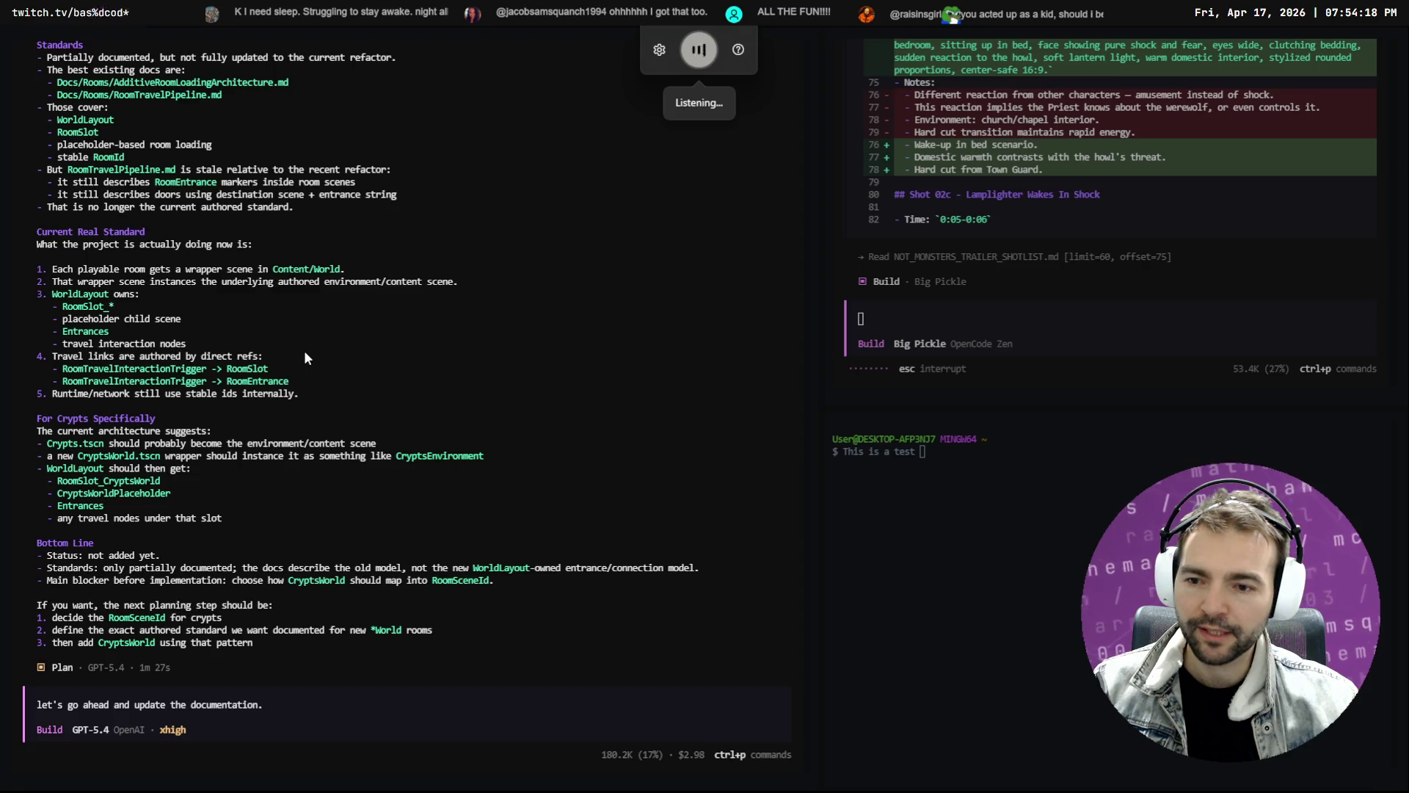
text( it should have a step by step process to get a new)
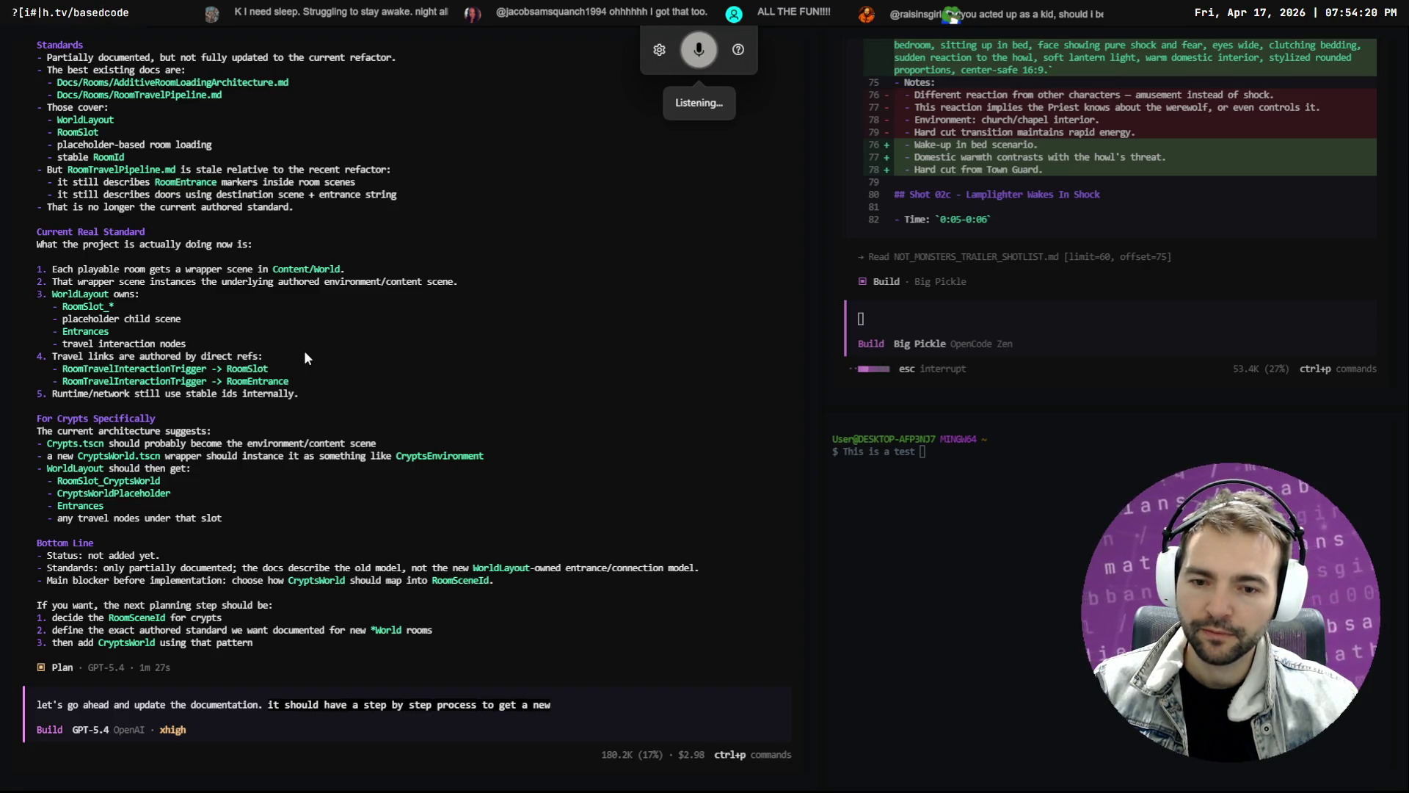
text( room in.)
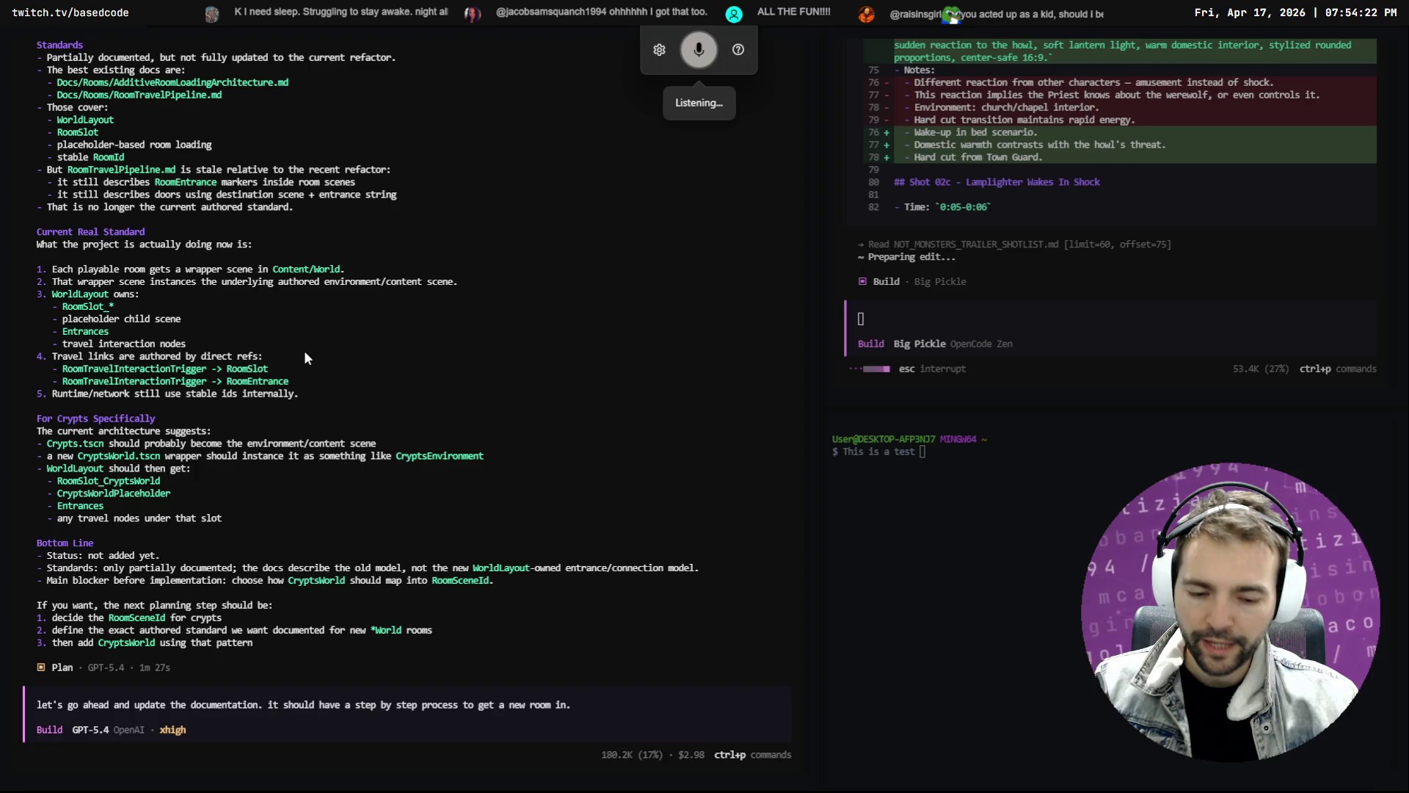
text( once we have that step by step process)
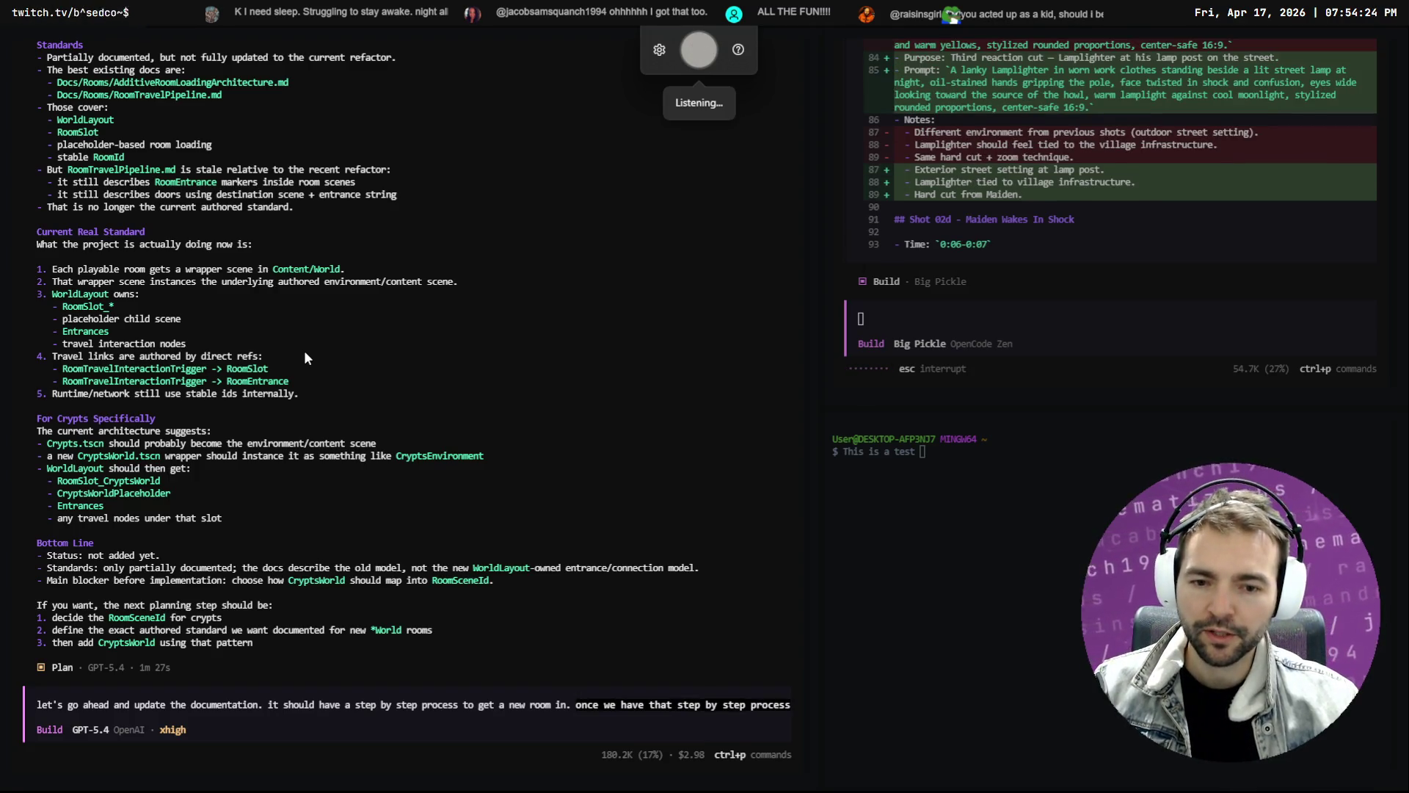
text( we're going to use it to bring in ****.)
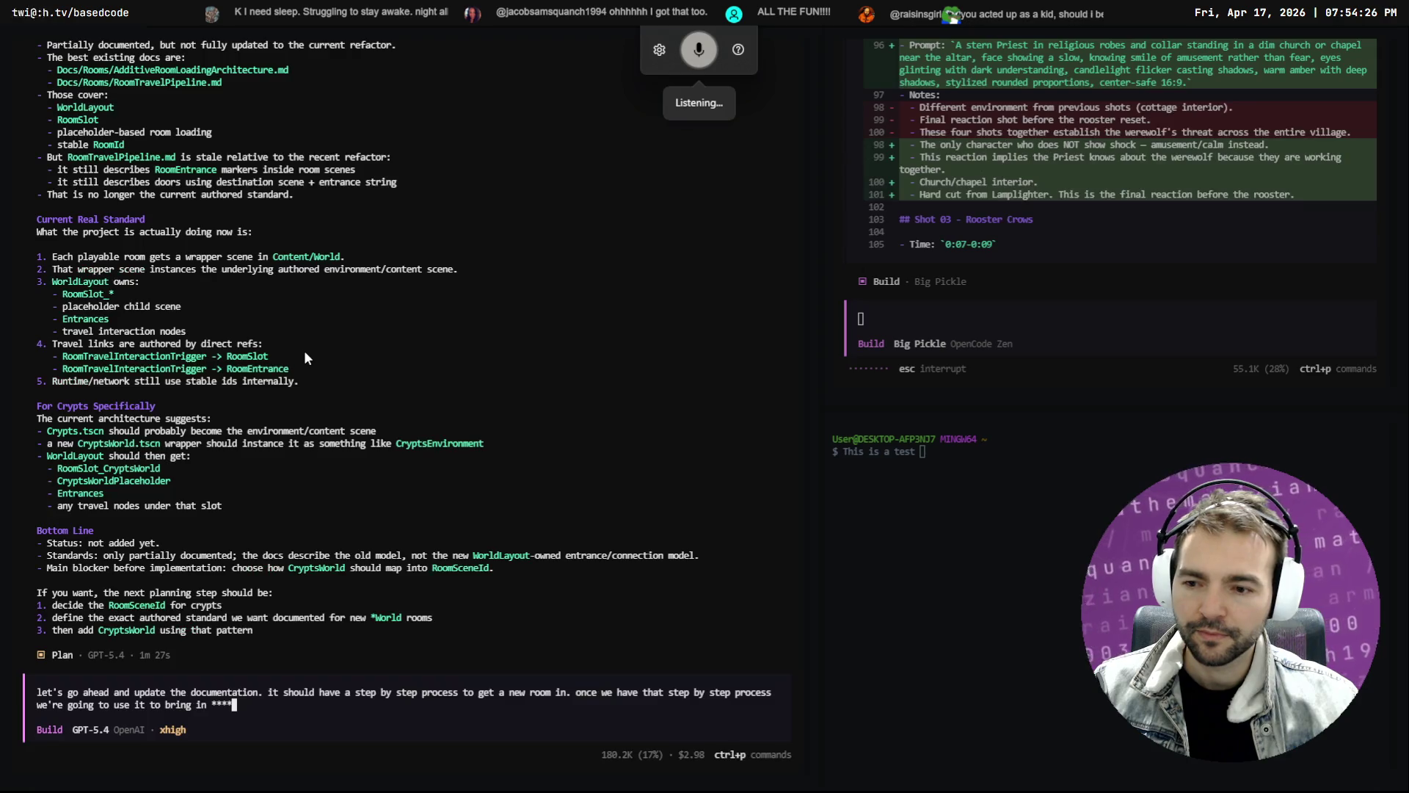
key(Return)
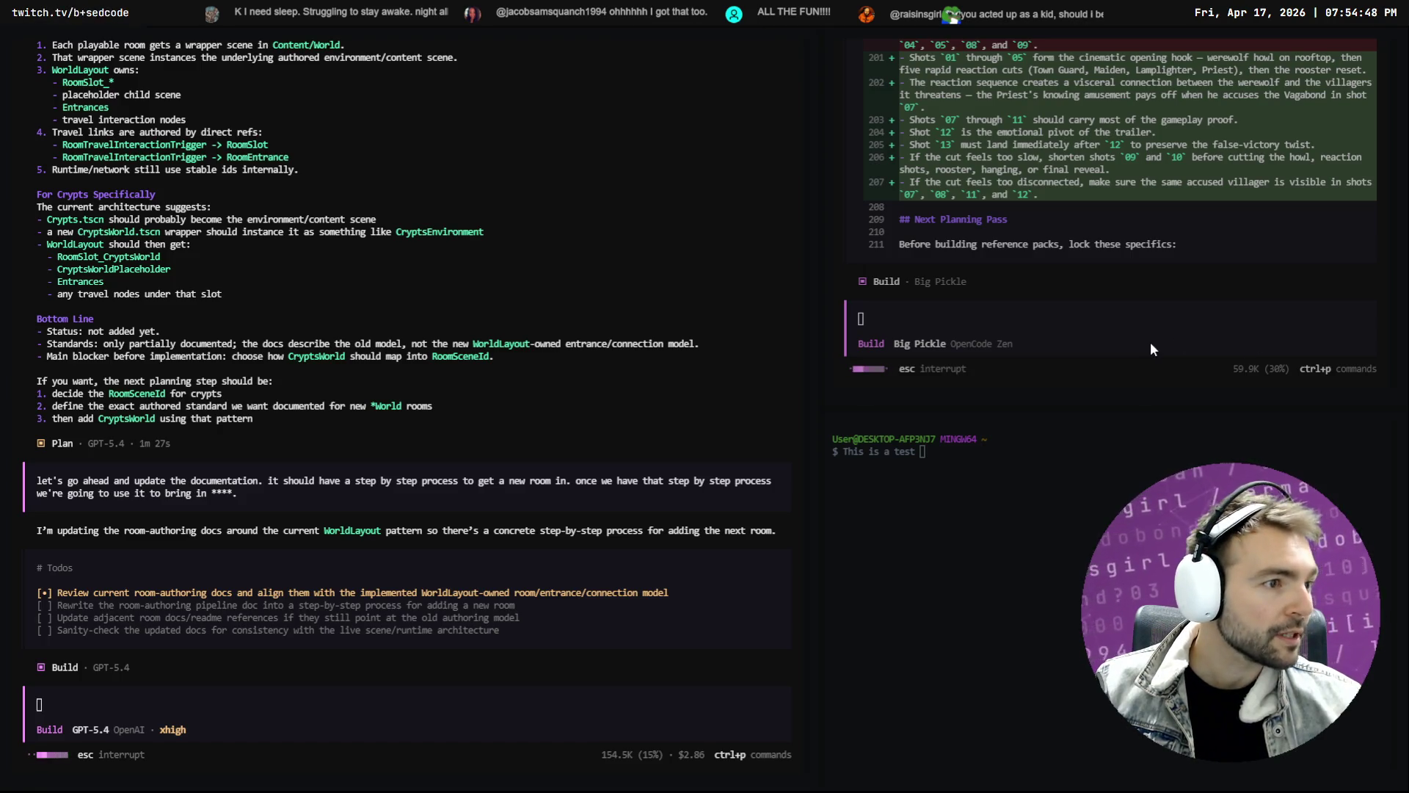
Switch to the Godot editor showing the WorldLayout scene
key(alt+Tab)
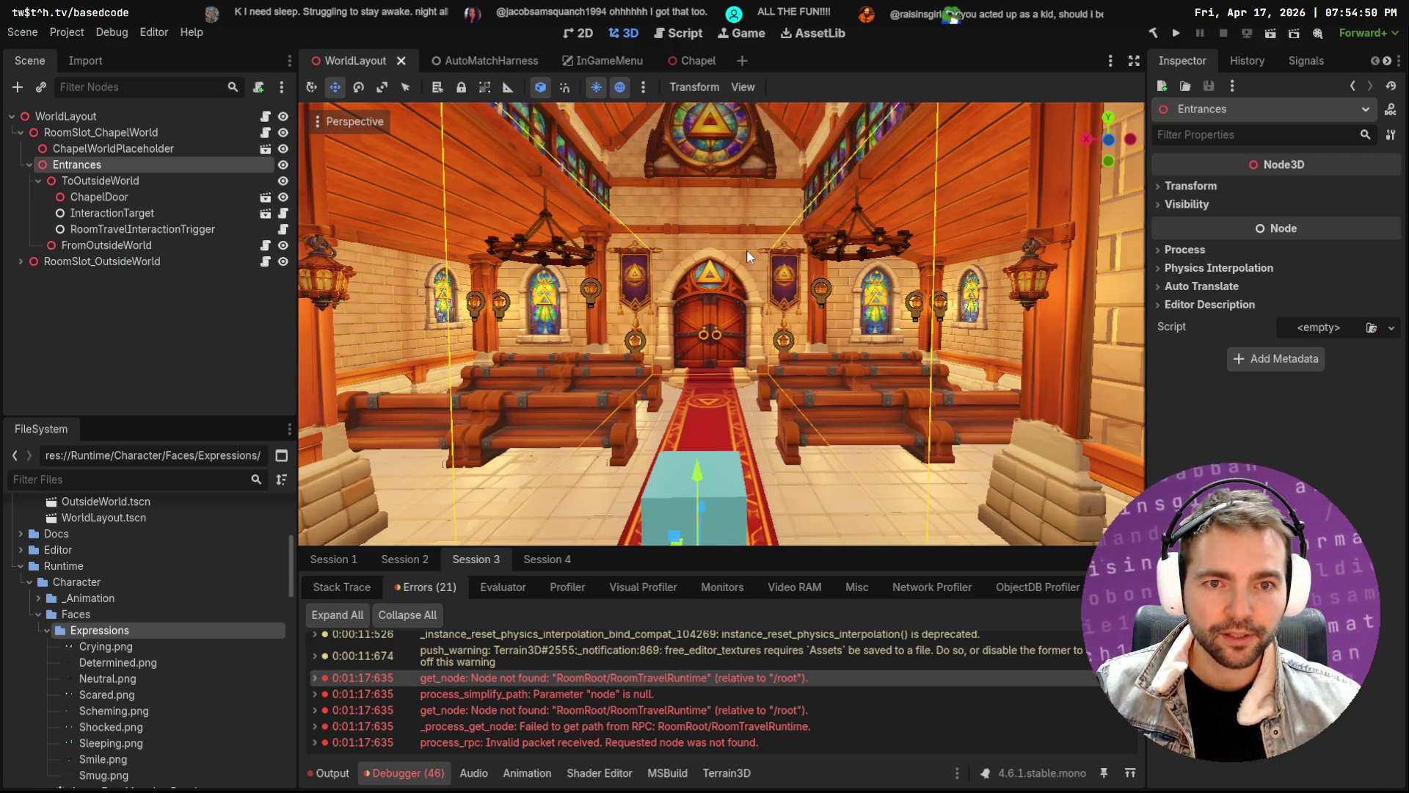
Select ChapelWorldPlaceholder in WorldLayout, glance at DaVinci Resolve, then return to OpenCode
click(746, 249)
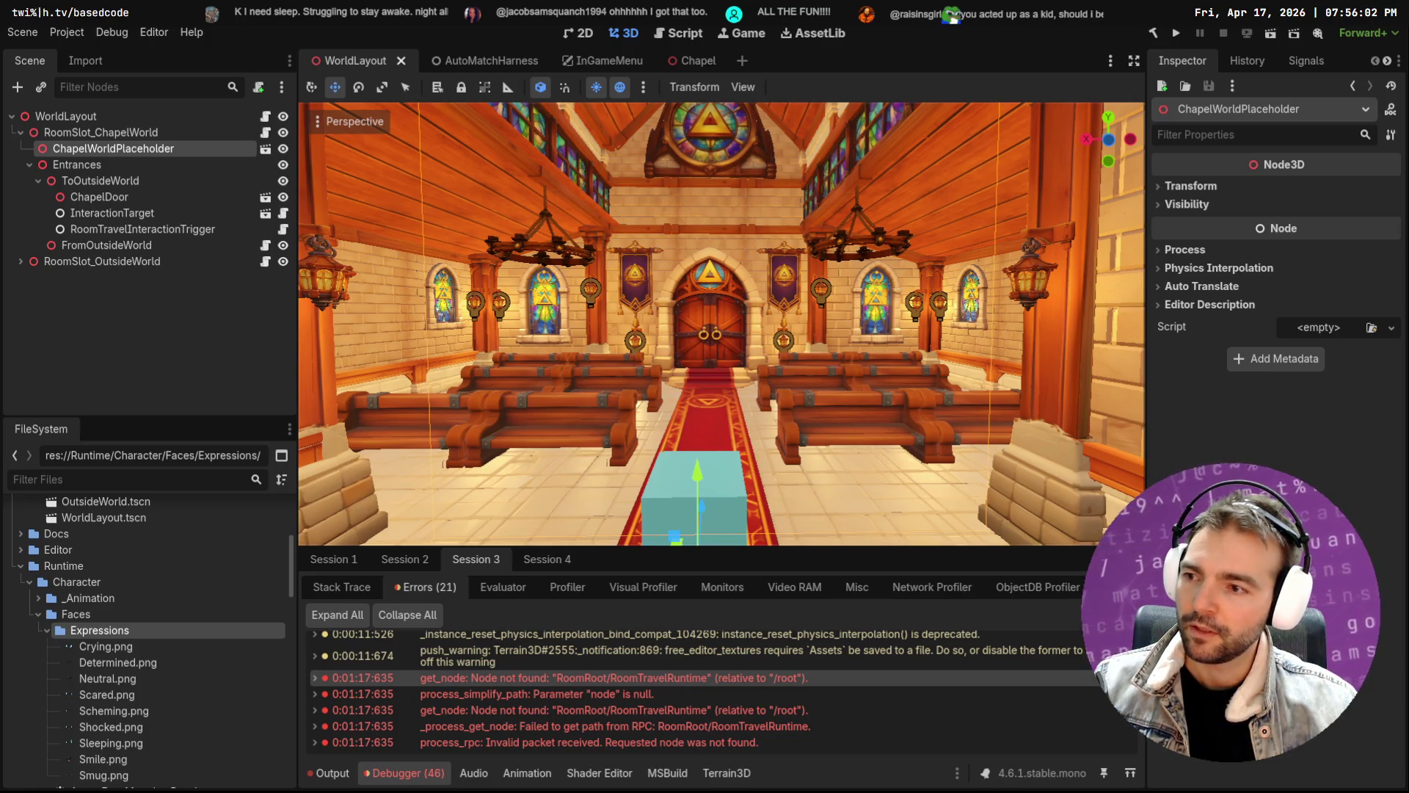
key(alt+Tab)
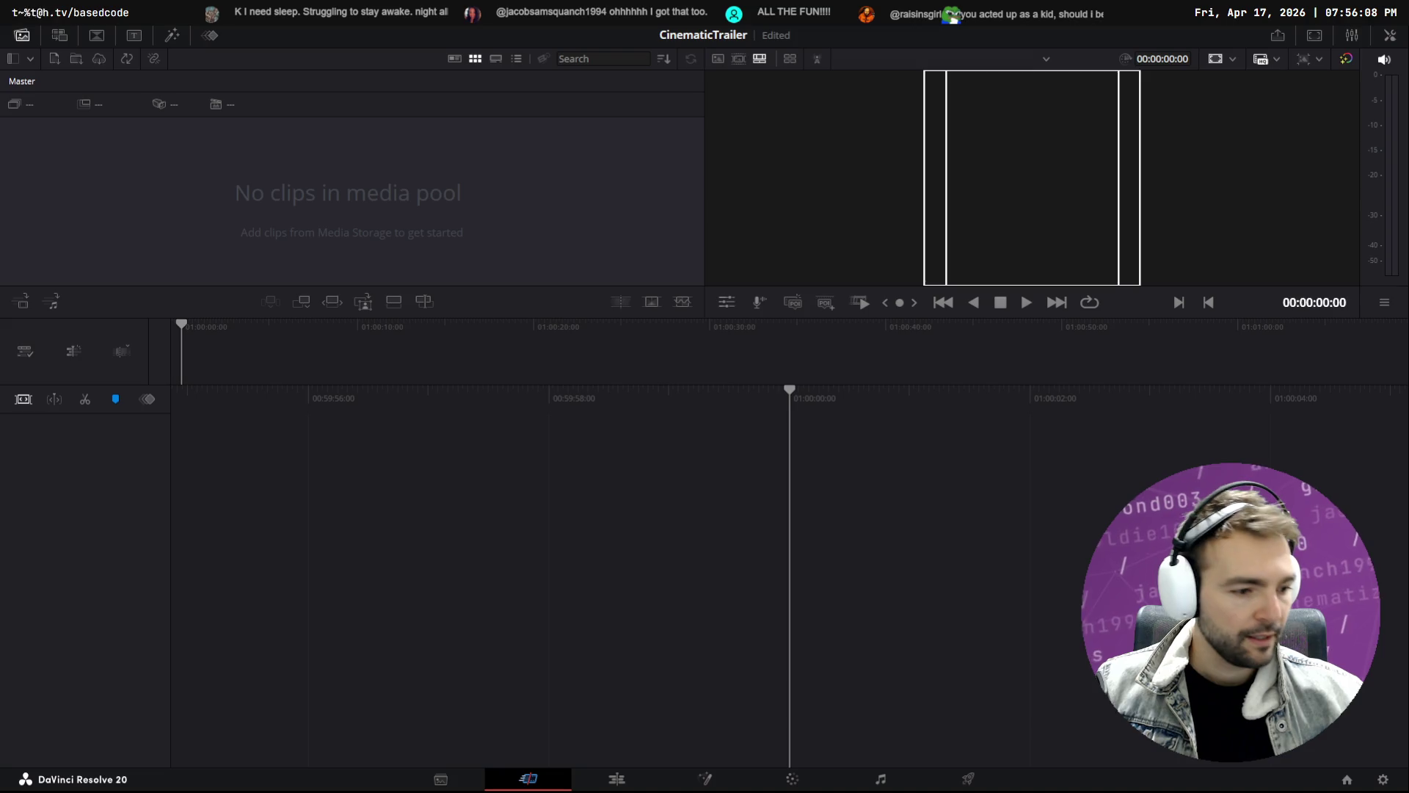
key(alt+Tab)
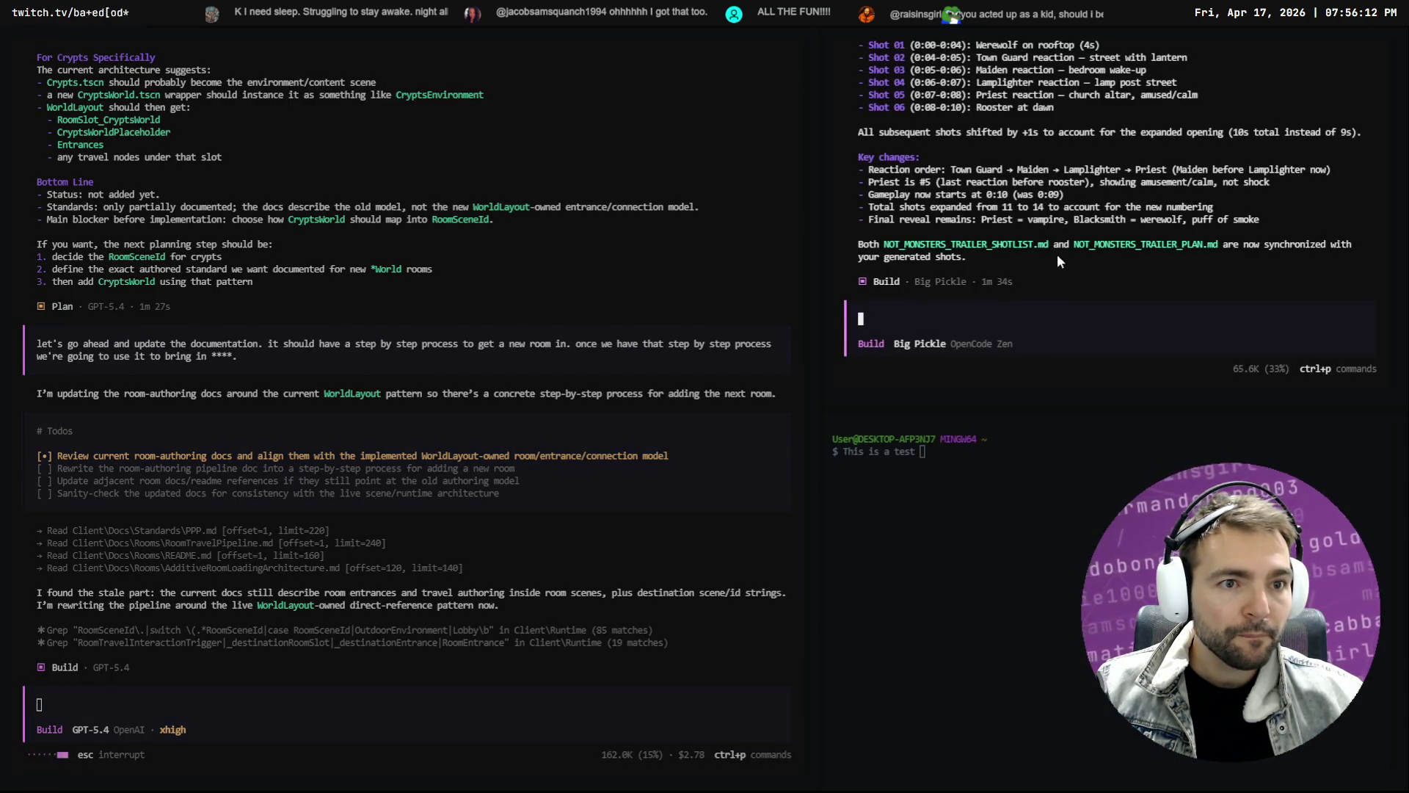
Start a new prompt with 'shot 7.' followed by blank lines
scroll(1056, 243, up, 5)
scroll(1063, 206, down, 4)
scroll(1006, 154, down, 2)
scroll(956, 152, up, 4)
scroll(961, 233, down, 3)
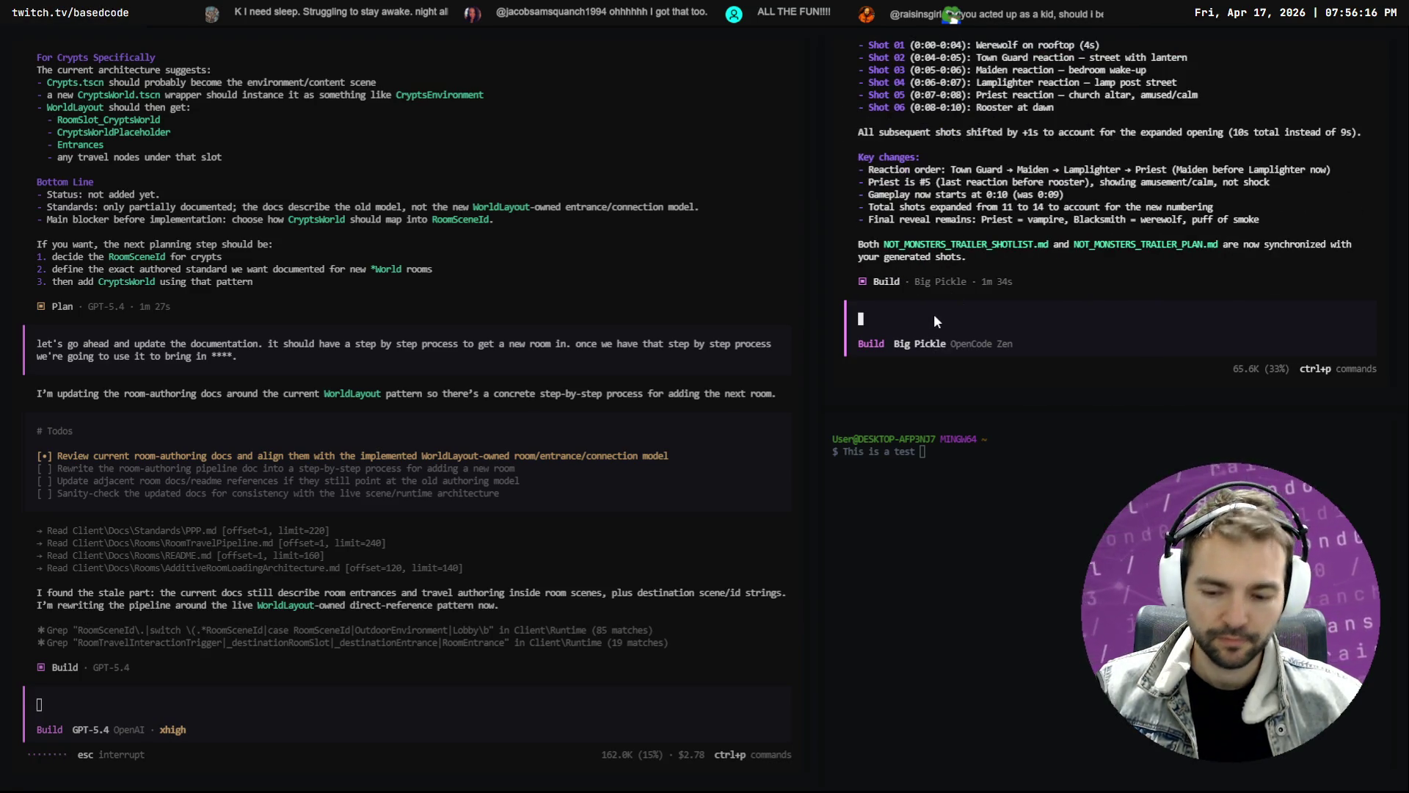
key(super+h)
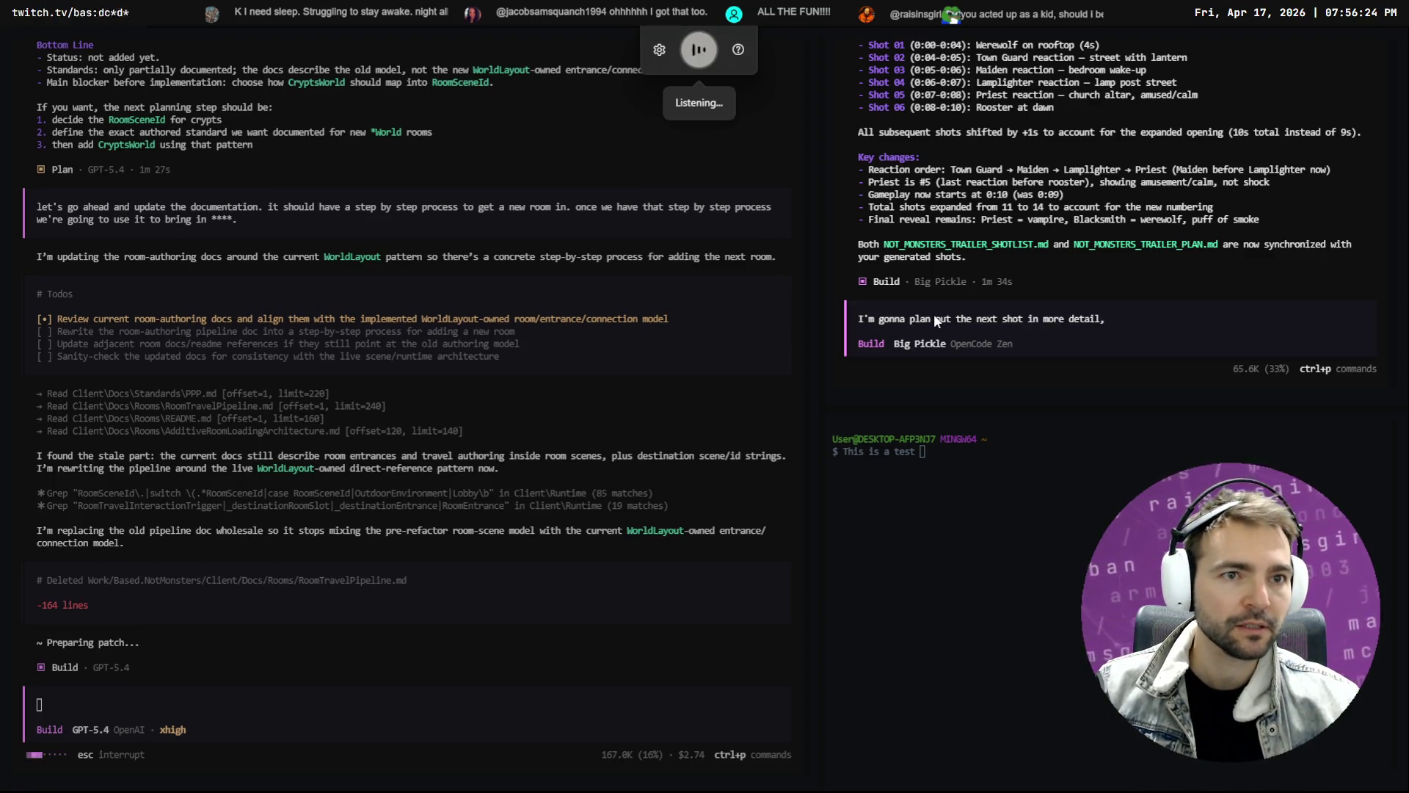
text( shot 7. \)
key(Return)
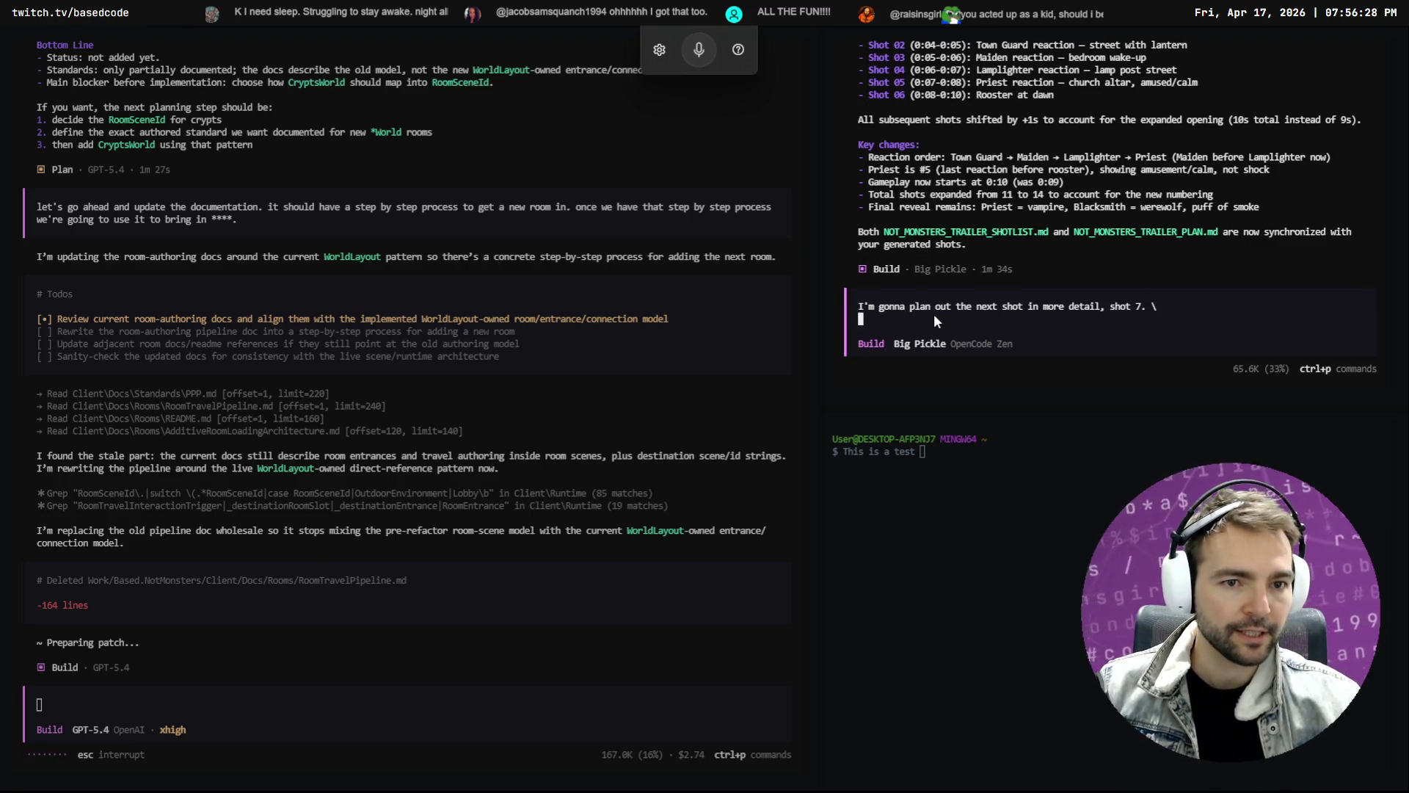
text(\)
key(Return)
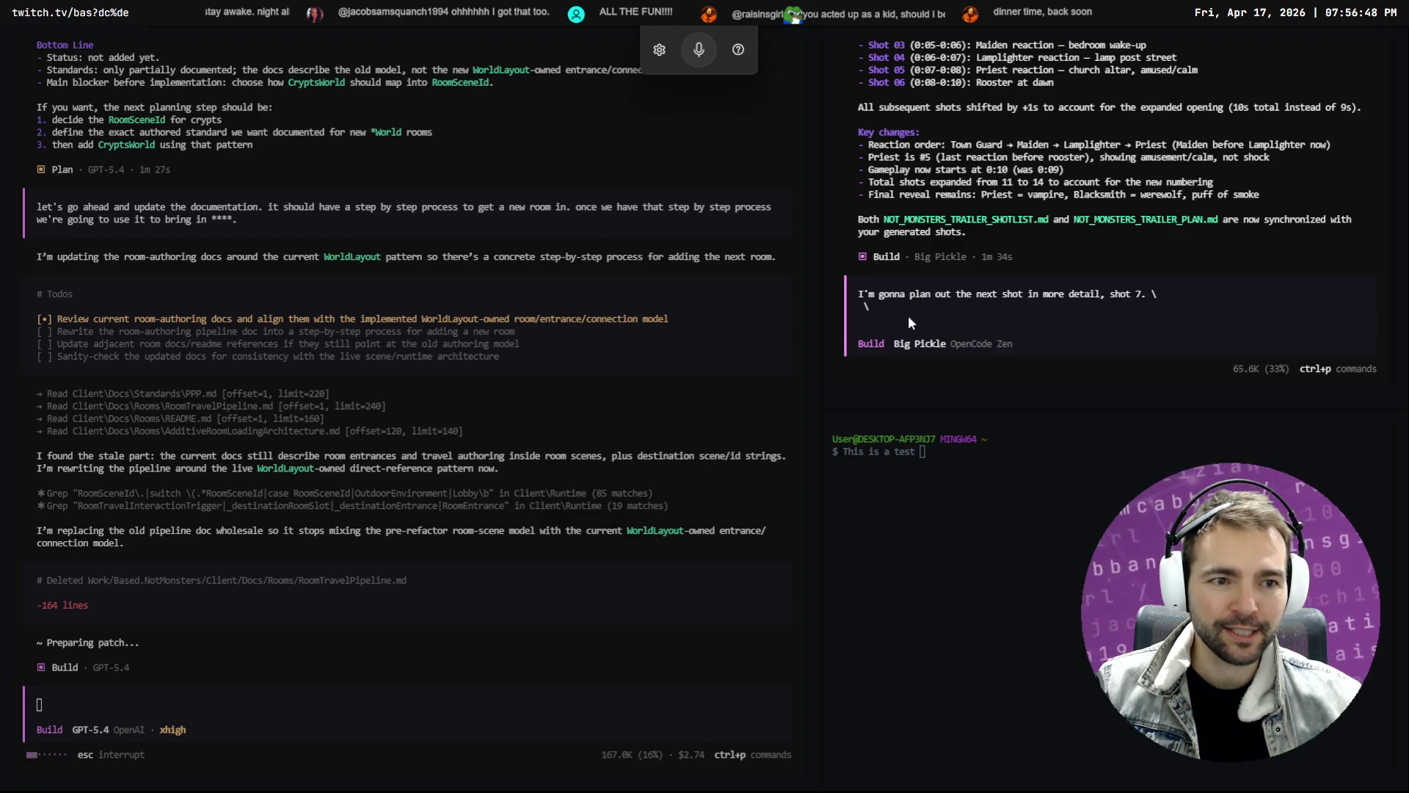
Dictate the priest-convincing-villagers church scene request in Plan mode and send it to GPT-5.3 Codex
key(super+h)
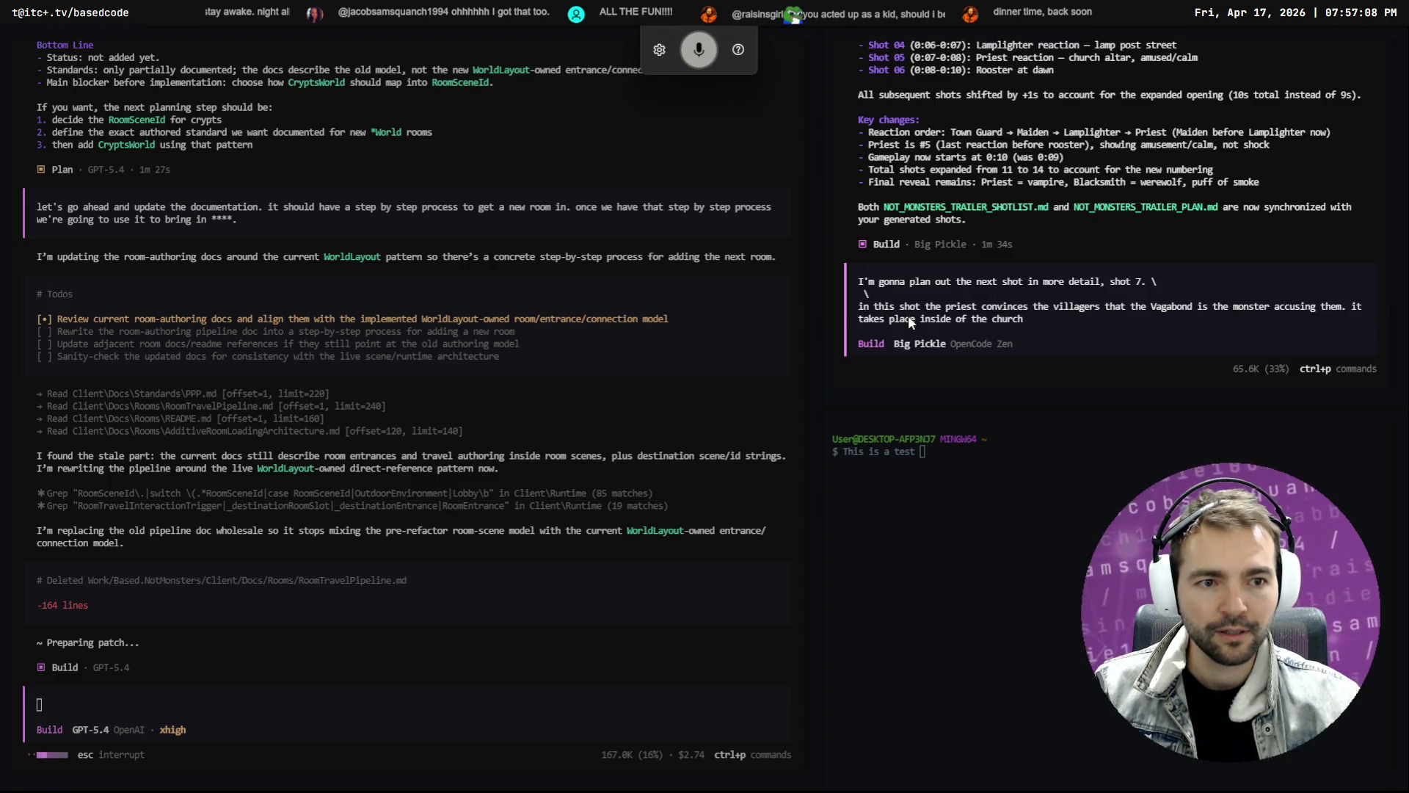
key(Tab)
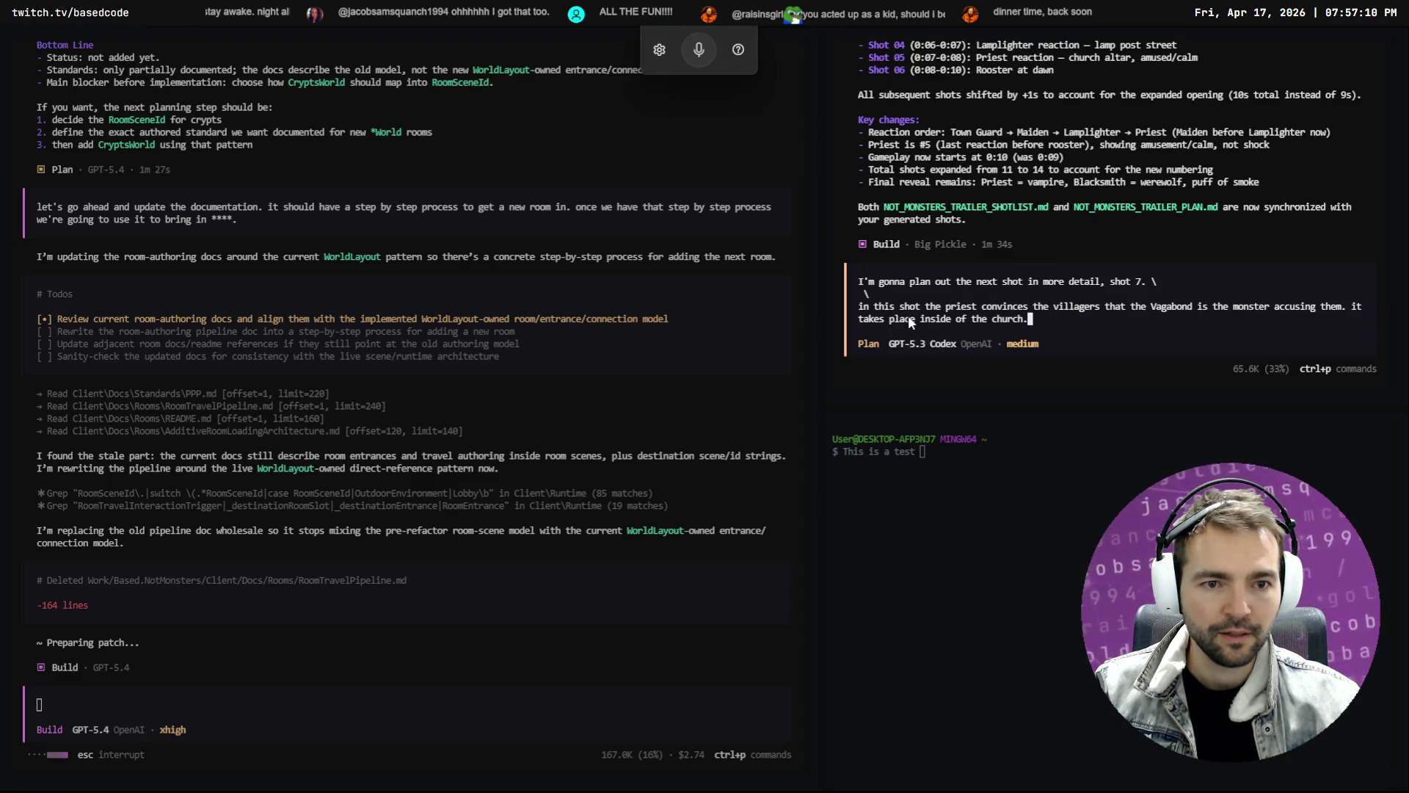
key(super+h)
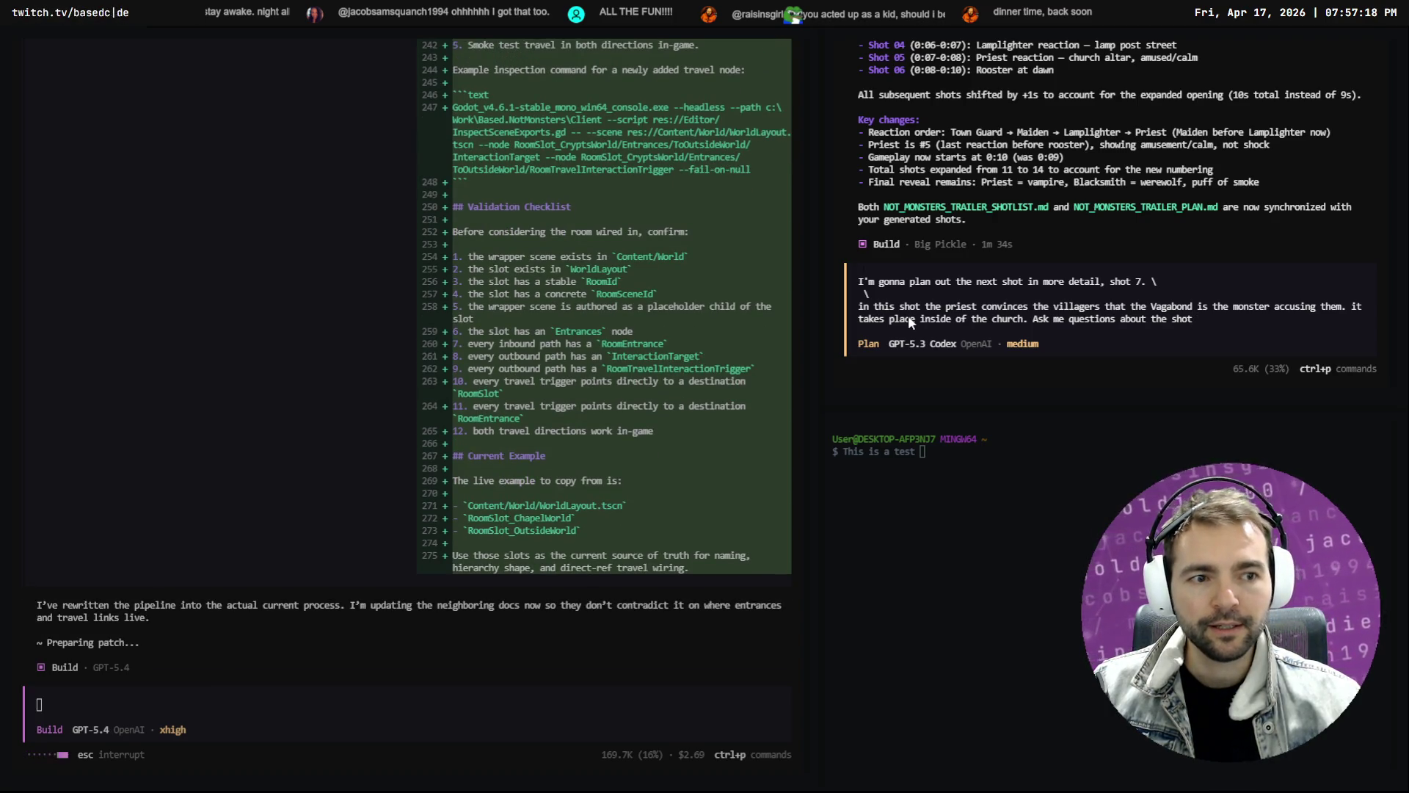
key(super+h)
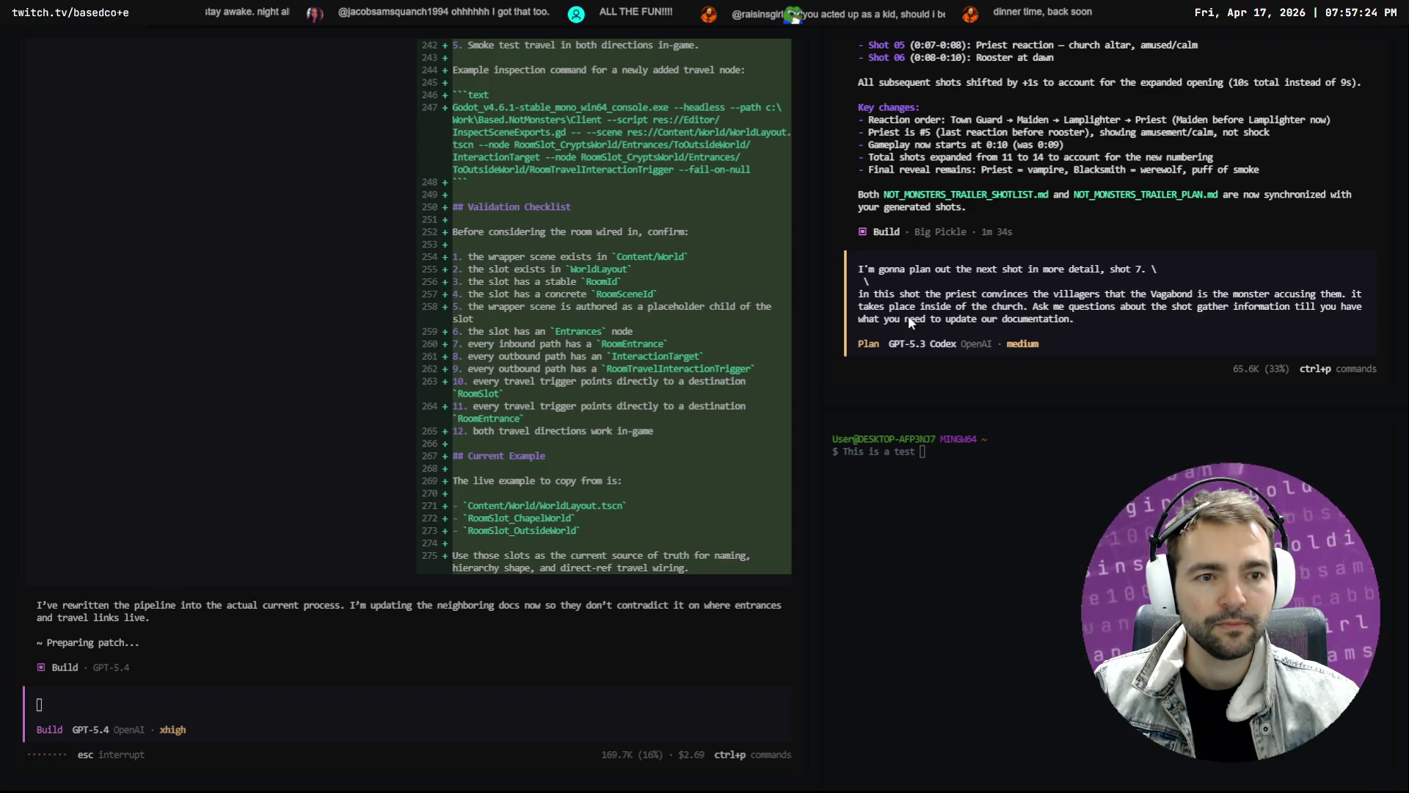
key(Return)
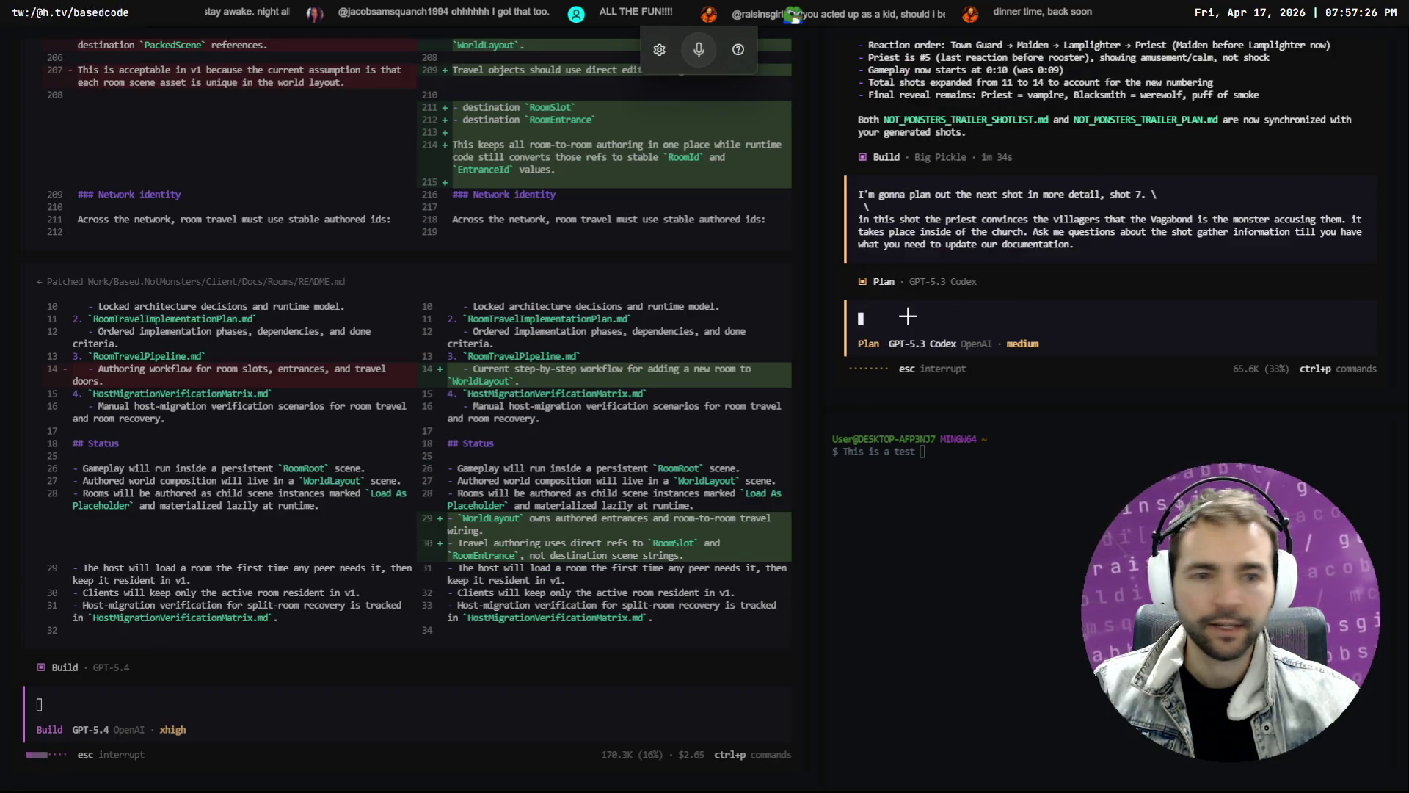
key(alt+Tab)
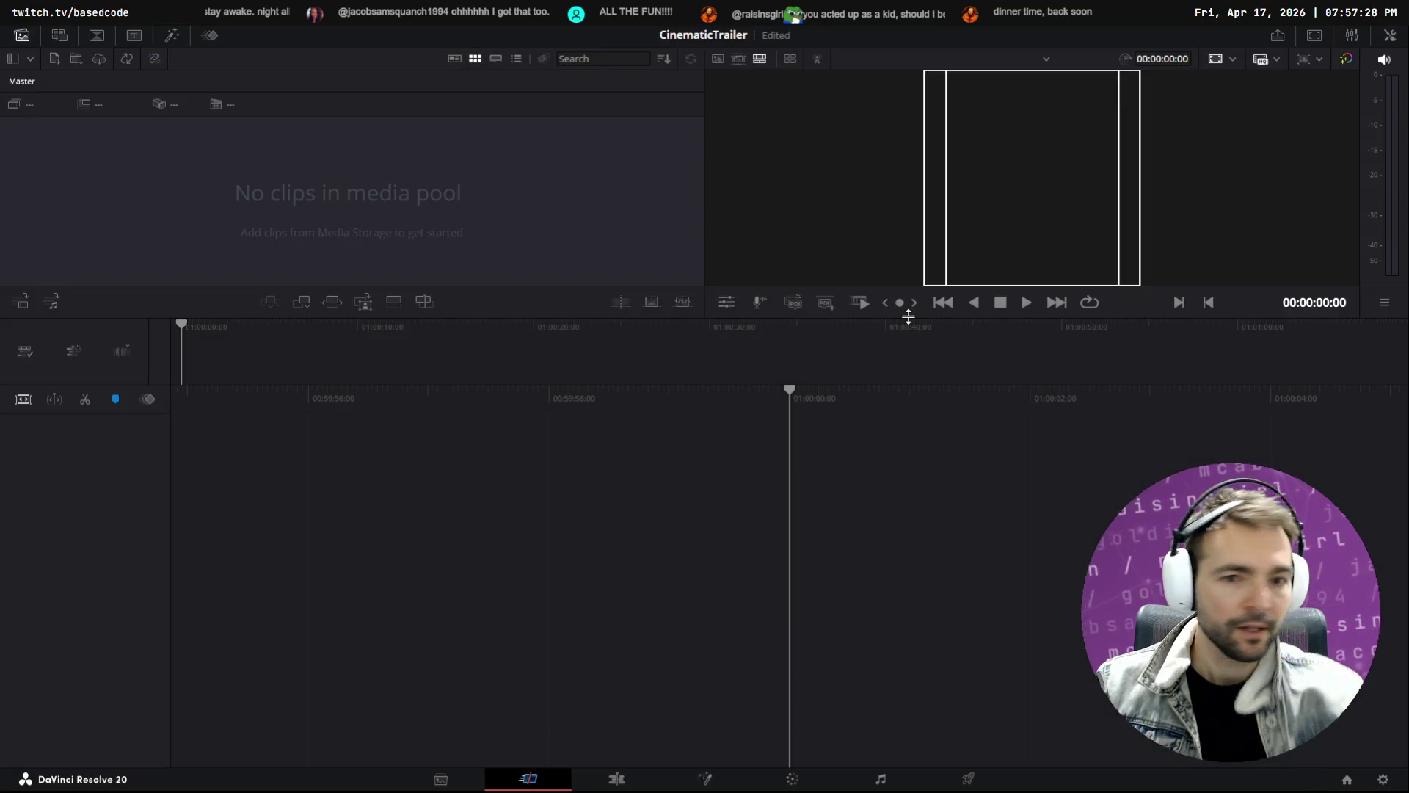
Open the Trailer folder in a new Explorer window and delete Shot1-Start.png and Shot1-End.png
key(super+e)
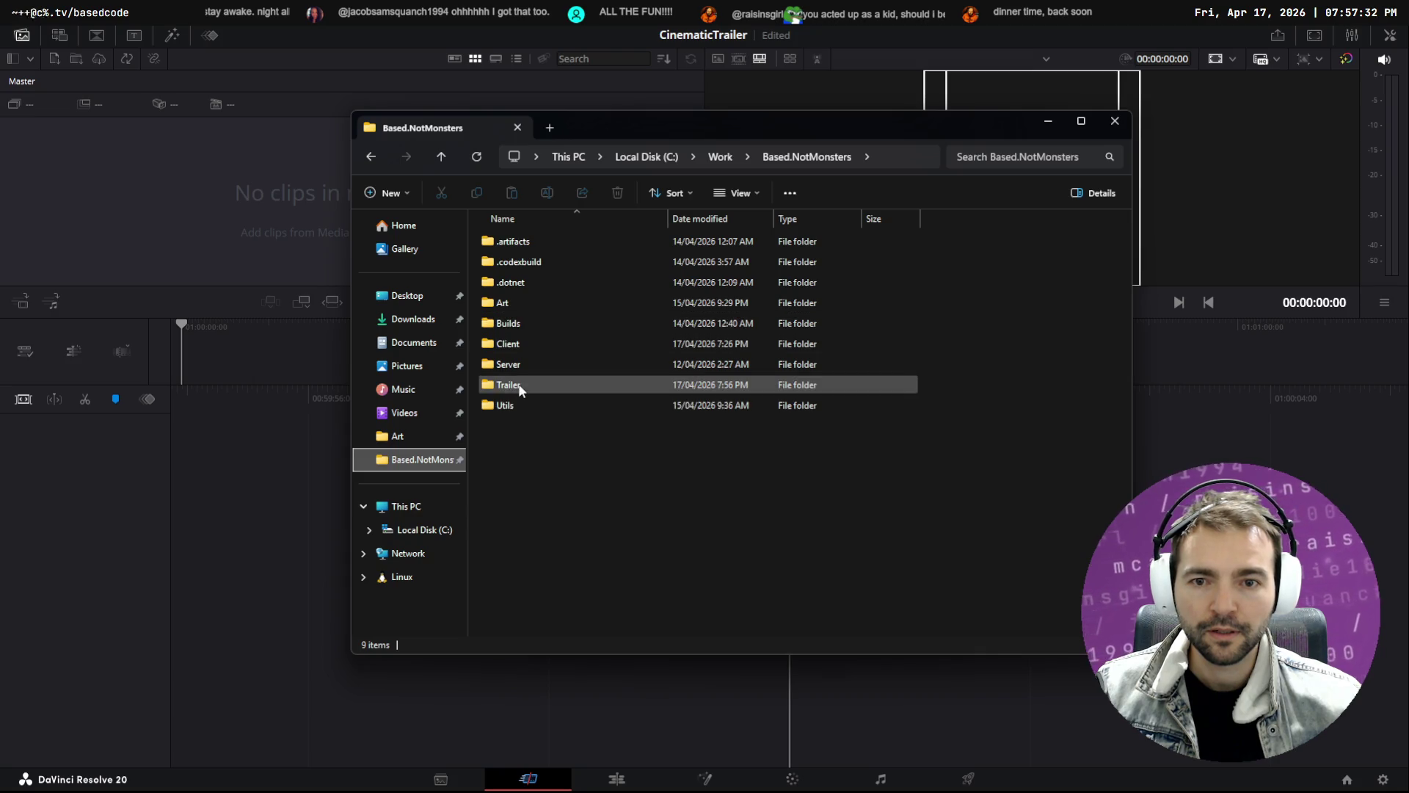
double_click(519, 383)
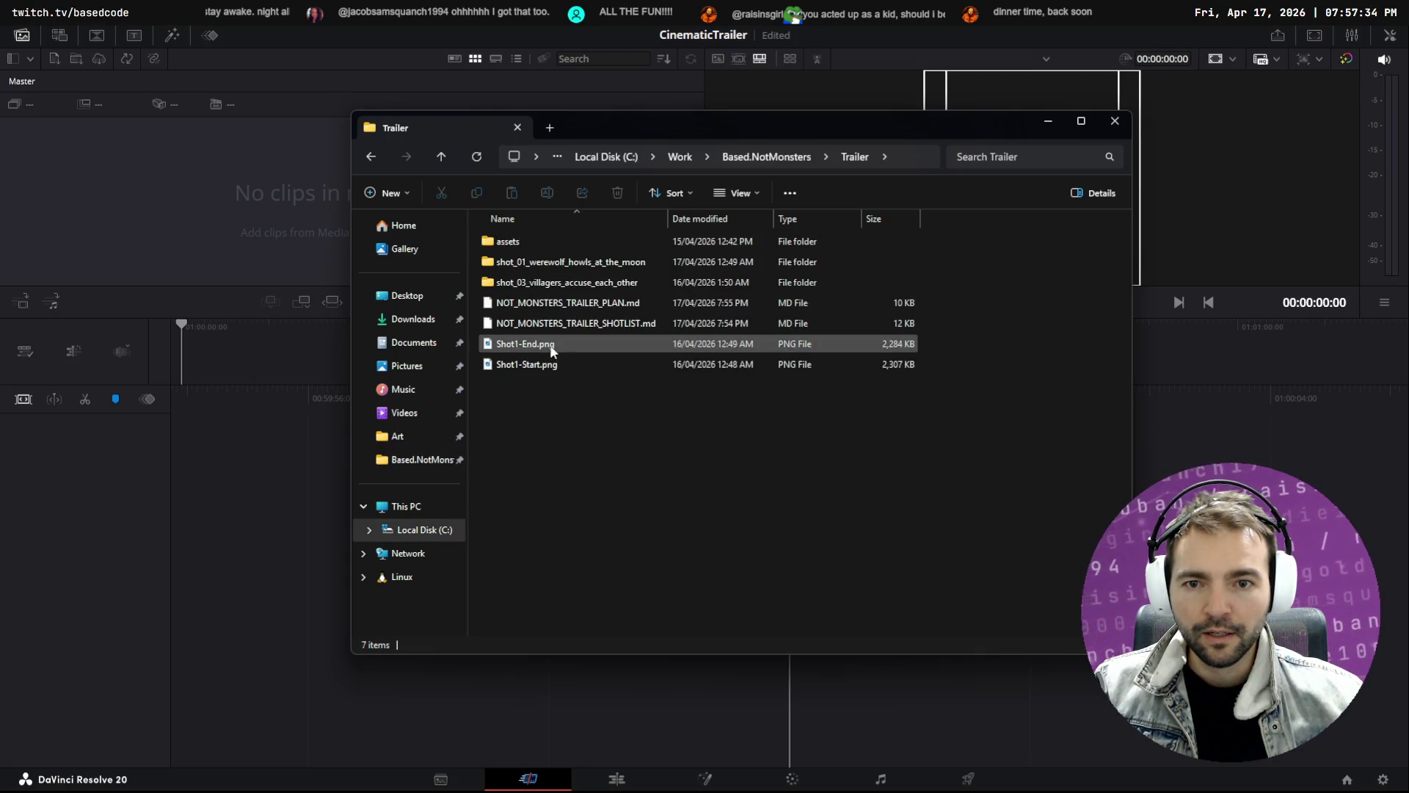
click(585, 361)
drag(561, 432, 513, 355)
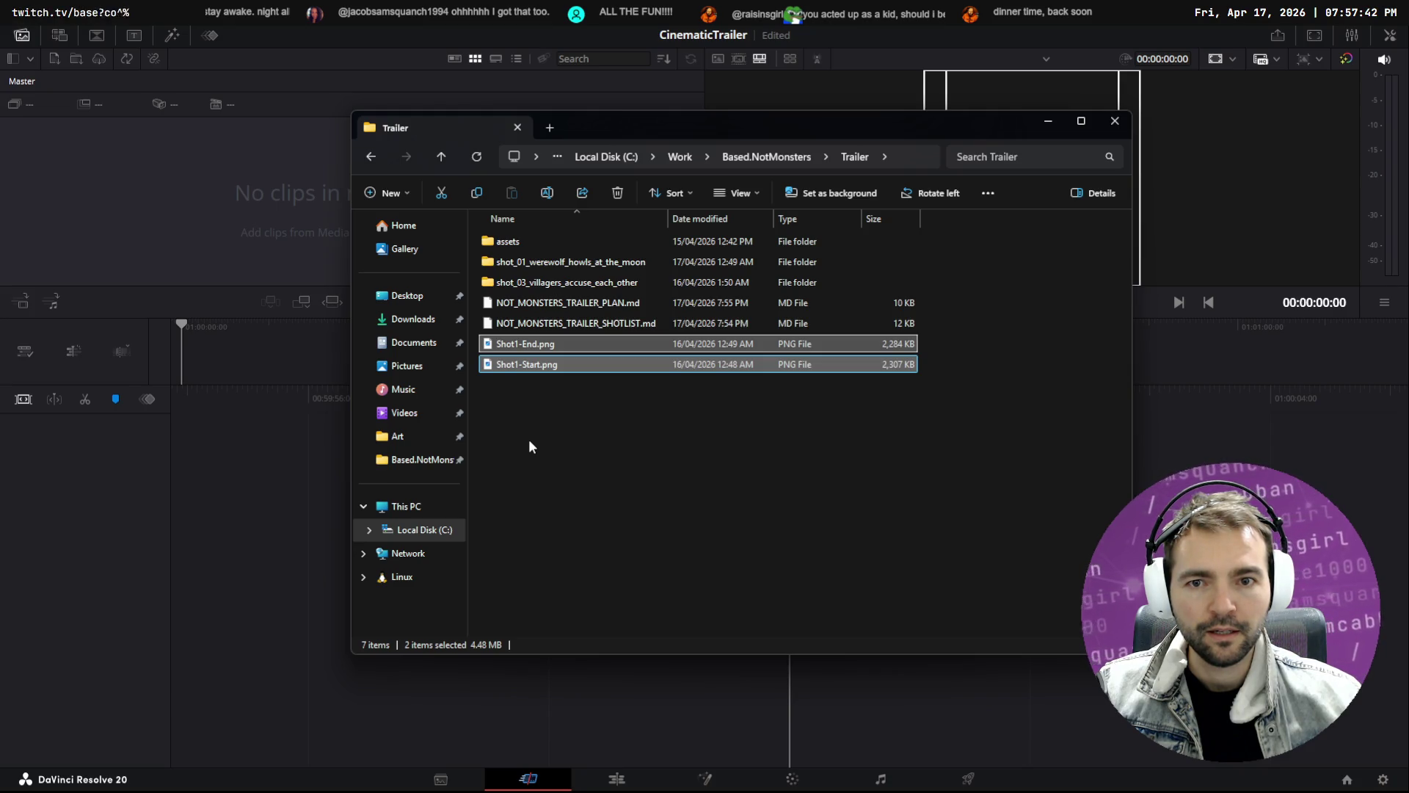
key(Delete)
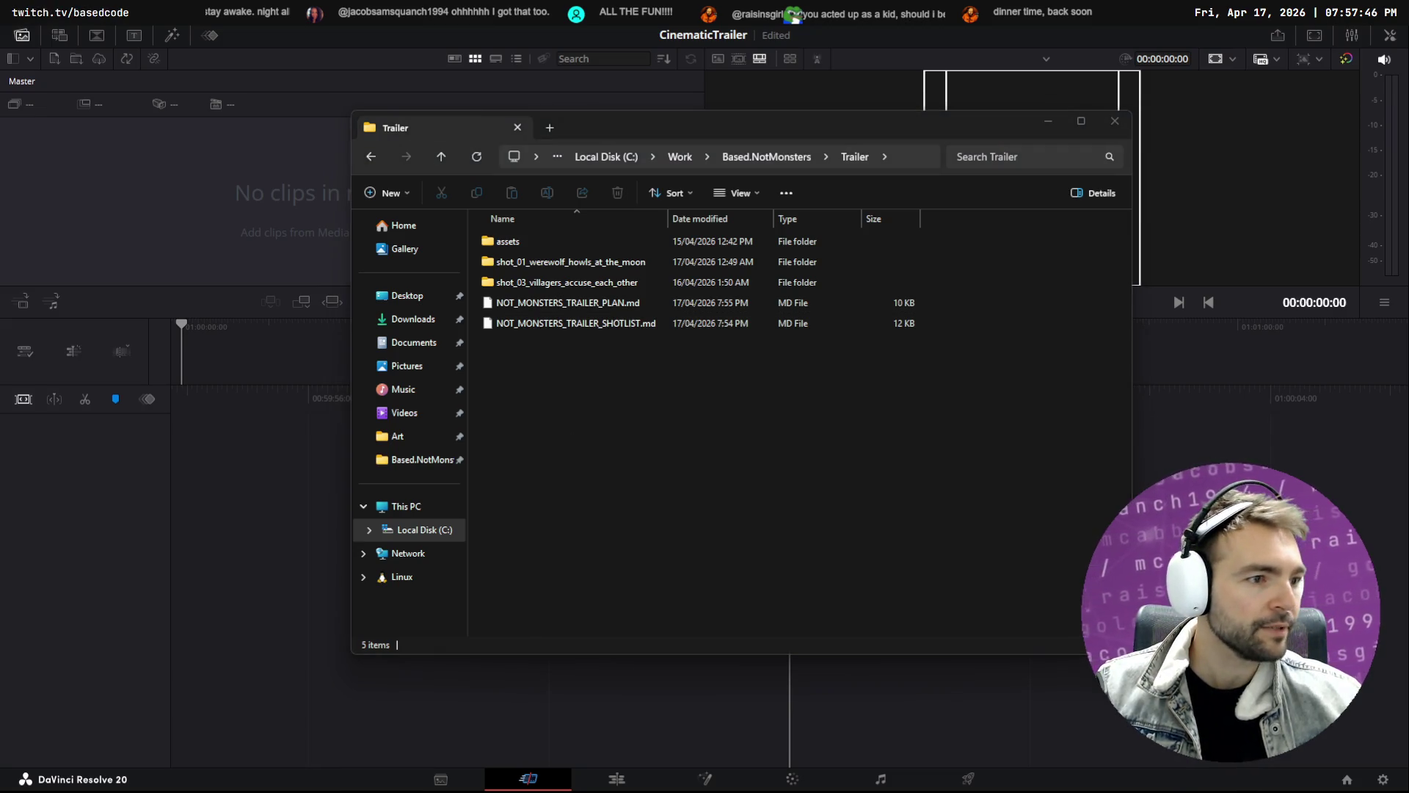
key(alt+Tab)
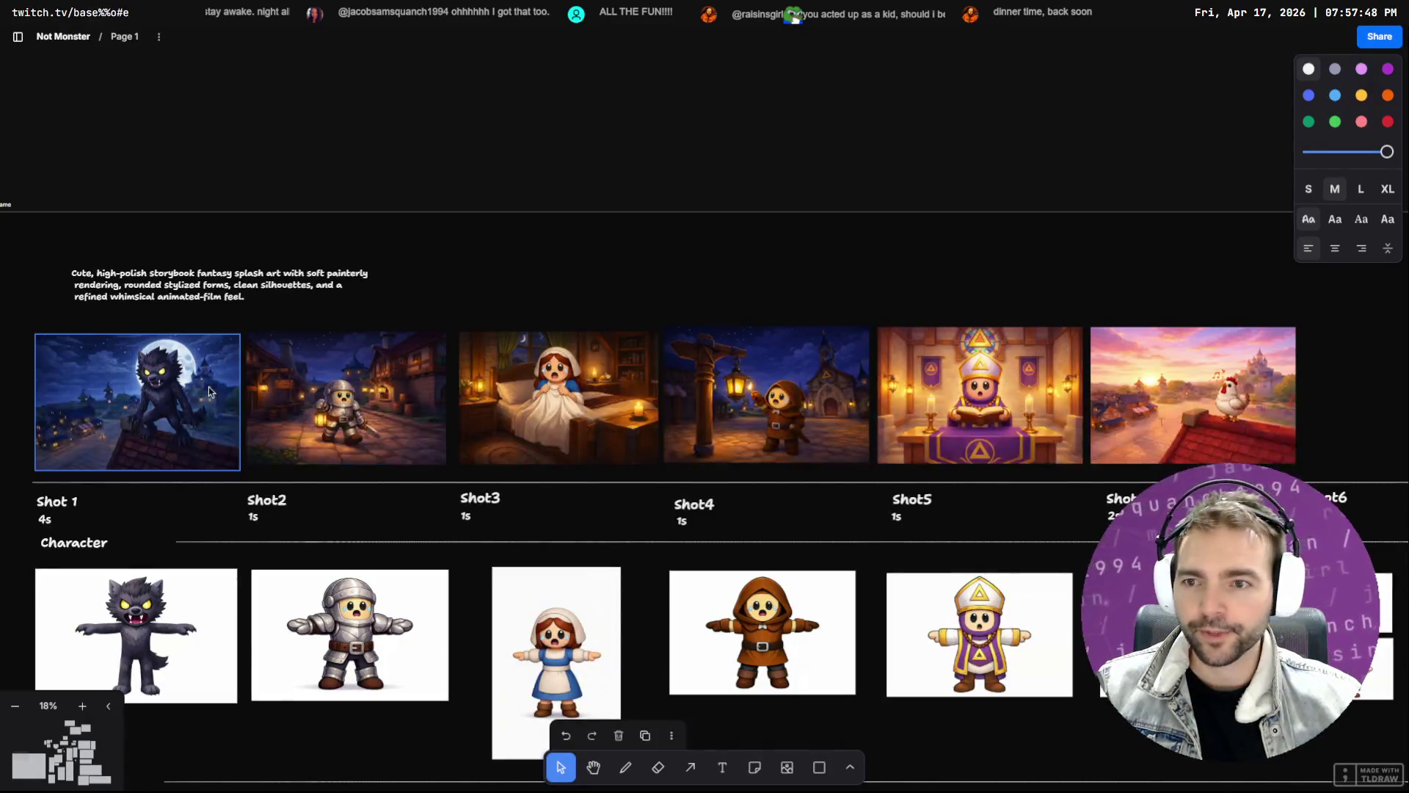
Export the Shot 1 werewolf image from the tldraw board as a PNG
right_click(208, 386)
mouse_move(283, 670)
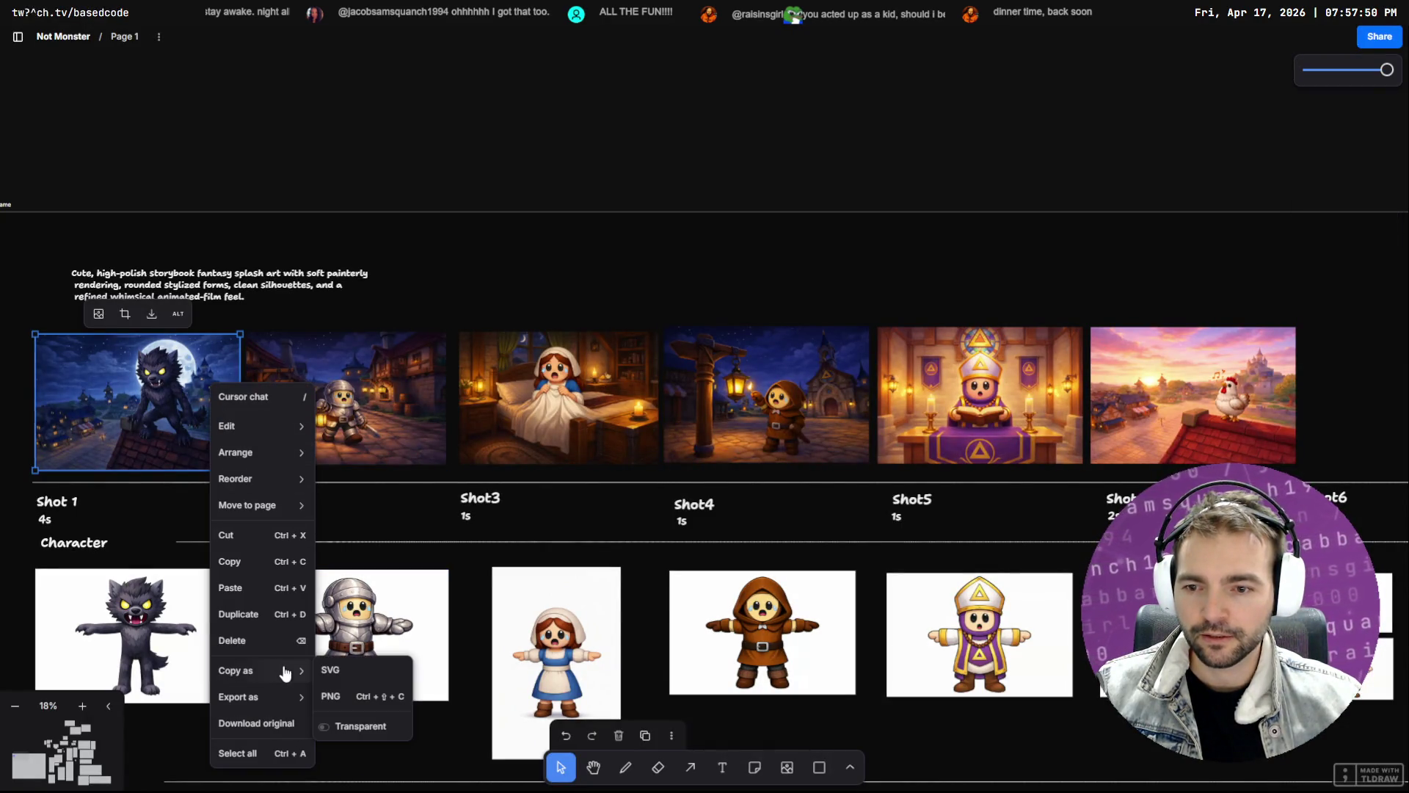
mouse_move(262, 694)
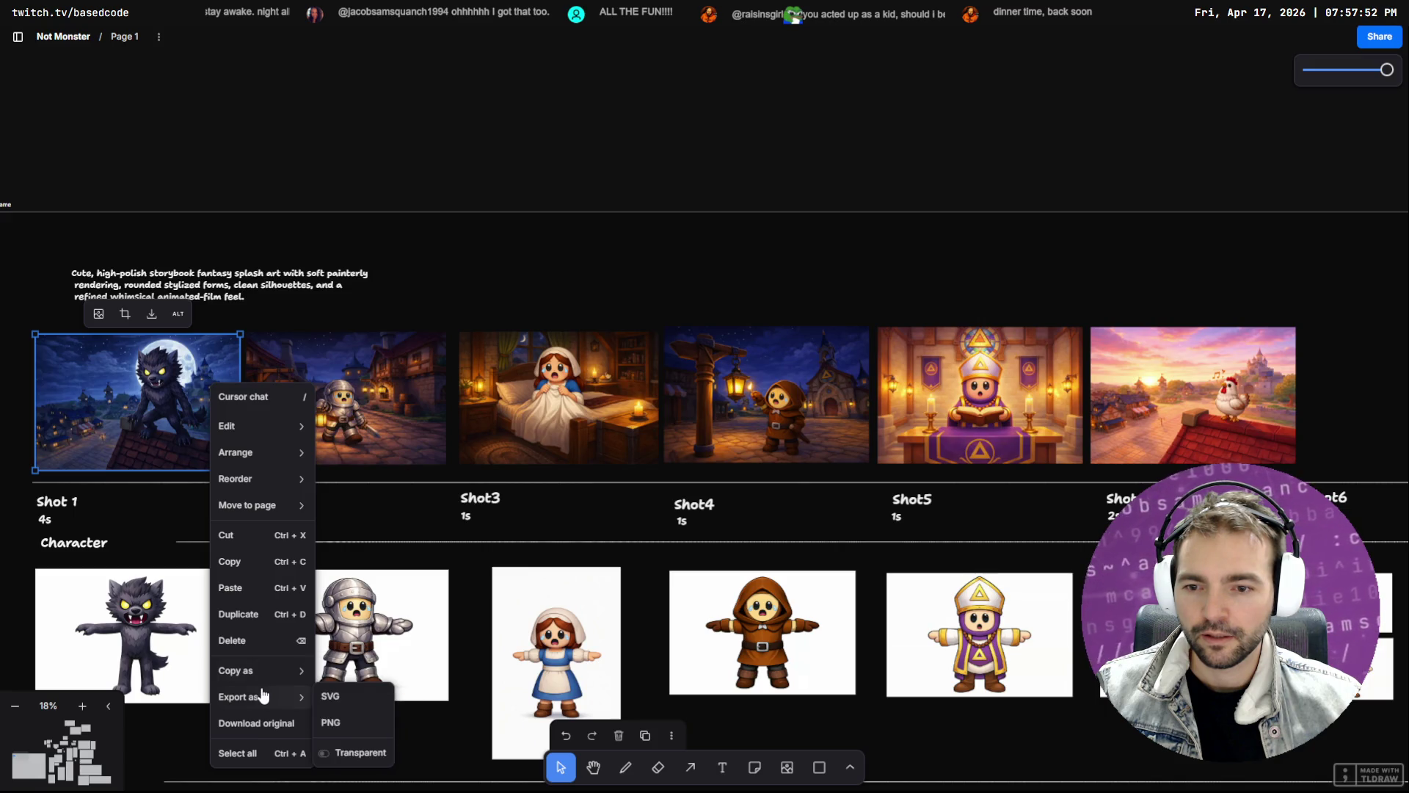
click(343, 720)
key(alt+Tab)
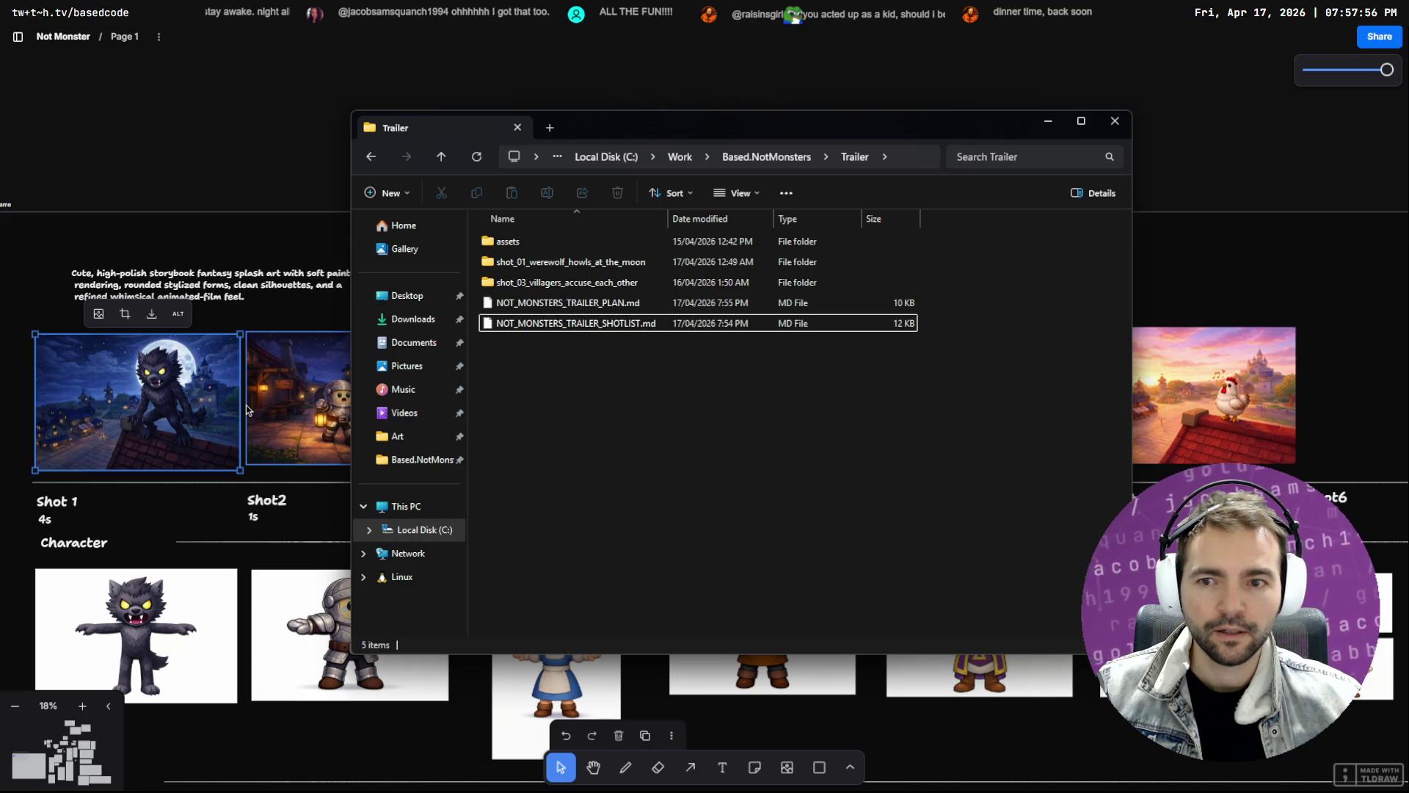
Open Downloads in a second Explorer window and export the Shot 1 image as PNG again
key(super+e)
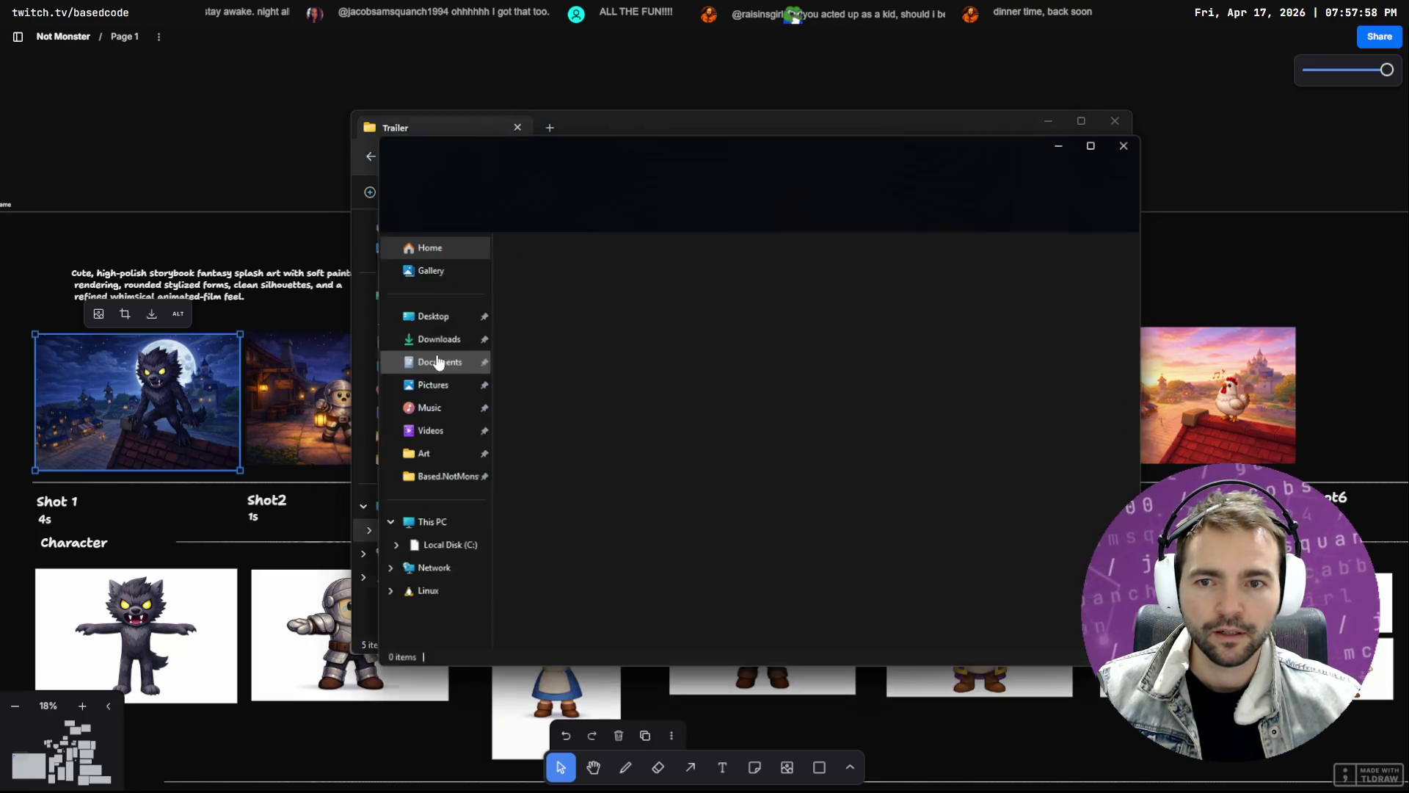
click(432, 337)
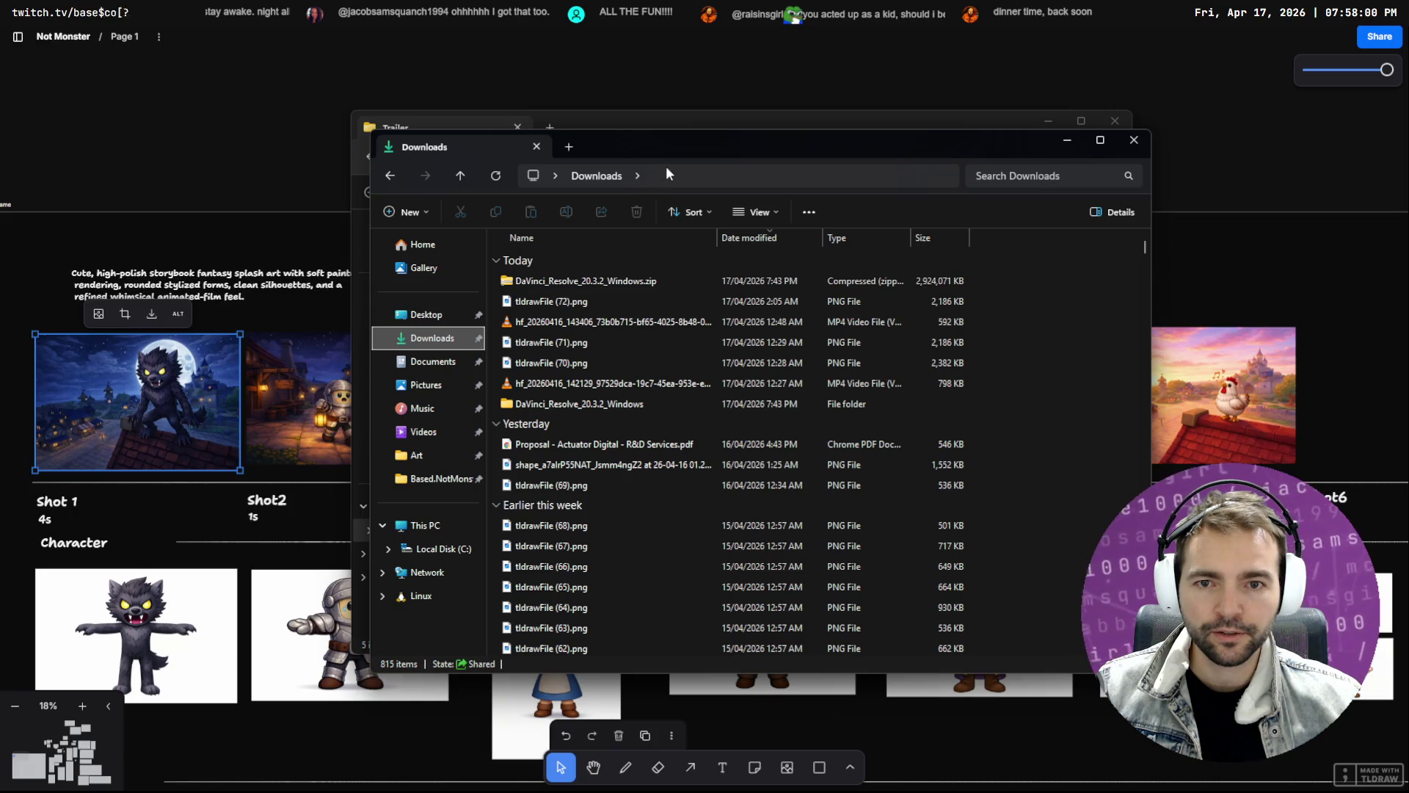
drag(679, 151, 862, 122)
click(160, 415)
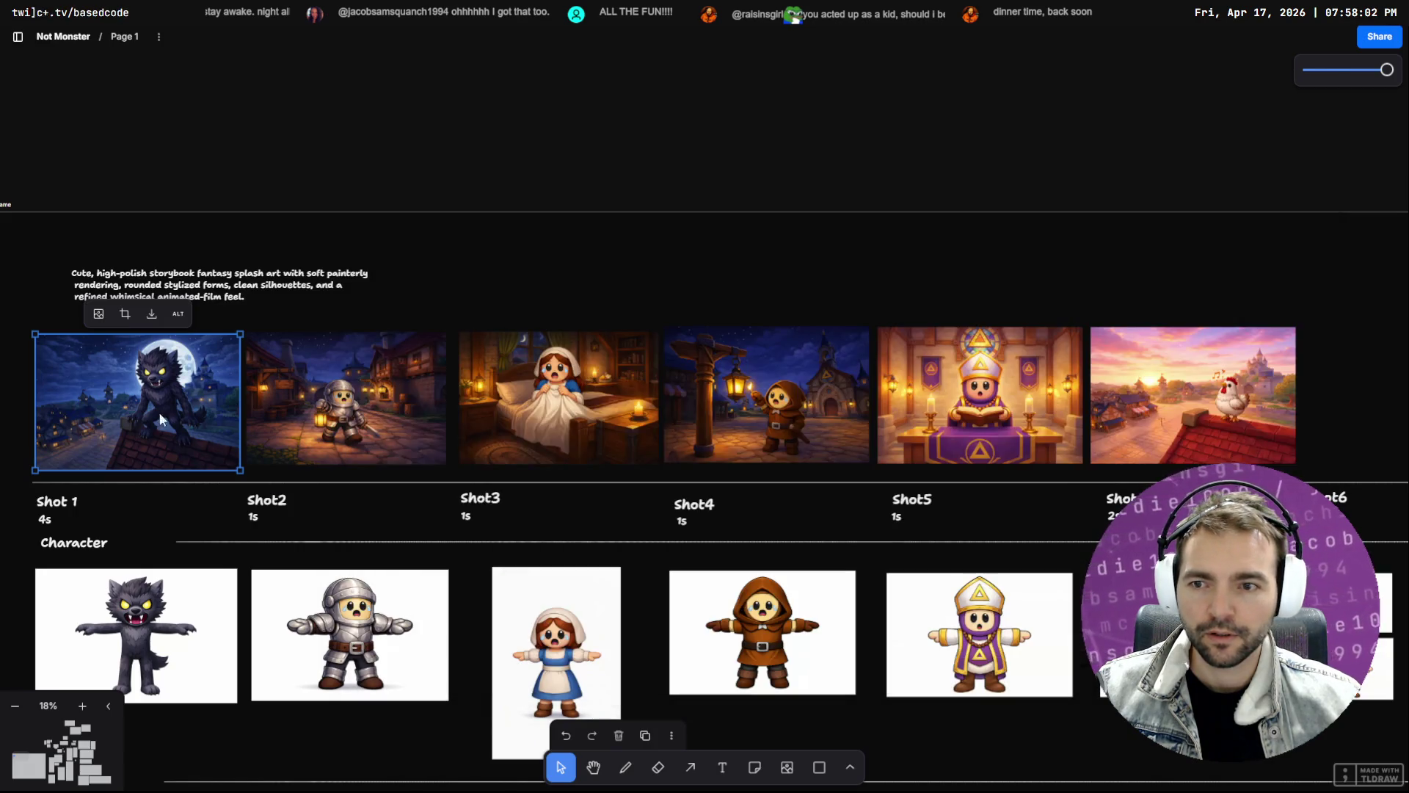
right_click(162, 406)
mouse_move(224, 716)
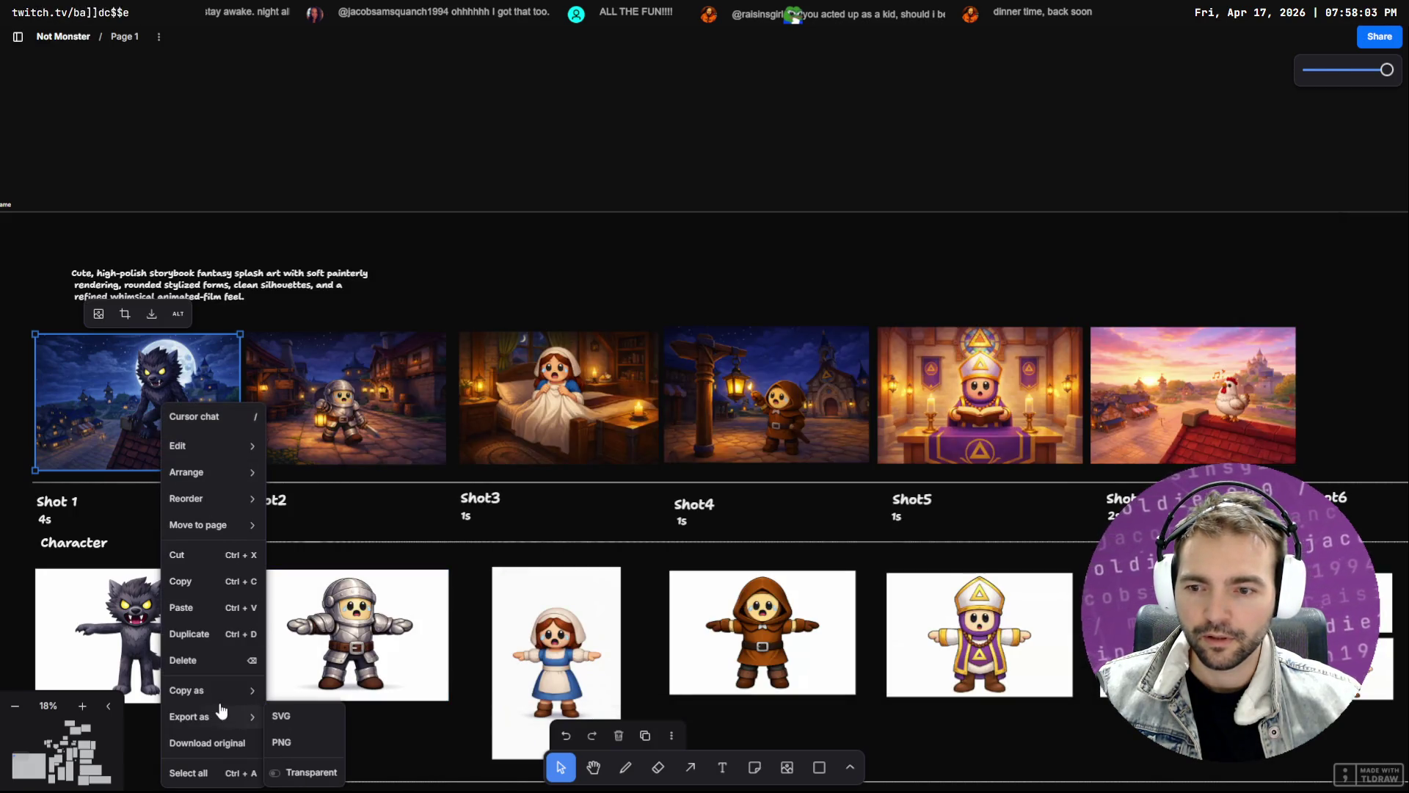
click(283, 746)
key(alt+Tab)
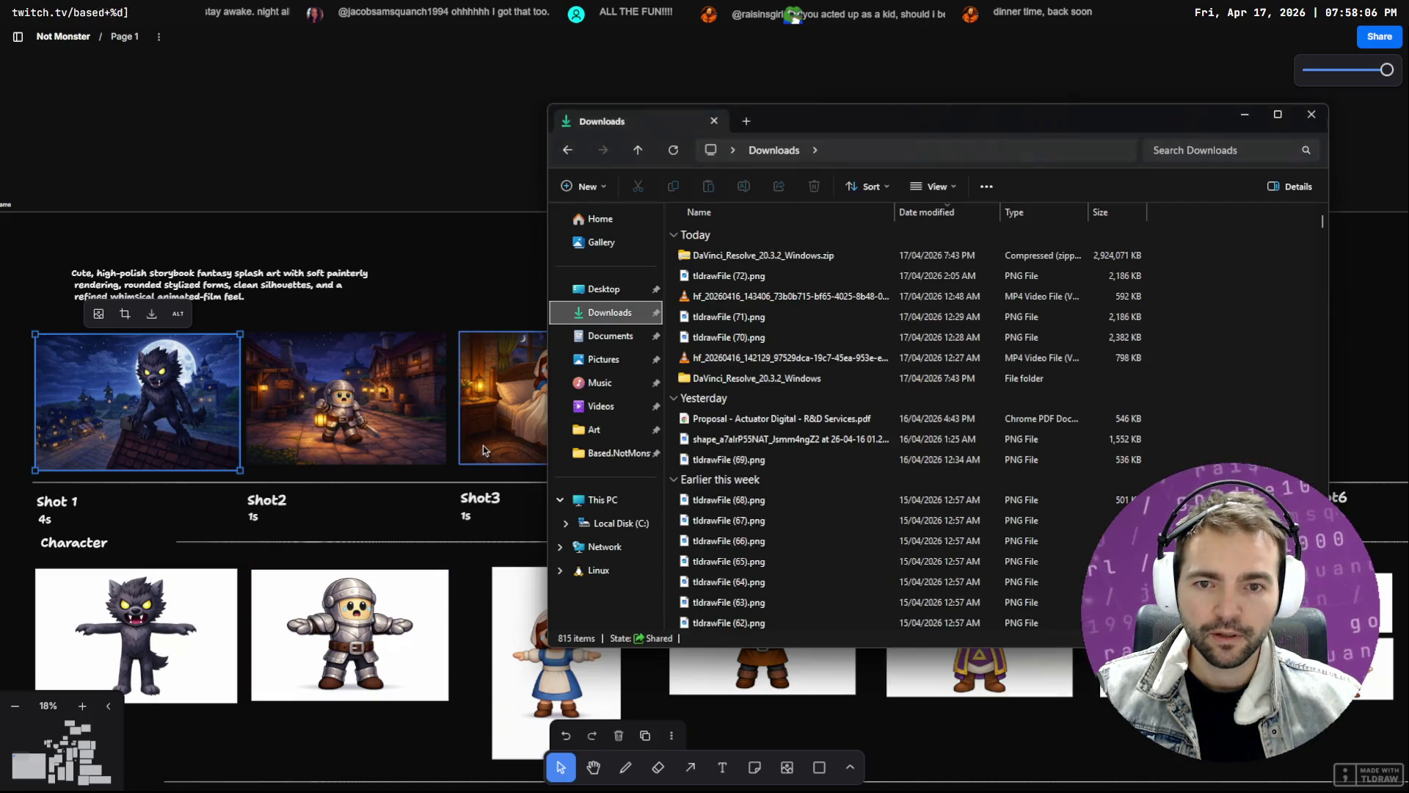
click(755, 276)
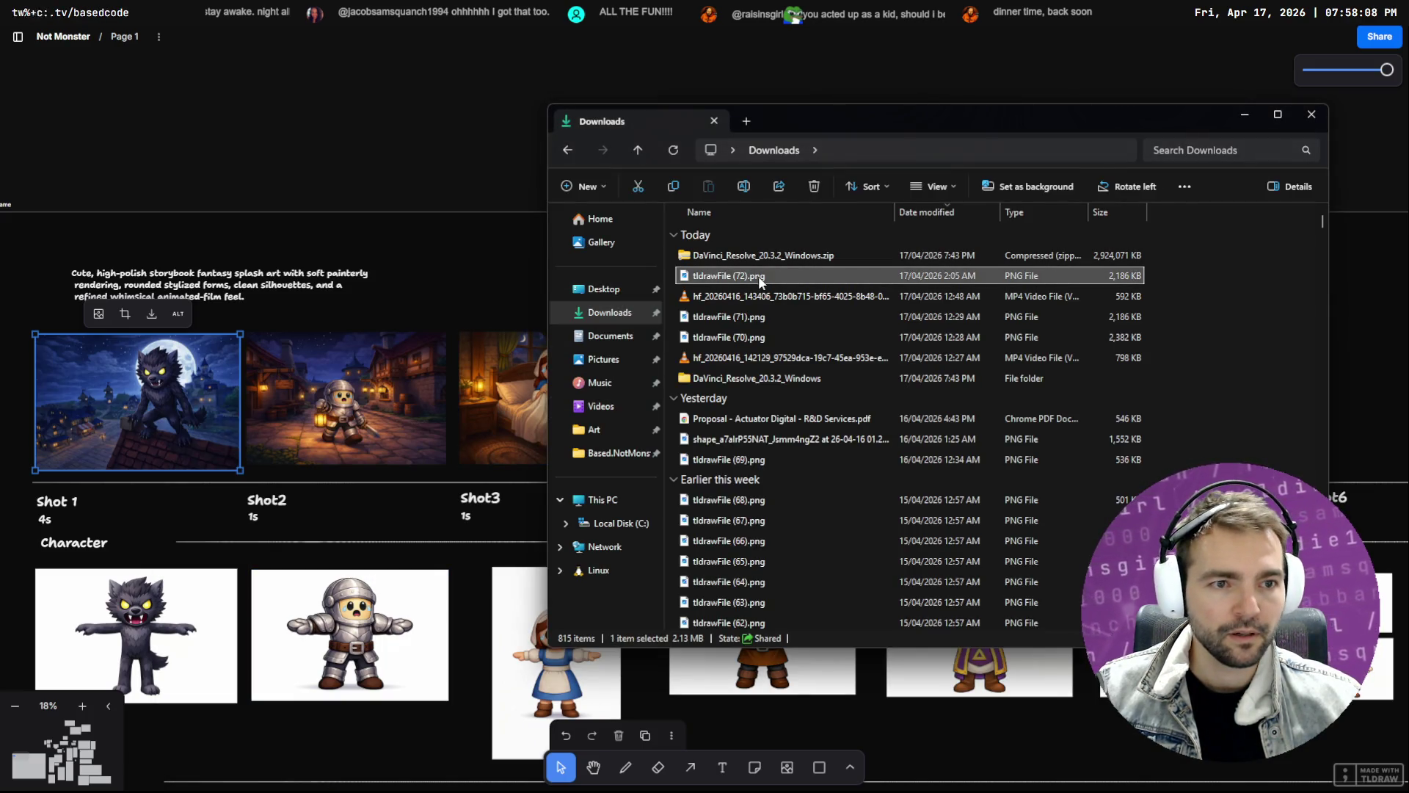
key(alt+Tab)
Delete the DaVinci Resolve installer zip and its extracted folder from Downloads
right_click(141, 401)
click(239, 748)
key(alt+Tab)
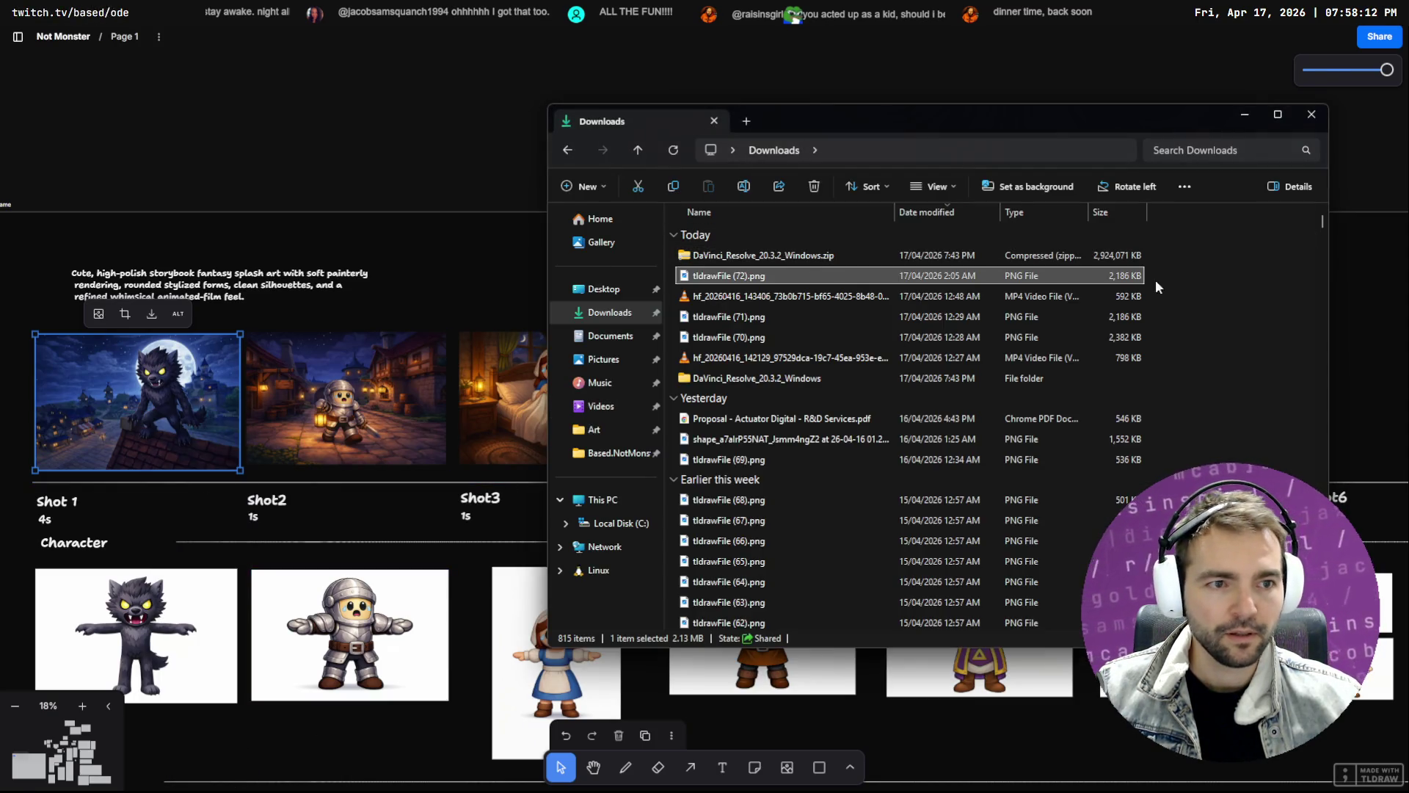
click(1174, 289)
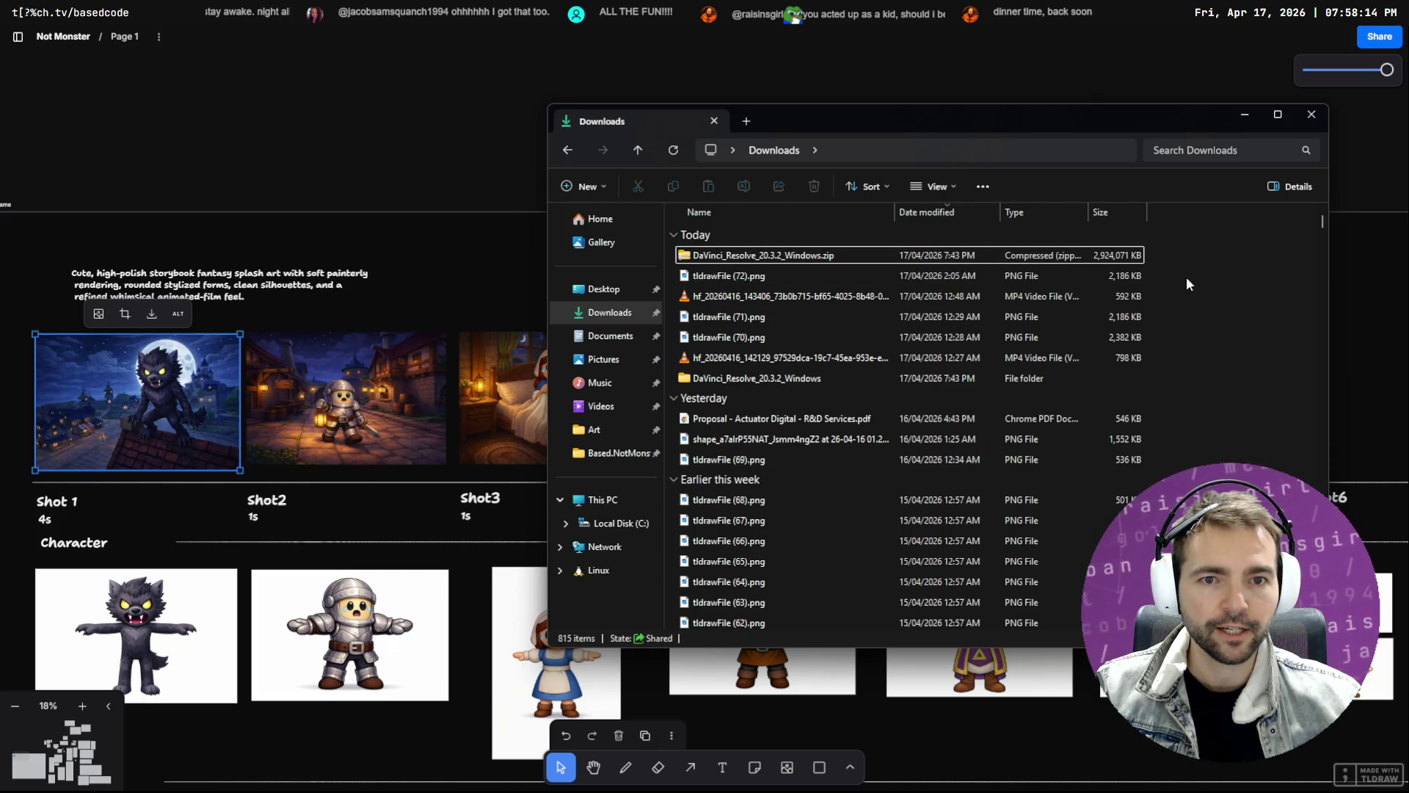
click(905, 270)
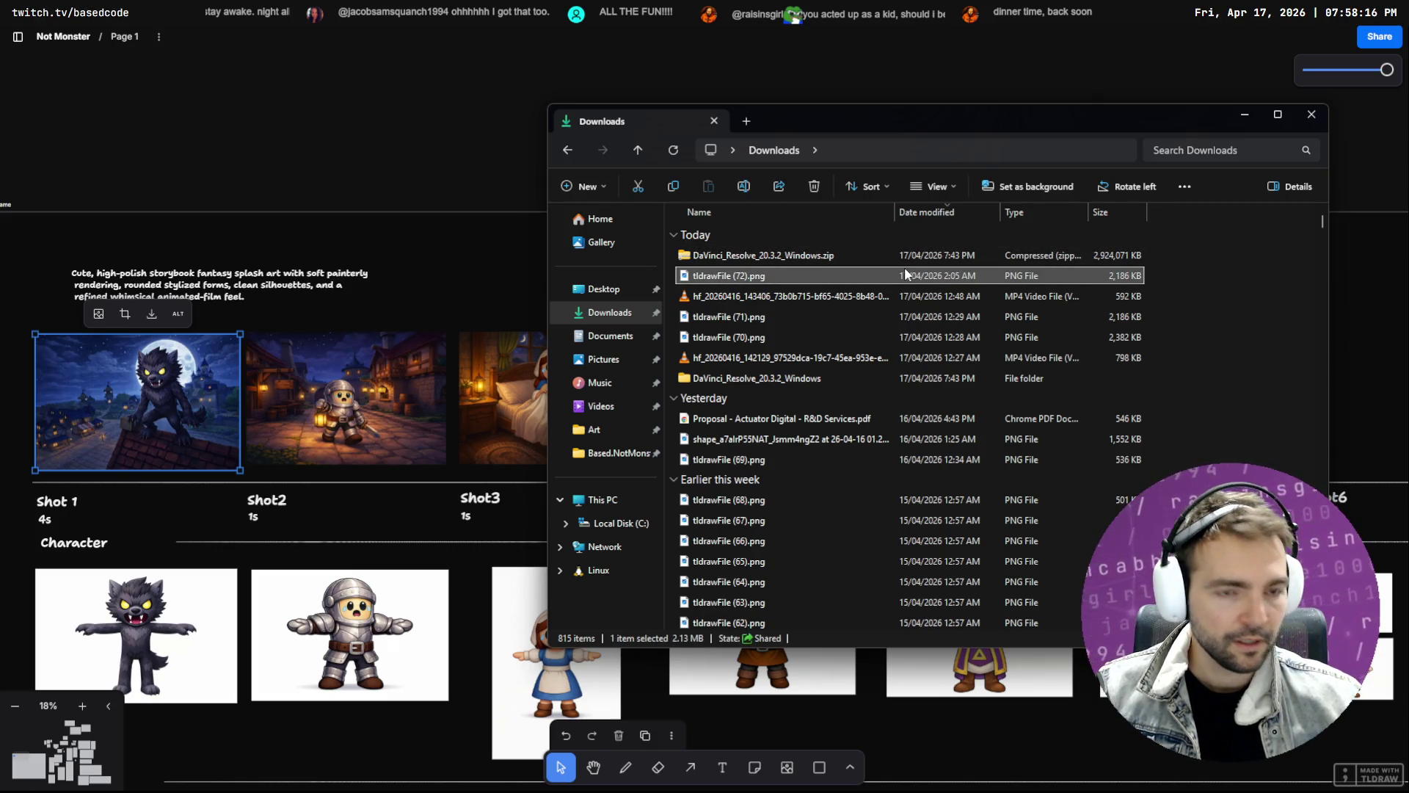
click(887, 254)
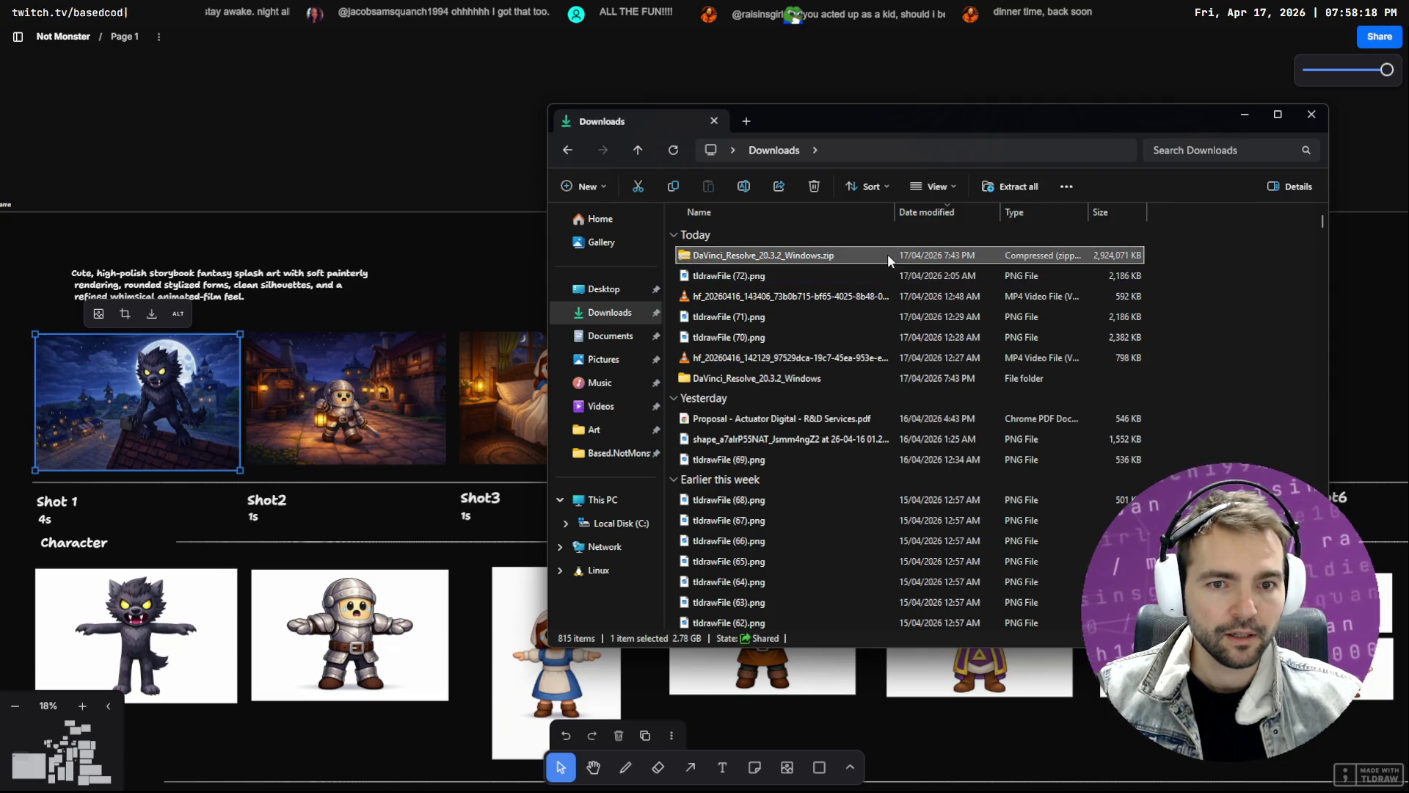
key(Delete)
click(770, 356)
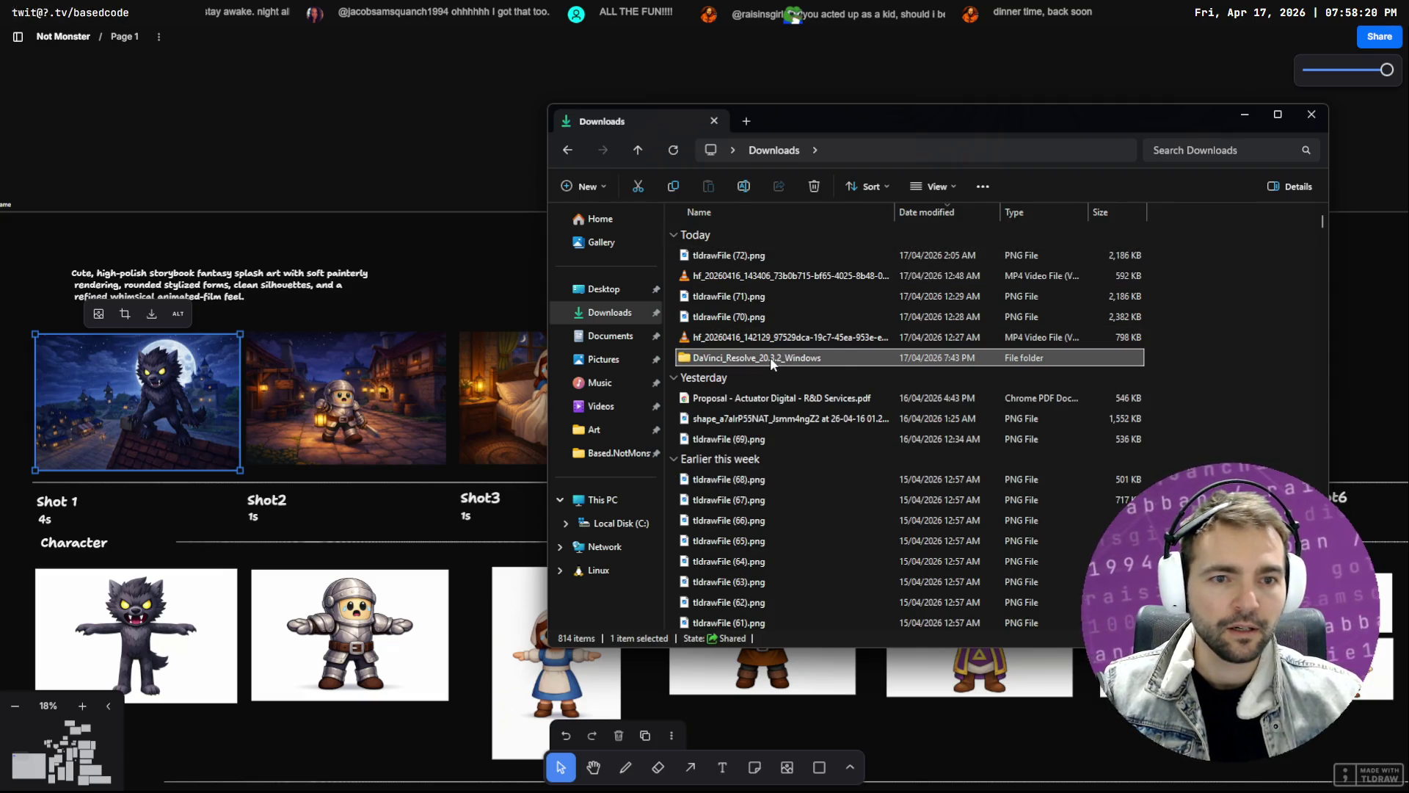
key(Delete)
Export the werewolf image as PNG once more, dismissing Chrome's multiple-downloads warning
click(878, 276)
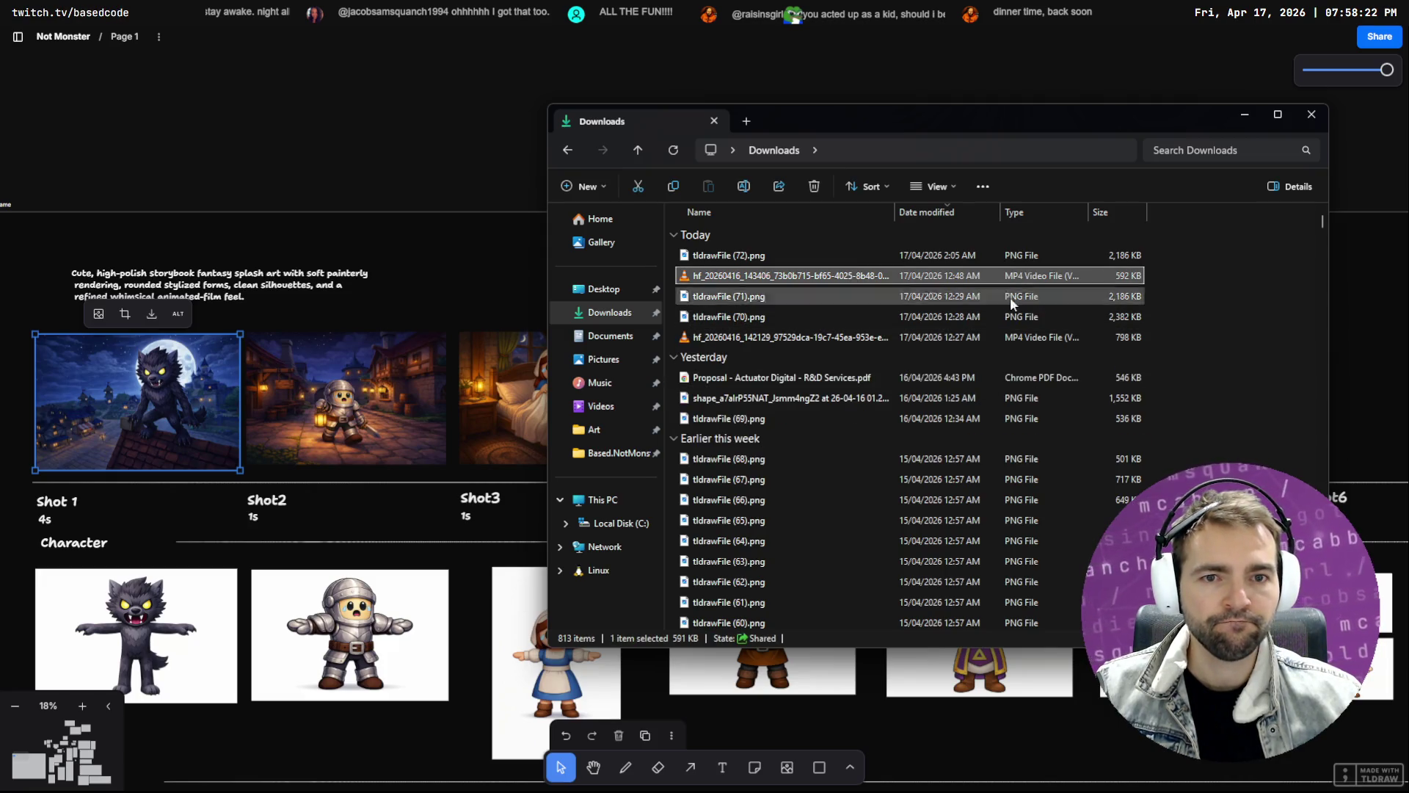
click(173, 387)
right_click(174, 388)
click(153, 324)
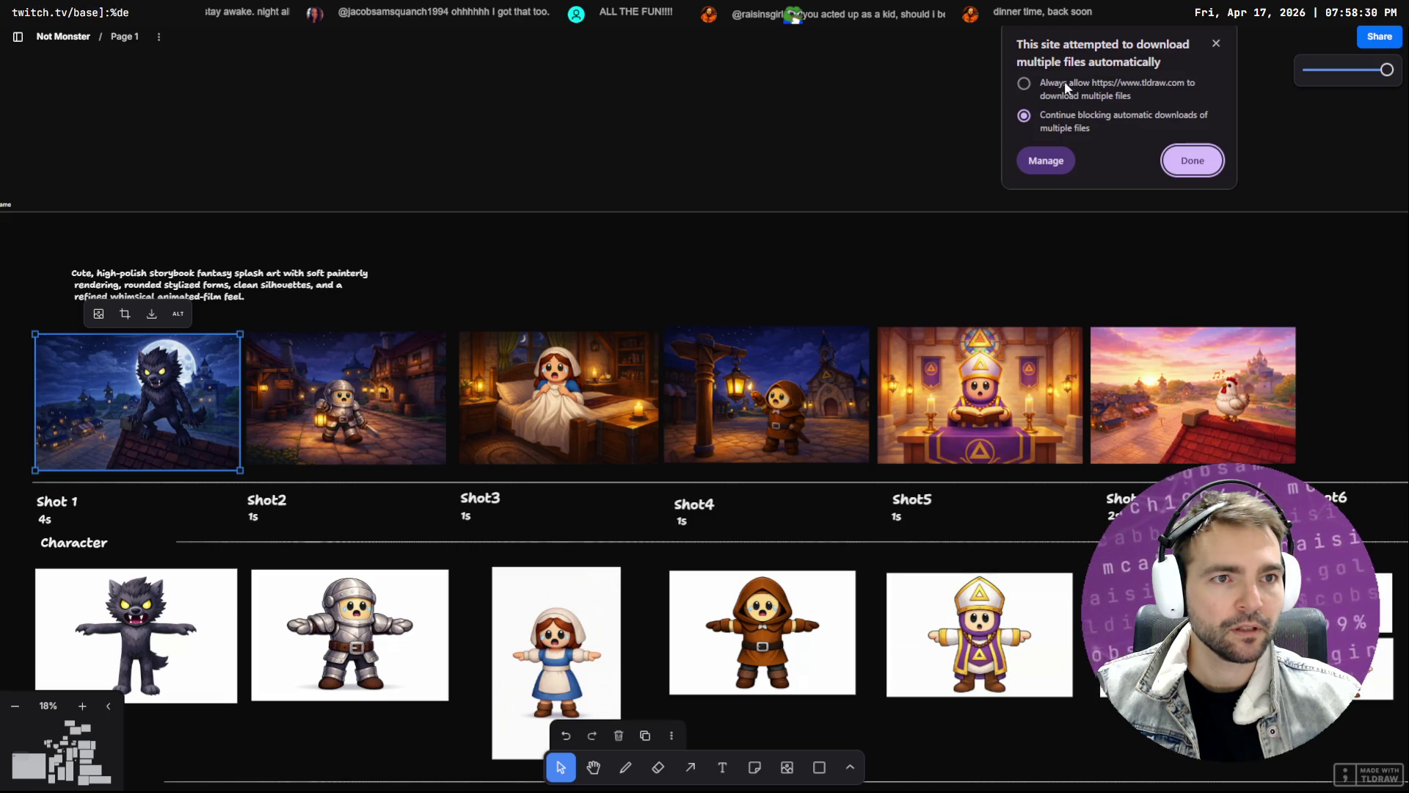
click(1209, 163)
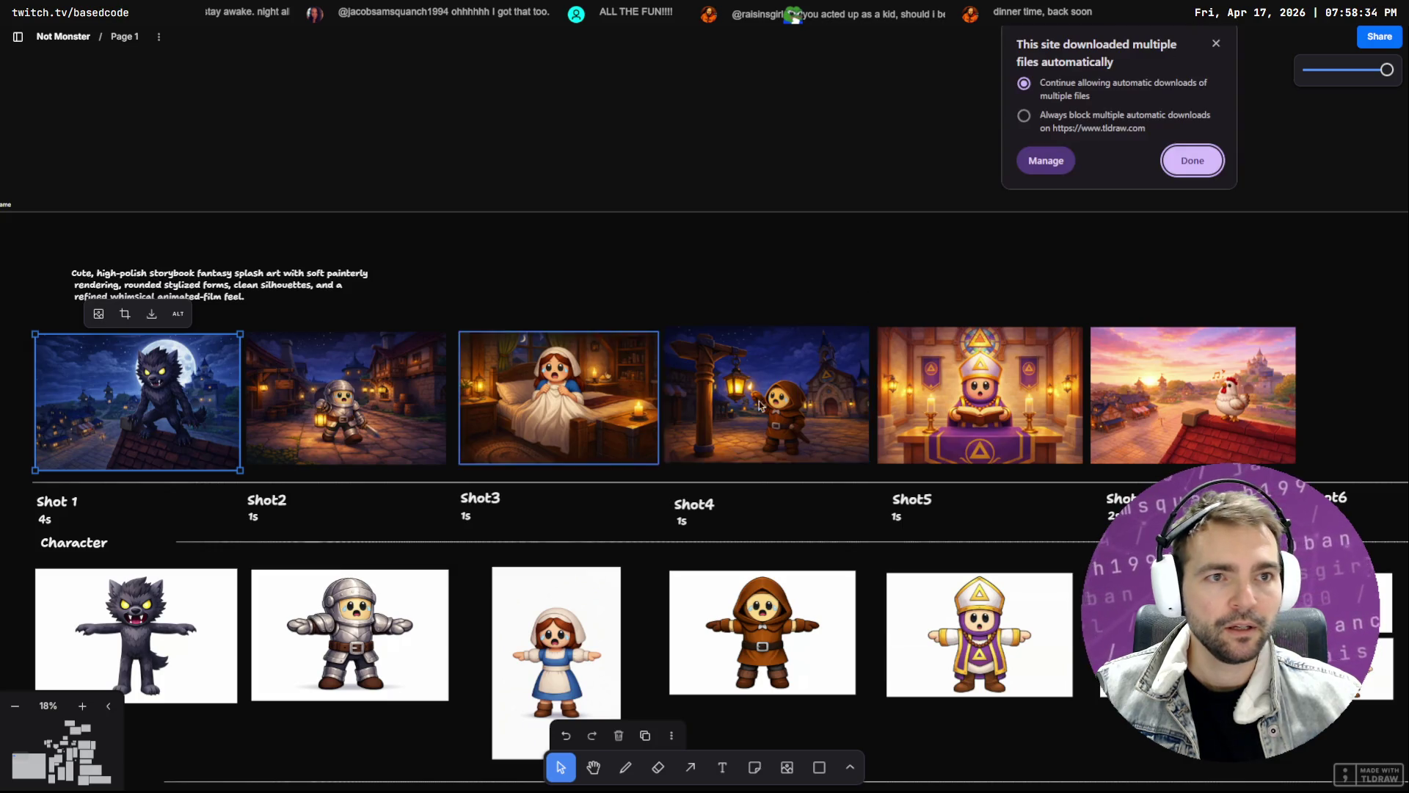
click(152, 314)
Drop the PNG export into Trailer and create a new folder named media there
mouse_move(1128, 48)
mouse_down()
mouse_move(1067, 294)
mouse_move(628, 450)
mouse_move(626, 469)
mouse_up()
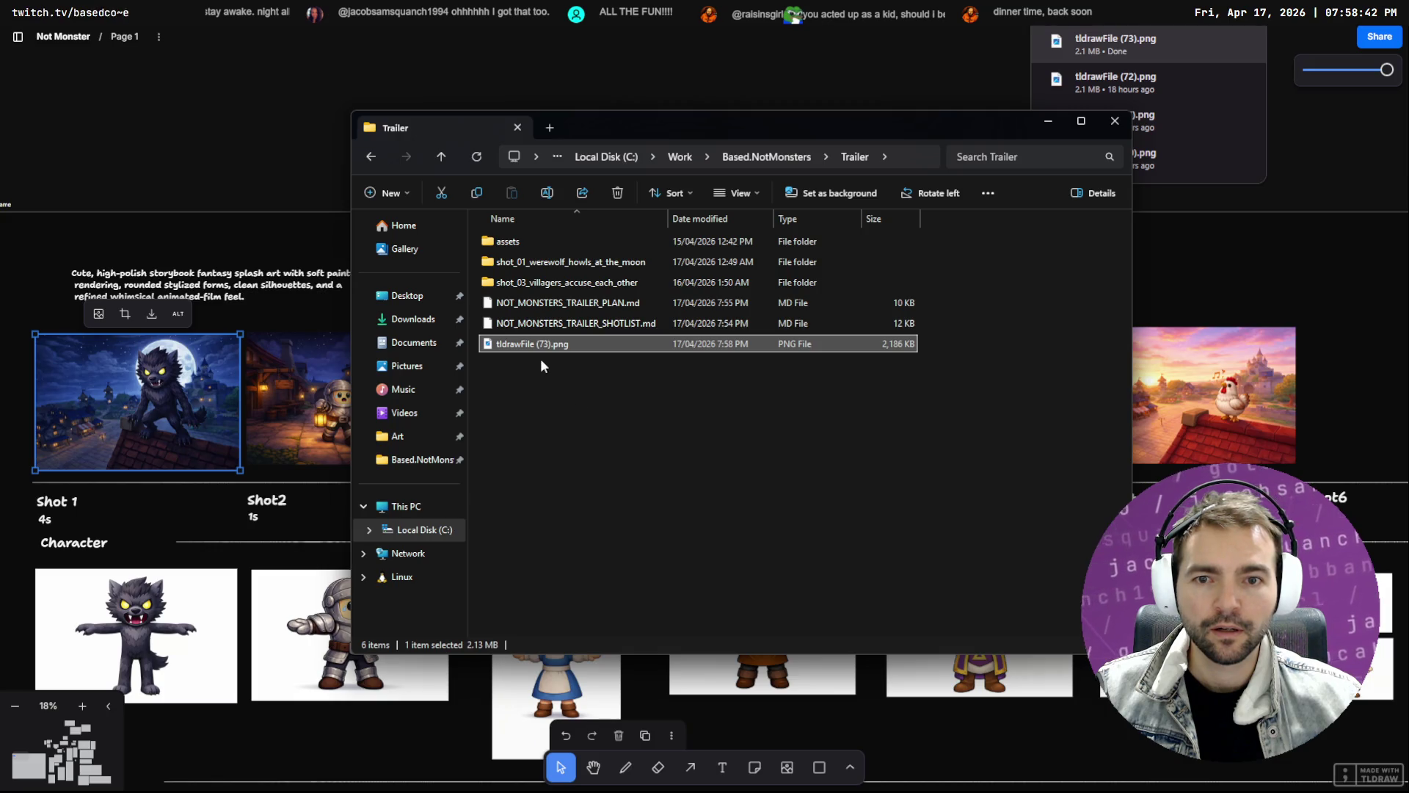
click(531, 443)
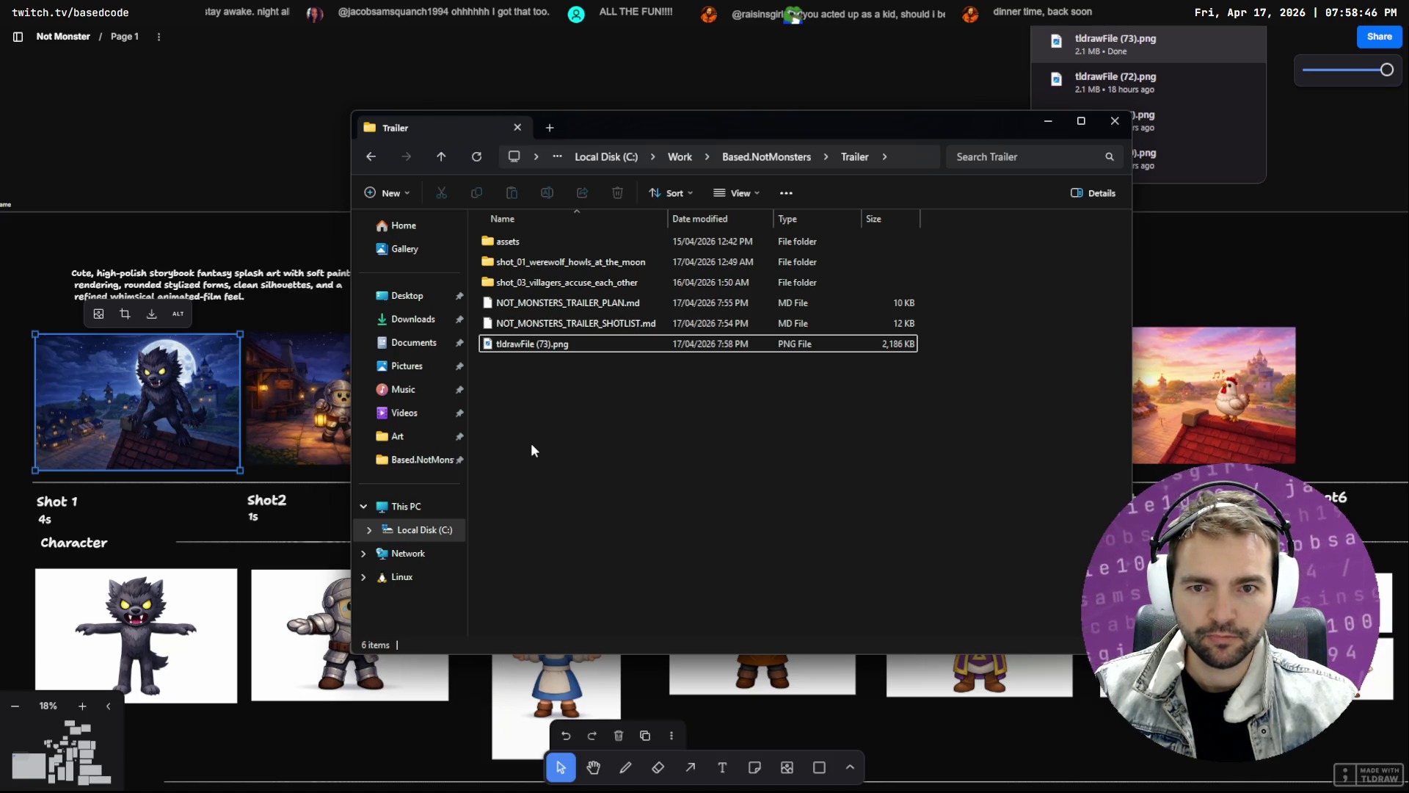
key(ctrl+shift+n)
text(media)
key(Return)
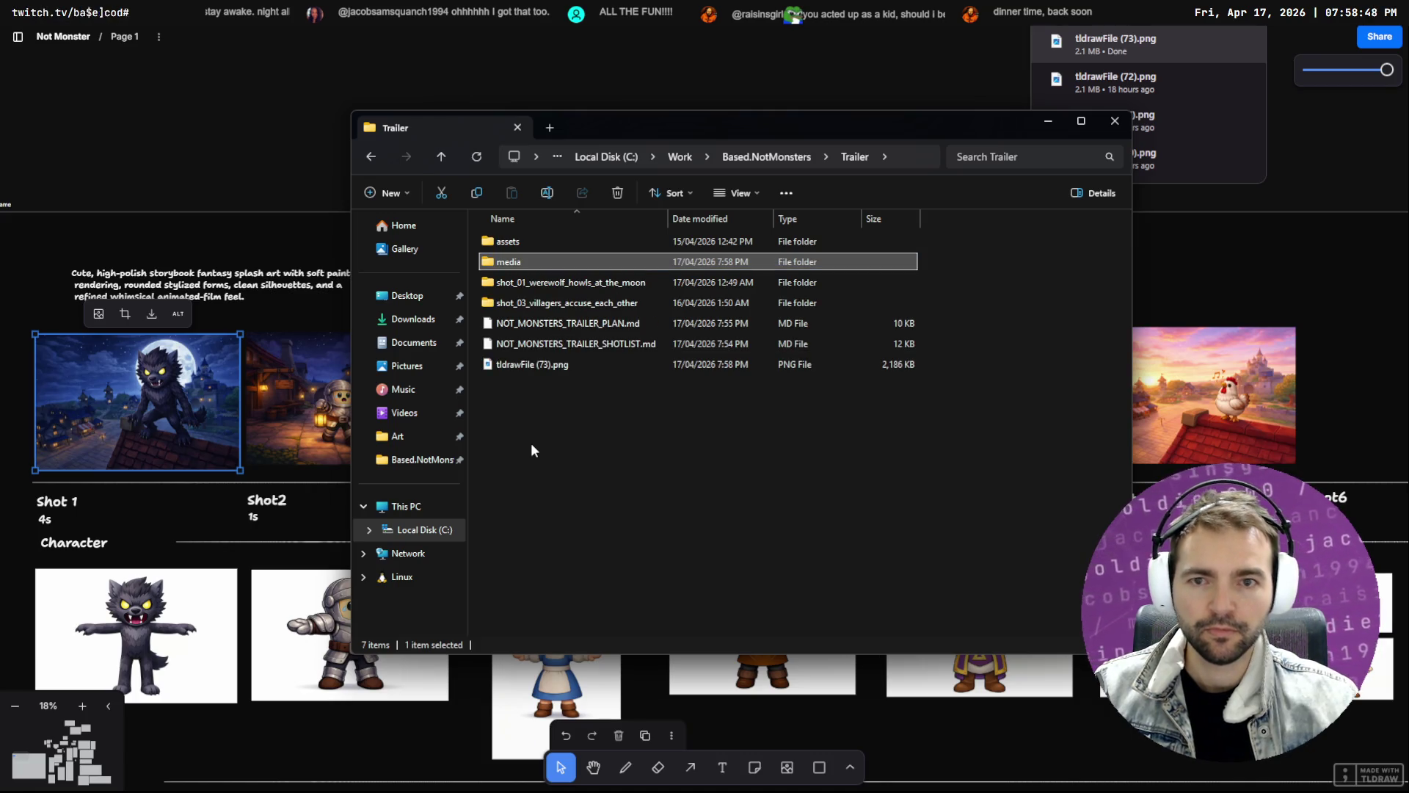
Move tldrawFile (73).png into the media folder and drag it onto a new Resolve timeline
click(522, 363)
mouse_move(523, 363)
mouse_down()
mouse_move(536, 261)
mouse_move(512, 266)
mouse_move(554, 324)
mouse_move(132, 272)
mouse_move(271, 247)
mouse_up()
double_click(514, 264)
key(alt+Tab)
mouse_move(56, 147)
mouse_down()
mouse_move(218, 415)
mouse_move(201, 367)
mouse_move(182, 408)
mouse_move(200, 361)
mouse_up()
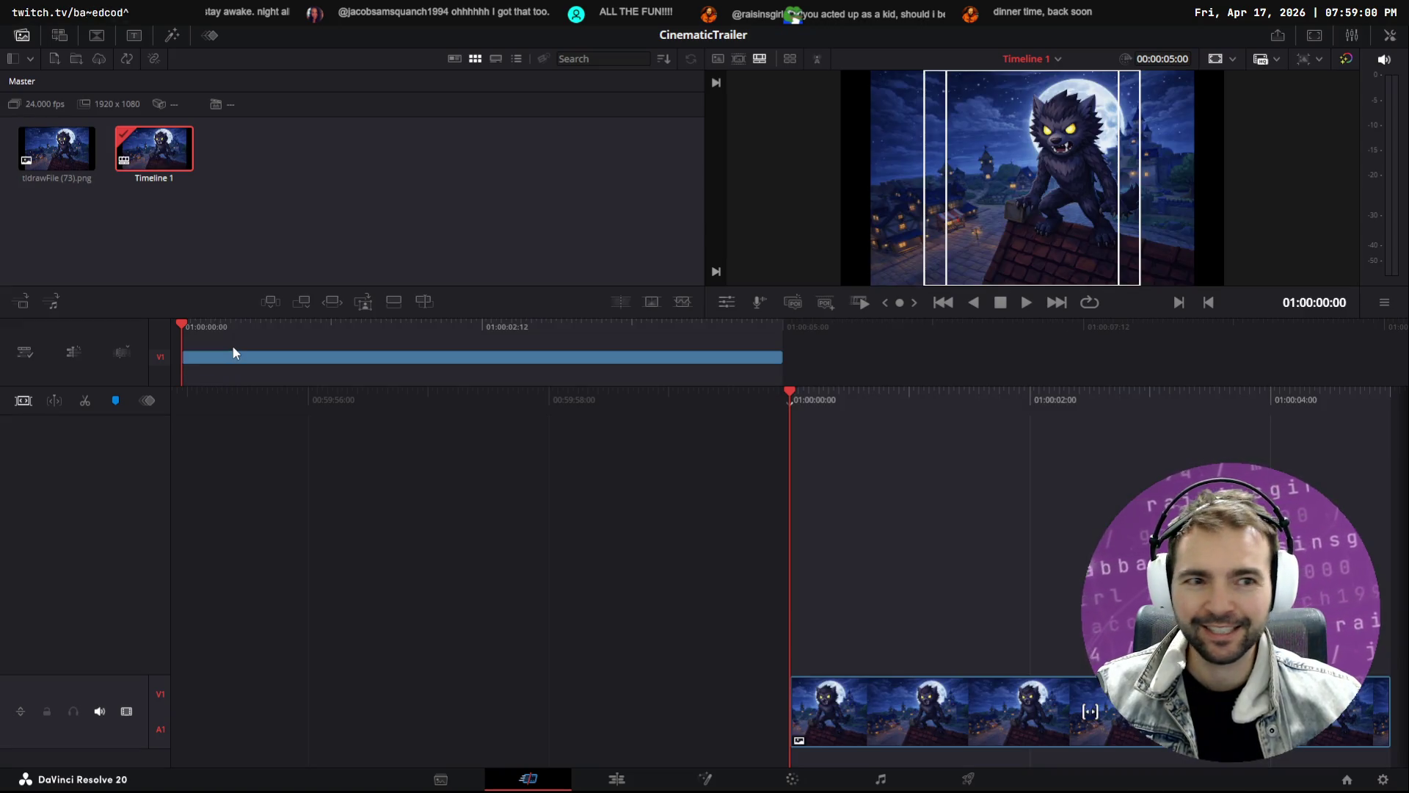
Play back the werewolf still, then extend its clip from 5 to 9 seconds
key(space)
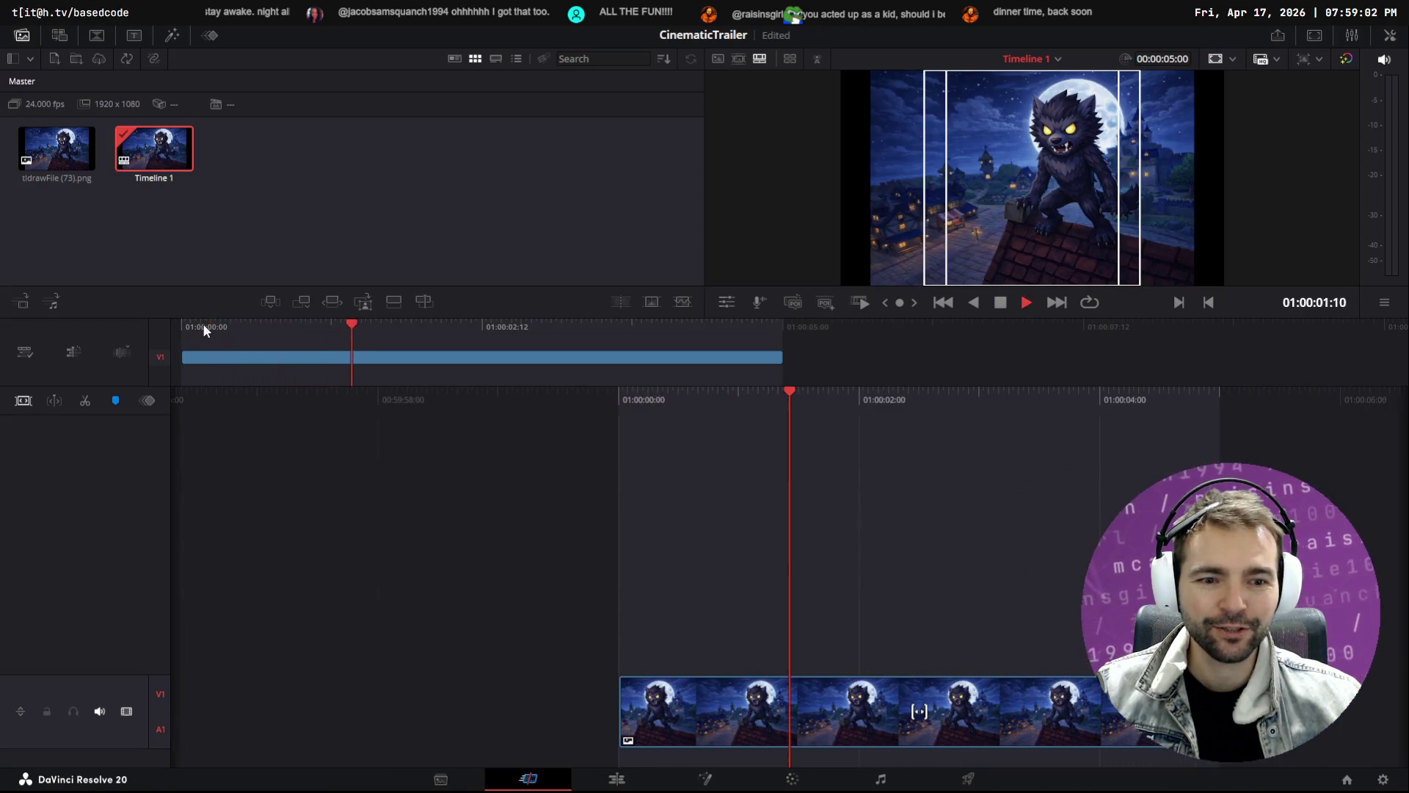
key(space)
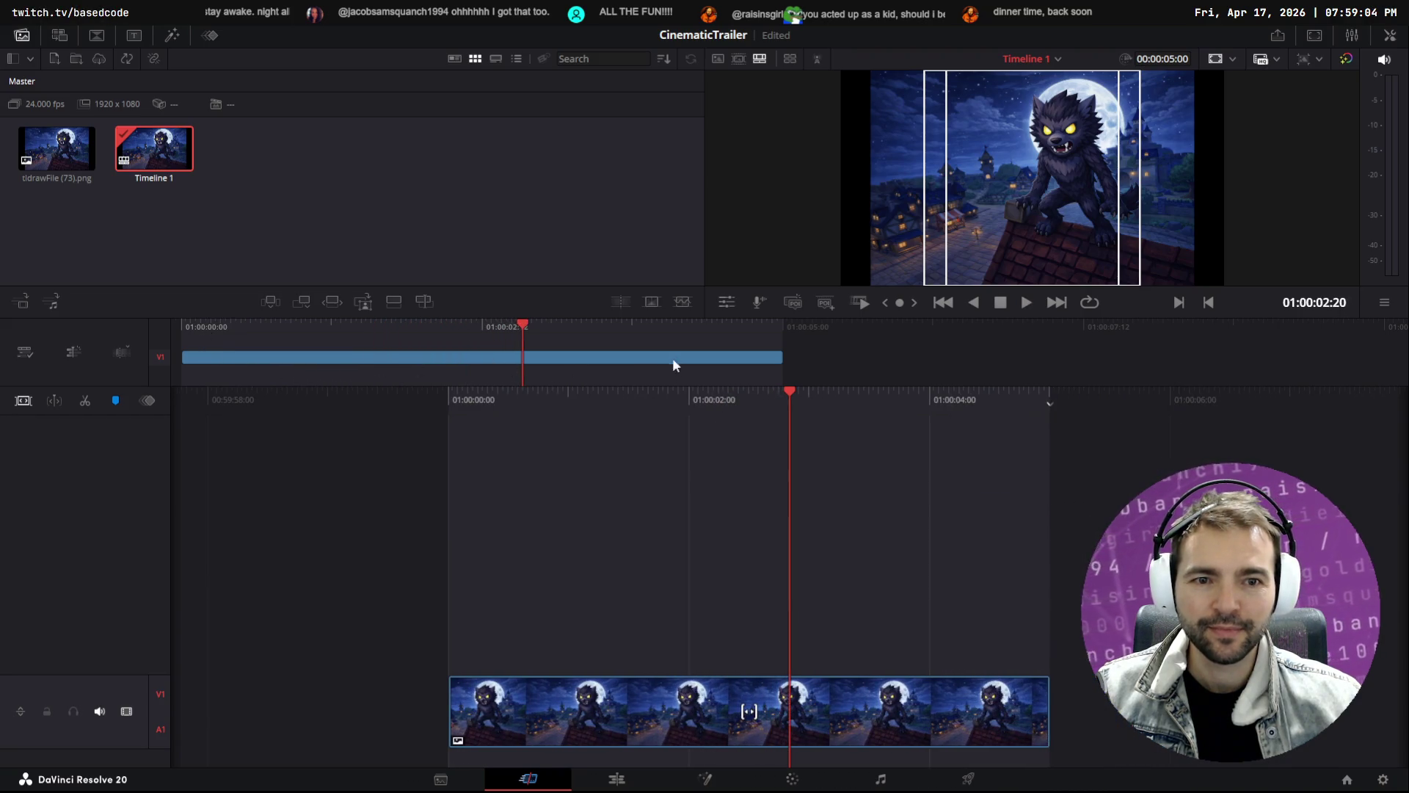
mouse_move(783, 357)
mouse_down()
mouse_move(323, 371)
mouse_move(1135, 352)
mouse_move(1253, 364)
mouse_up()
drag(1321, 364, 1262, 369)
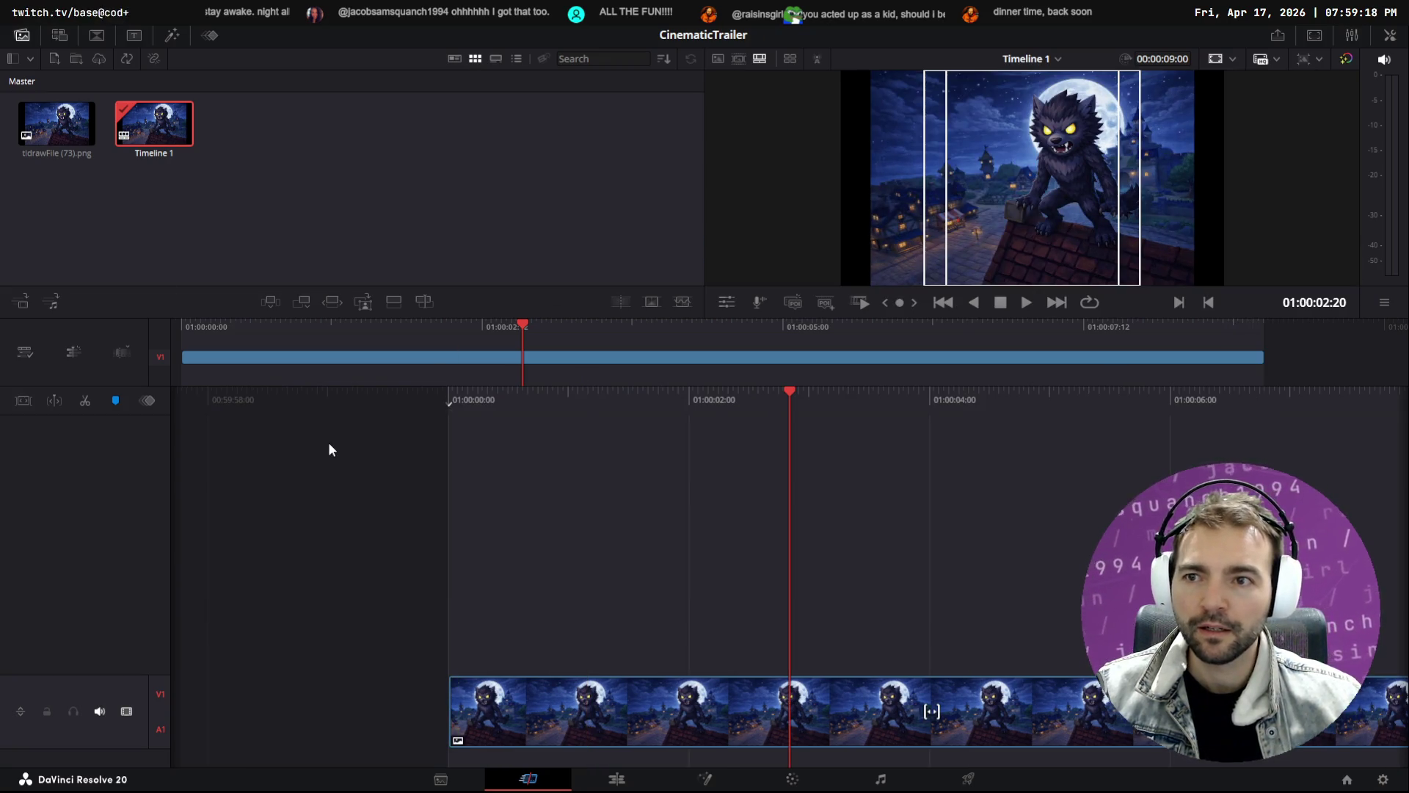
Rename tldrawFile (73).png in the media folder to Shot1.png
key(alt+Tab)
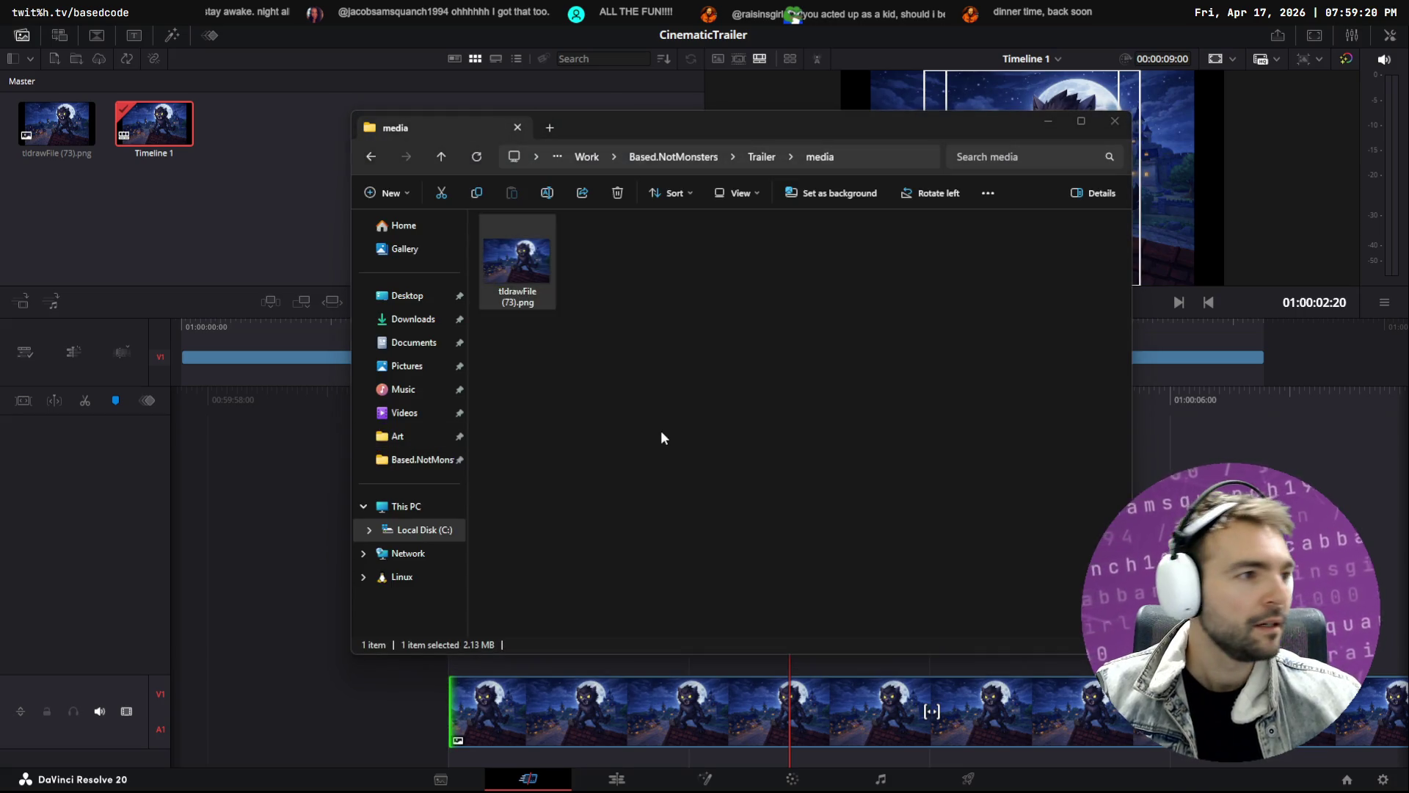
key(F2)
text(Shot1)
key(Return)
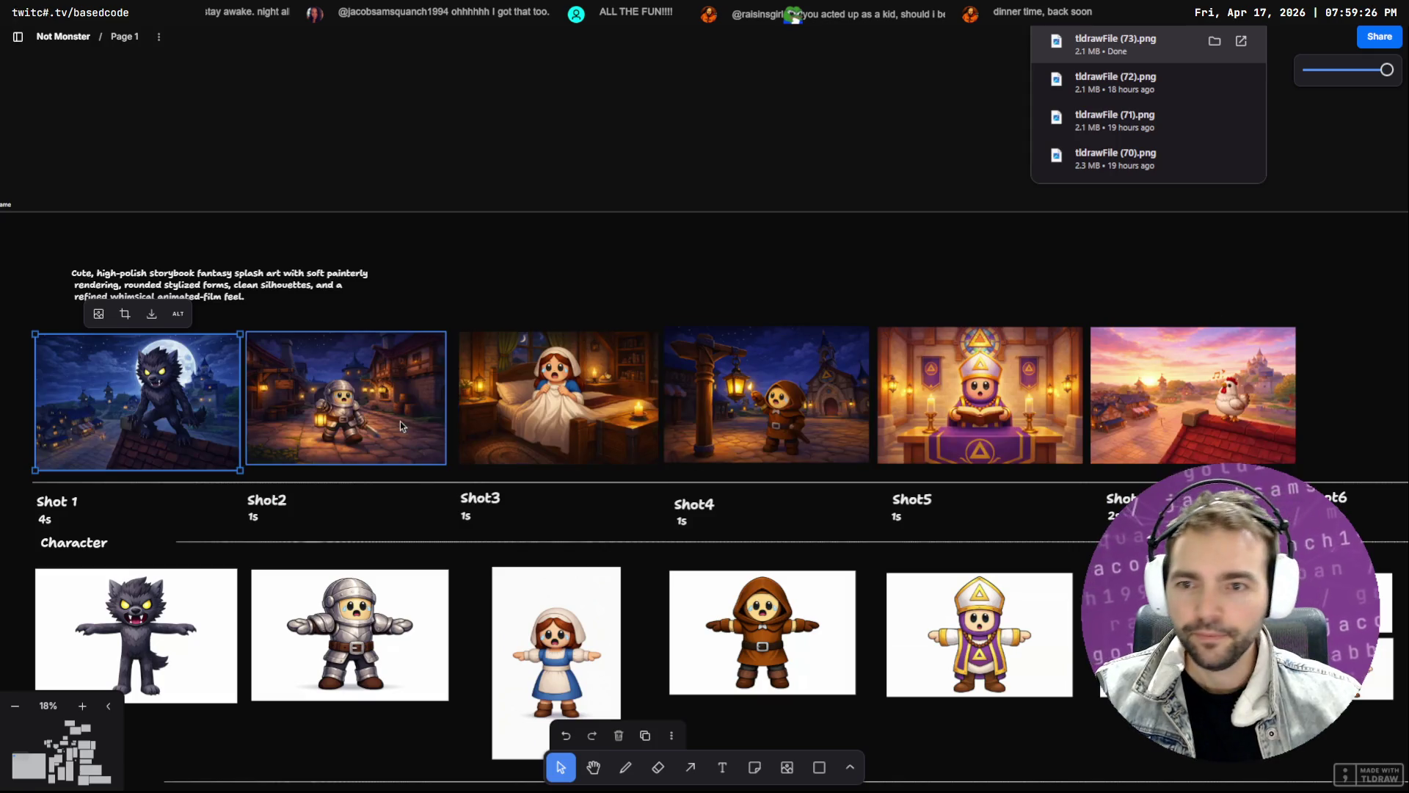
Download the Shot2 image from tldraw and move tldrawFile (74).png from Downloads into media, replacing
right_click(403, 449)
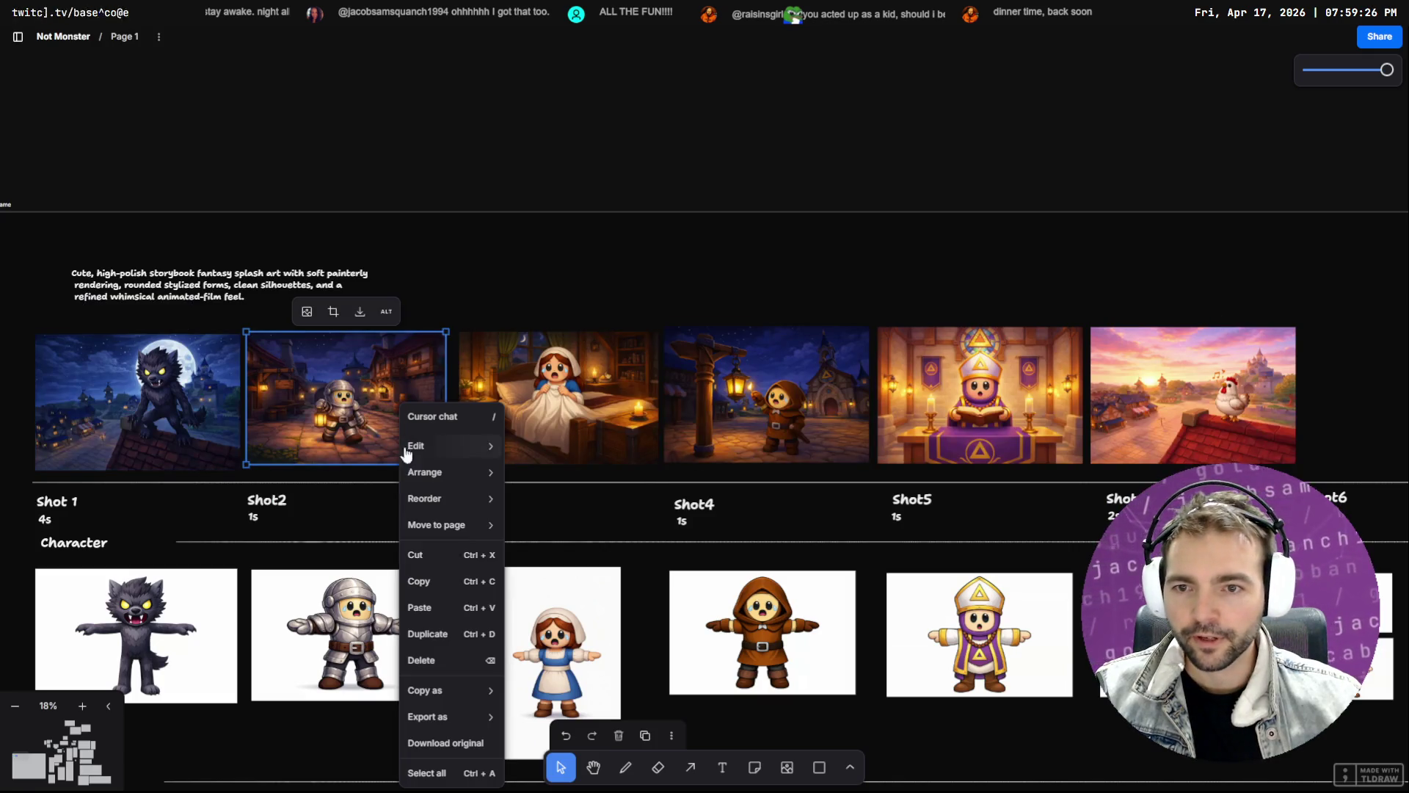
click(359, 319)
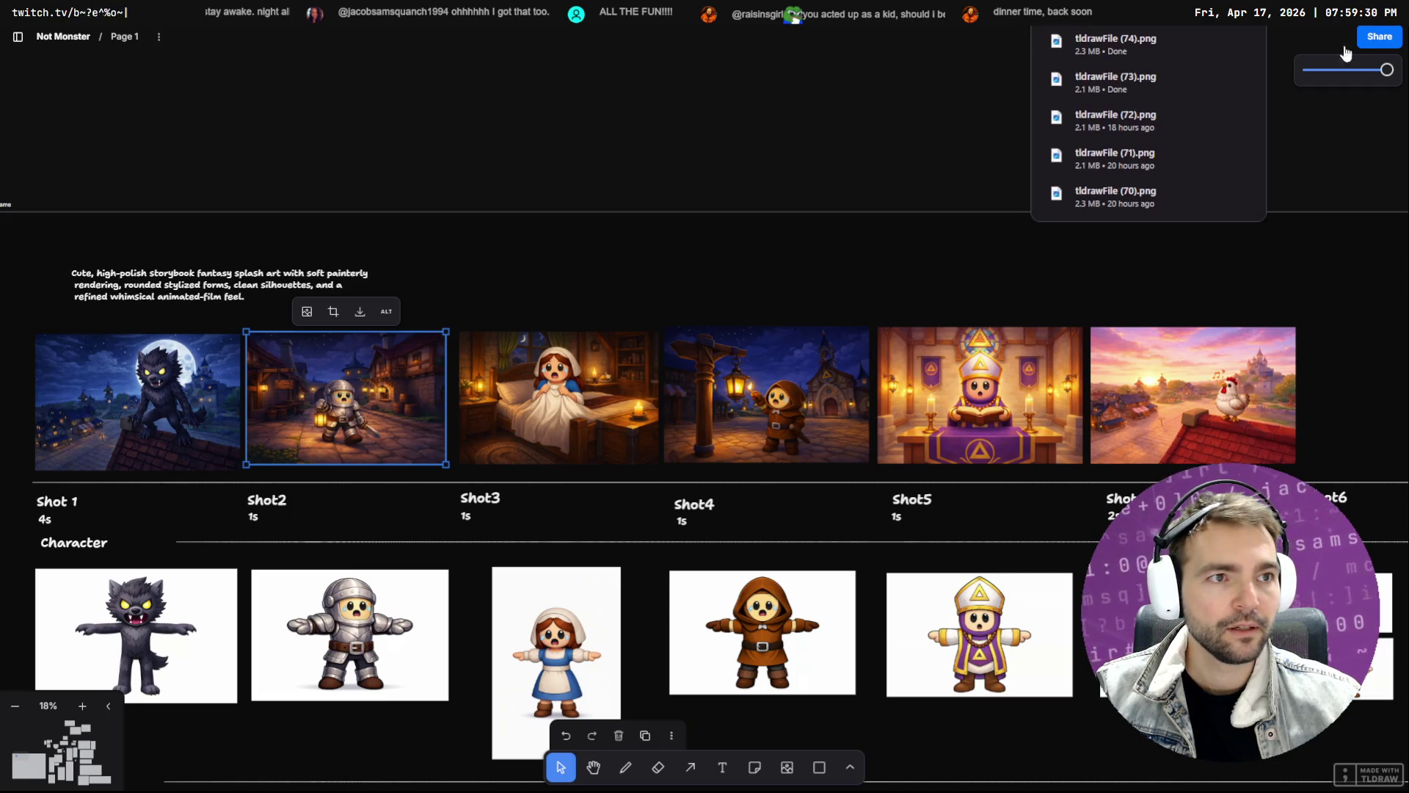
drag(1060, 285, 928, 289)
key(super+e)
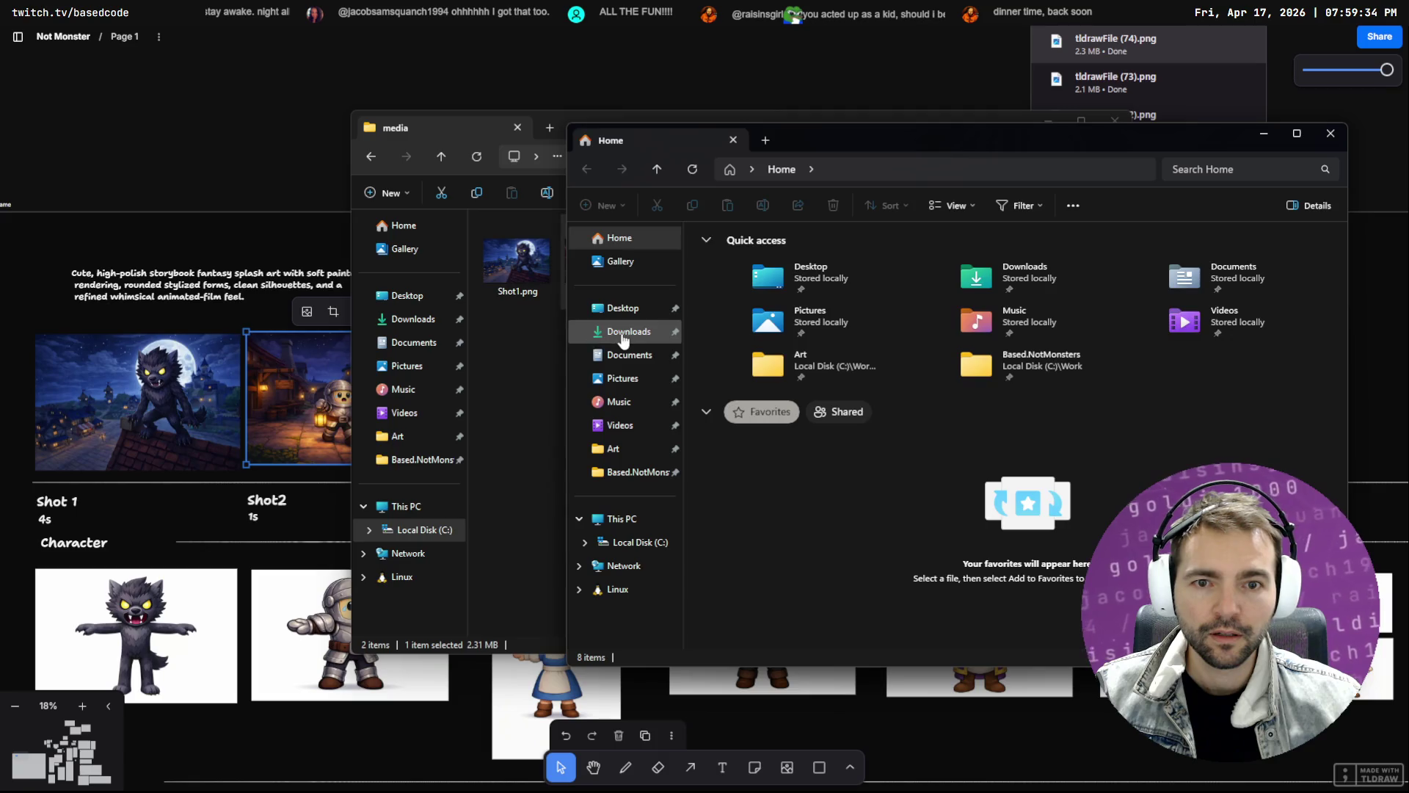
click(629, 331)
click(787, 274)
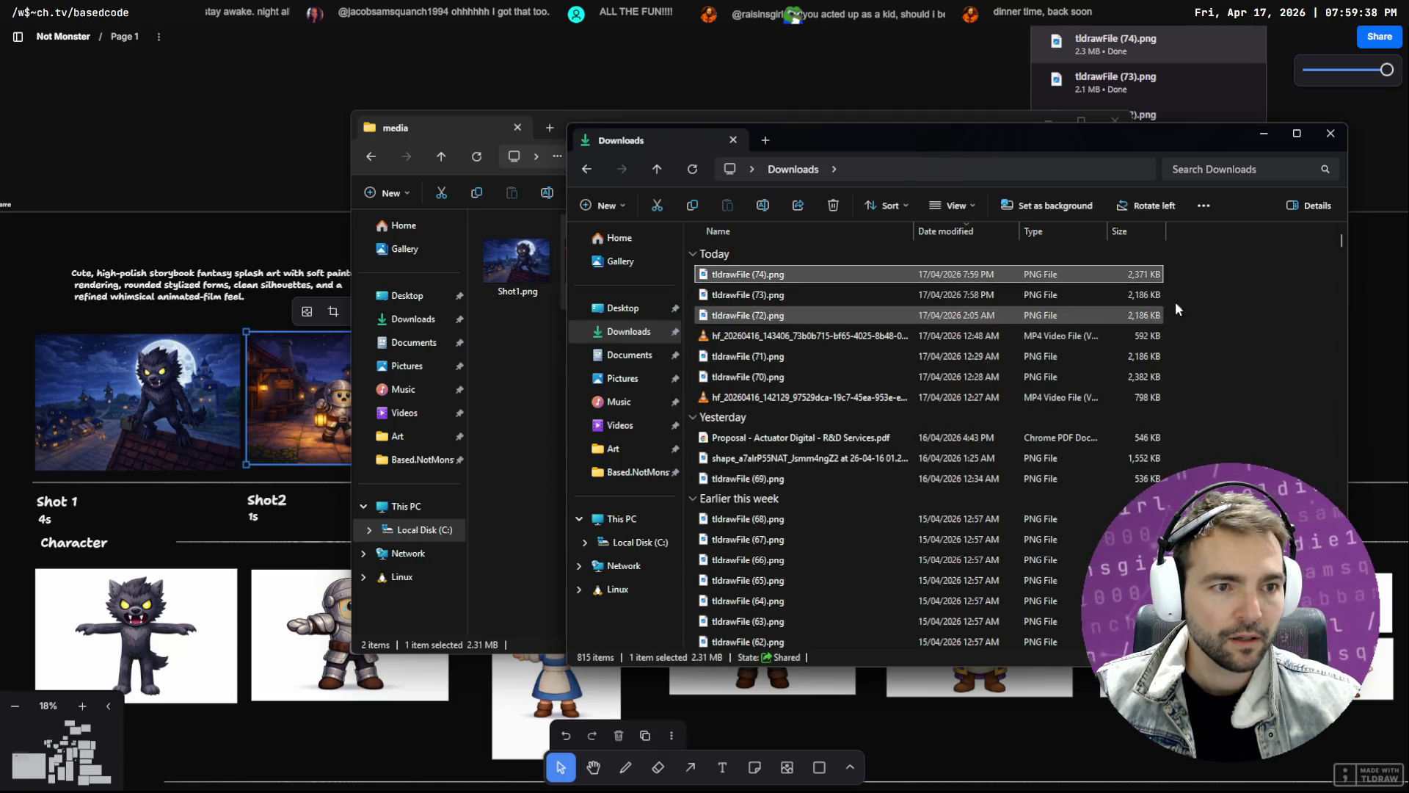
ctrl+click(870, 282)
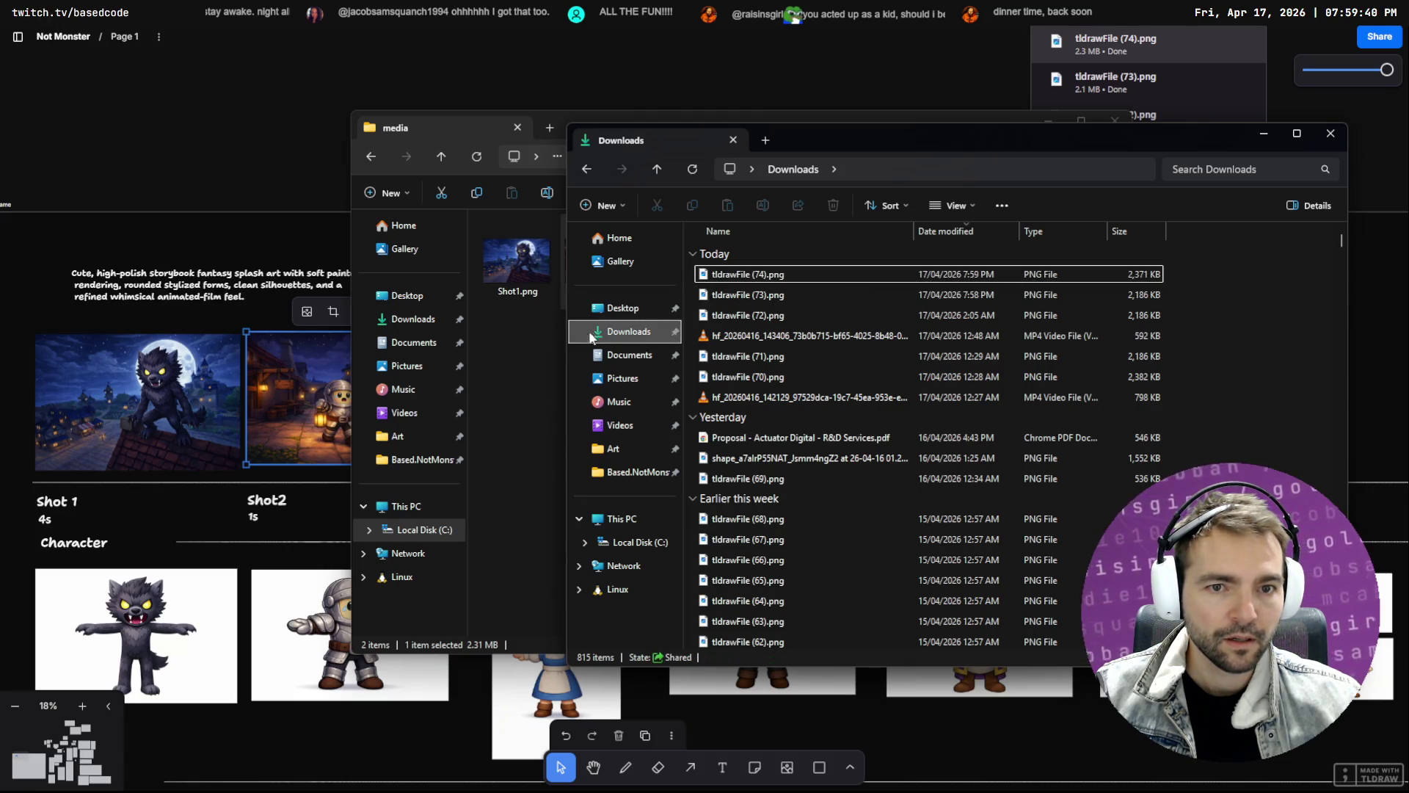
mouse_move(816, 142)
mouse_down()
mouse_move(1135, 141)
mouse_move(897, 169)
mouse_up()
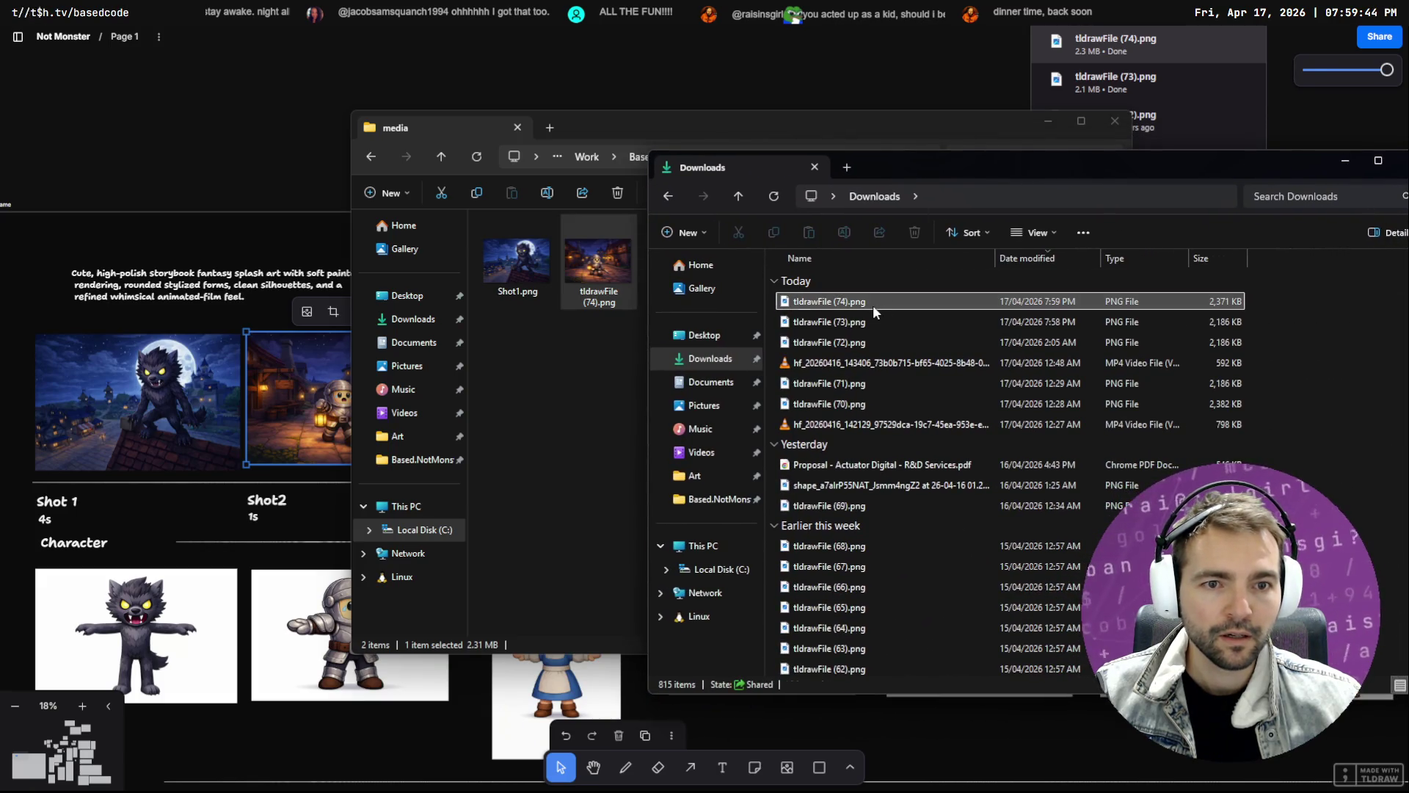
drag(873, 305, 594, 375)
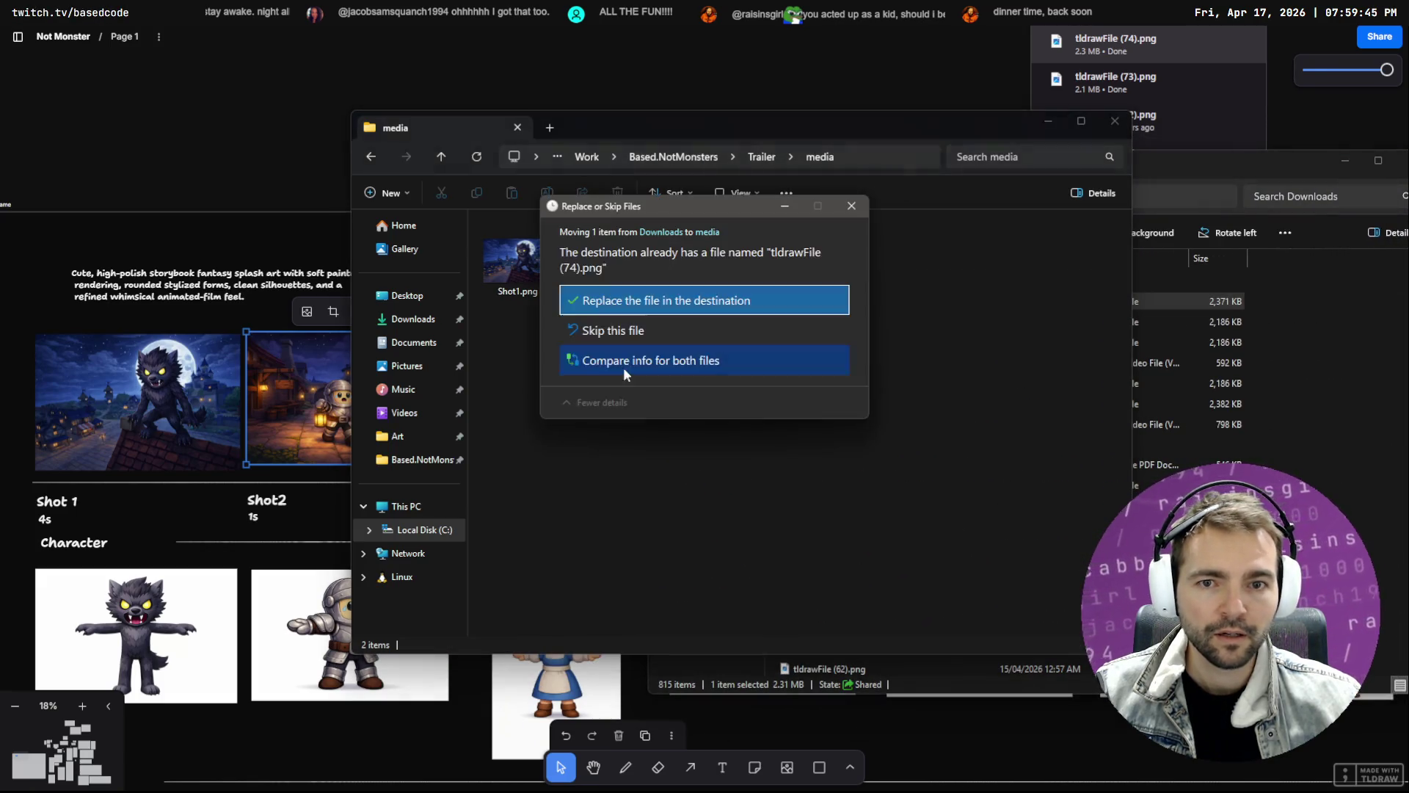
click(619, 297)
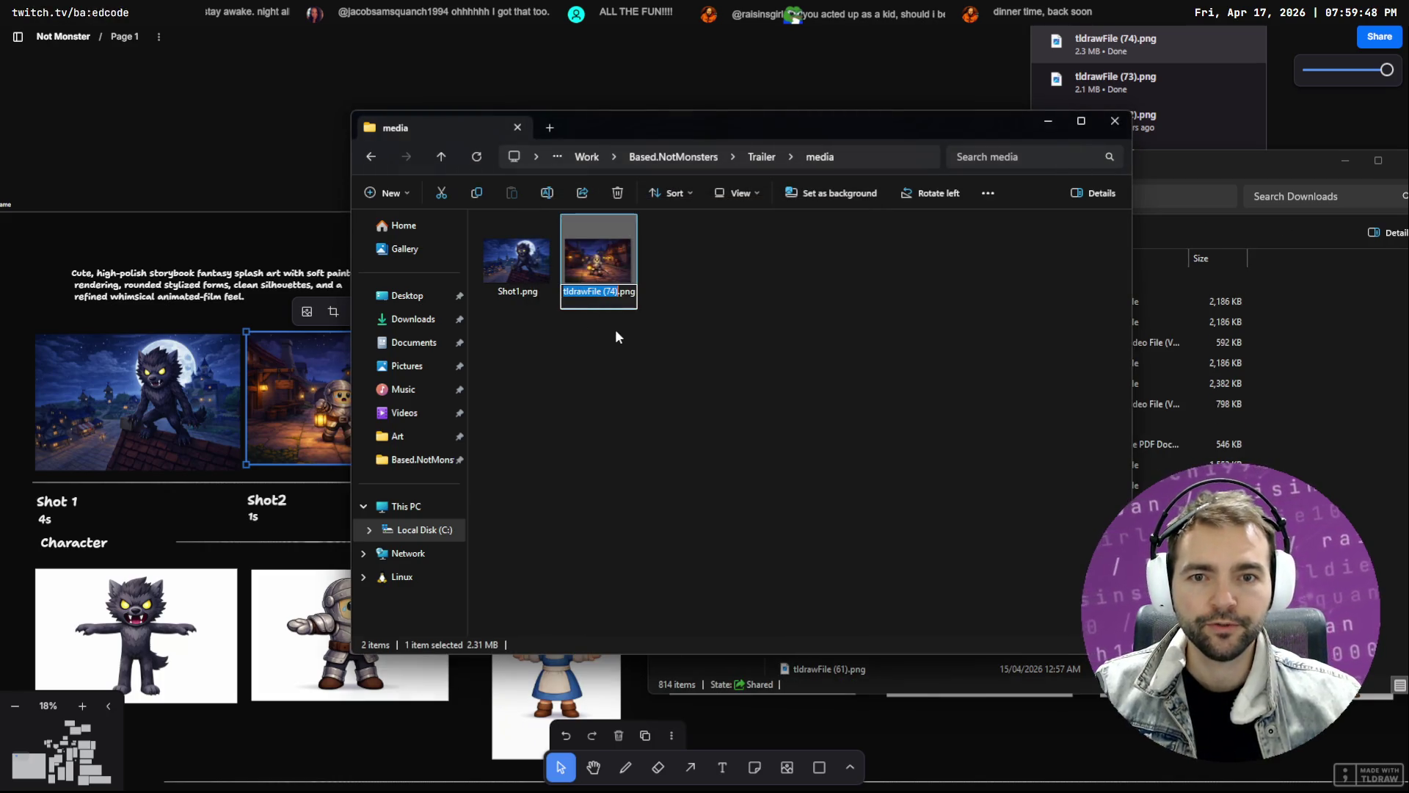
Name the moved image Shot2.png and return to the tldraw storyboard
text(Shot2)
key(Return)
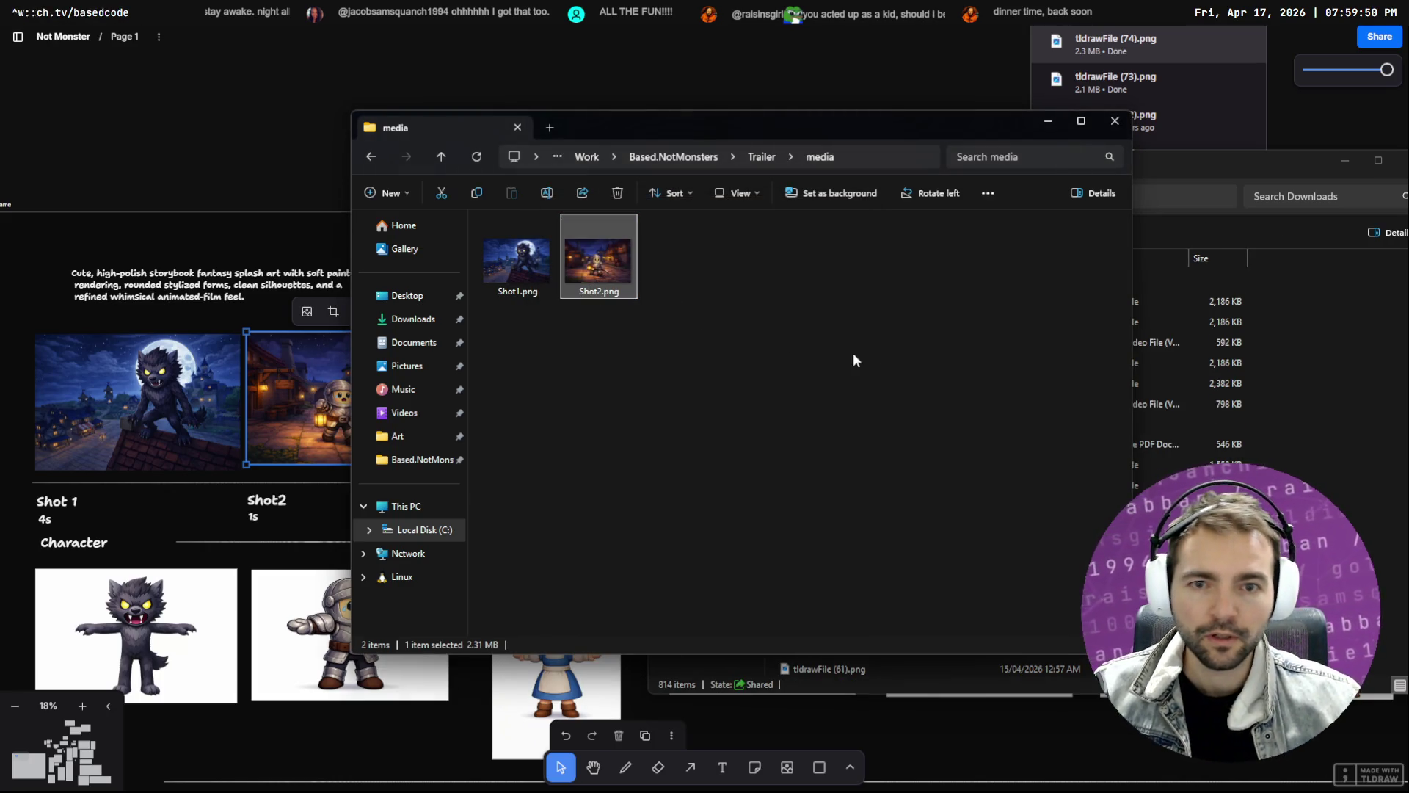
key(alt+Tab)
click(573, 353)
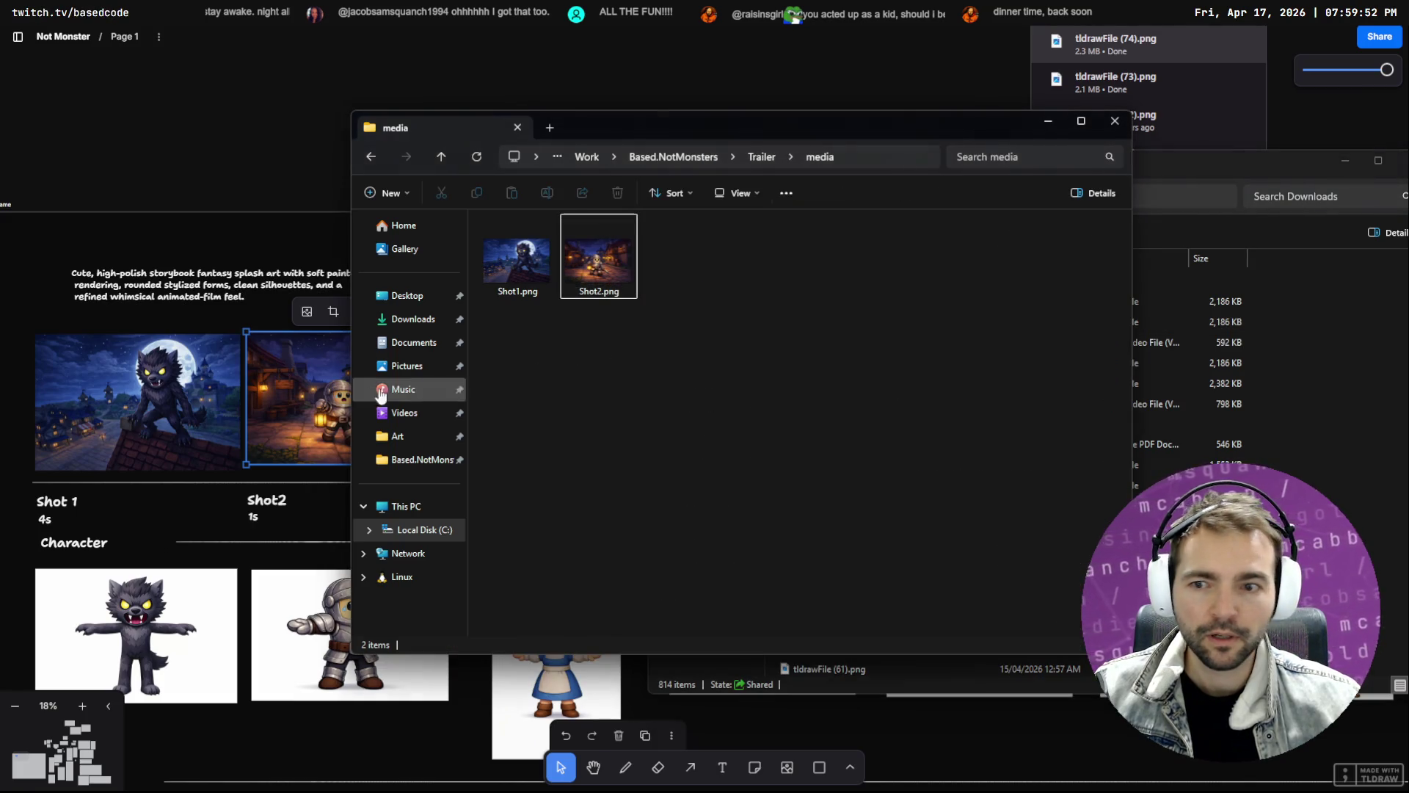
click(263, 210)
click(603, 440)
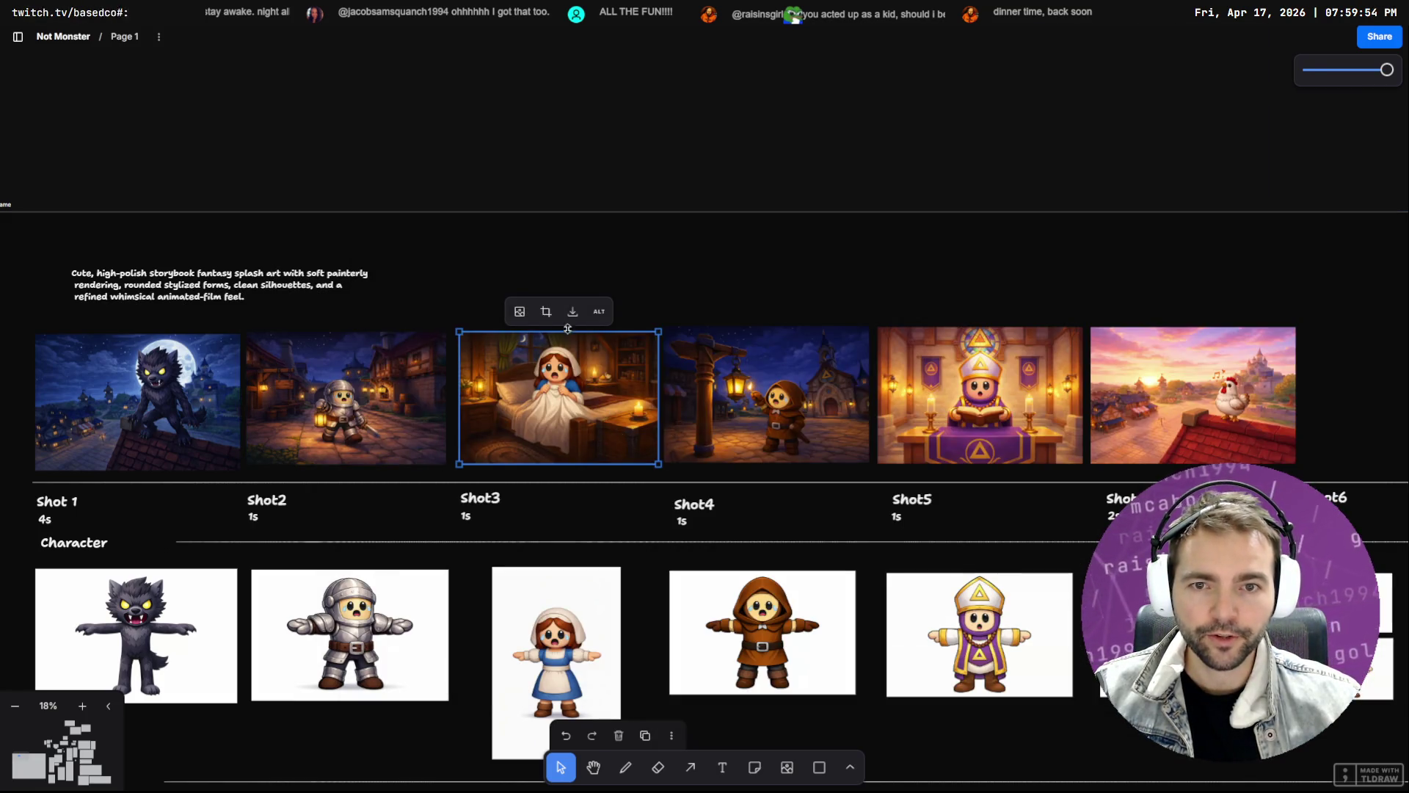
Download the empty bedroom composite image from the Composit row and drag it toward the media folder
scroll(576, 367, down, 10)
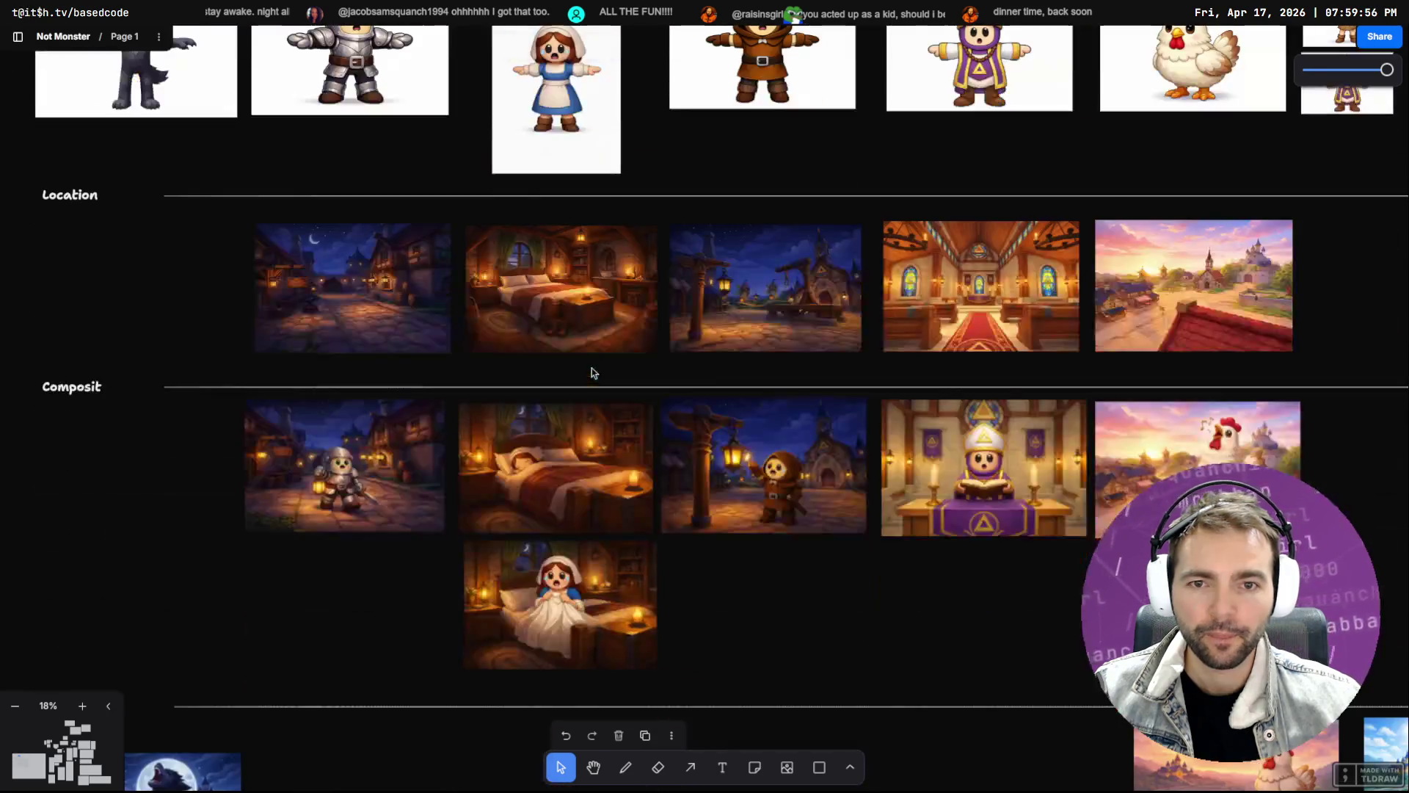
click(568, 345)
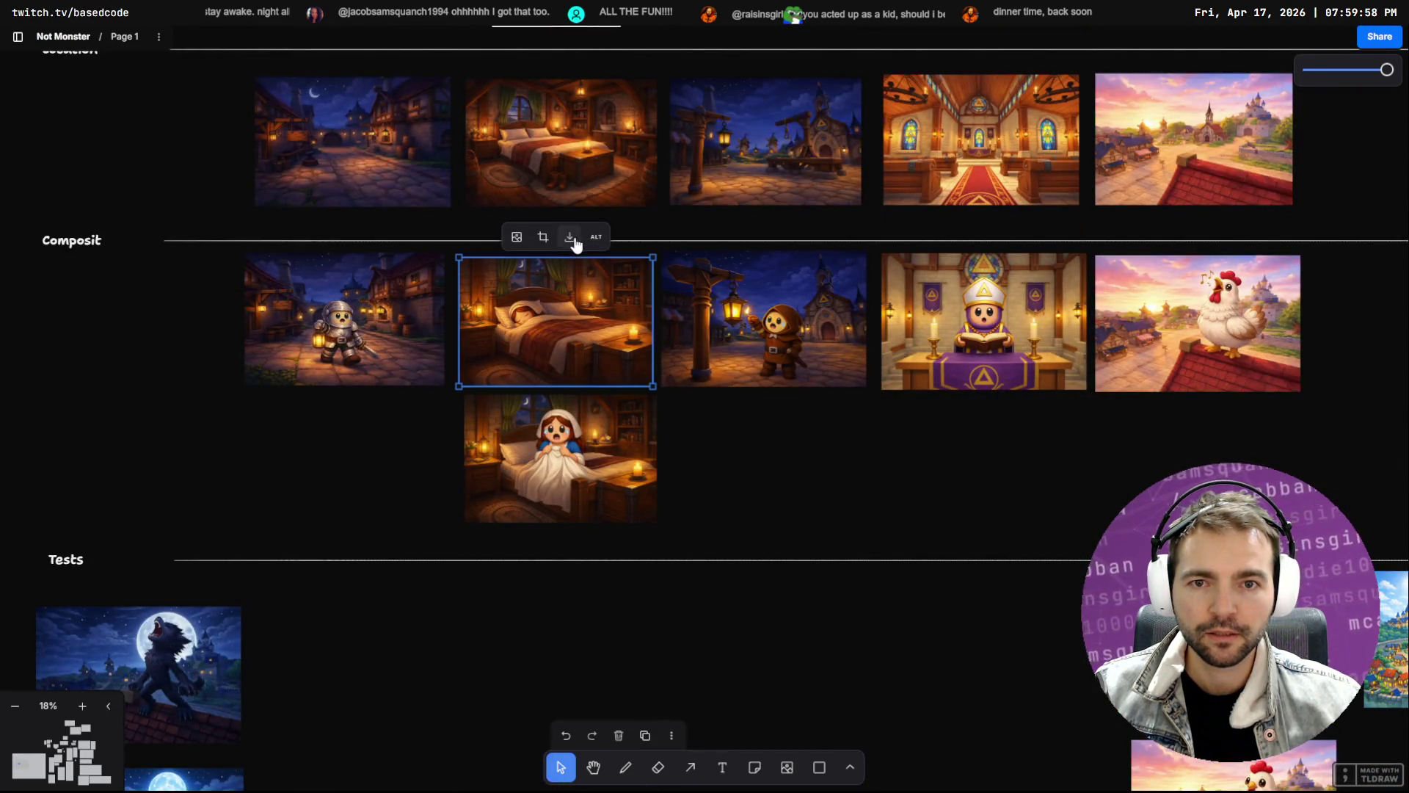
scroll(609, 397, up, 10)
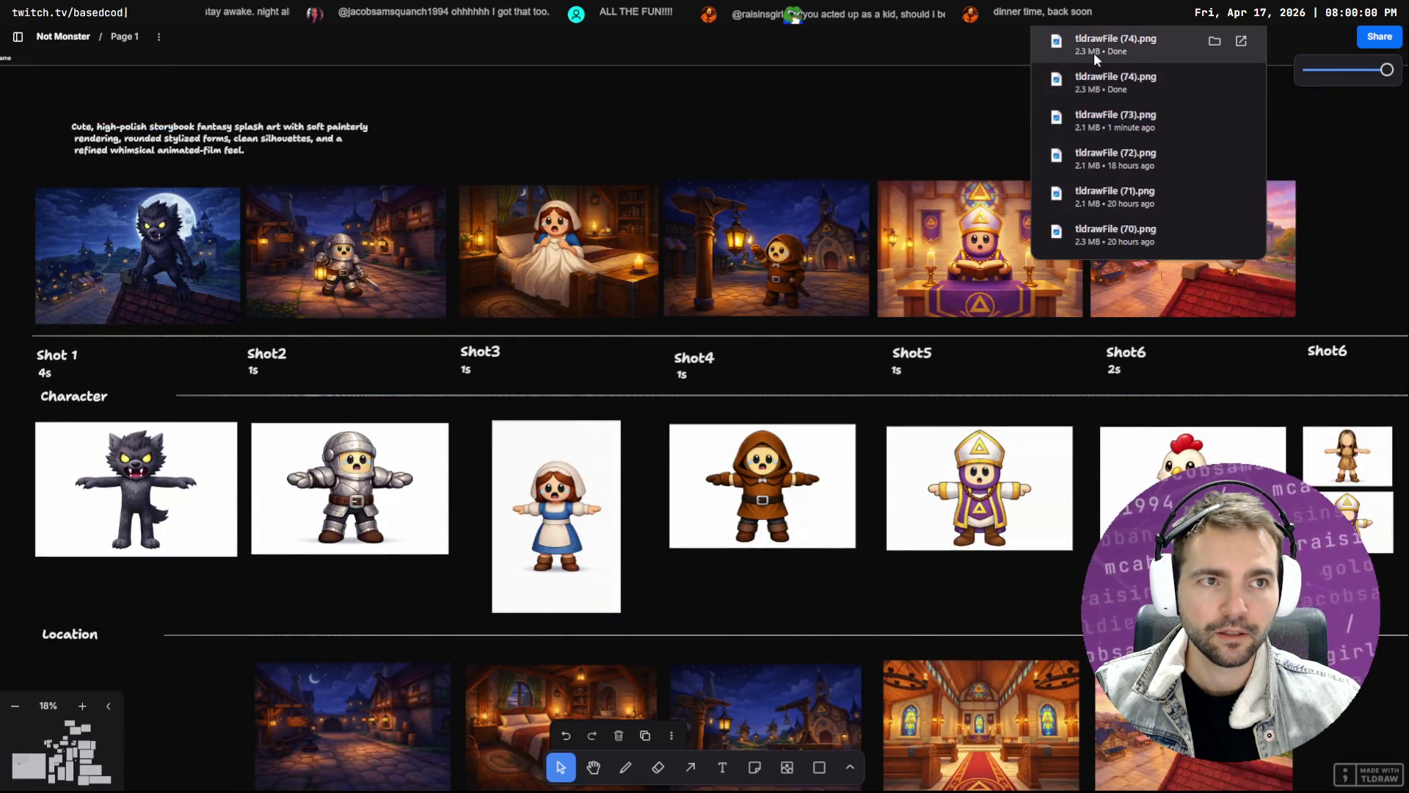
drag(992, 240, 811, 345)
Rename the bedroom image to Shot3_a.png and Shot1.png to Shot1_a.png
key(F2)
text(Shot3)
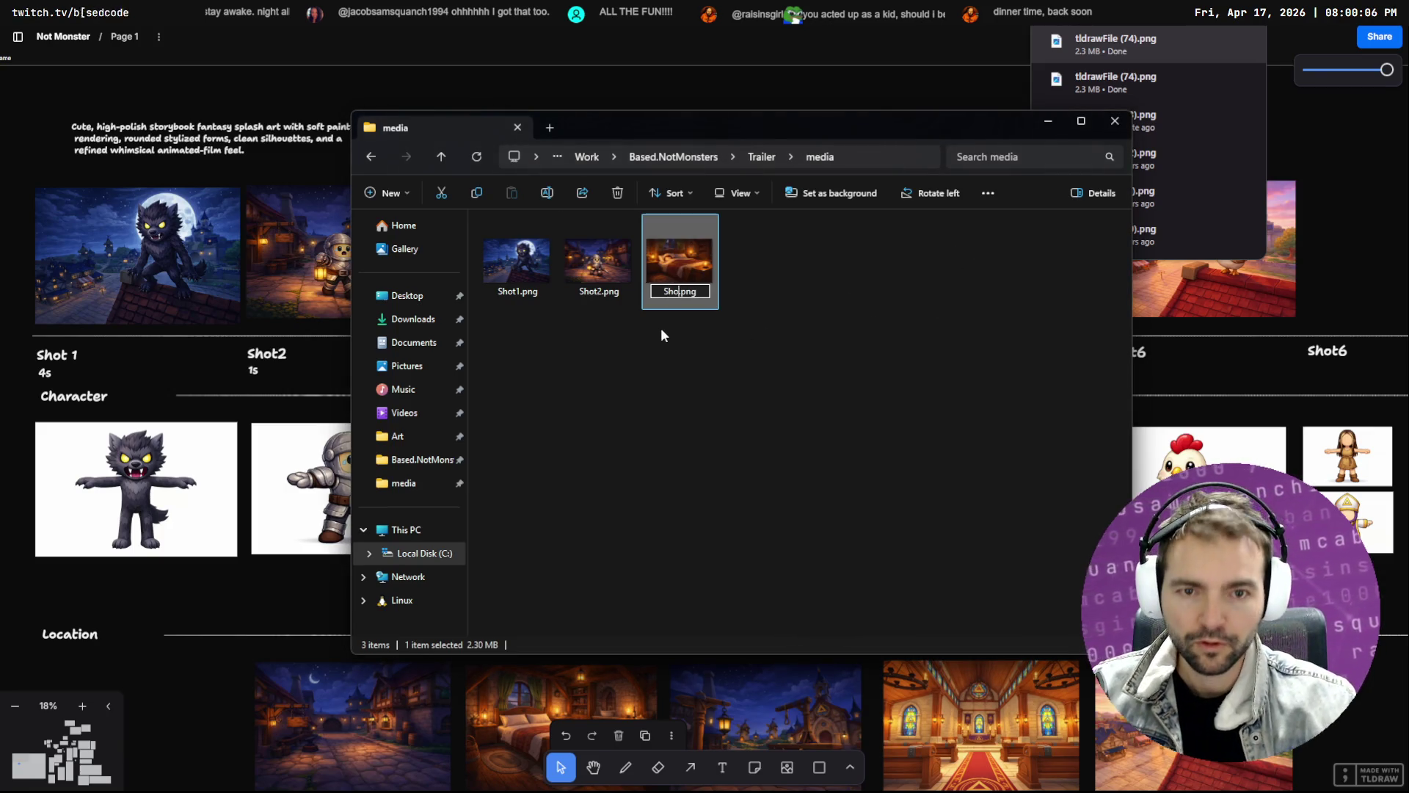
text(_a)
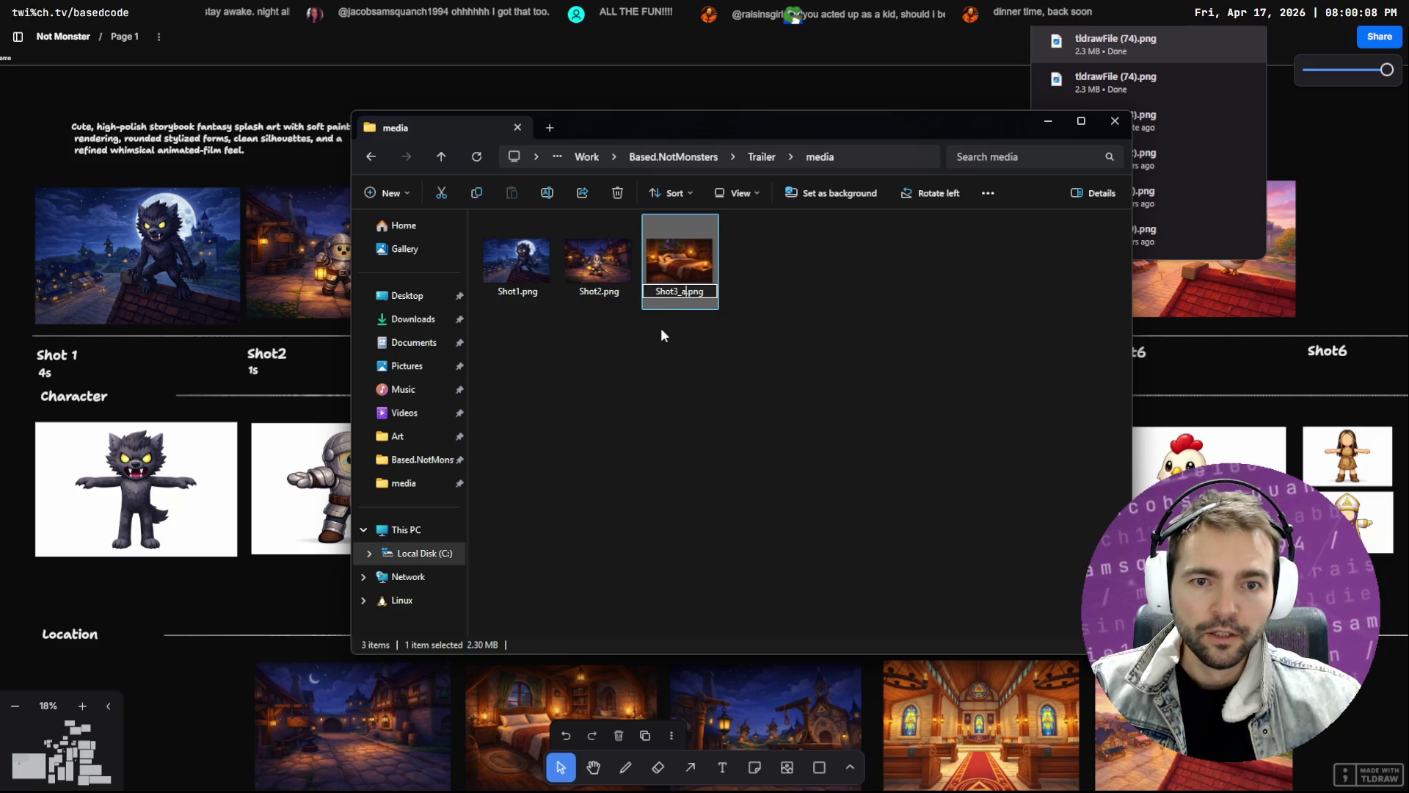
key(Return)
click(528, 279)
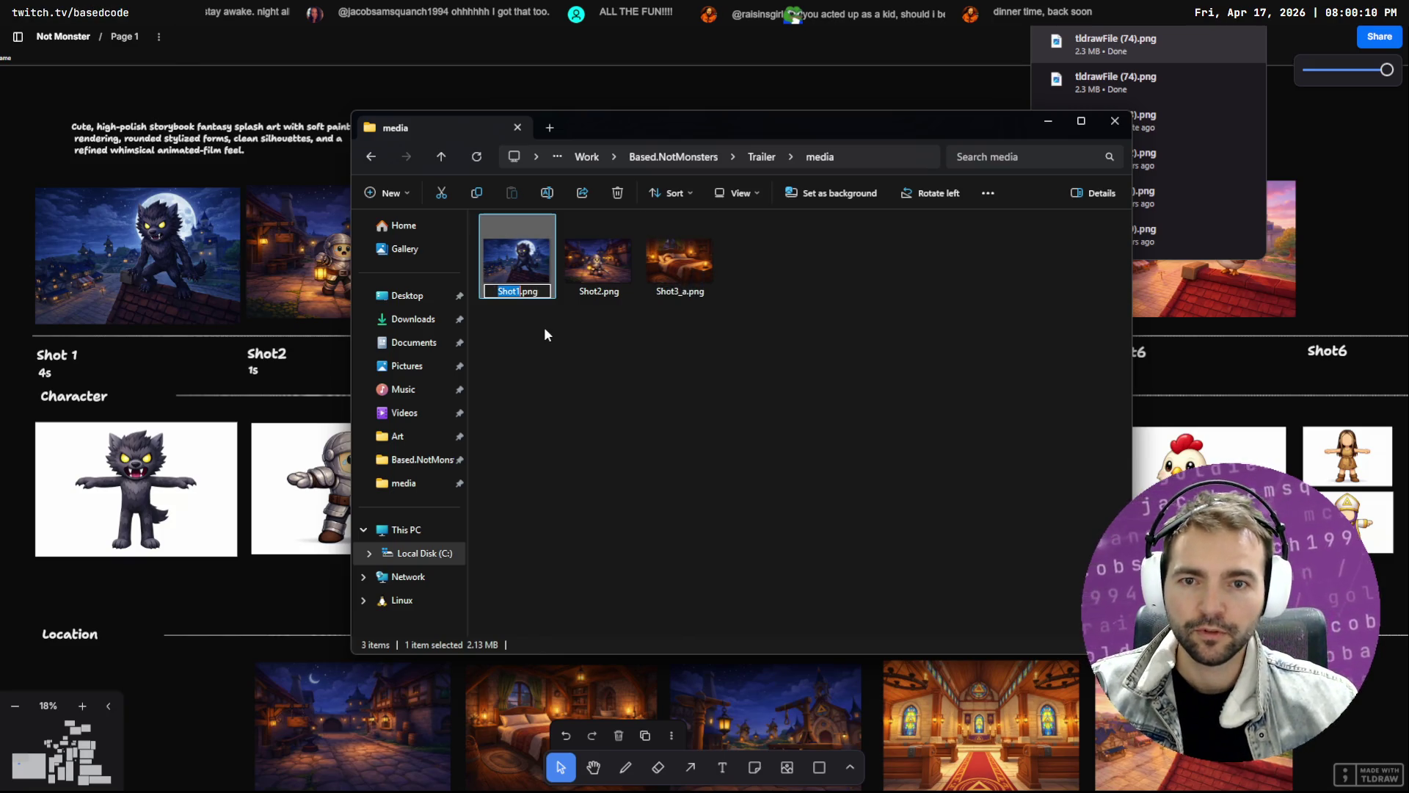
text(_a)
key(Return)
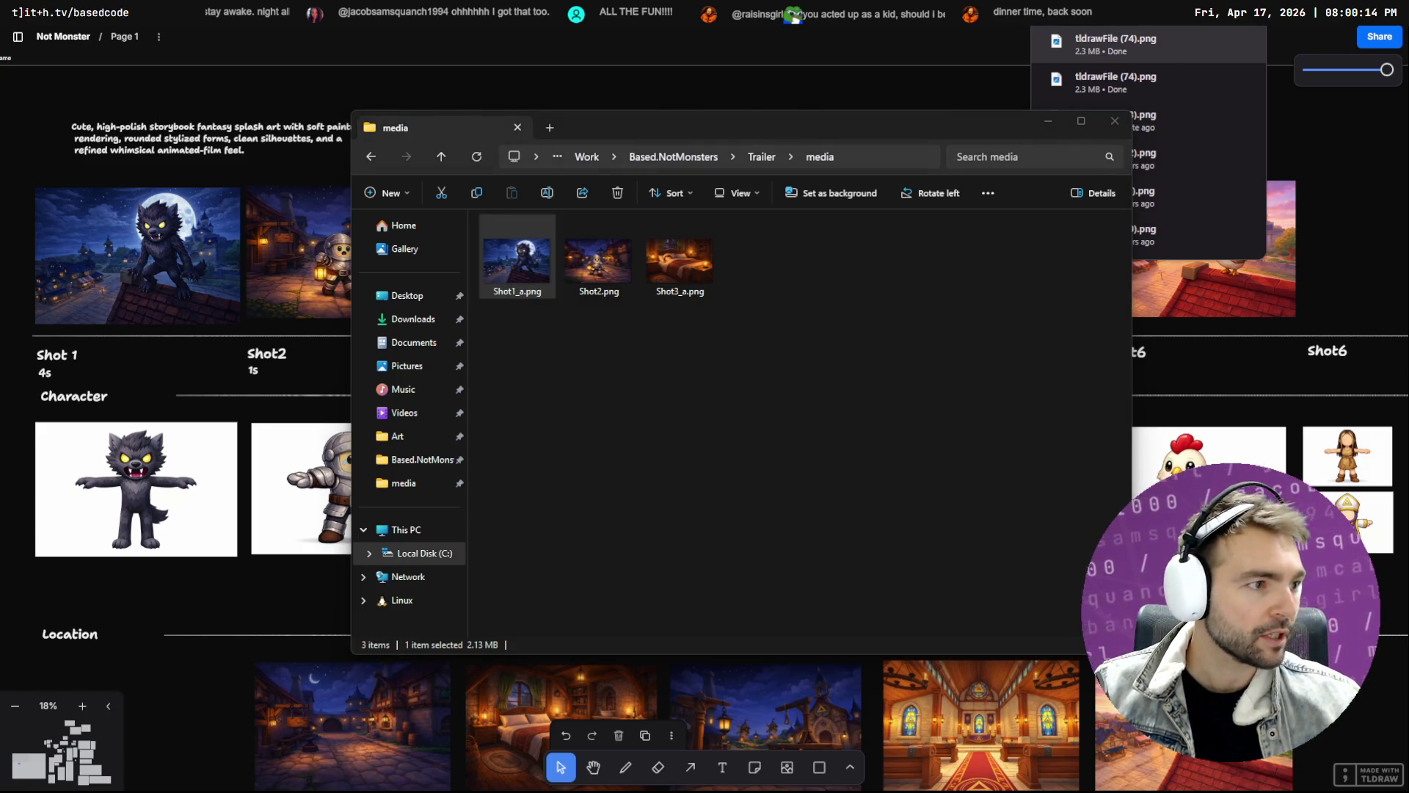
Open the options for the now-offline tldrawFile (73).png clip in Resolve's media pool
key(alt+Tab)
click(46, 134)
right_click(46, 134)
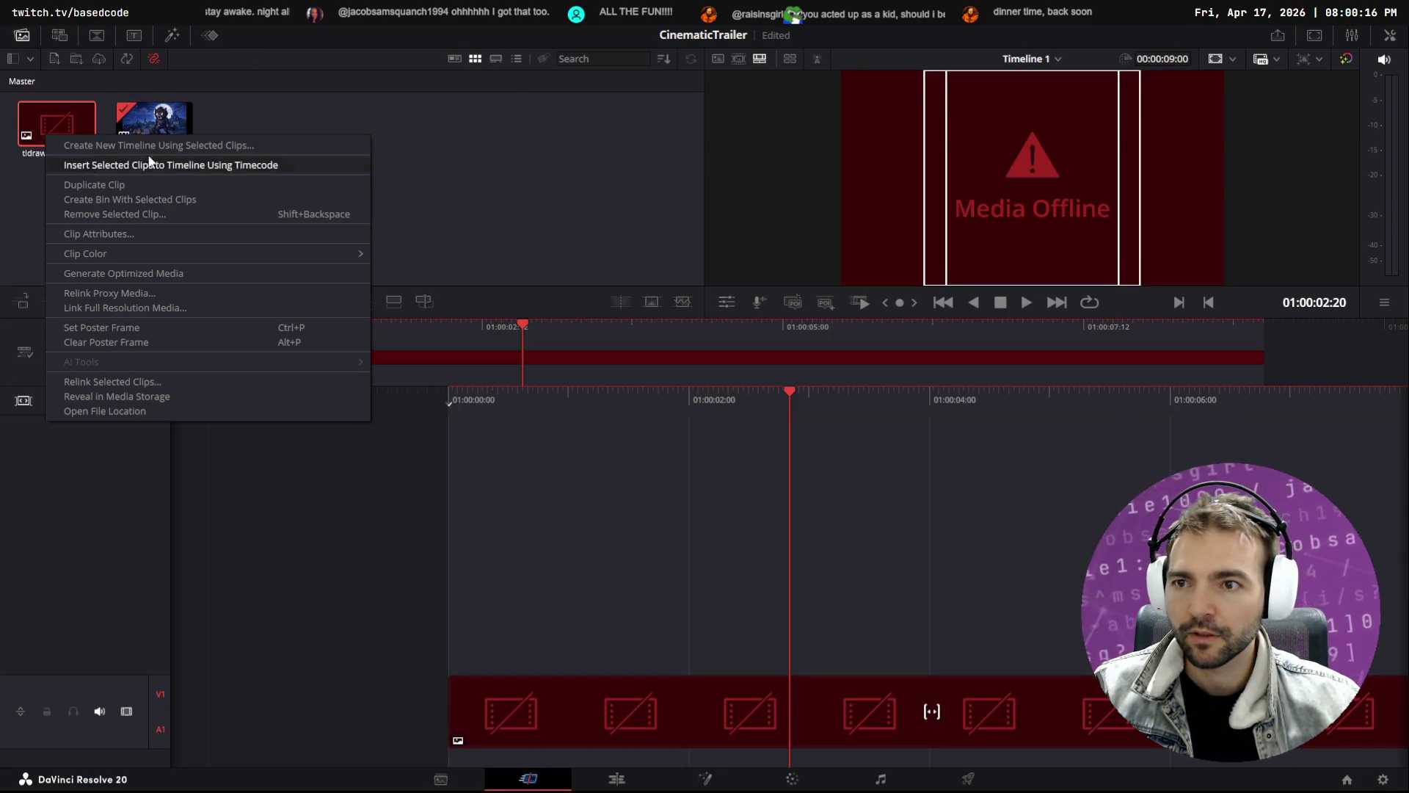
Try relinking the offline tldrawFile clip to its renamed file, then cancel
click(54, 112)
right_click(50, 159)
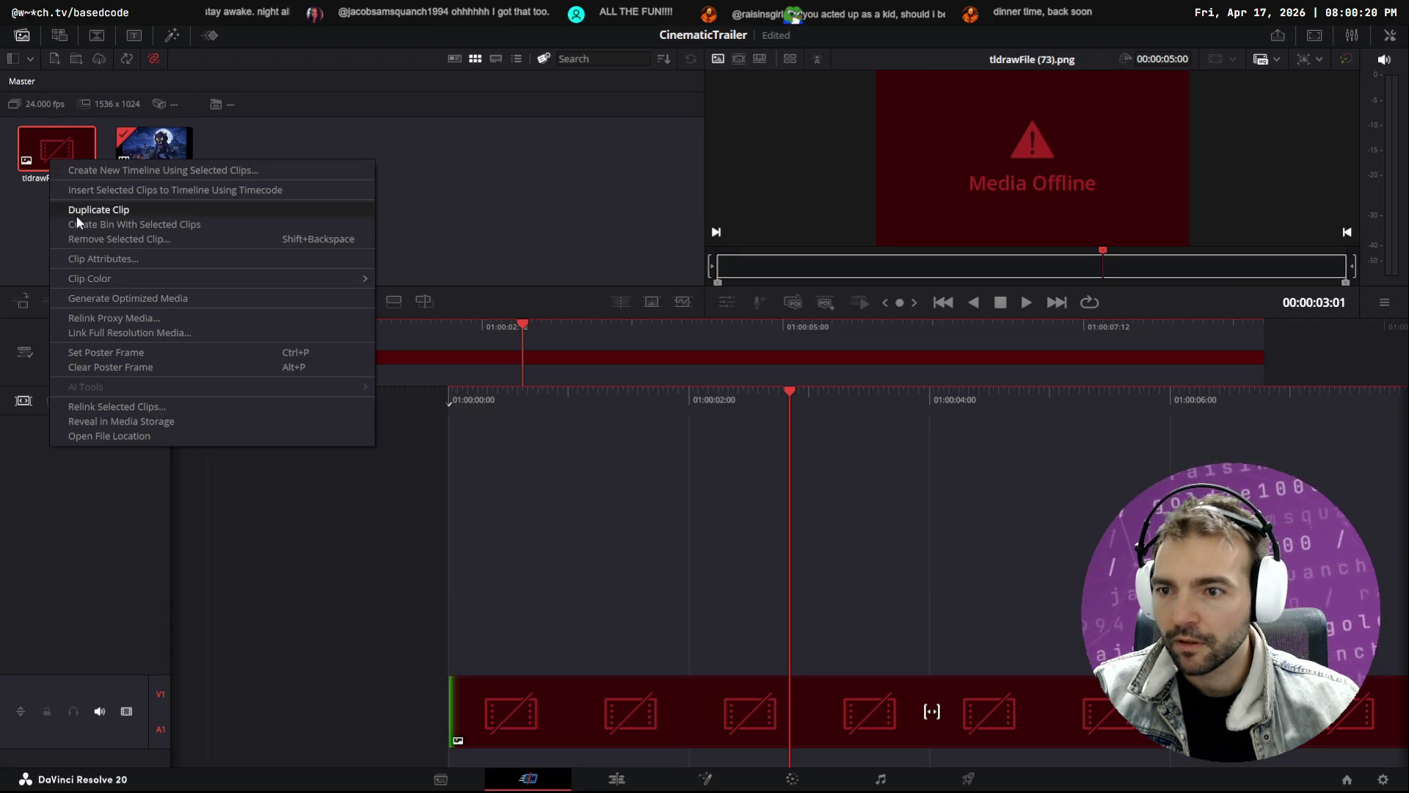
click(141, 332)
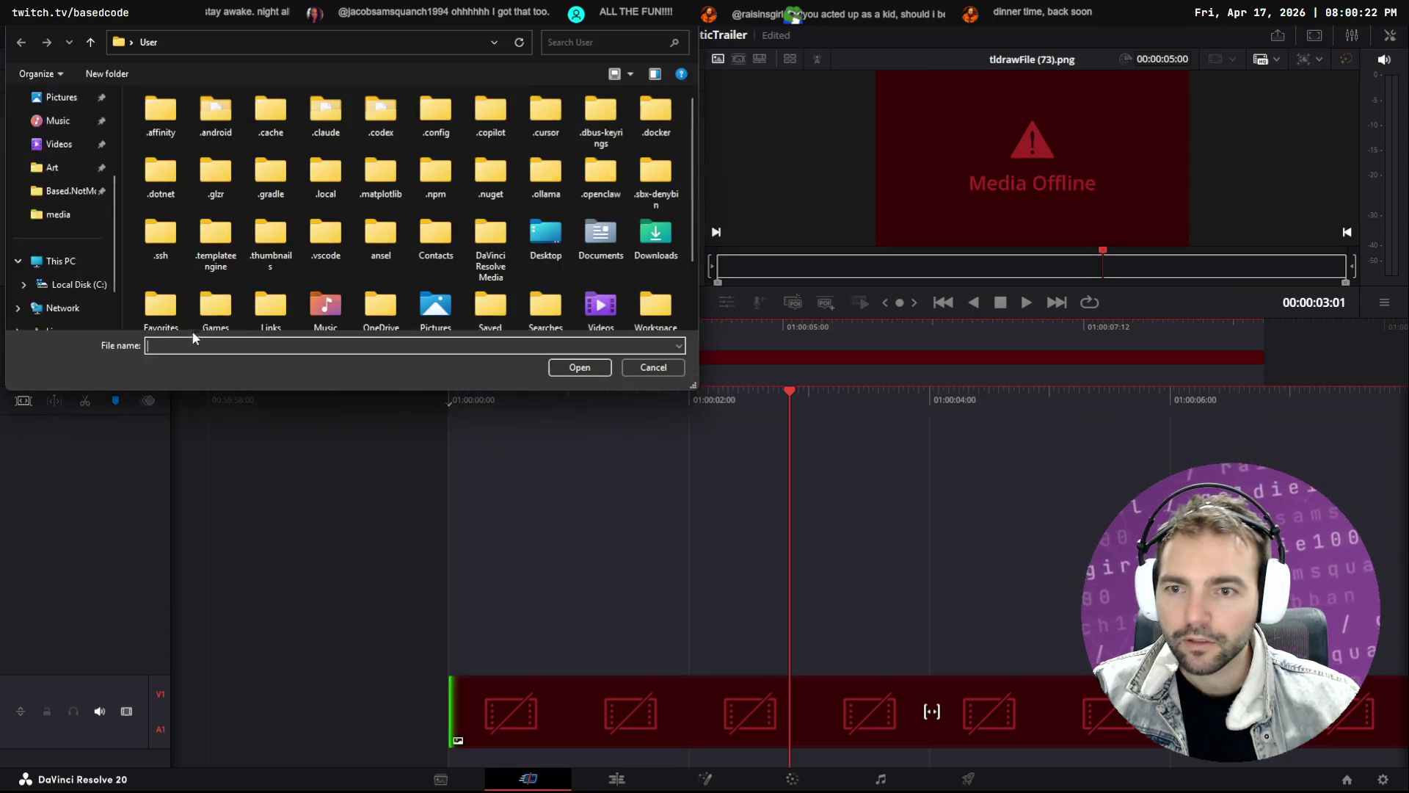
key(Escape)
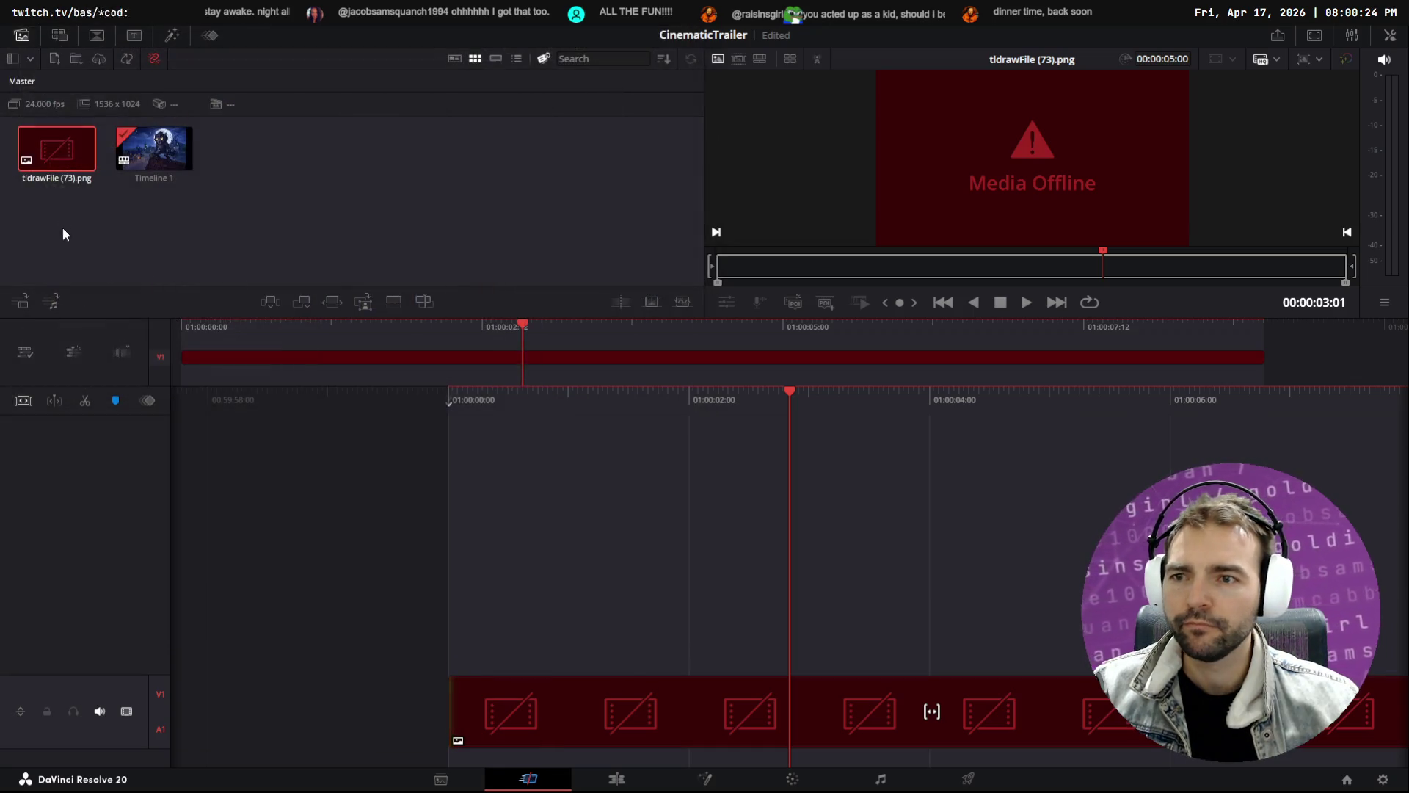
right_click(68, 154)
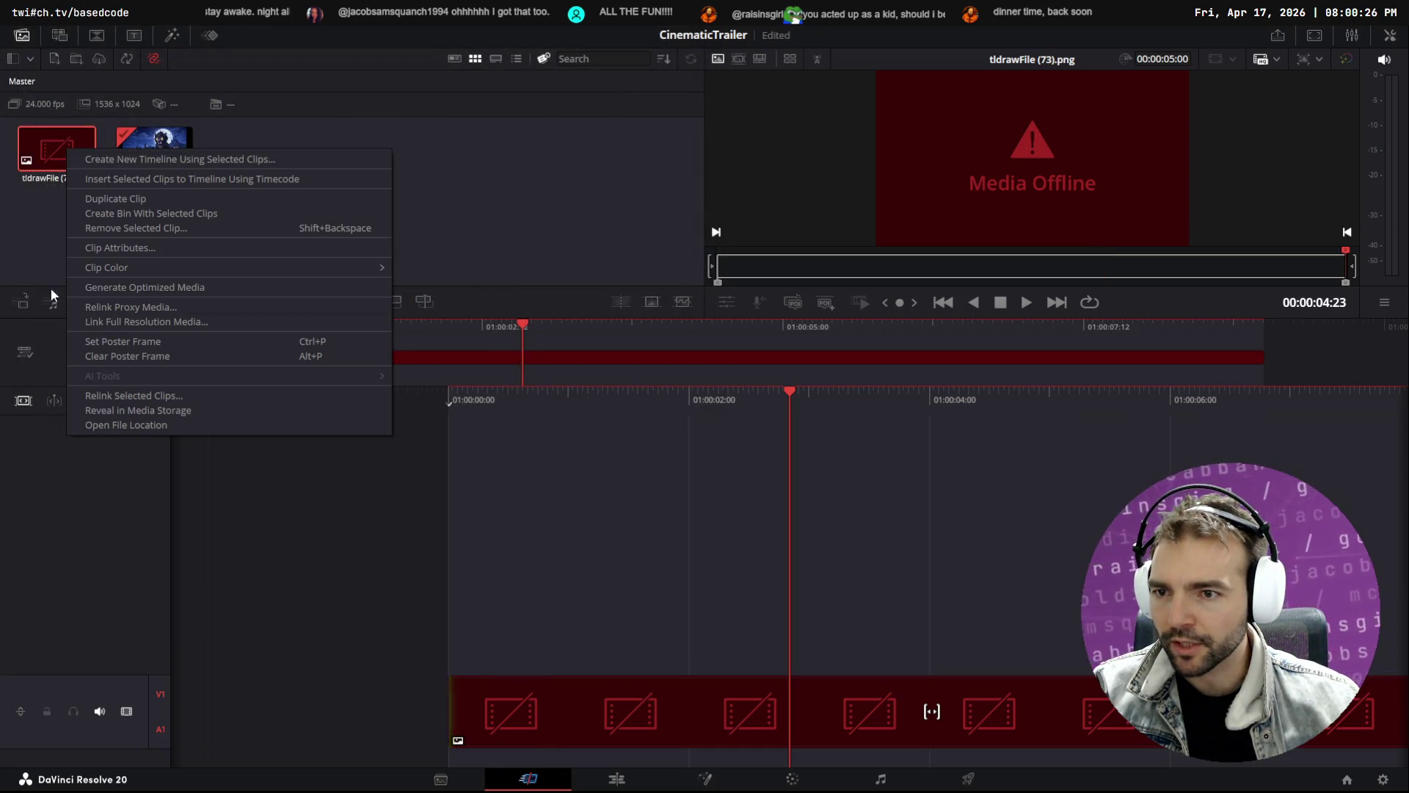
click(38, 221)
Delete the offline tldrawFile clip from both the media pool and the V1 track
click(53, 148)
key(Delete)
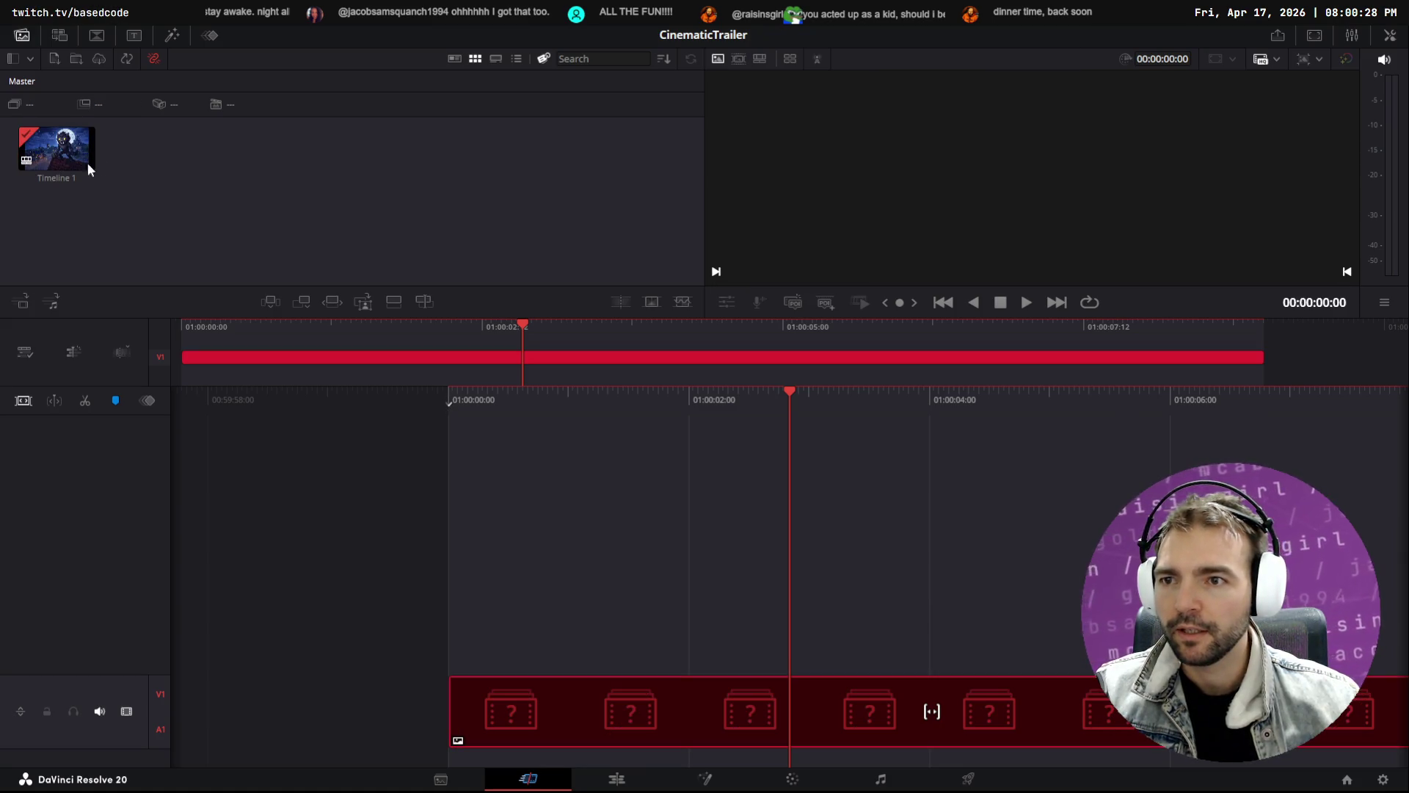
click(372, 358)
key(Delete)
key(alt+Tab)
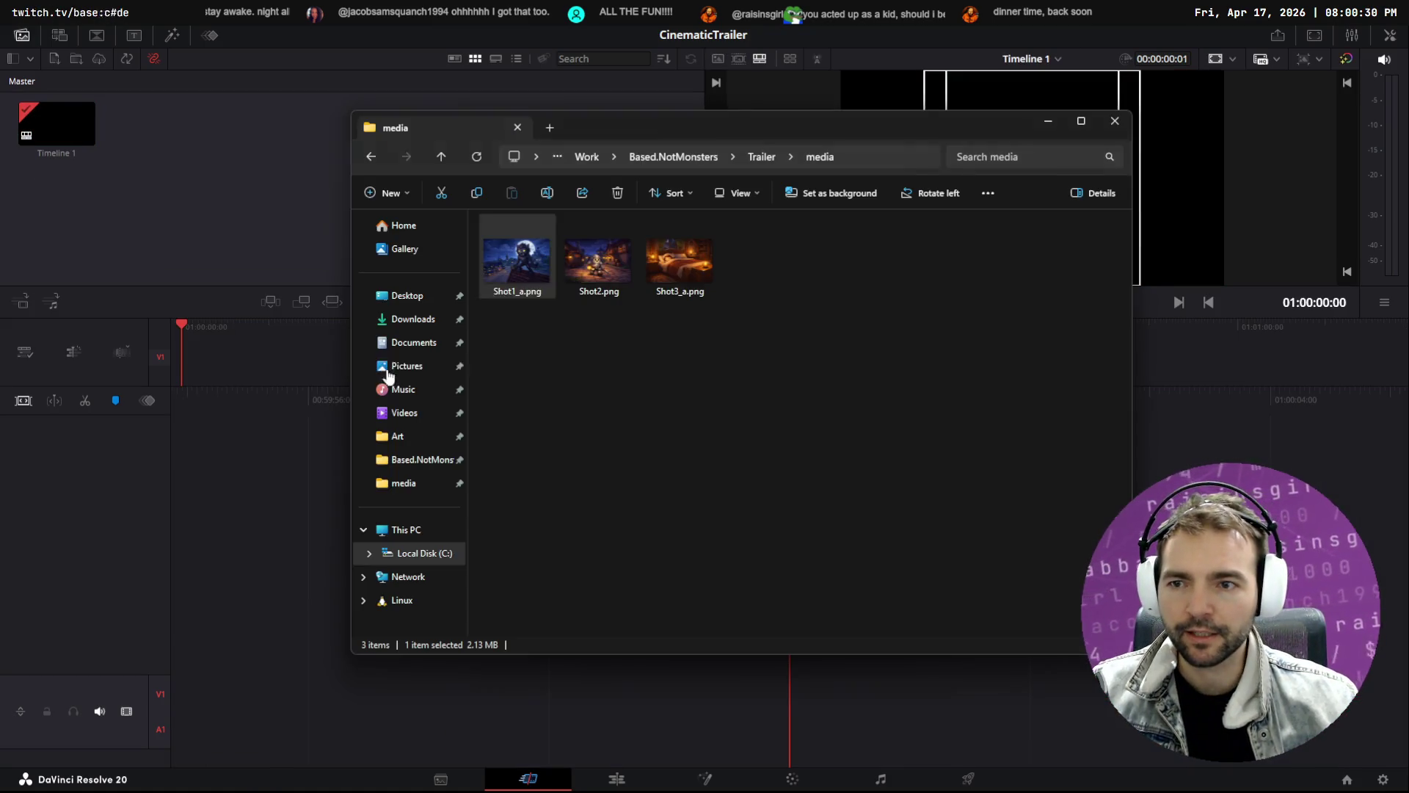
click(534, 364)
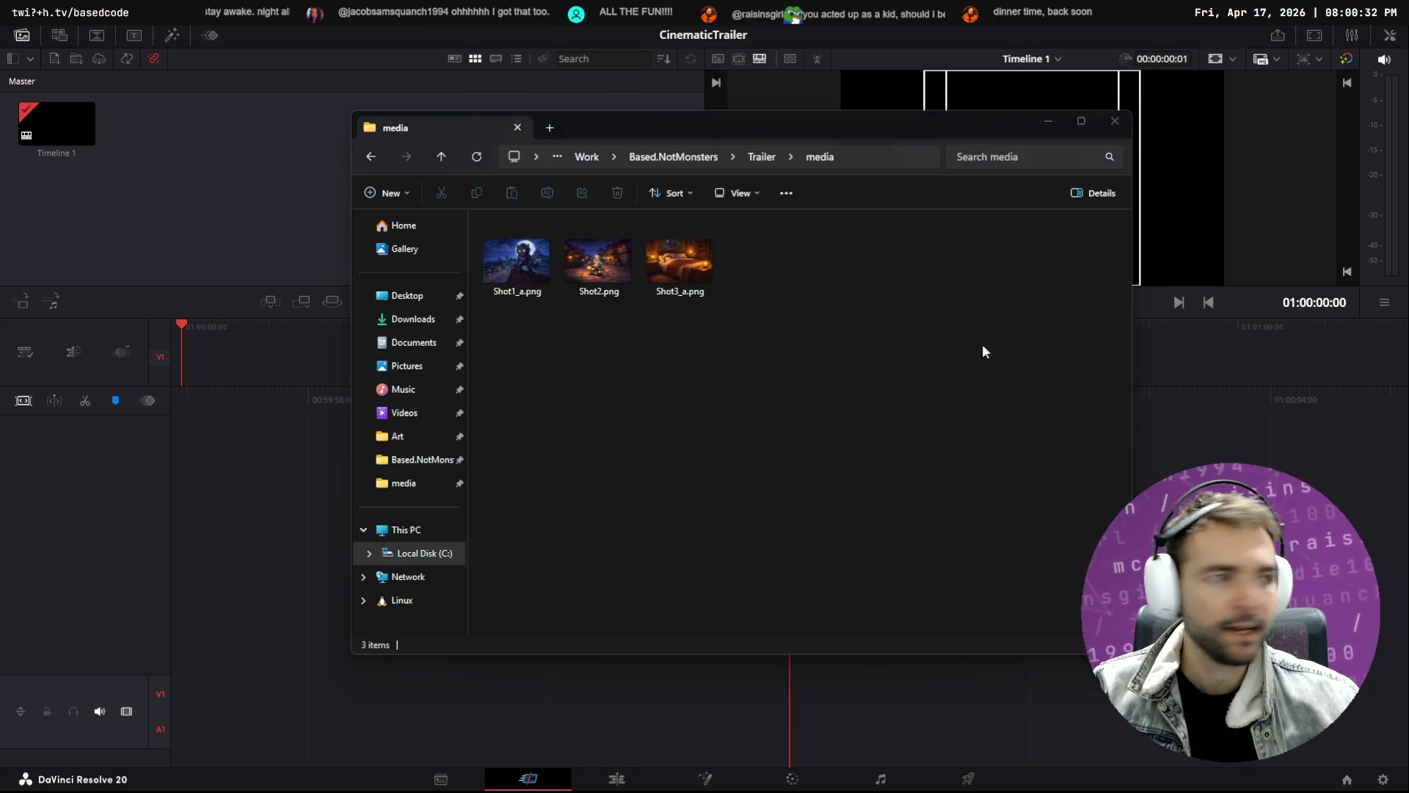
key(alt+Tab)
Pan to the Tests section and download the first werewolf-on-rooftop image as a PNG
scroll(226, 488, down, 10)
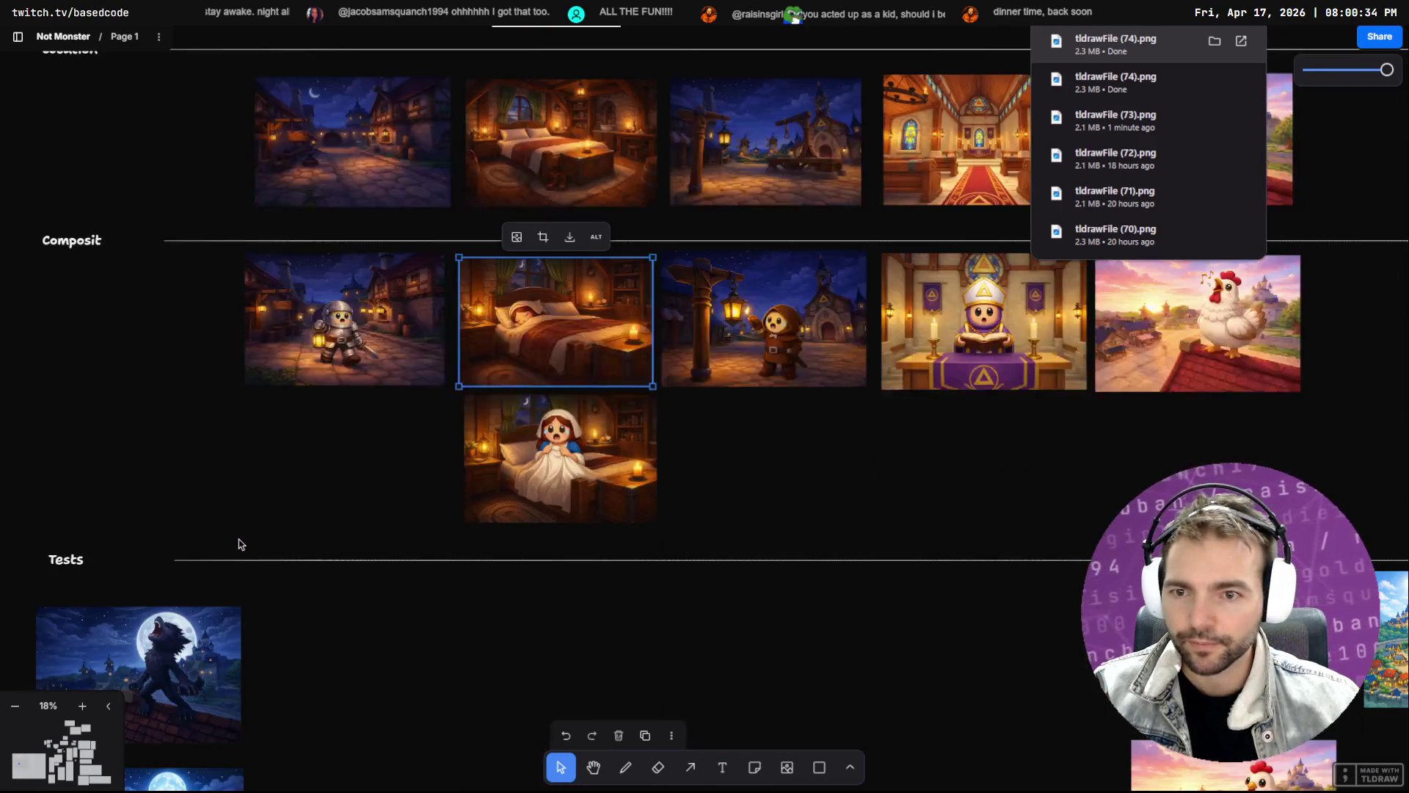
drag(236, 544, 710, 380)
scroll(715, 543, down, 5)
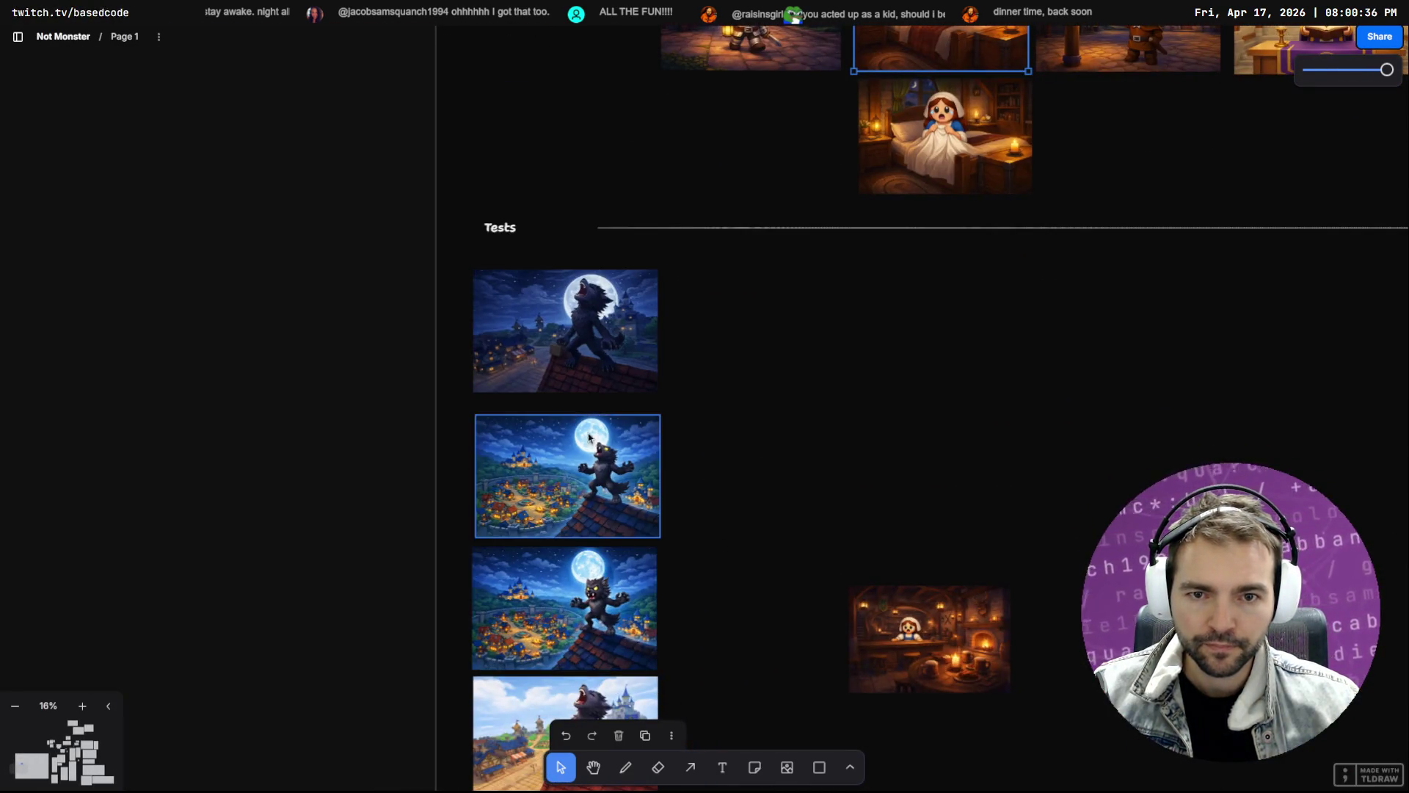
scroll(644, 568, down, 3)
scroll(645, 568, down, 8)
scroll(637, 578, up, 6)
scroll(636, 565, up, 2)
scroll(627, 521, down, 2)
scroll(628, 528, up, 10)
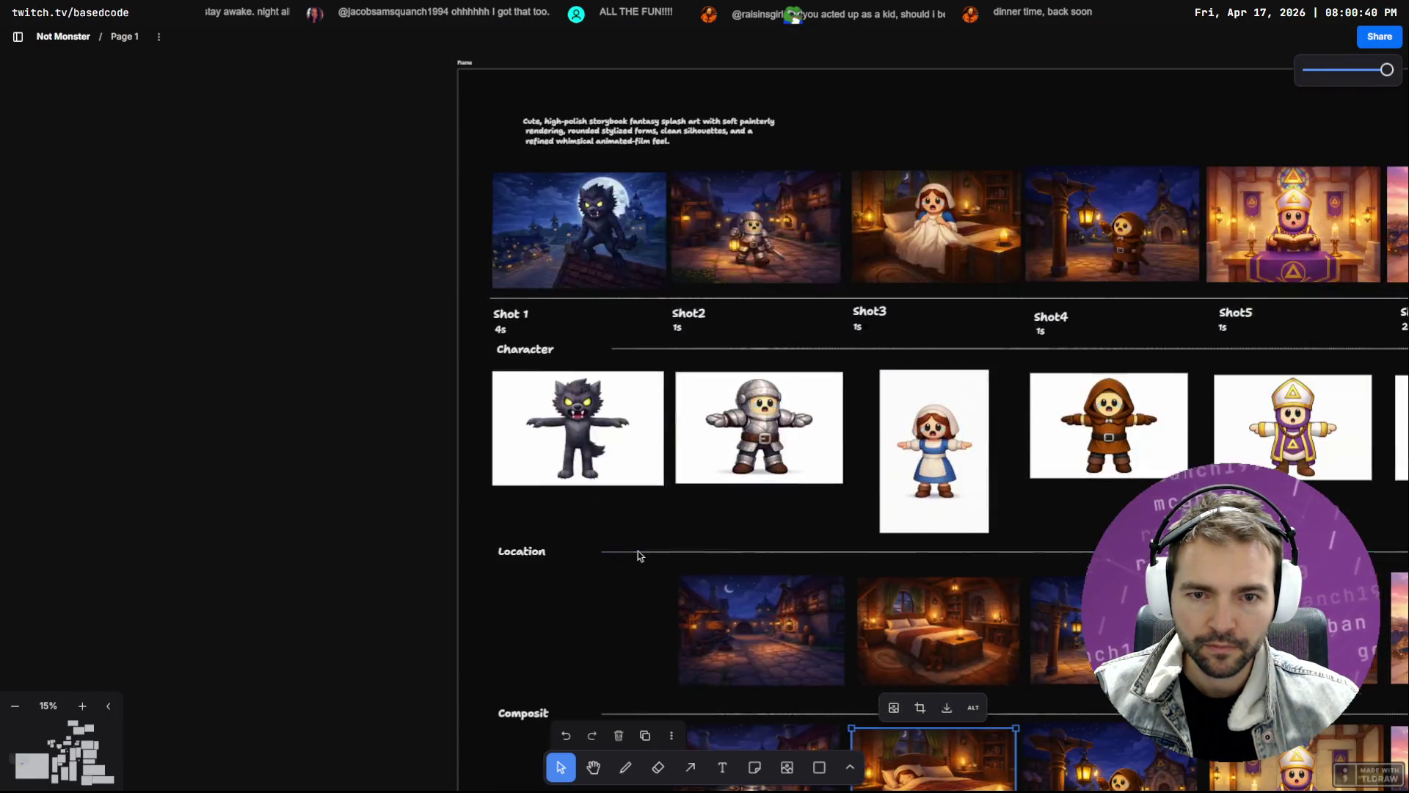
scroll(630, 540, down, 8)
scroll(630, 539, down, 1)
right_click(583, 499)
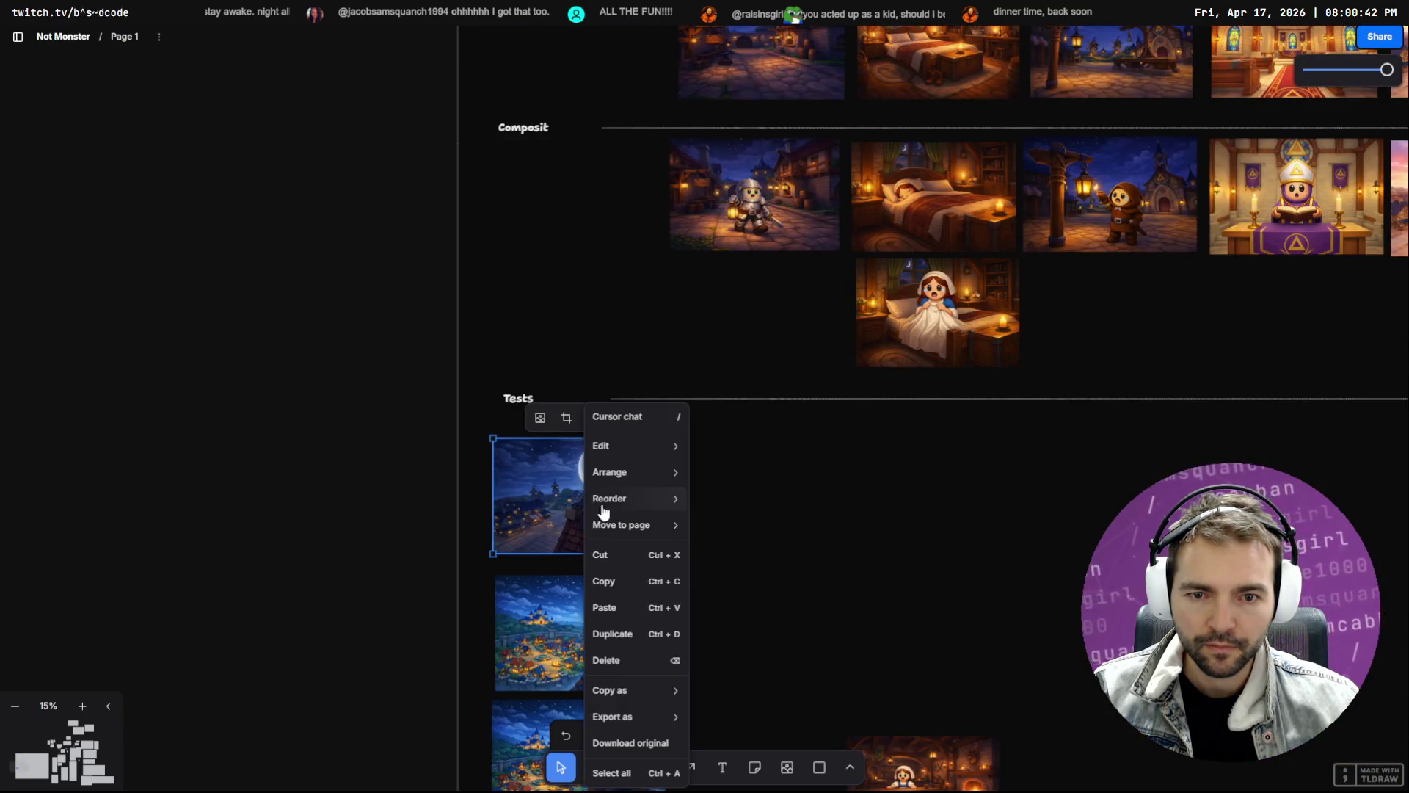
click(556, 456)
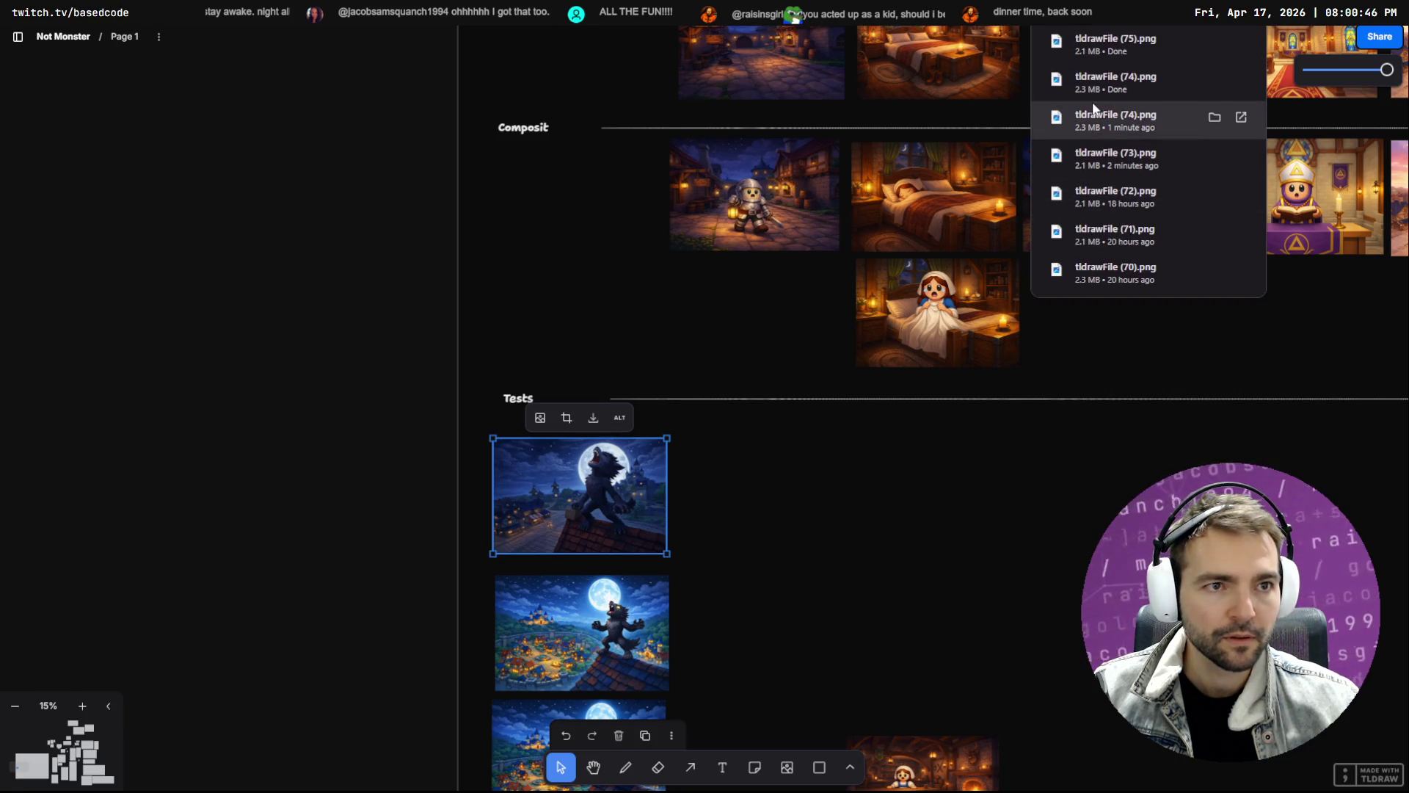
drag(915, 220, 760, 338)
Delete tldrawFile (75).png and tldrawFile (74).png from Downloads and close File Explorer
click(418, 301)
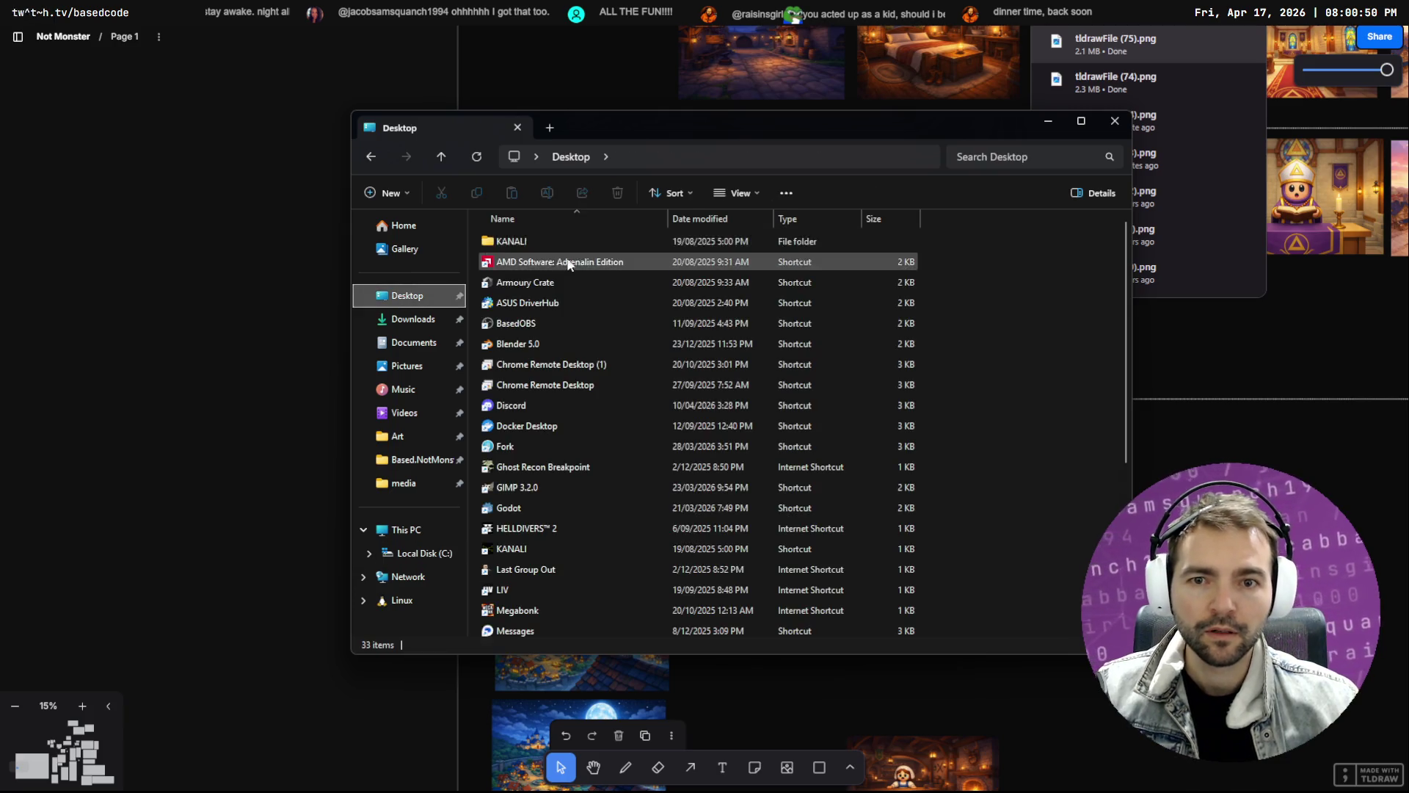
click(412, 320)
click(532, 261)
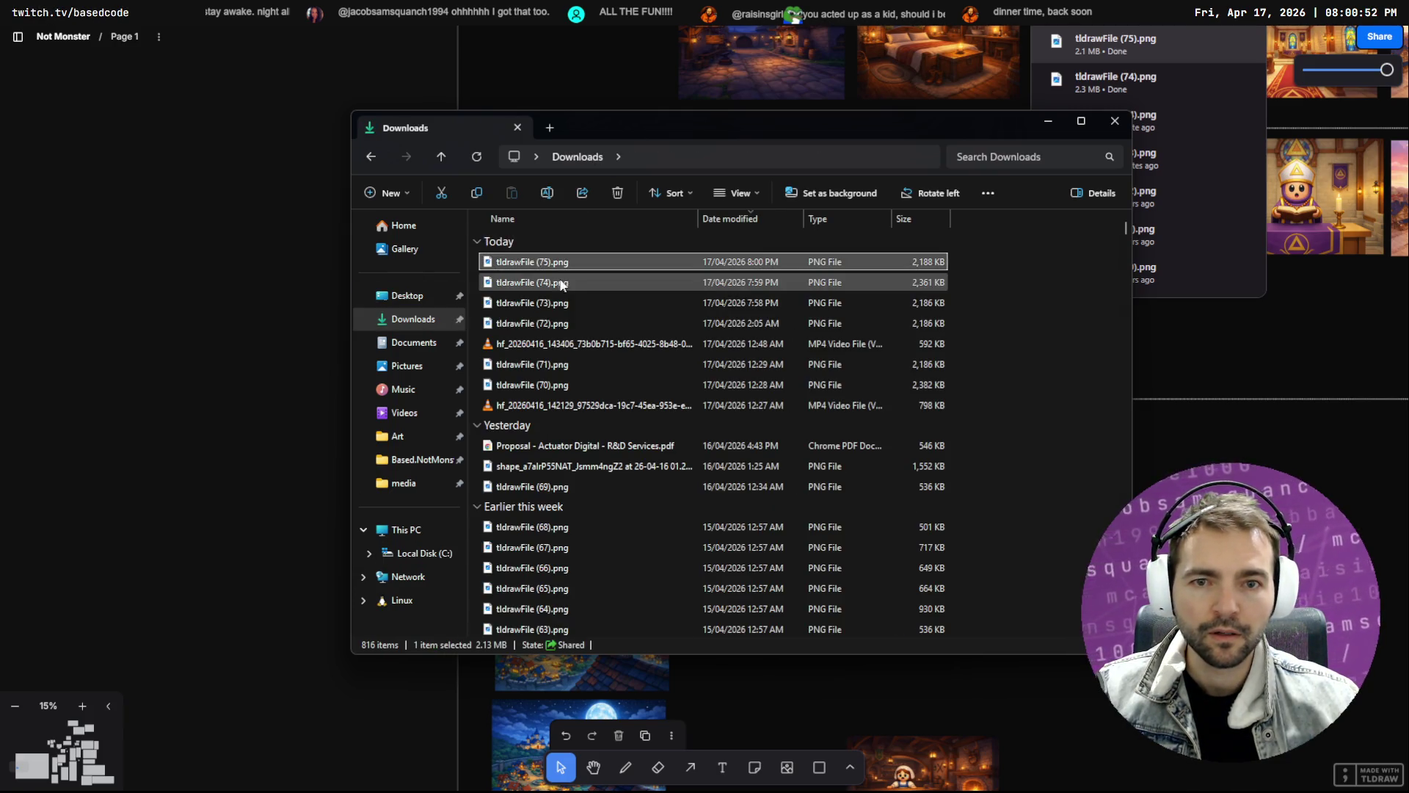
key(Delete)
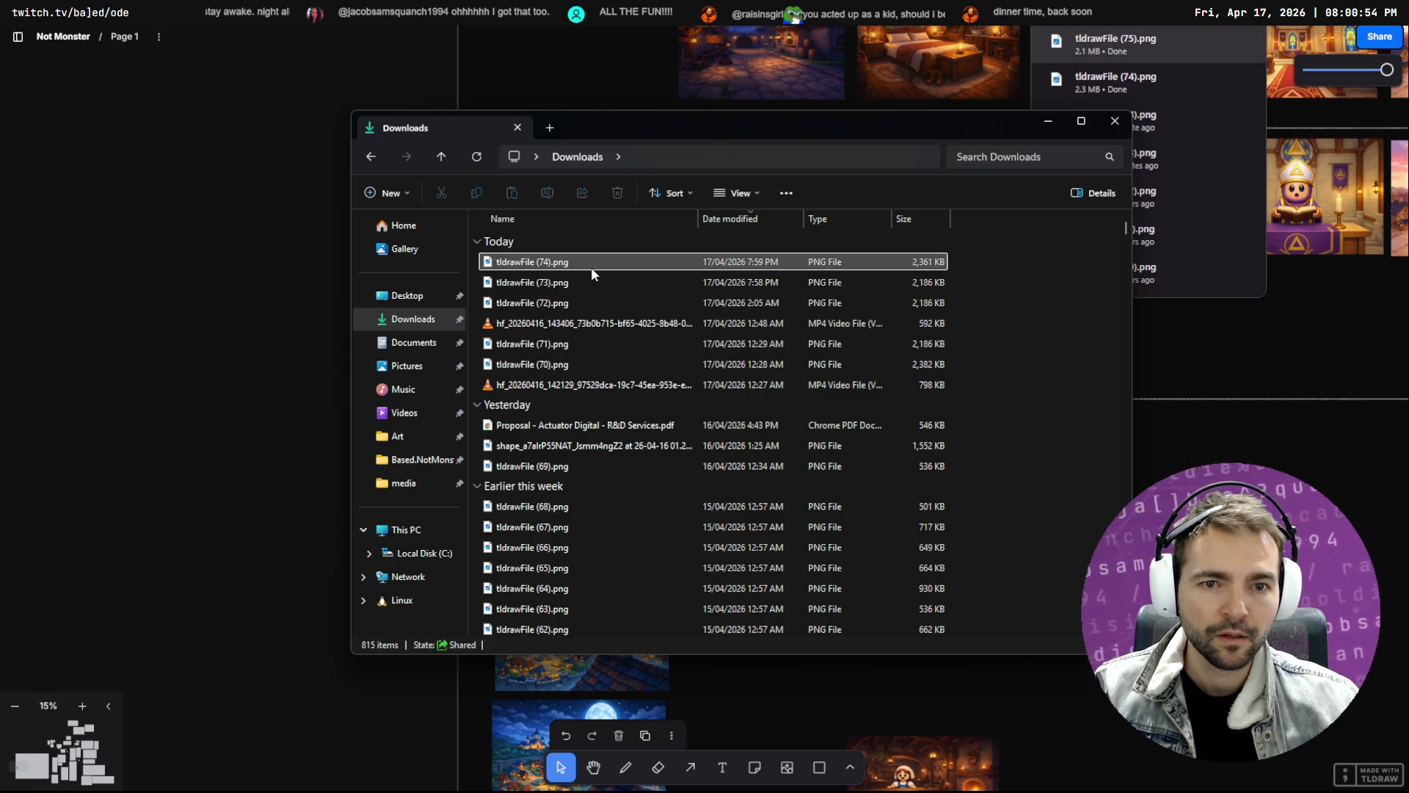
click(592, 267)
key(Delete)
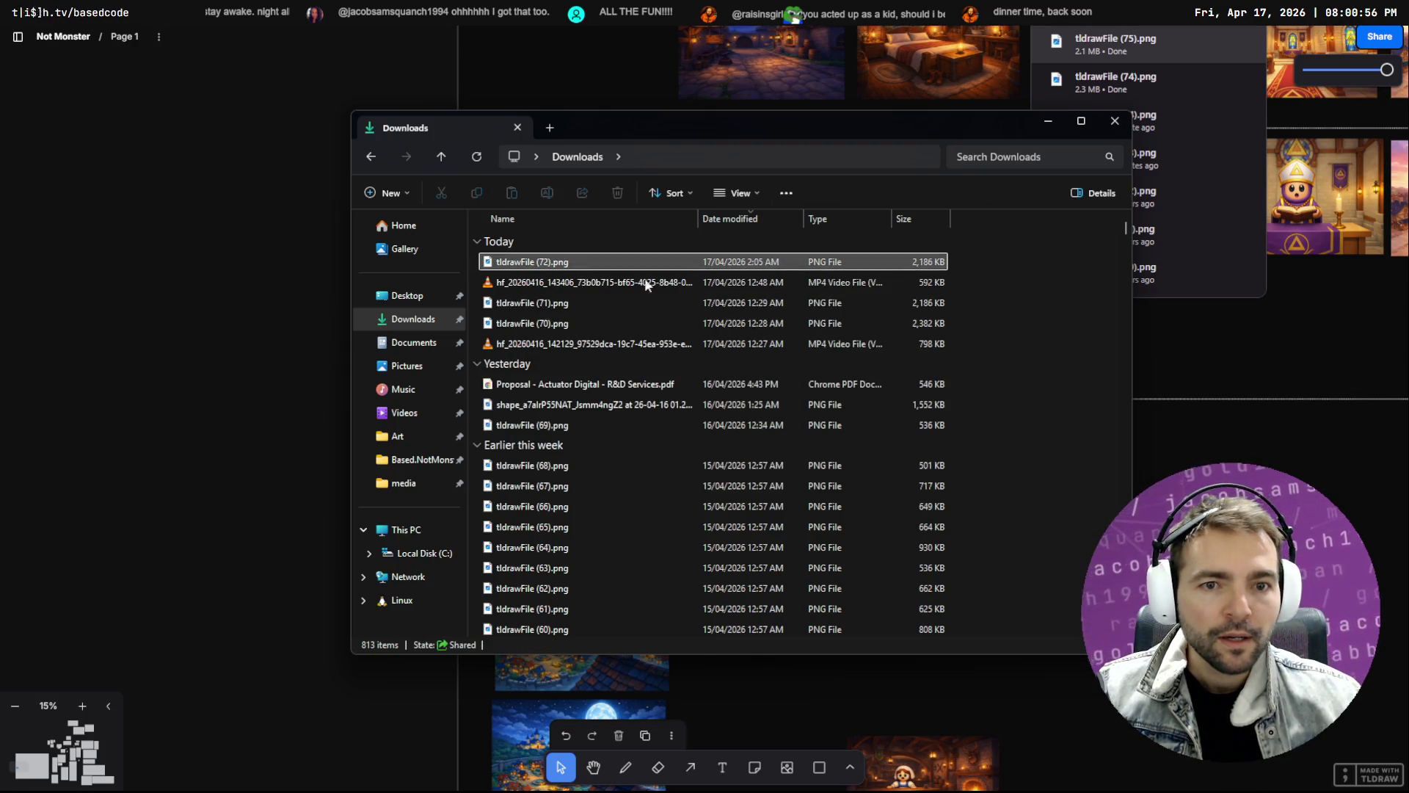
key(alt+F4)
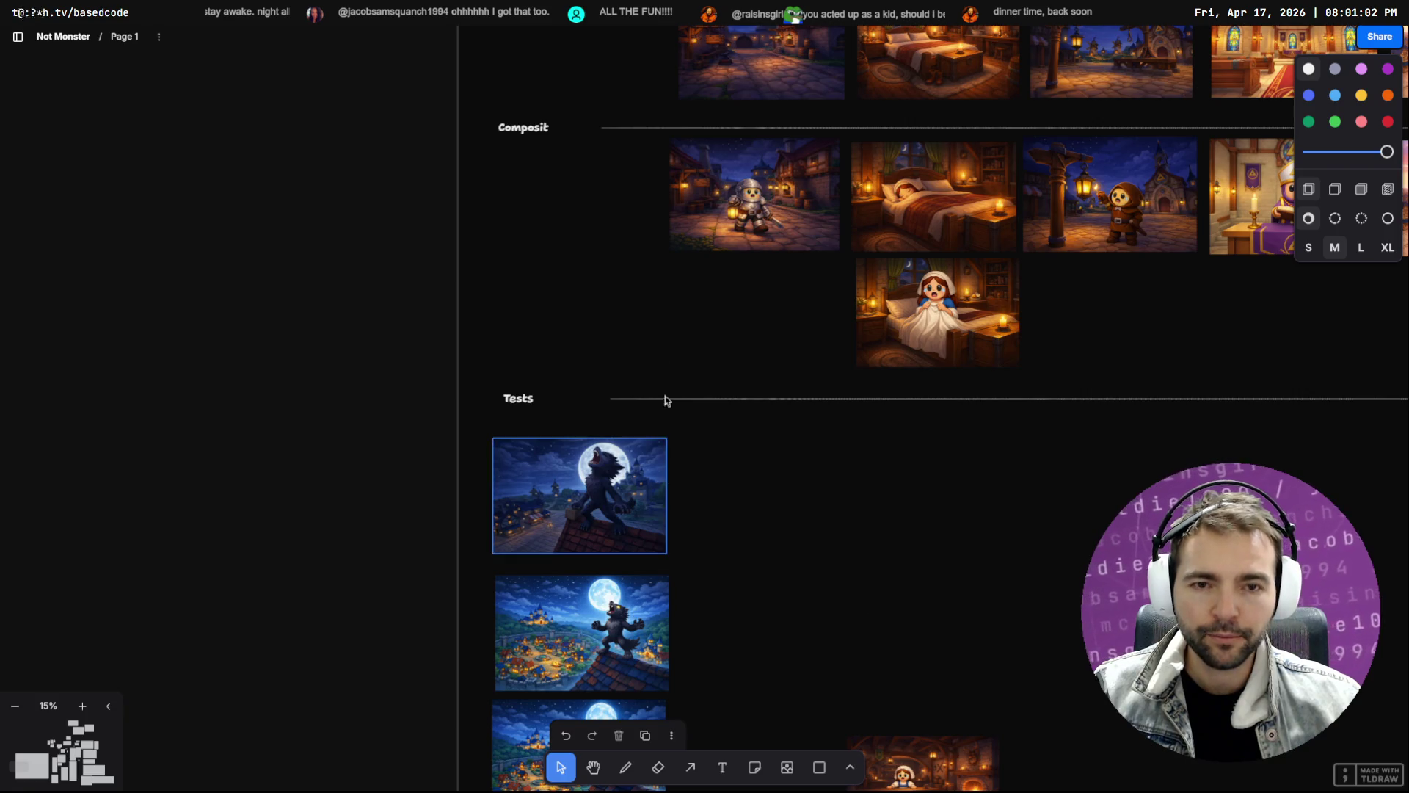
scroll(664, 433, up, 5)
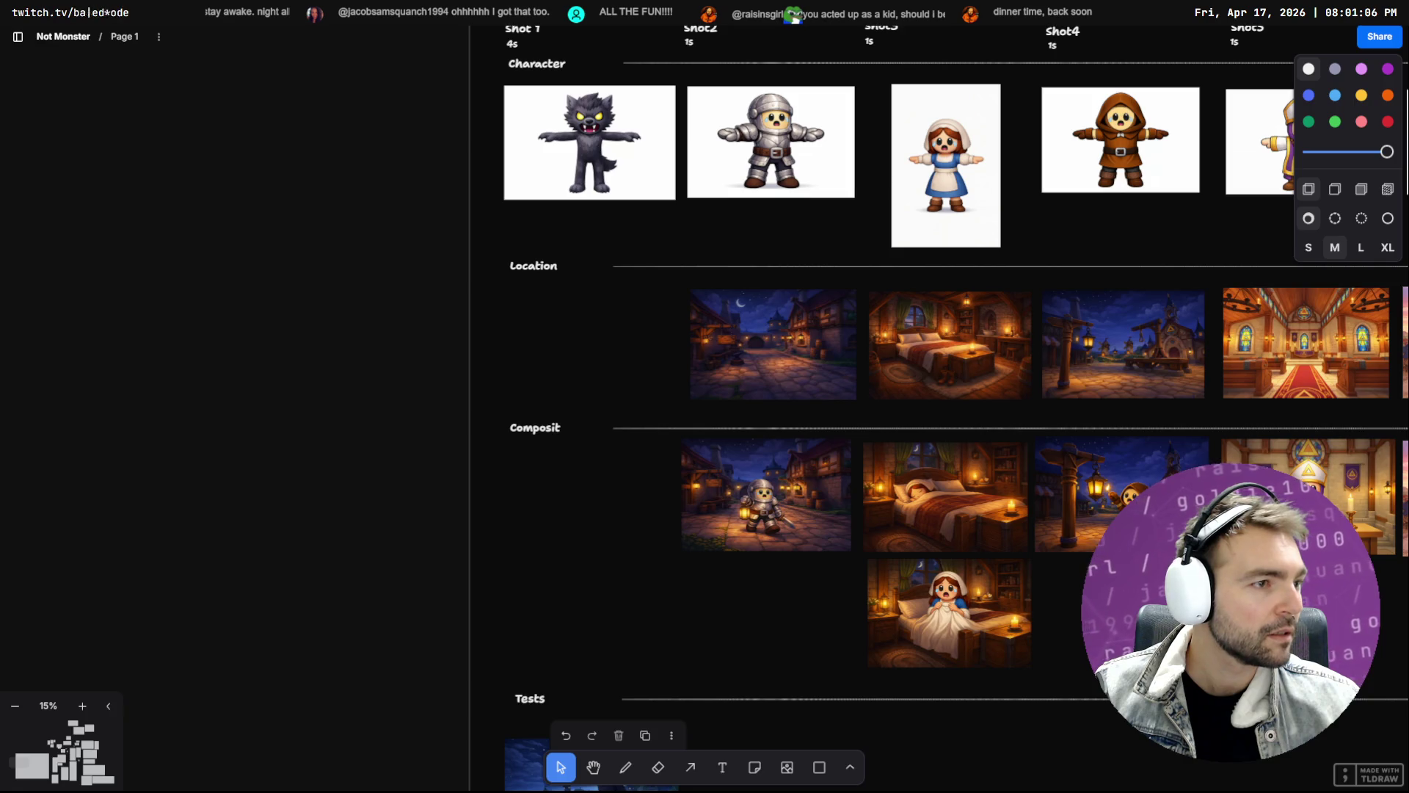
key(alt+Tab)
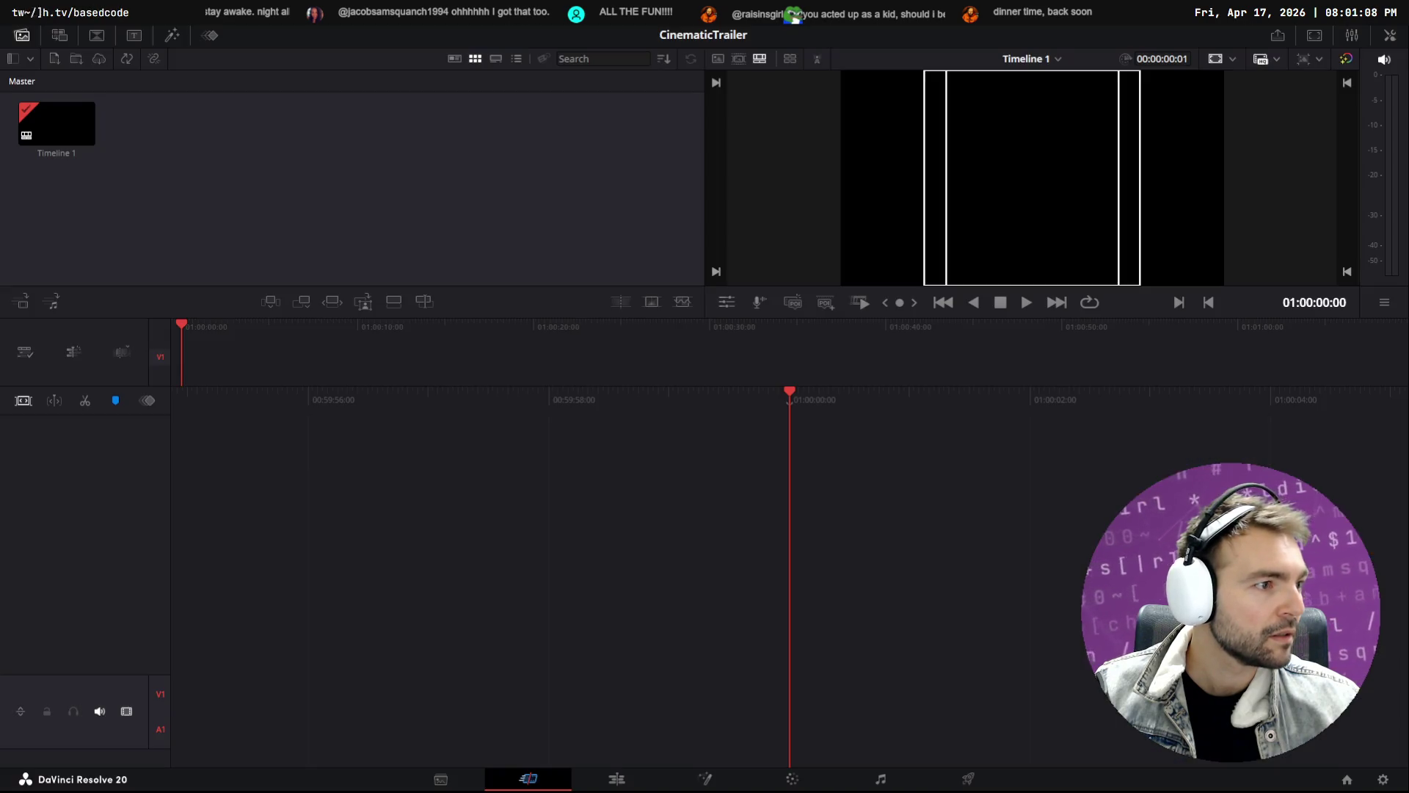
Navigate to the Based.NotMonsters Trailer\media folder in File Explorer
key(super+e)
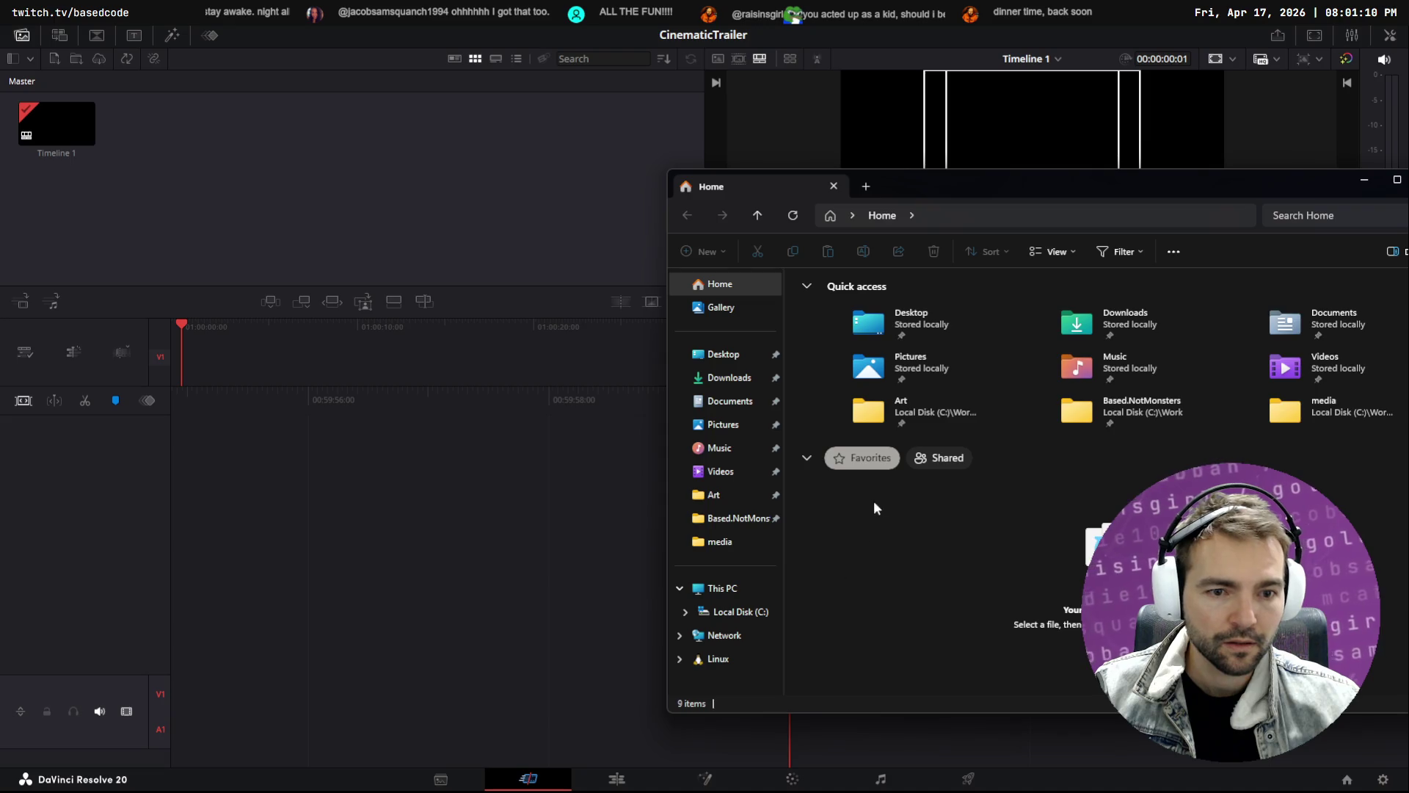
click(737, 377)
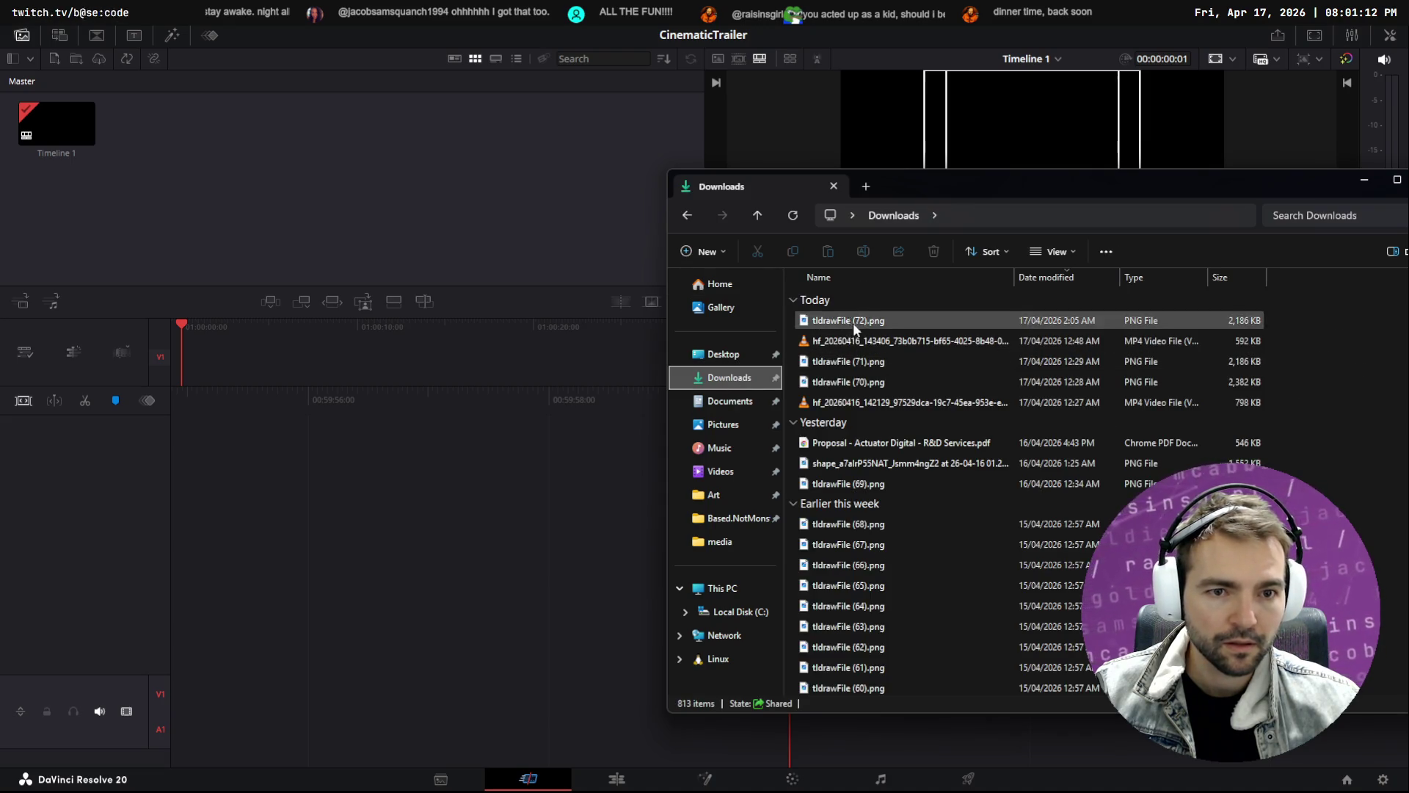
click(730, 518)
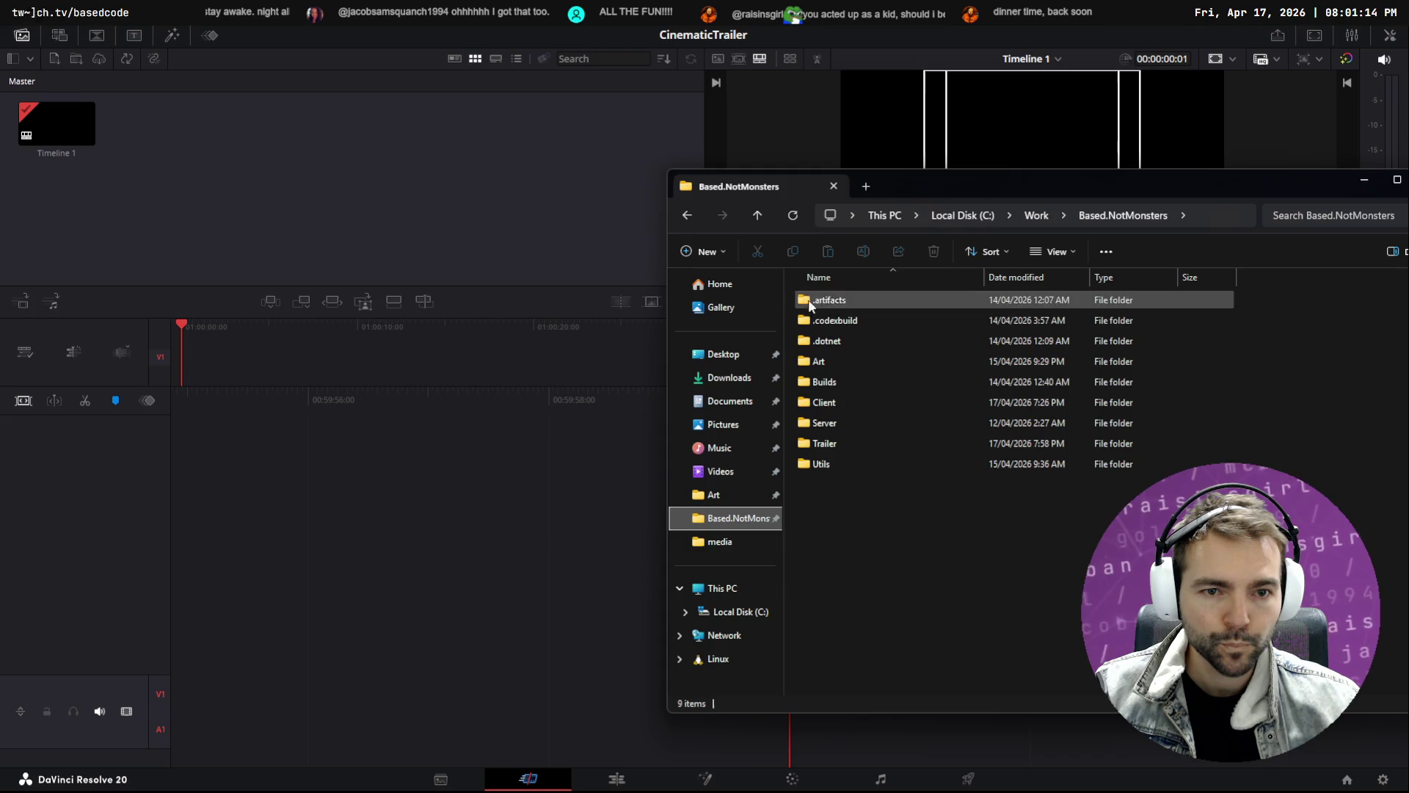
double_click(822, 447)
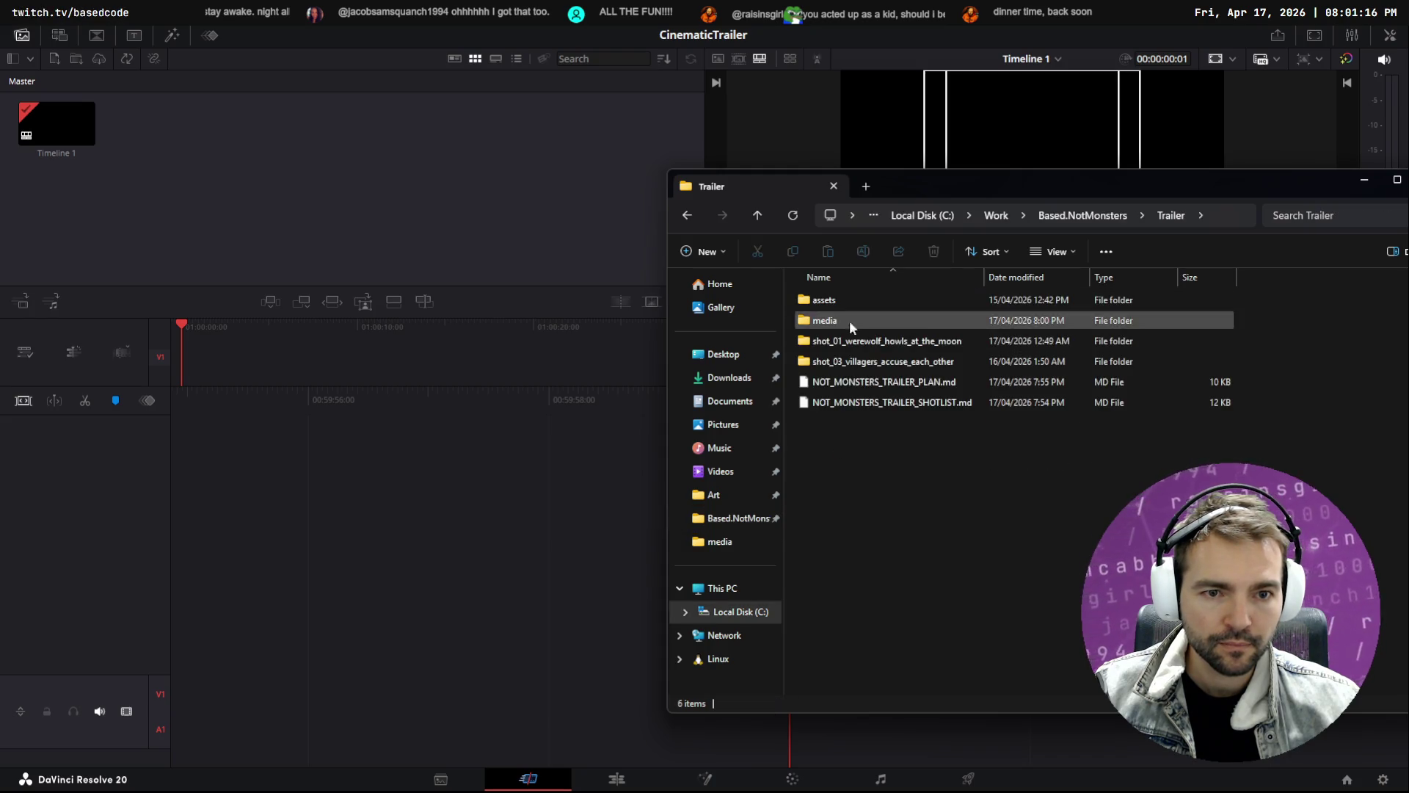
click(843, 294)
double_click(844, 298)
click(1075, 214)
double_click(830, 323)
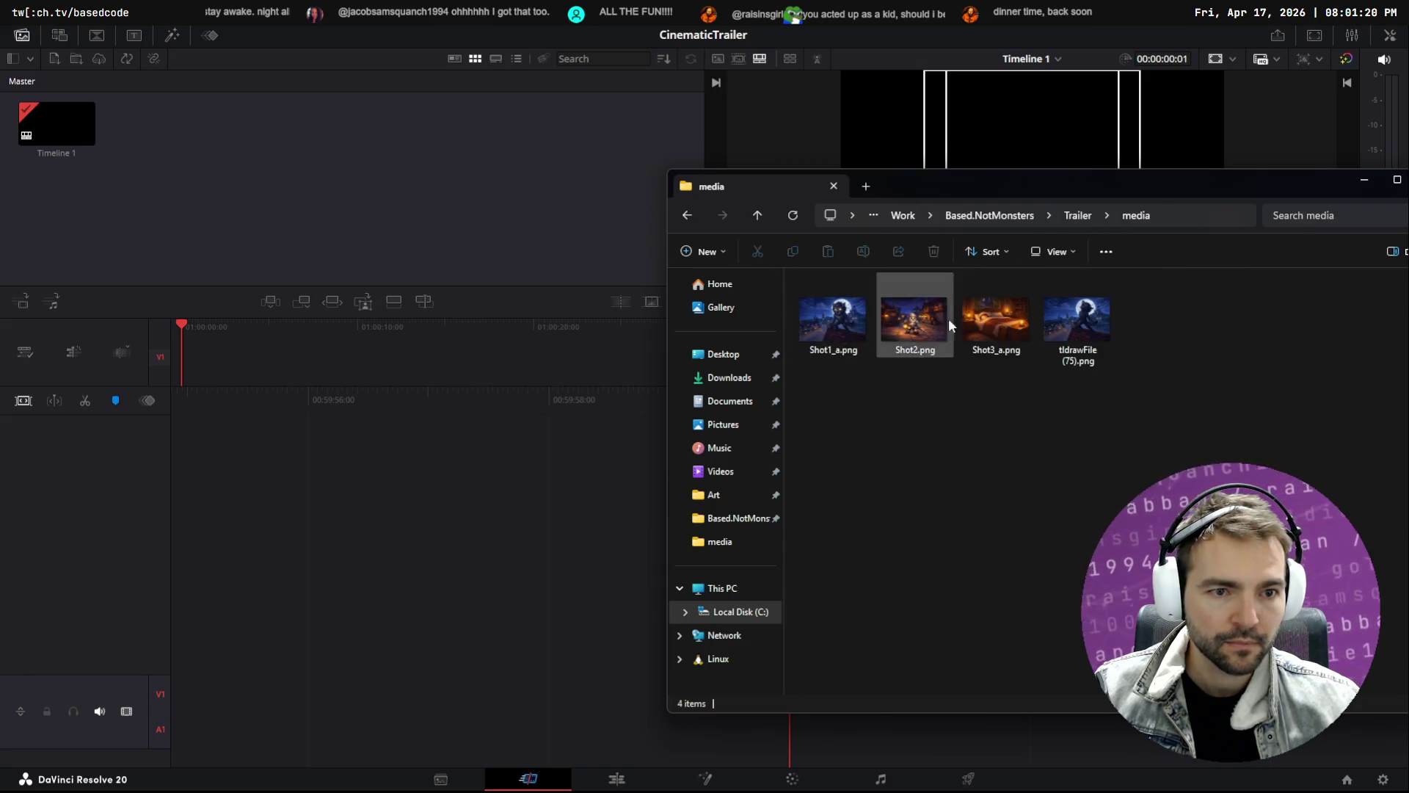
Rename the werewolf image tldrawFile (75).png to Shot1_b.png
click(828, 347)
click(1071, 334)
text(Shot1_b)
key(Return)
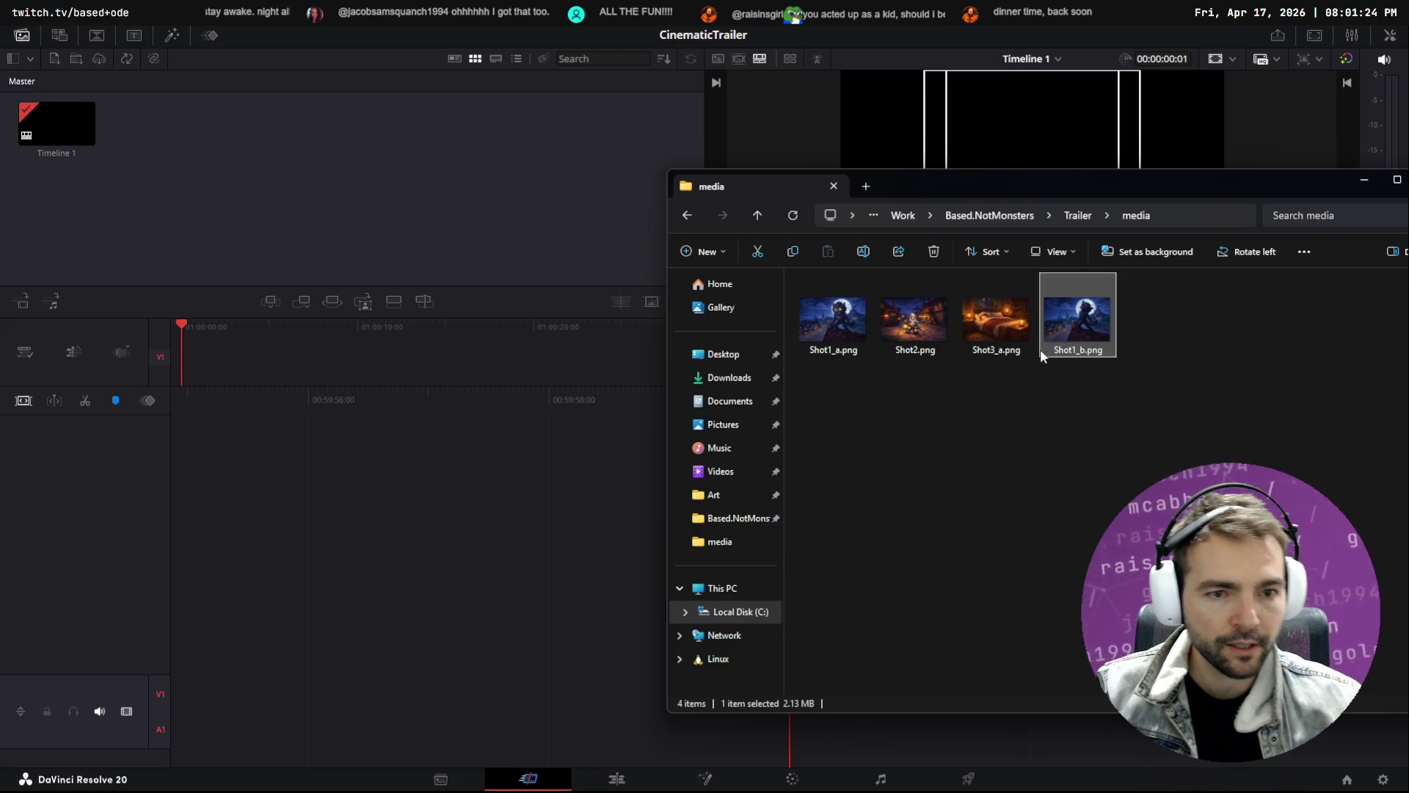
key(F5)
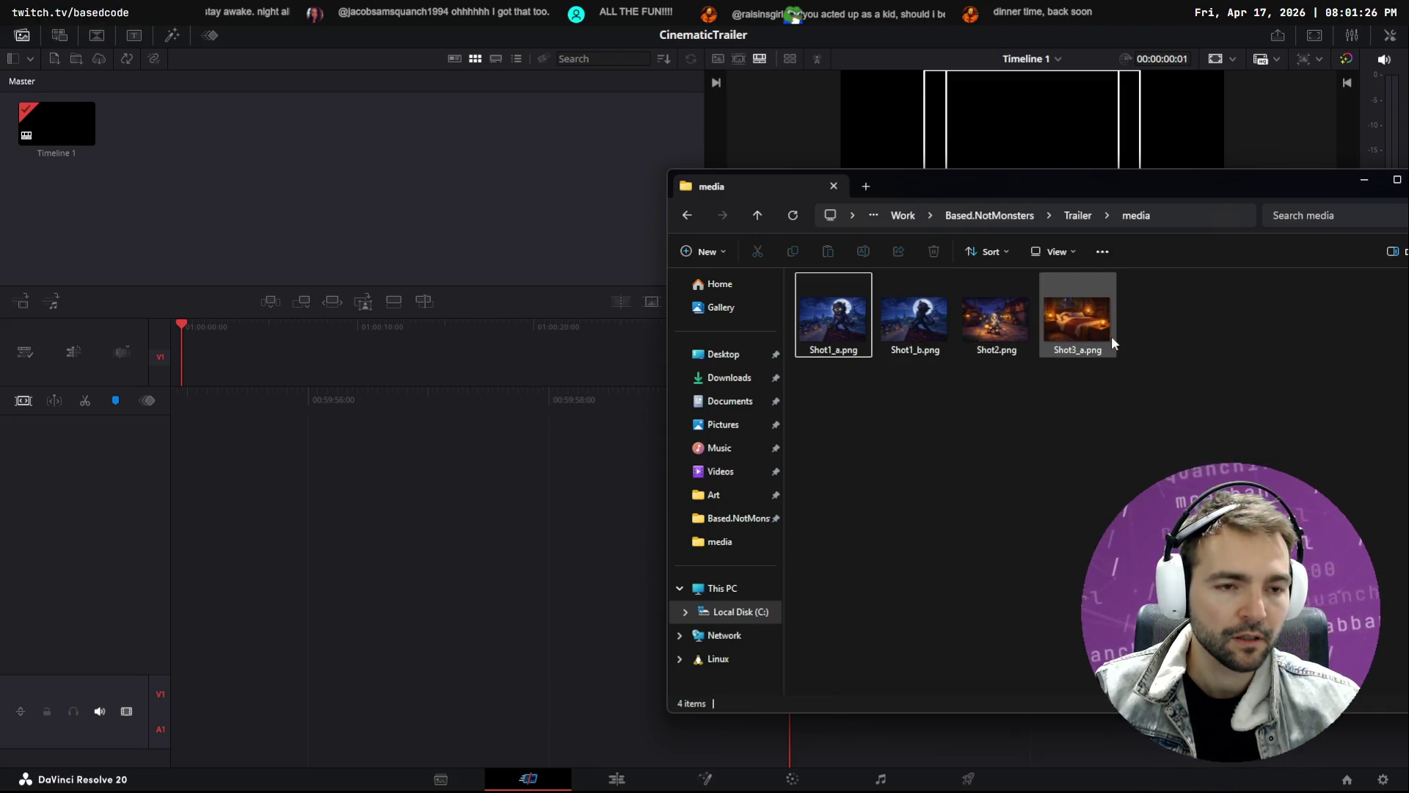
click(1113, 343)
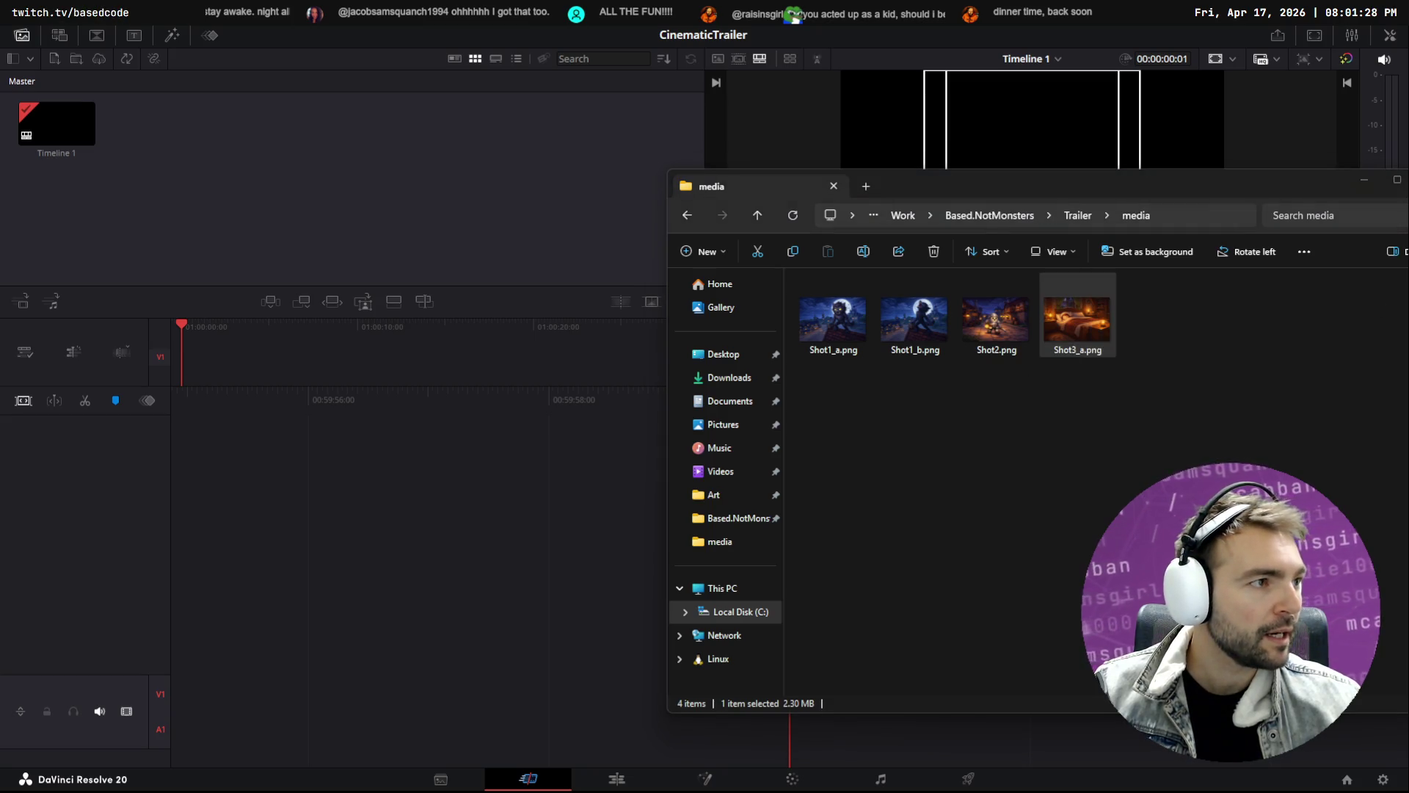
Download the bedroom composite image from tldraw as a PNG
key(alt+Tab)
scroll(759, 416, down, 5)
click(910, 264)
right_click(910, 264)
click(966, 195)
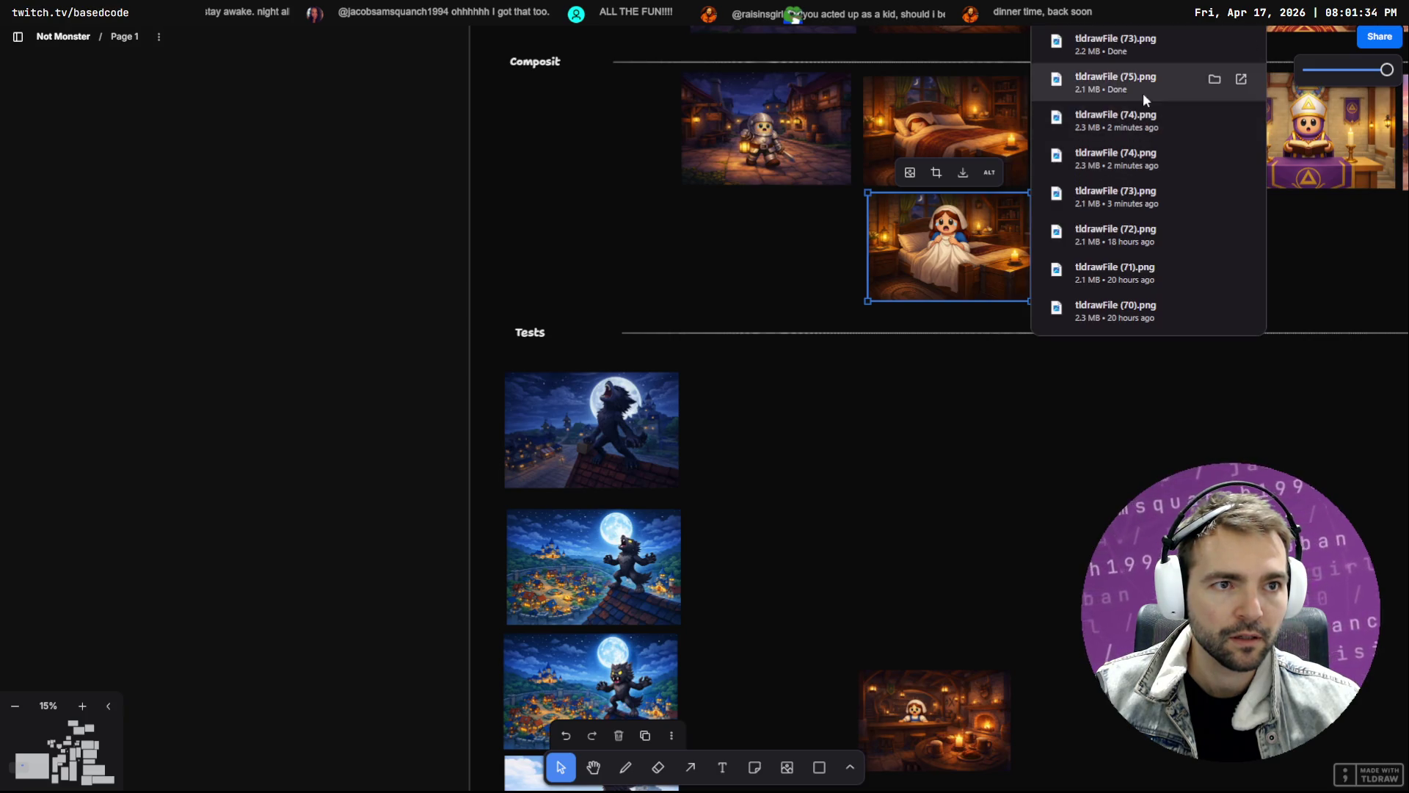
Move the downloaded bedroom image from Downloads into media and name it Shot3_b.png
key(super+e)
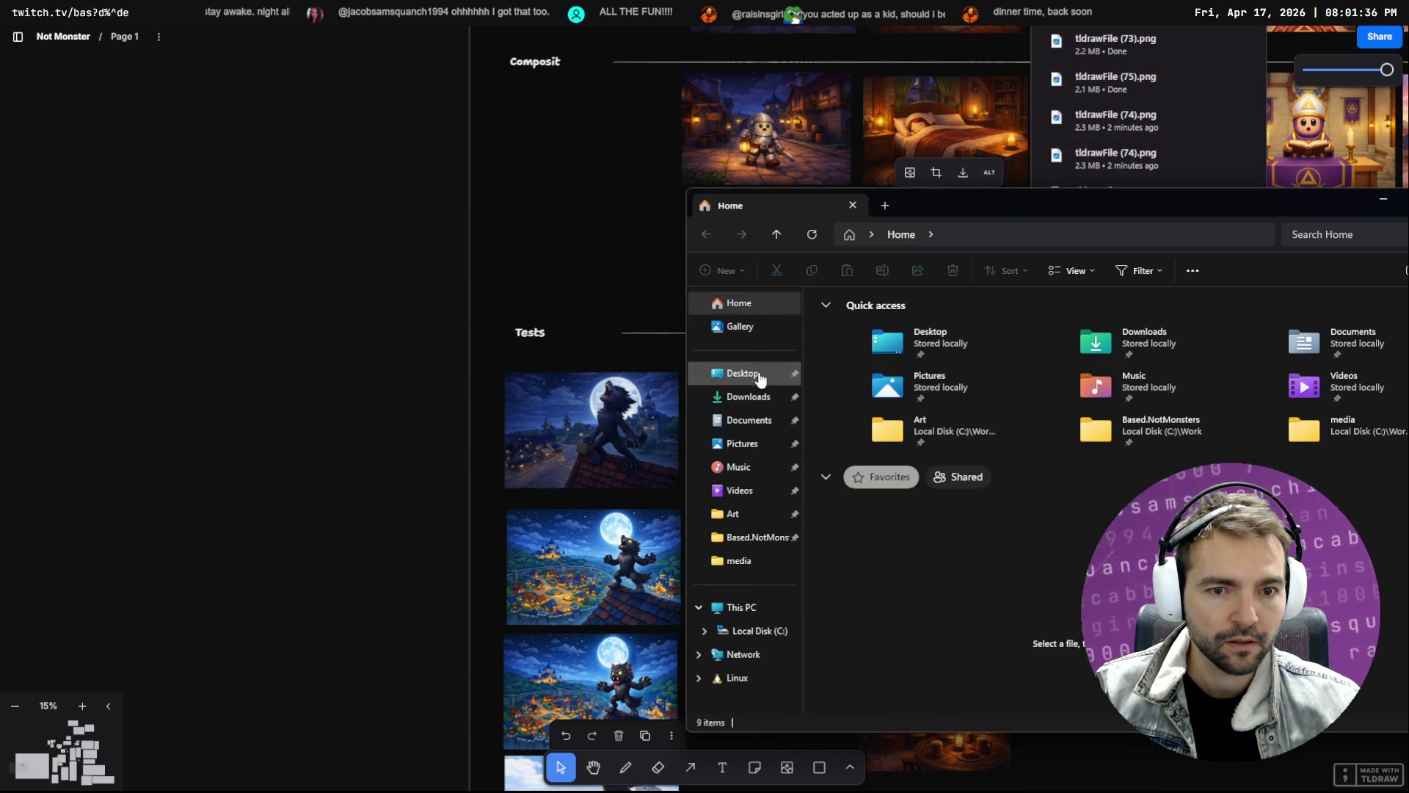
click(749, 396)
mouse_move(869, 337)
mouse_down()
mouse_move(916, 334)
mouse_move(844, 359)
mouse_move(910, 362)
mouse_move(779, 532)
mouse_up()
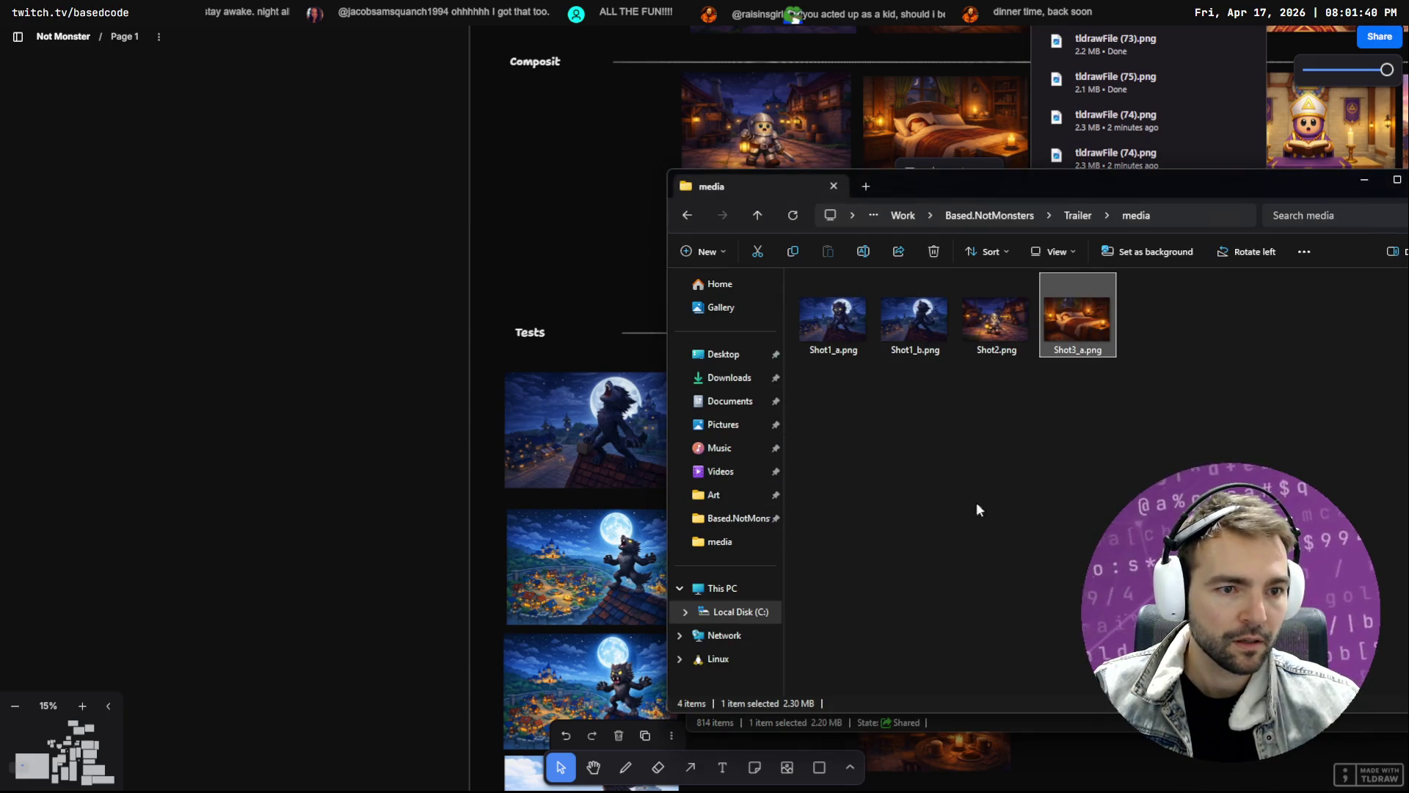
key(F2)
text(Shot3)
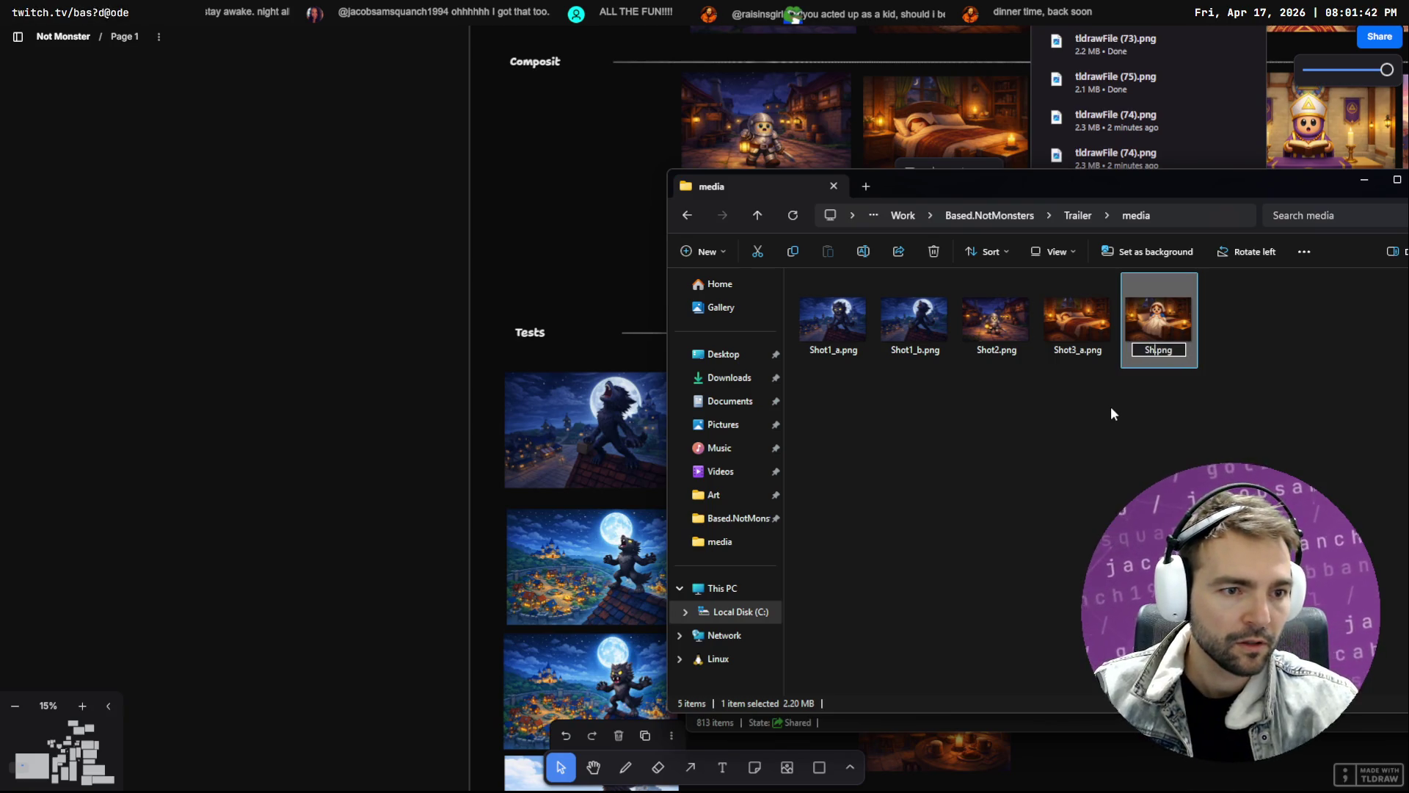
text(_b)
key(Return)
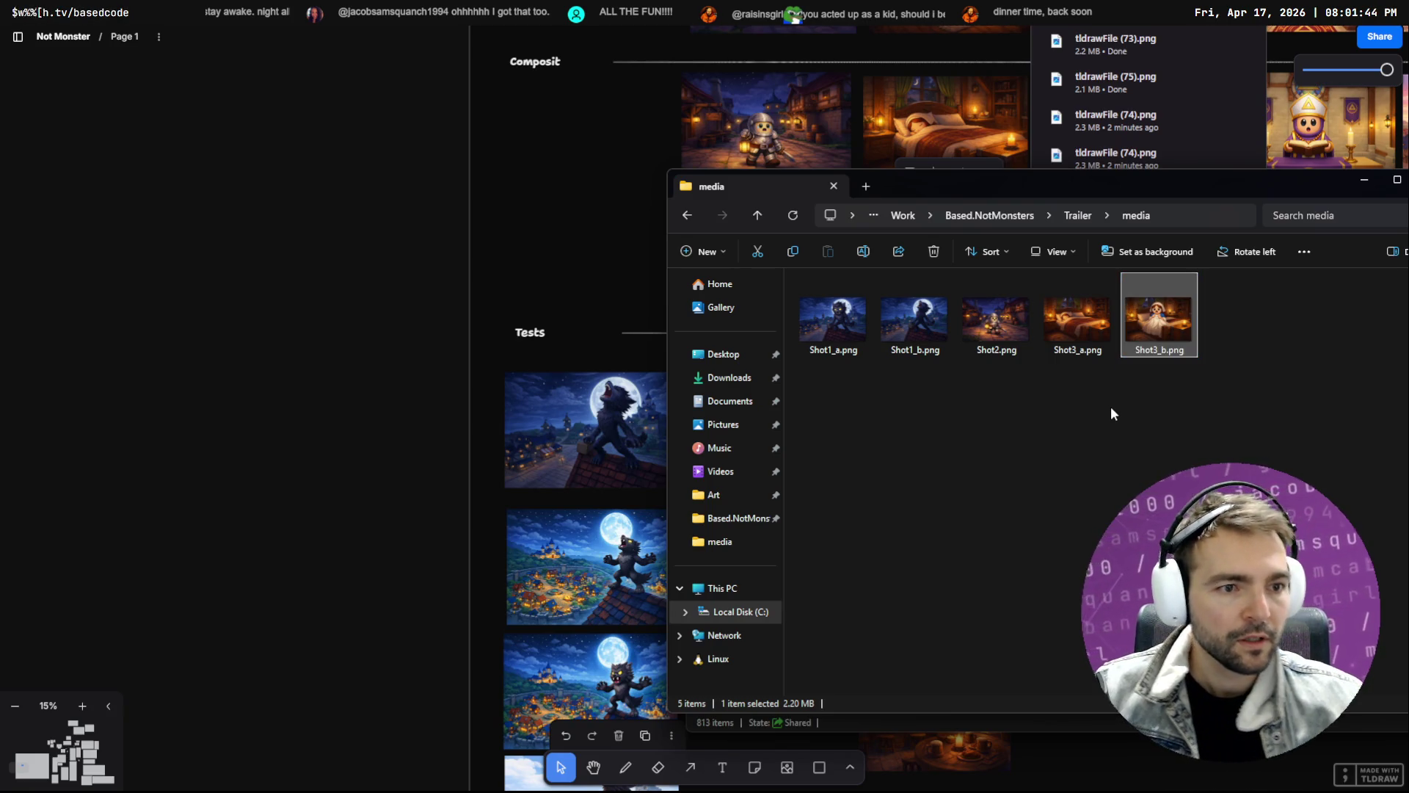
click(1001, 462)
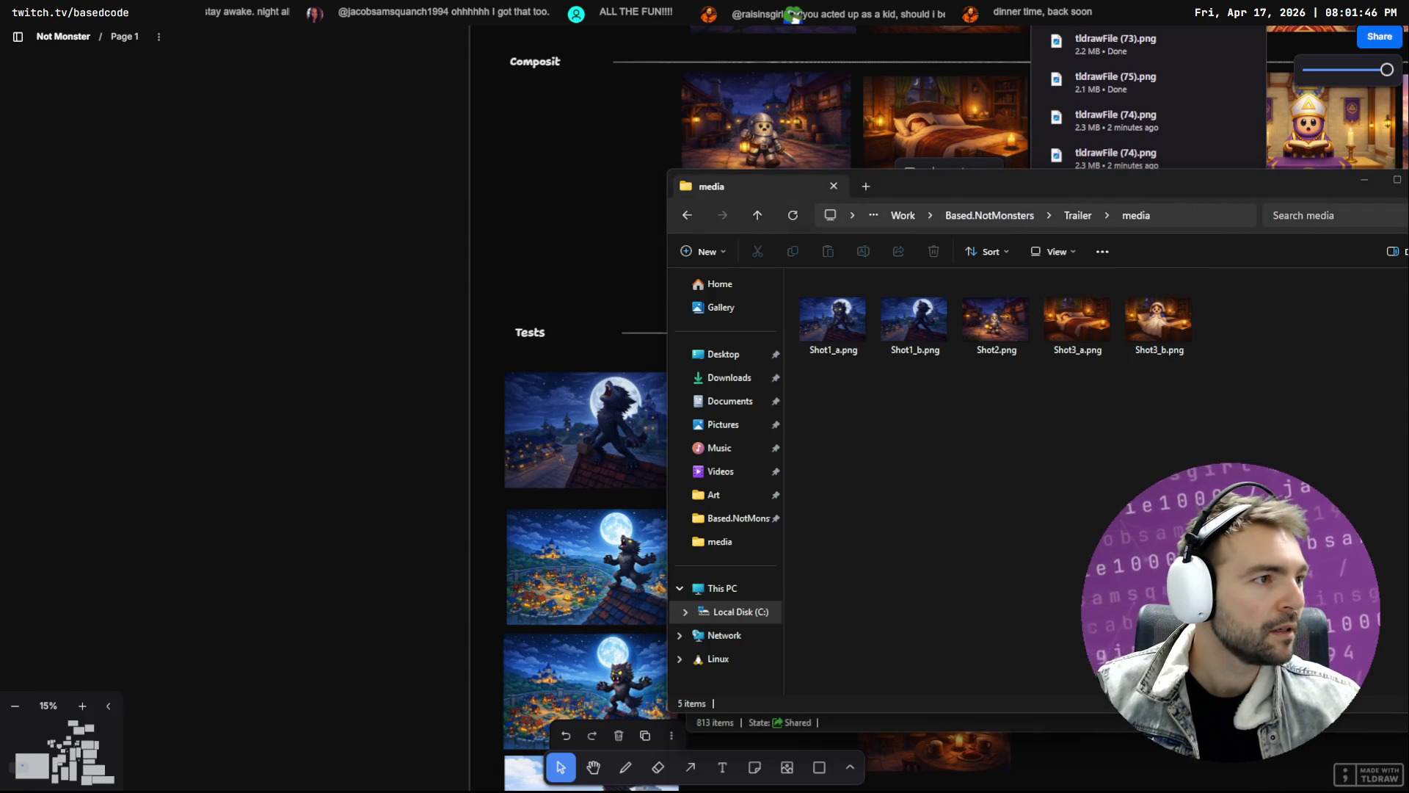
key(alt+Tab)
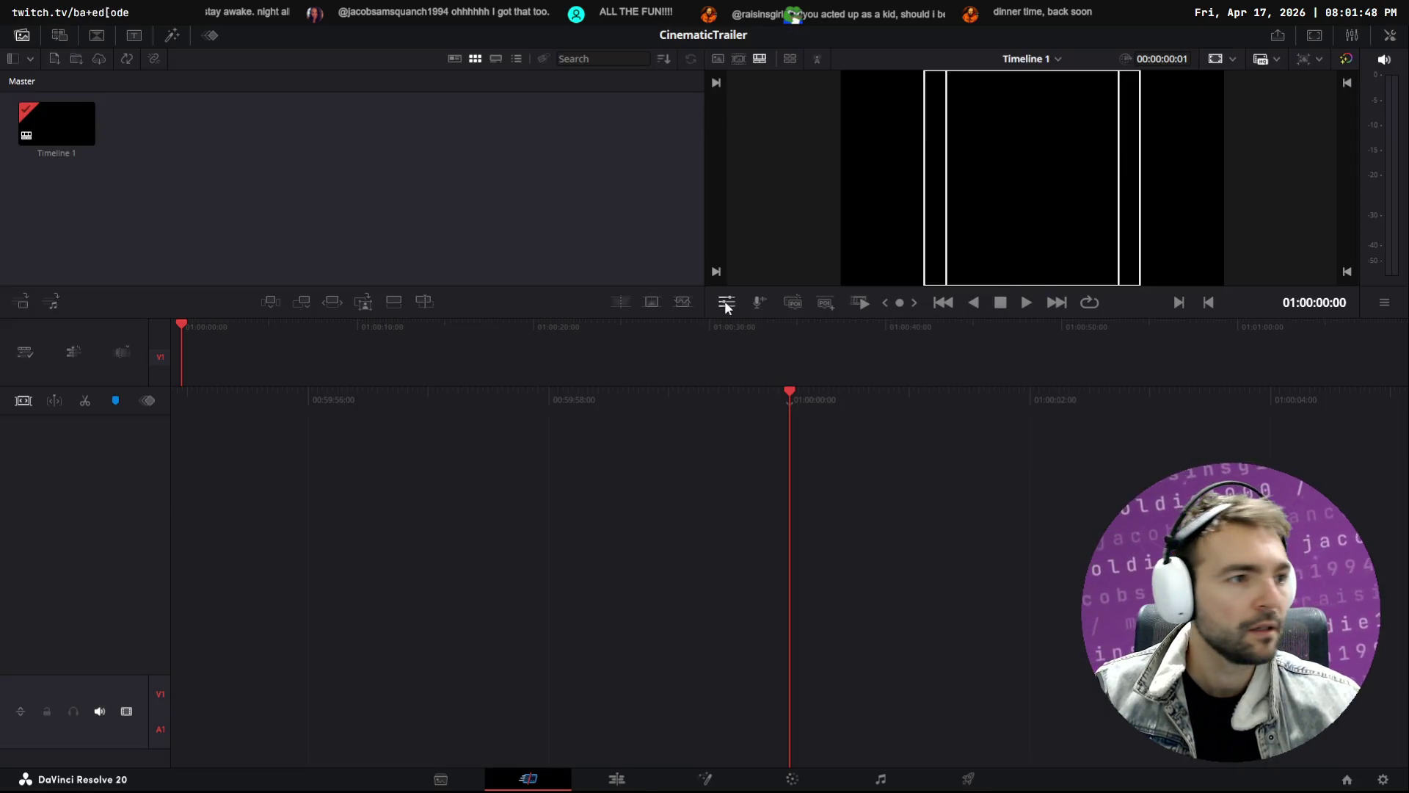
Import all five shot PNGs from the media folder into the Media Pool
key(alt+Tab)
drag(1284, 456, 808, 290)
drag(335, 159, 236, 166)
click(63, 141)
Place Shot1_a.png as the first clip on V1 and append Shot1_b.png after it
mouse_move(154, 124)
mouse_down()
mouse_move(195, 402)
mouse_move(179, 372)
mouse_move(276, 371)
mouse_up()
mouse_move(155, 128)
mouse_down()
mouse_move(189, 424)
mouse_move(802, 454)
mouse_up()
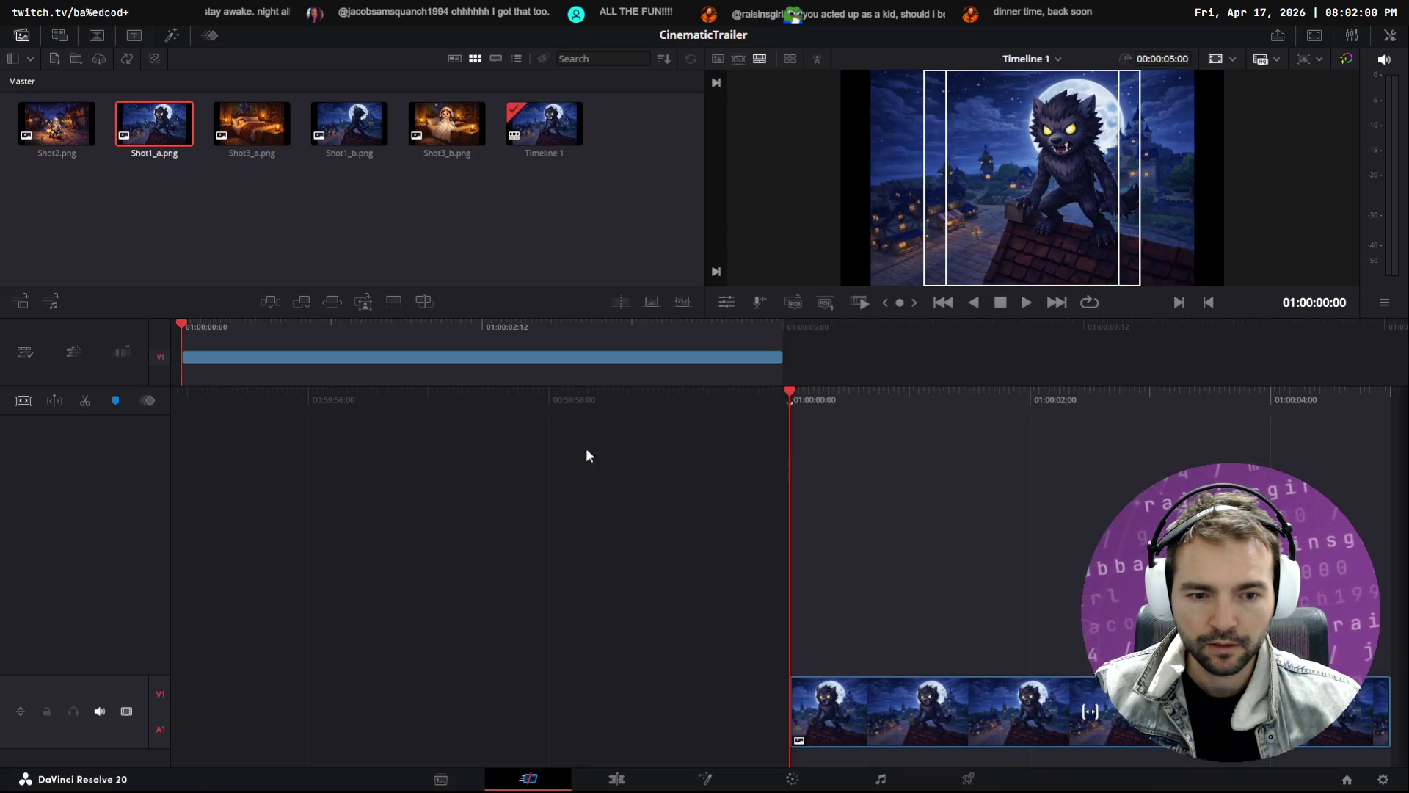
click(519, 360)
click(357, 360)
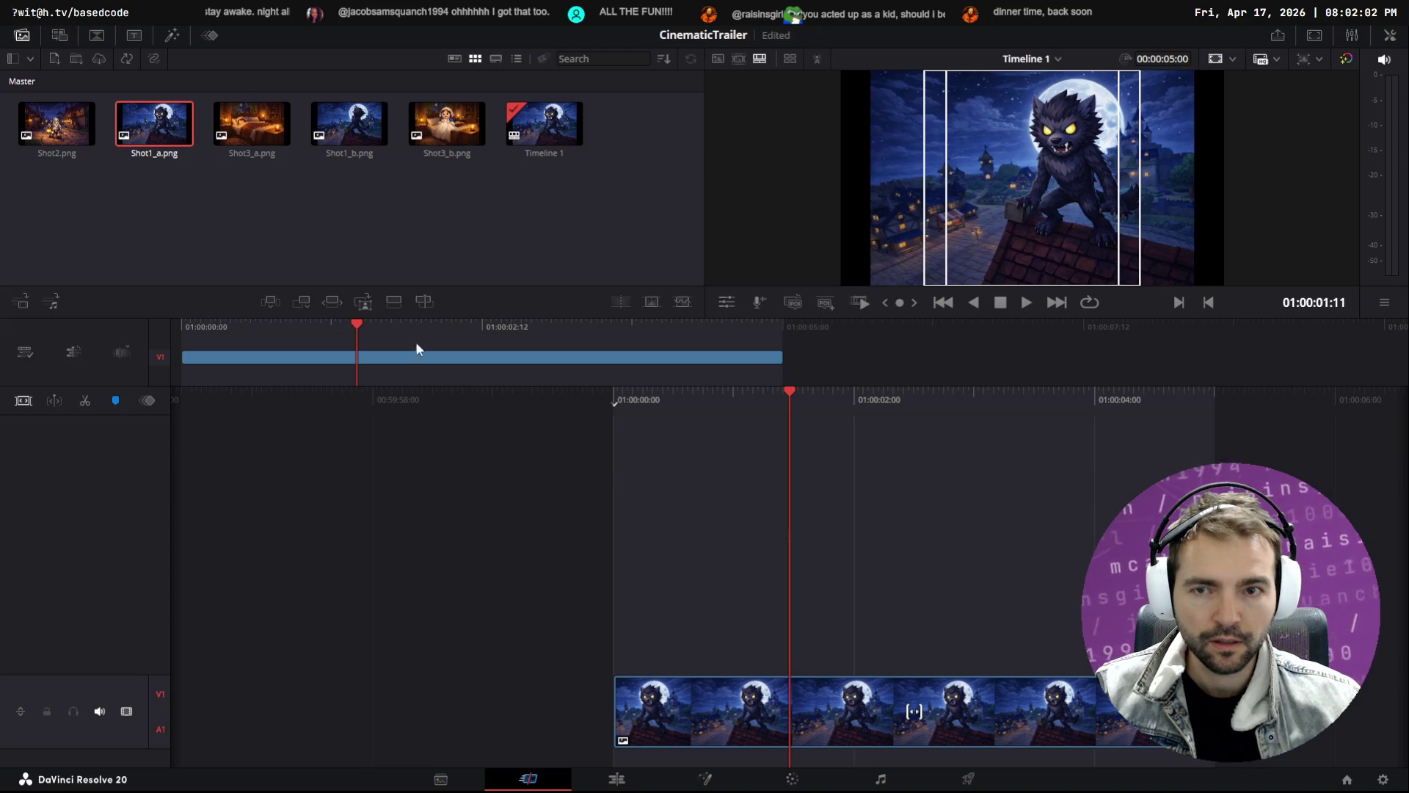
click(345, 125)
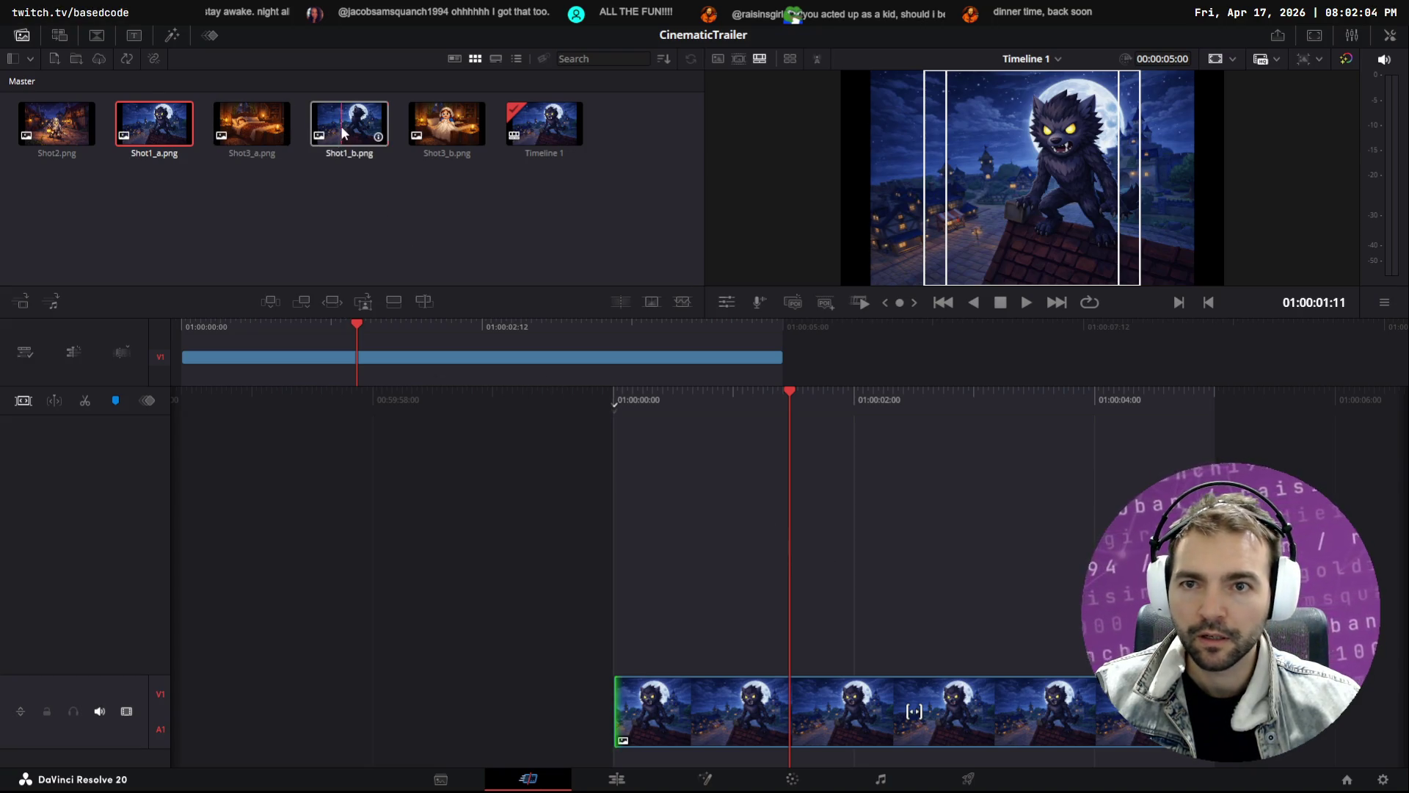
key(shift+F12)
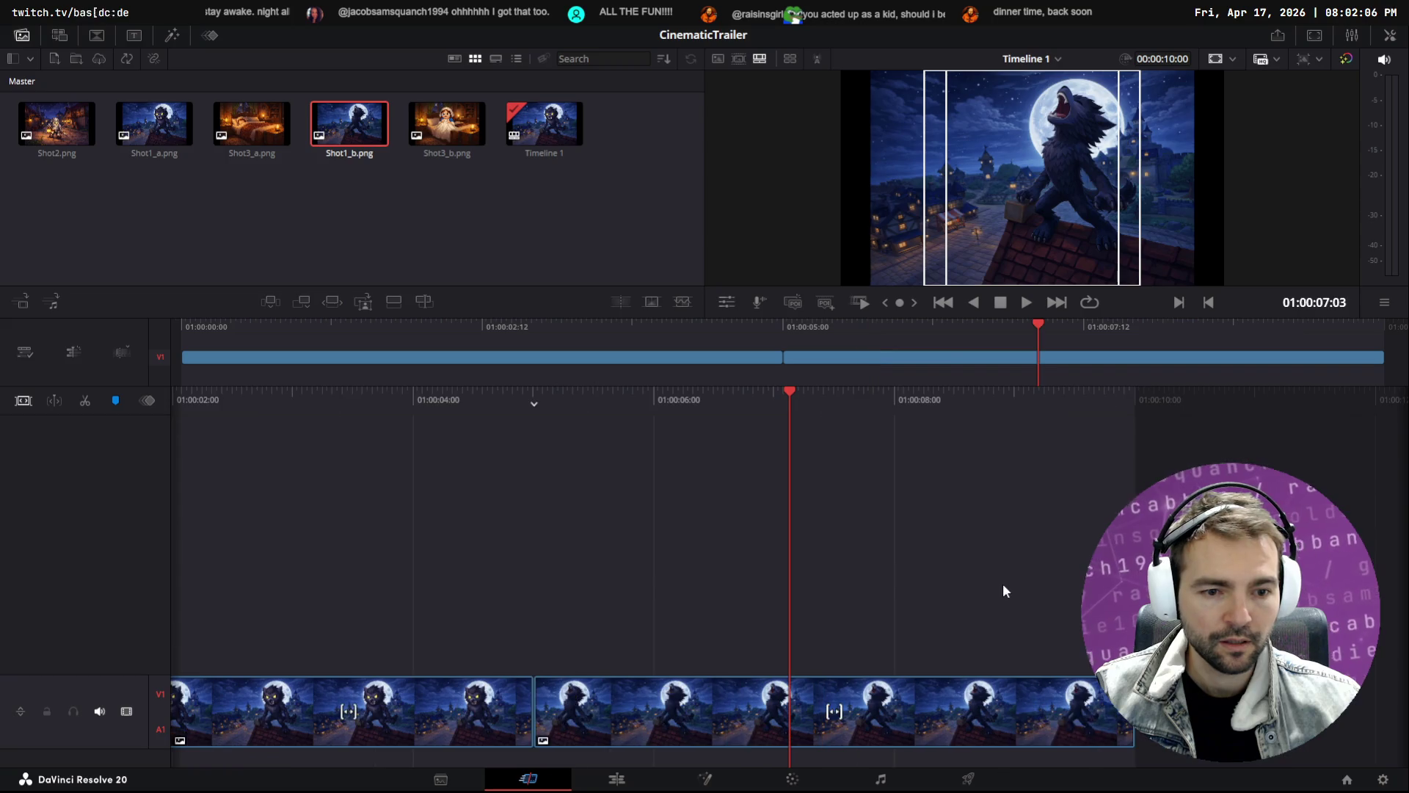
Add Shot2.png after the two werewolf clips on the timeline
scroll(629, 535, up, 5)
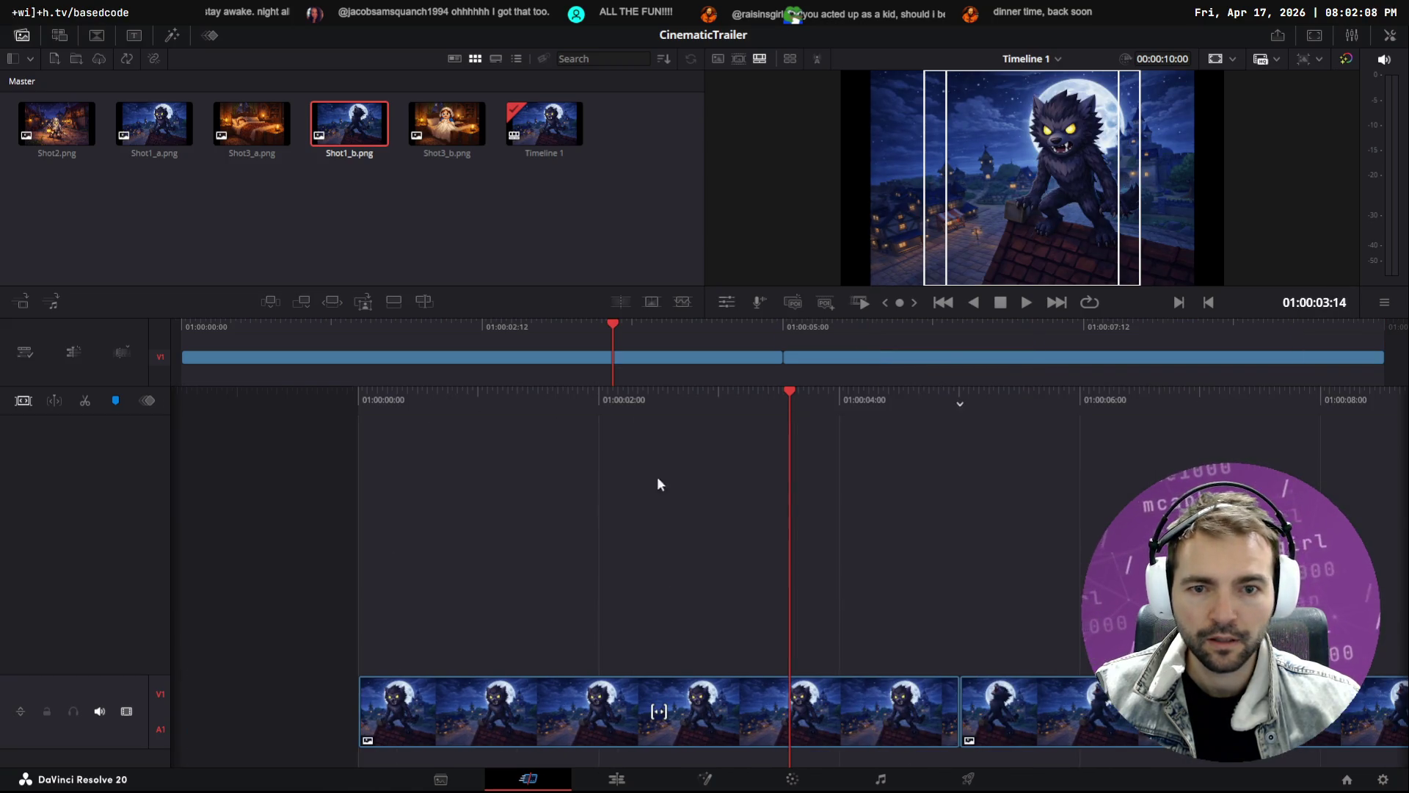
click(791, 347)
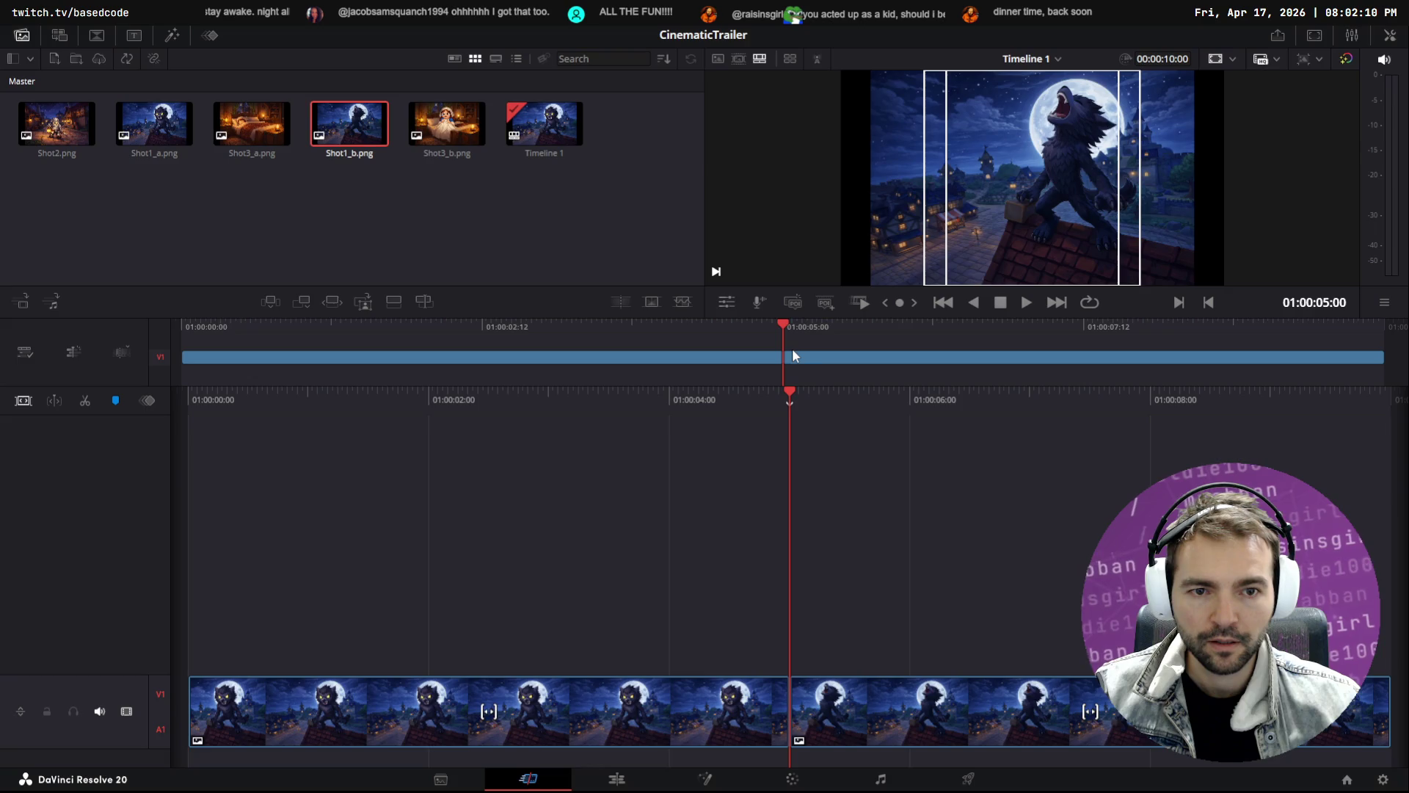
click(868, 350)
mouse_move(804, 425)
mouse_down()
mouse_move(1238, 422)
mouse_move(490, 440)
mouse_up()
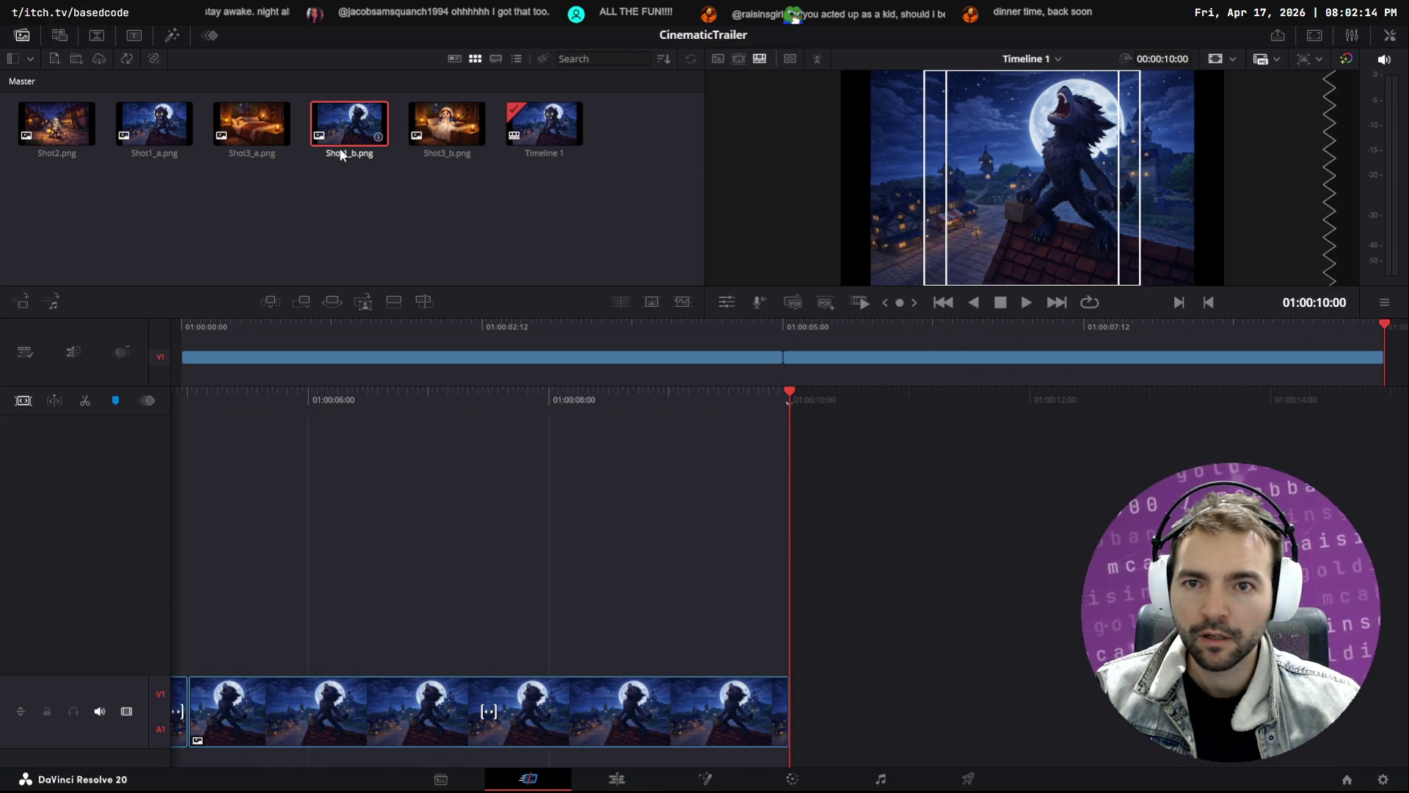
mouse_move(57, 123)
mouse_down()
mouse_move(345, 250)
mouse_move(1060, 719)
mouse_move(1037, 719)
mouse_up()
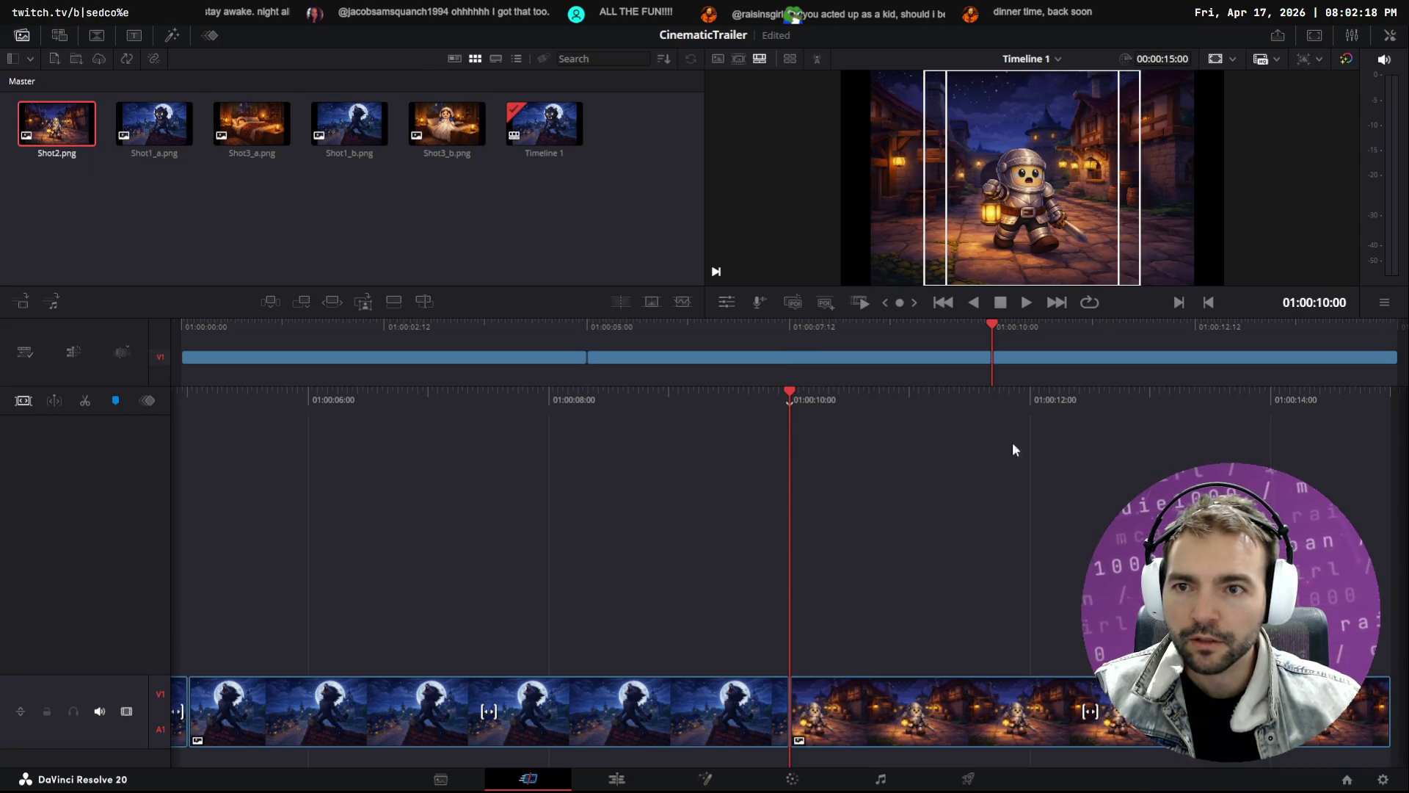
click(251, 124)
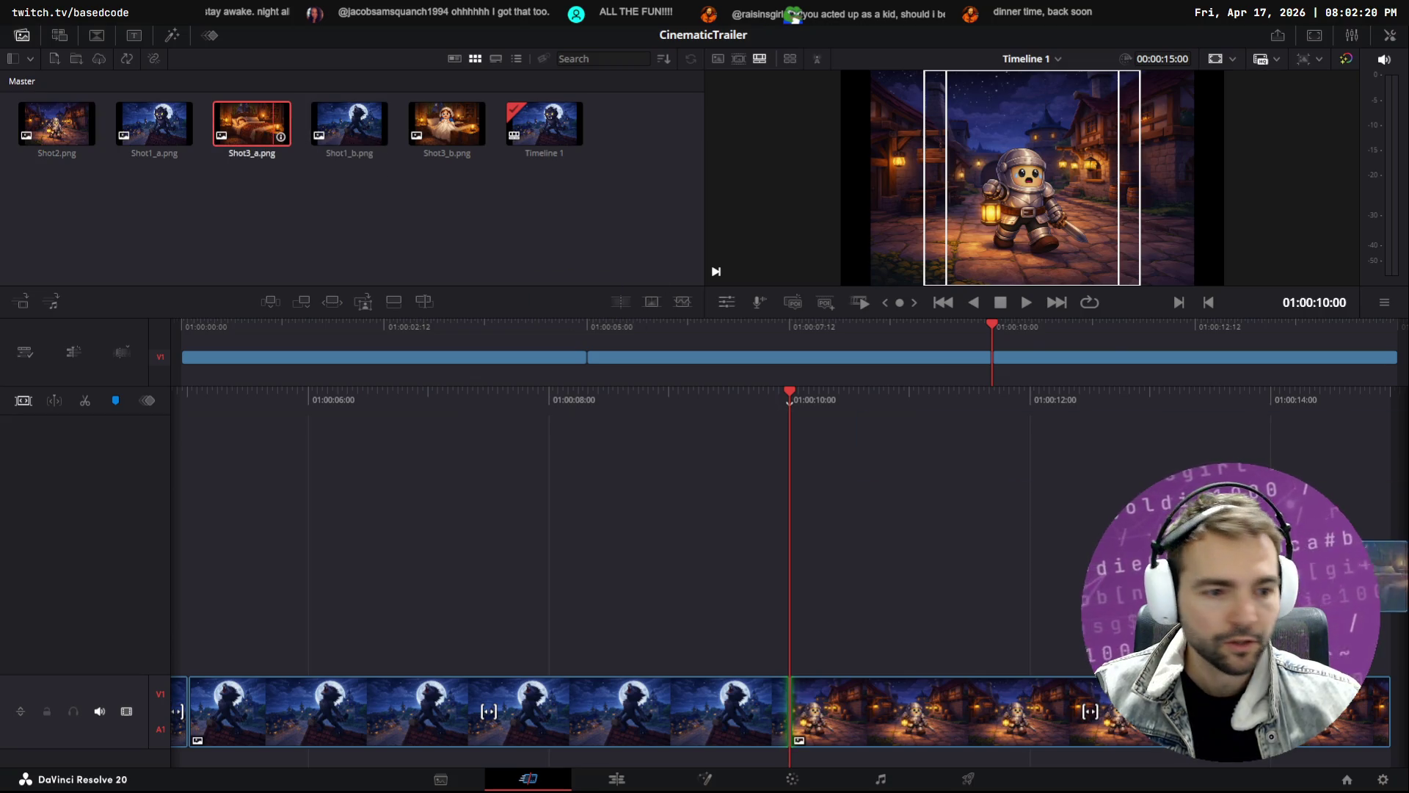
Append Shot3_a.png and Shot3_b.png to the end of track V1
drag(1374, 664, 1374, 666)
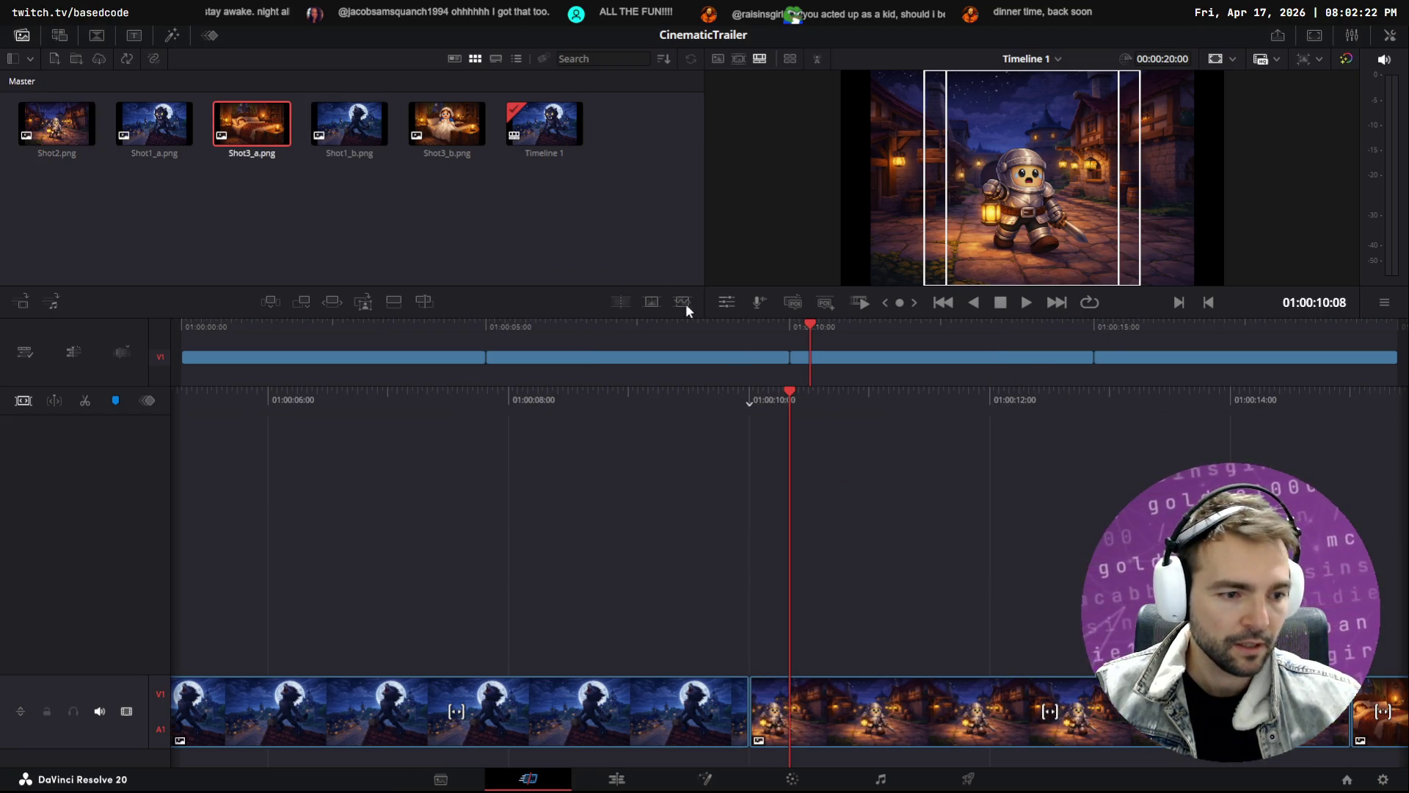
mouse_move(433, 104)
mouse_down()
mouse_move(1381, 716)
mouse_move(1406, 716)
mouse_move(1360, 715)
mouse_up()
mouse_move(948, 335)
mouse_down()
mouse_move(213, 361)
mouse_move(1226, 377)
mouse_move(1019, 393)
mouse_move(974, 375)
mouse_up()
Roll the town-to-bedroom and bedroom-to-girl cuts earlier and trim the end to 01:00:15:08
drag(1238, 711, 864, 712)
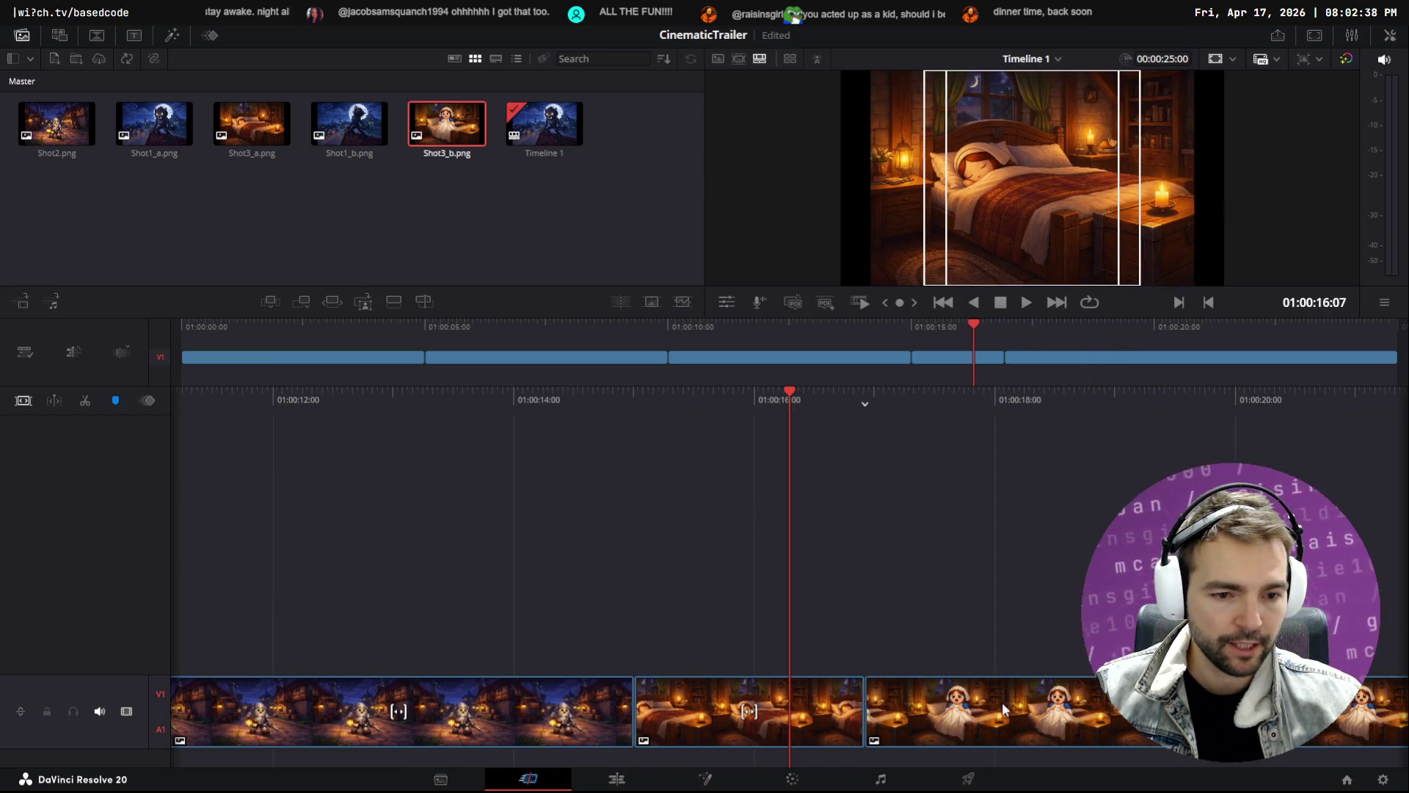
mouse_move(630, 704)
mouse_down()
mouse_move(181, 701)
mouse_move(432, 697)
mouse_up()
drag(863, 705, 518, 682)
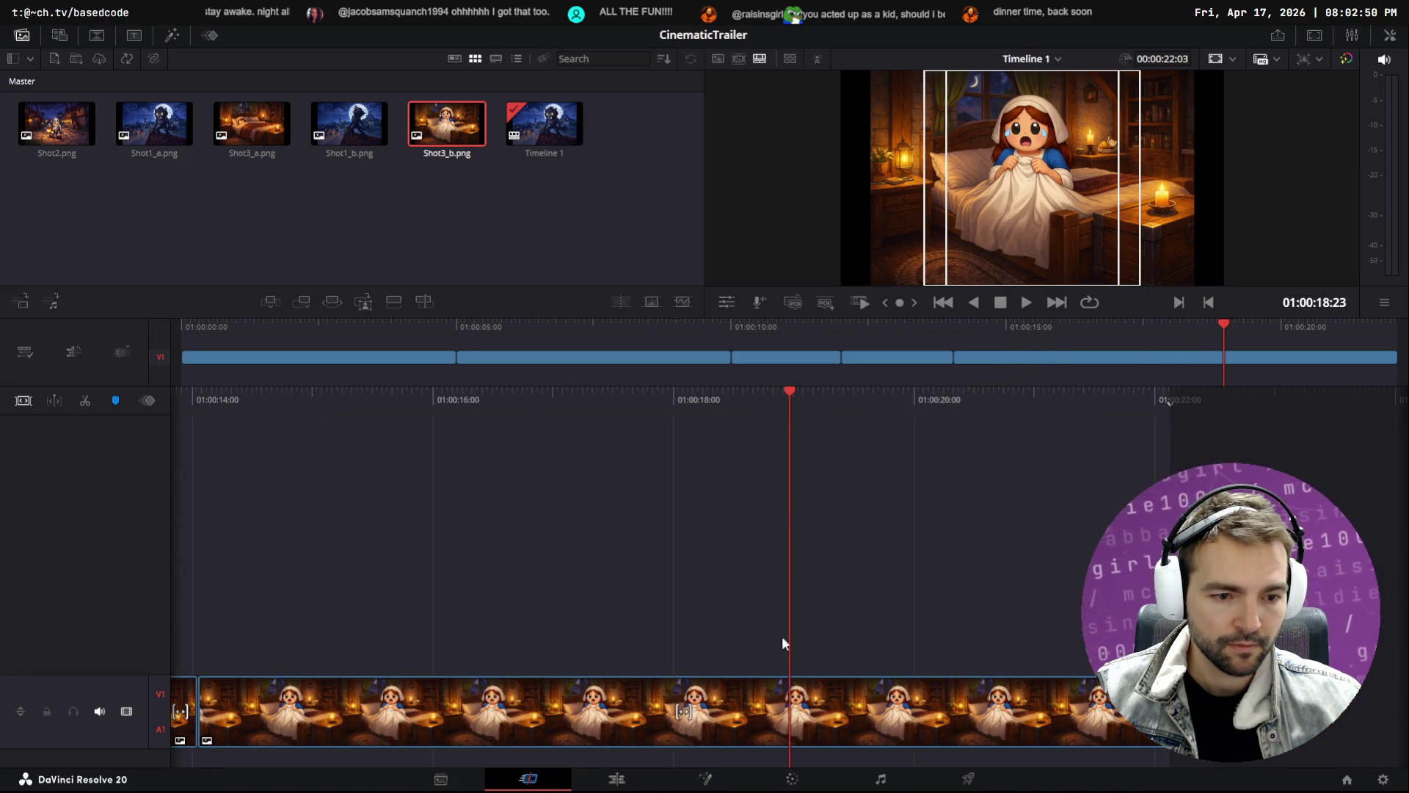
drag(1161, 704, 352, 704)
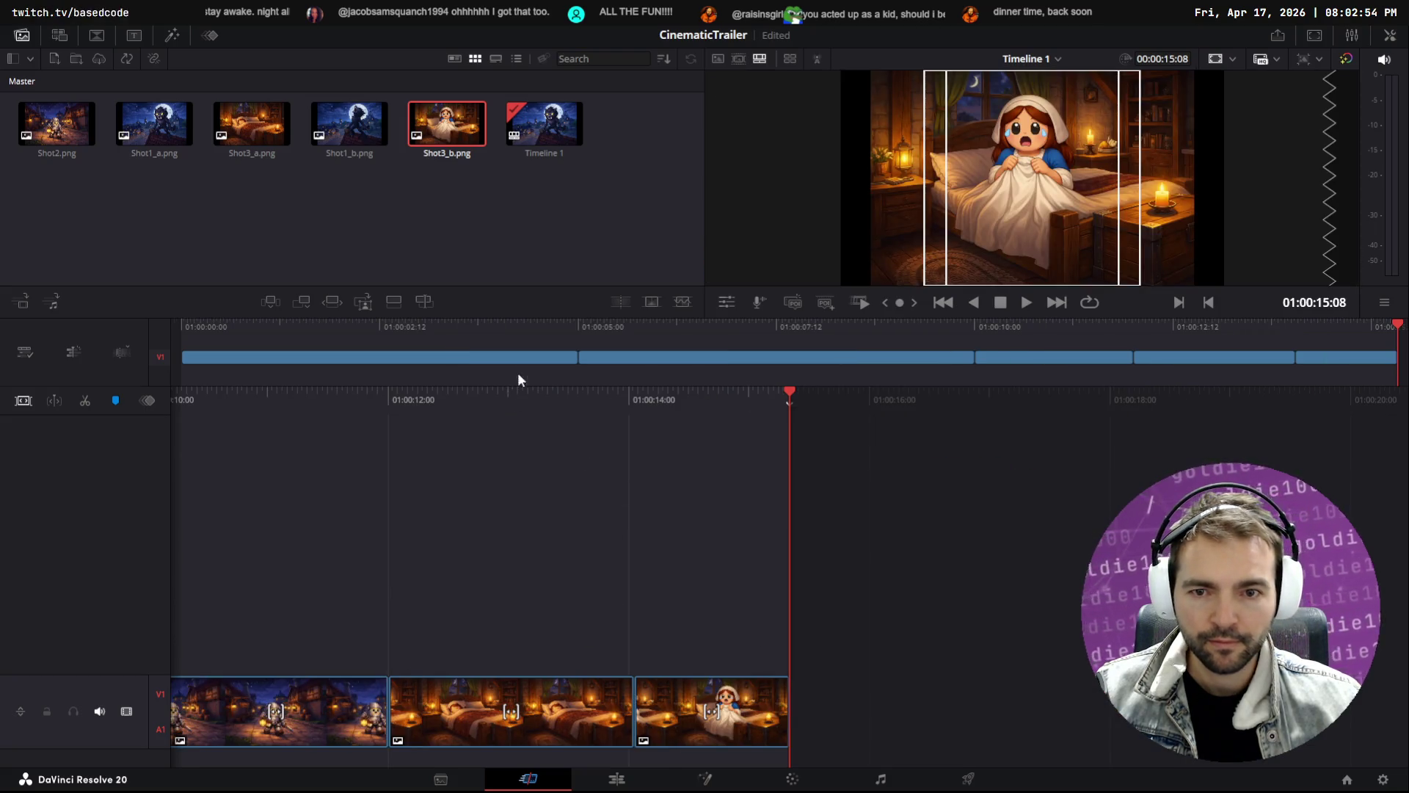
key(Home)
key(space)
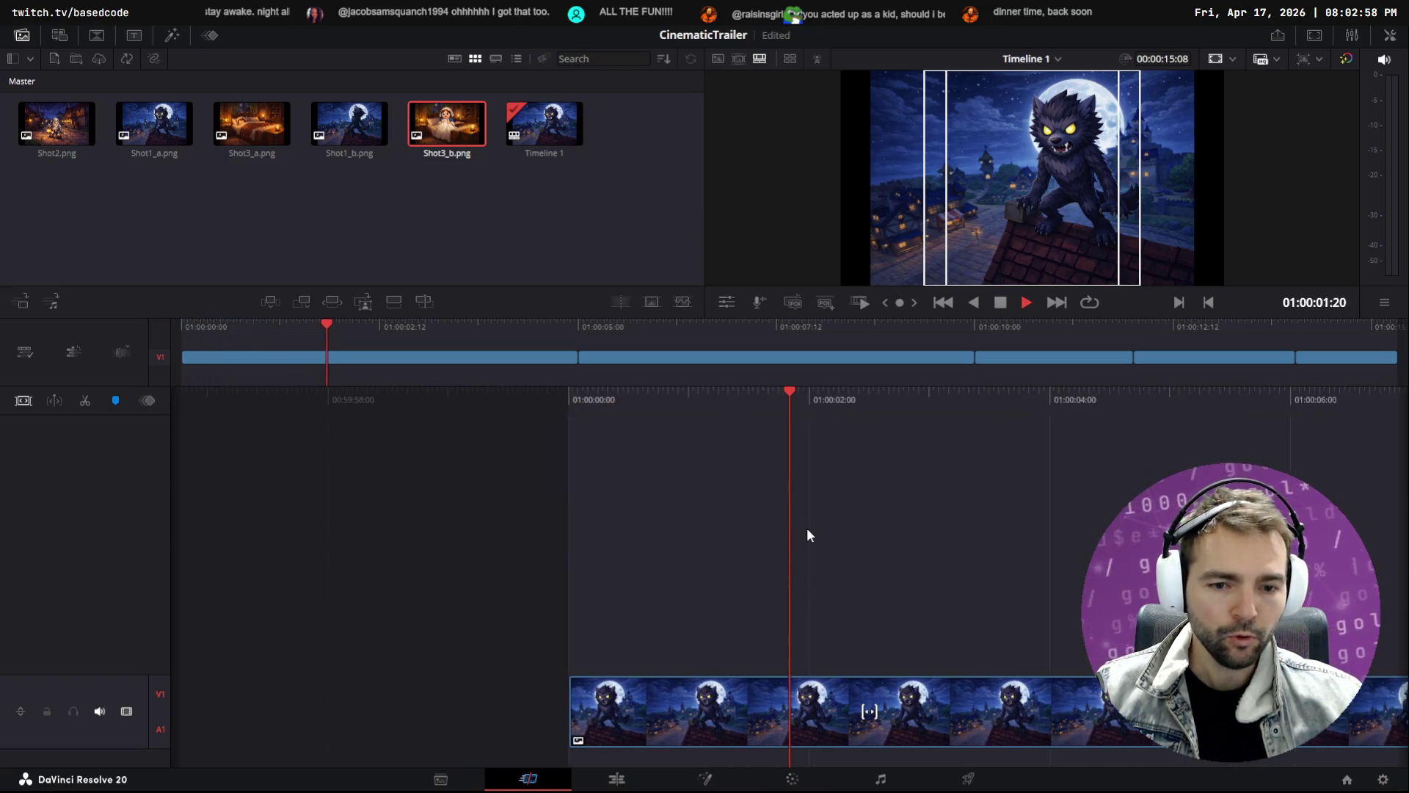
Review playback and shorten both werewolf clips
key(space)
key(Home)
key(space)
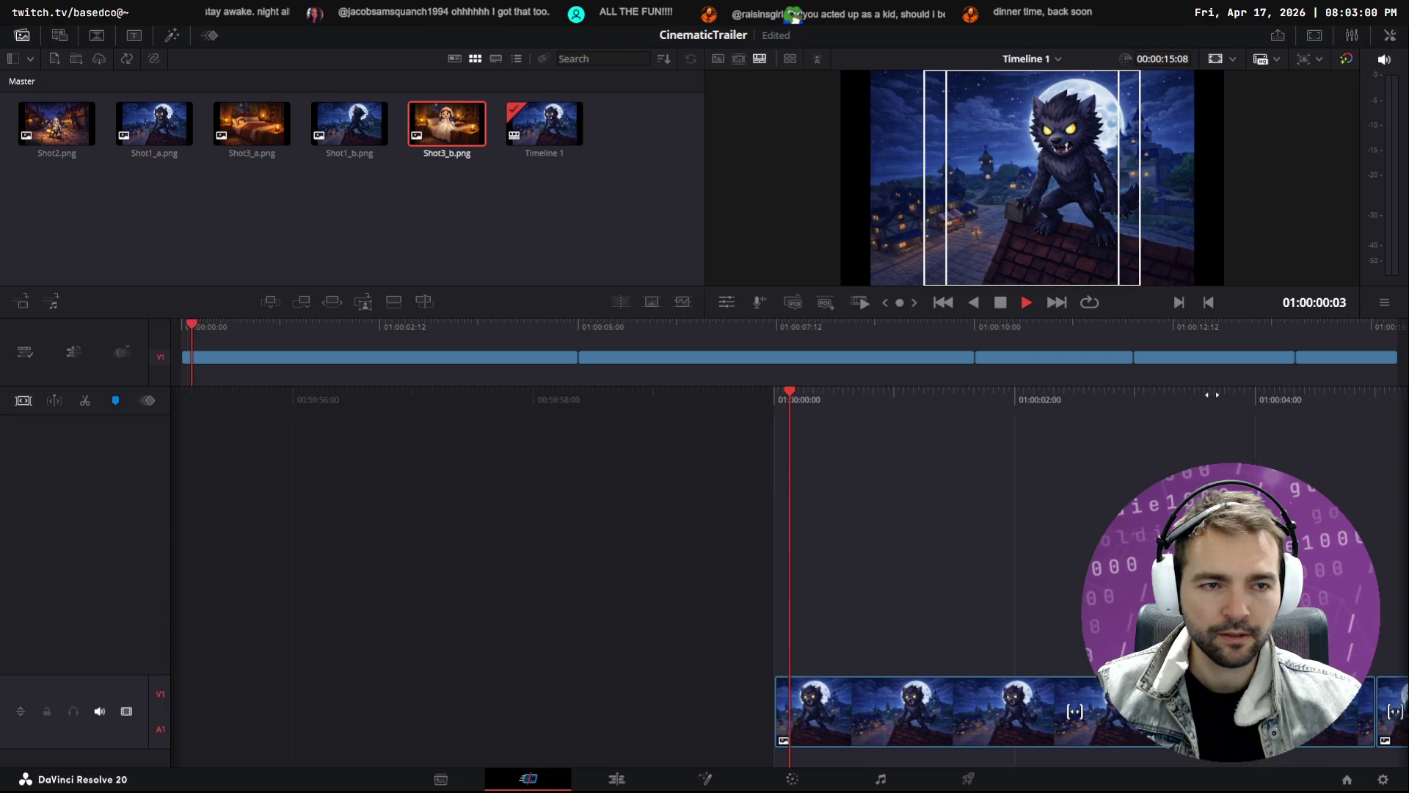
key(space)
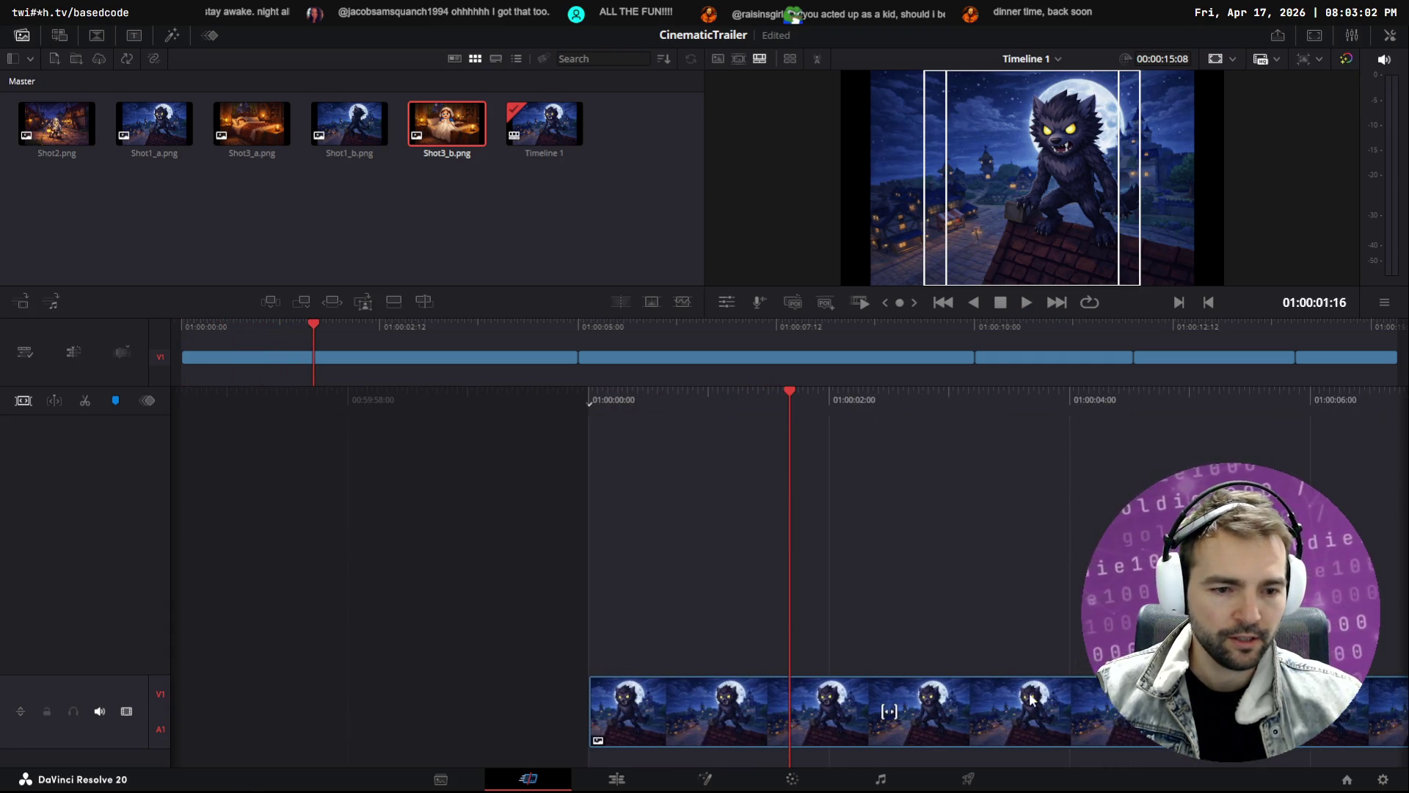
drag(888, 711, 737, 703)
drag(1345, 705, 908, 704)
drag(801, 397, 1062, 402)
key(space)
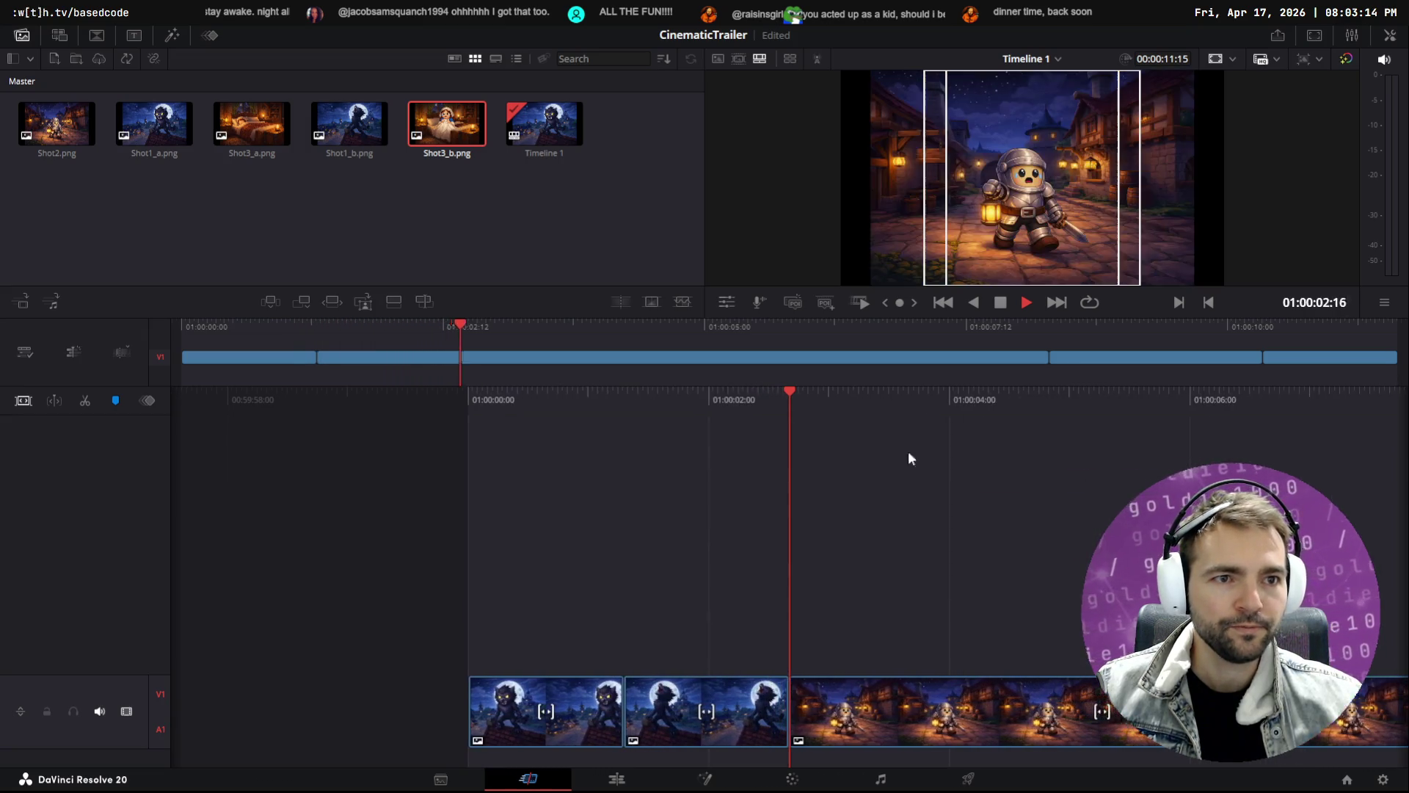
key(space)
Move the wolf-to-knight, knight-to-bed and bed-to-girl cuts earlier and shorten the girl clip
drag(754, 717, 714, 715)
key(slash)
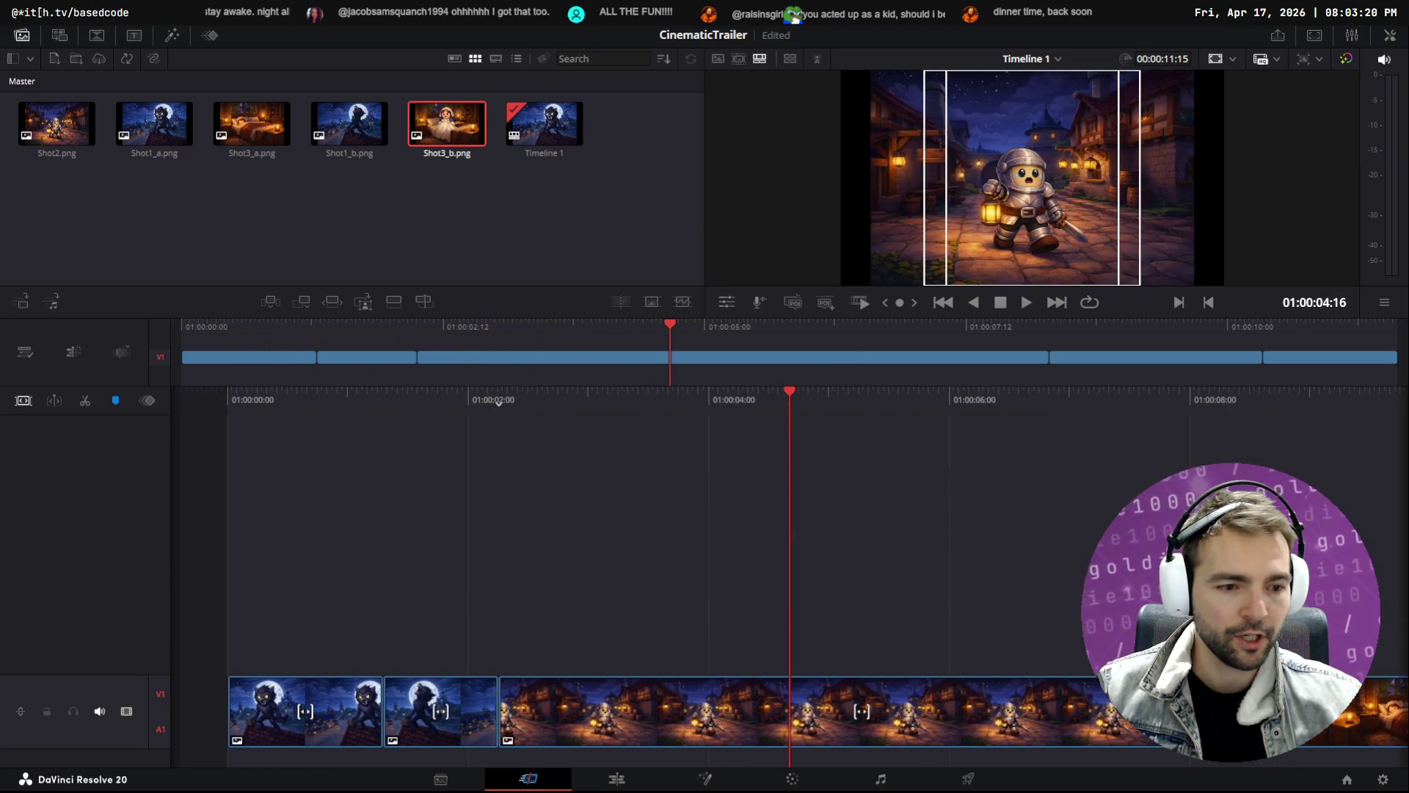
drag(1224, 716, 707, 720)
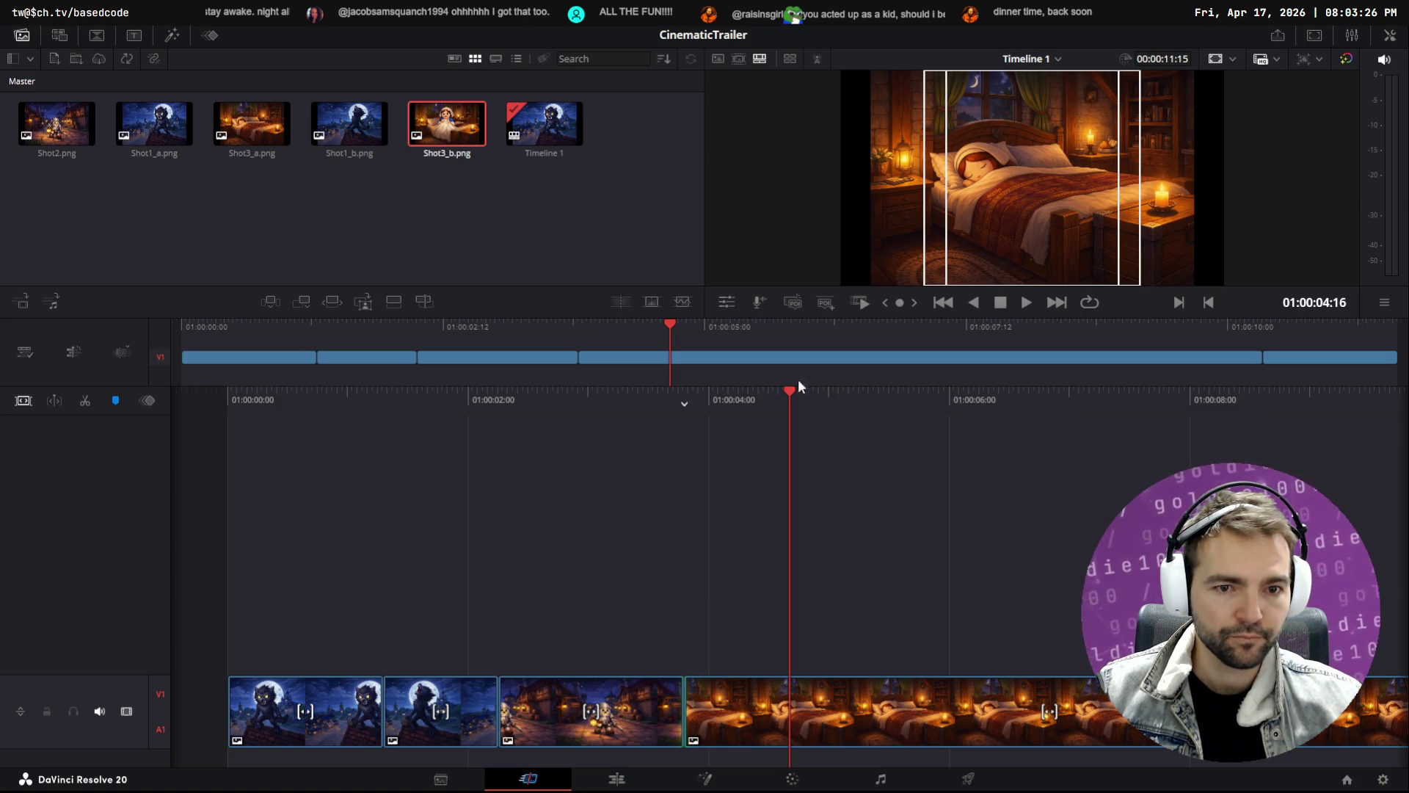
scroll(807, 396, up, 3)
scroll(697, 529, down, 8)
drag(968, 707, 294, 709)
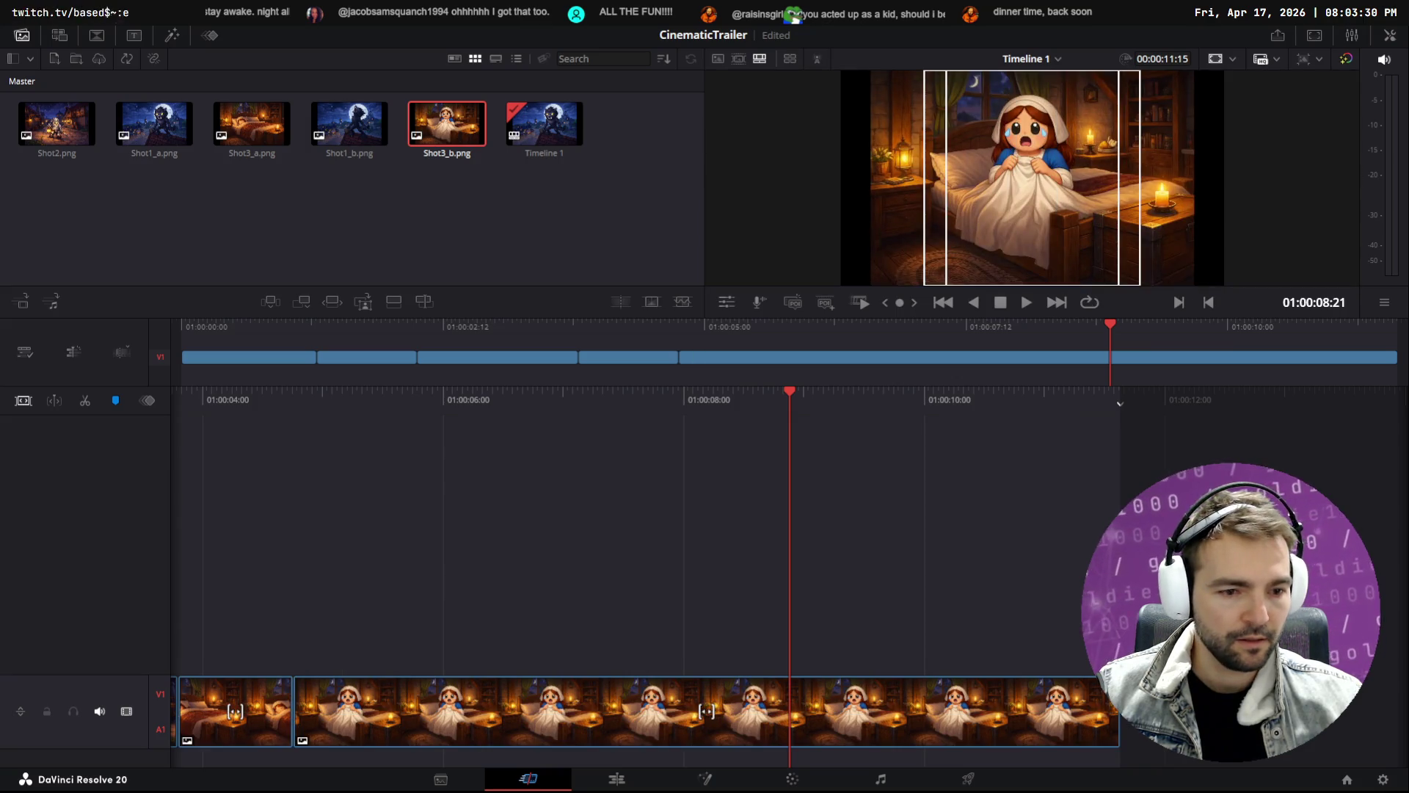
drag(1119, 708, 538, 709)
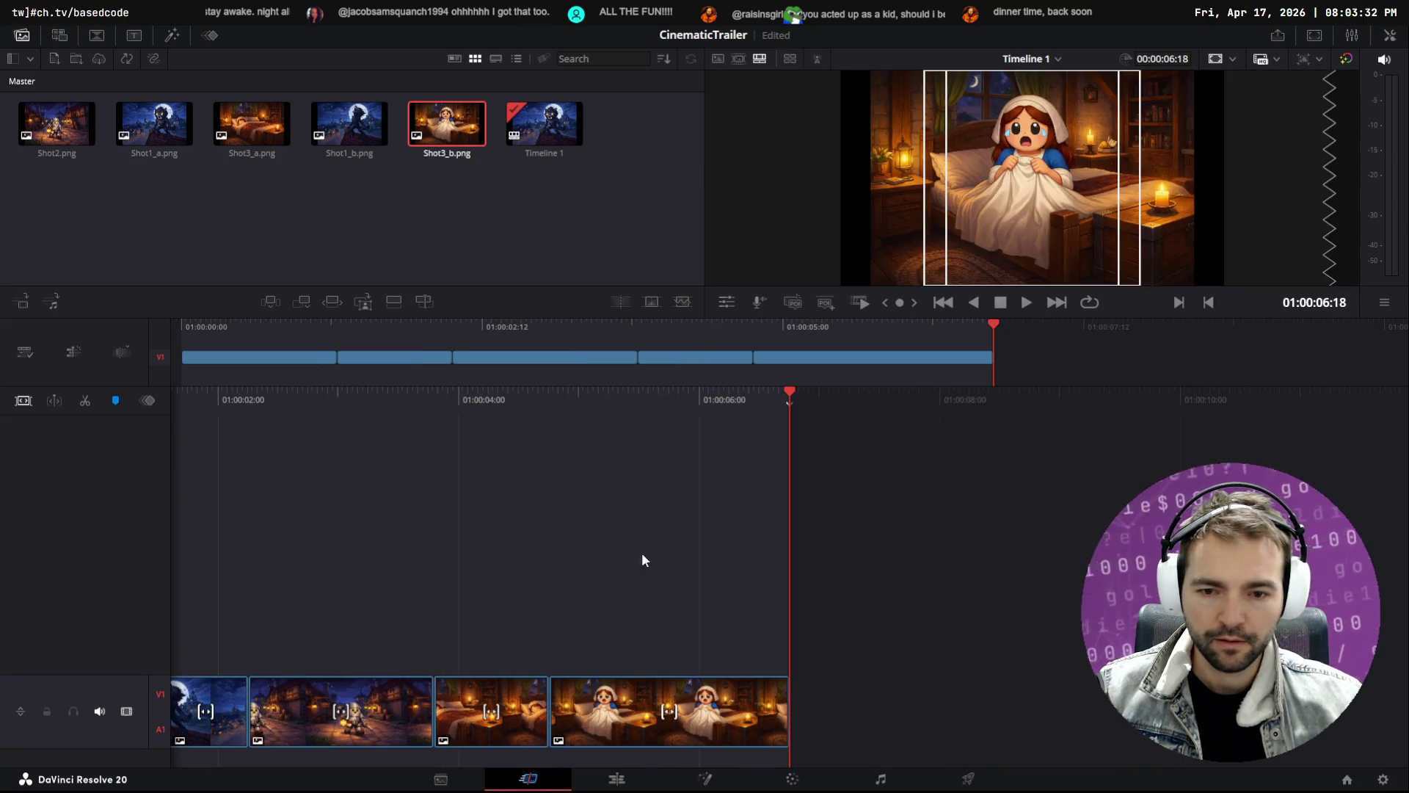
drag(791, 708, 751, 708)
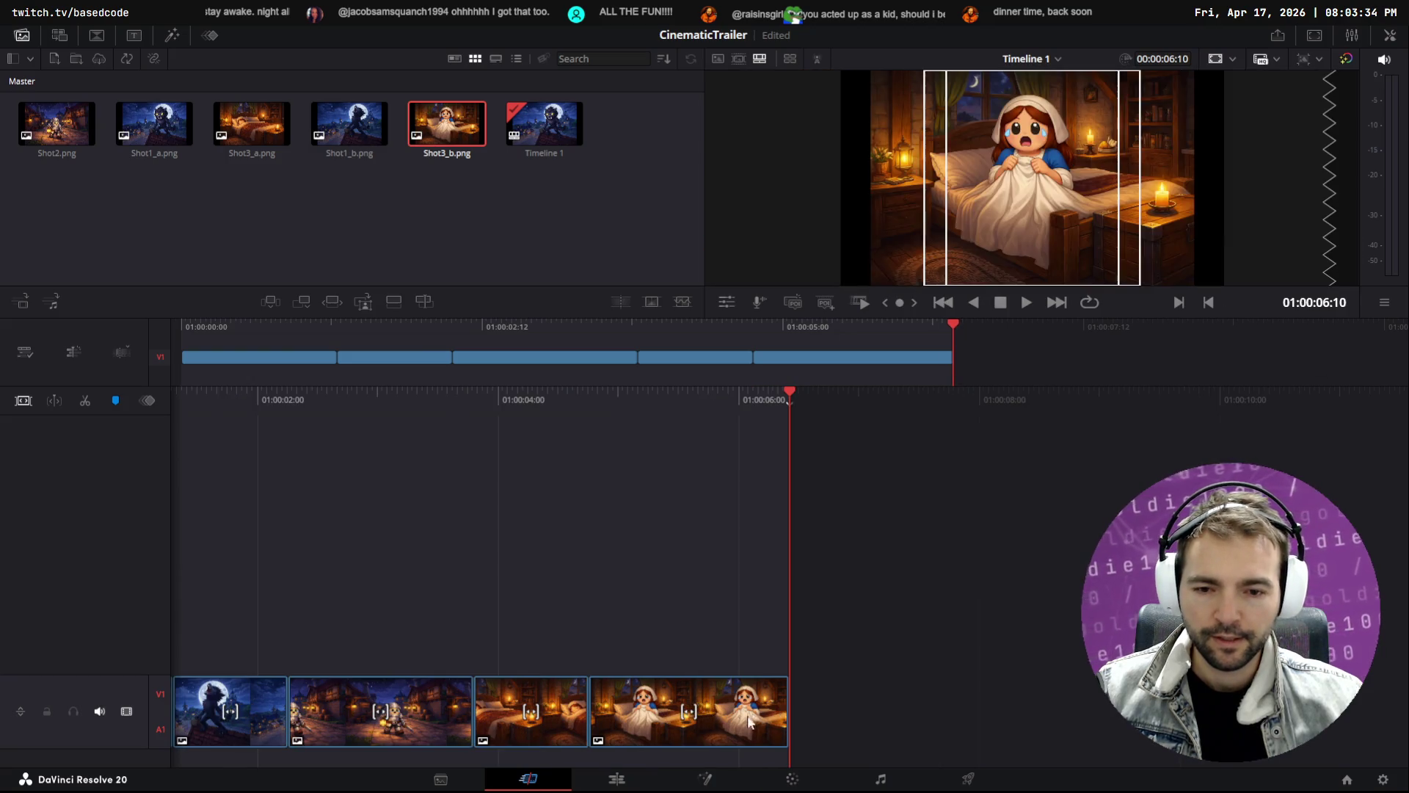
key(Home)
key(space)
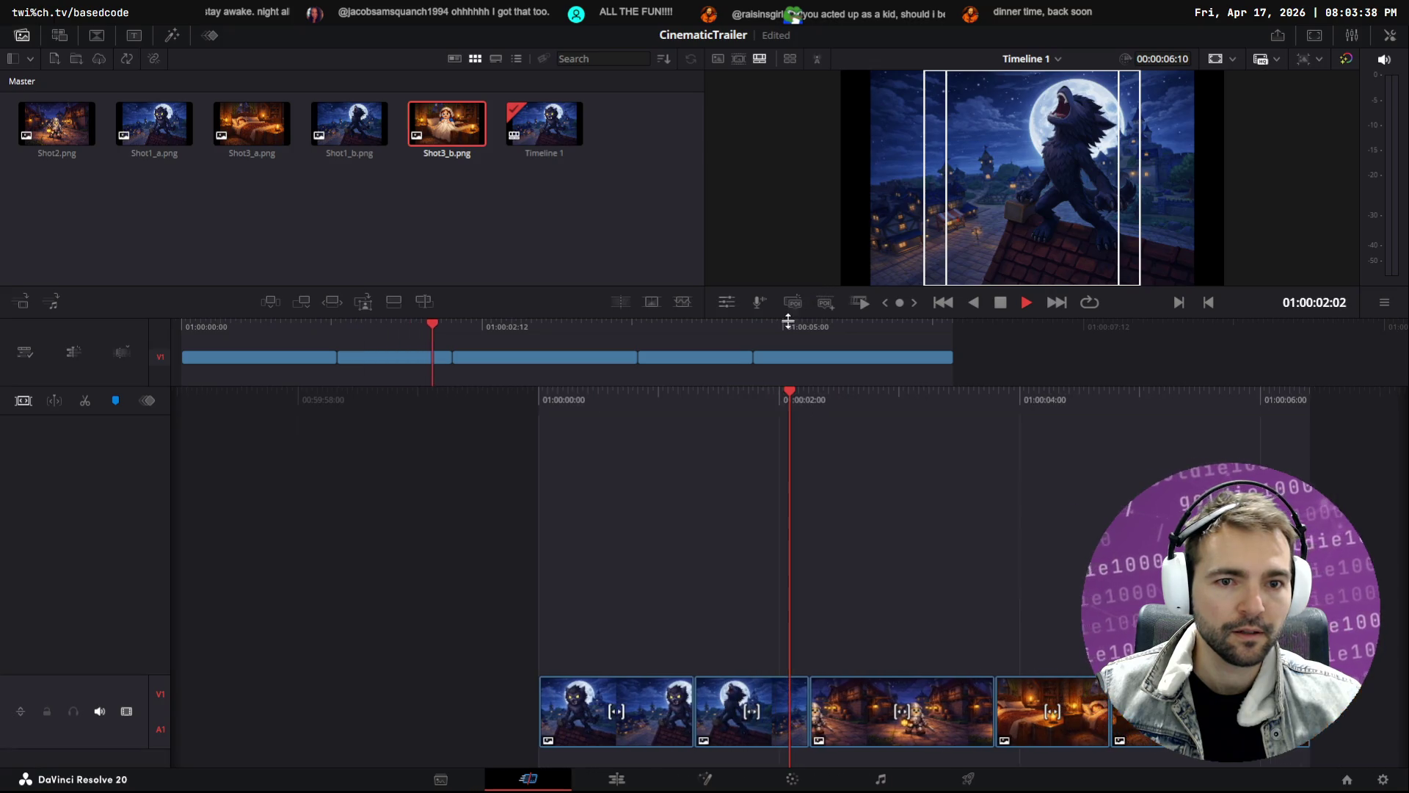
Enlarge the viewer, nudge the knight-to-bed cut and trim the final clip to 00:00:04:01
drag(791, 316, 791, 404)
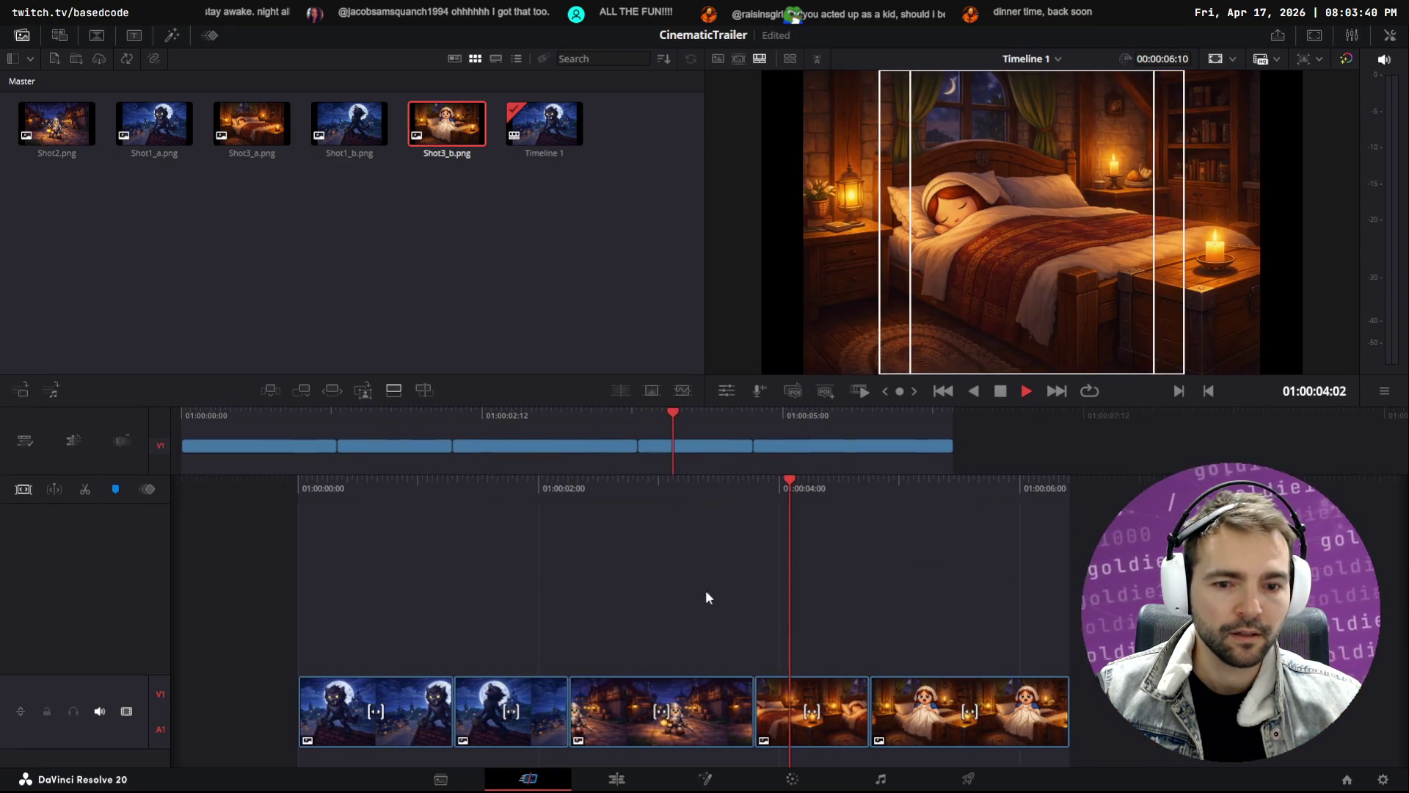
key(space)
drag(705, 721, 643, 719)
key(space)
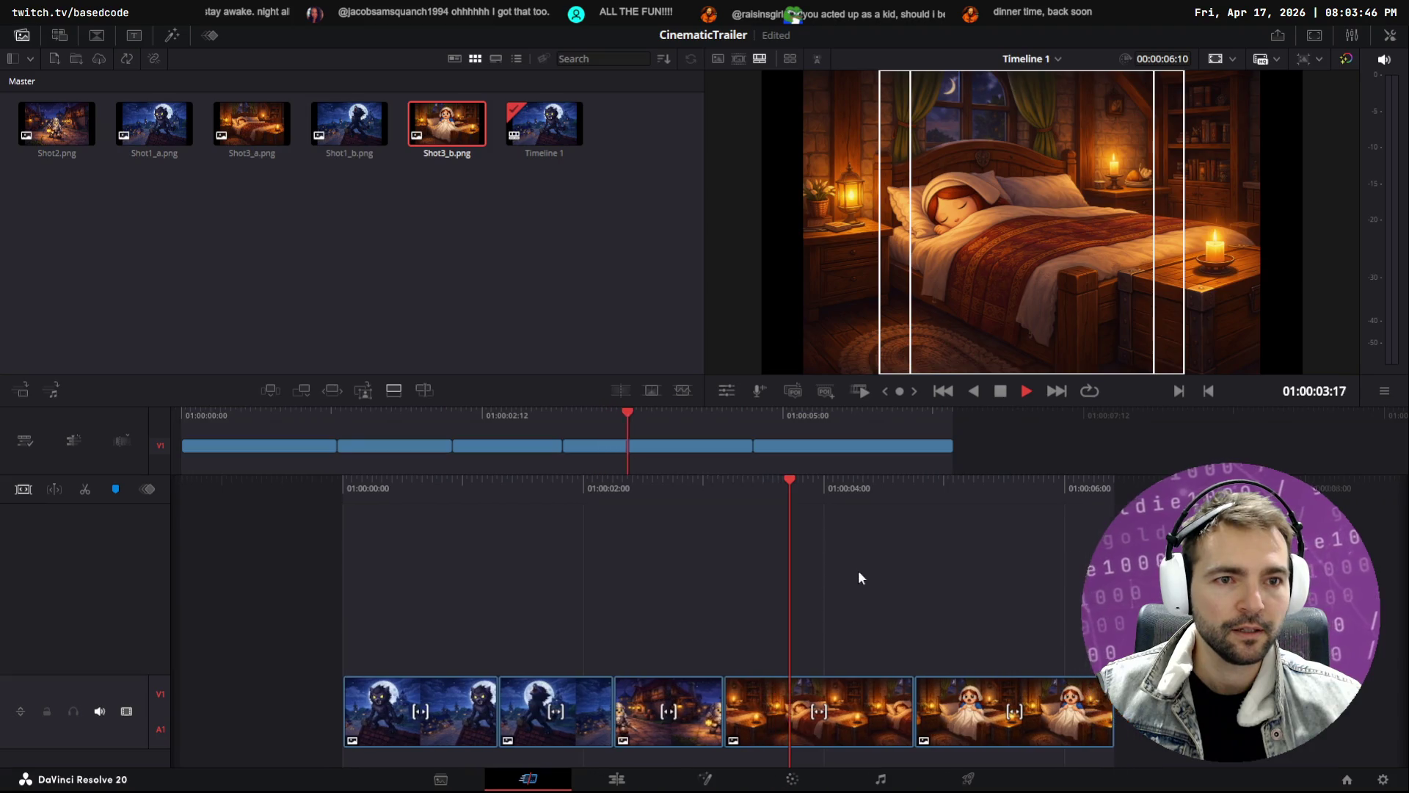
key(space)
drag(650, 707, 634, 718)
mouse_move(785, 720)
mouse_down()
mouse_move(648, 718)
mouse_move(679, 710)
mouse_up()
mouse_move(1048, 697)
mouse_down()
mouse_move(746, 706)
mouse_move(744, 717)
mouse_up()
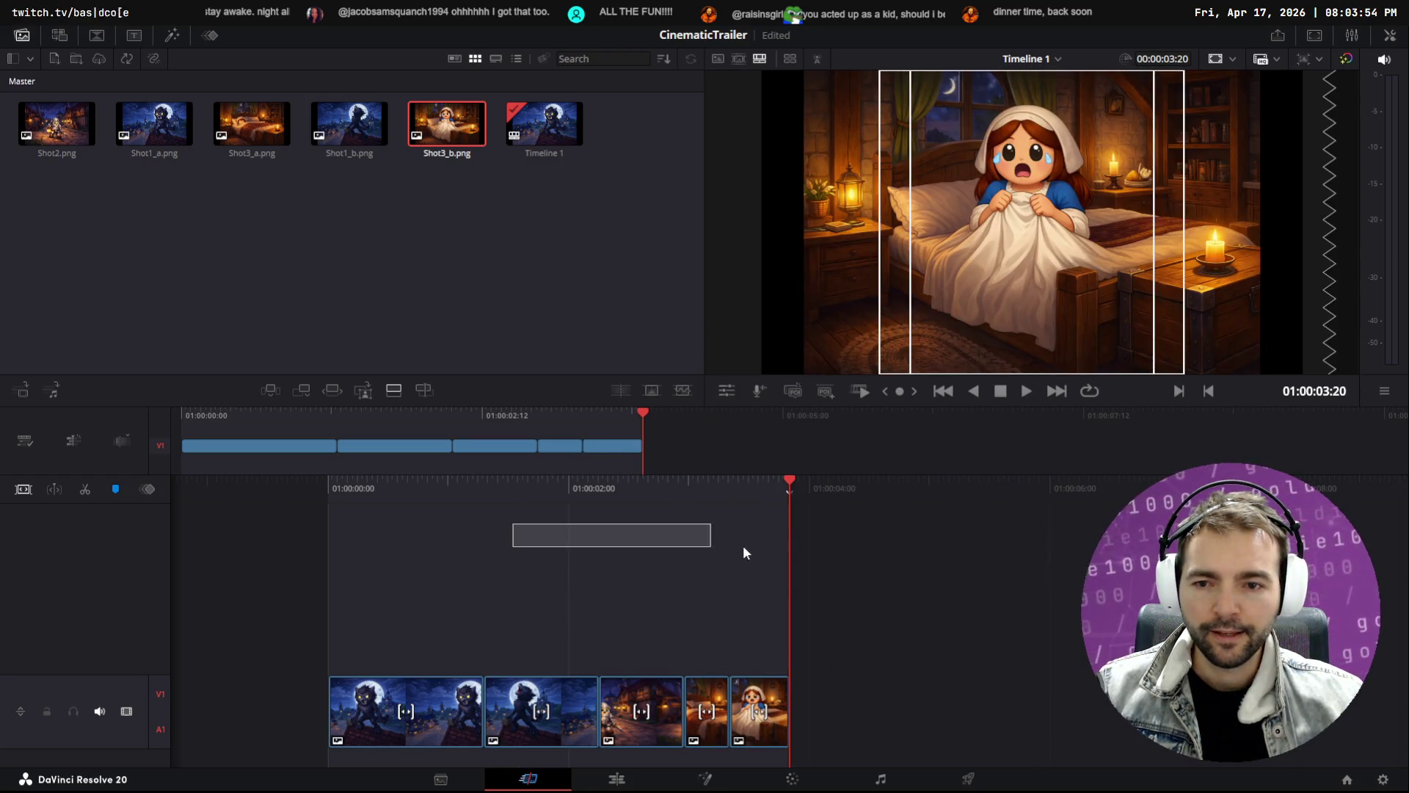
key(space)
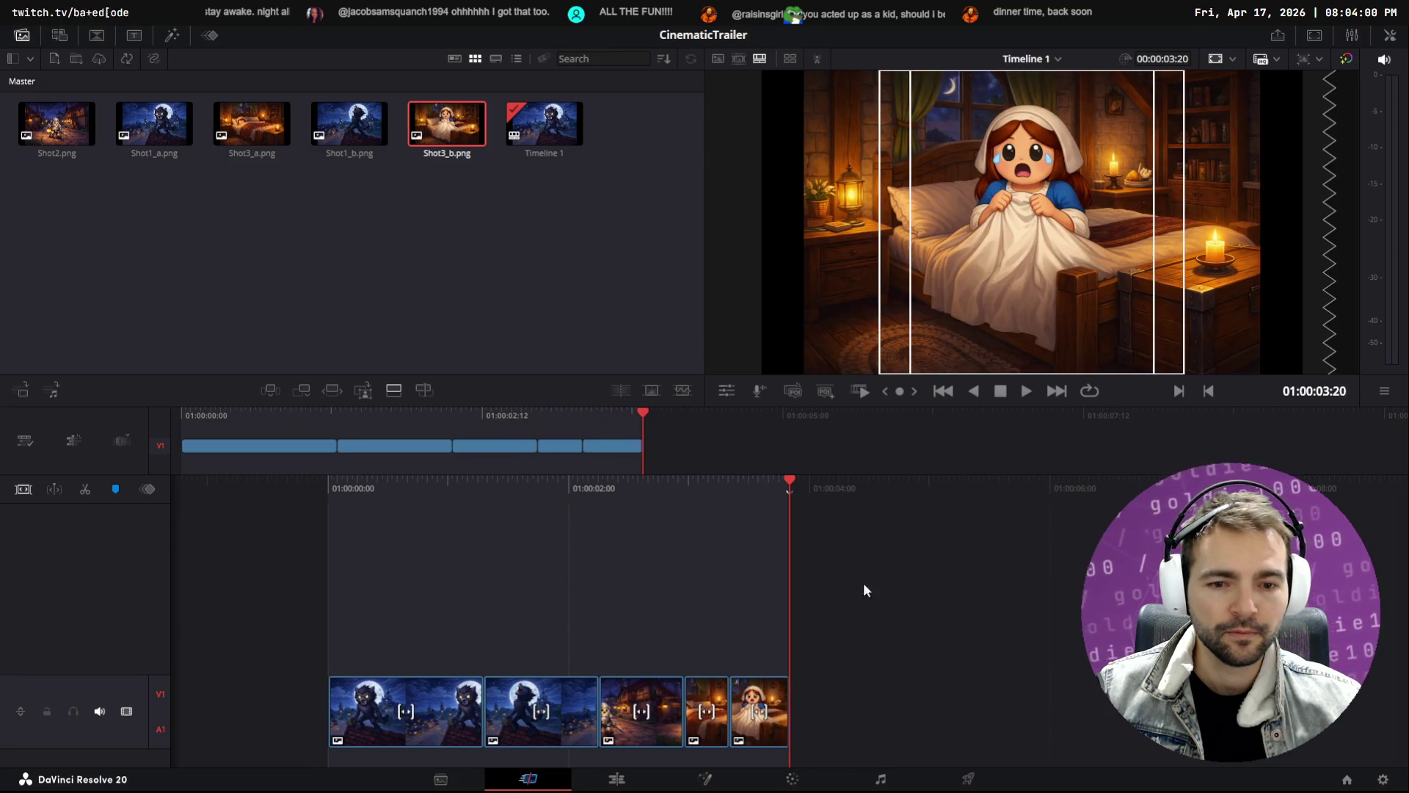
drag(786, 710, 813, 704)
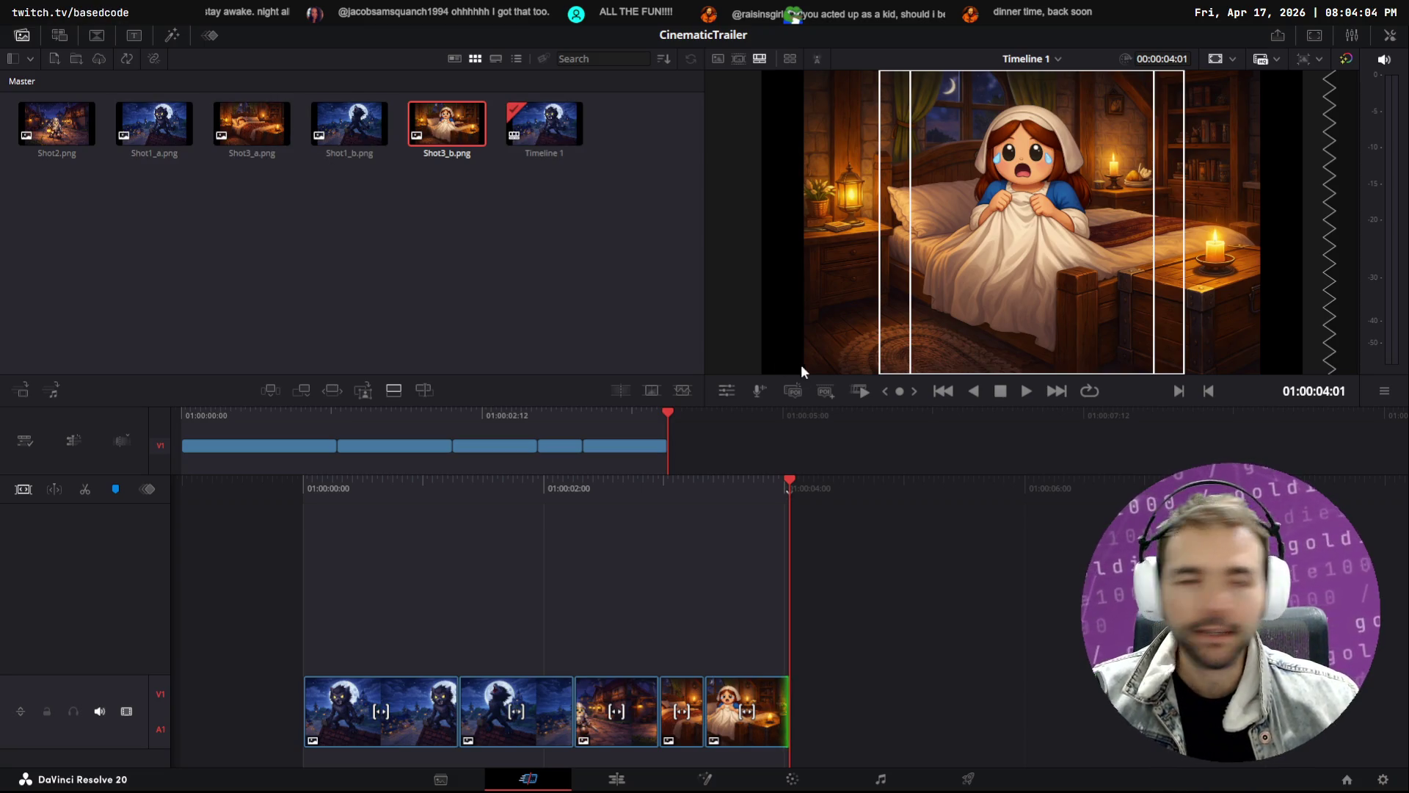
key(alt+Tab)
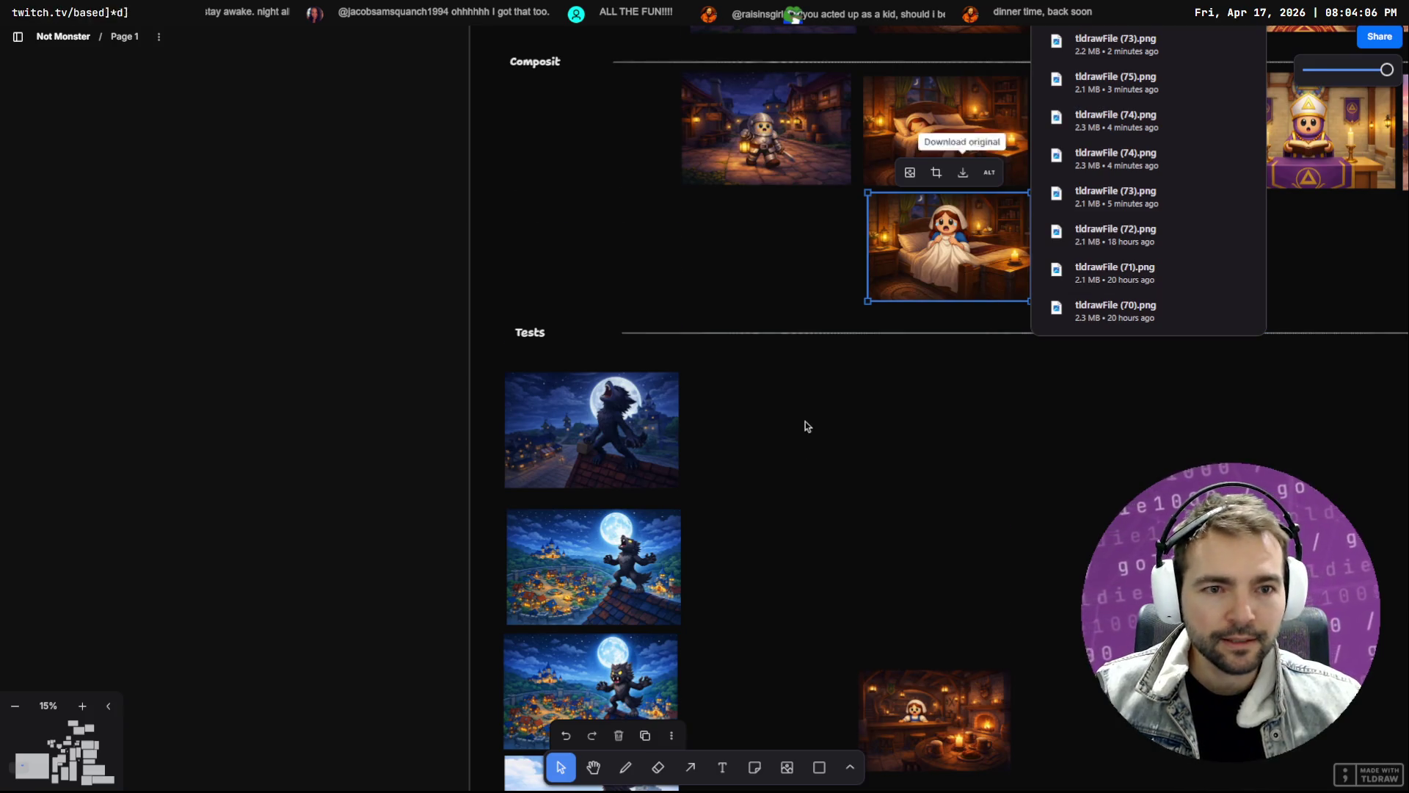
Download the hooded-character lamp-post composite and drop it into the media folder
scroll(920, 354, down, 3)
scroll(807, 367, up, 5)
click(772, 254)
right_click(791, 281)
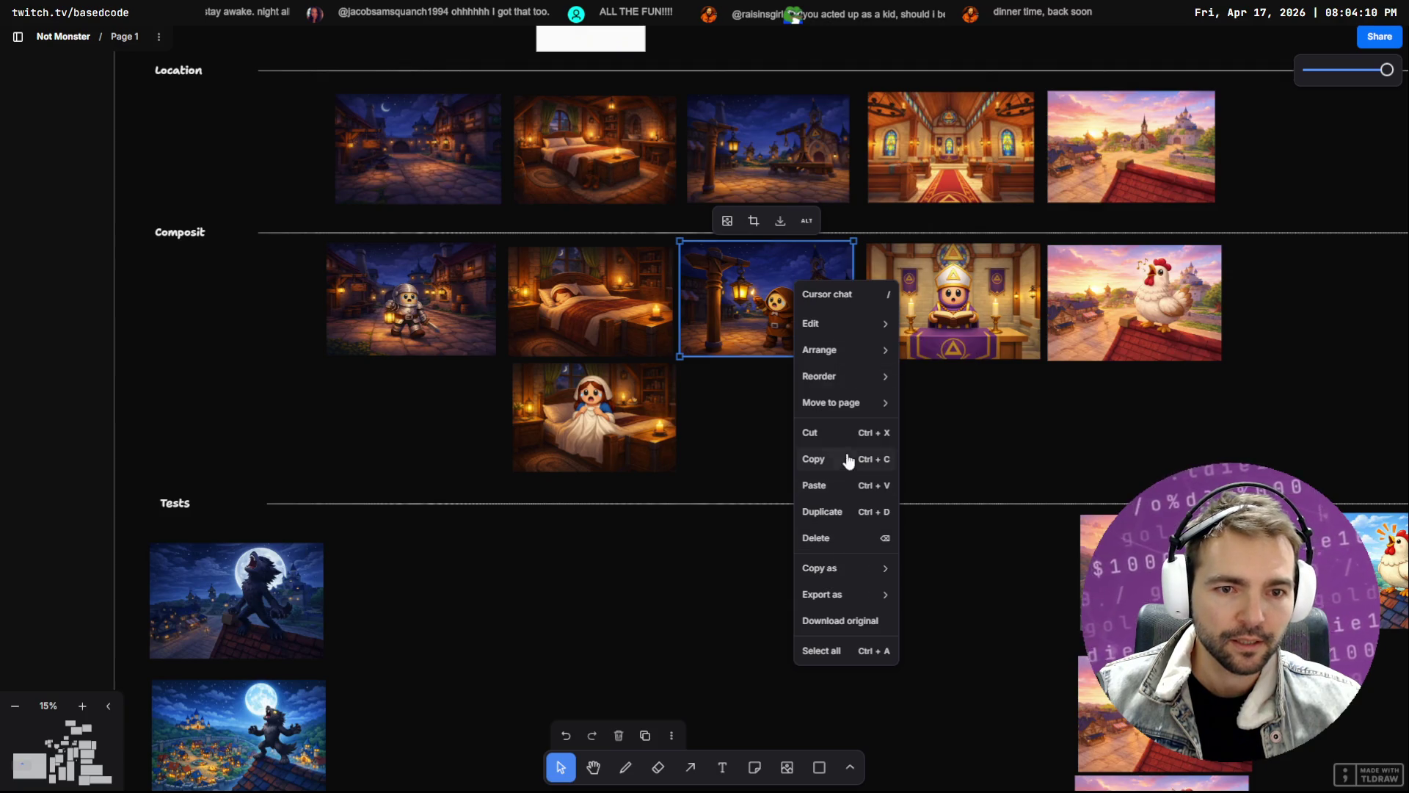
click(782, 227)
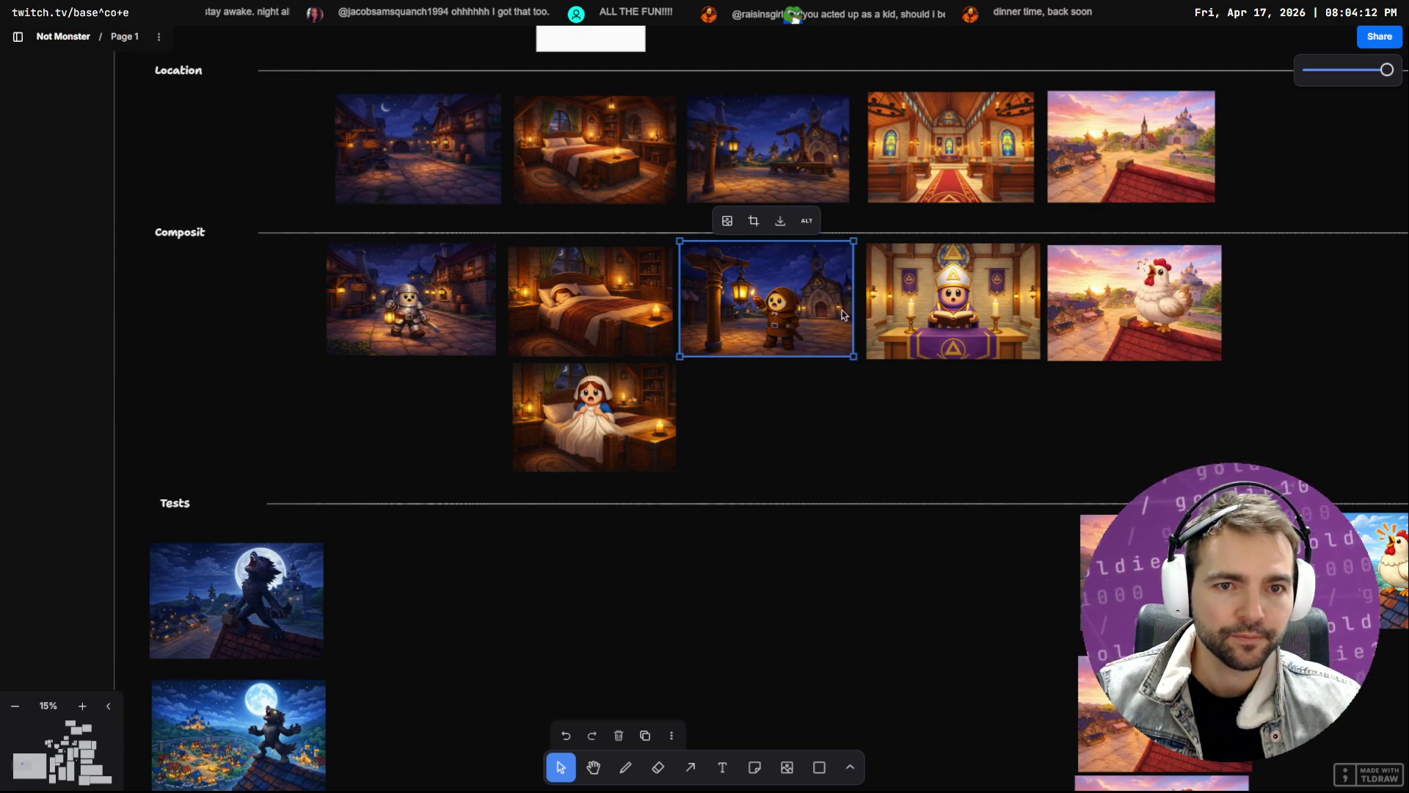
drag(1177, 59, 1248, 213)
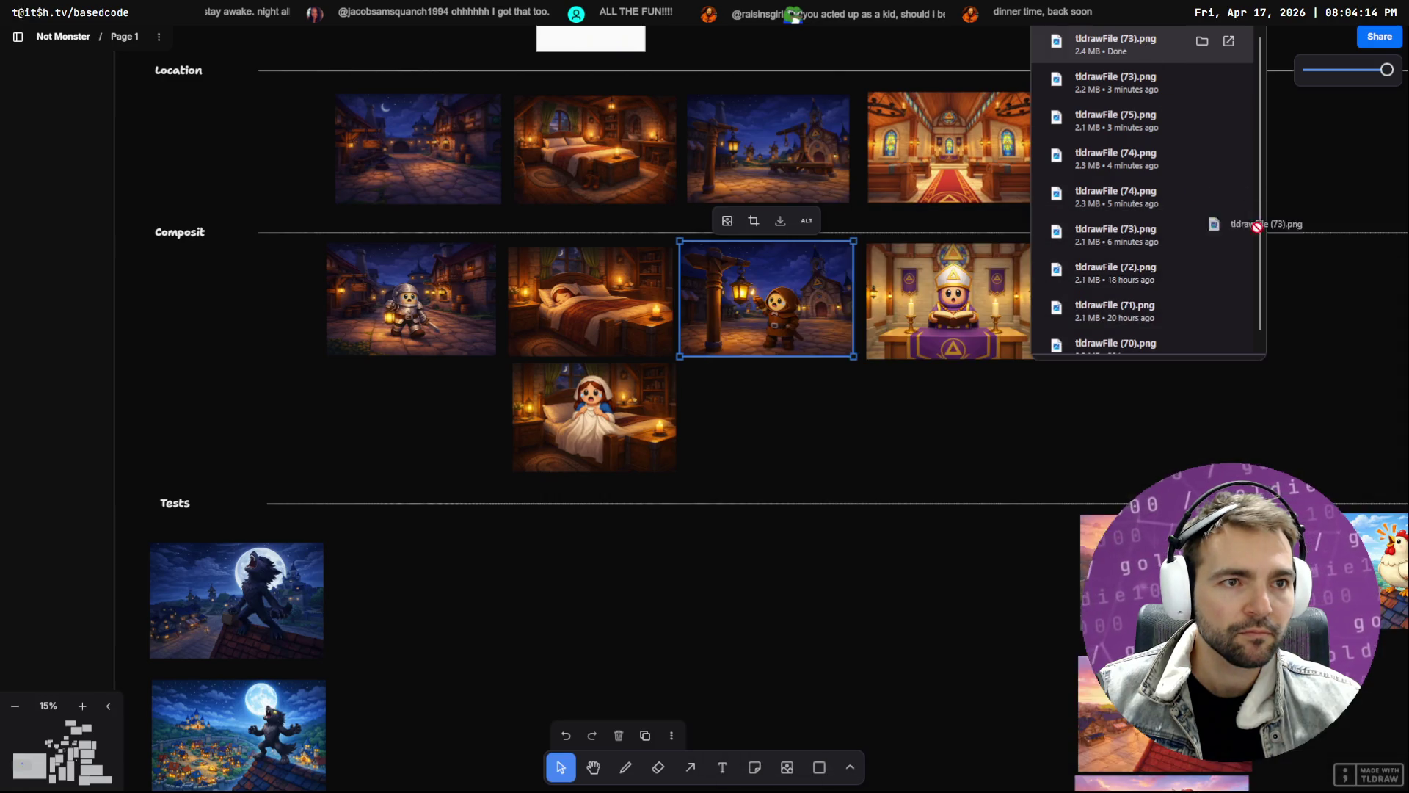
mouse_move(1239, 290)
mouse_down()
mouse_move(1076, 353)
mouse_move(1240, 331)
mouse_up()
Rename the newly added lantern composite in the media folder to Shot4.png
click(1240, 307)
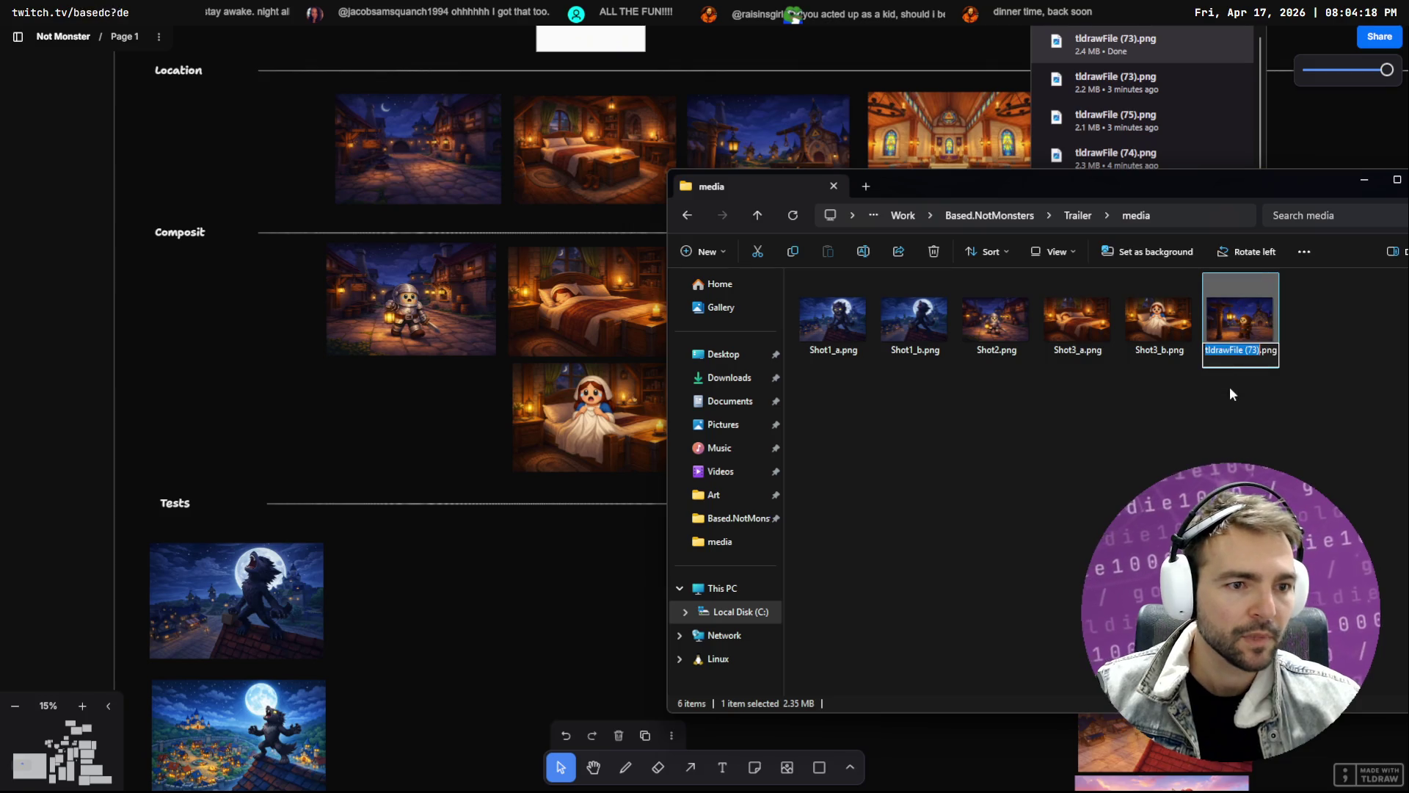
key(F2)
text(Shot4)
key(Return)
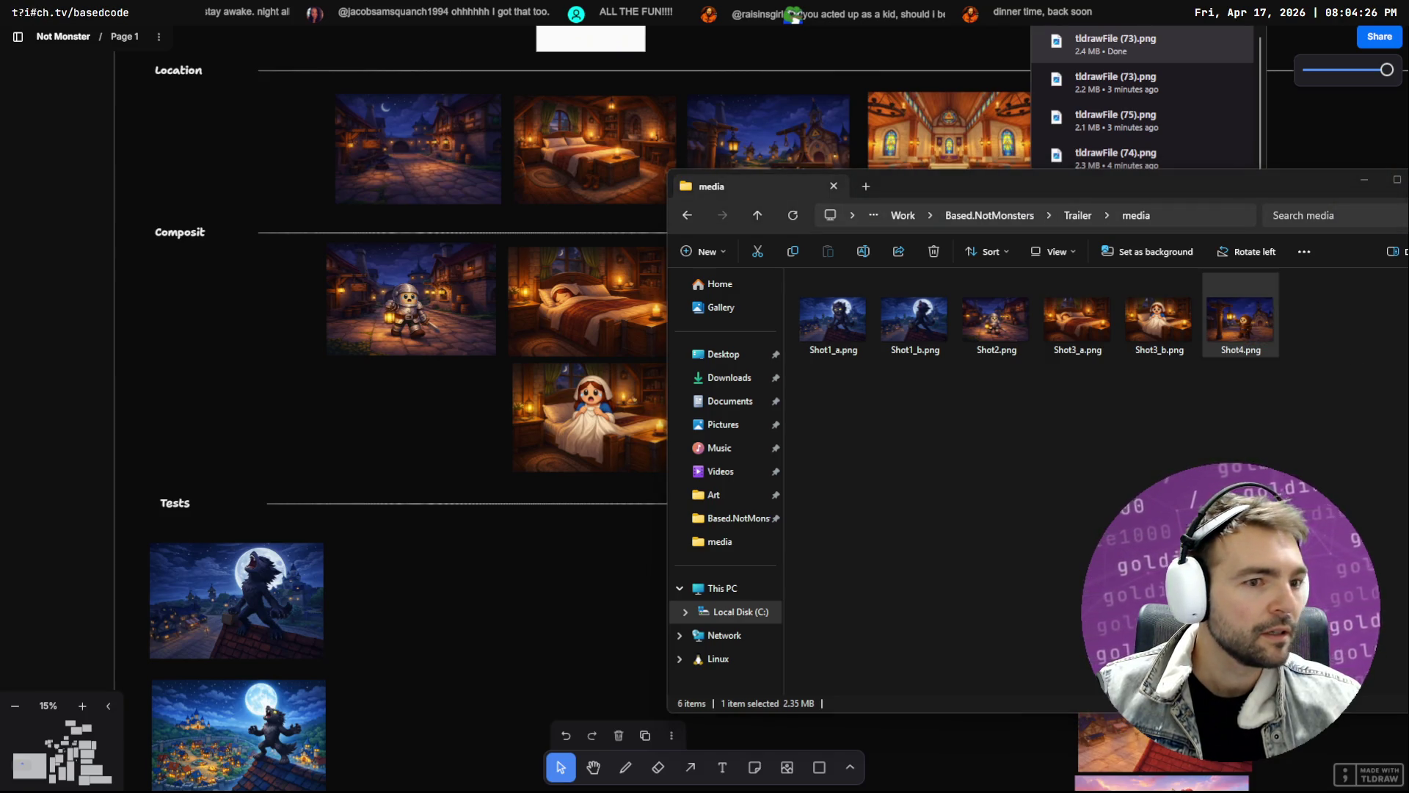
click(1268, 378)
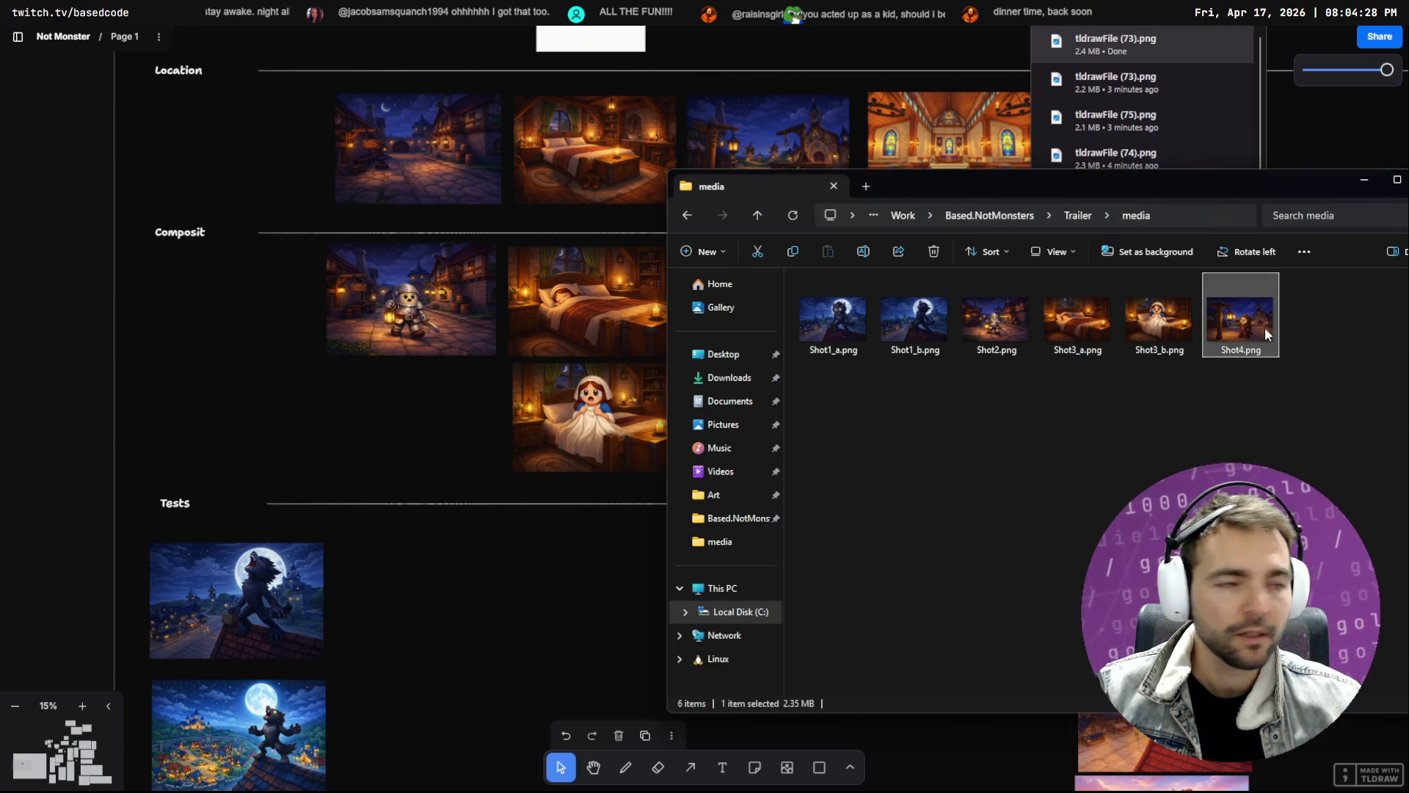
key(alt+Tab)
Import Shot4.png, append it to the timeline end and shorten its tail
mouse_move(1240, 323)
mouse_down()
mouse_move(575, 155)
mouse_move(462, 184)
mouse_move(499, 222)
mouse_up()
drag(66, 145, 790, 703)
mouse_move(1388, 706)
mouse_down()
mouse_move(834, 707)
mouse_move(864, 709)
mouse_up()
mouse_move(778, 703)
mouse_down()
mouse_move(766, 703)
mouse_move(839, 708)
mouse_up()
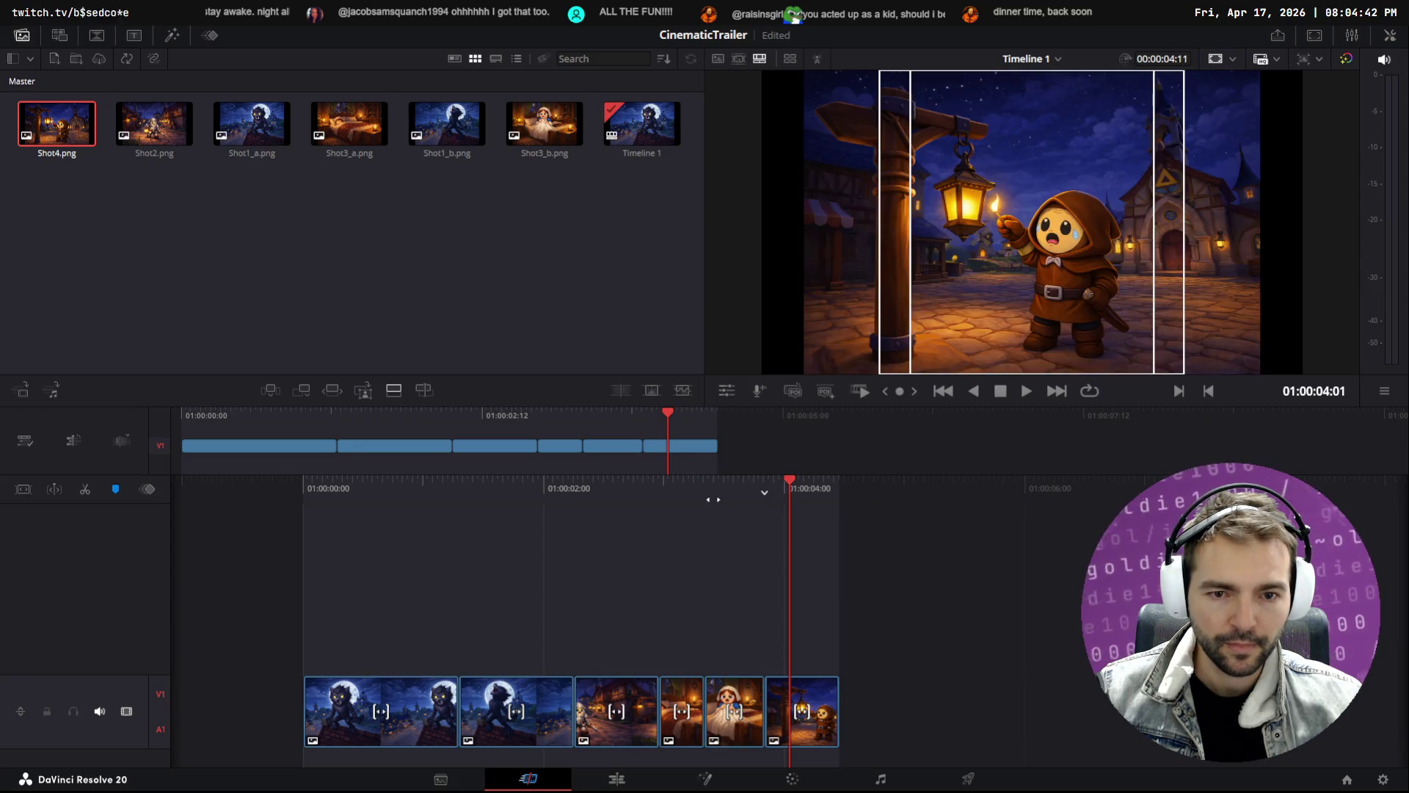
key(Home)
key(space)
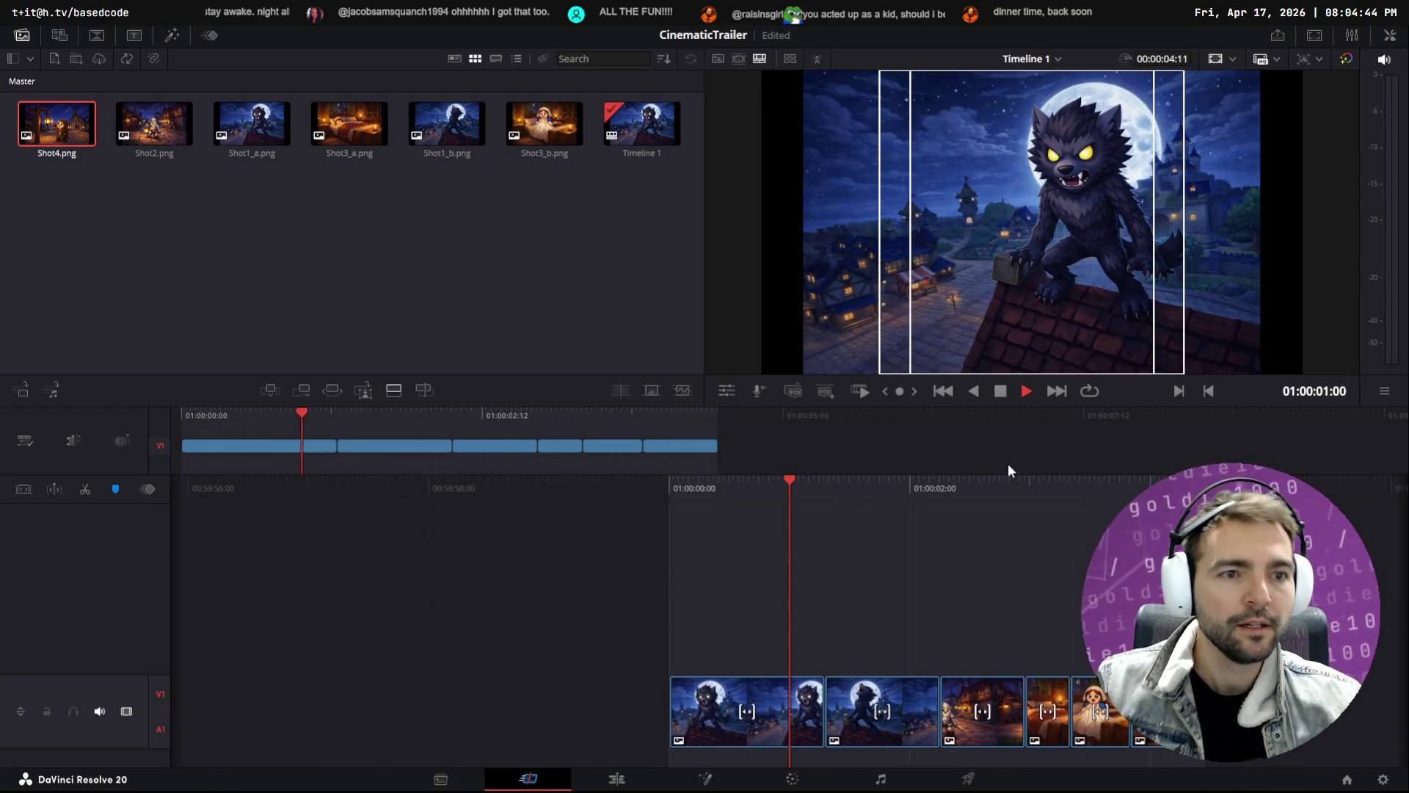
key(space)
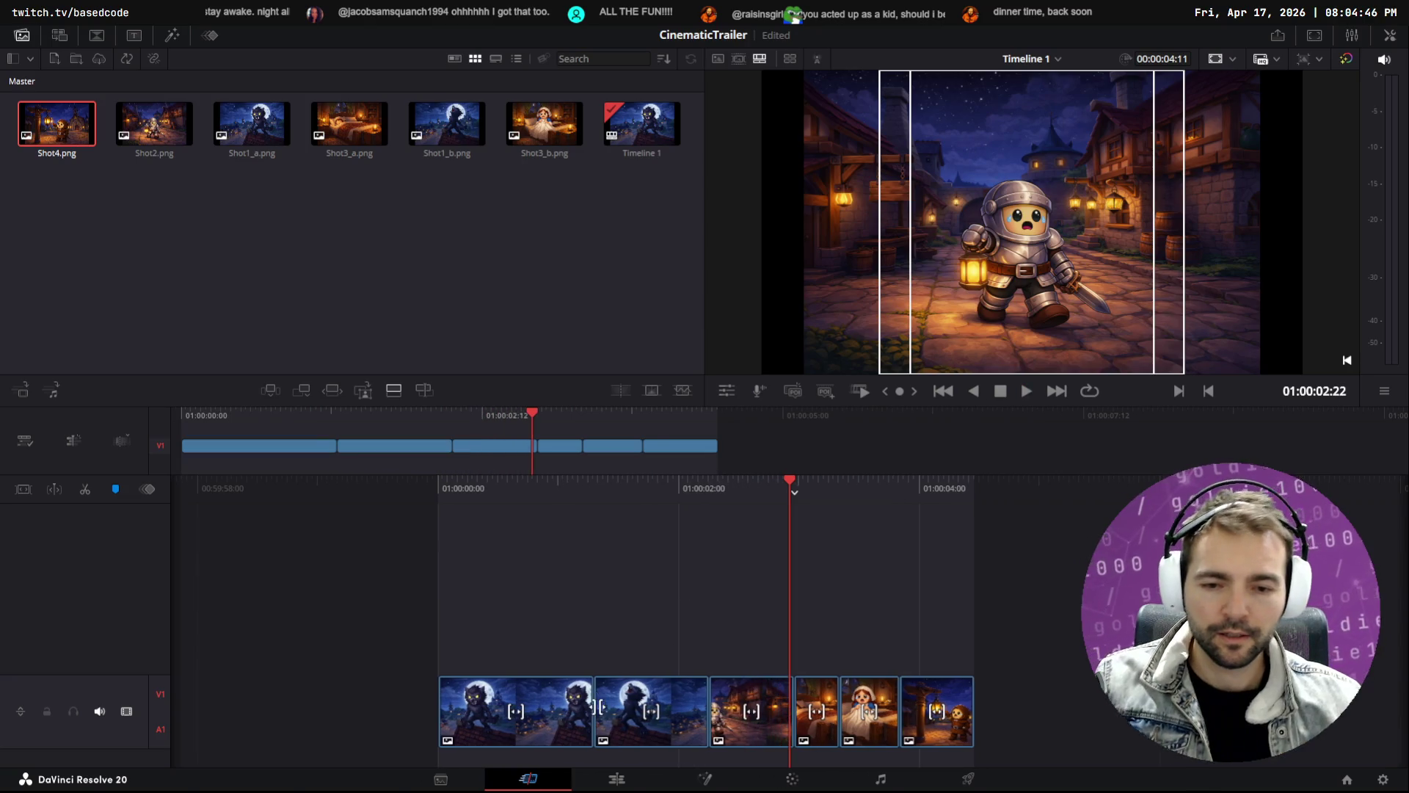
Trim the first clip, adjust cuts and close the gap so the cut runs 00:00:04:06
drag(582, 706, 568, 706)
drag(709, 706, 684, 707)
key(Home)
key(space)
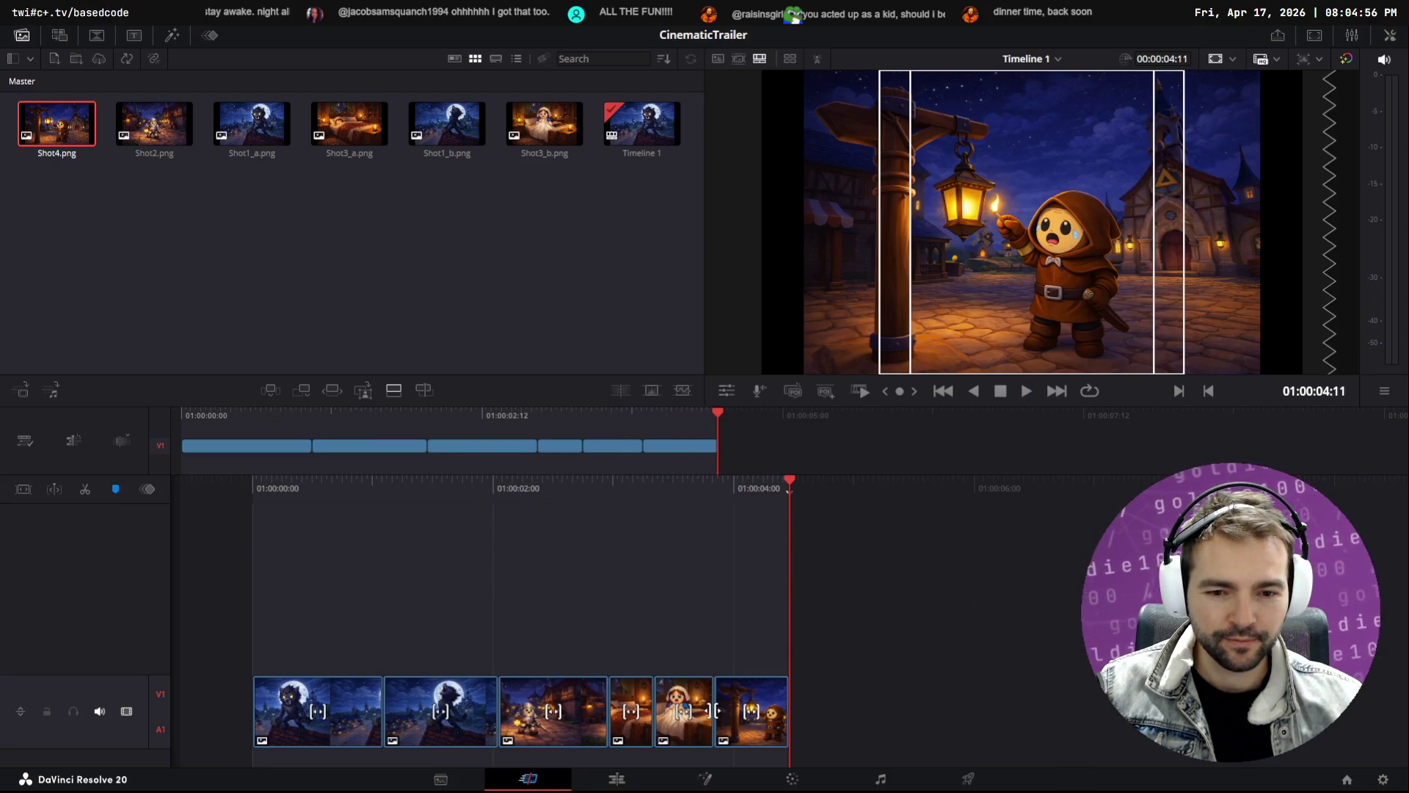
drag(776, 712, 808, 709)
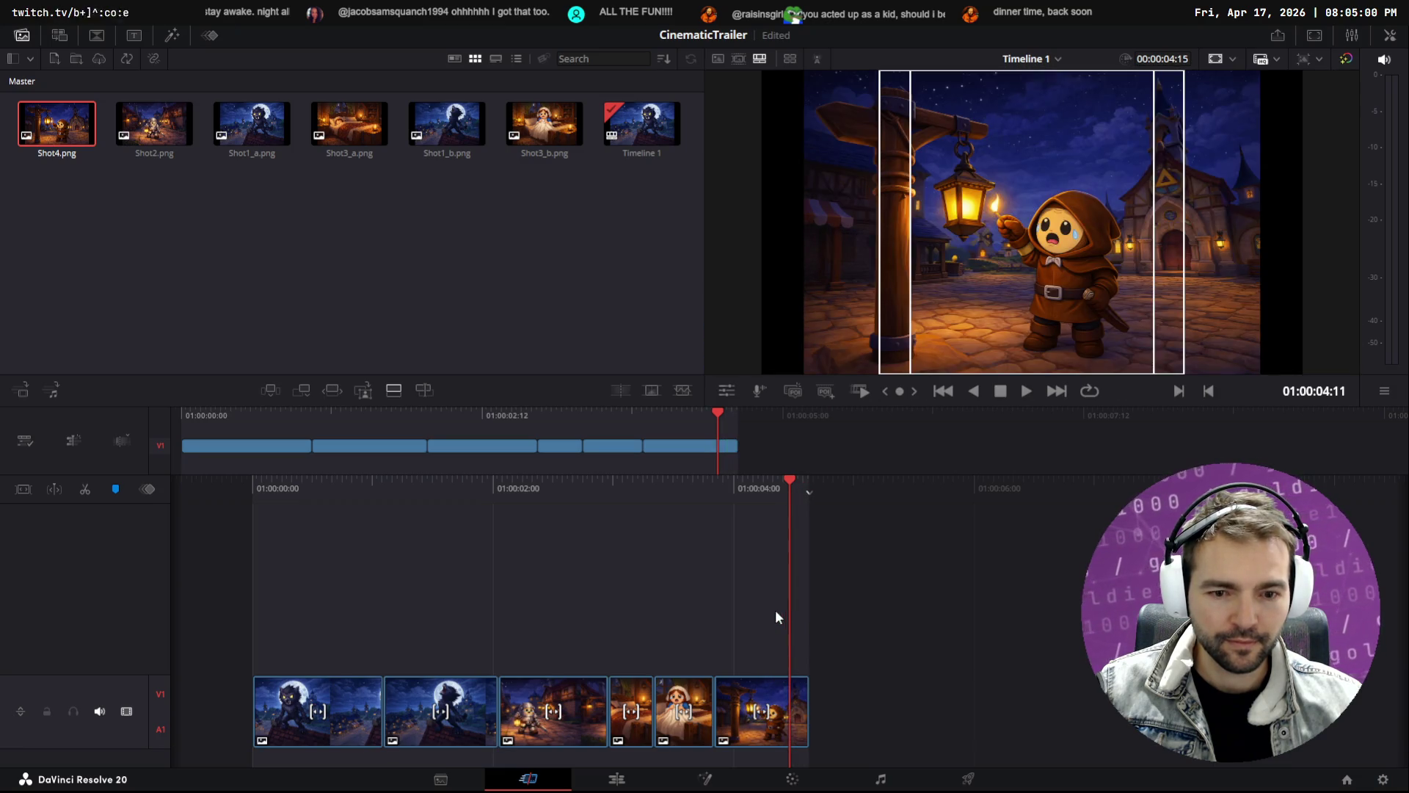
key(Home)
key(space)
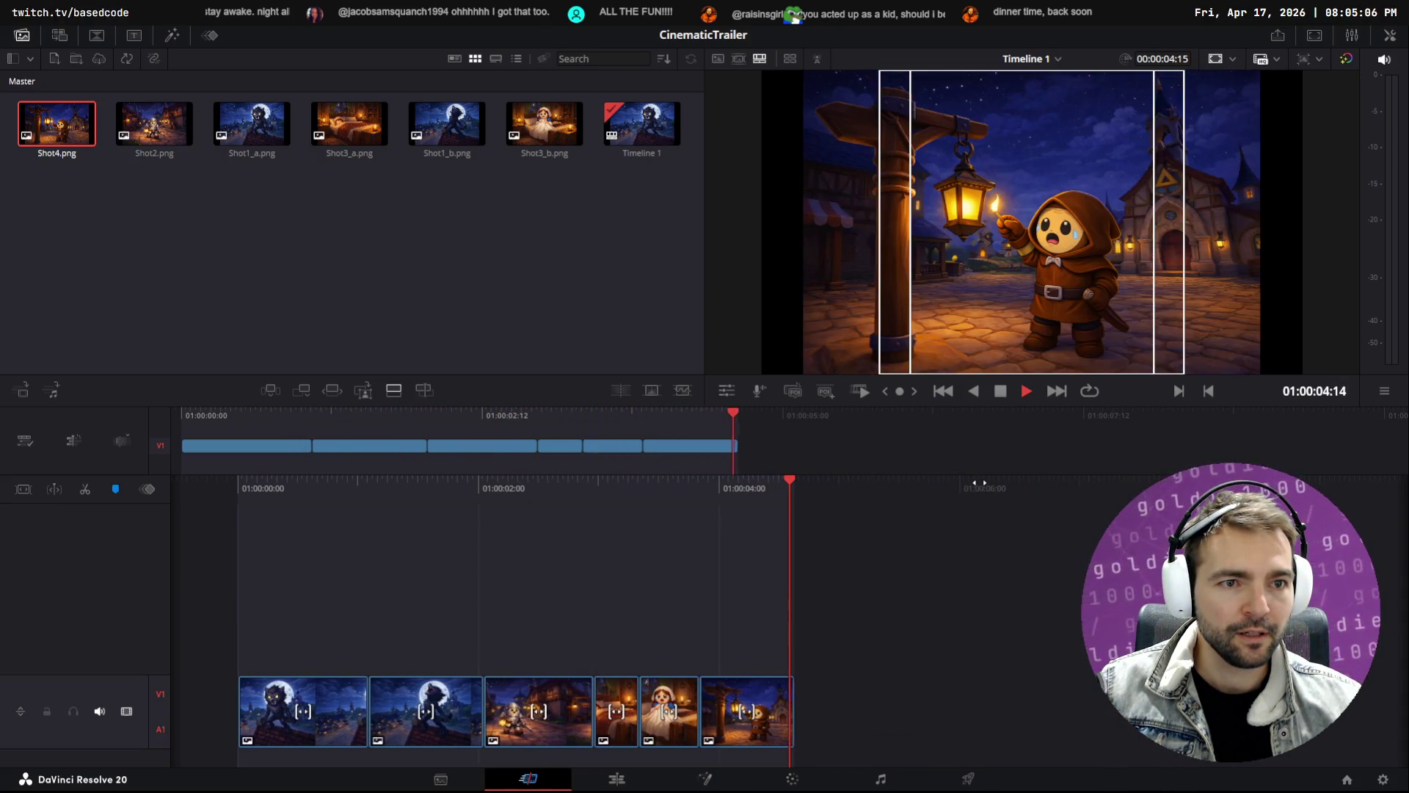
drag(789, 711, 775, 711)
mouse_move(600, 711)
mouse_down()
mouse_move(573, 704)
mouse_move(624, 707)
mouse_move(598, 710)
mouse_up()
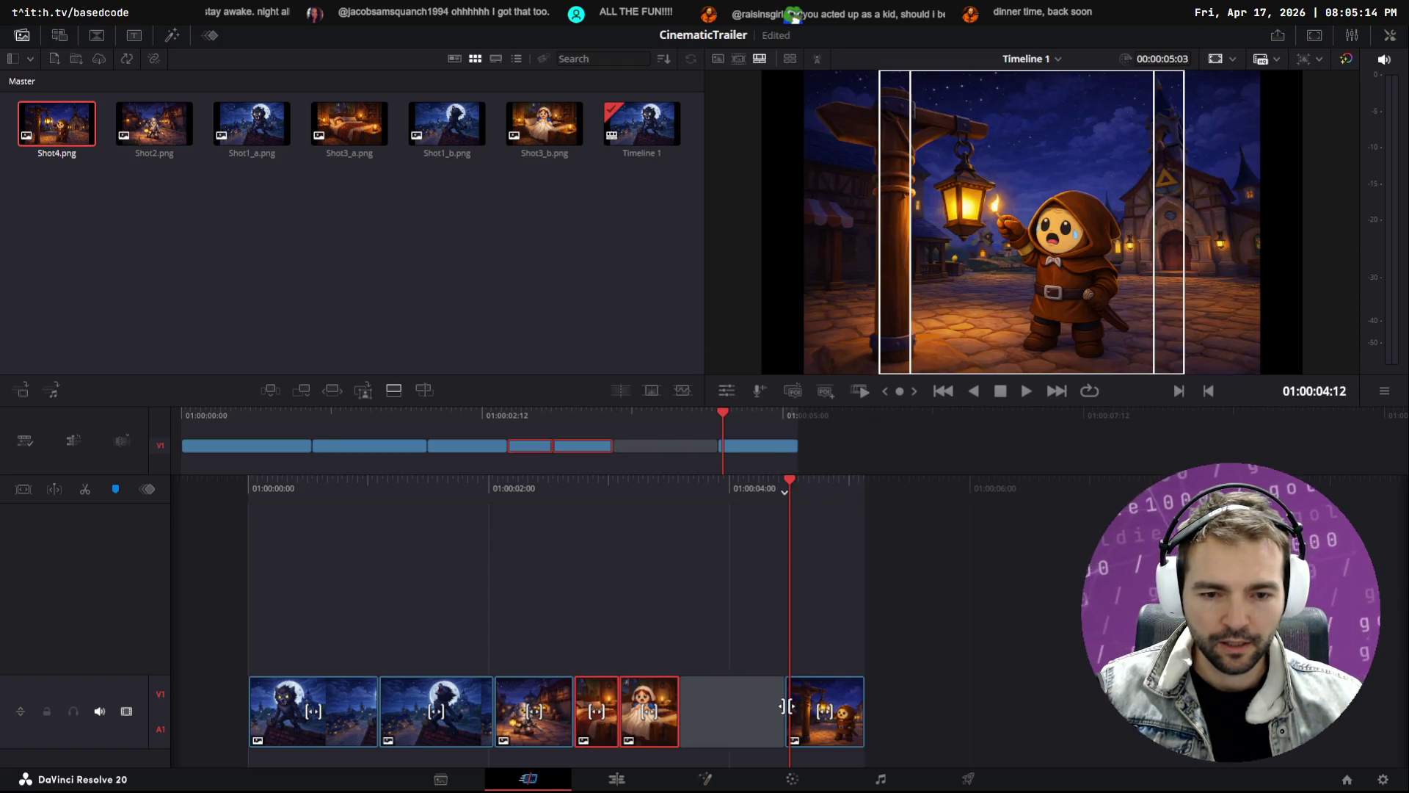
drag(816, 701, 694, 697)
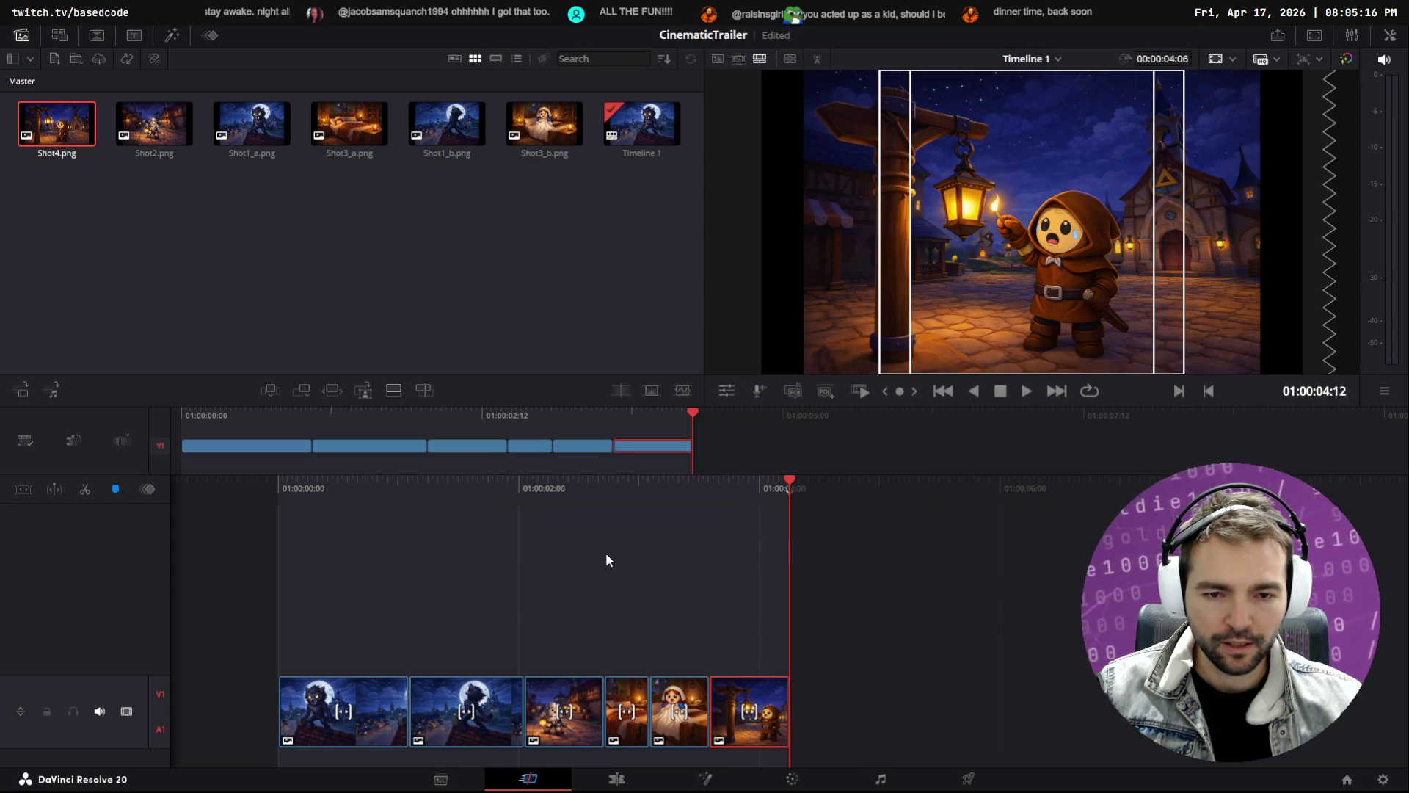
key(space)
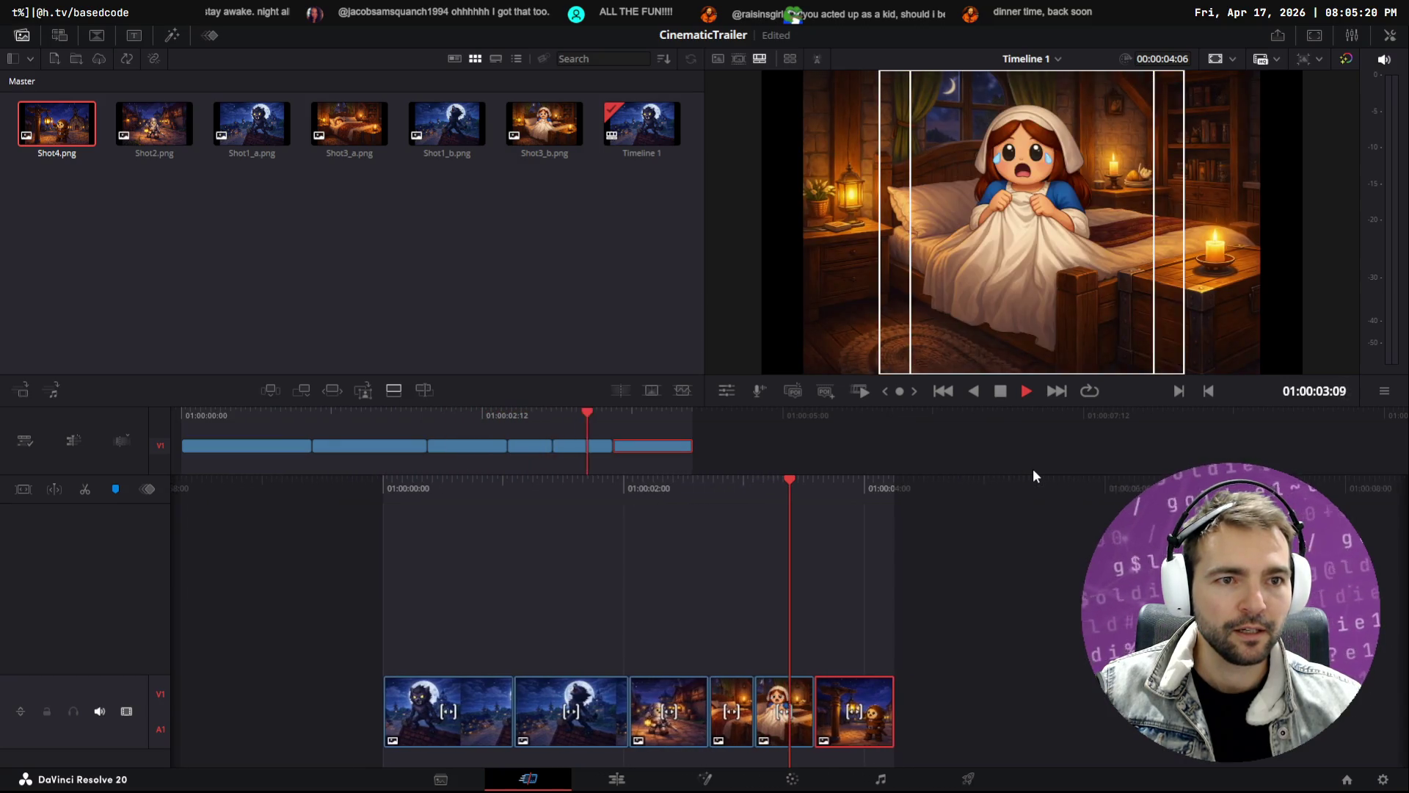
key(super+e)
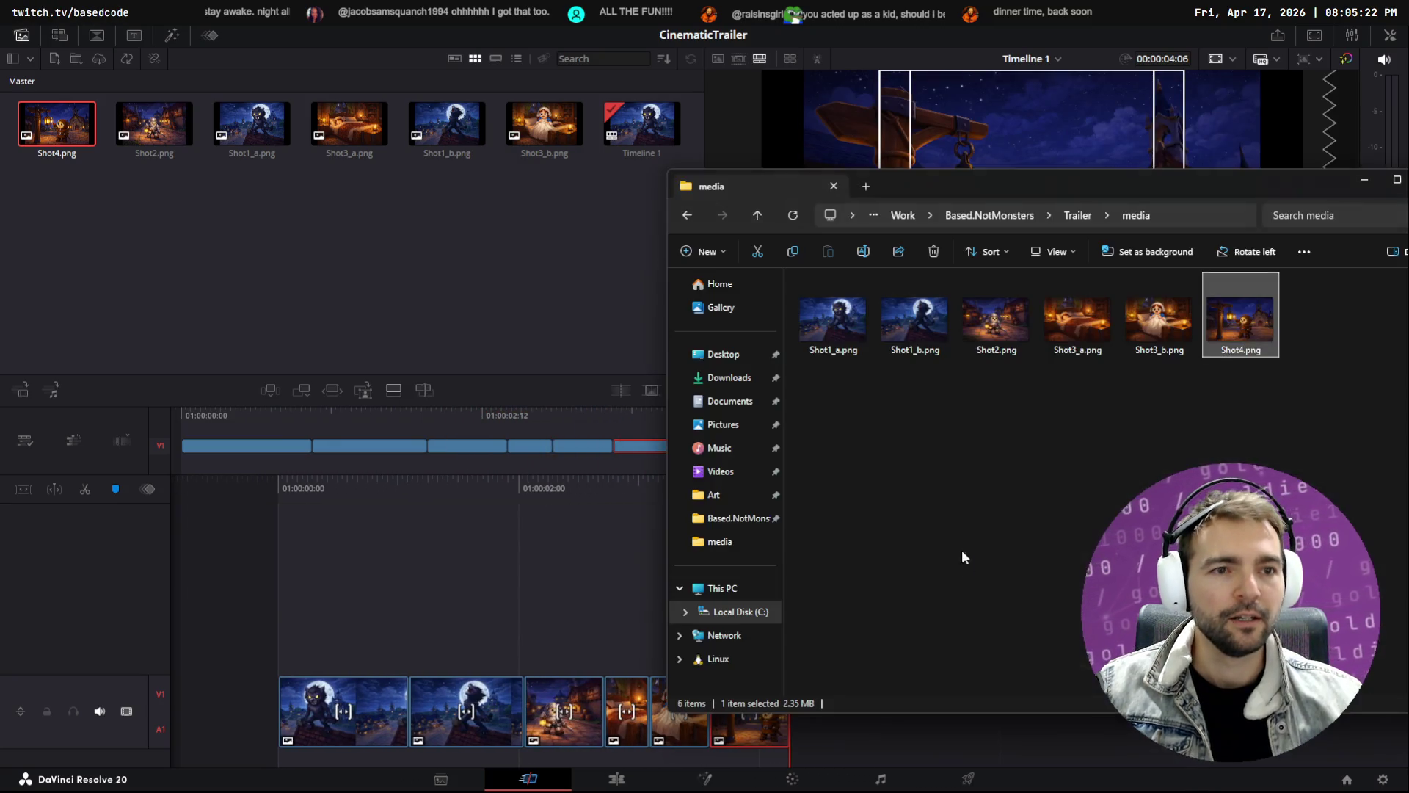
Download the bishop composite from tldraw and bring Shot5.png into DaVinci Resolve
key(alt+Tab)
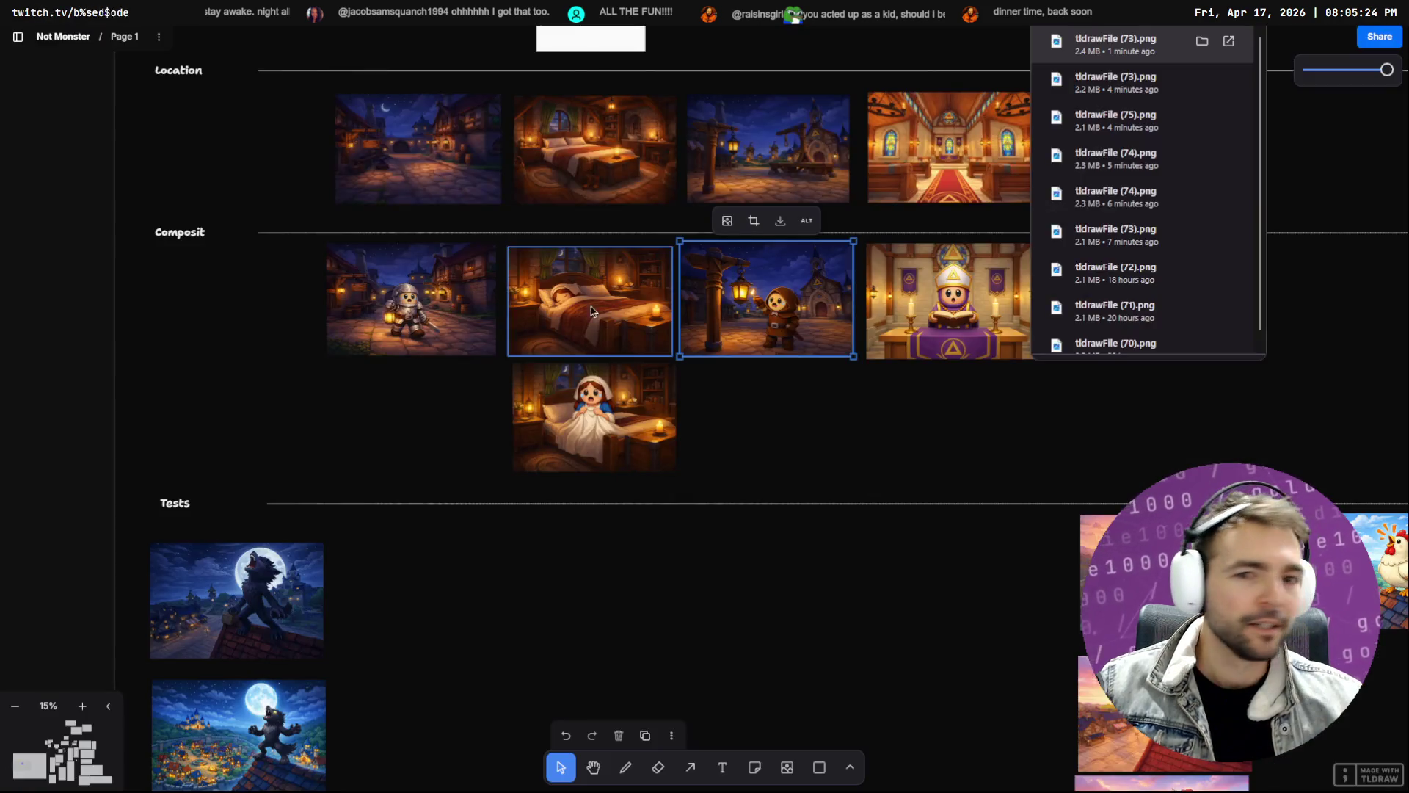
click(947, 323)
click(967, 220)
key(alt+Tab)
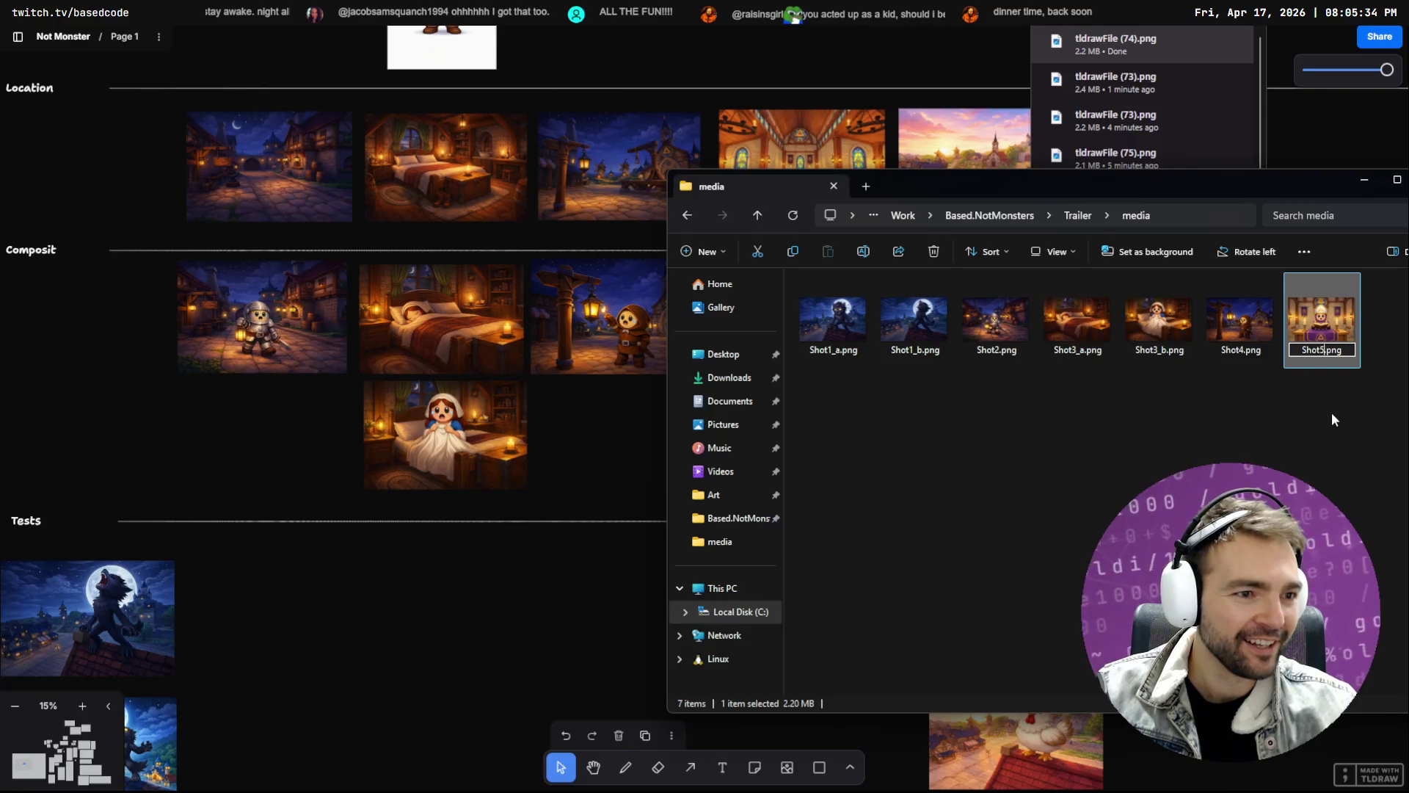
mouse_move(1321, 320)
mouse_down()
mouse_move(1178, 421)
mouse_move(530, 258)
mouse_move(546, 286)
mouse_up()
key(alt+Tab)
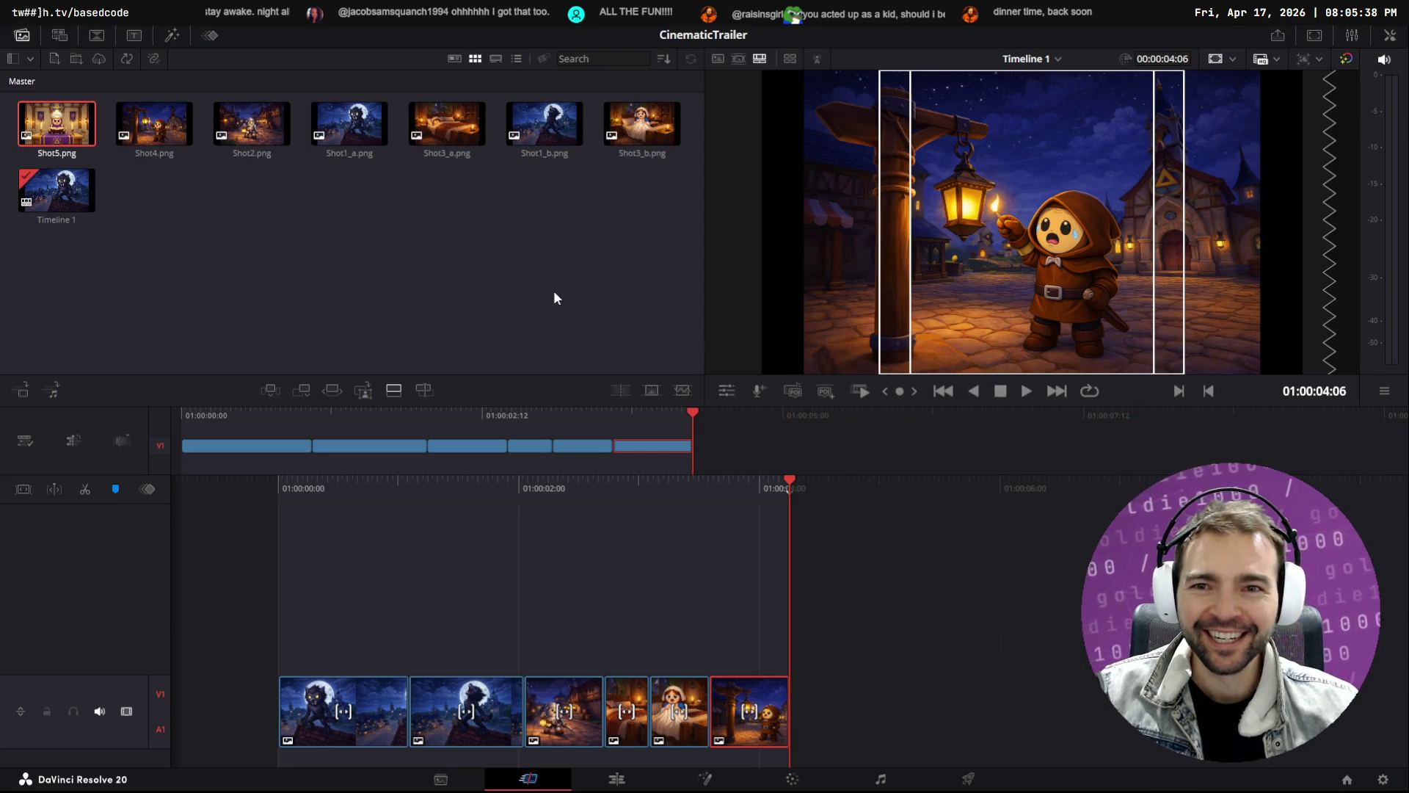
Append Shot5.png to the end of V1 and trim it so the timeline runs 00:00:04:20
mouse_move(56, 127)
mouse_down()
mouse_move(808, 670)
mouse_move(788, 675)
mouse_up()
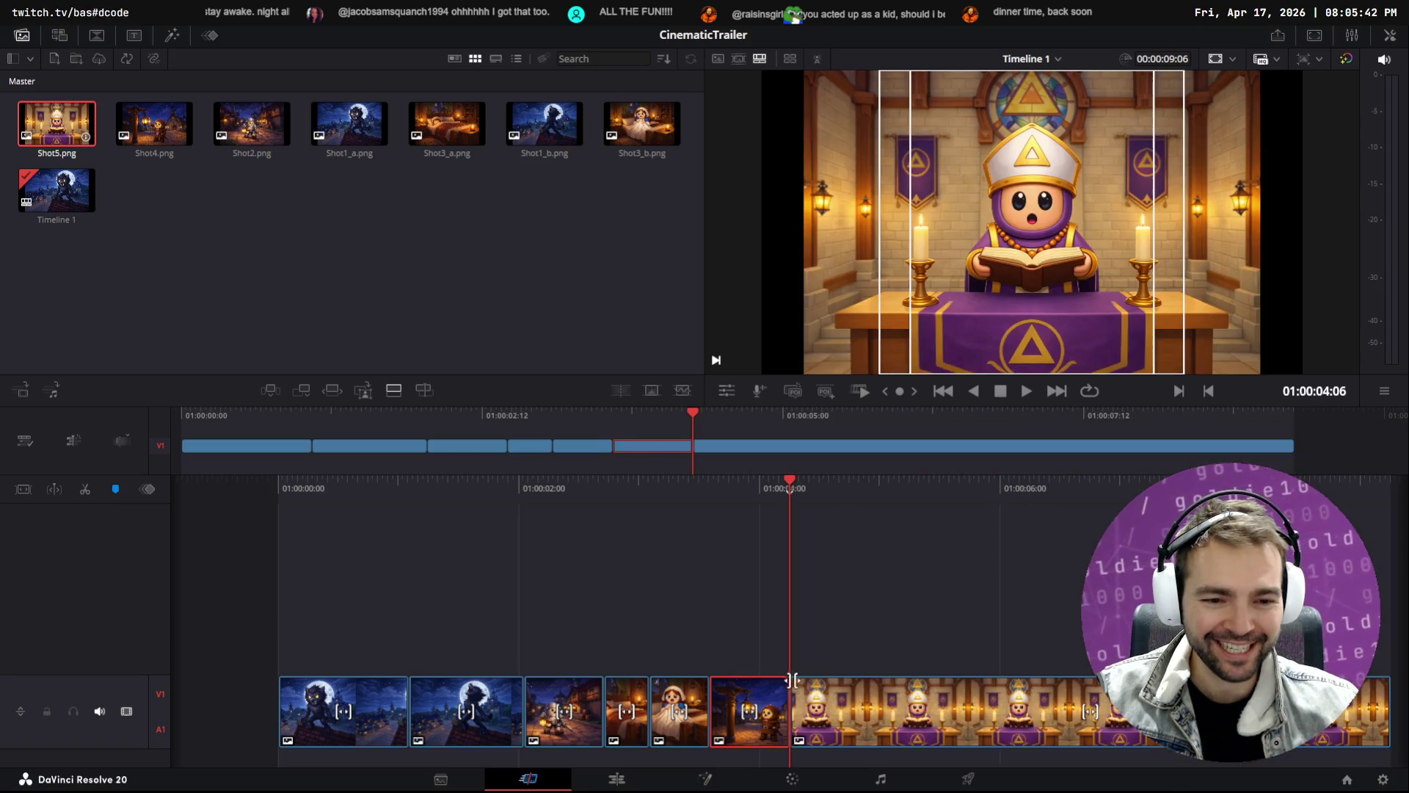
drag(1387, 708, 855, 709)
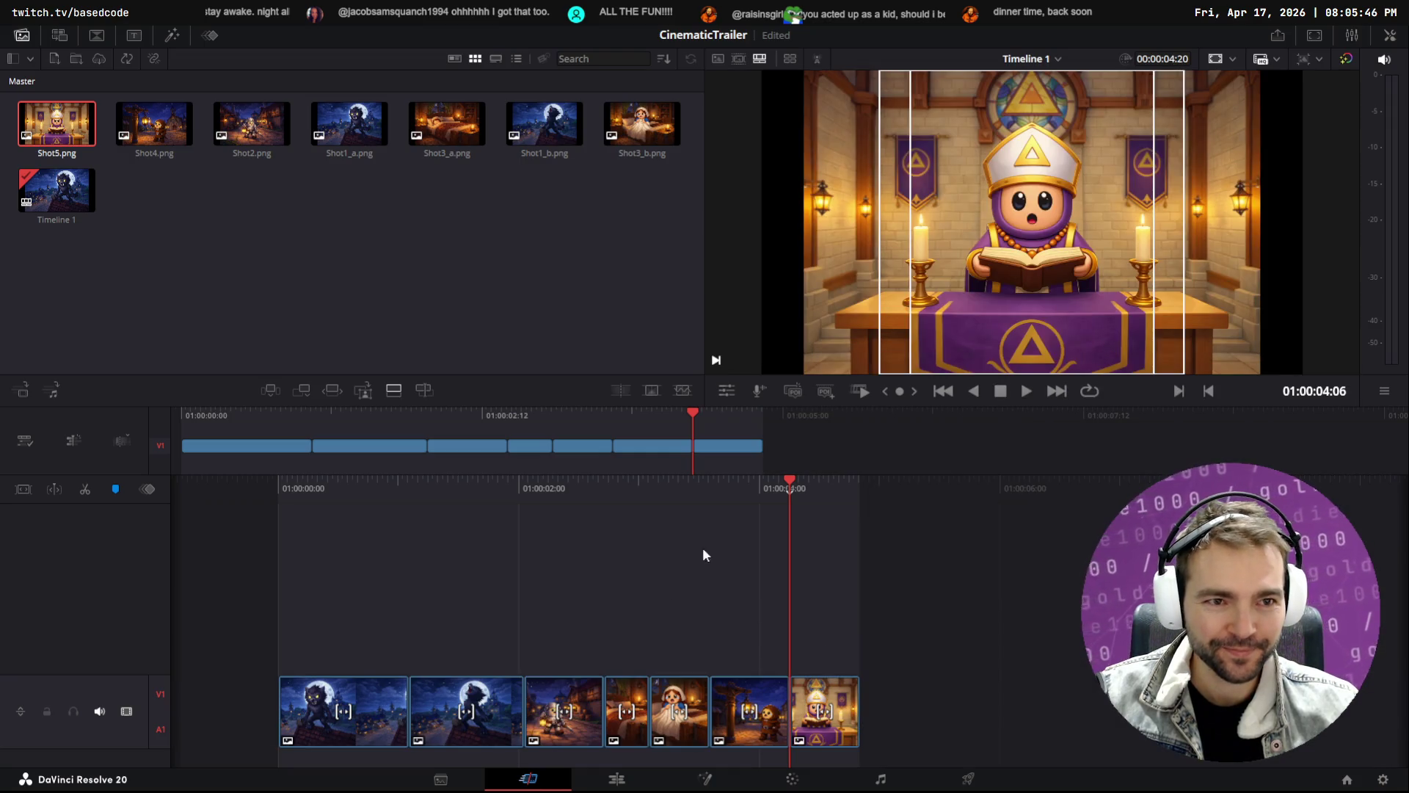
key(alt+Tab)
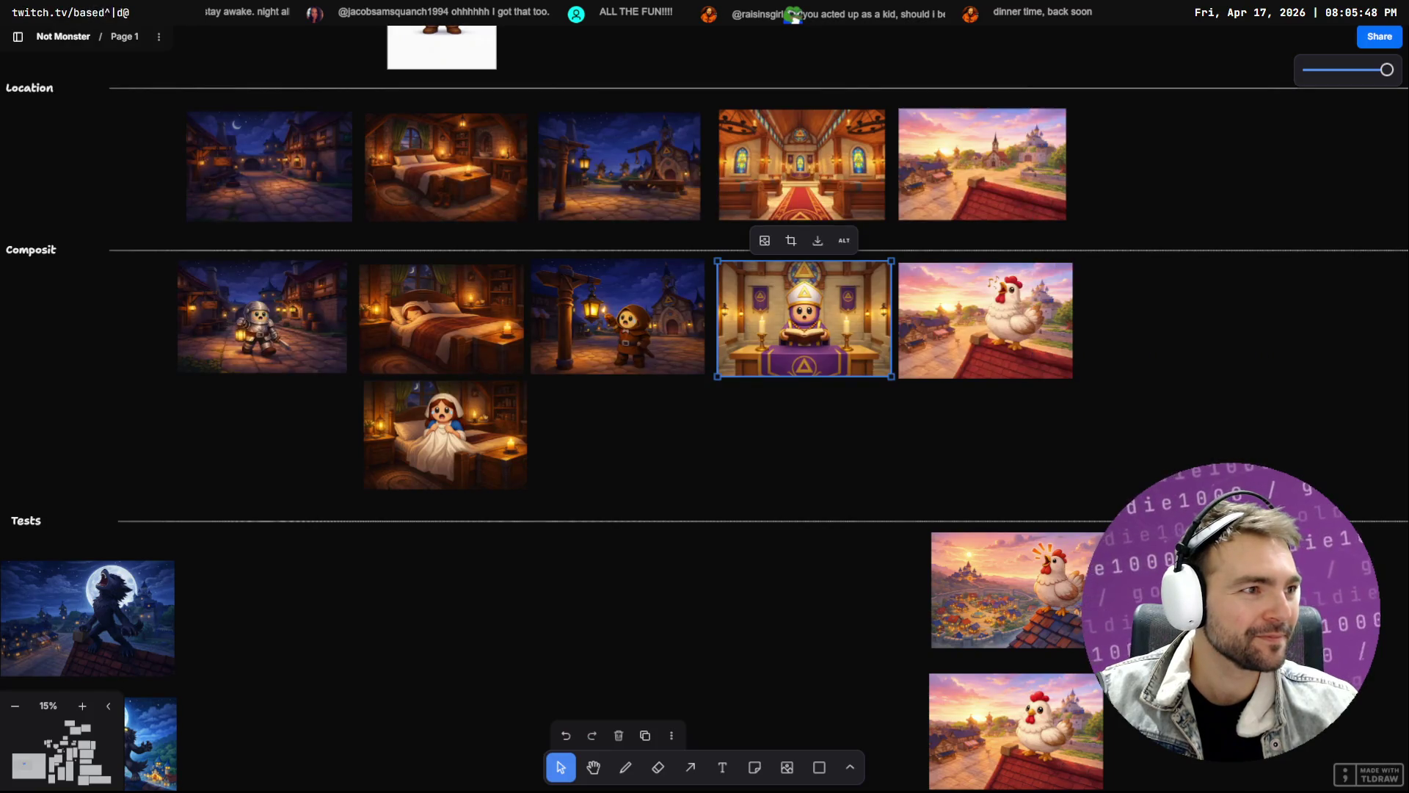
Download the Shot6 chicken-on-sunset-rooftop image and show it in the Downloads folder
key(alt+Tab)
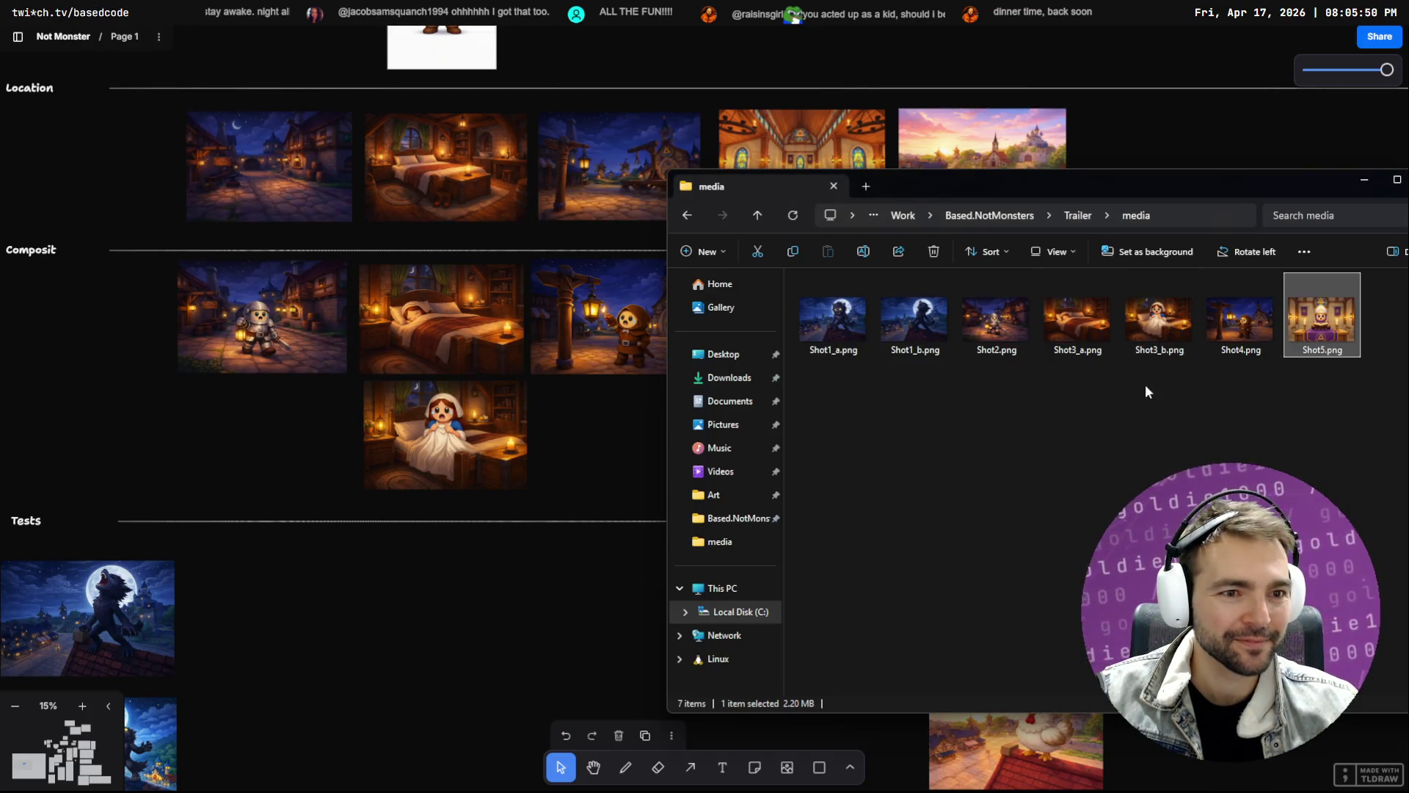
click(929, 128)
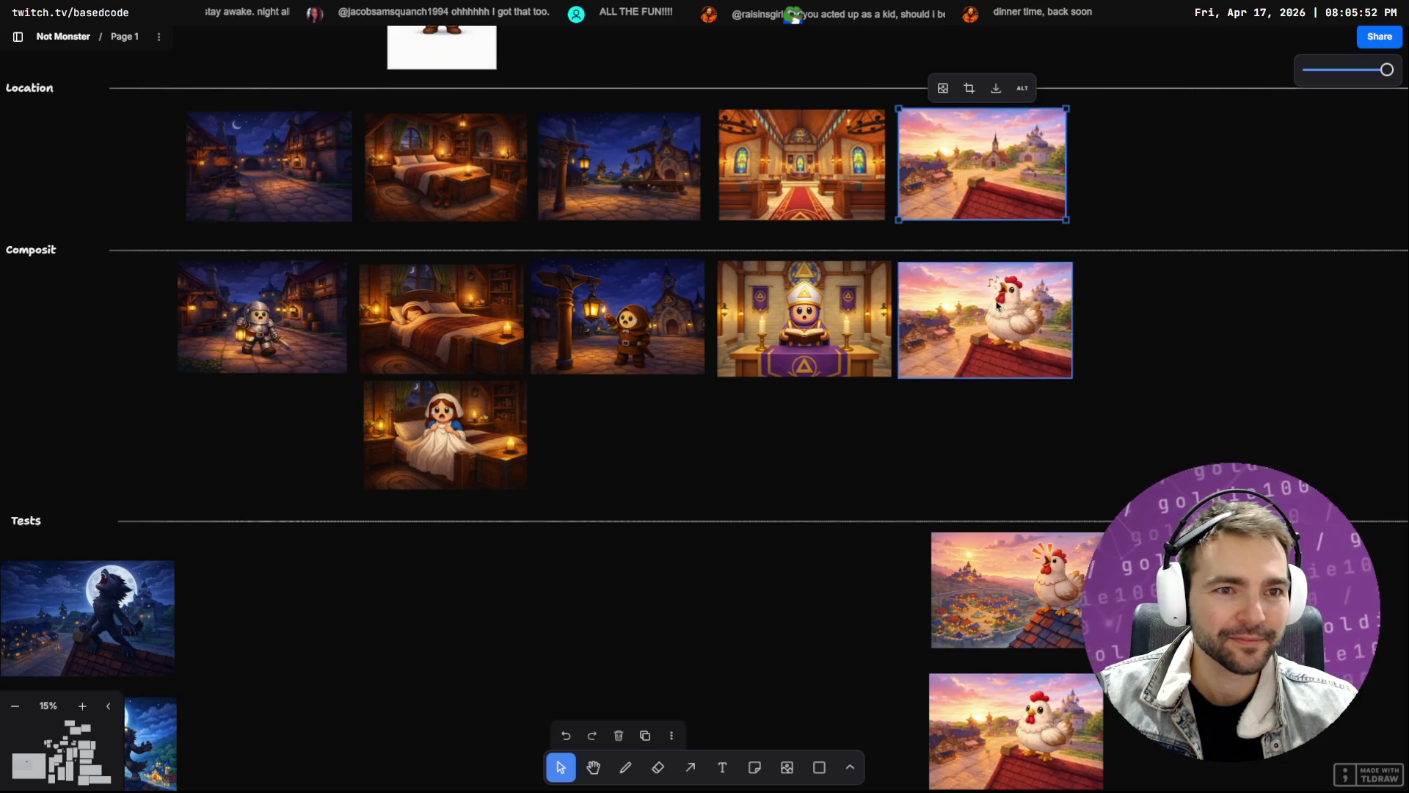
right_click(964, 325)
key(Escape)
scroll(878, 449, up, 5)
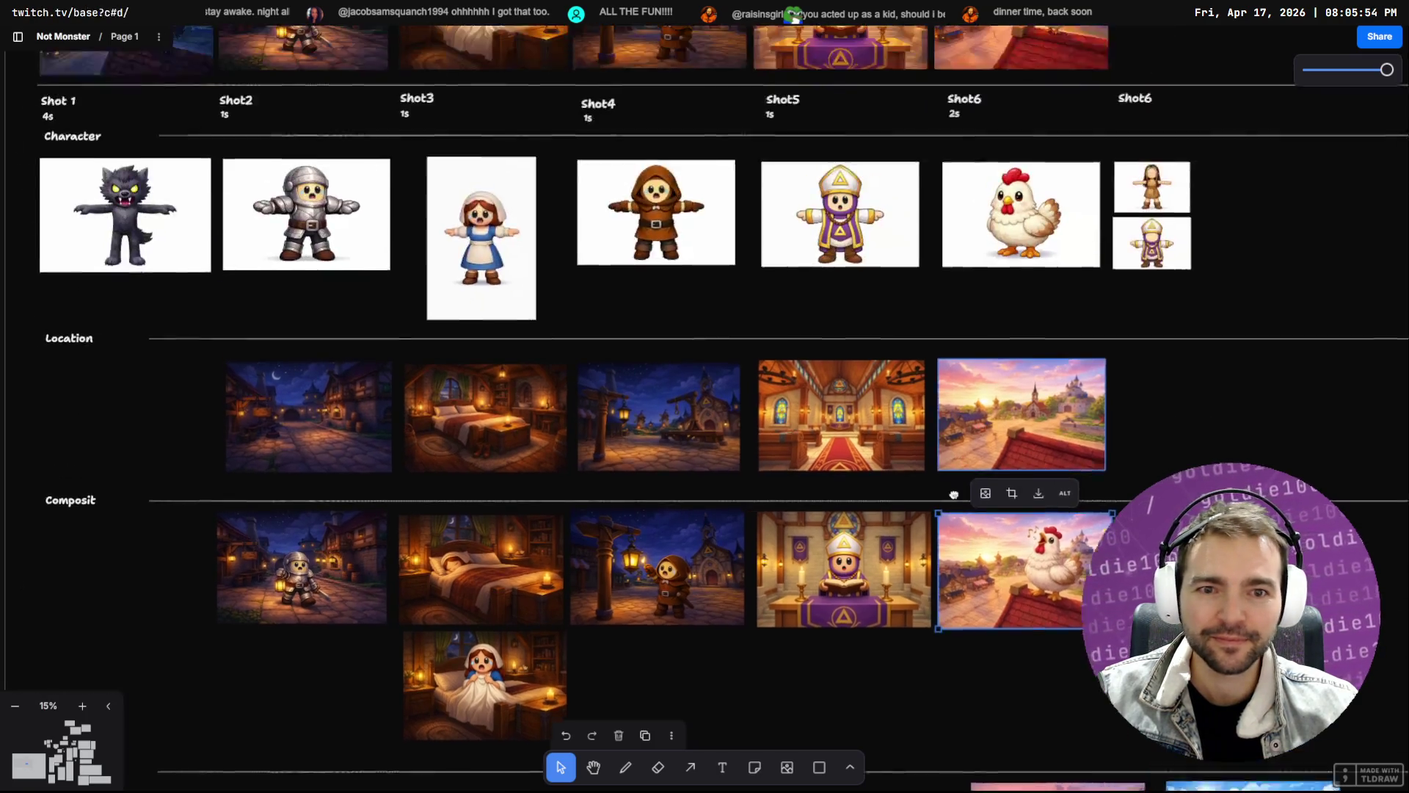
right_click(832, 263)
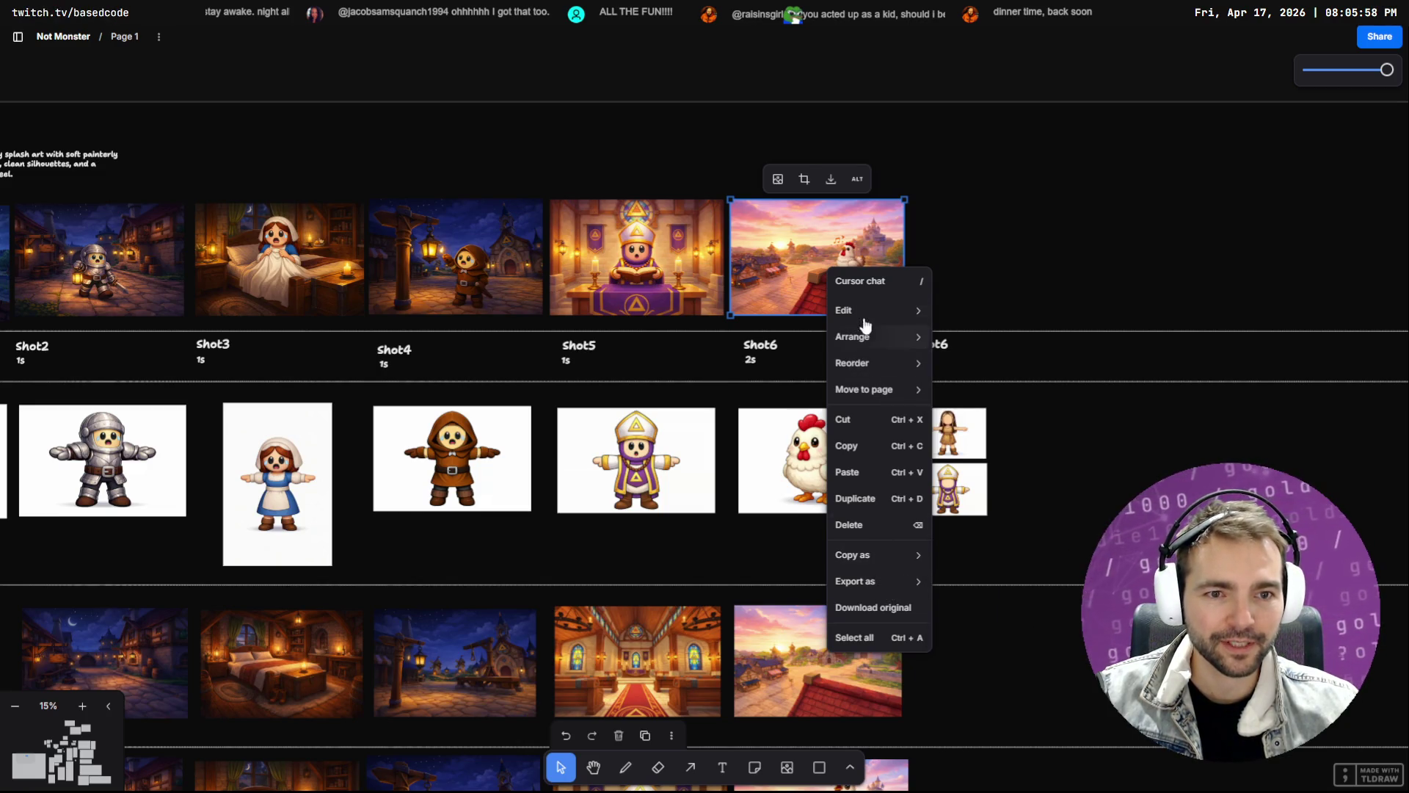
click(830, 182)
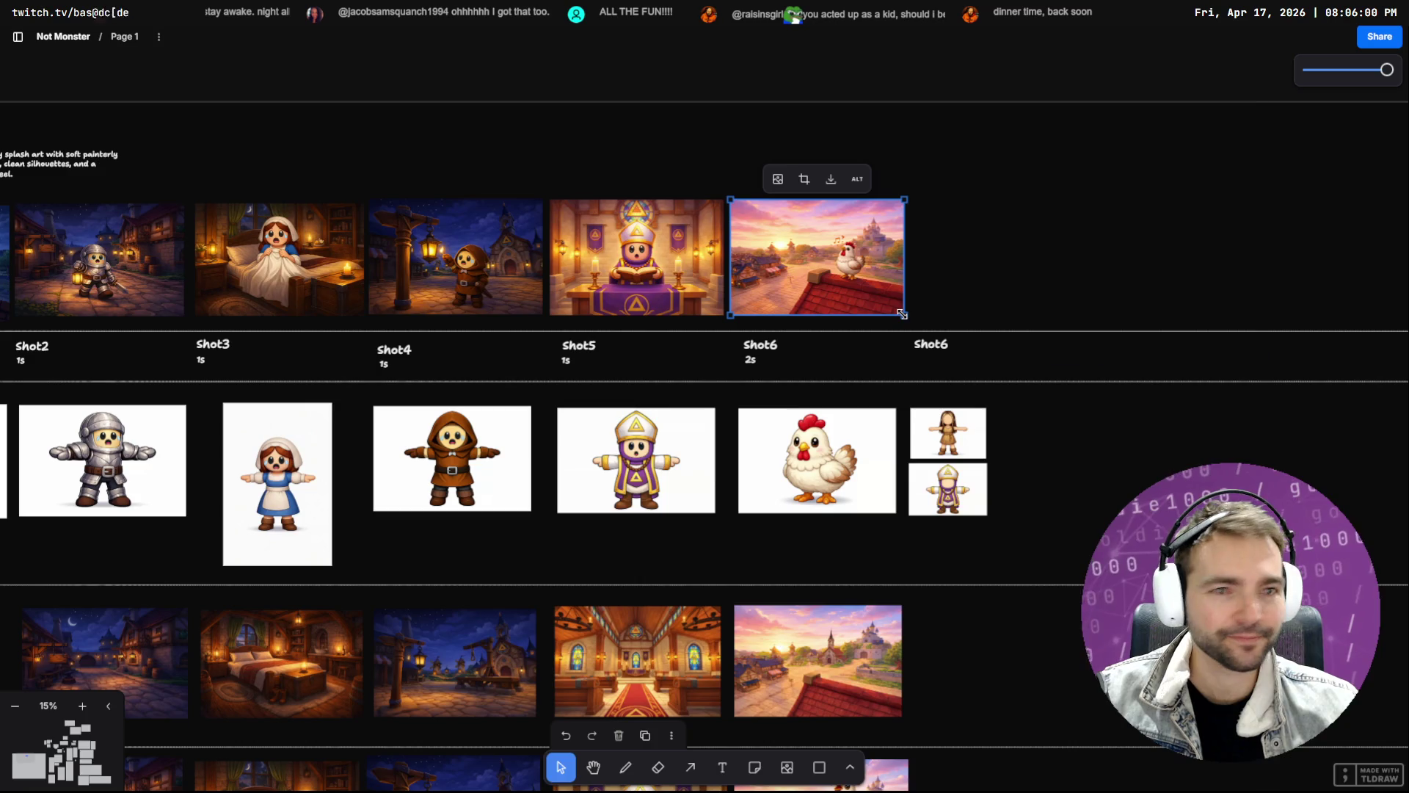
click(1116, 342)
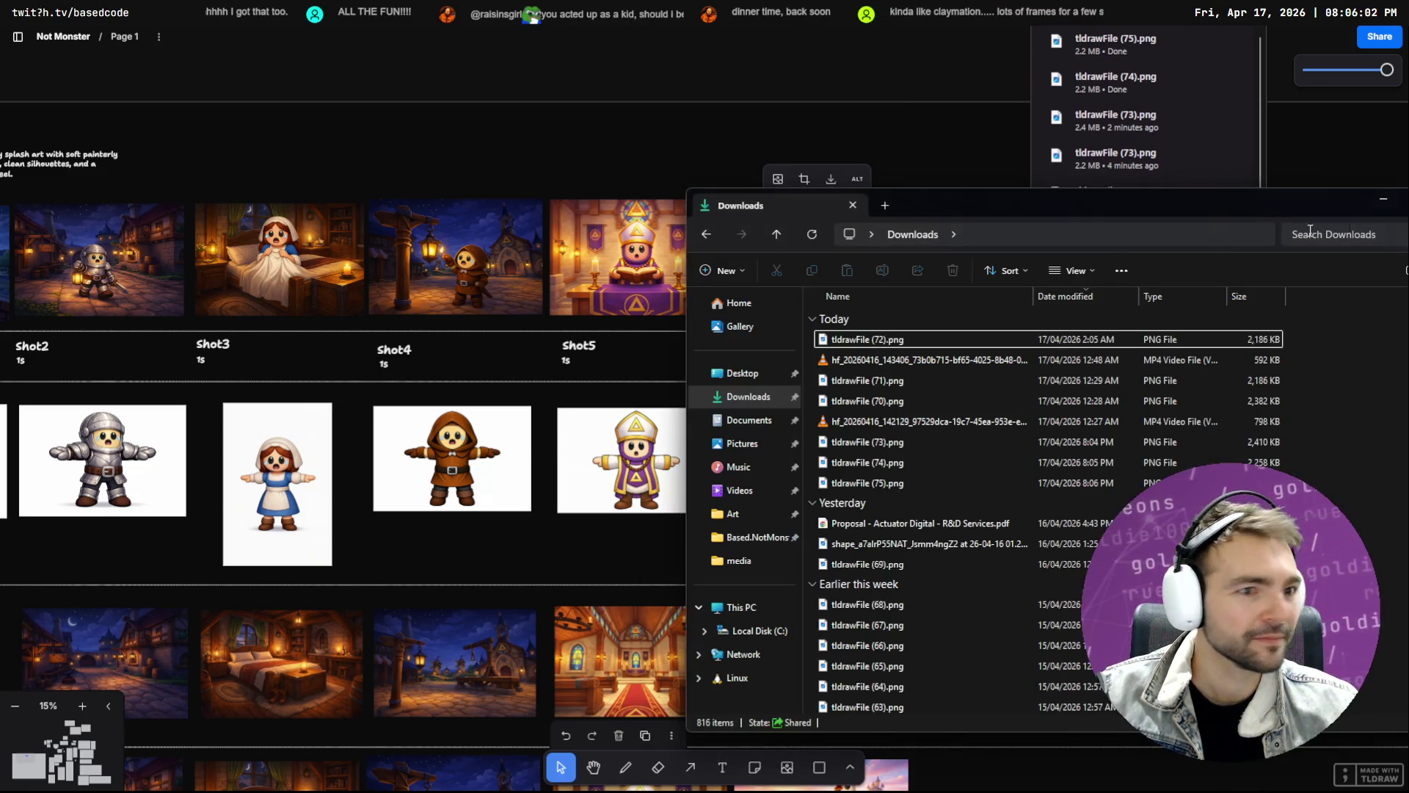
Rename the downloaded image in the media folder to Shot7.png
click(926, 340)
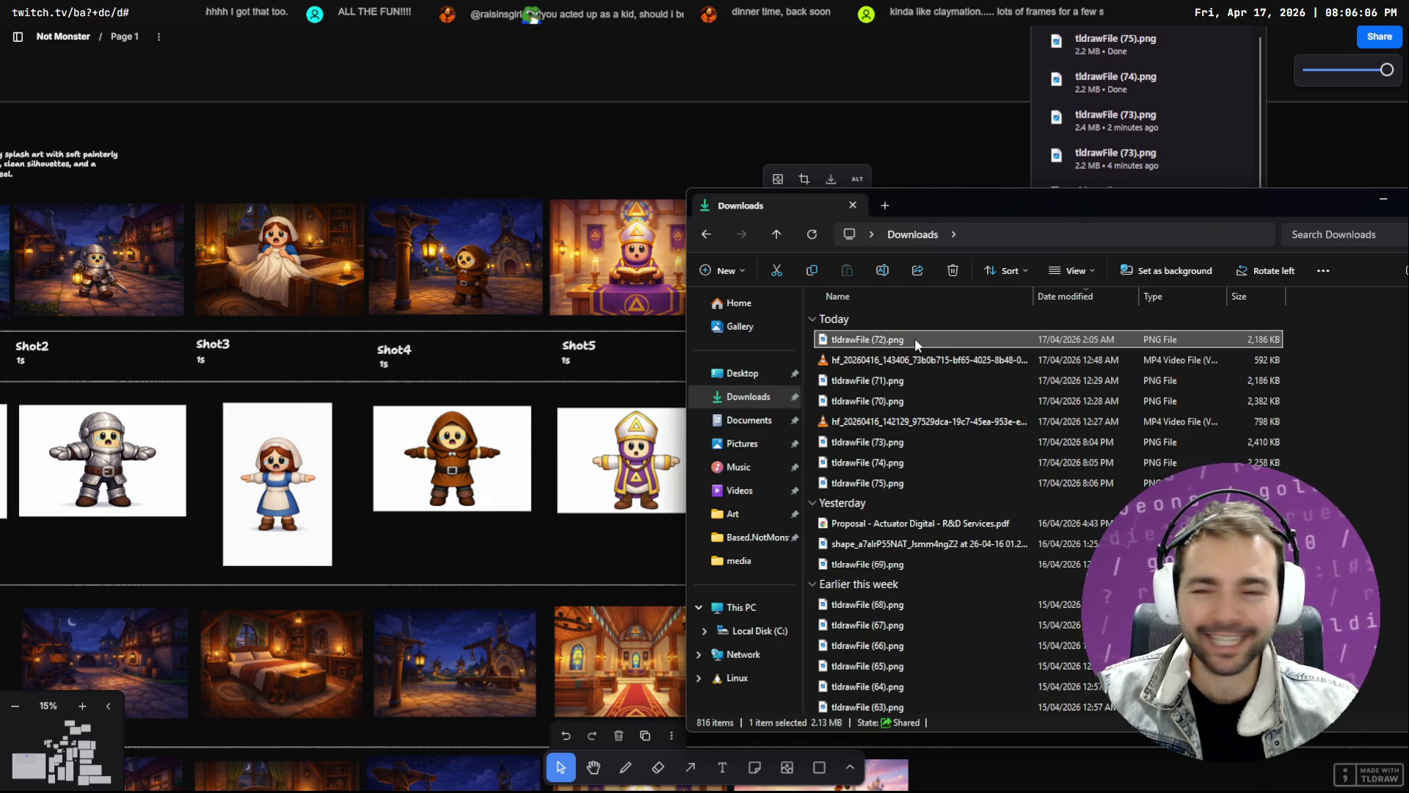
mouse_move(911, 337)
mouse_down()
mouse_move(902, 358)
mouse_move(996, 484)
mouse_up()
key(alt+Tab)
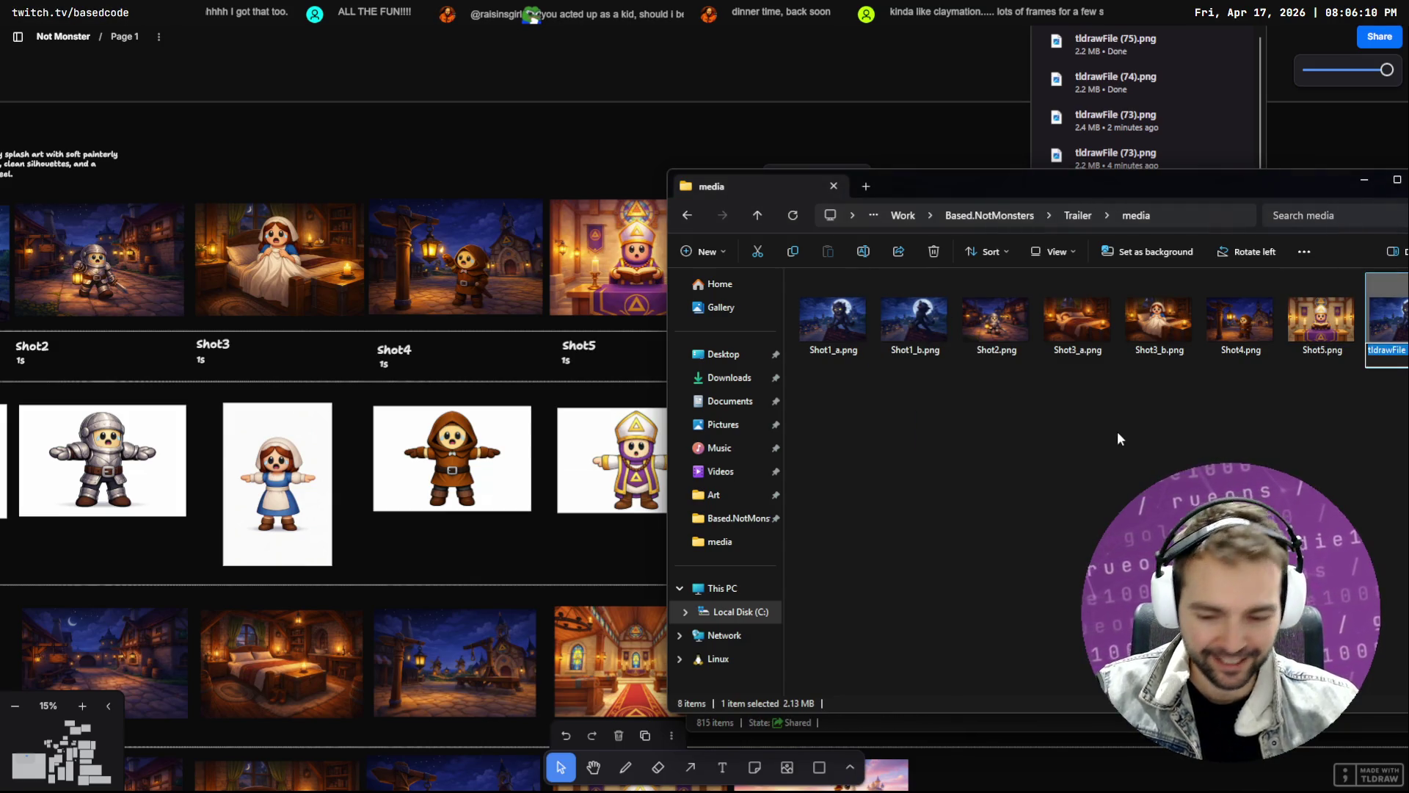
text(Shot7)
key(Return)
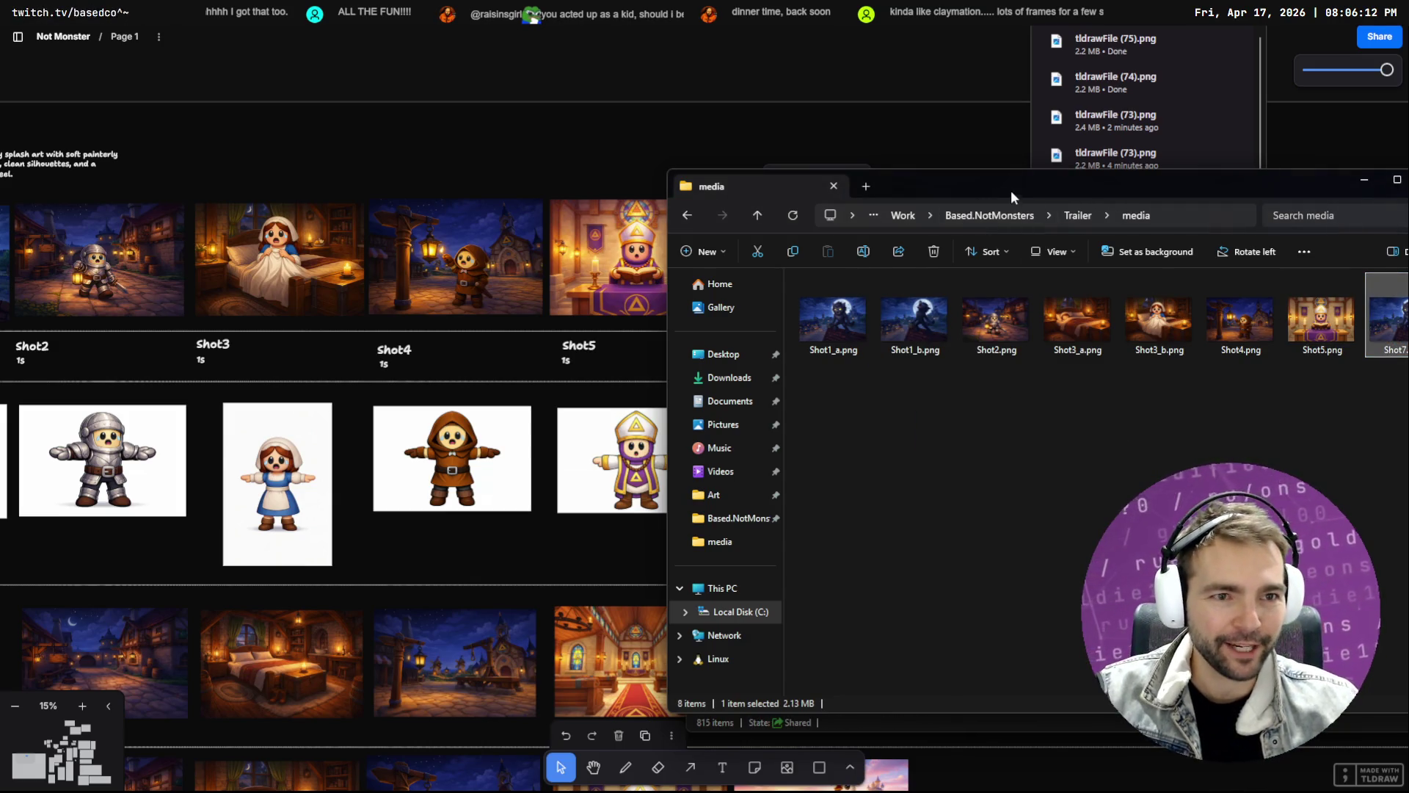
Move Shot7.png out of the media folder into Downloads
drag(1009, 191, 682, 172)
mouse_move(1068, 316)
mouse_down()
mouse_move(1086, 382)
mouse_move(1175, 382)
mouse_up()
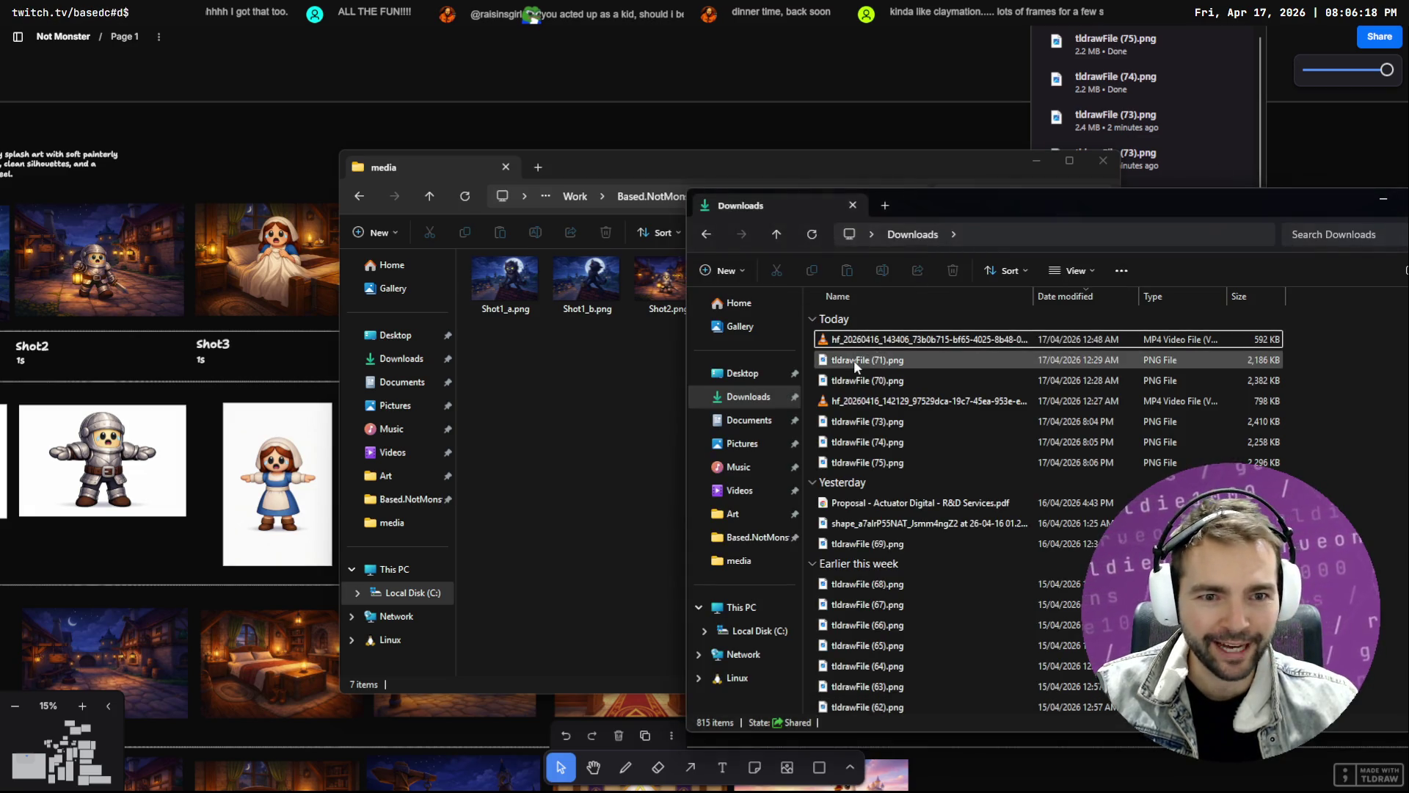
click(853, 360)
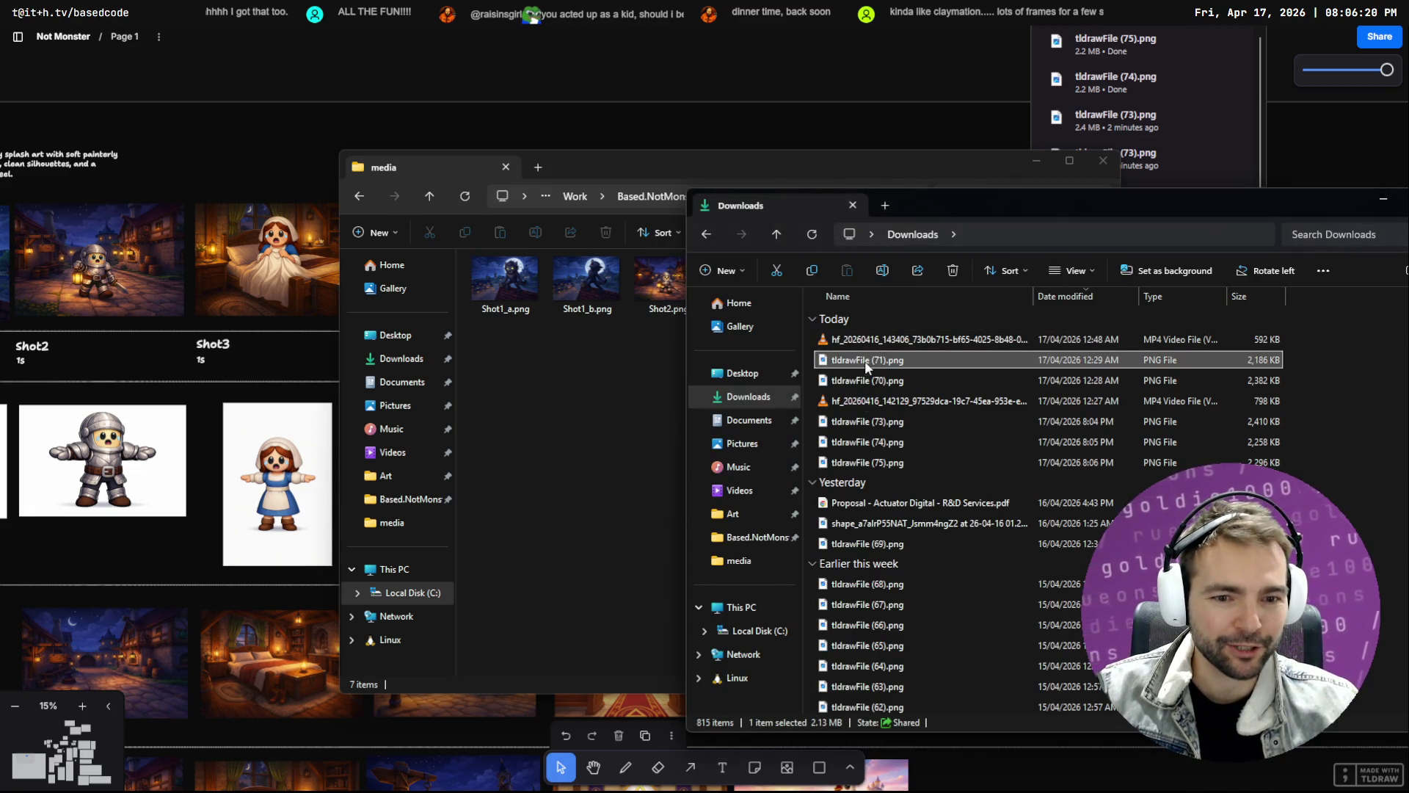
click(99, 259)
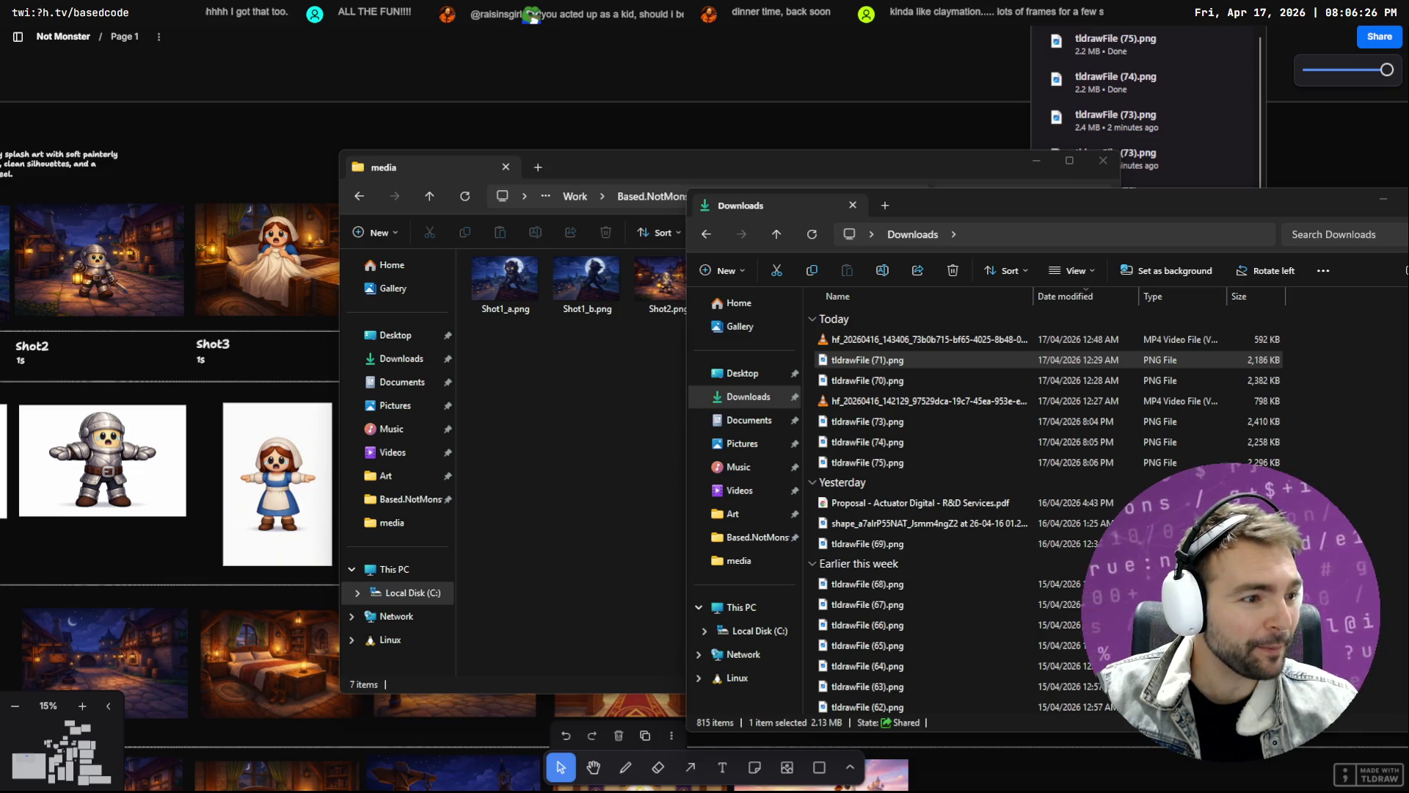
key(ctrl+w)
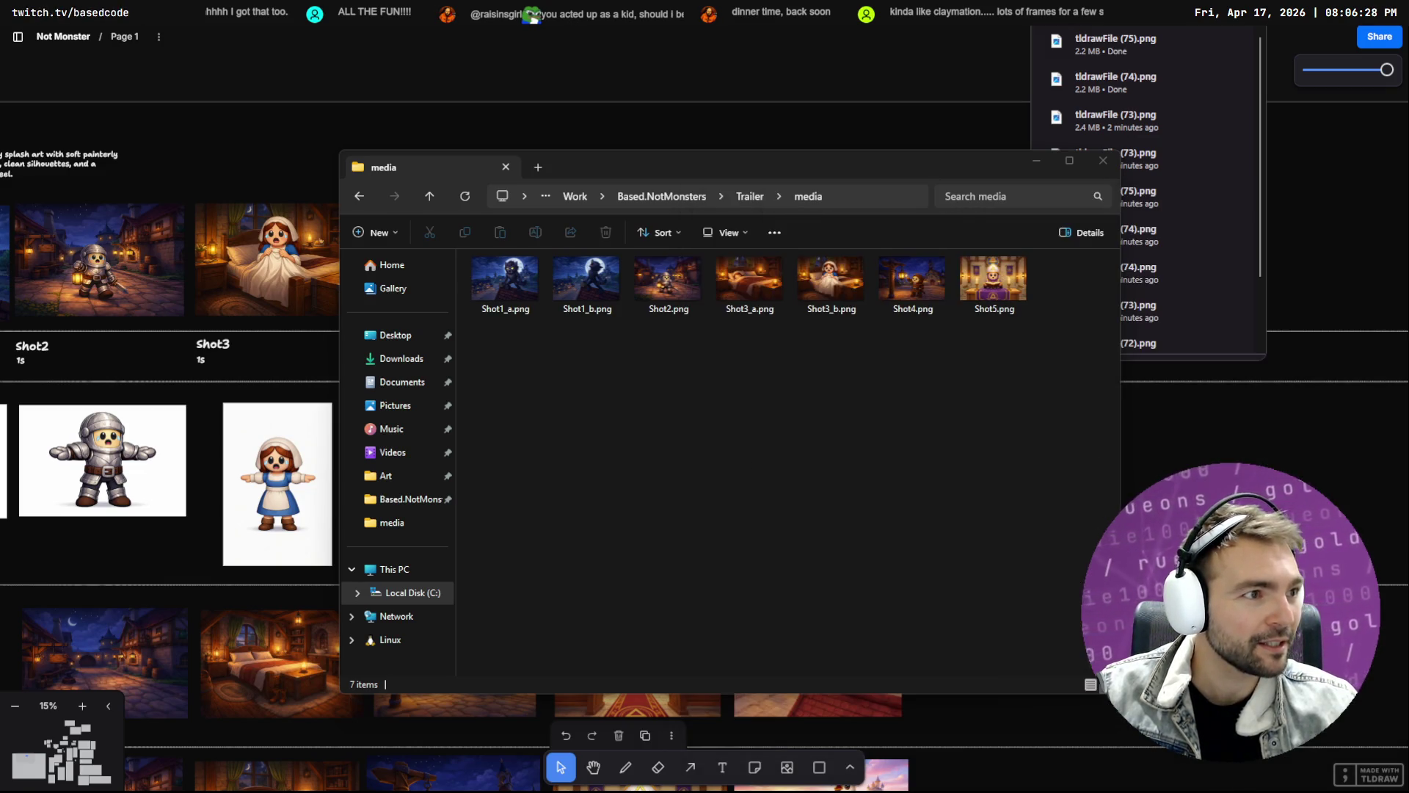
Export the rooftop chicken frame from tldraw into the media folder
click(993, 284)
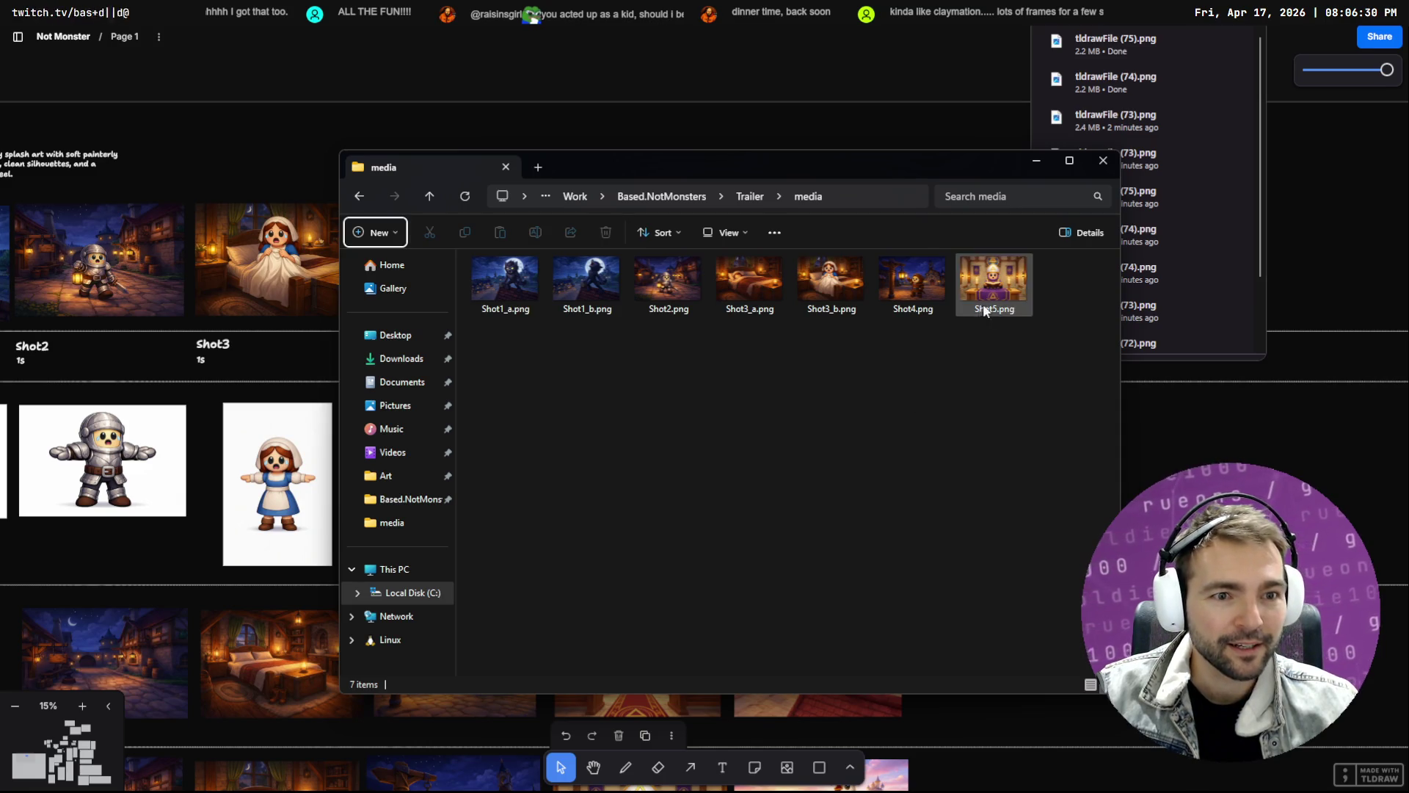
mouse_move(1005, 314)
mouse_down()
mouse_move(1005, 292)
mouse_move(974, 488)
mouse_up()
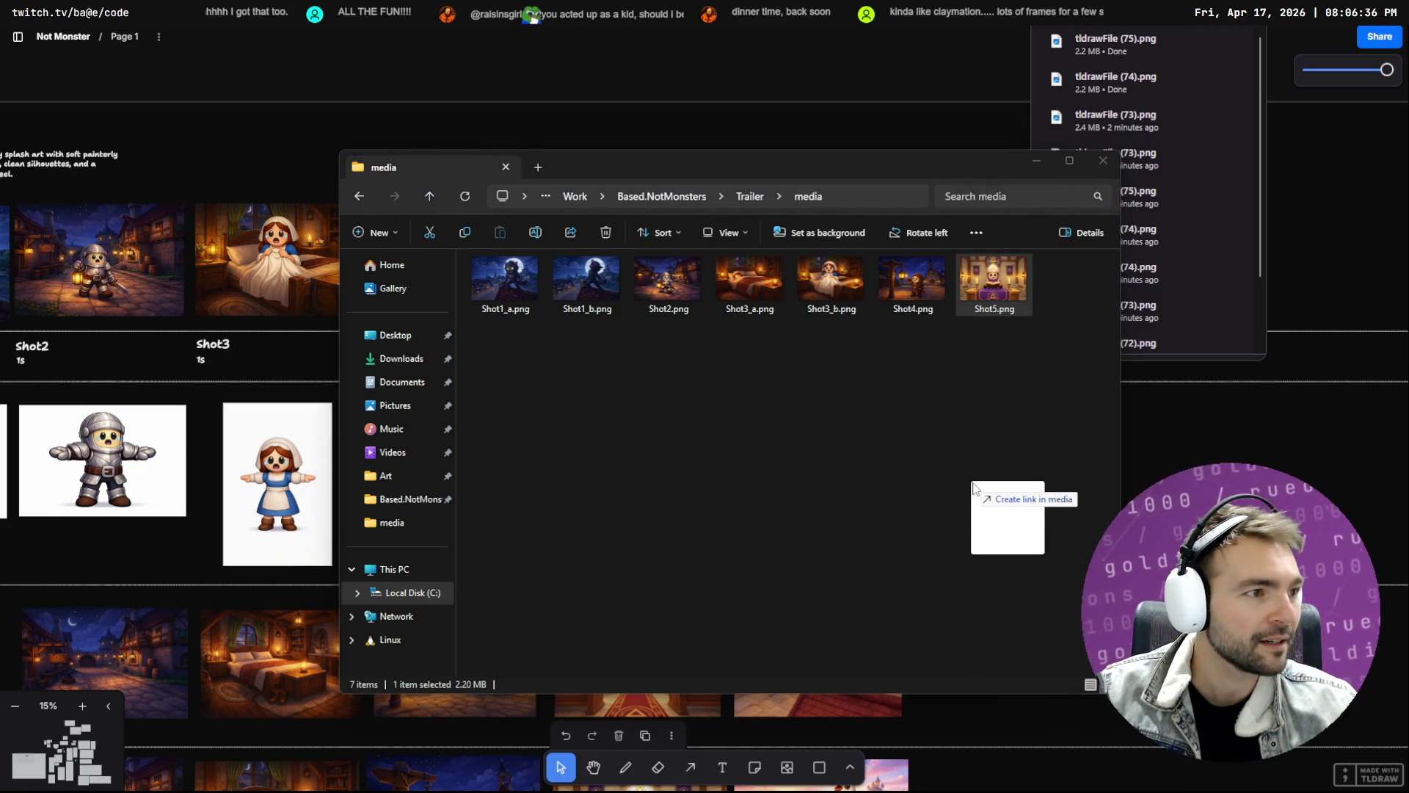
drag(974, 488, 975, 490)
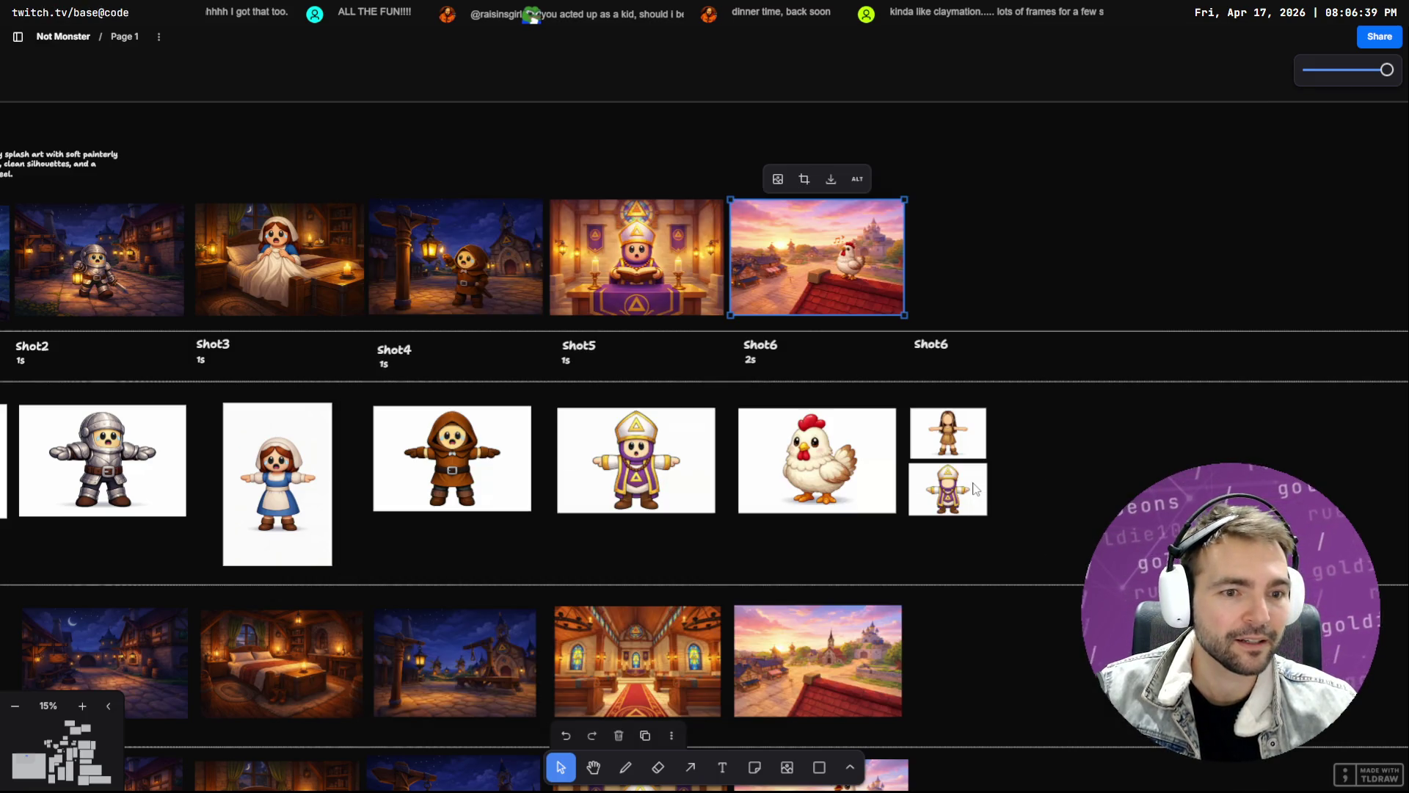
click(833, 183)
mouse_move(1115, 100)
mouse_down()
mouse_move(1081, 314)
mouse_move(1020, 345)
mouse_move(972, 434)
mouse_up()
Rename the new chicken image Shot6.png and bring it into DaVinci Resolve
key(F2)
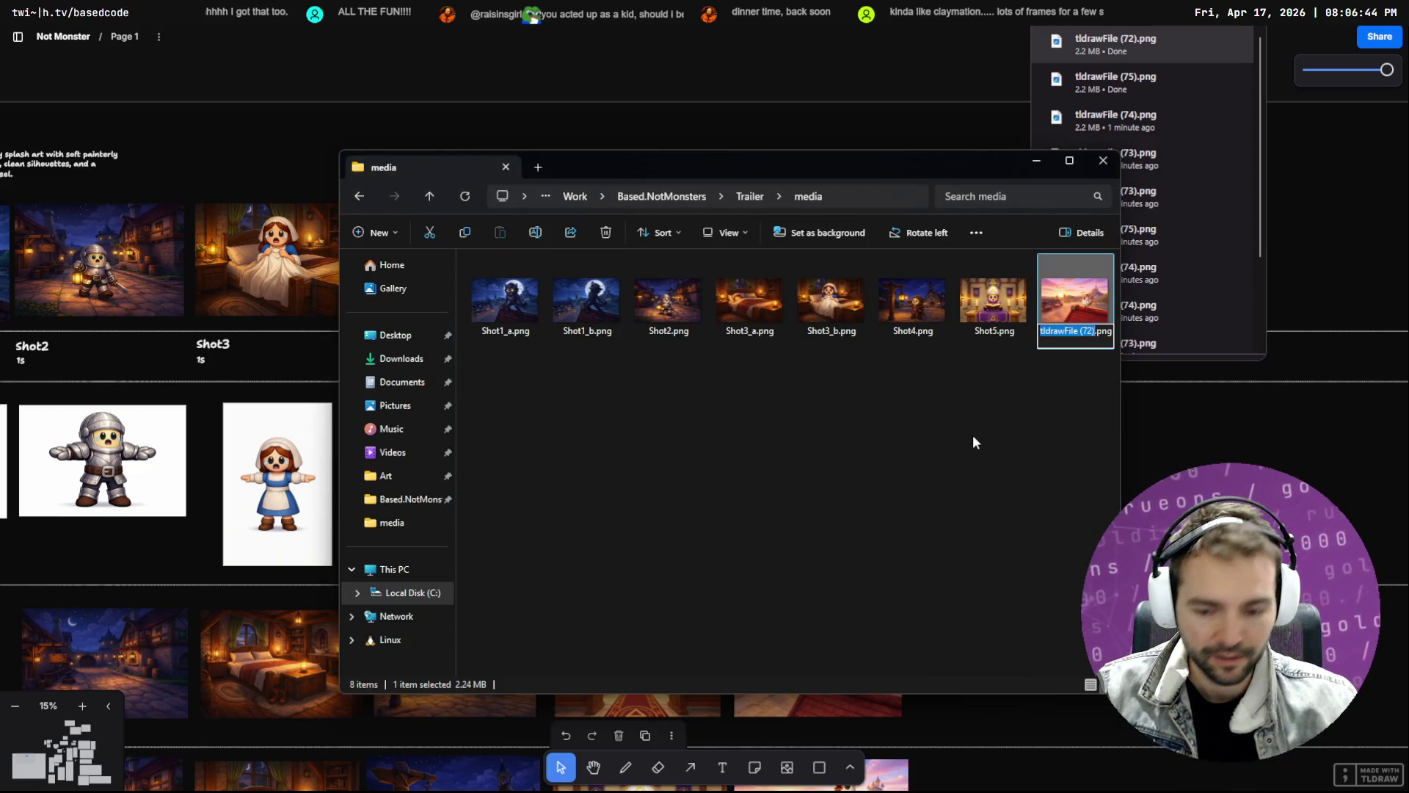
text(Shot6)
key(BackSpace)
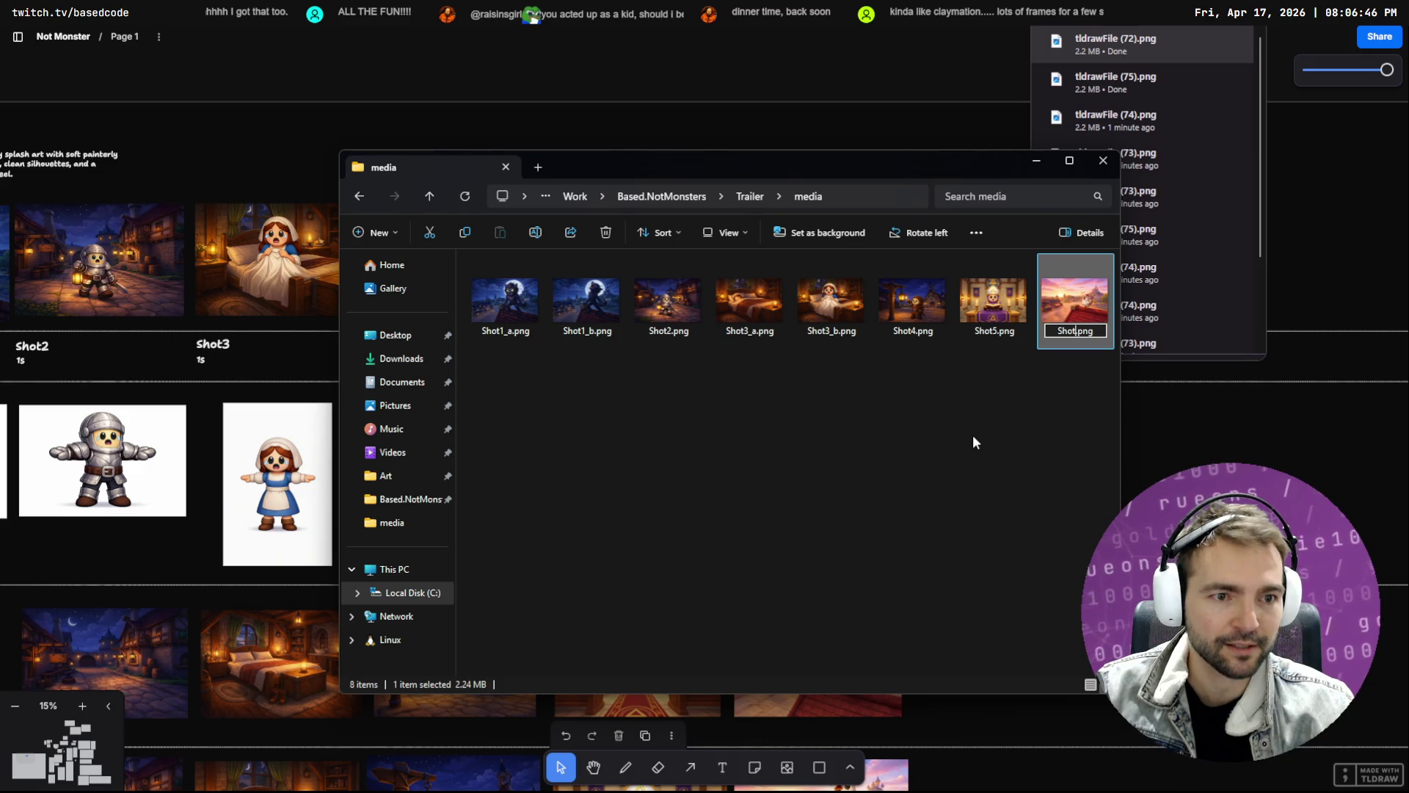
text(6)
key(Return)
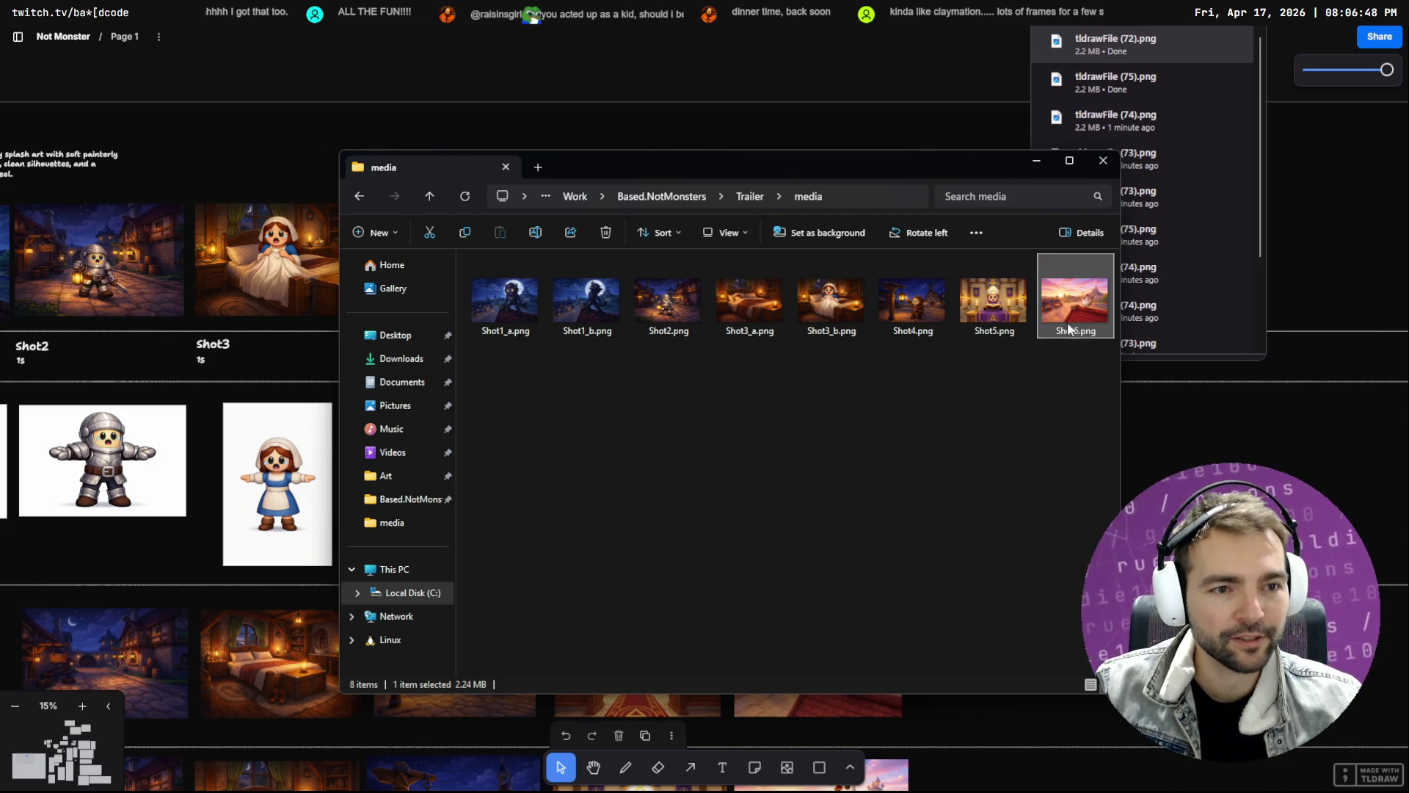
mouse_move(1077, 311)
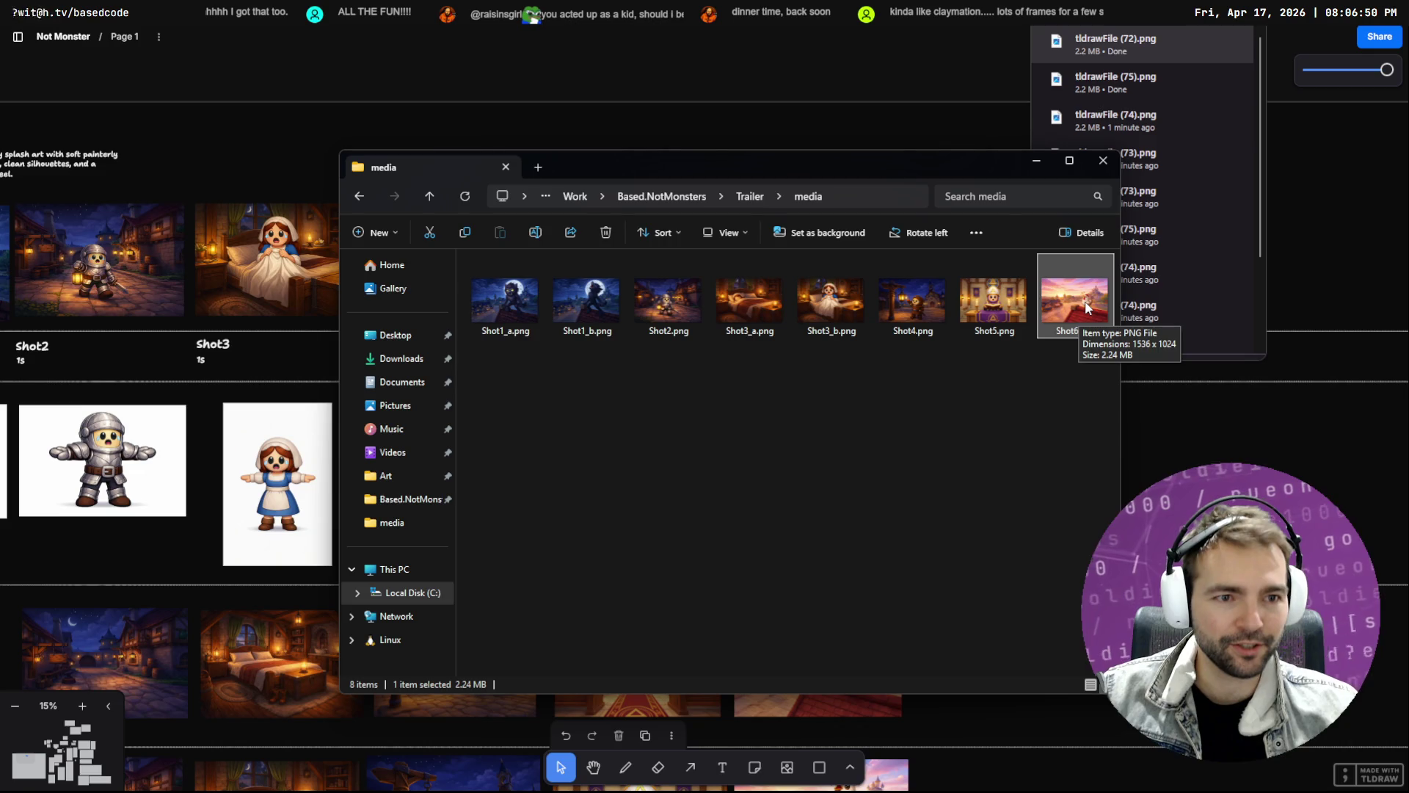
mouse_move(1078, 315)
mouse_down()
mouse_move(1019, 438)
mouse_move(988, 412)
mouse_move(587, 407)
mouse_move(530, 308)
mouse_up()
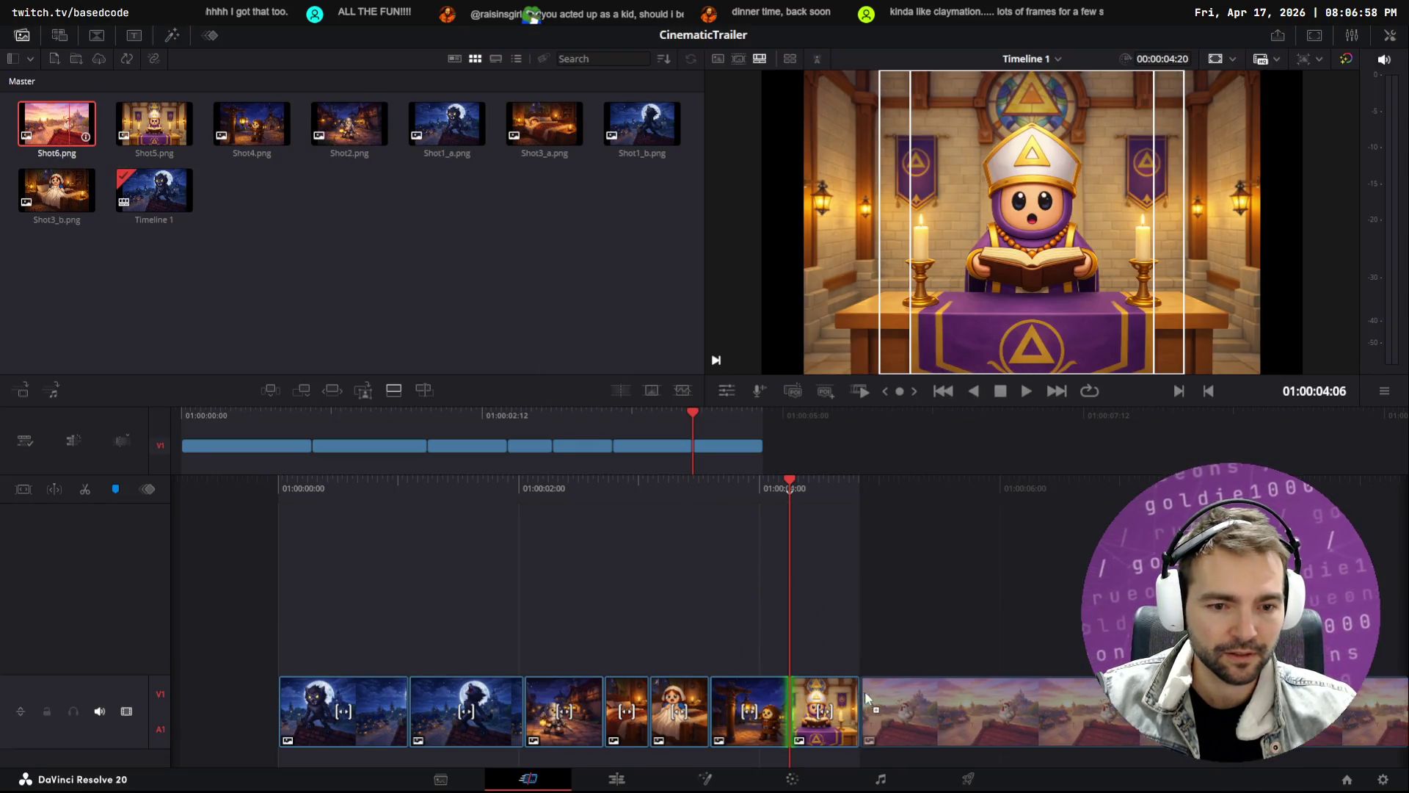
Add Shot6 to the end of track V1, extended so the edit ends at 06:02
drag(860, 703, 325, 703)
drag(789, 715, 873, 717)
mouse_move(541, 445)
mouse_down()
mouse_move(526, 420)
mouse_move(112, 429)
mouse_up()
key(space)
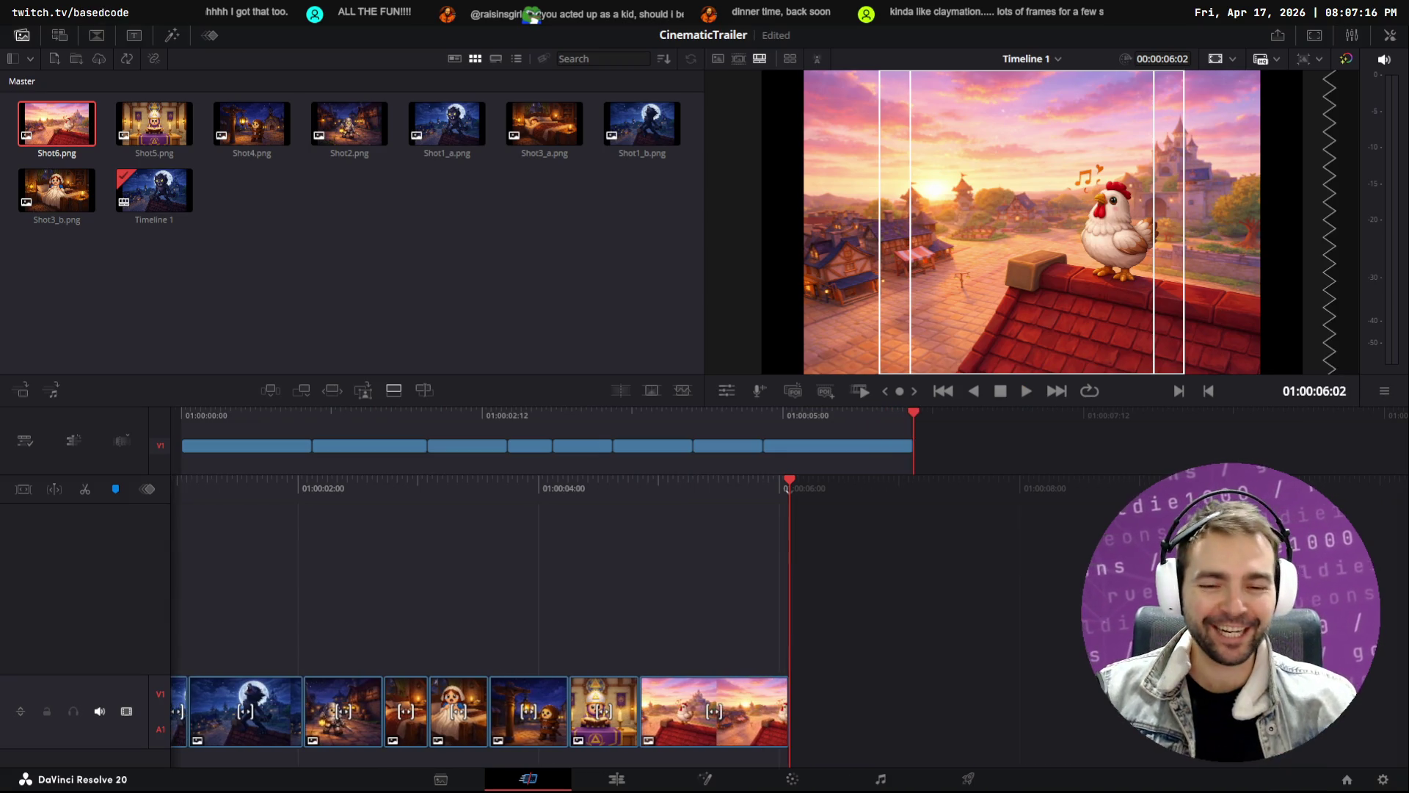
Play back and scrub through the edit to review the new ending
mouse_move(664, 493)
mouse_down()
mouse_move(824, 491)
mouse_move(597, 487)
mouse_move(1268, 491)
mouse_up()
key(space)
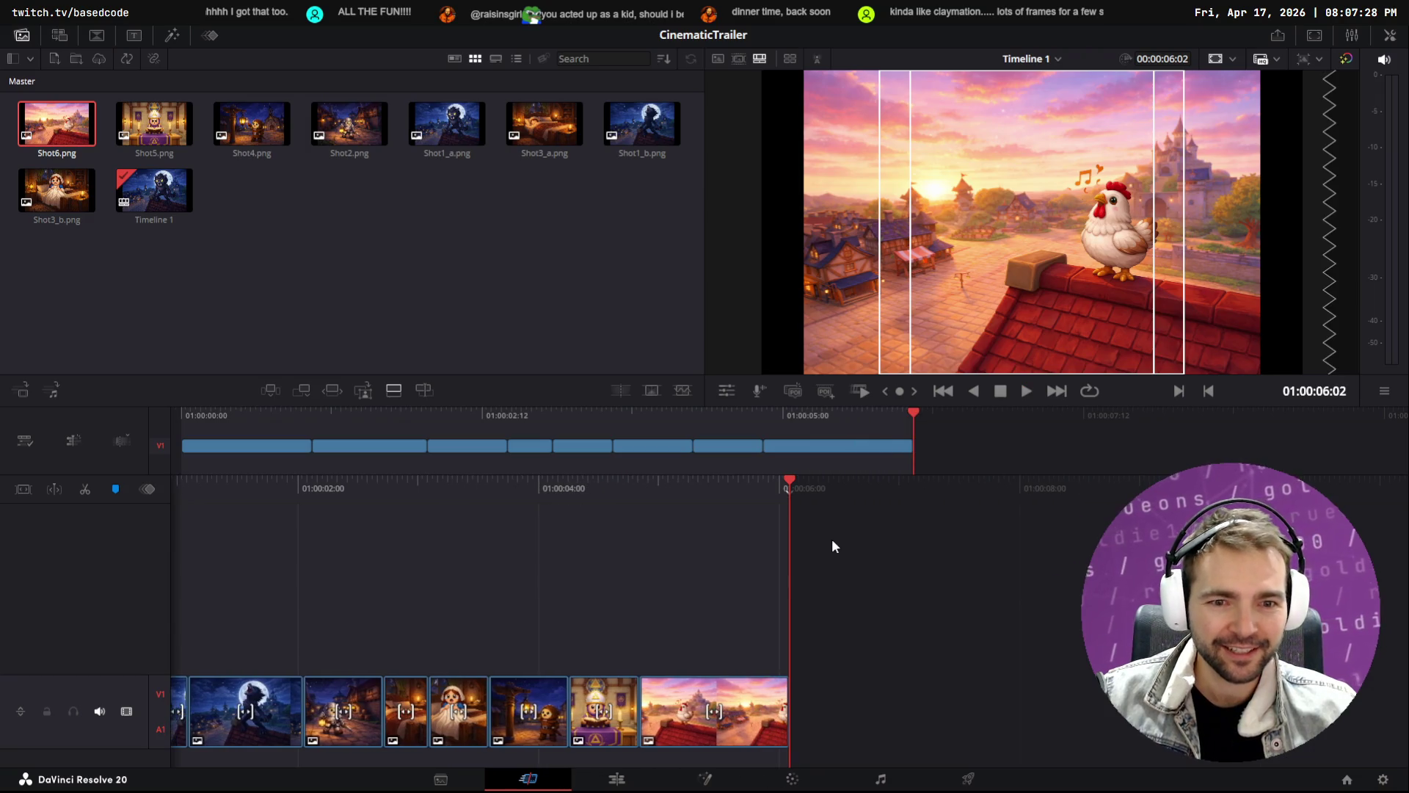
mouse_move(700, 507)
mouse_down()
mouse_move(787, 503)
mouse_move(617, 503)
mouse_move(575, 487)
mouse_move(780, 487)
mouse_move(533, 510)
mouse_move(817, 512)
mouse_move(456, 512)
mouse_move(890, 519)
mouse_move(854, 492)
mouse_move(920, 493)
mouse_up()
key(space)
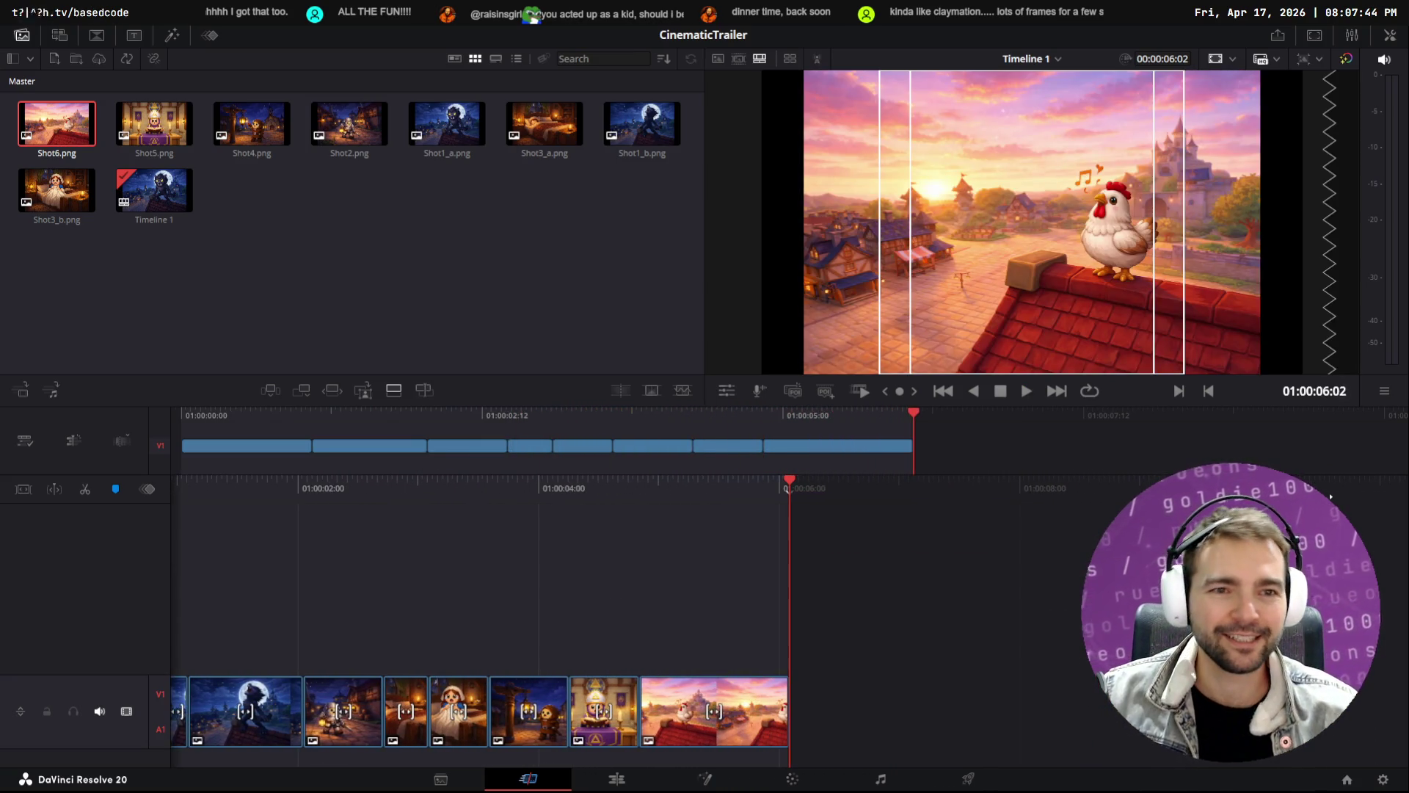
key(space)
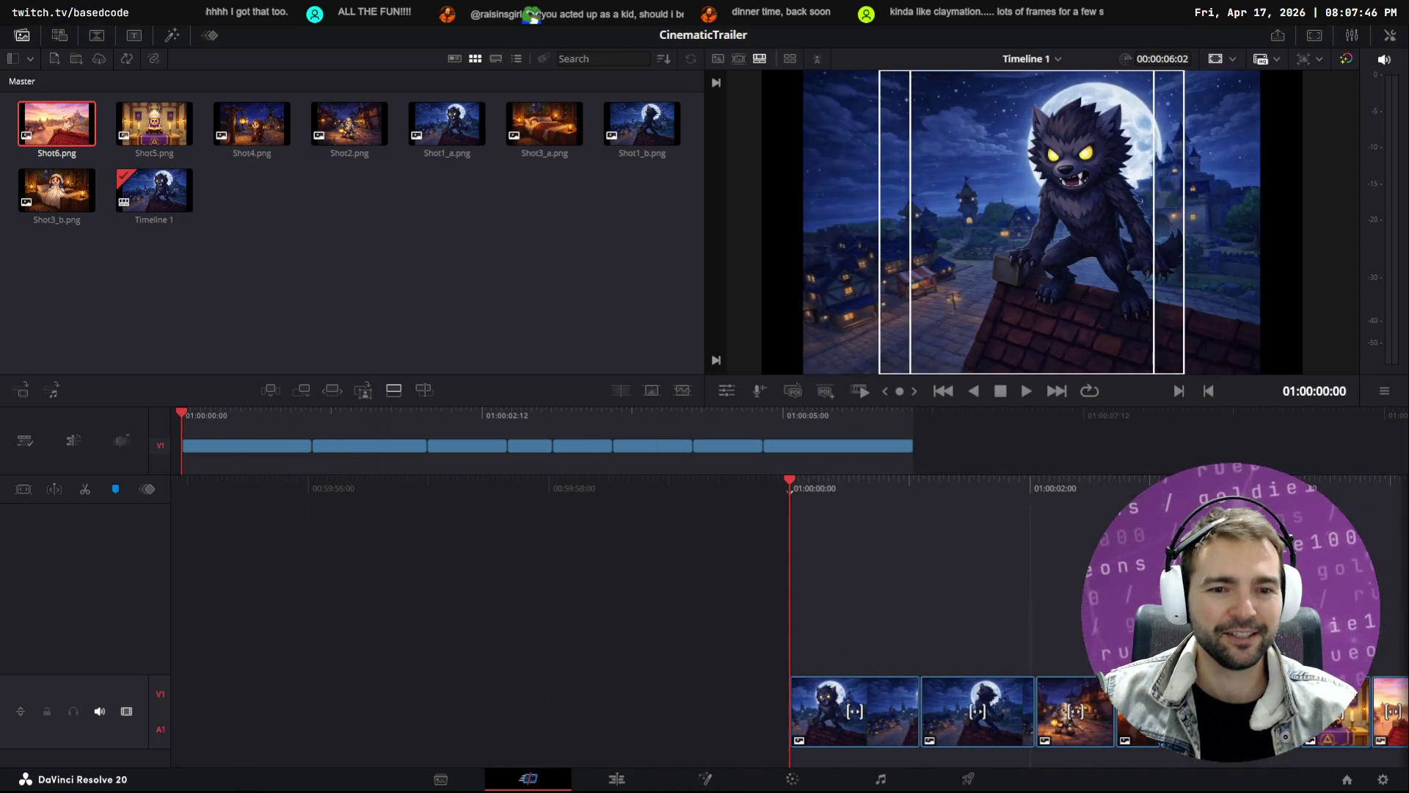
mouse_move(787, 511)
mouse_down()
mouse_move(521, 510)
mouse_move(915, 518)
mouse_move(521, 525)
mouse_move(1298, 532)
mouse_up()
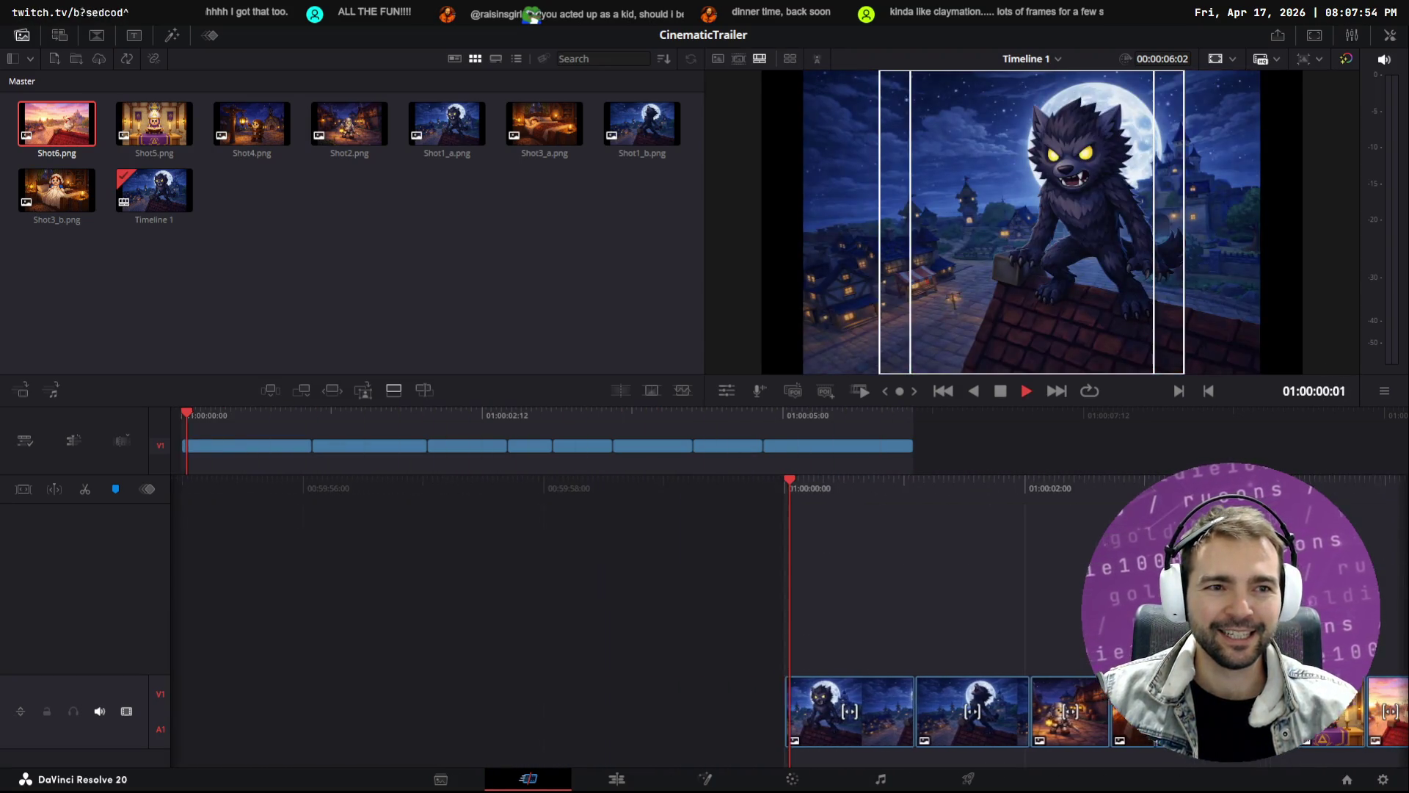
key(space)
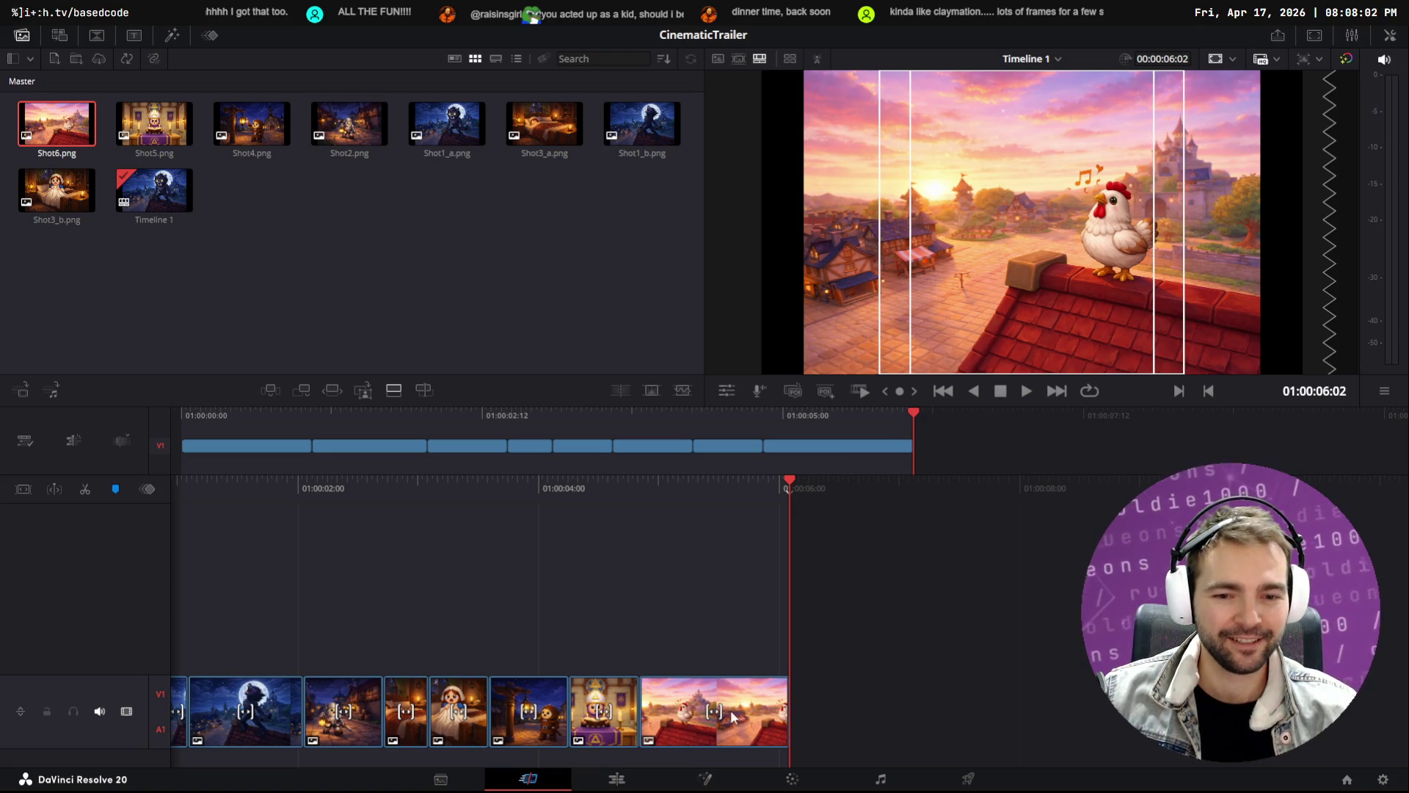
key(alt+Tab)
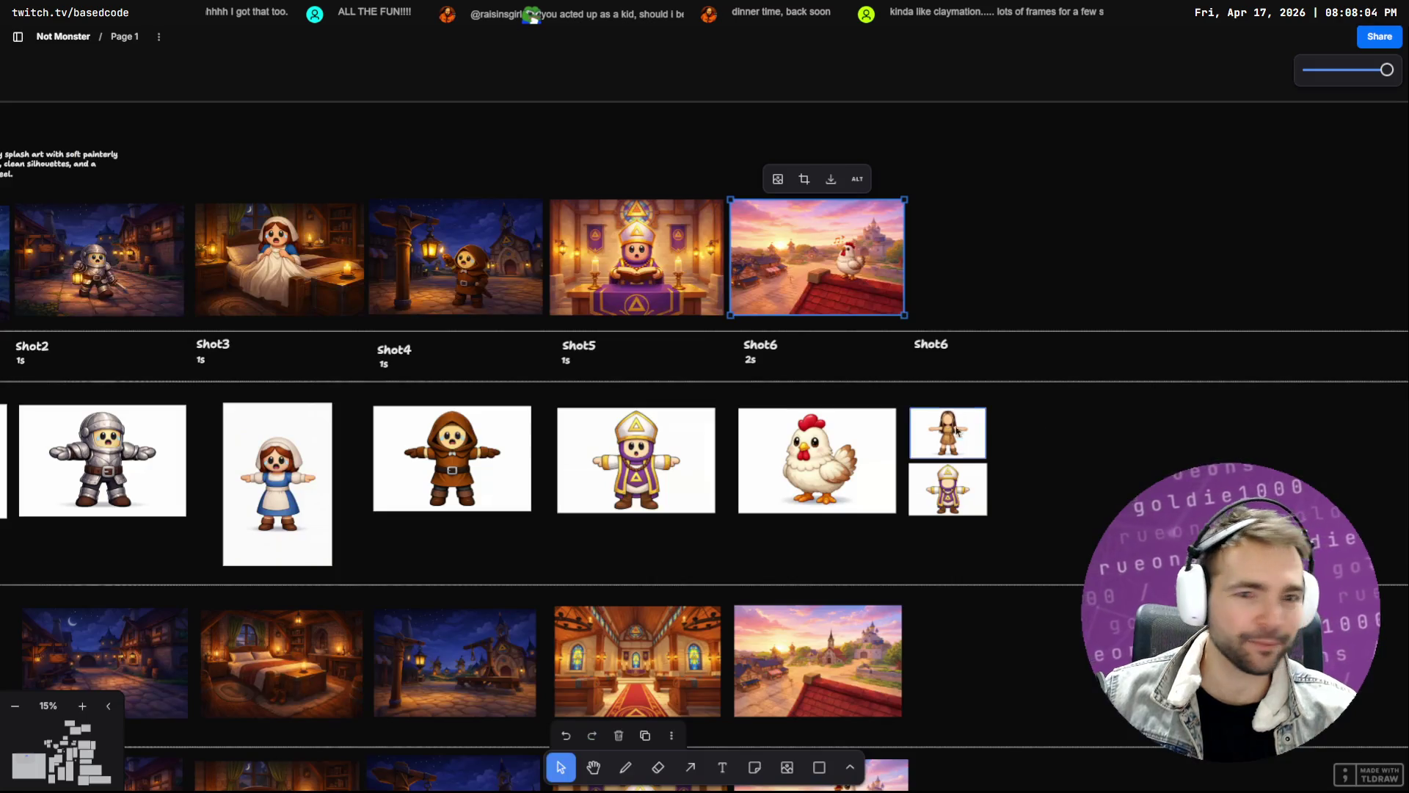
Delete Shot6.png from both the Resolve media pool and the media folder
scroll(882, 433, down, 10)
ctrl+scroll(918, 589, up, 5)
scroll(896, 569, down, 8)
scroll(879, 541, up, 3)
scroll(856, 445, up, 2)
click(845, 603)
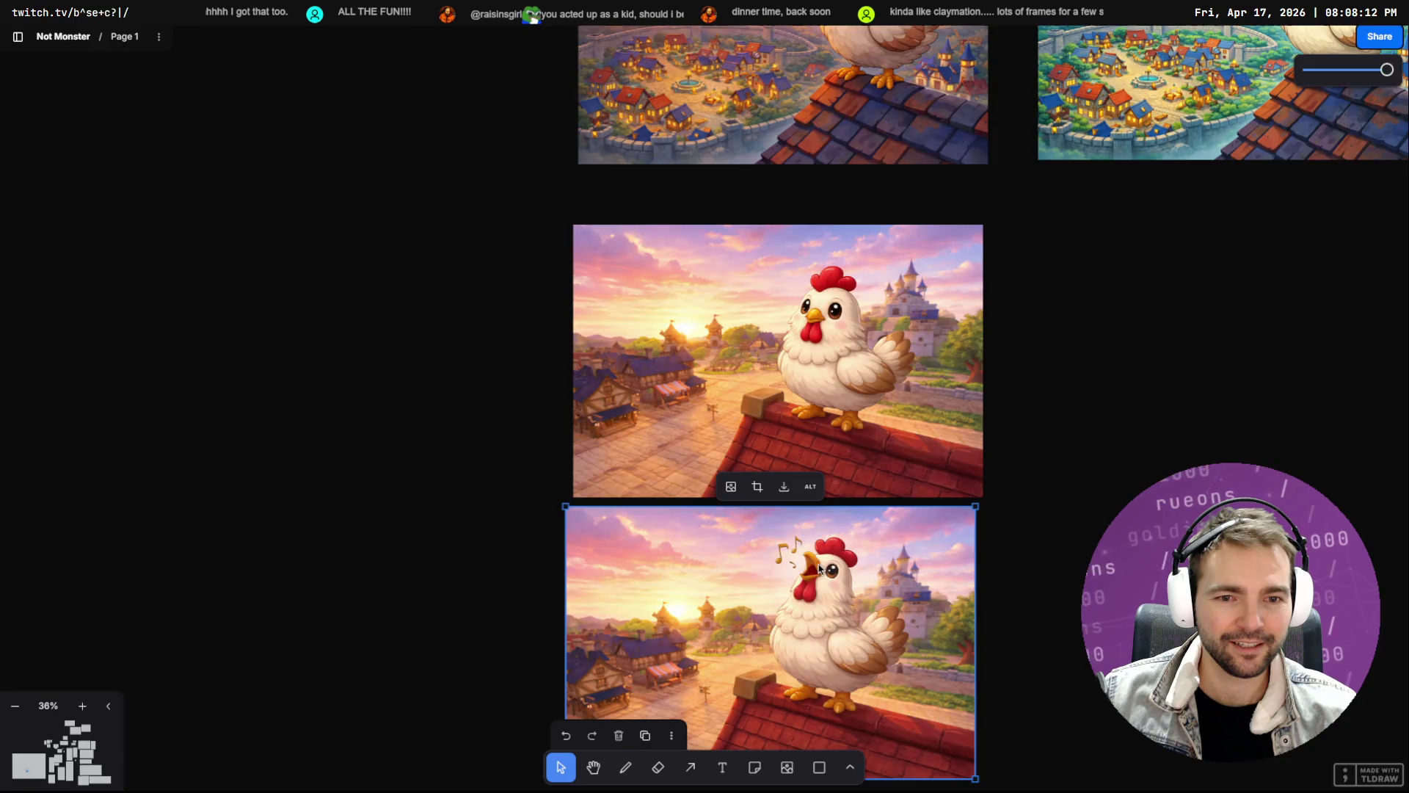
key(alt+Tab)
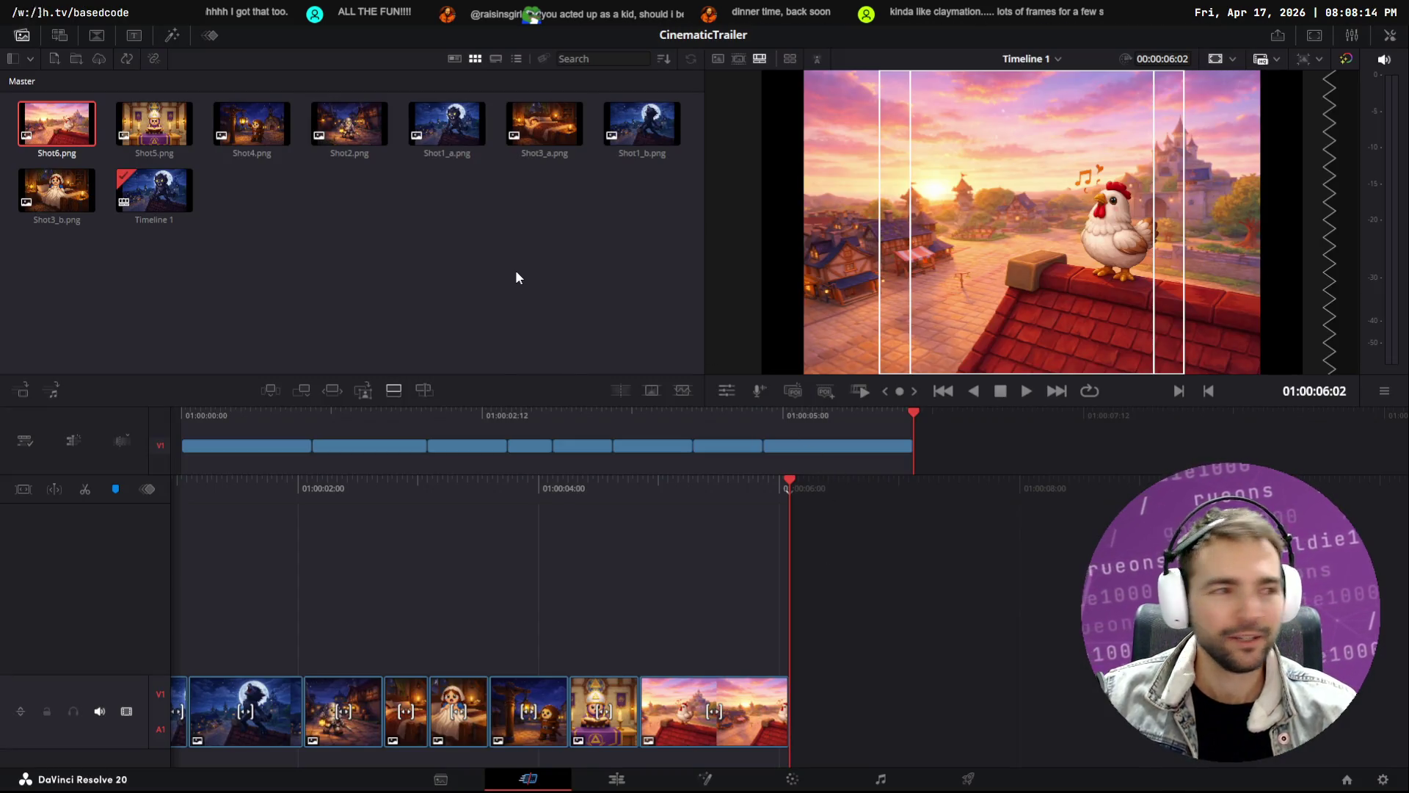
key(alt+Tab)
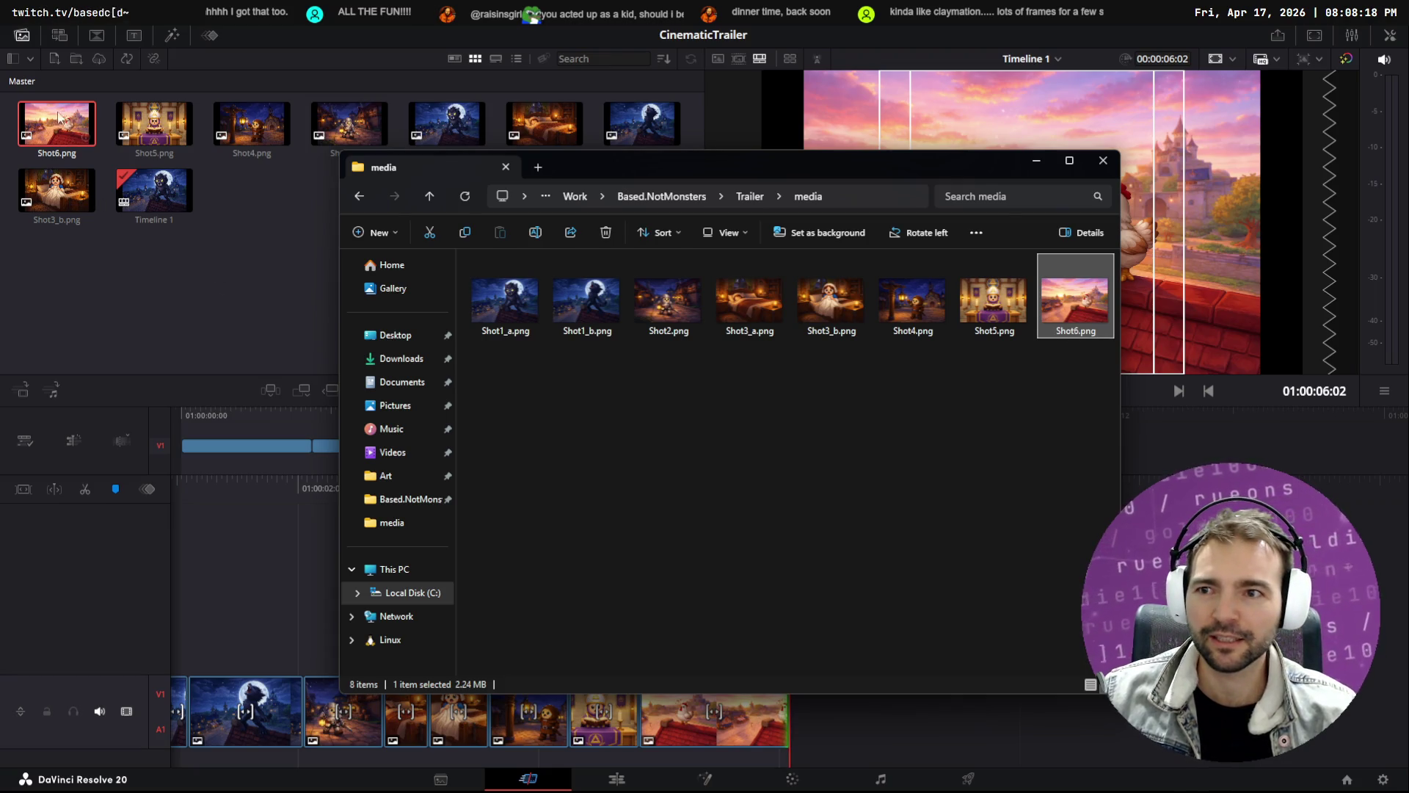
key(alt+Tab)
key(Delete)
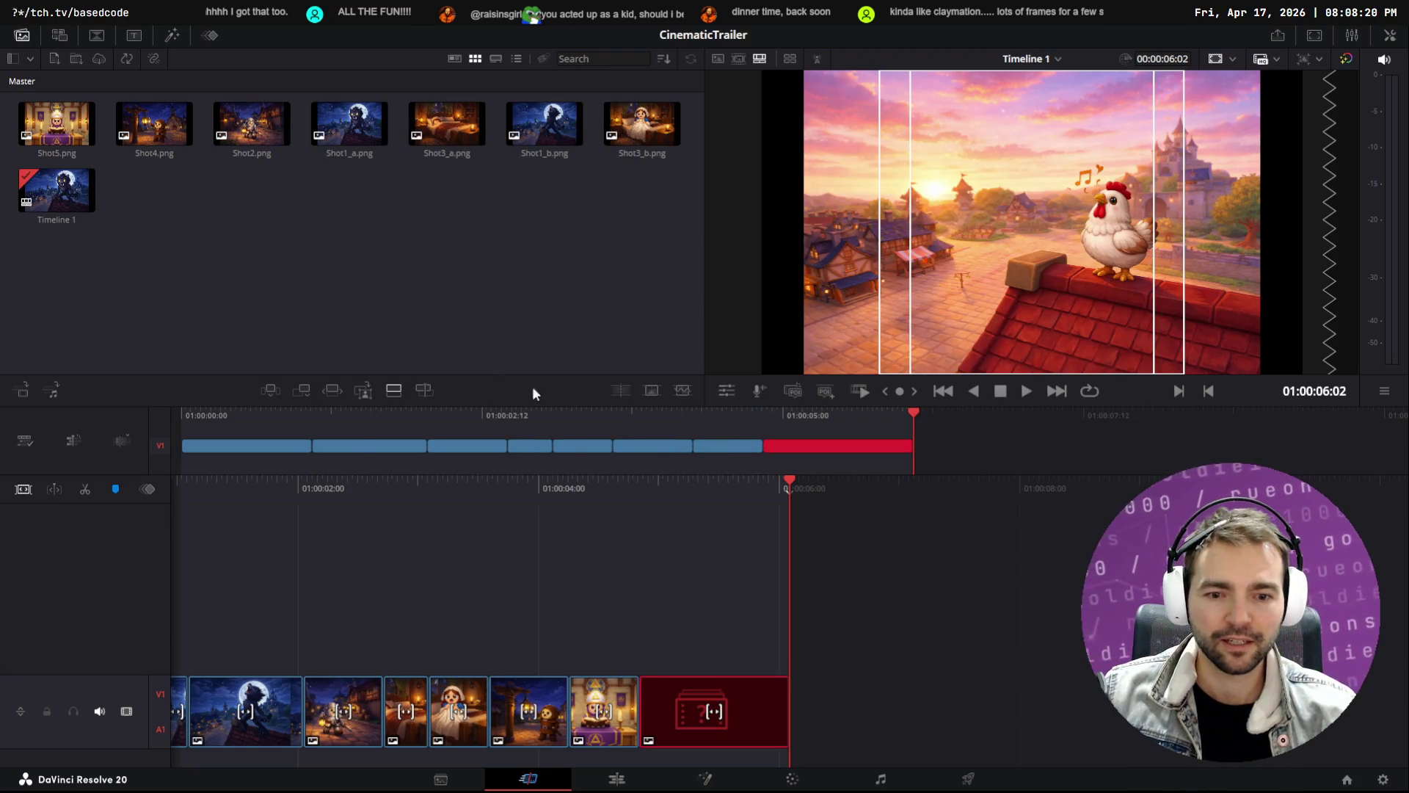
key(alt+Tab)
key(Delete)
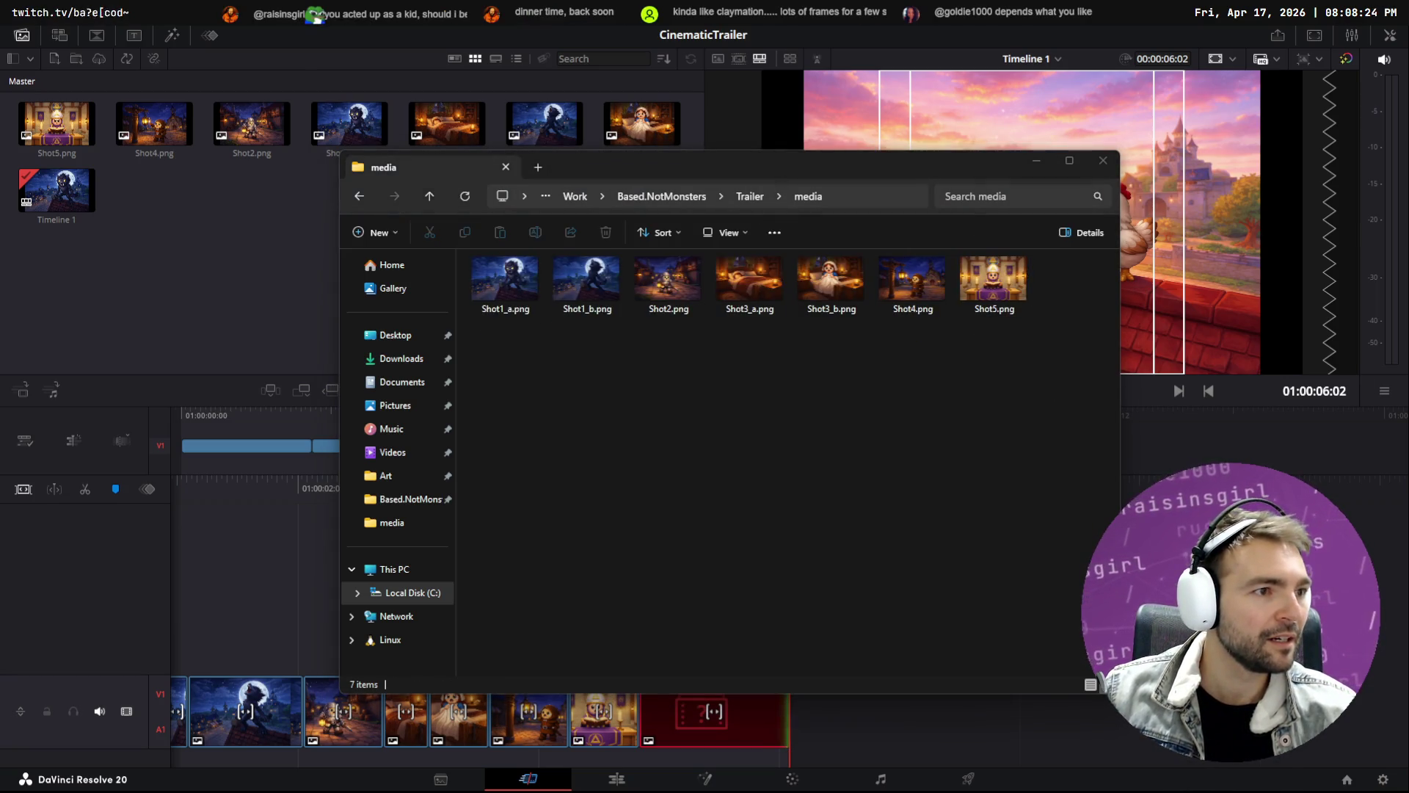
Move tldrawFile (76).png from Downloads into the media folder as Shot6_a.png
key(super+e)
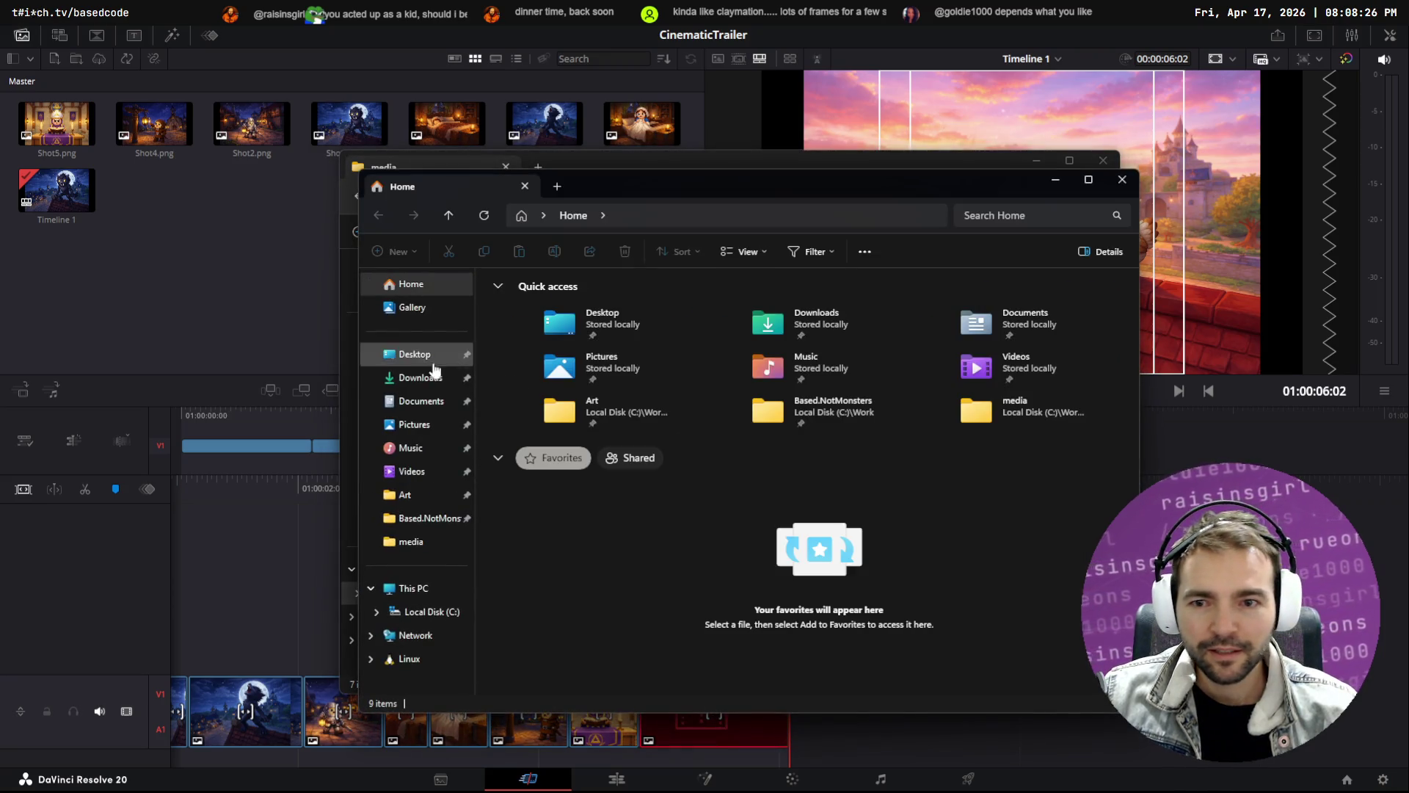
click(414, 380)
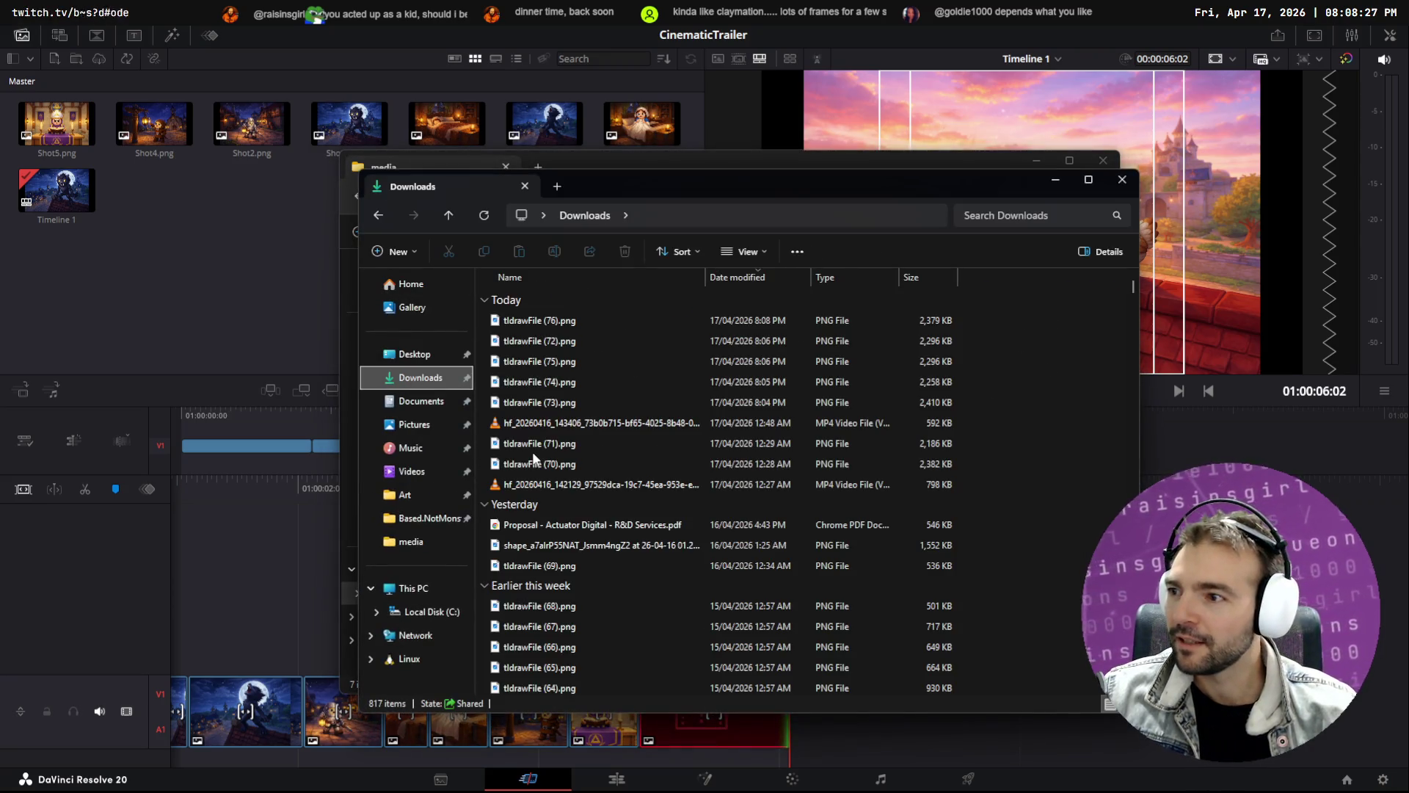
click(587, 328)
key(ctrl+x)
key(alt+Tab)
key(ctrl+v)
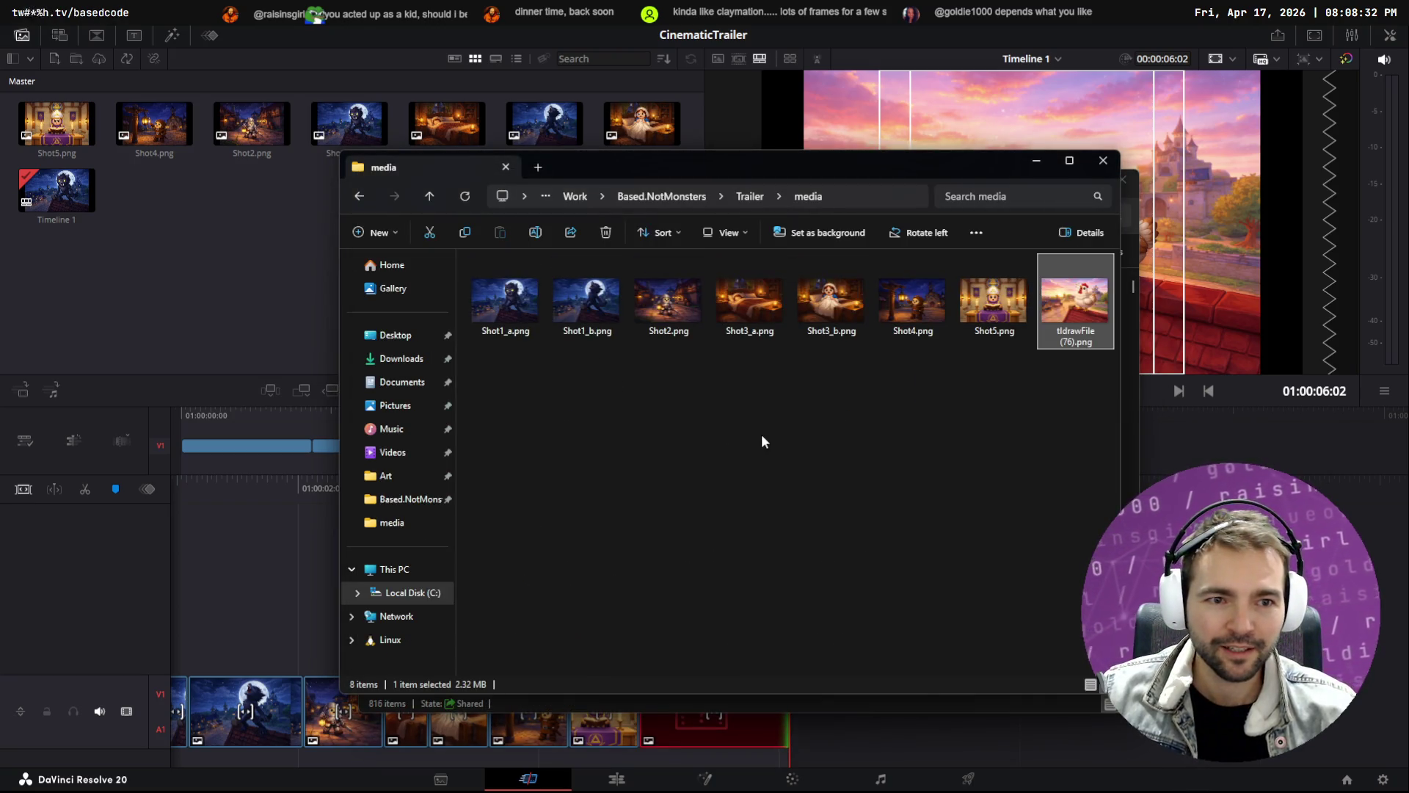
key(F2)
text(Shot6_a)
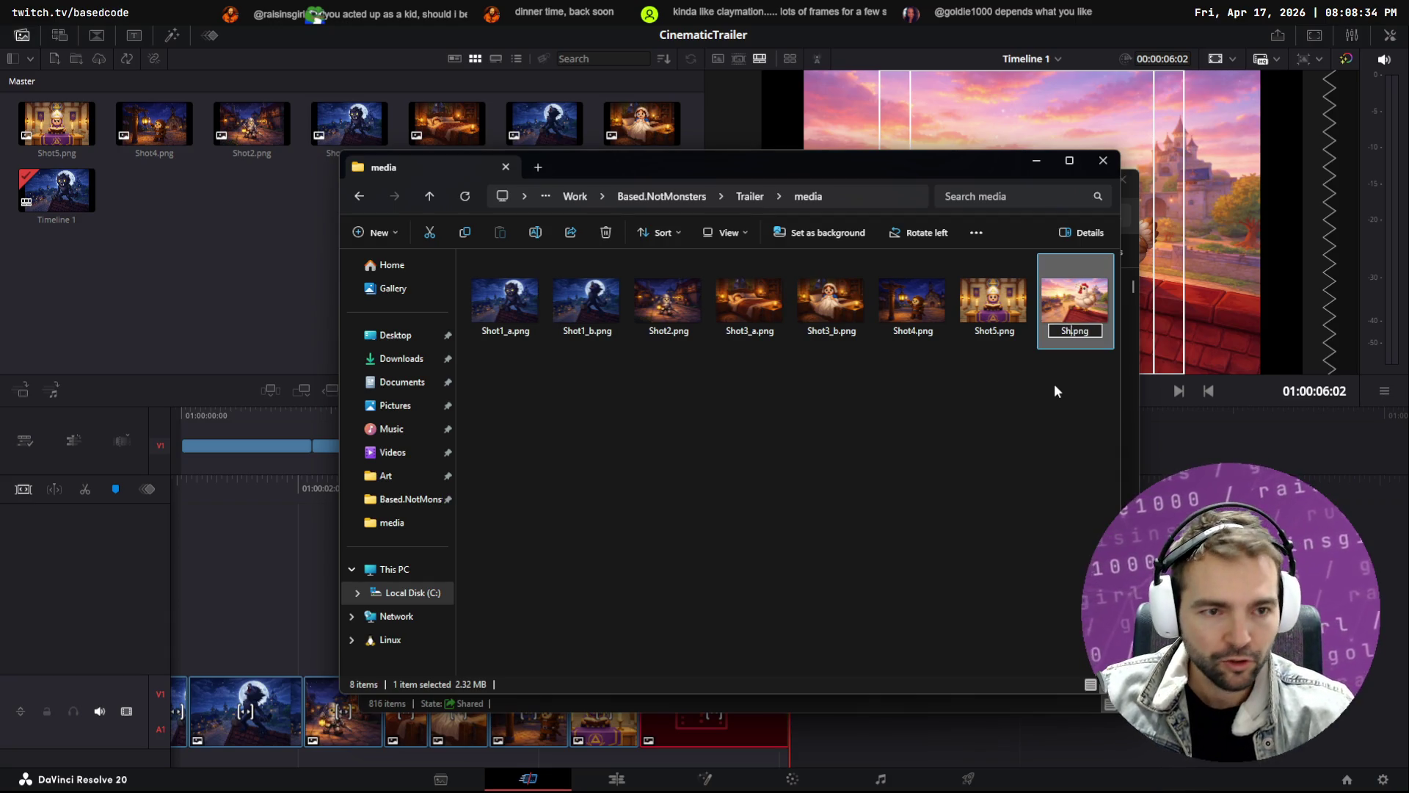
key(Return)
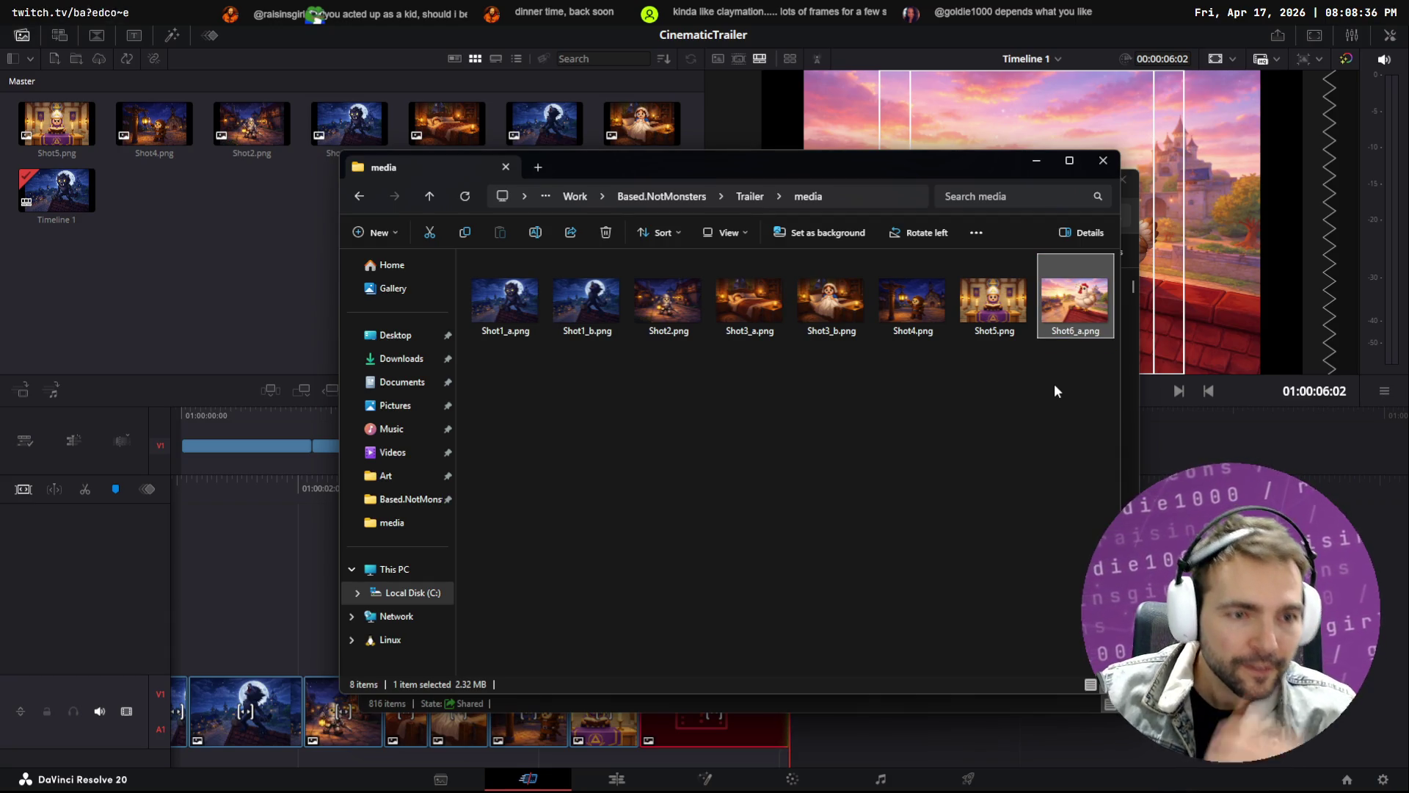
Add Shot6_a.png to the Resolve project's media pool
mouse_move(1100, 317)
mouse_down()
mouse_move(830, 358)
mouse_move(224, 279)
mouse_move(213, 264)
mouse_up()
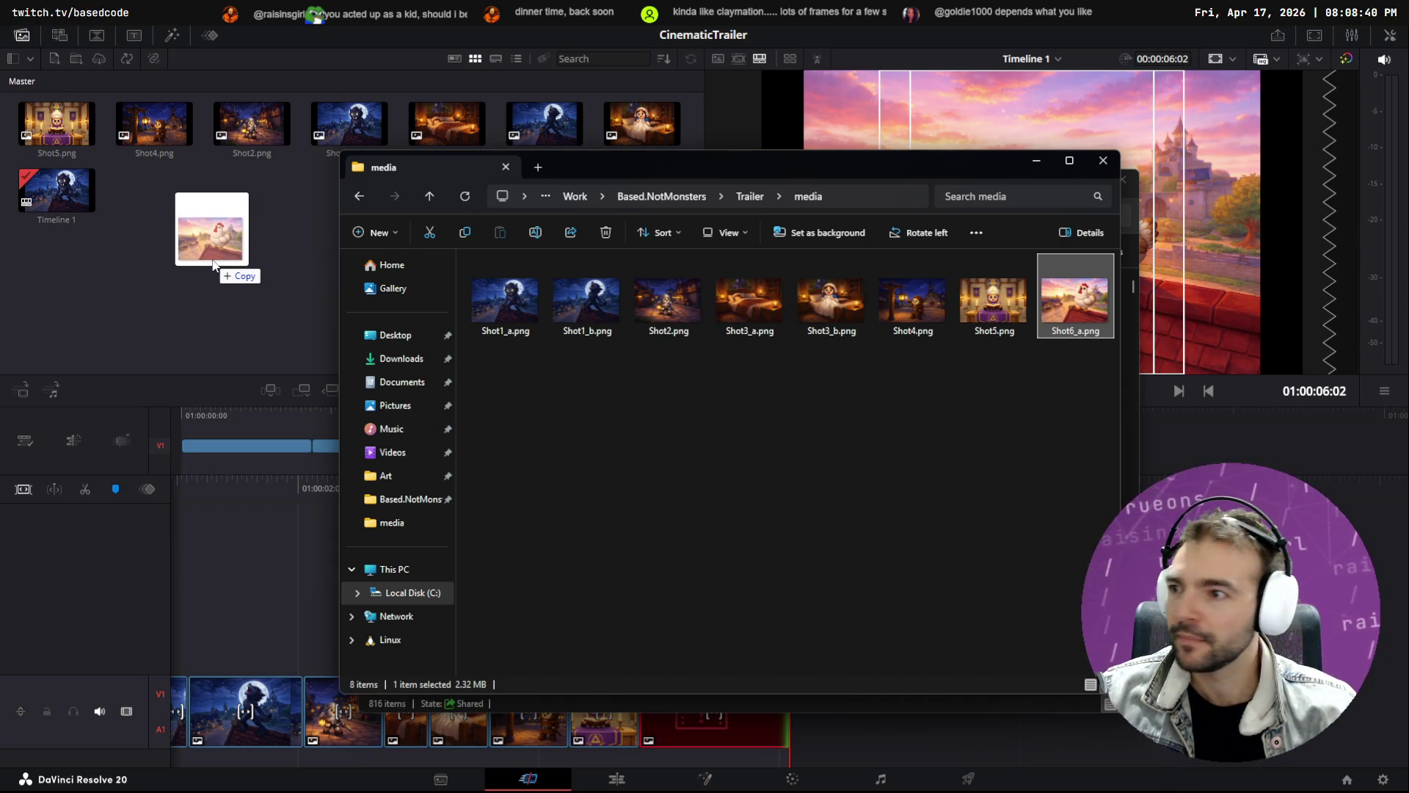
drag(213, 264, 203, 290)
click(190, 268)
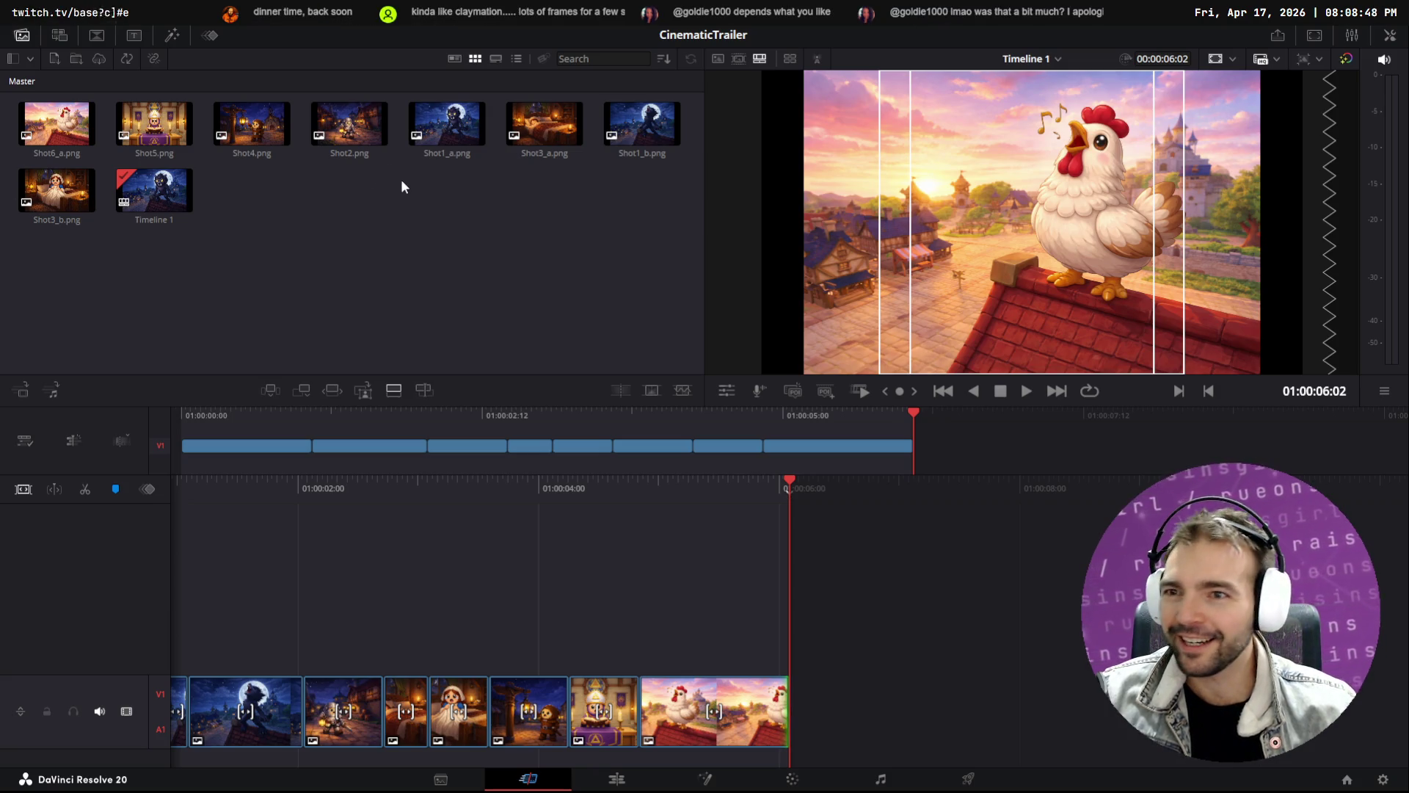
Try placing Shot6_a on a second video track, then undo it
click(71, 125)
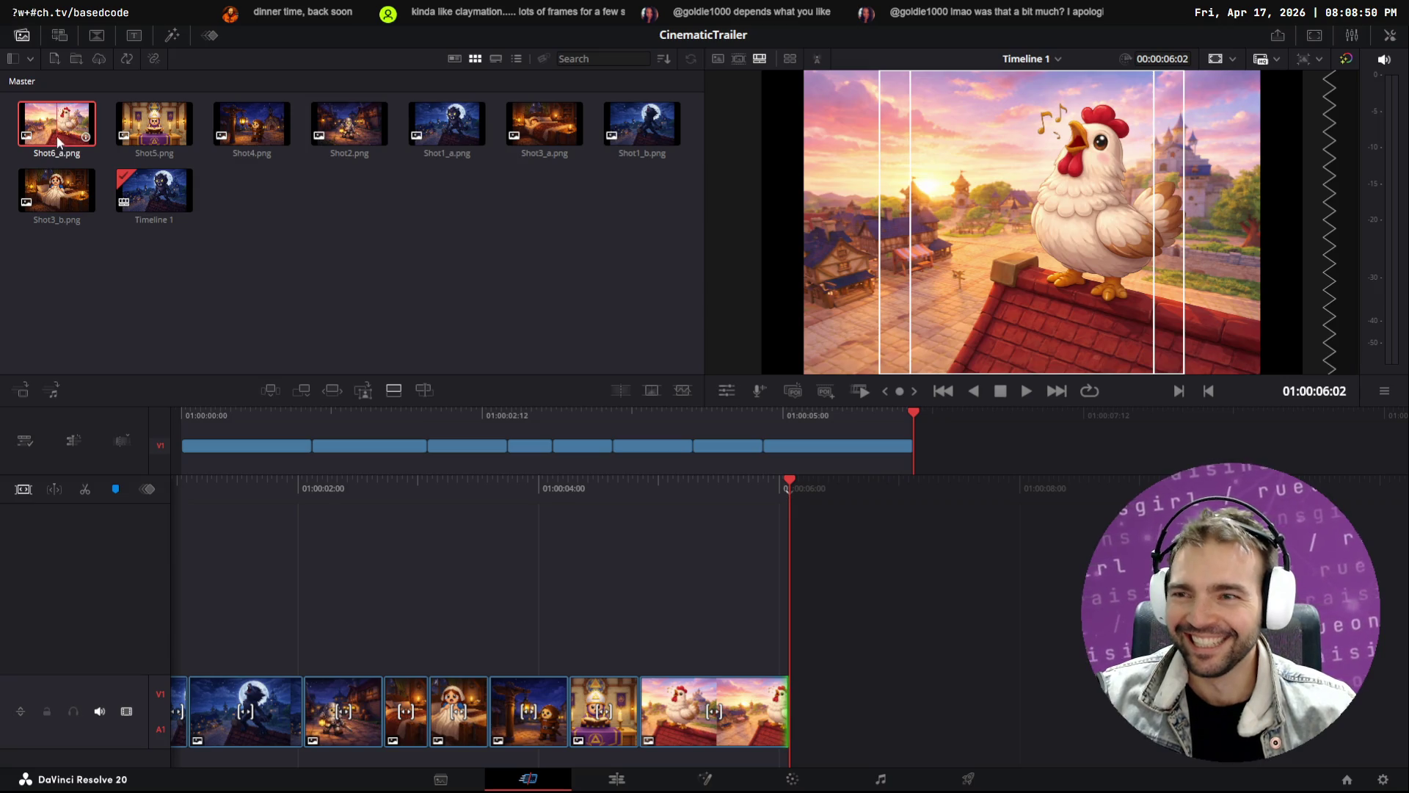
mouse_move(56, 124)
mouse_down()
mouse_move(594, 541)
mouse_move(636, 602)
mouse_up()
key(ctrl+z)
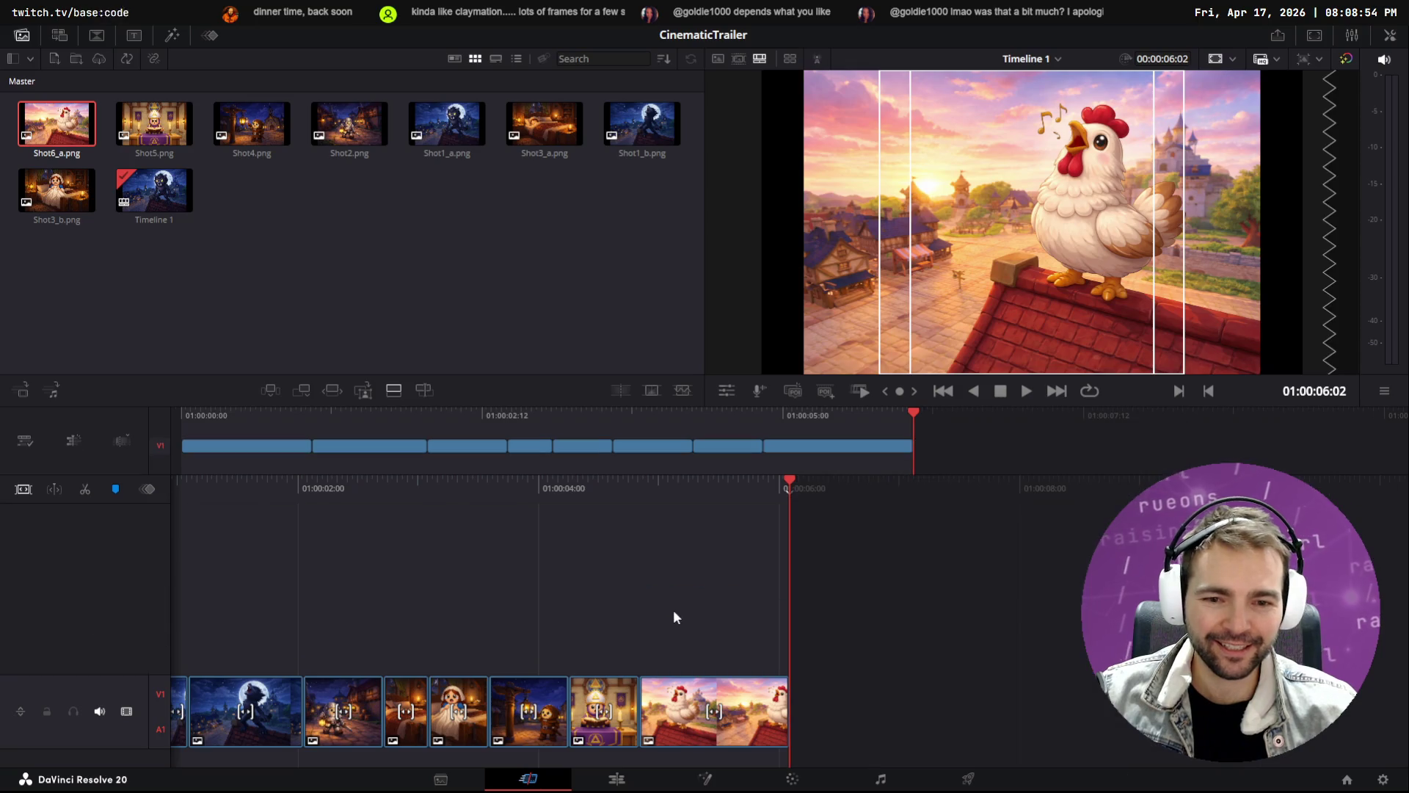
Download the plain chicken-on-roof image from tldraw into the media folder as Shot6_b.png
key(alt+Tab)
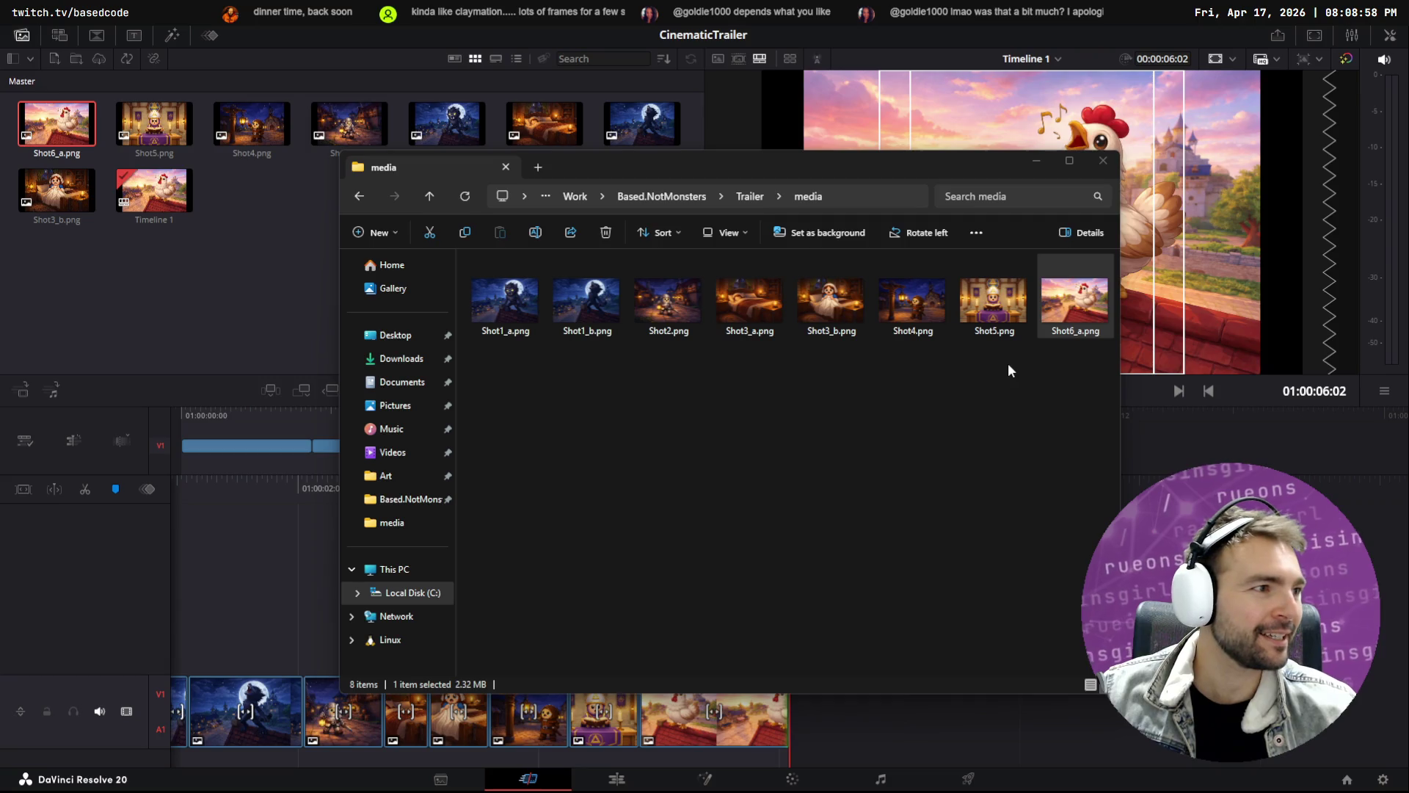
key(alt+Tab)
click(834, 392)
right_click(834, 392)
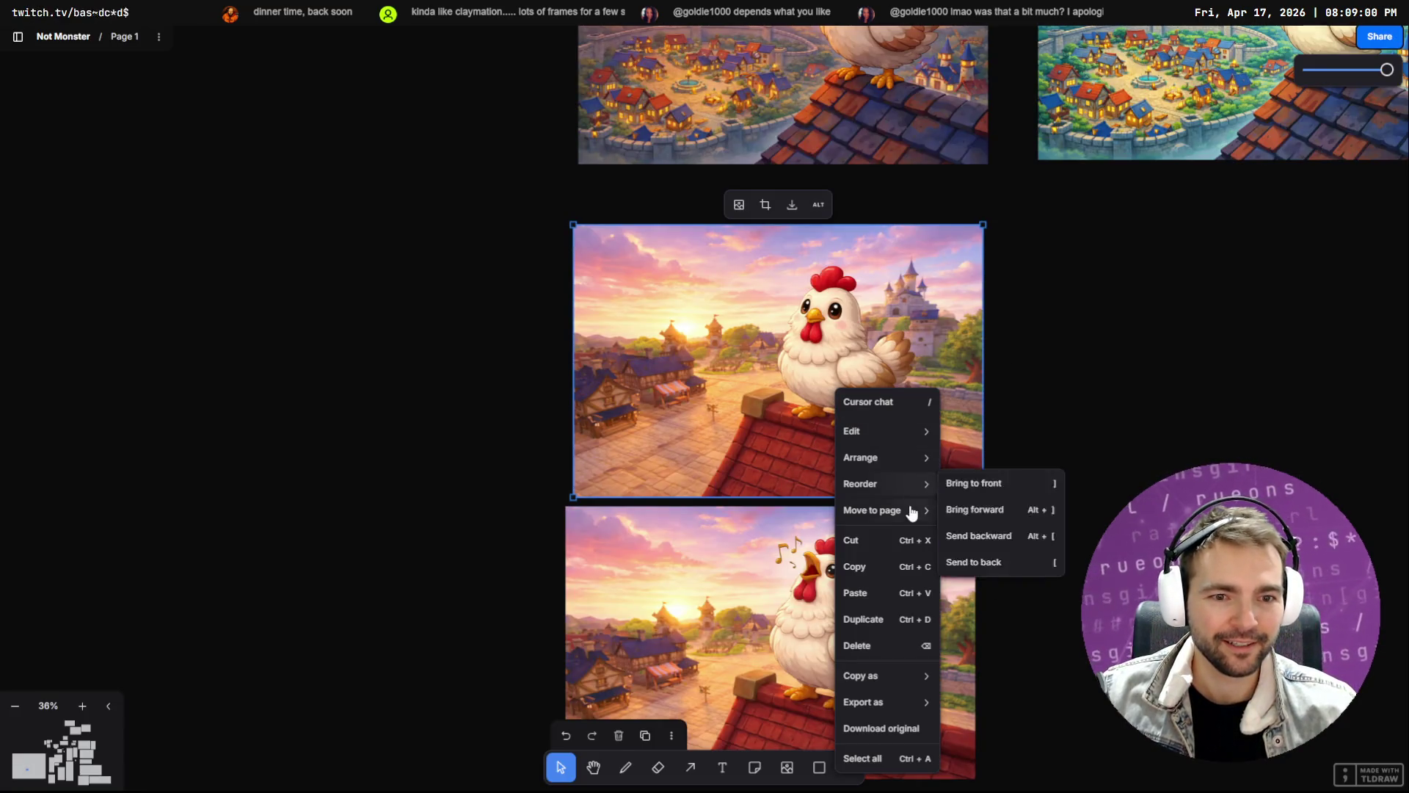
click(788, 209)
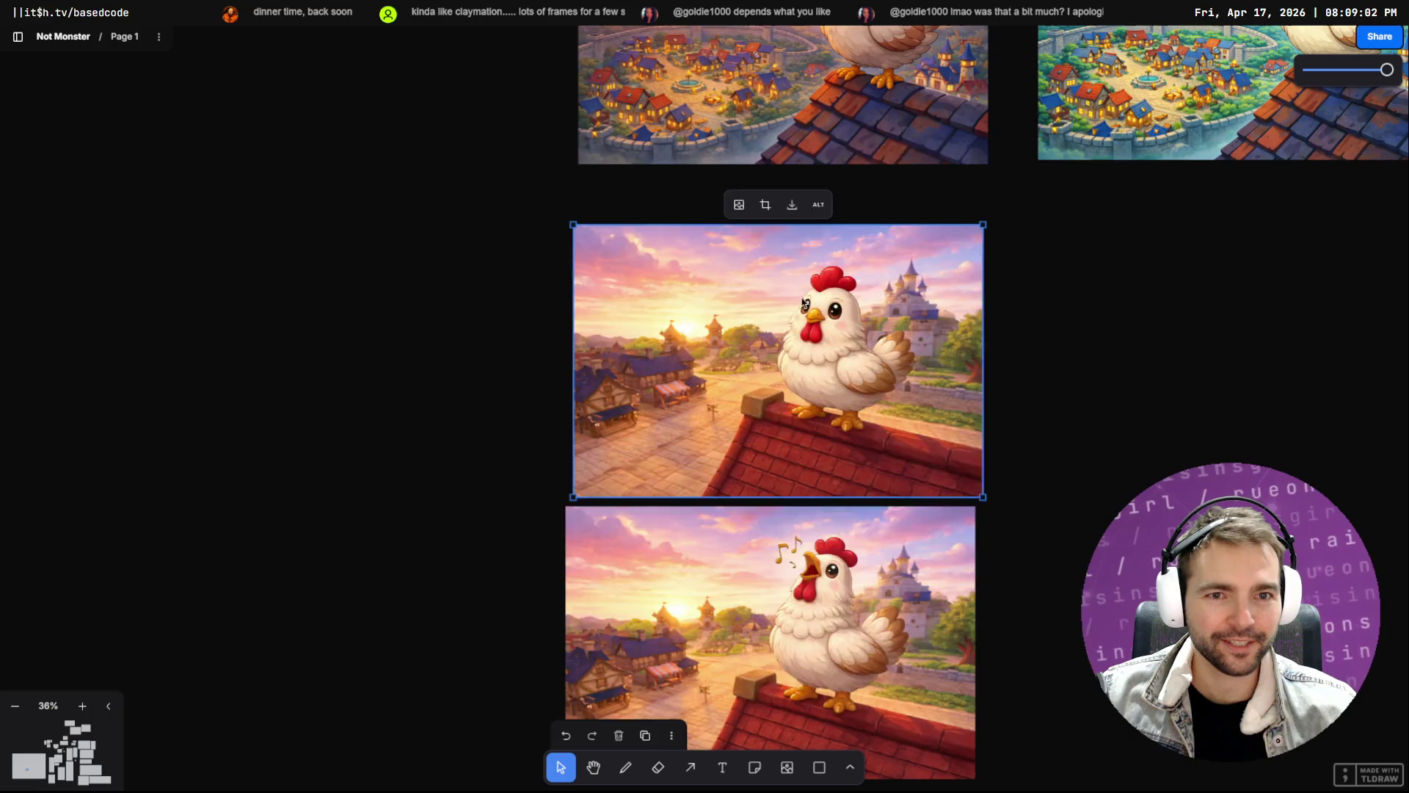
key(alt+Tab)
mouse_move(1104, 52)
mouse_down()
mouse_move(939, 552)
mouse_move(893, 487)
mouse_move(906, 527)
mouse_up()
key(alt+Tab)
key(F2)
text(Shot6_b)
key(Return)
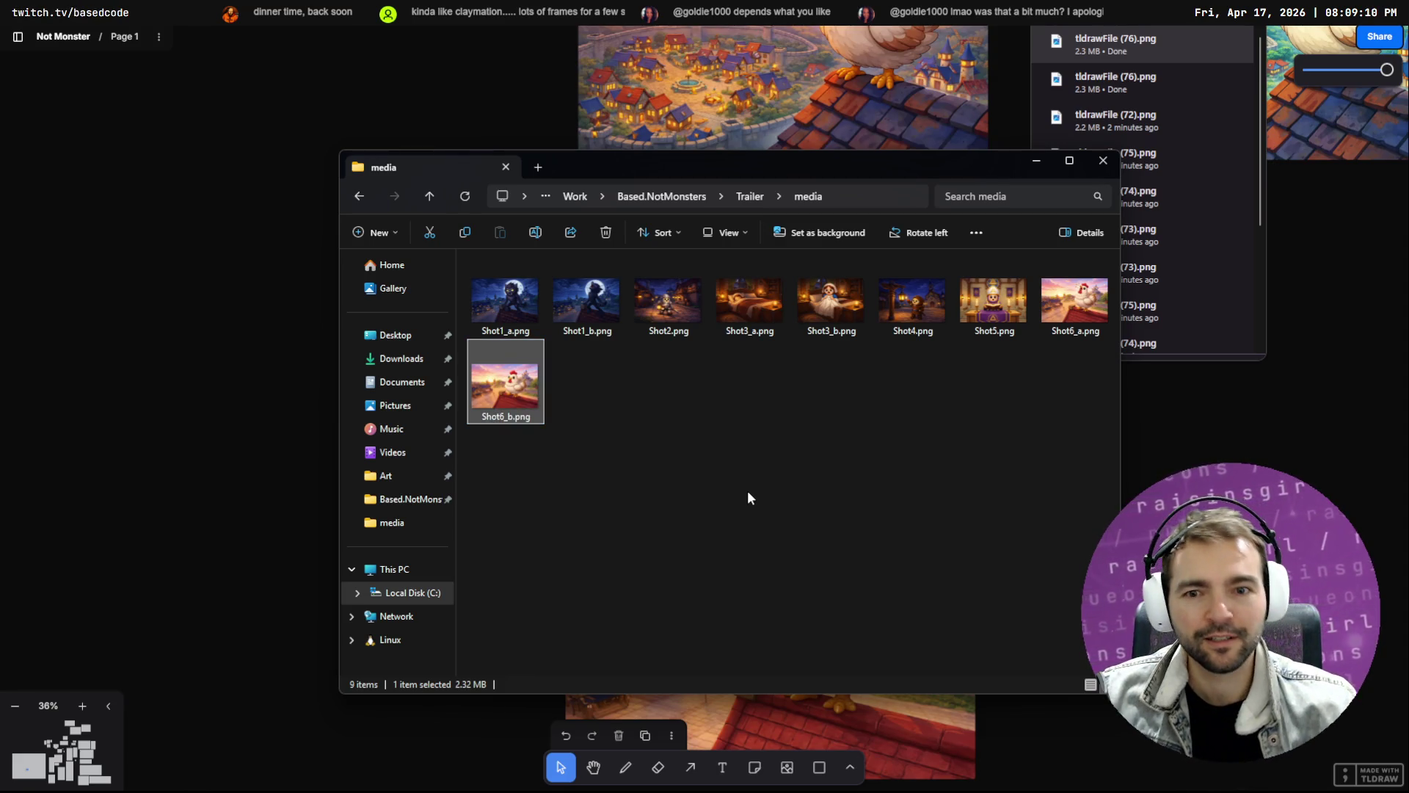
Add Shot6_b.png to the Resolve timeline and shorten the Shot6_a clip
mouse_move(530, 397)
mouse_down()
mouse_move(682, 514)
mouse_move(286, 245)
mouse_move(289, 293)
mouse_move(741, 684)
mouse_move(791, 698)
mouse_up()
key(alt+Tab)
drag(781, 701, 717, 703)
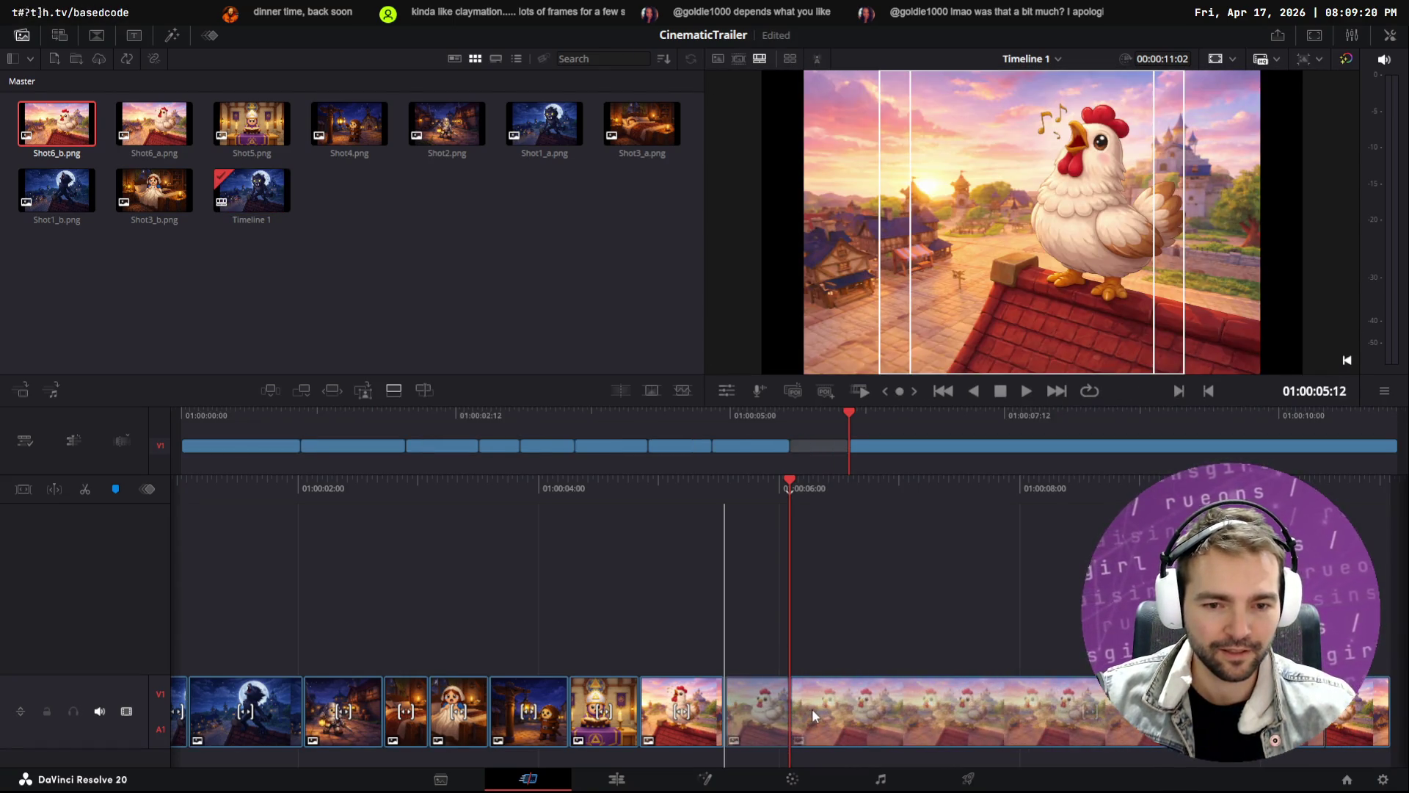
Close the gap and trim the last chicken clip so the timeline runs 00:00:05:22, then save
click(812, 707)
drag(1324, 708, 760, 706)
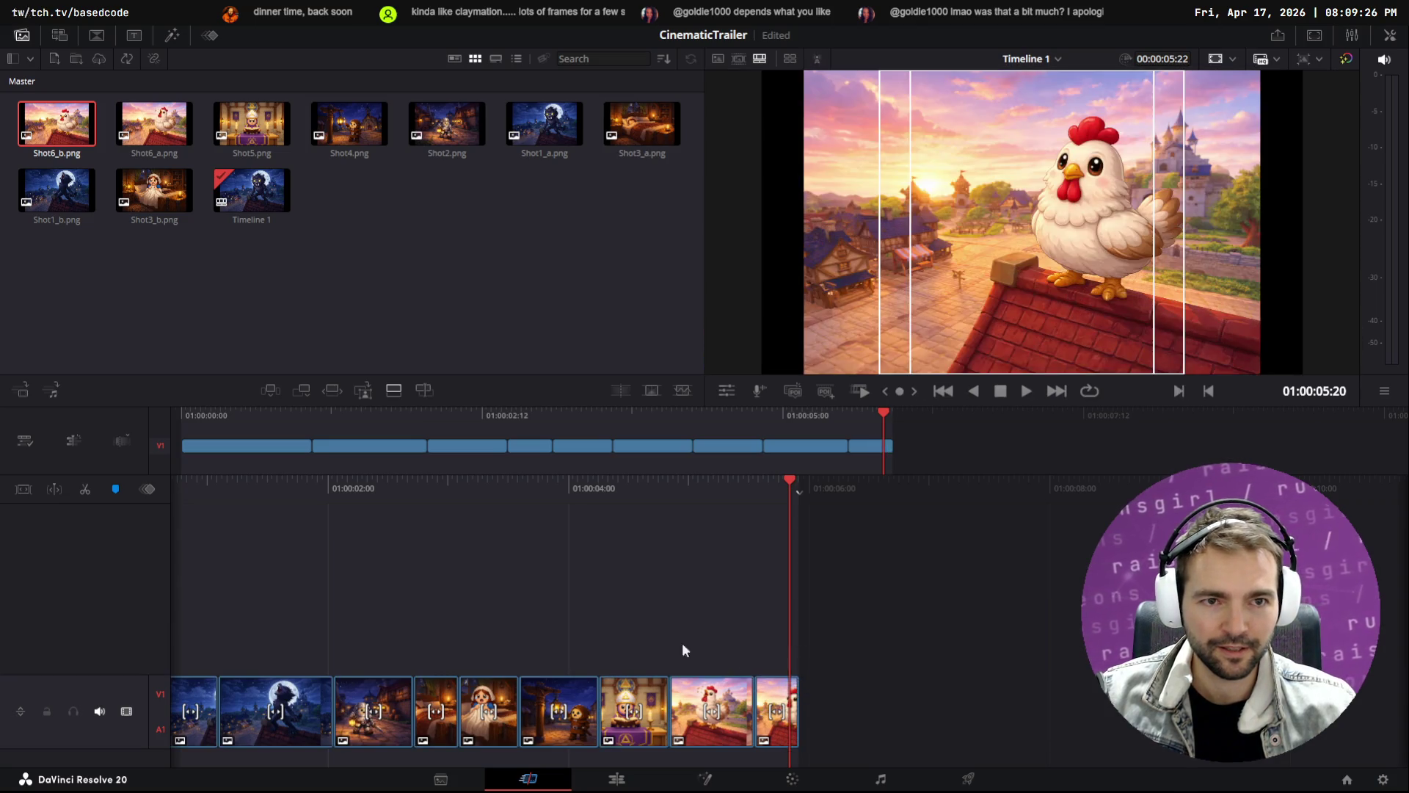
scroll(895, 604, up, 10)
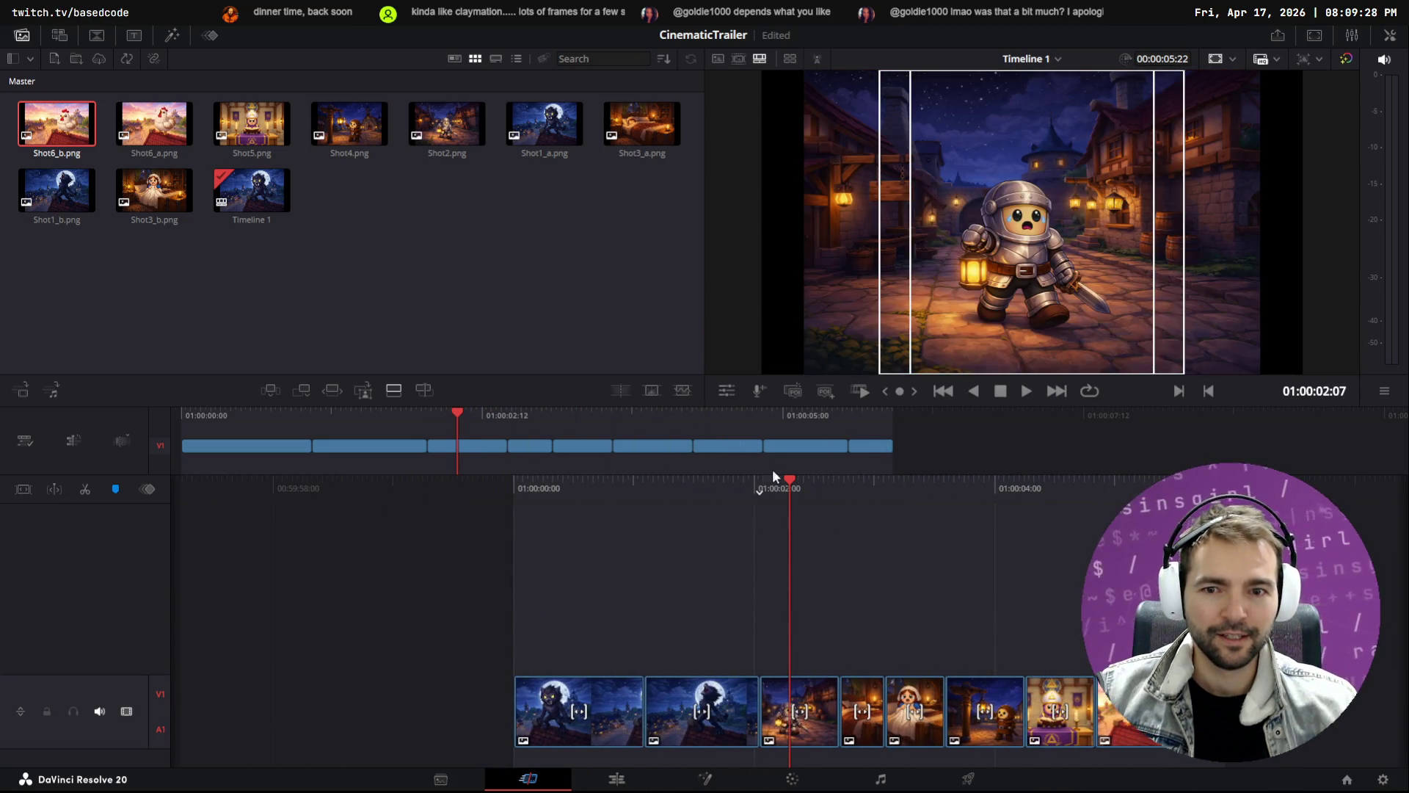
key(ctrl+s)
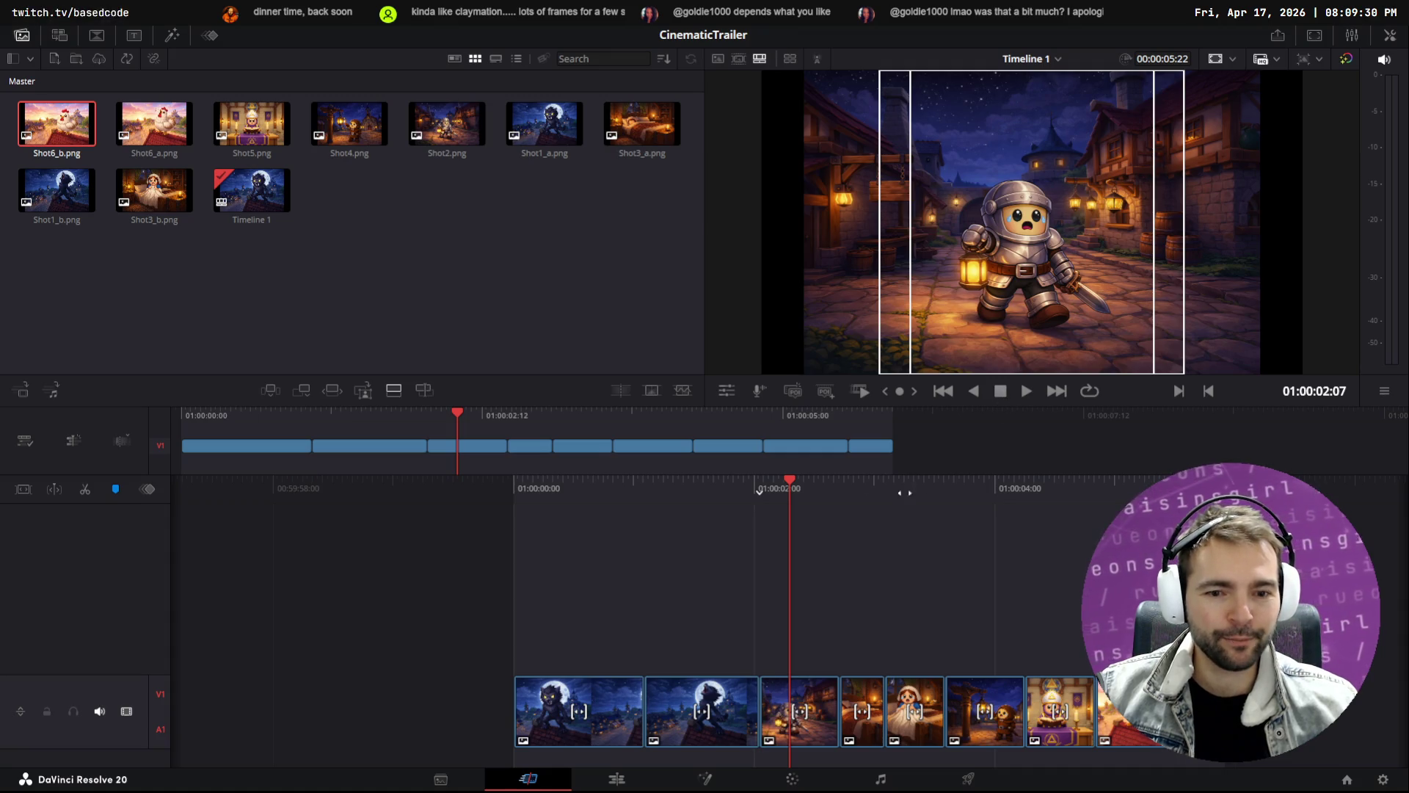
scroll(759, 490, up, 6)
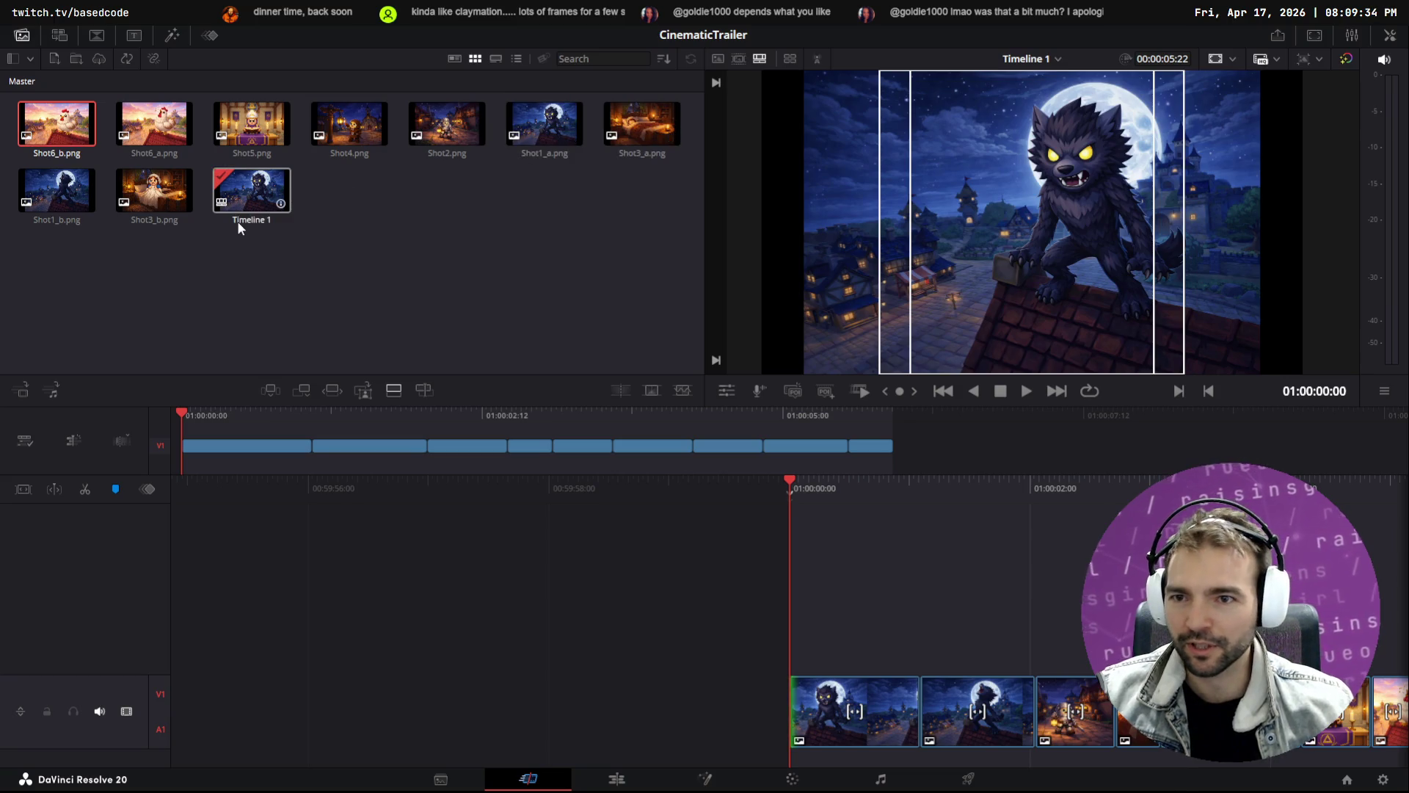
Rename Timeline 1 to 'Anamatic' and play back the edit
click(254, 203)
click(259, 222)
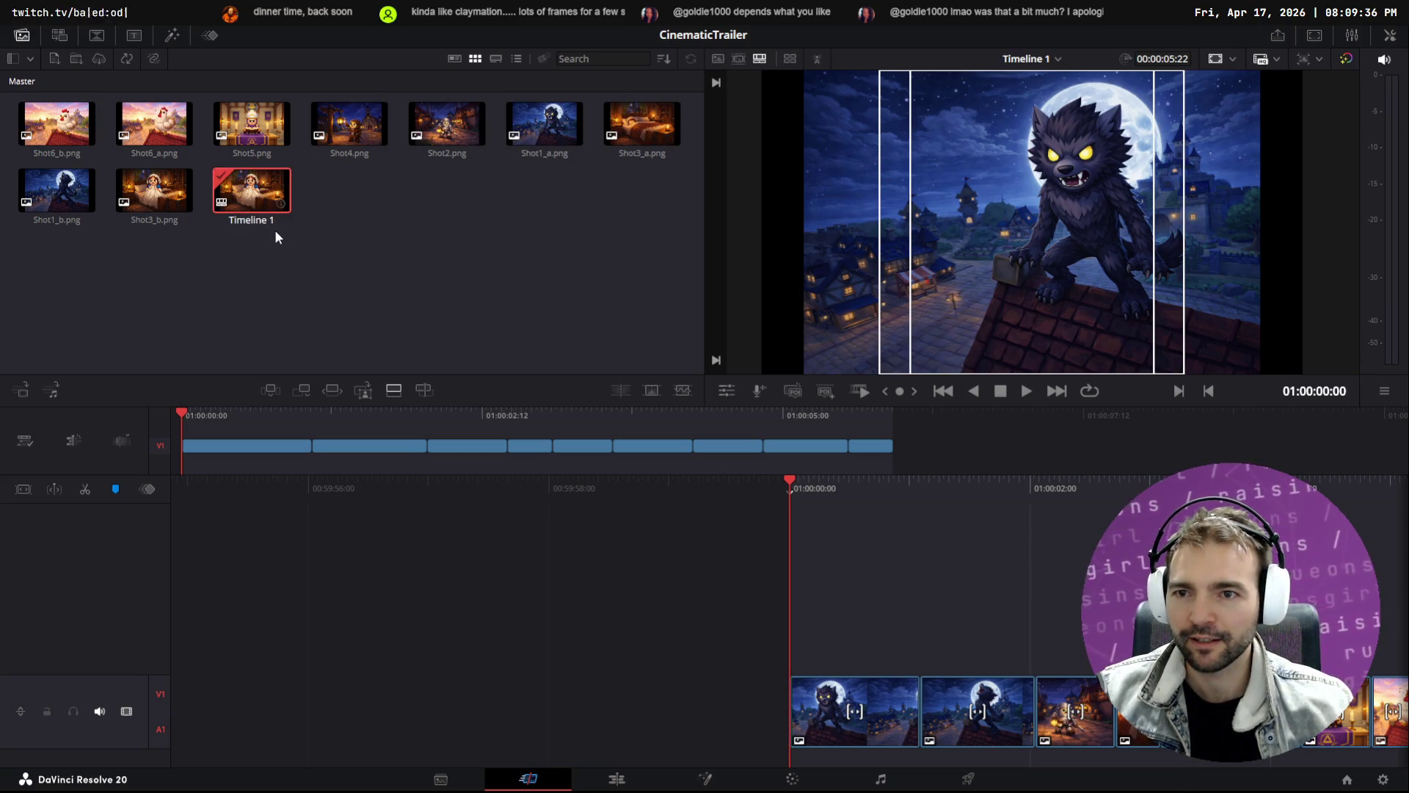
text(Anamatic)
key(Return)
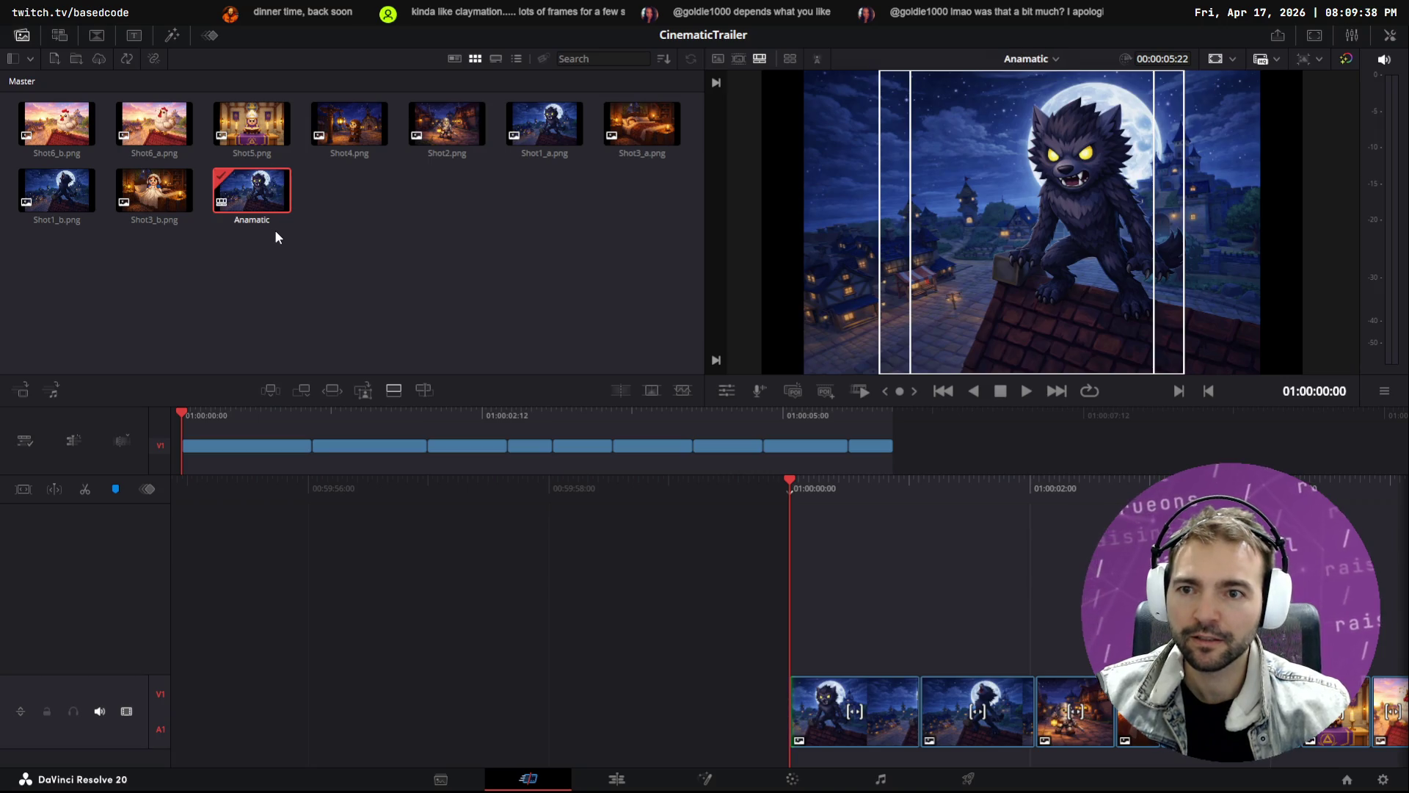
key(space)
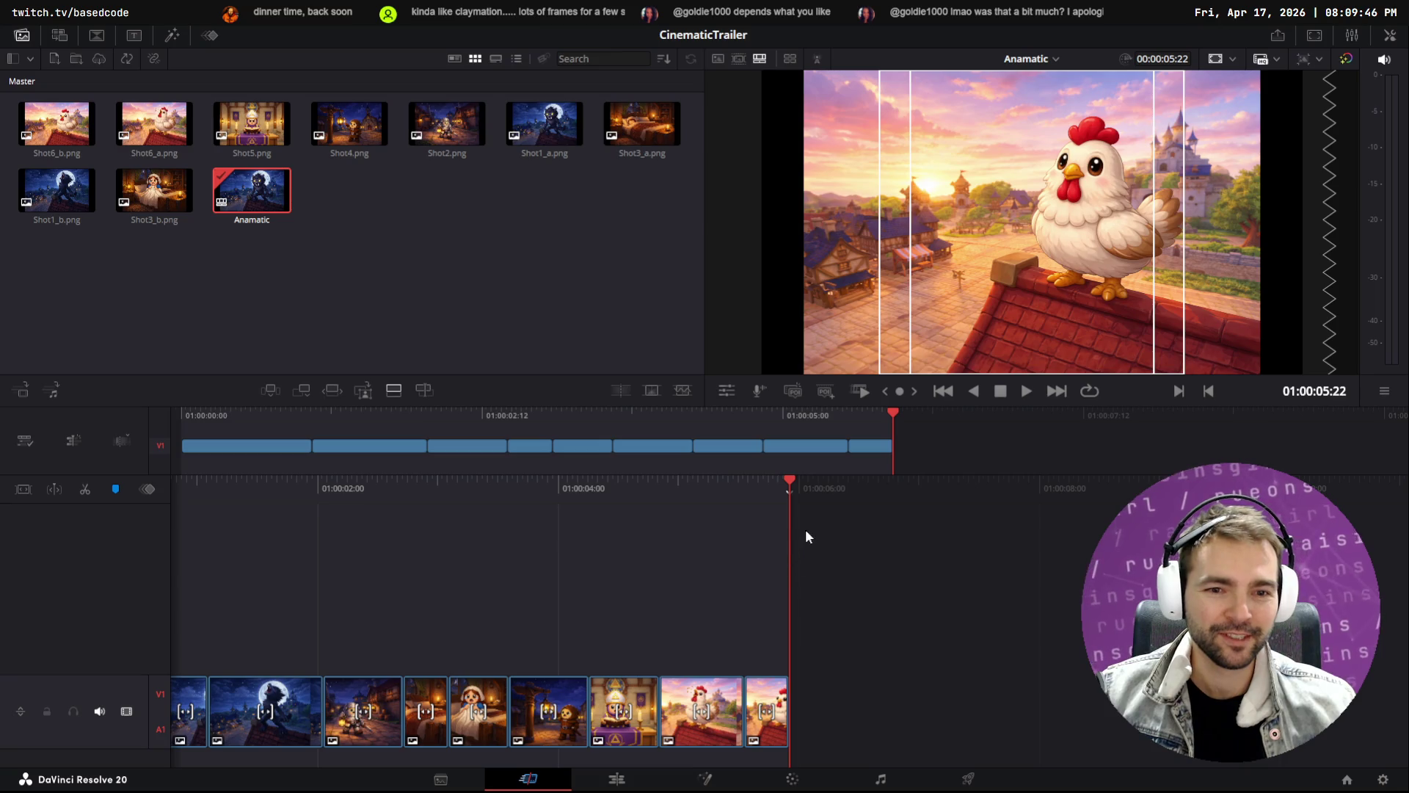
Retime the last two chicken clips by trimming the end and moving the cut between them
drag(786, 705, 857, 705)
drag(744, 705, 784, 701)
key(Home)
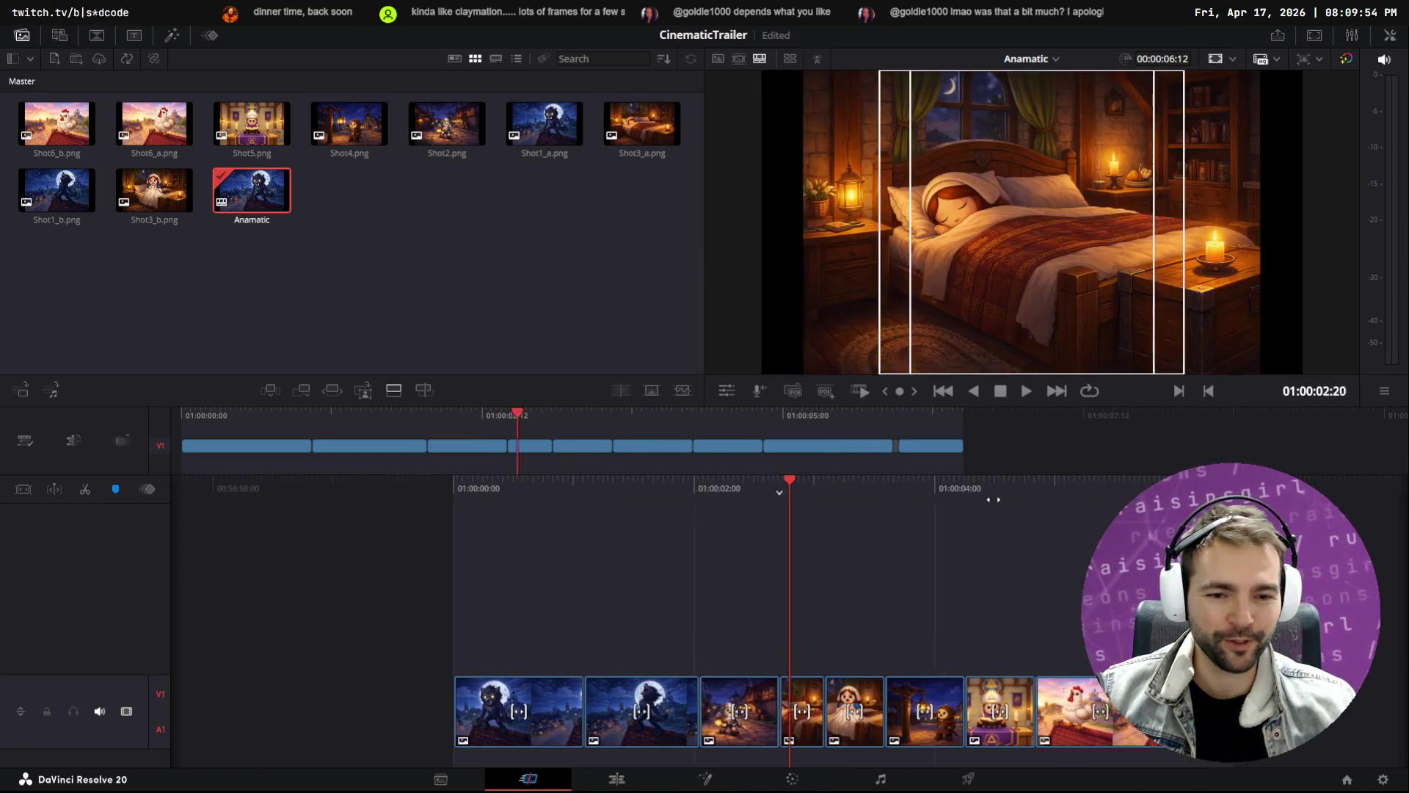
key(space)
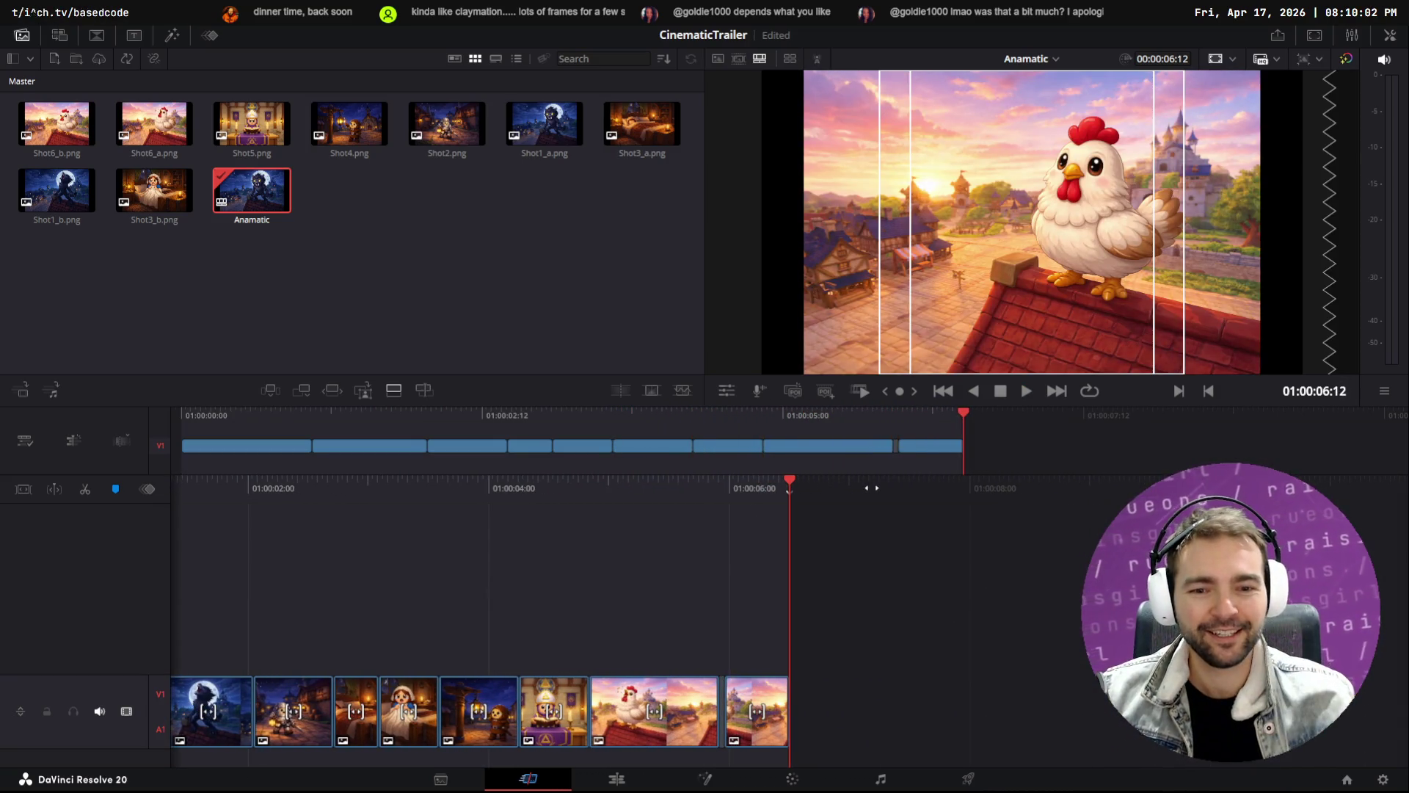
mouse_move(788, 708)
mouse_down()
mouse_move(721, 710)
mouse_move(778, 708)
mouse_move(738, 708)
mouse_up()
double_click(725, 710)
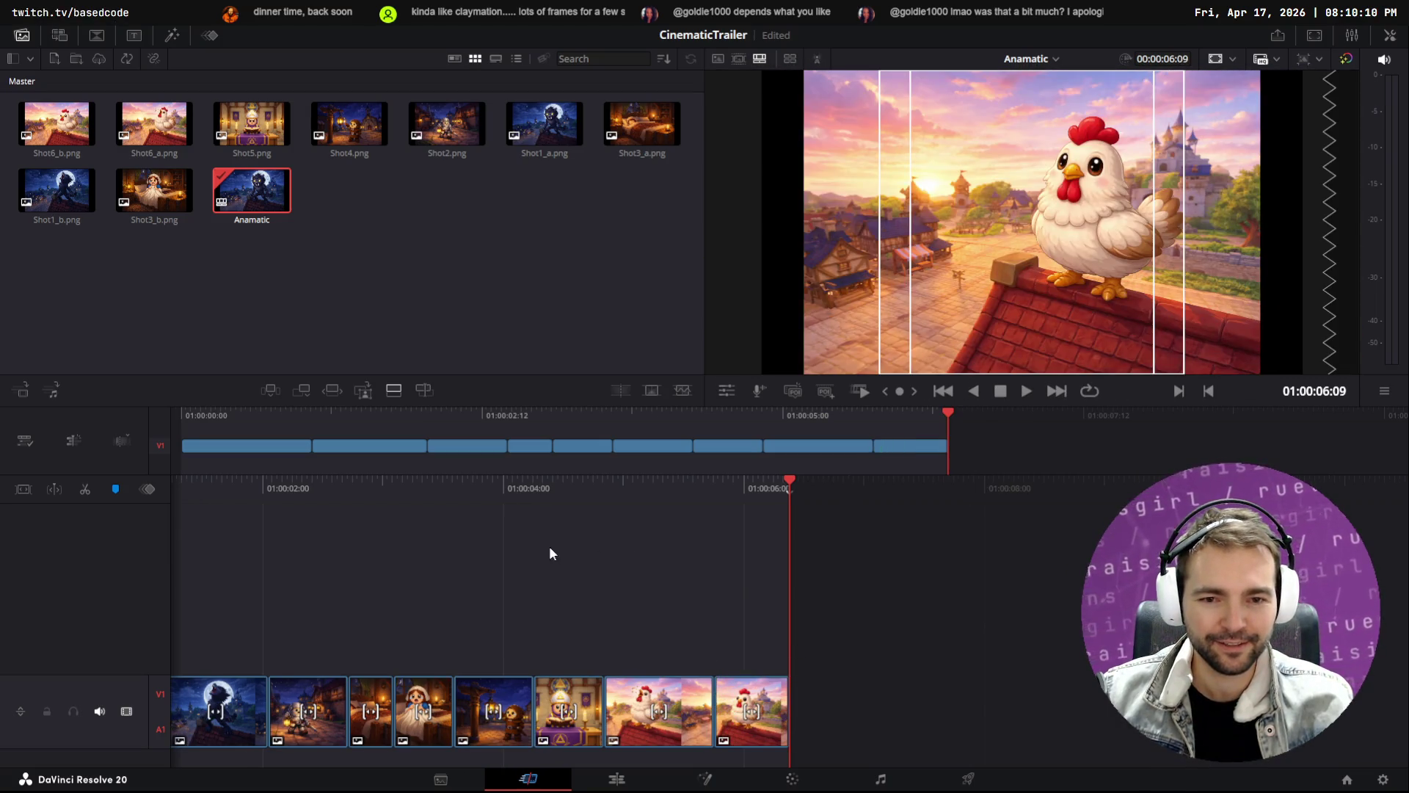
drag(567, 443, 507, 444)
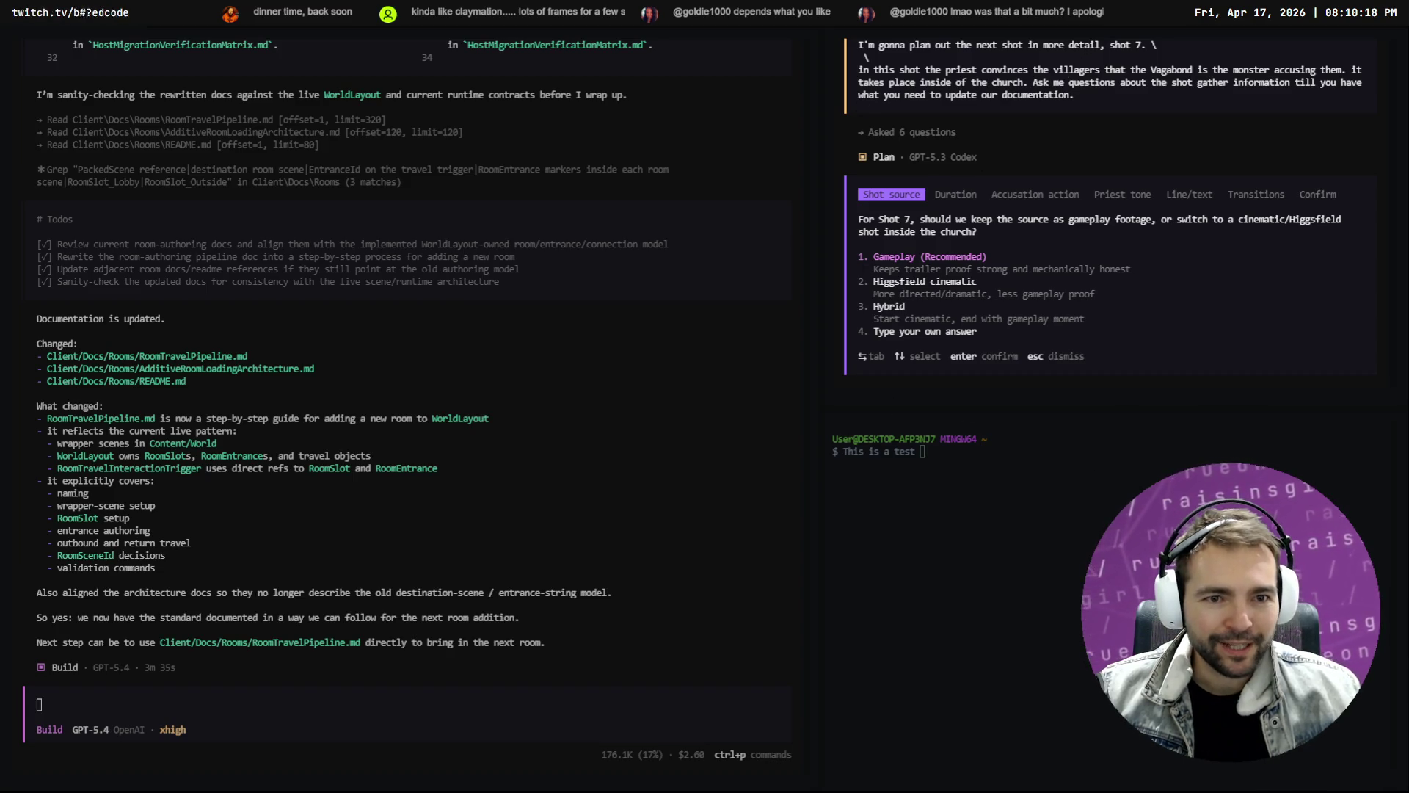
Answer Higgsfield cinematic, 4s, and priest points, steps onto altar, crowd turns for the accusation
click(944, 283)
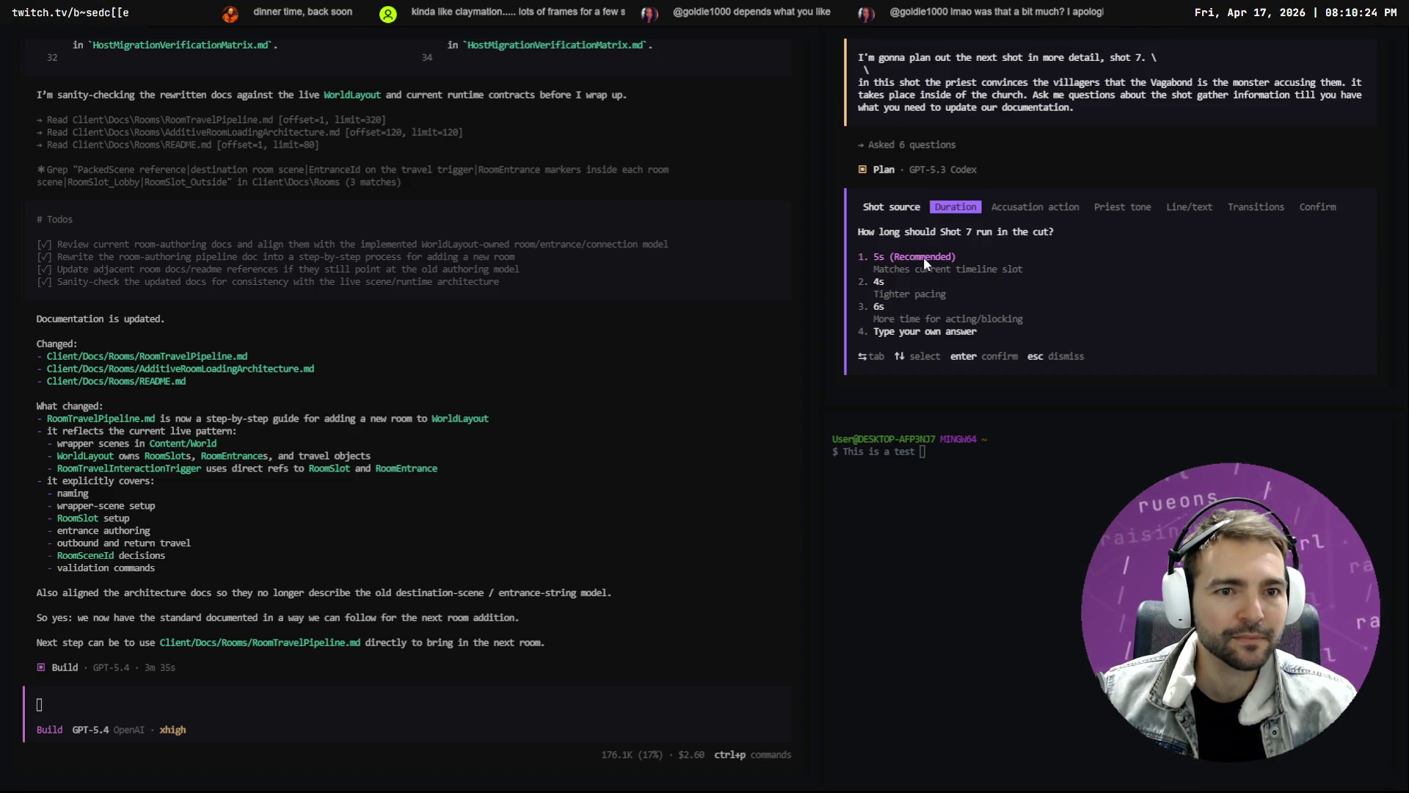
click(879, 284)
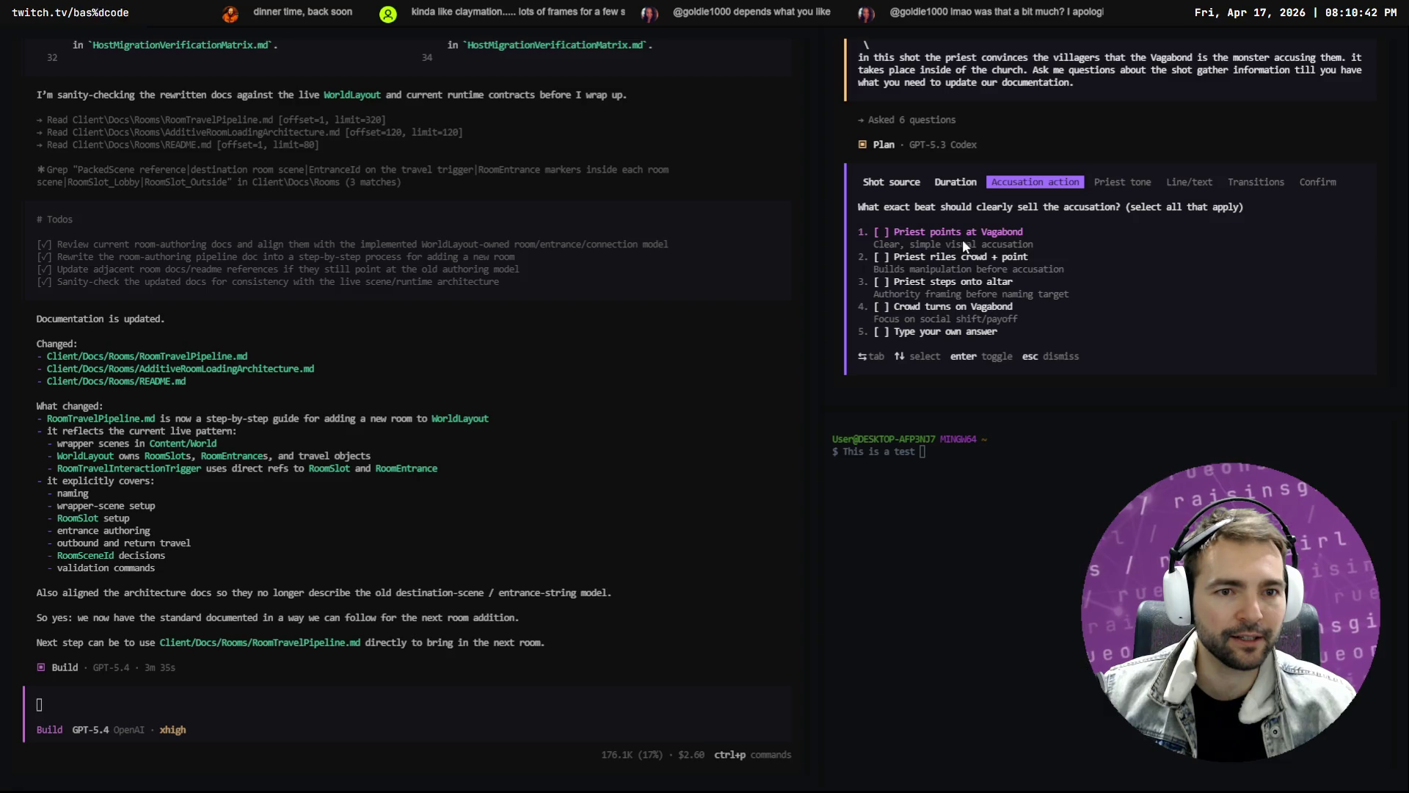
click(933, 232)
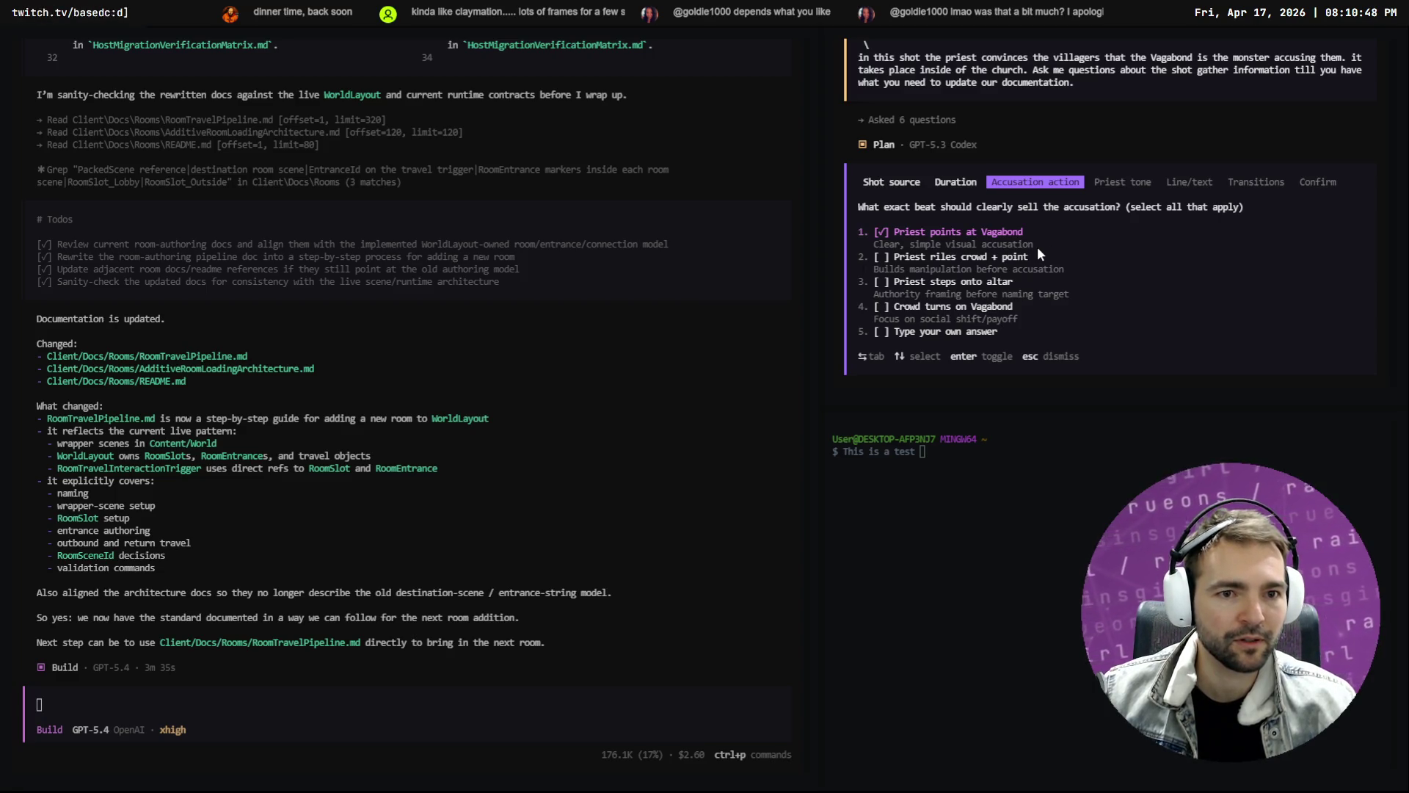
click(980, 284)
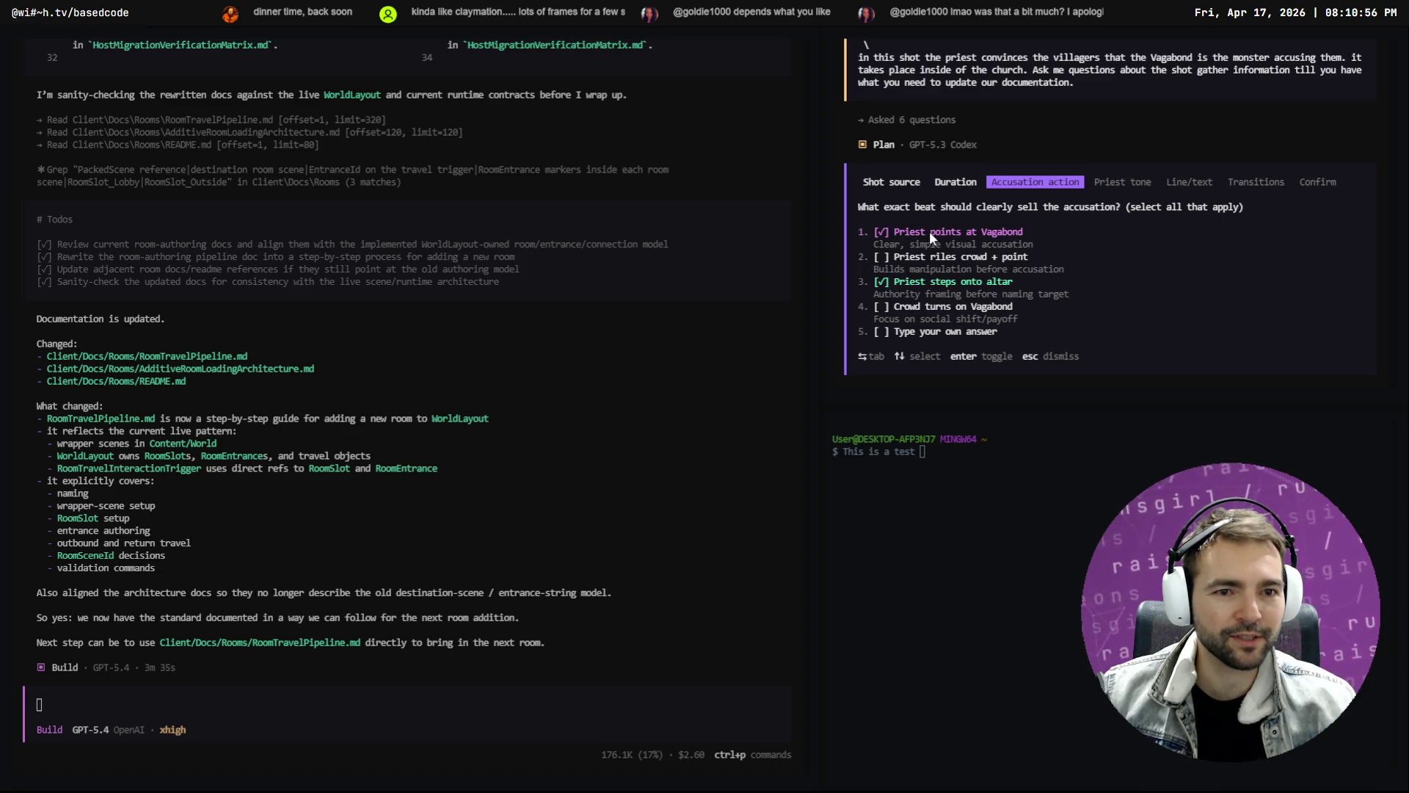
click(964, 322)
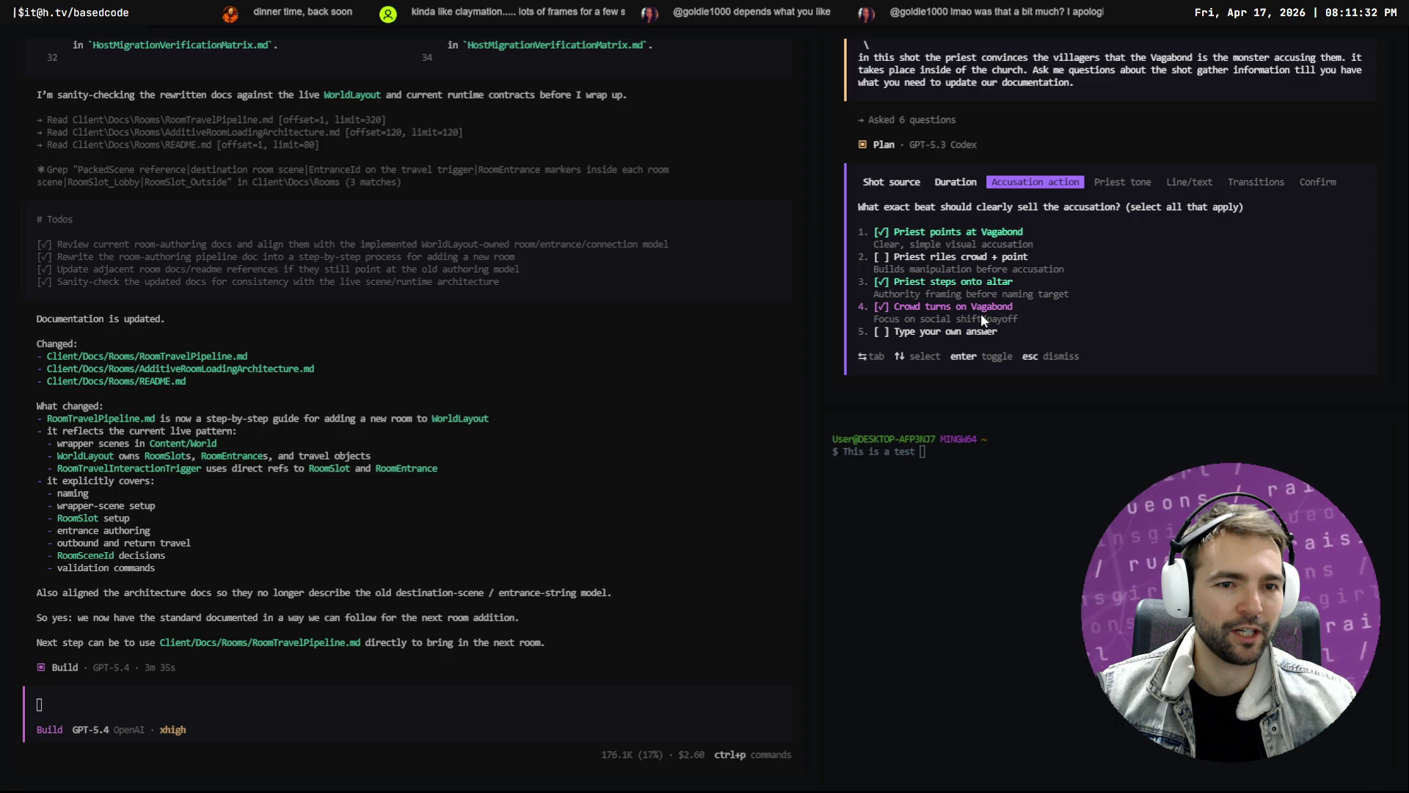
click(1083, 330)
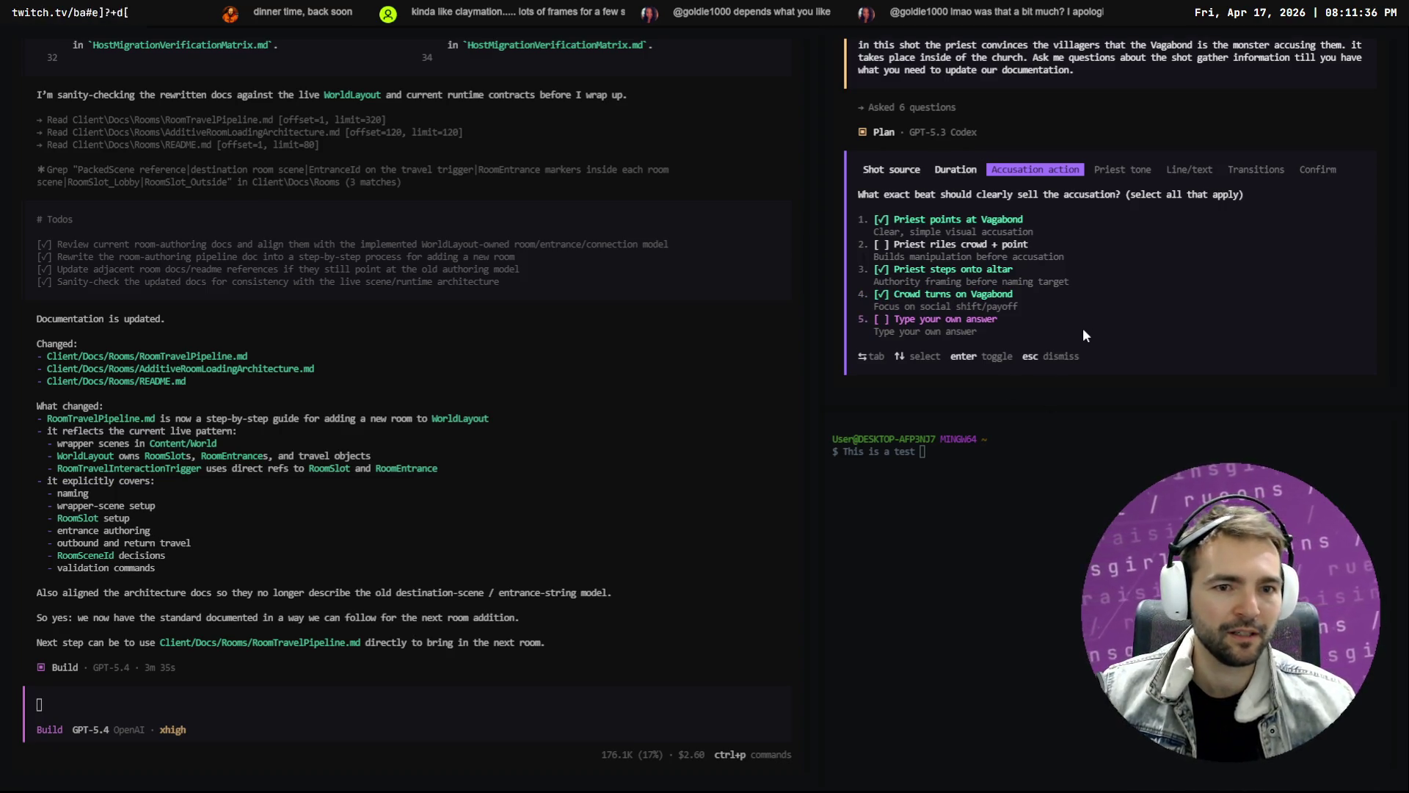
Dictate a custom accusation answer and tick it
key(super+h)
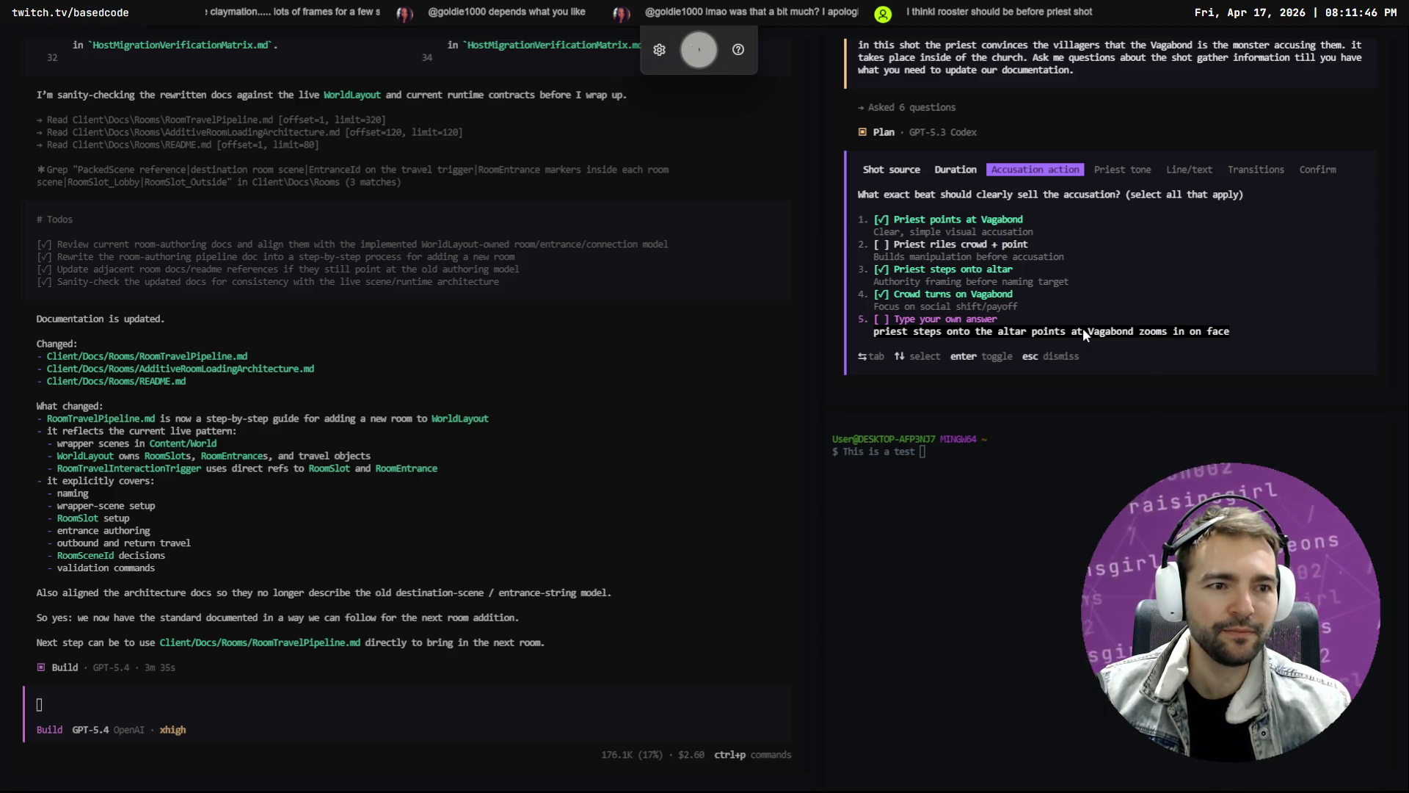
text(.)
key(super+h)
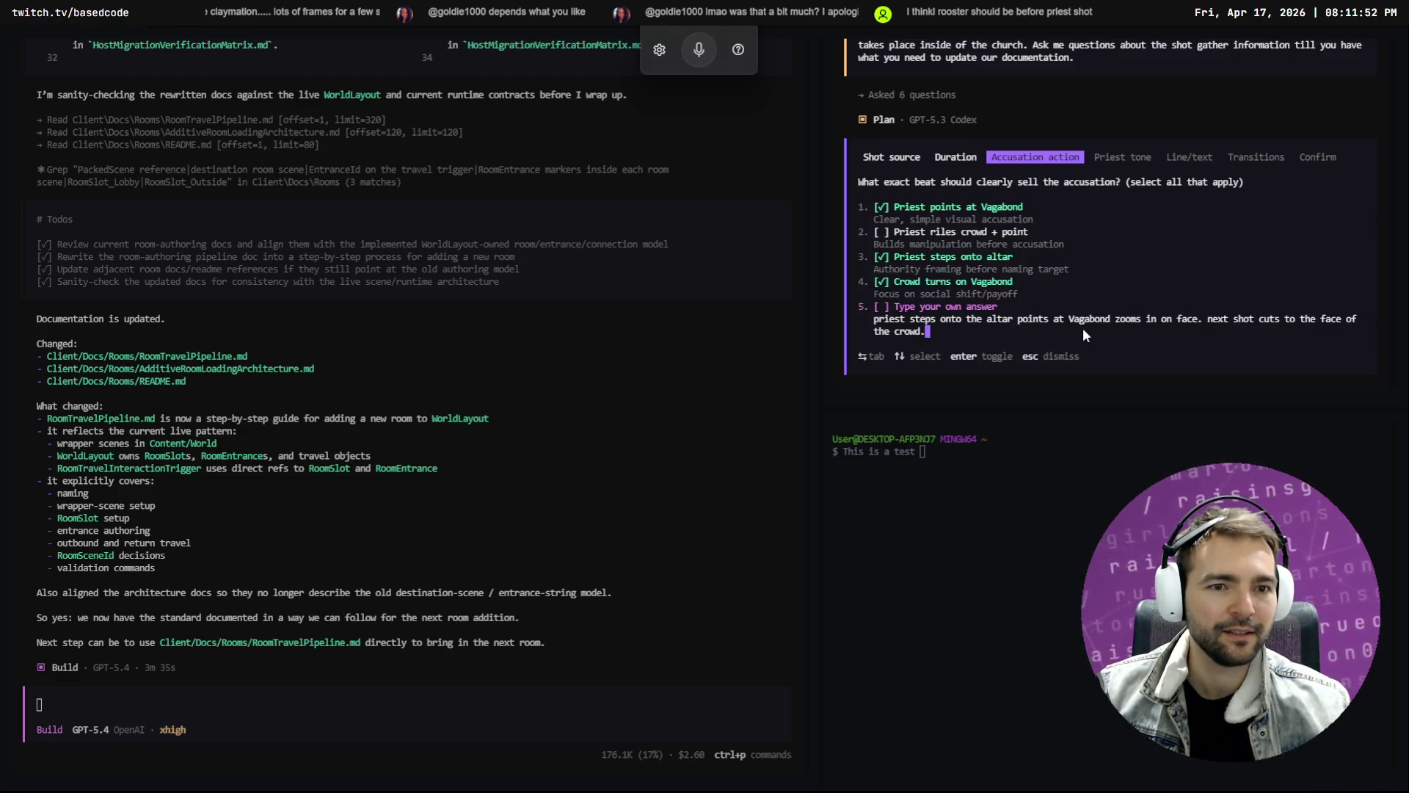
key(Return)
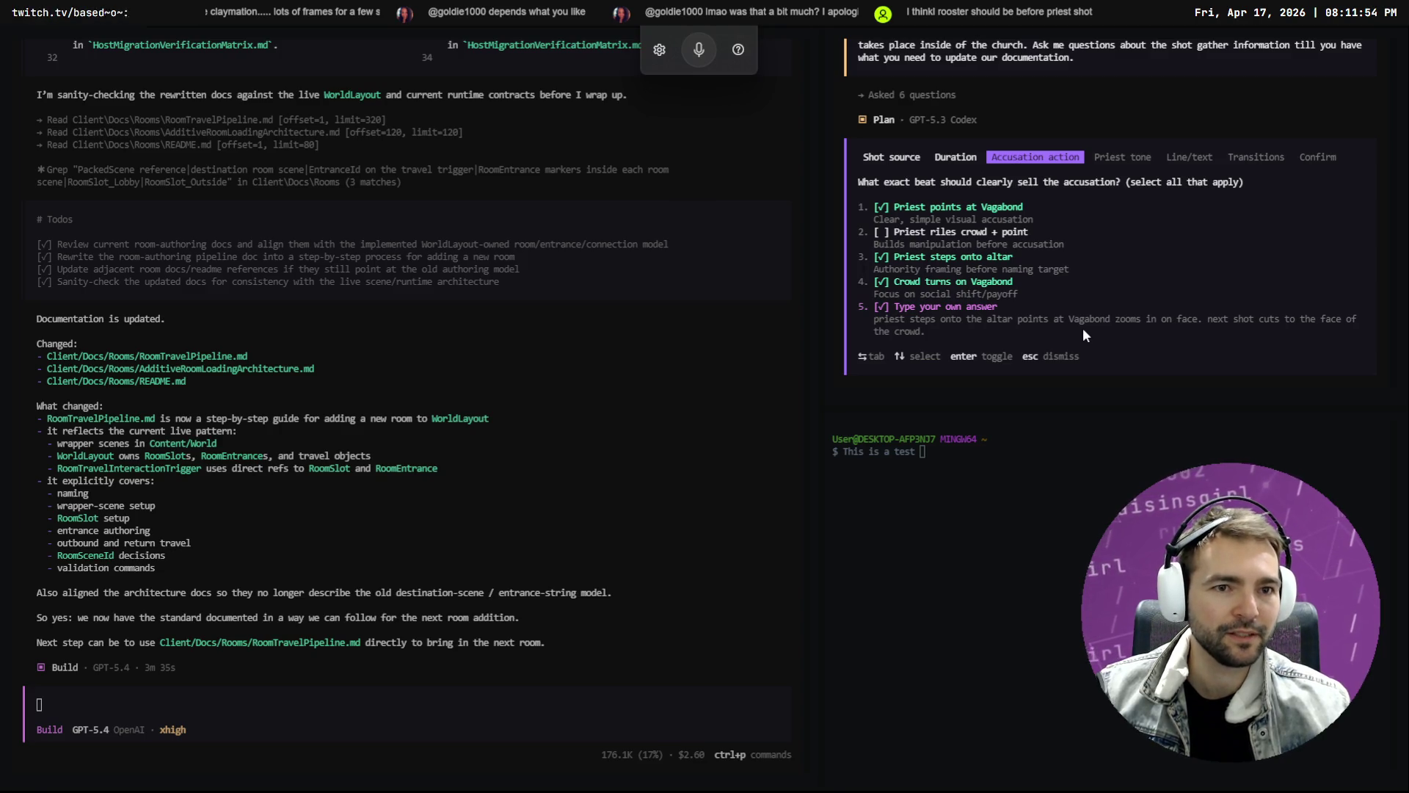
Choose Fiery zealot for the priest's tone and Implied line only for on-screen text
key(Tab)
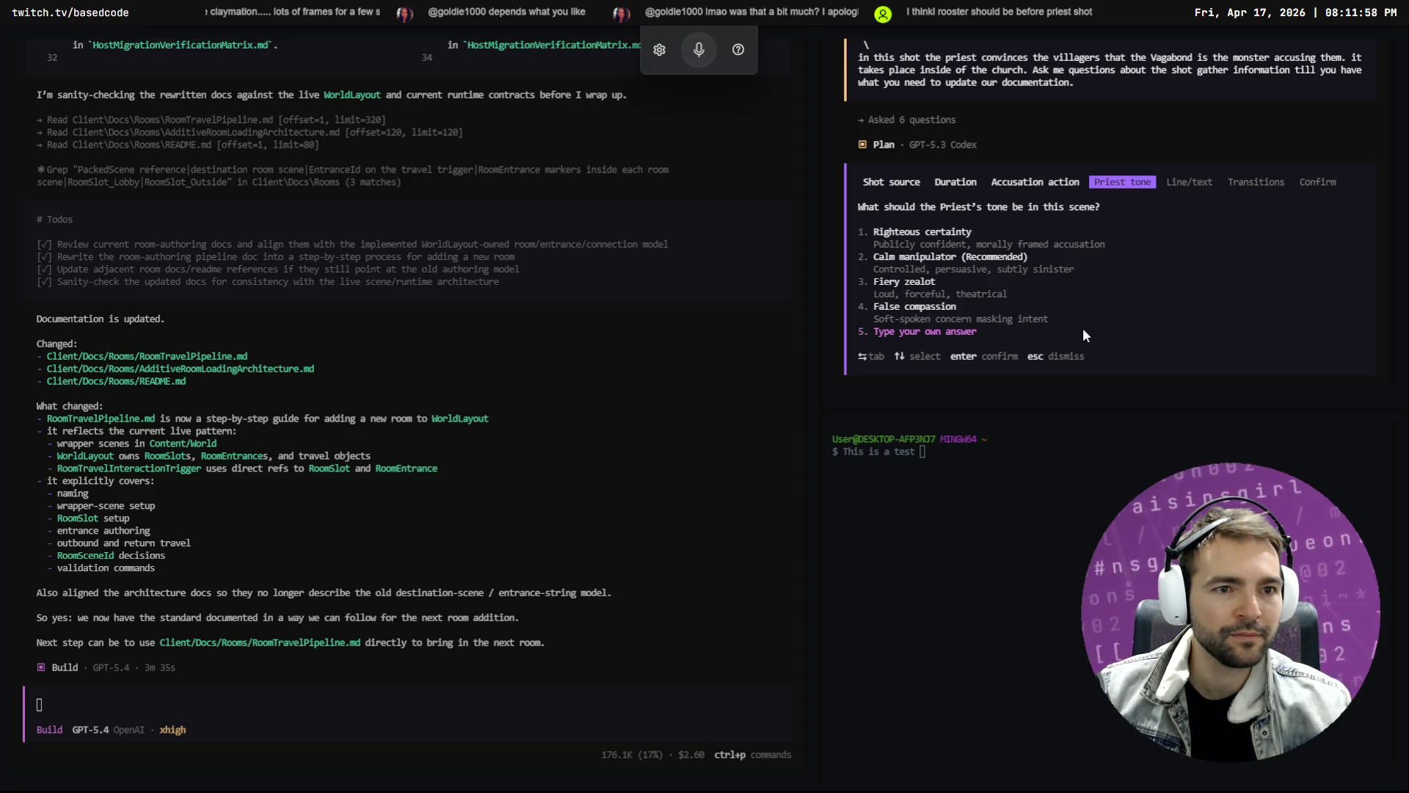
key(Down)
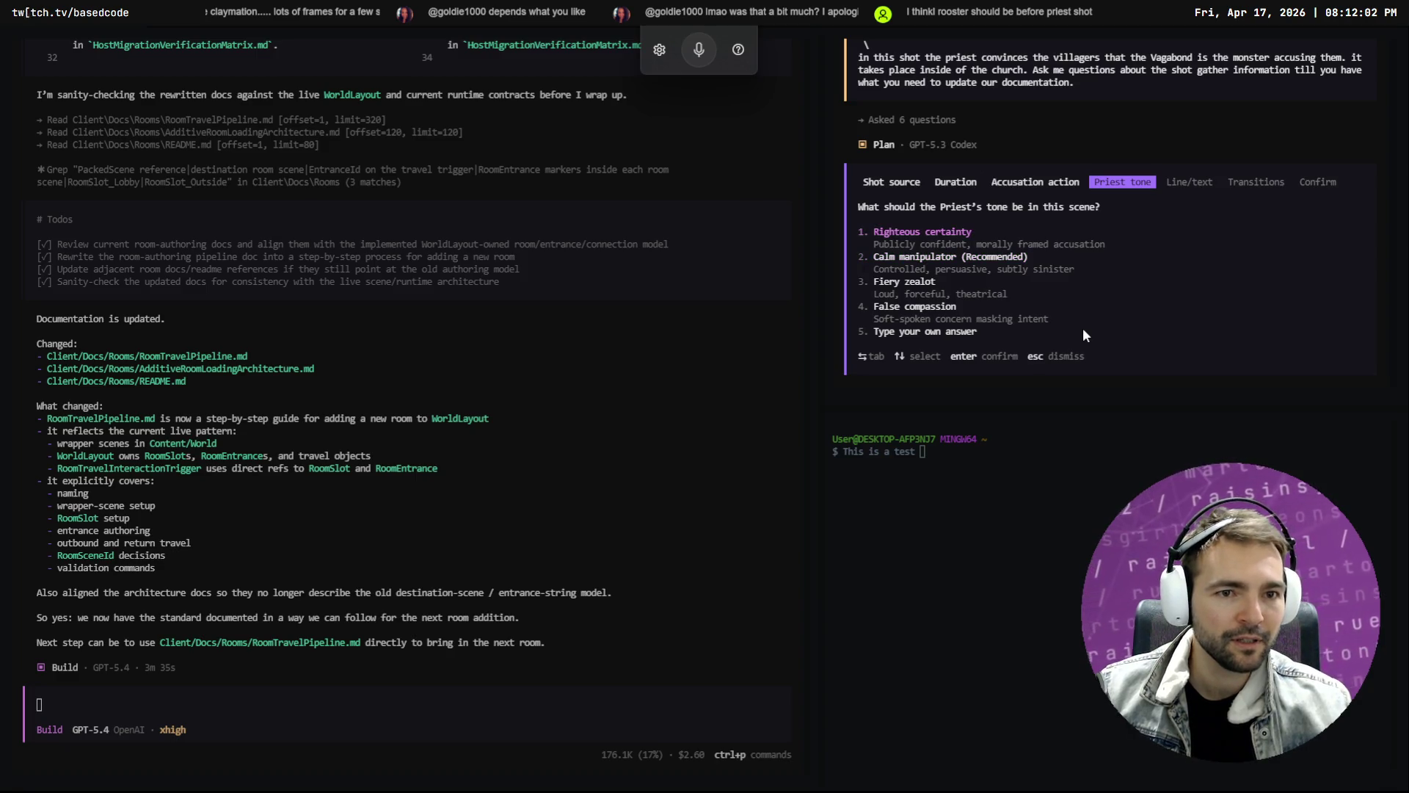
key(Down)
key(Down)
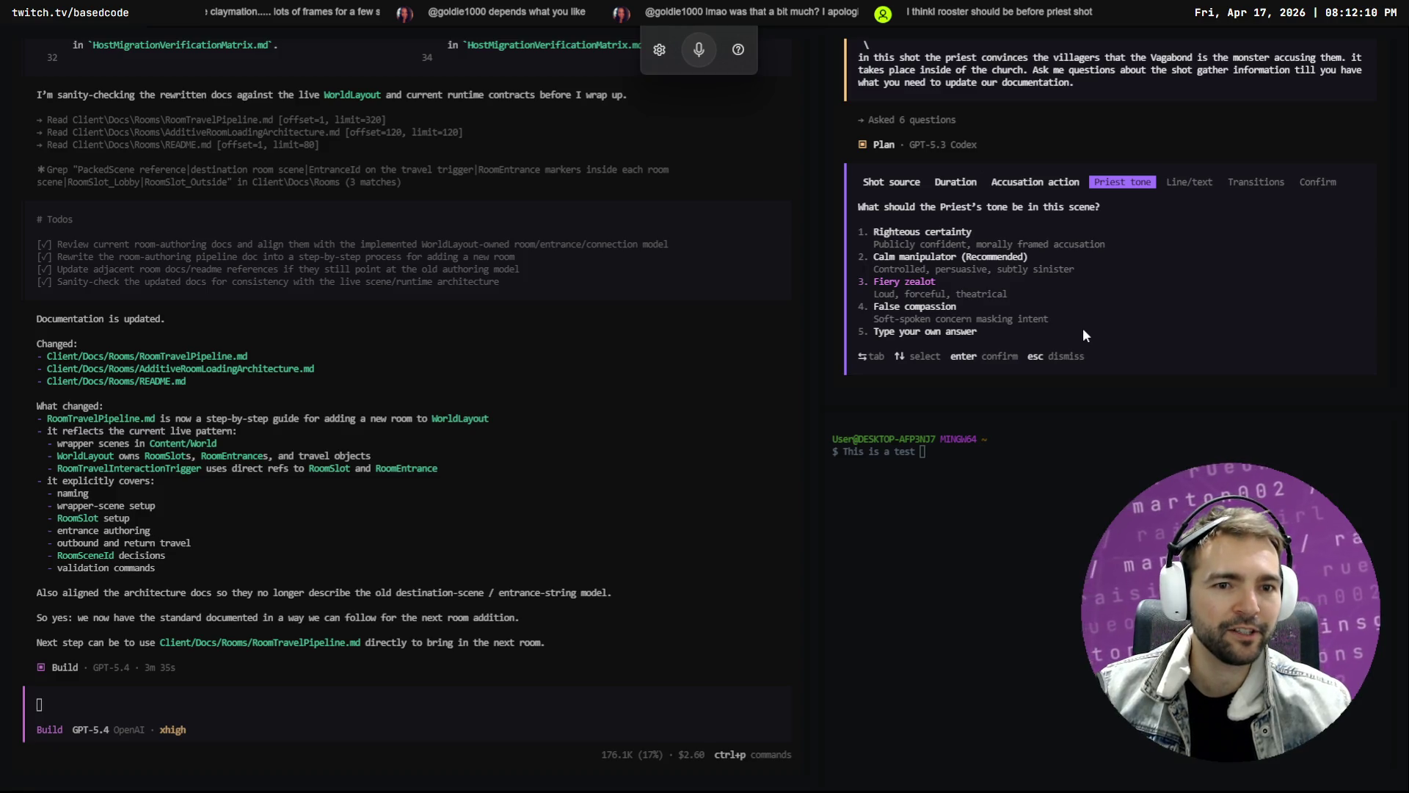
key(Return)
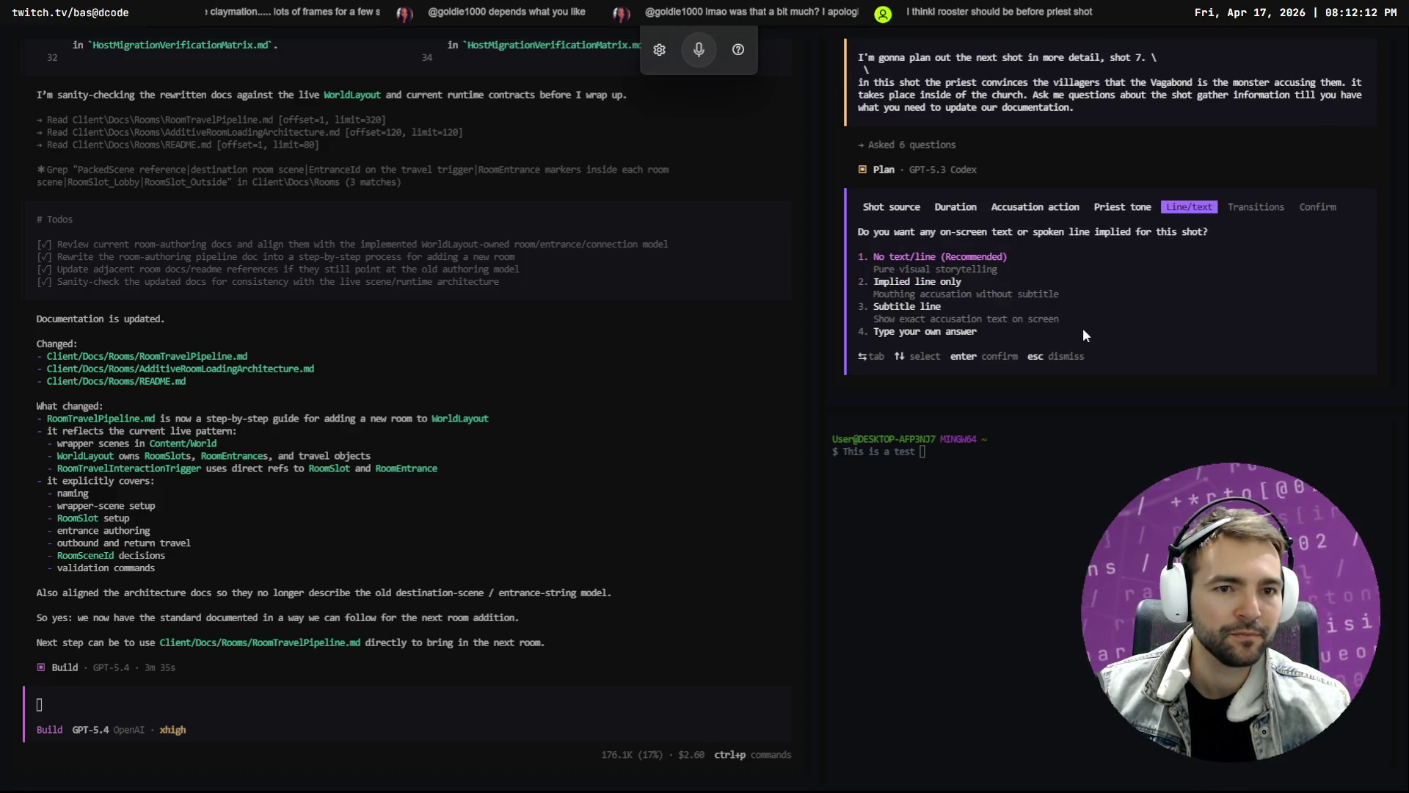
key(Down)
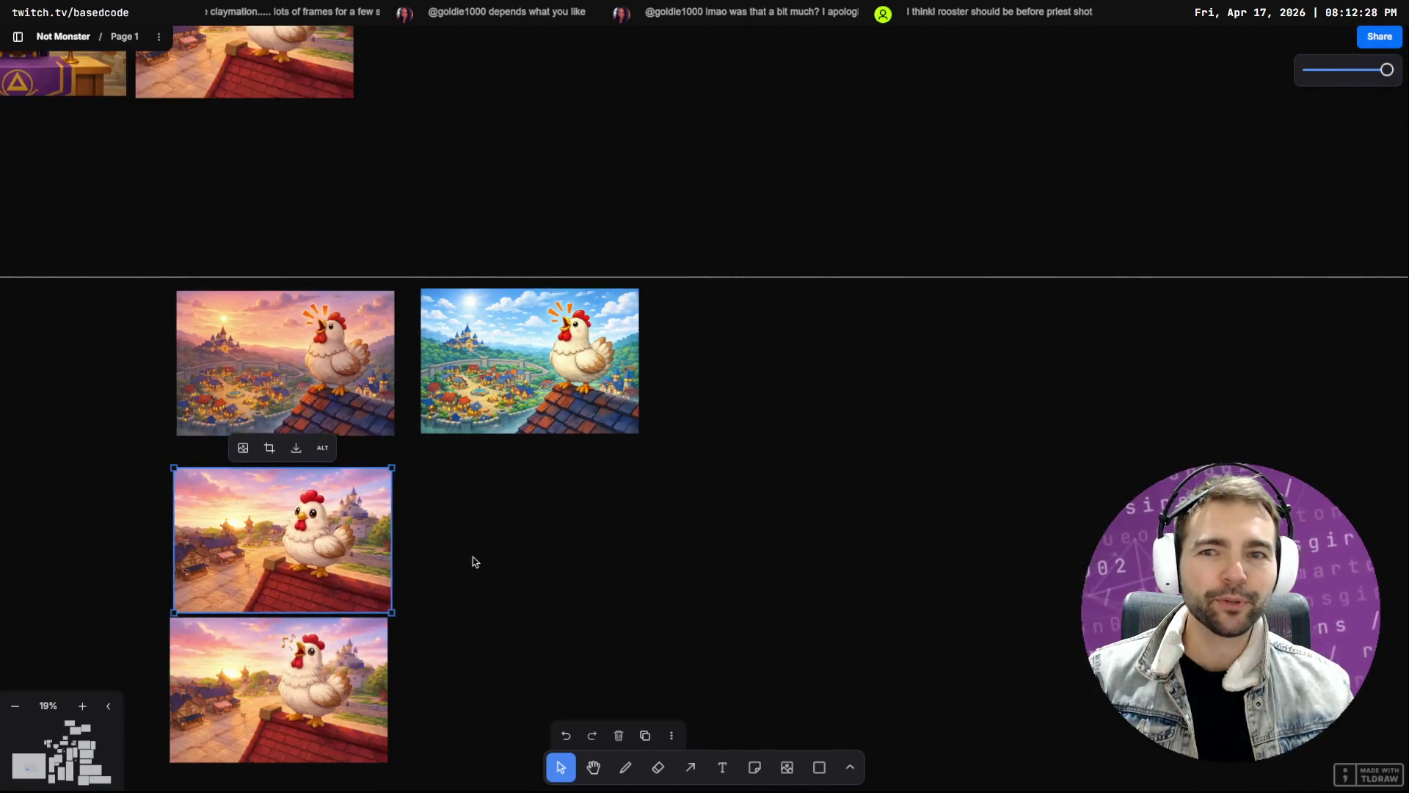
scroll(425, 246, up, 5)
click(657, 396)
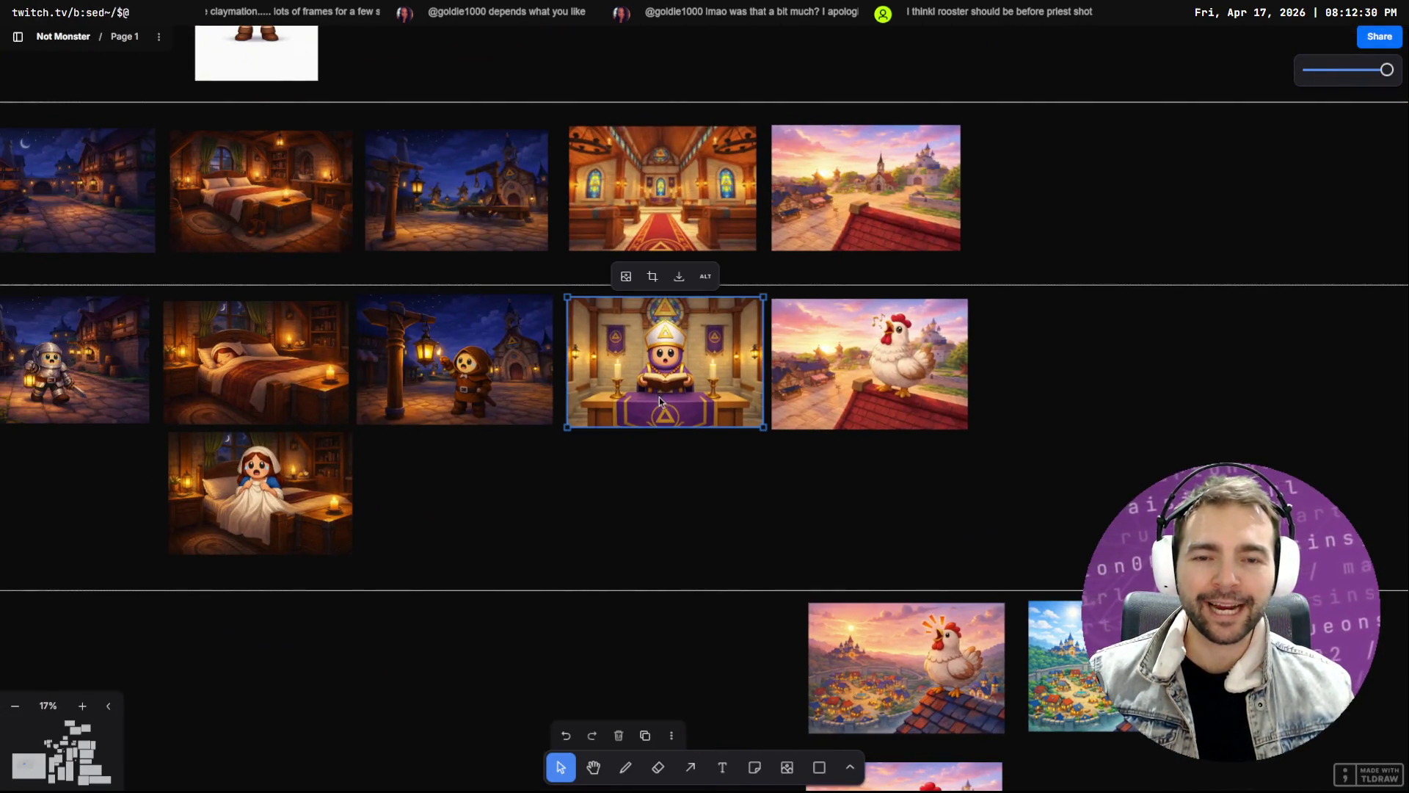
key(shift+2)
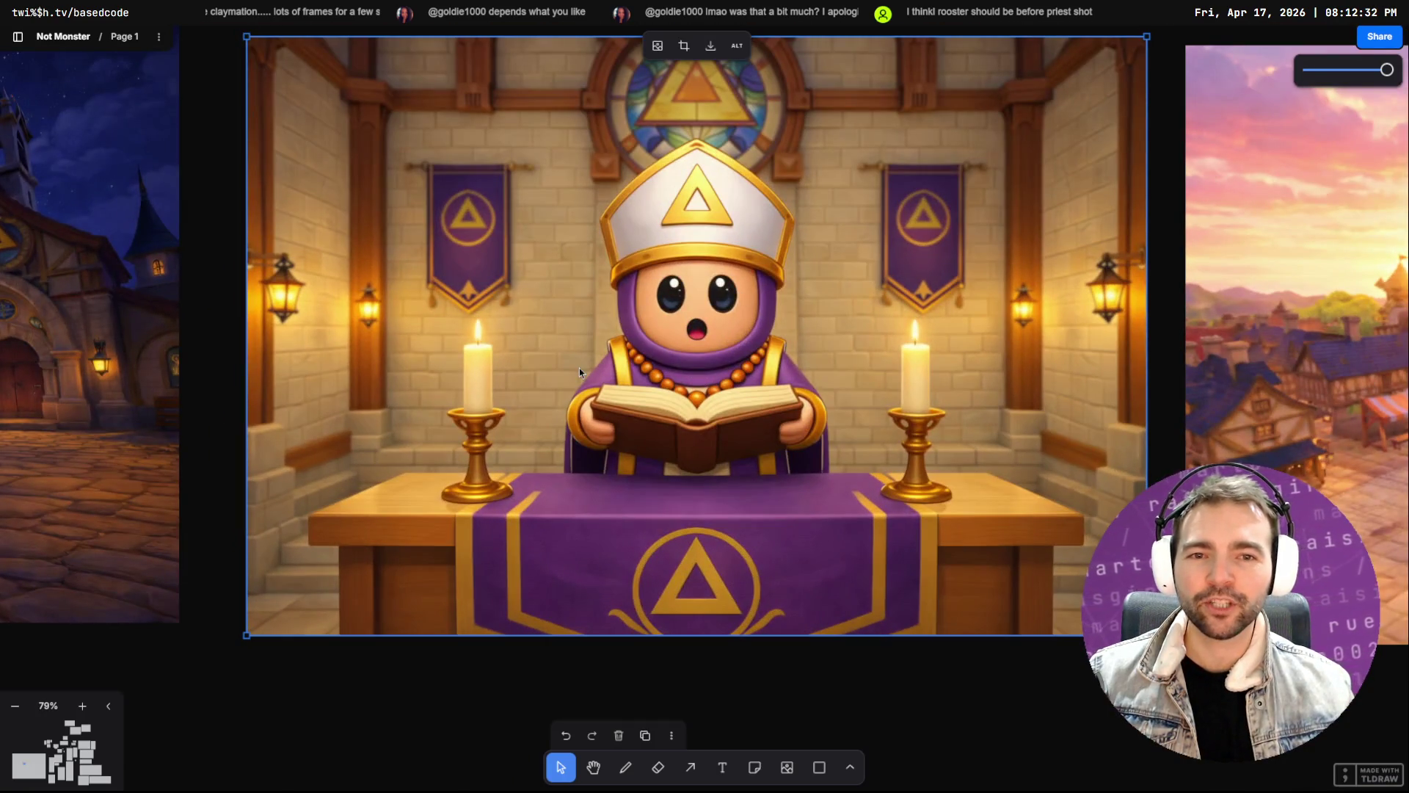
scroll(554, 394, down, 5)
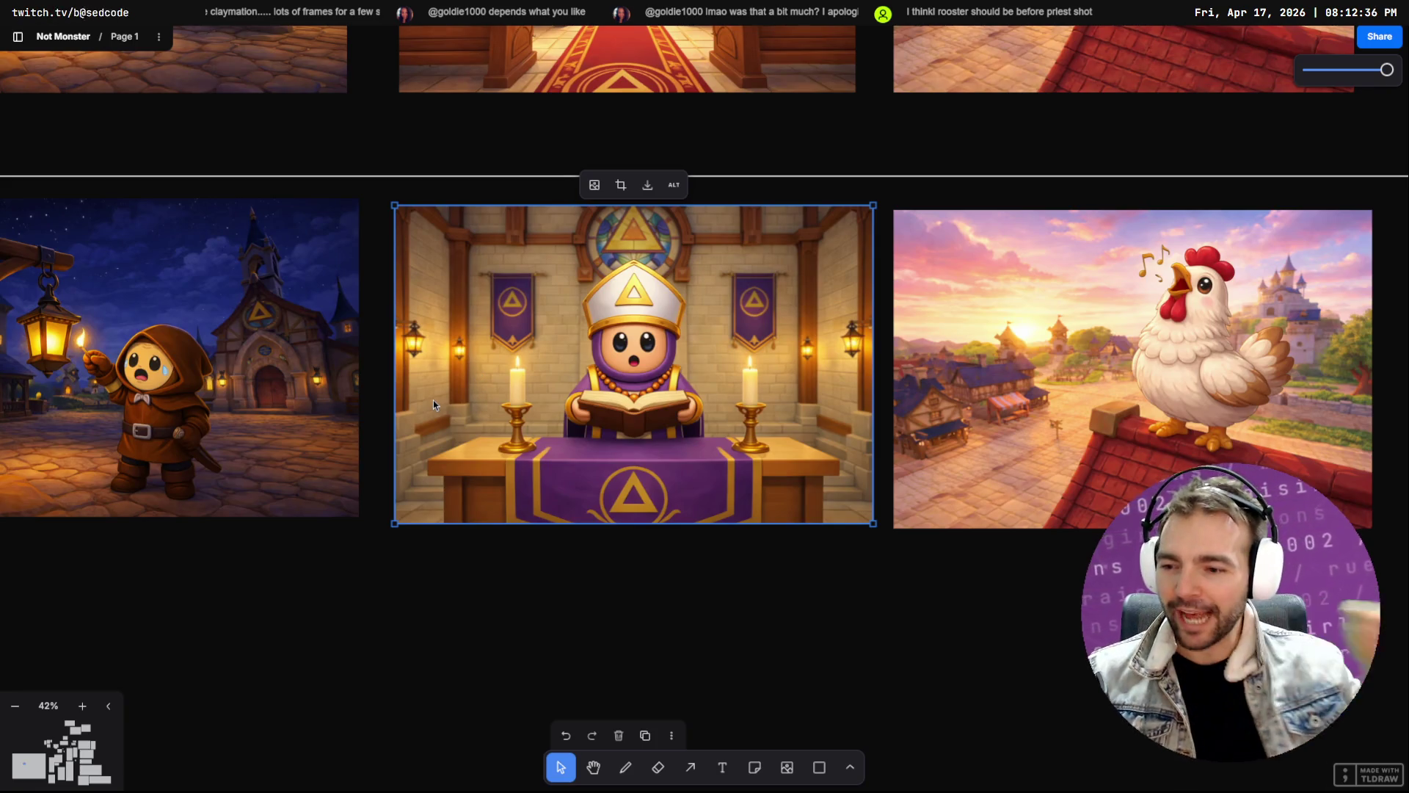
scroll(433, 402, down, 3)
drag(789, 410, 1074, 394)
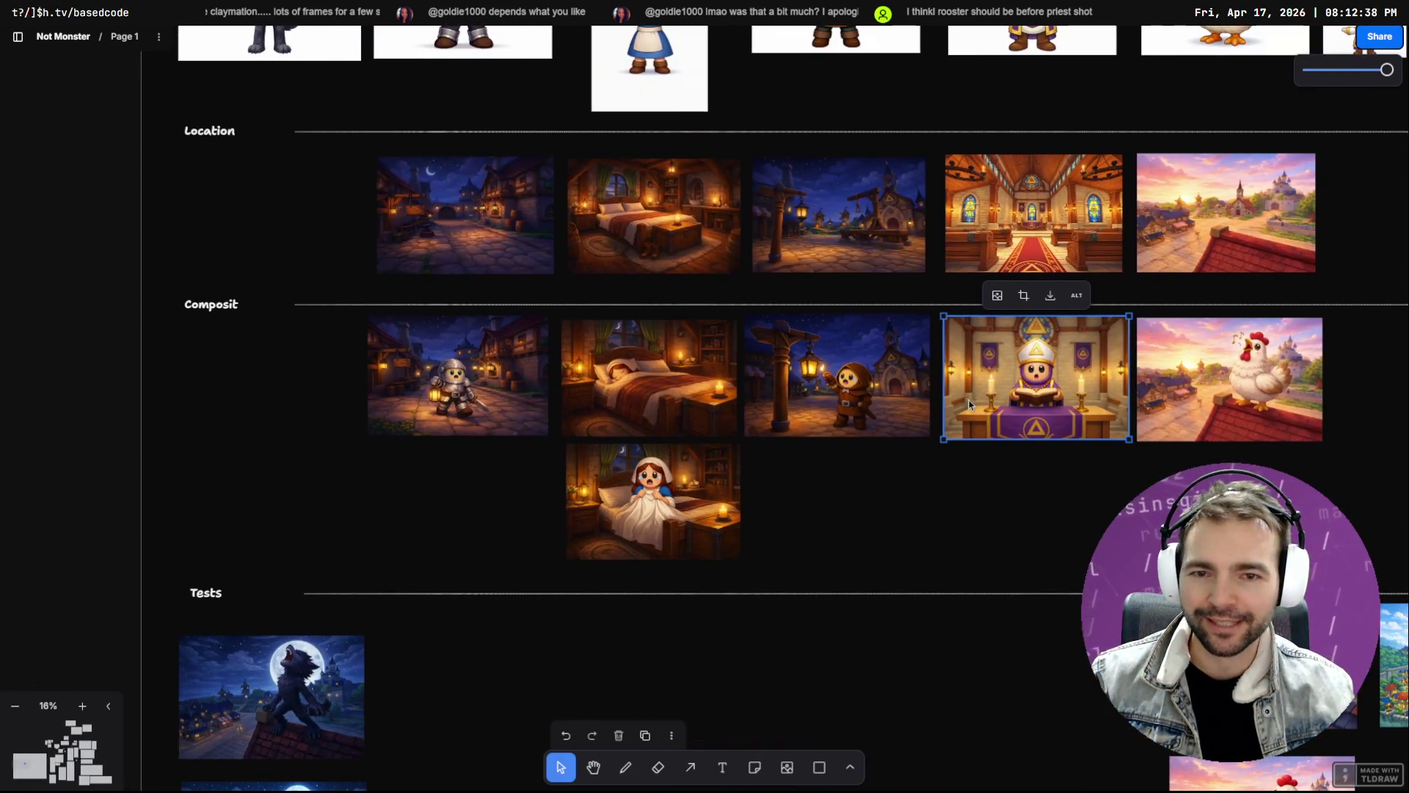
drag(492, 320, 636, 459)
scroll(638, 350, up, 5)
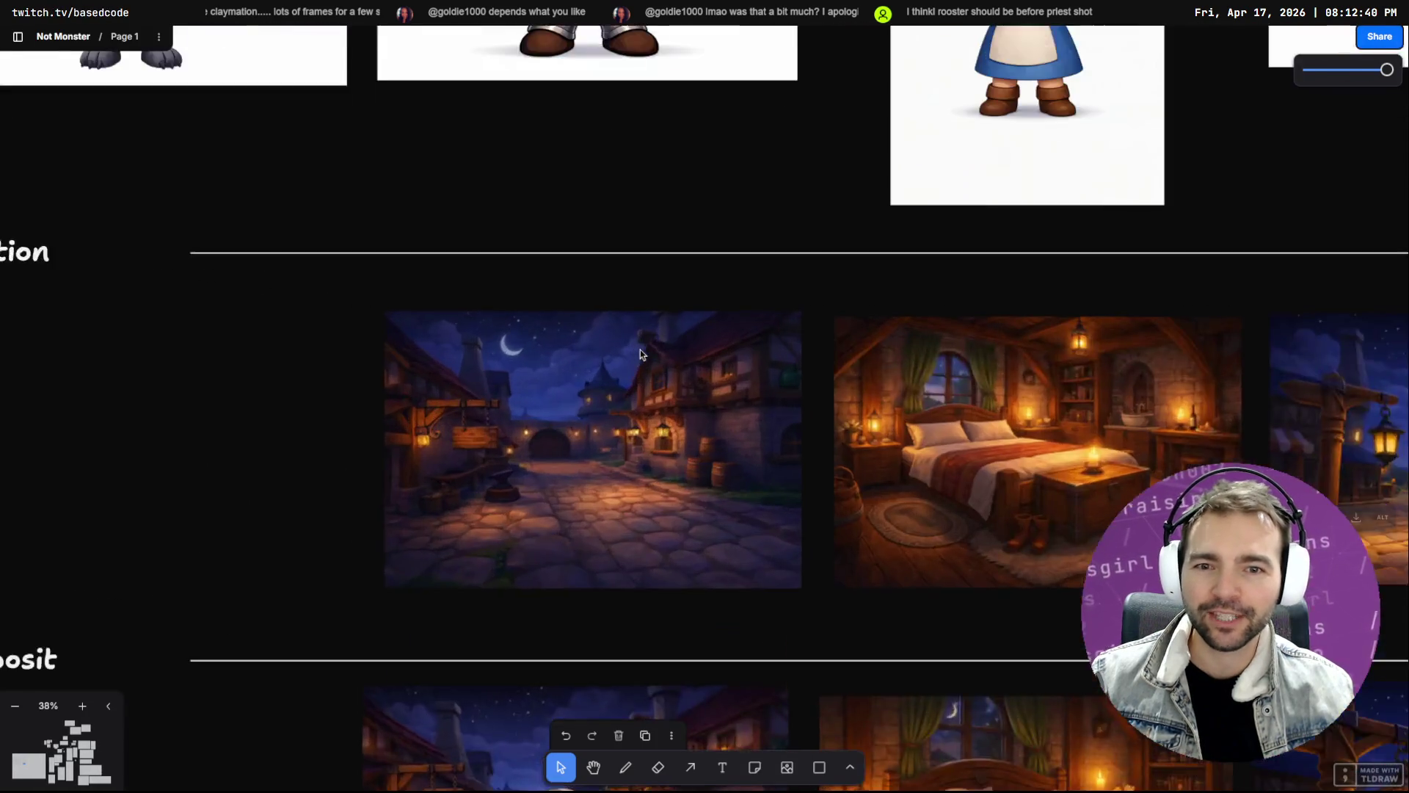
click(644, 367)
scroll(645, 367, down, 3)
scroll(733, 483, down, 2)
scroll(690, 458, up, 10)
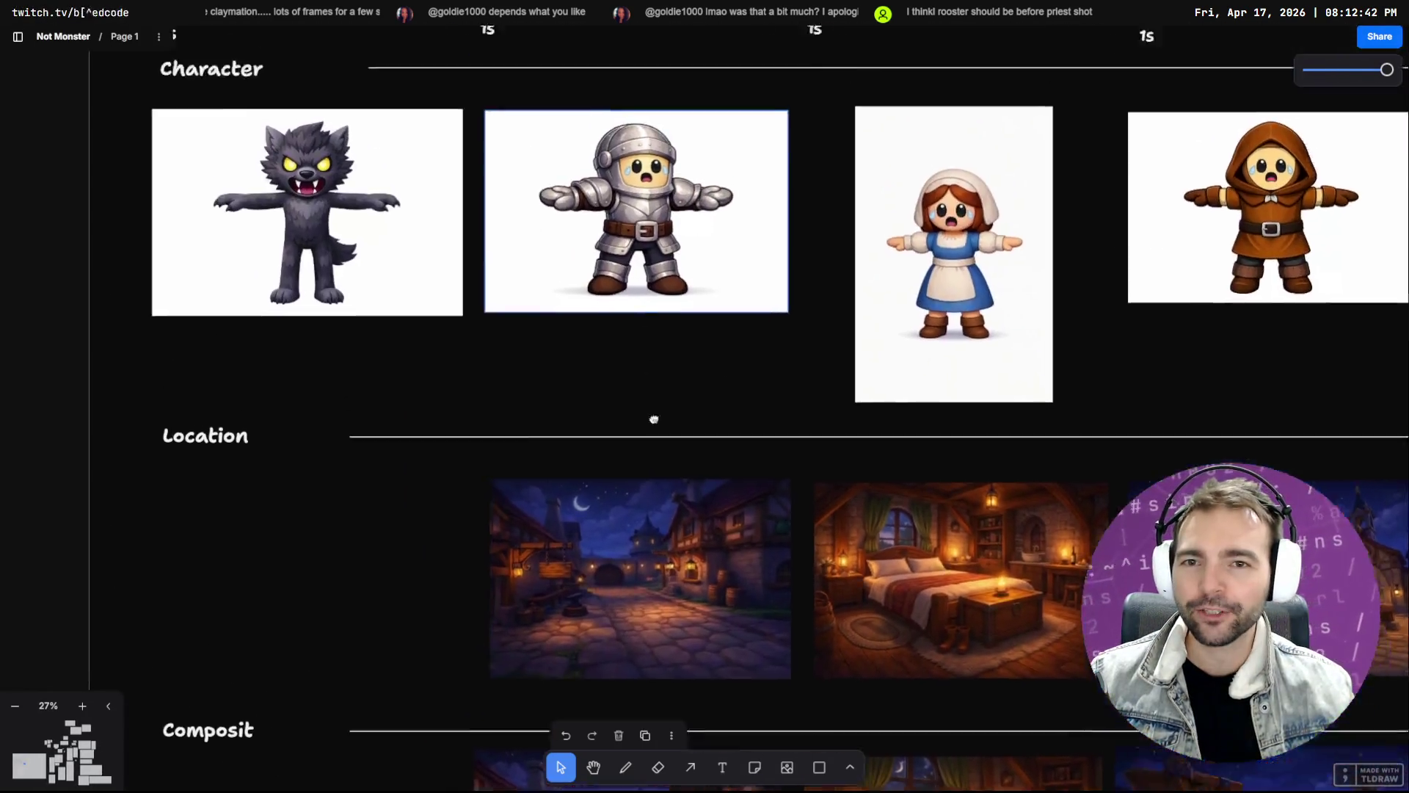
scroll(440, 441, up, 5)
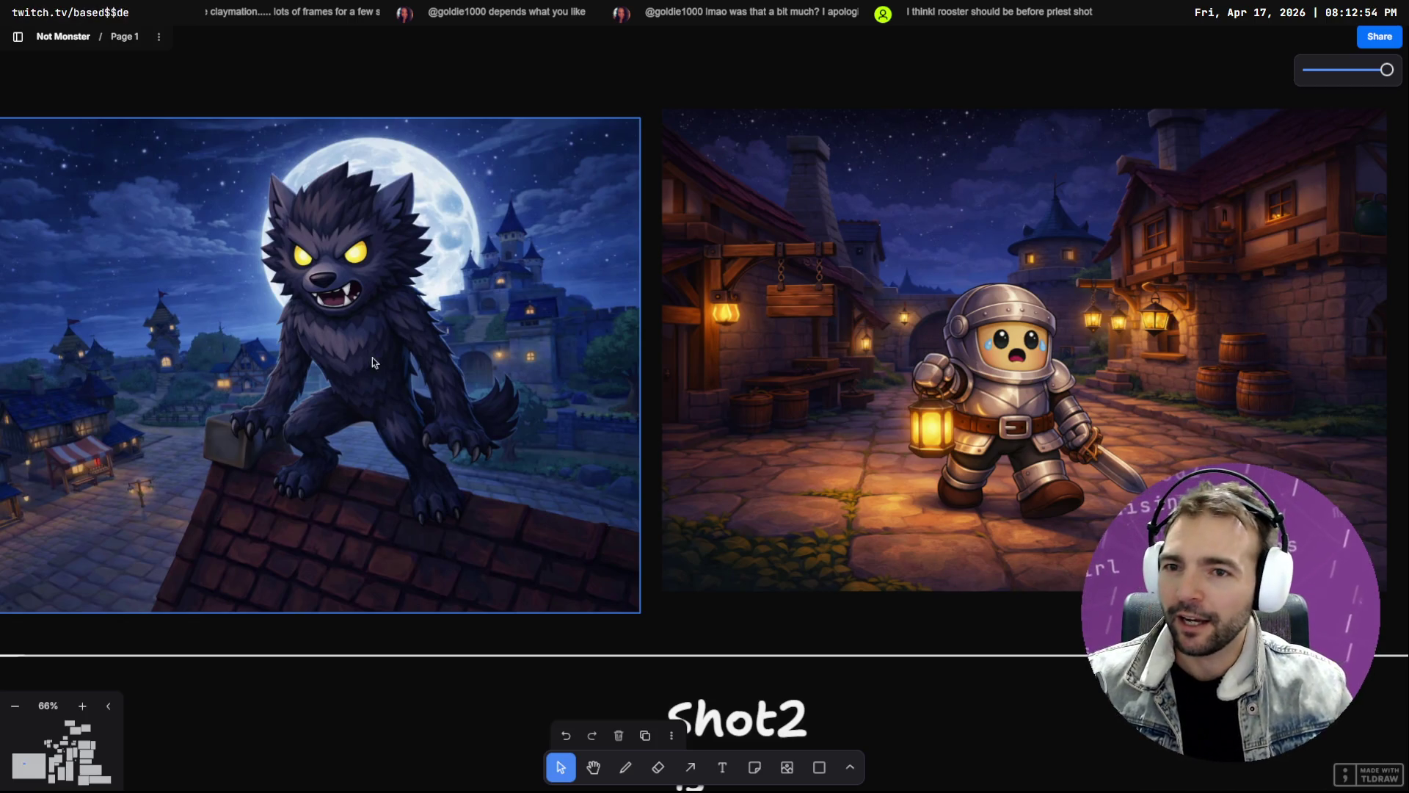
scroll(350, 427, left, 5)
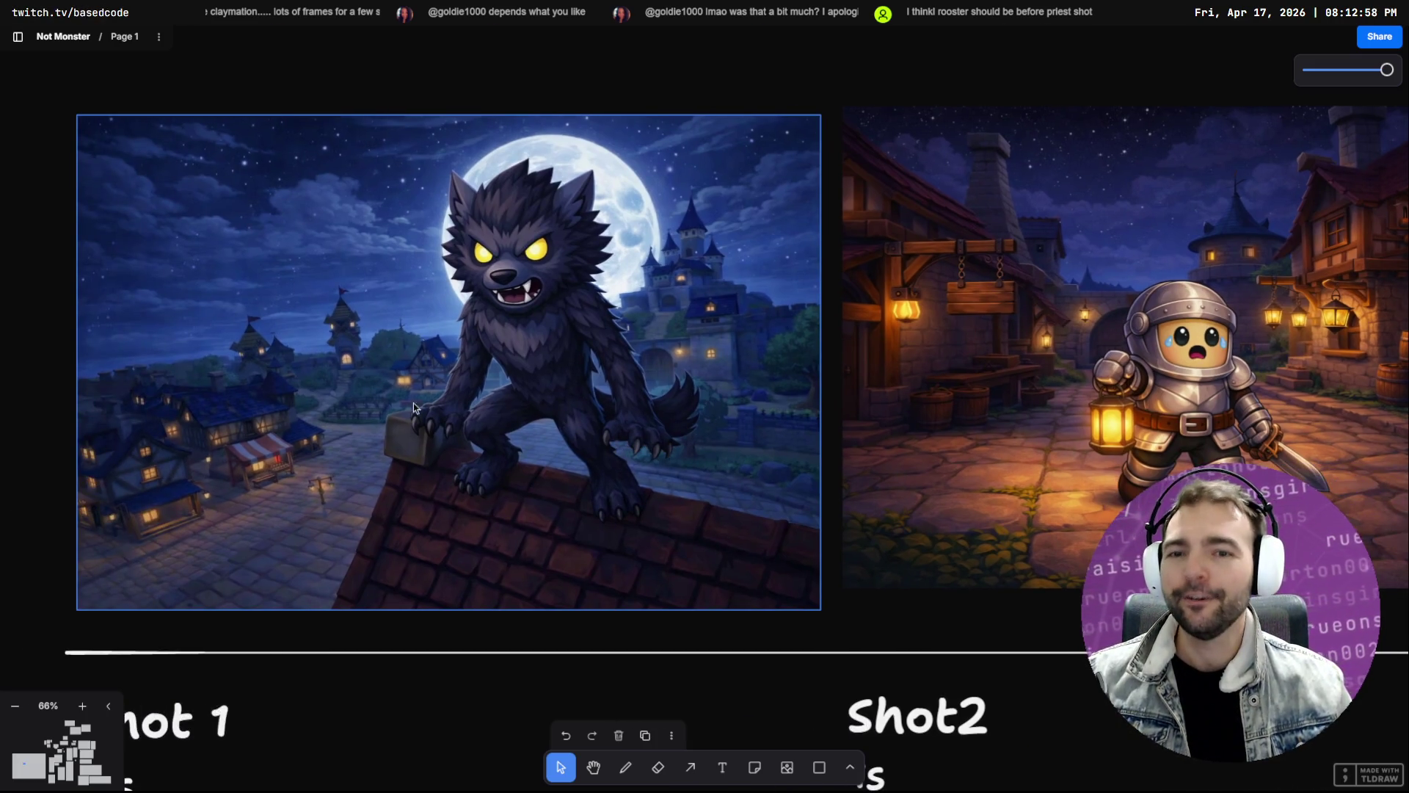
scroll(439, 279, right, 20)
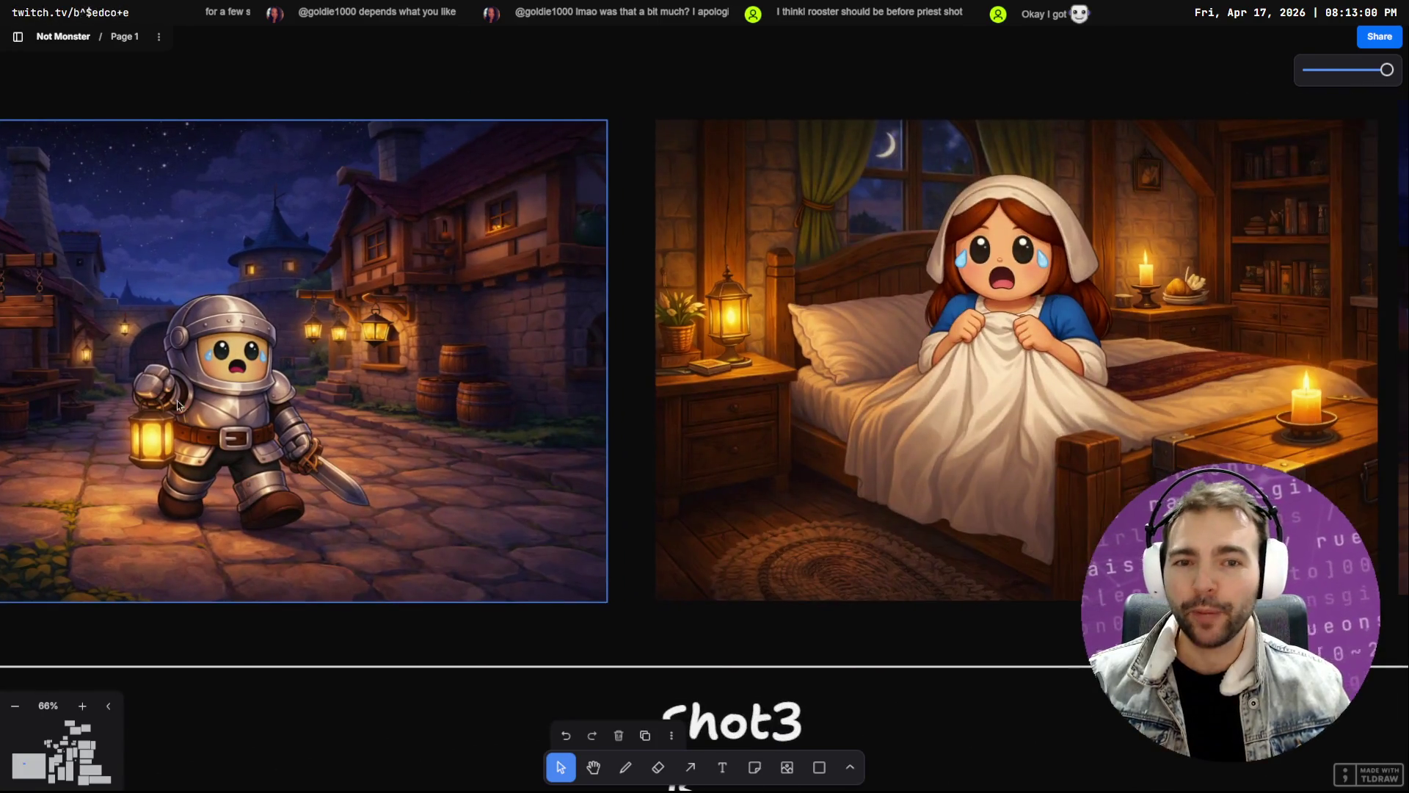
scroll(570, 397, left, 8)
scroll(737, 488, right, 18)
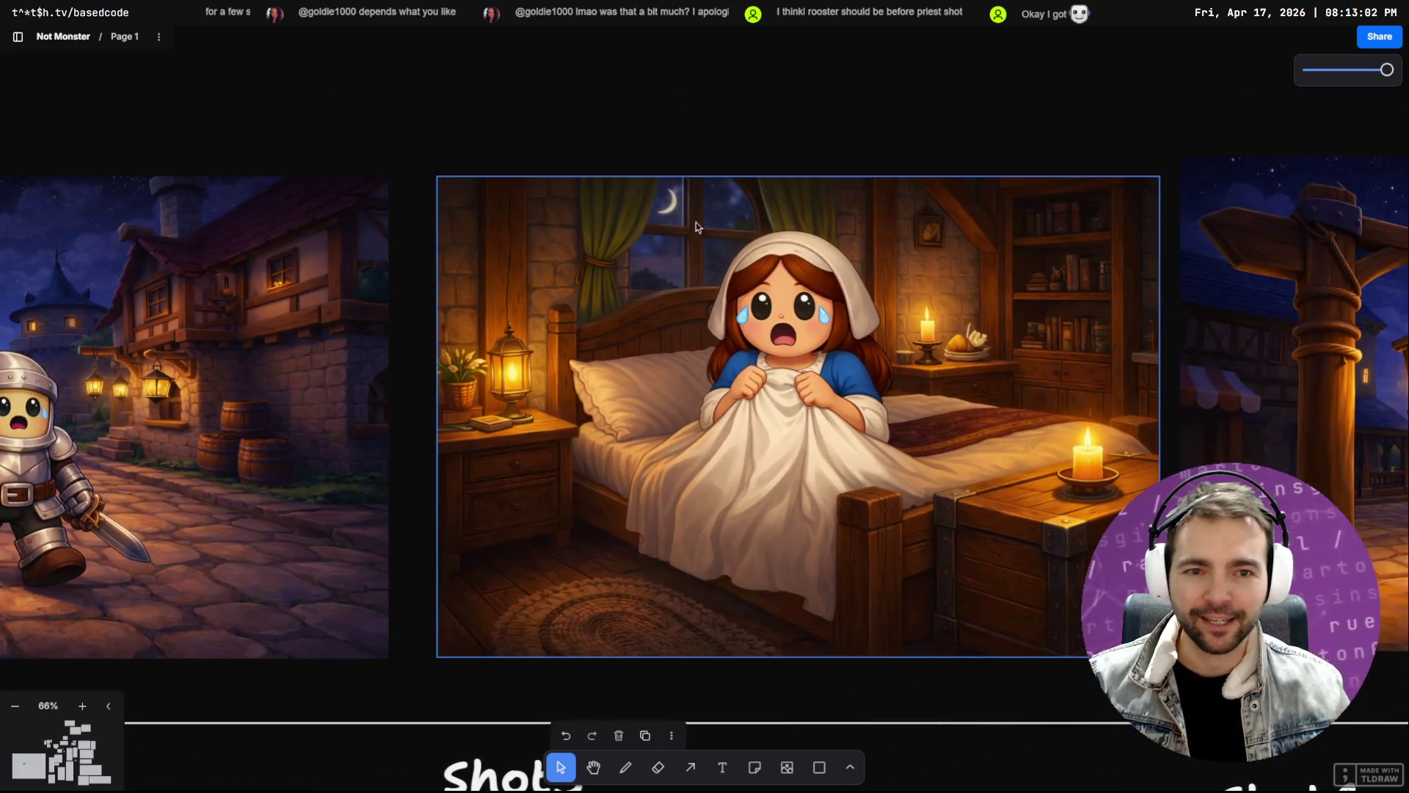
scroll(689, 499, right, 20)
scroll(690, 498, right, 18)
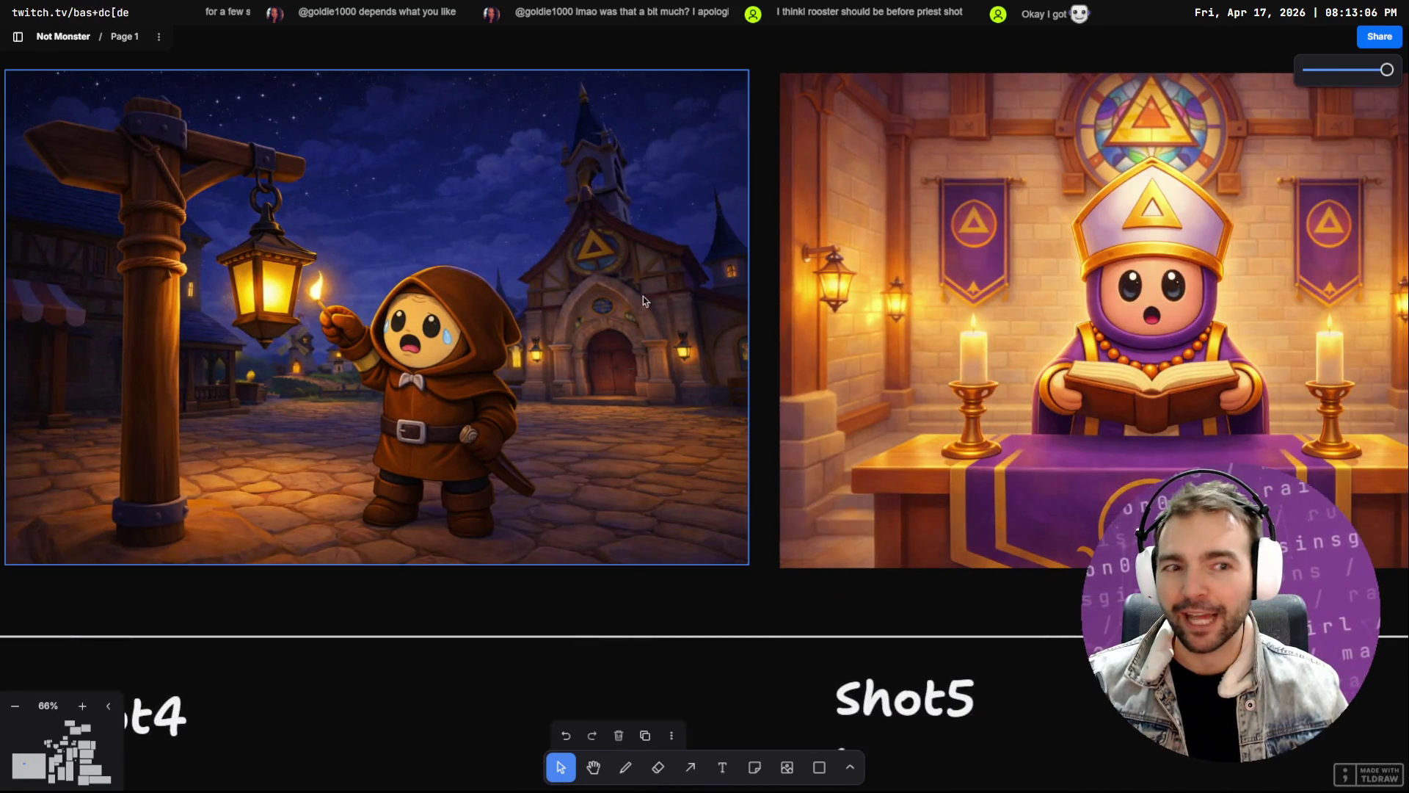
scroll(499, 453, right, 5)
scroll(498, 452, right, 20)
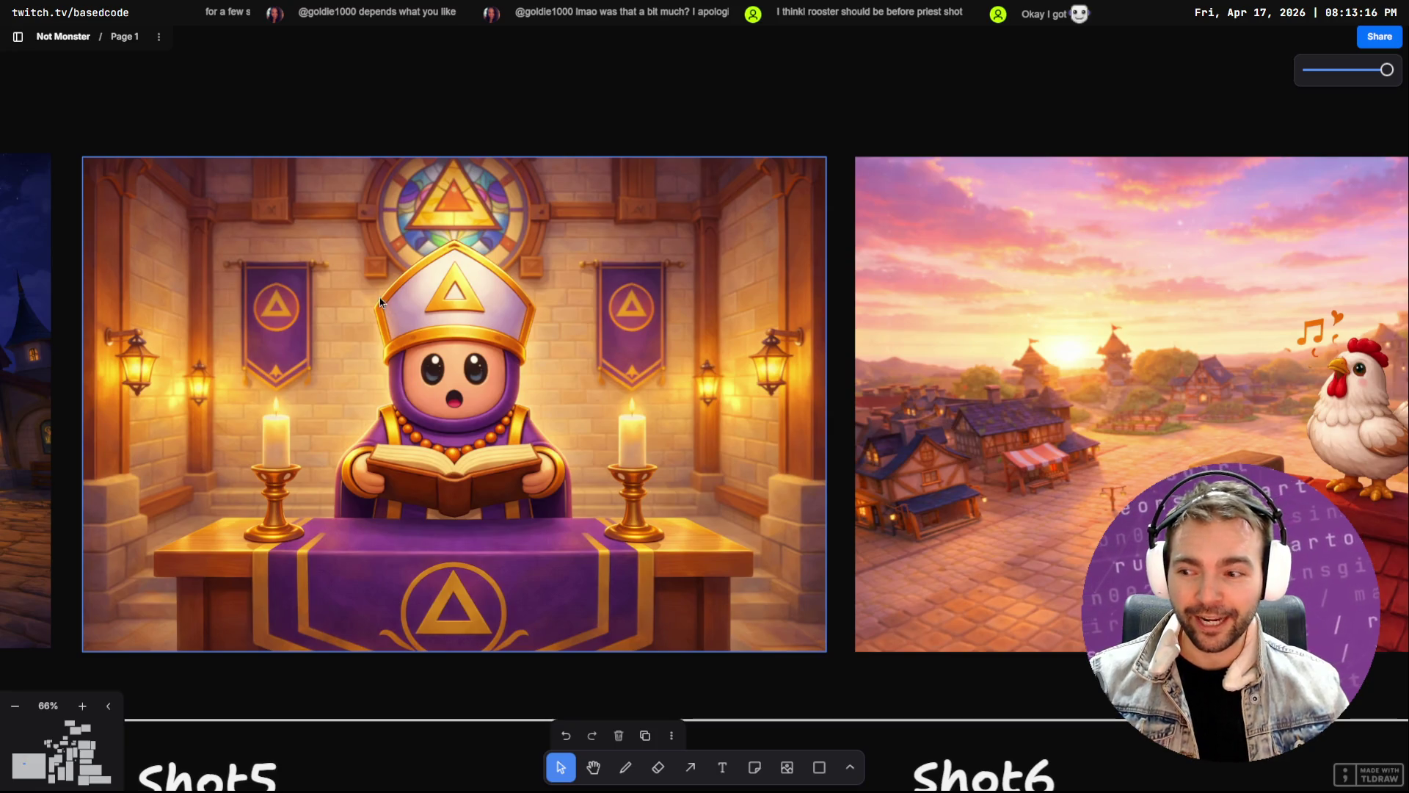
key(Right)
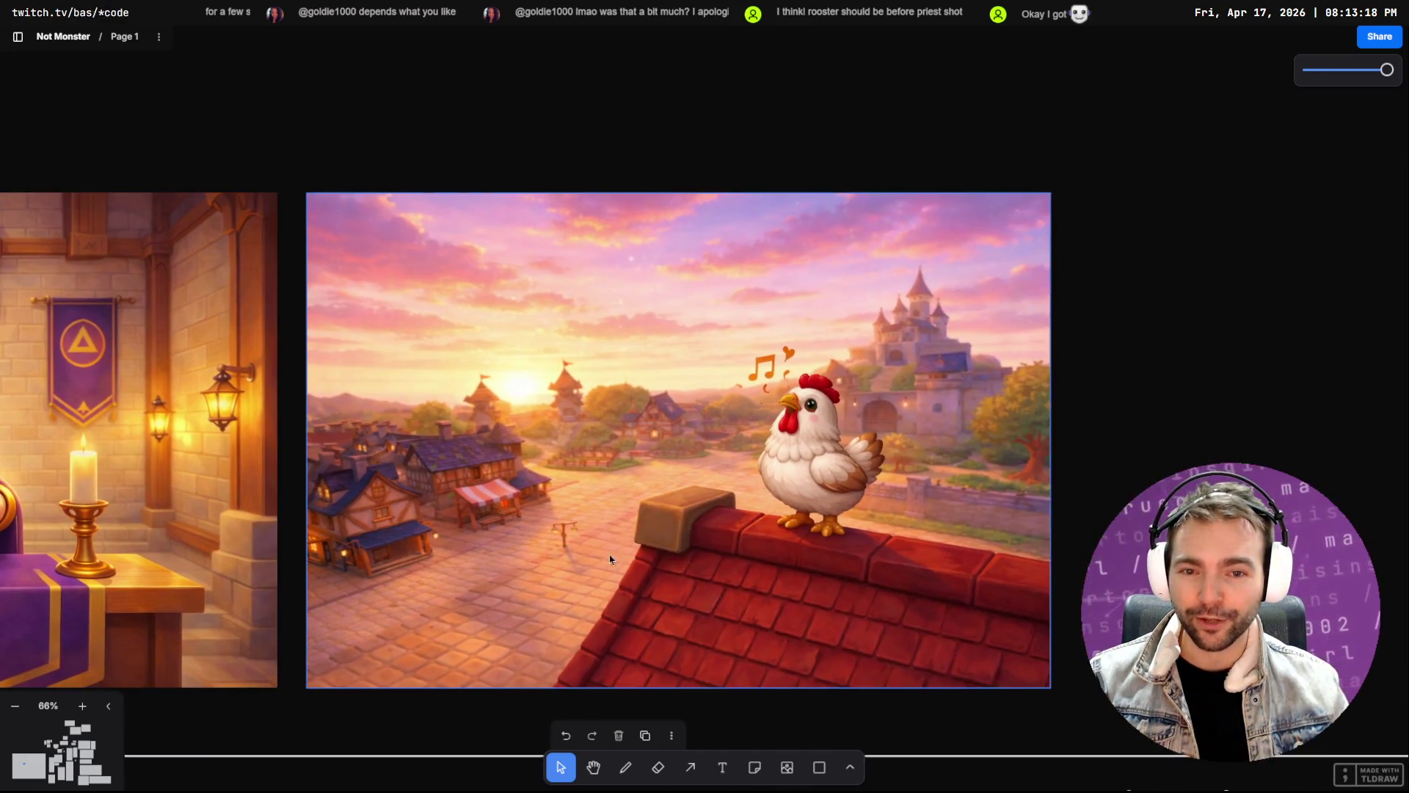
key(Right)
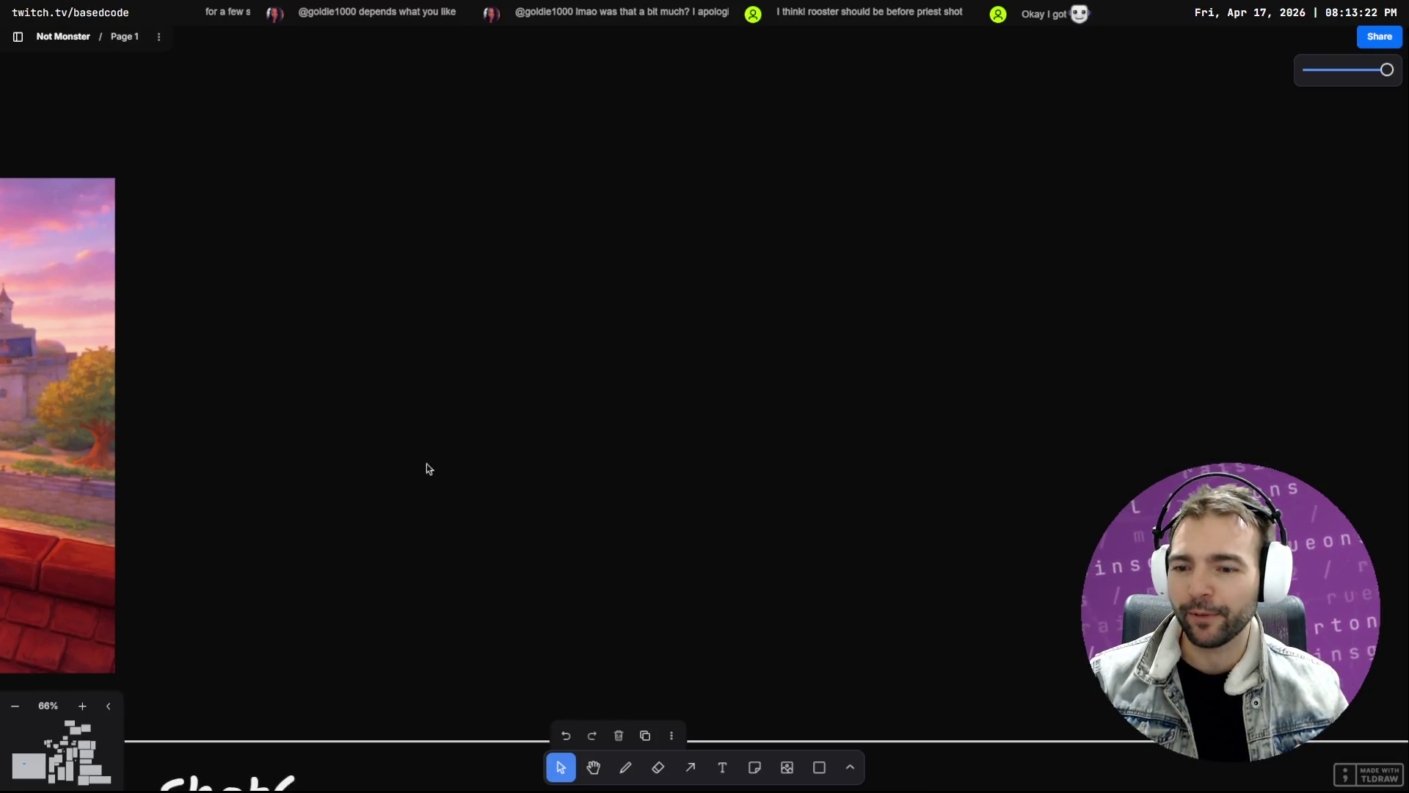
Draw a rectangle beside Shot6 and enlarge it to shot-frame size
click(828, 770)
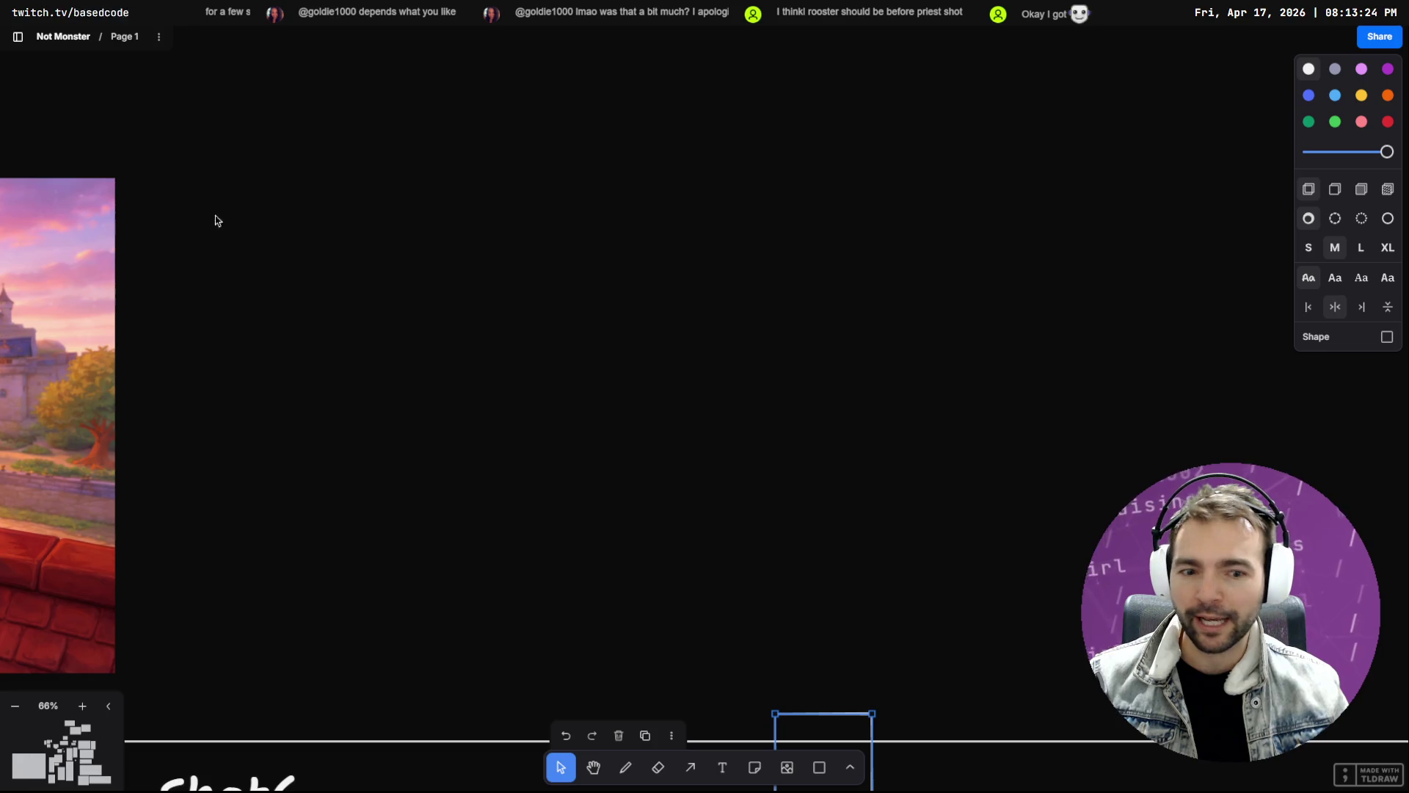
mouse_move(833, 728)
mouse_down()
mouse_move(361, 220)
mouse_move(202, 190)
mouse_up()
mouse_move(242, 276)
mouse_down()
mouse_move(926, 670)
mouse_move(972, 677)
mouse_up()
scroll(726, 504, left, 3)
scroll(470, 407, down, 5)
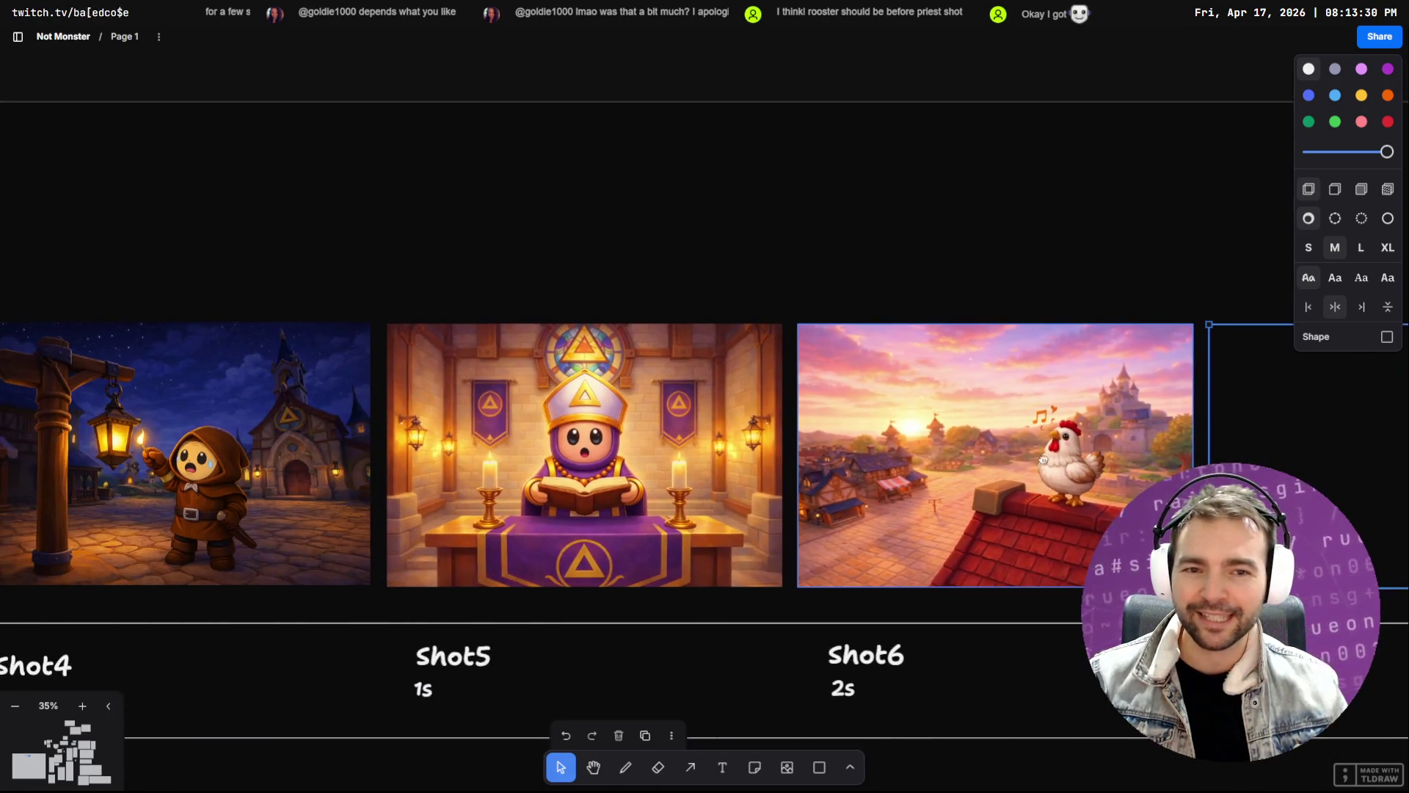
scroll(587, 367, right, 10)
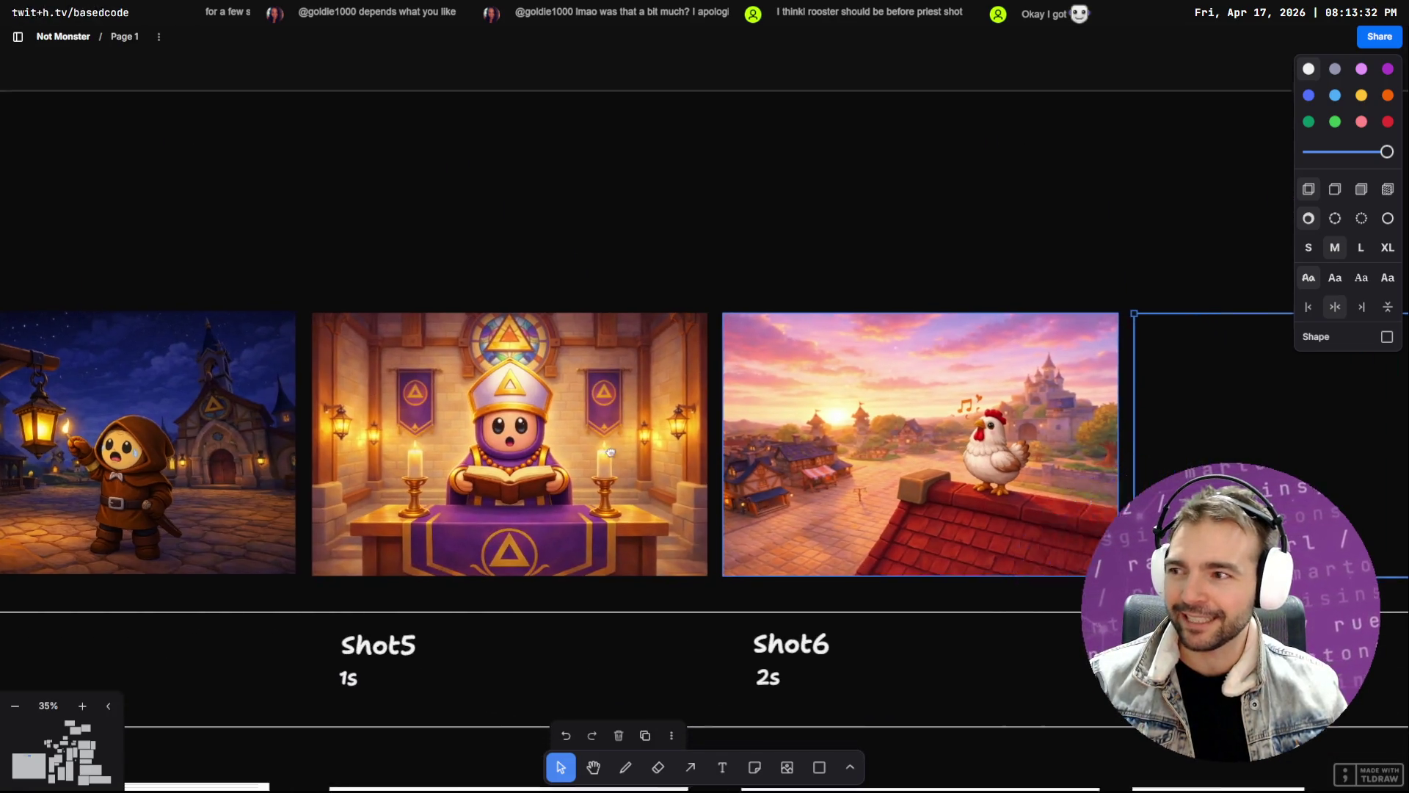
click(488, 220)
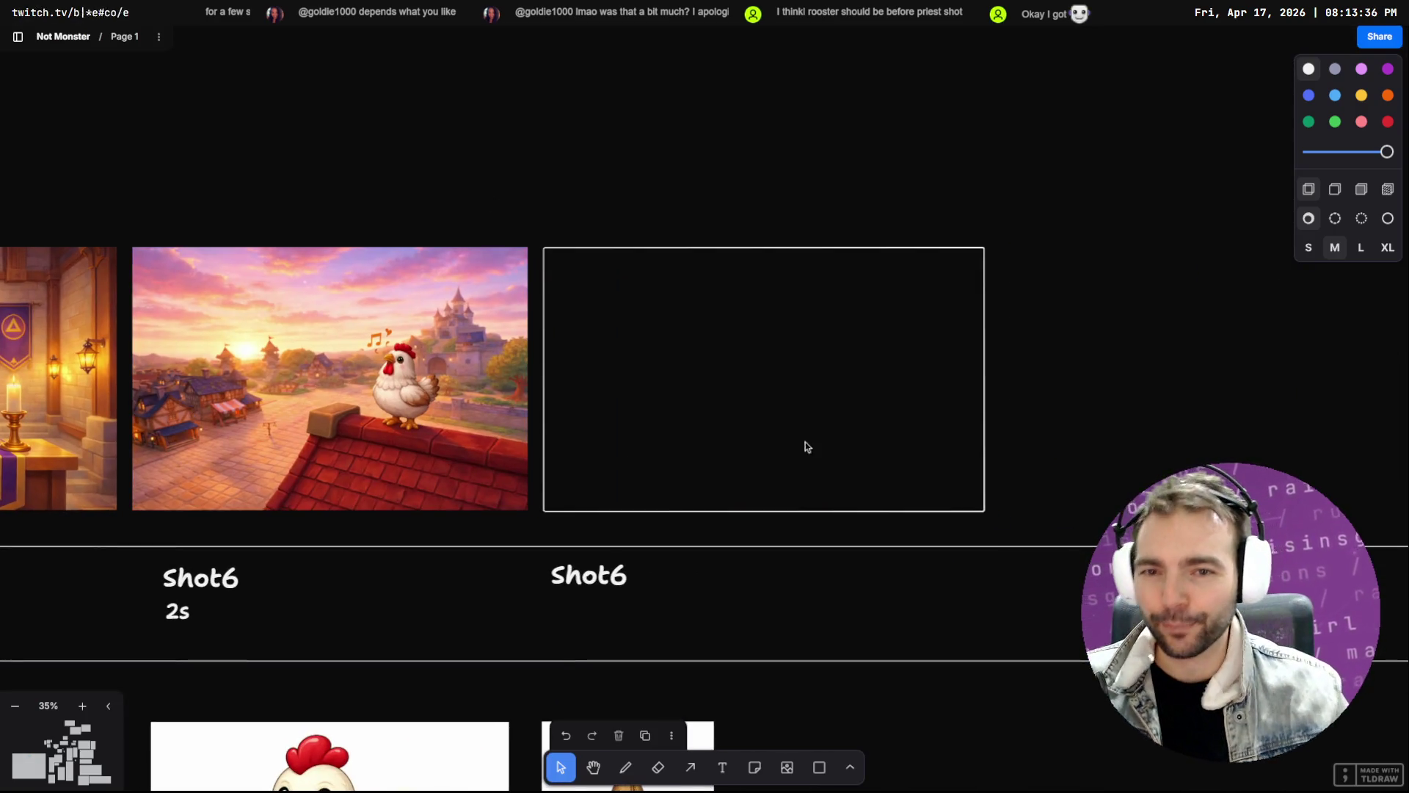
Zoom to the Shot5 priest image and pan to show the empty frame and character images
scroll(719, 330, left, 8)
scroll(874, 231, up, 5)
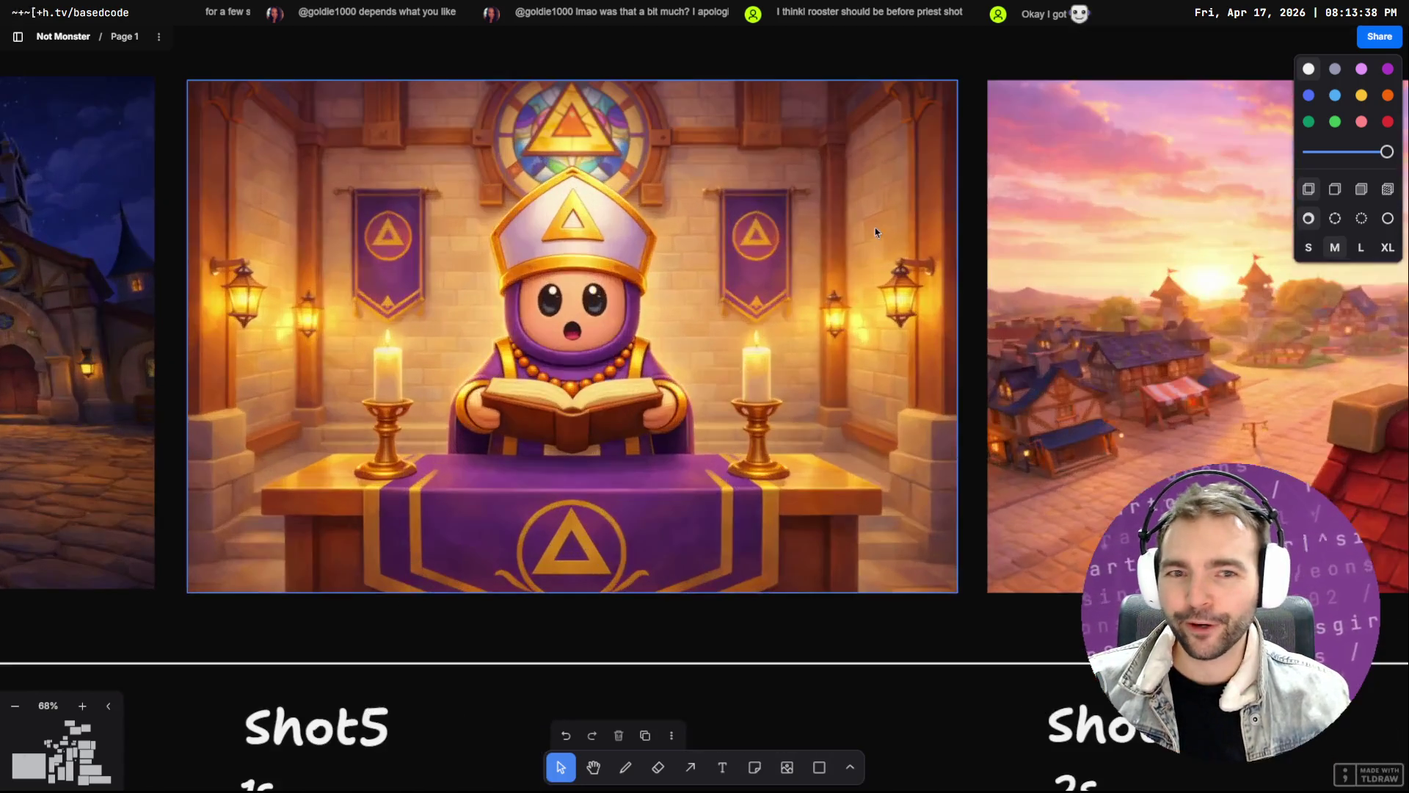
click(658, 257)
key(shift+2)
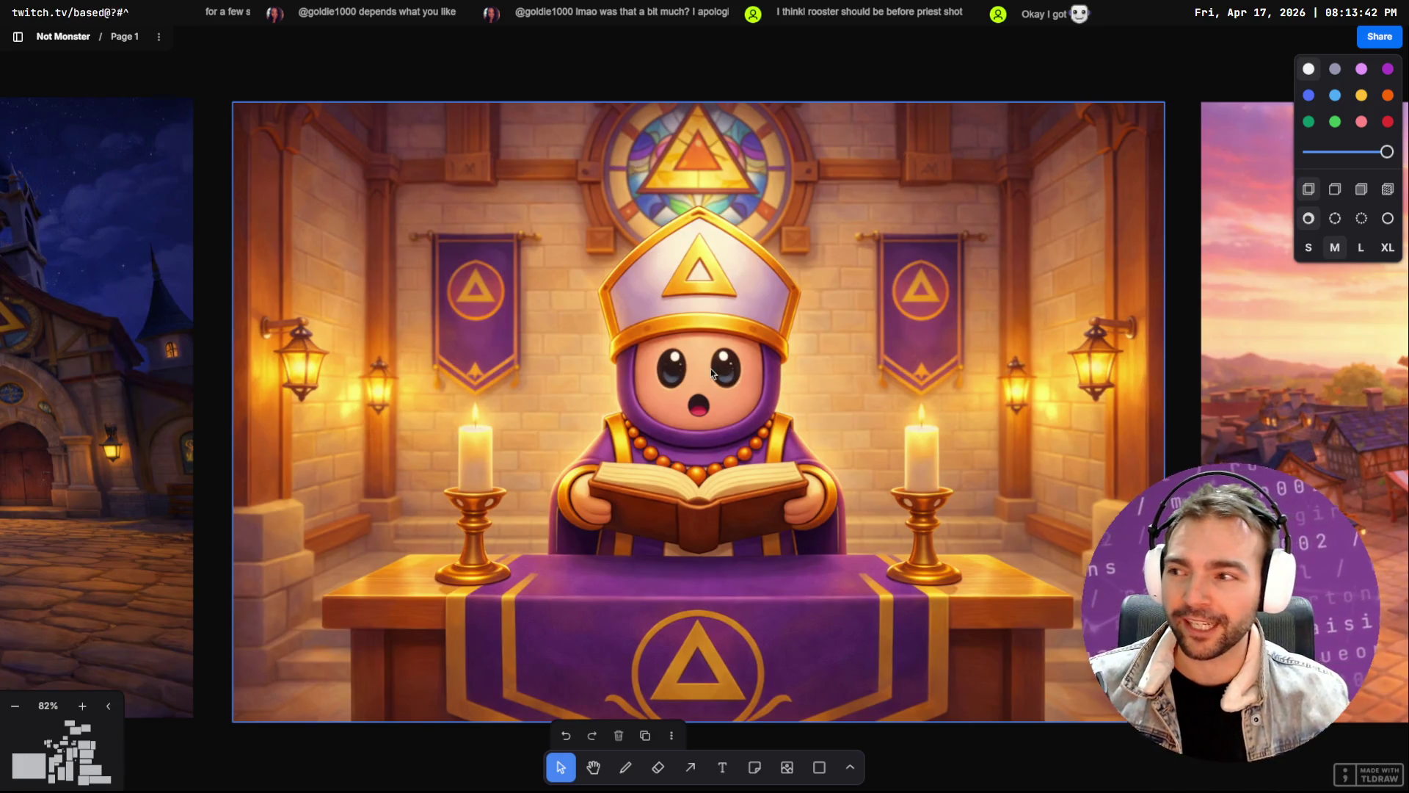
scroll(581, 341, down, 5)
scroll(580, 340, down, 3)
drag(855, 351, 634, 332)
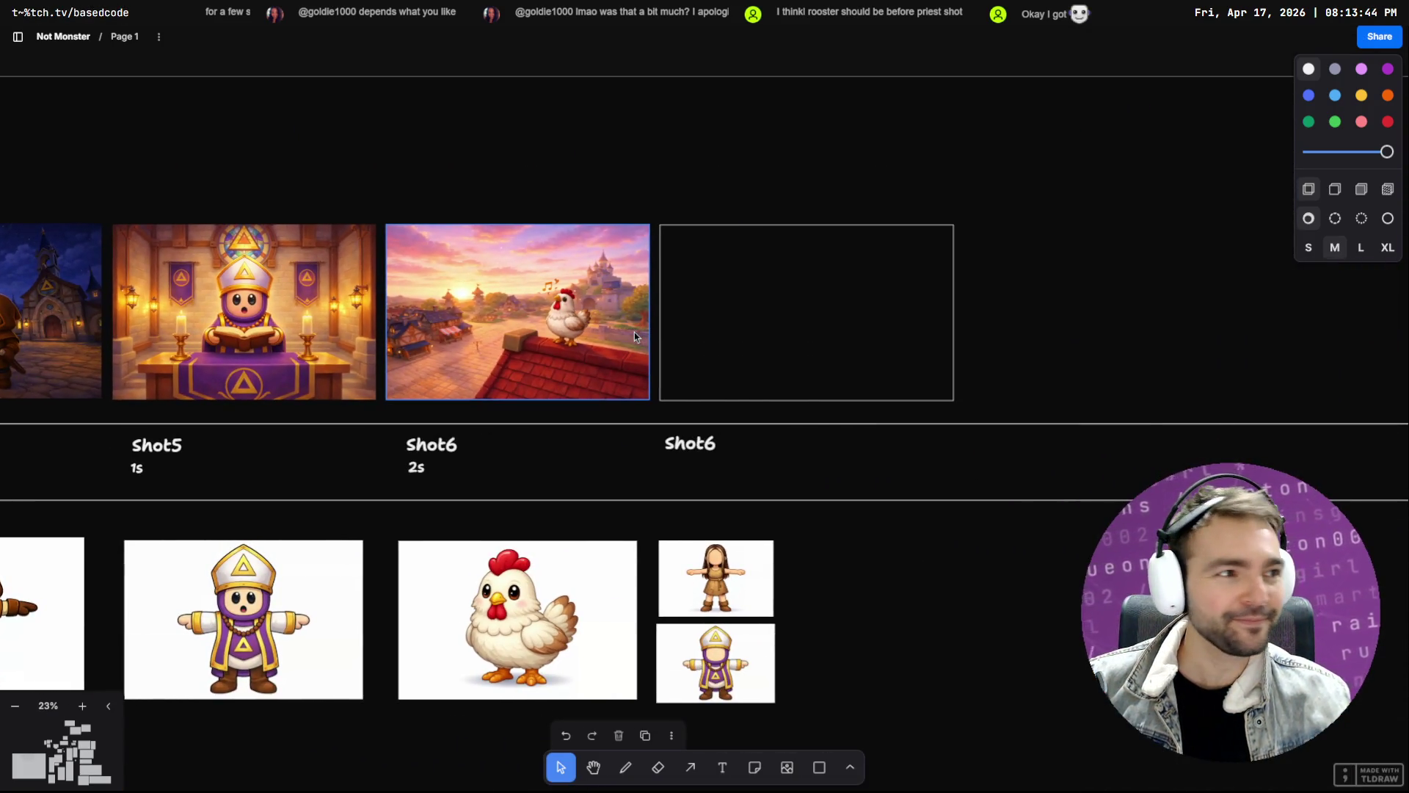
Change OpenCode's on-screen text answer to Subtitle line
key(alt+Tab)
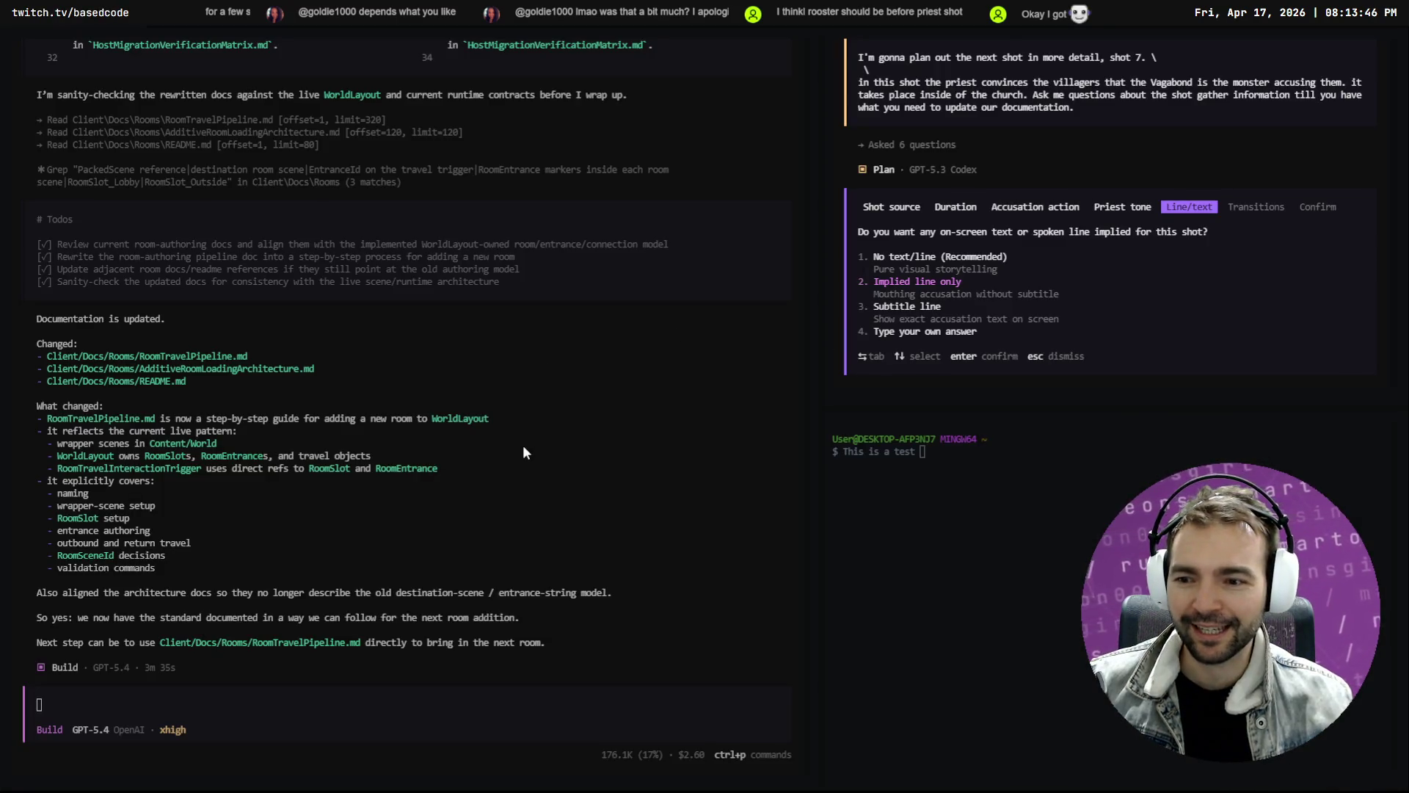
key(Down)
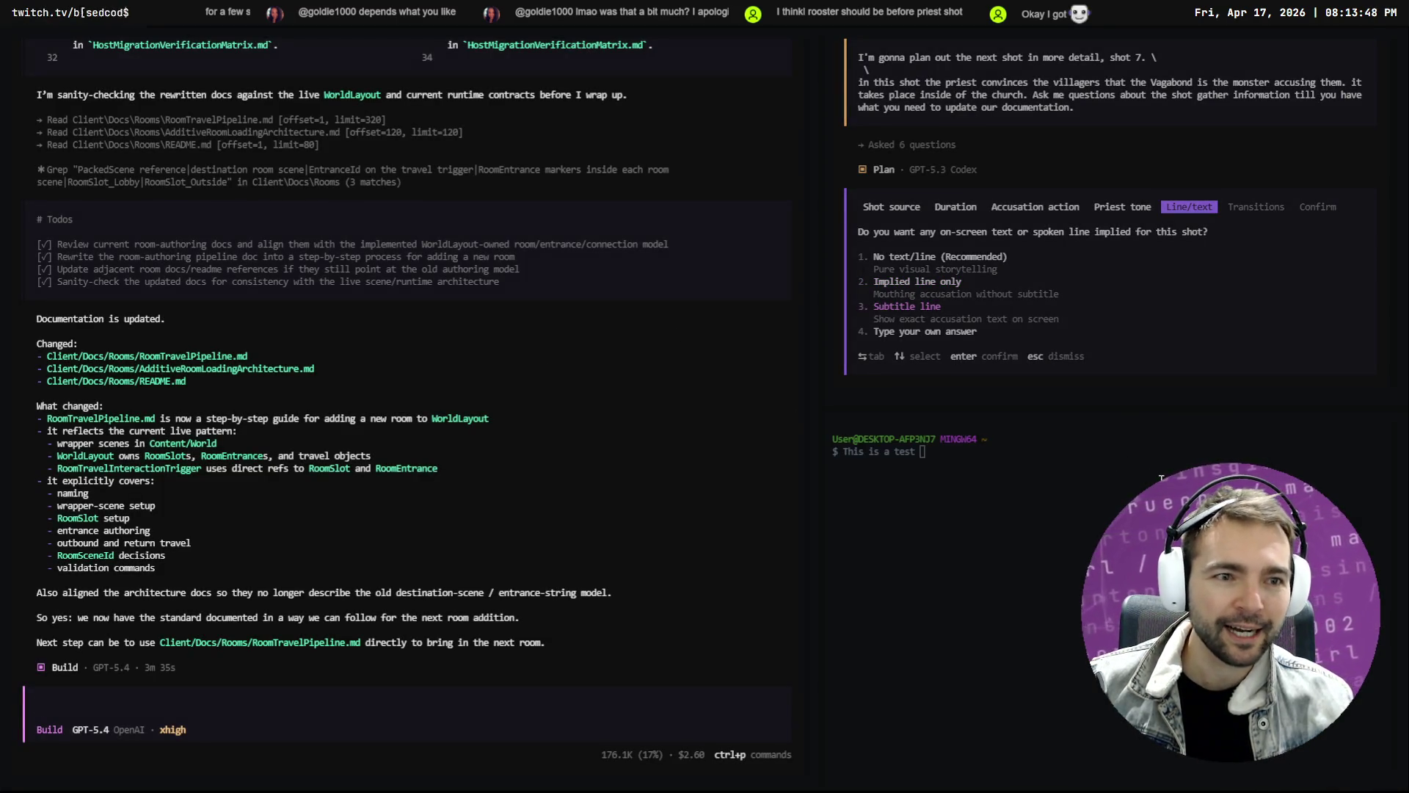
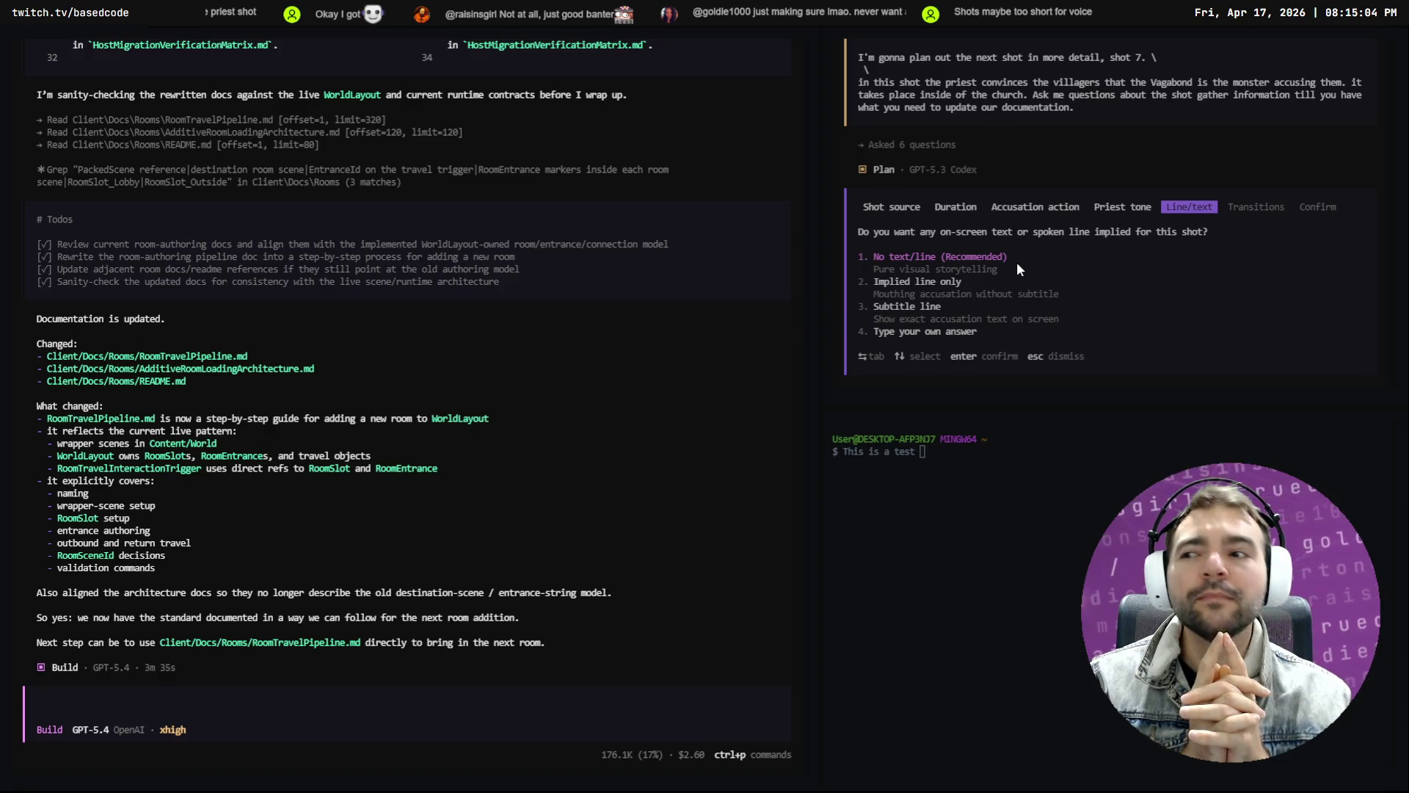
Answer Shot 7's Line/text question with 'No text/line (Recommended)'
key(Down)
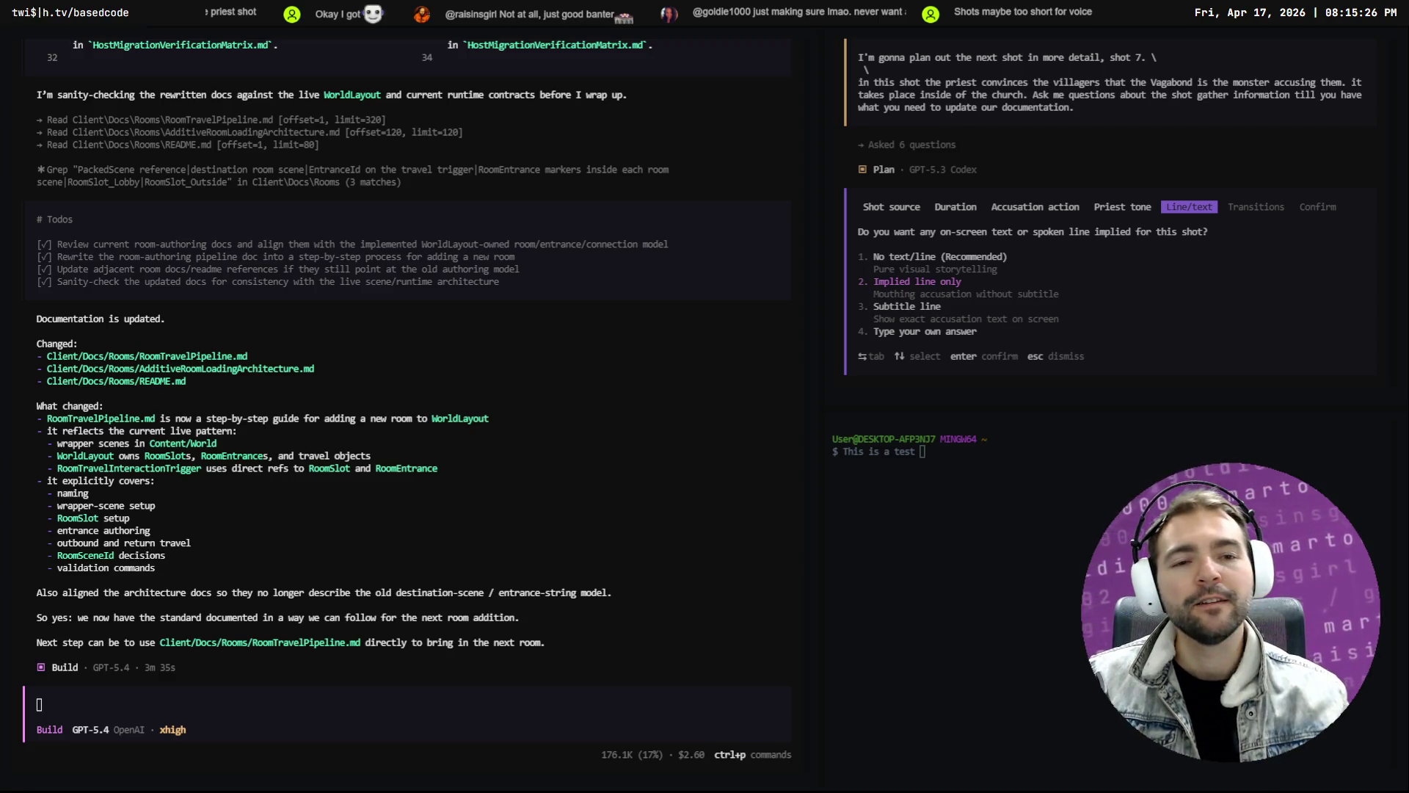
click(953, 257)
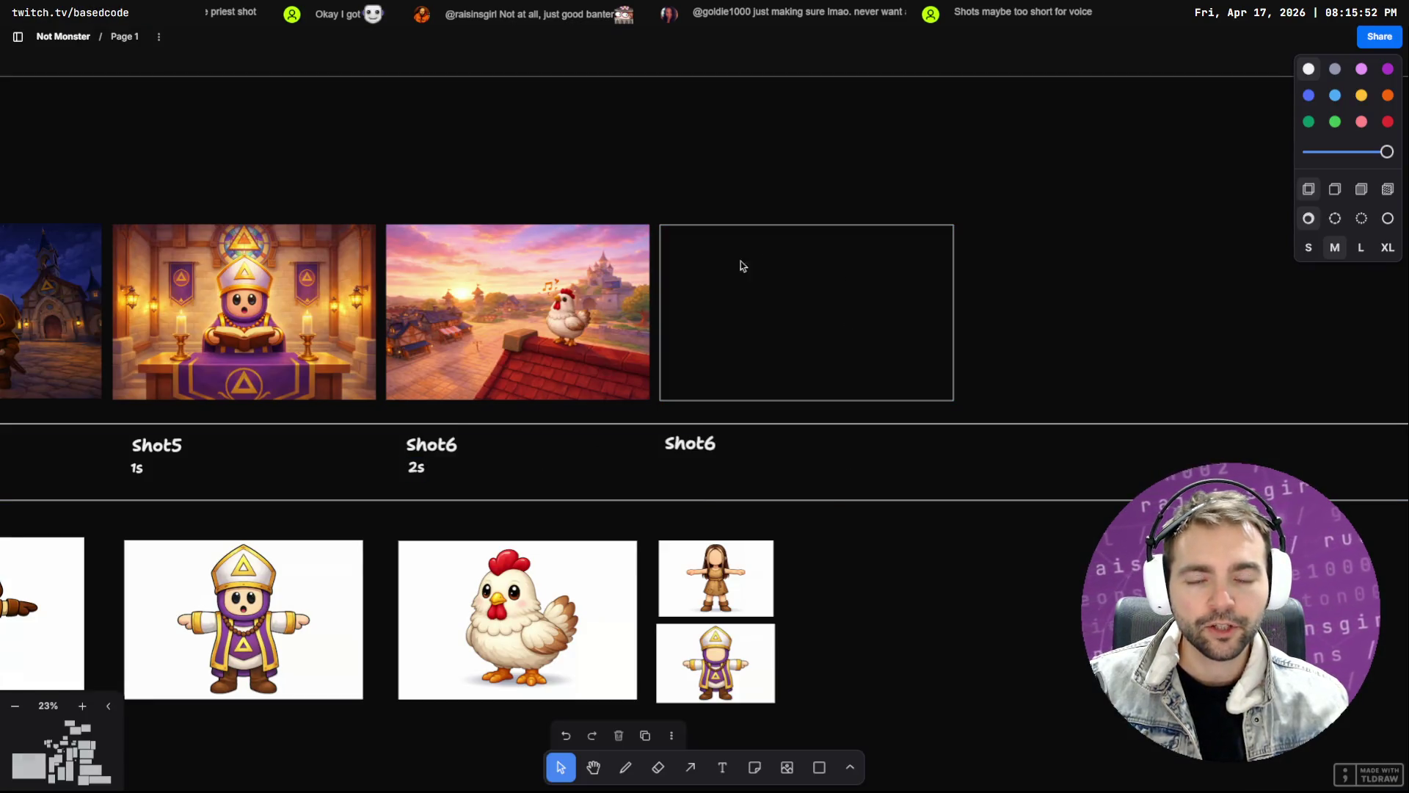
key(alt+Tab)
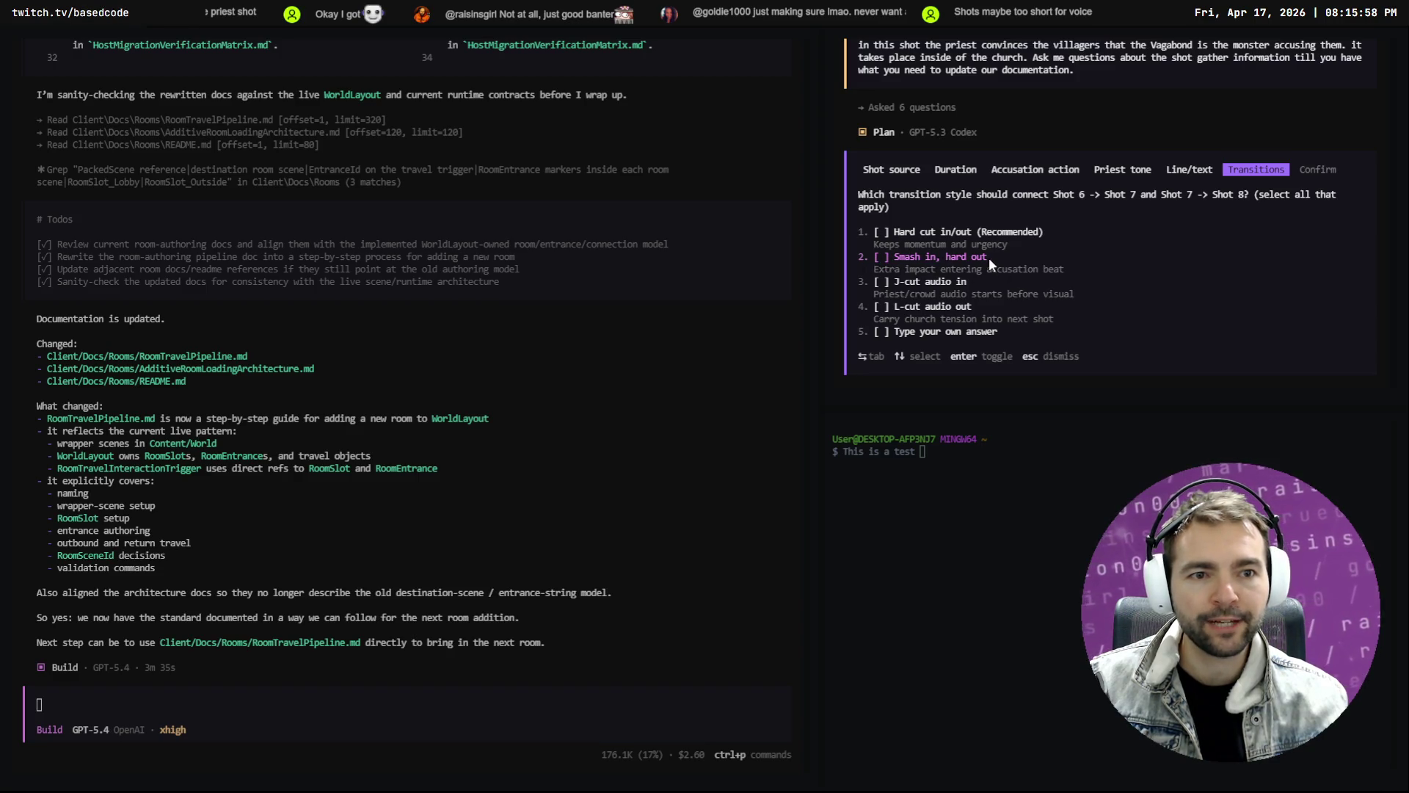
Submit the Shot 7 answers with a 'Smash in, hard out' transition, then start dictating a build prompt
click(953, 258)
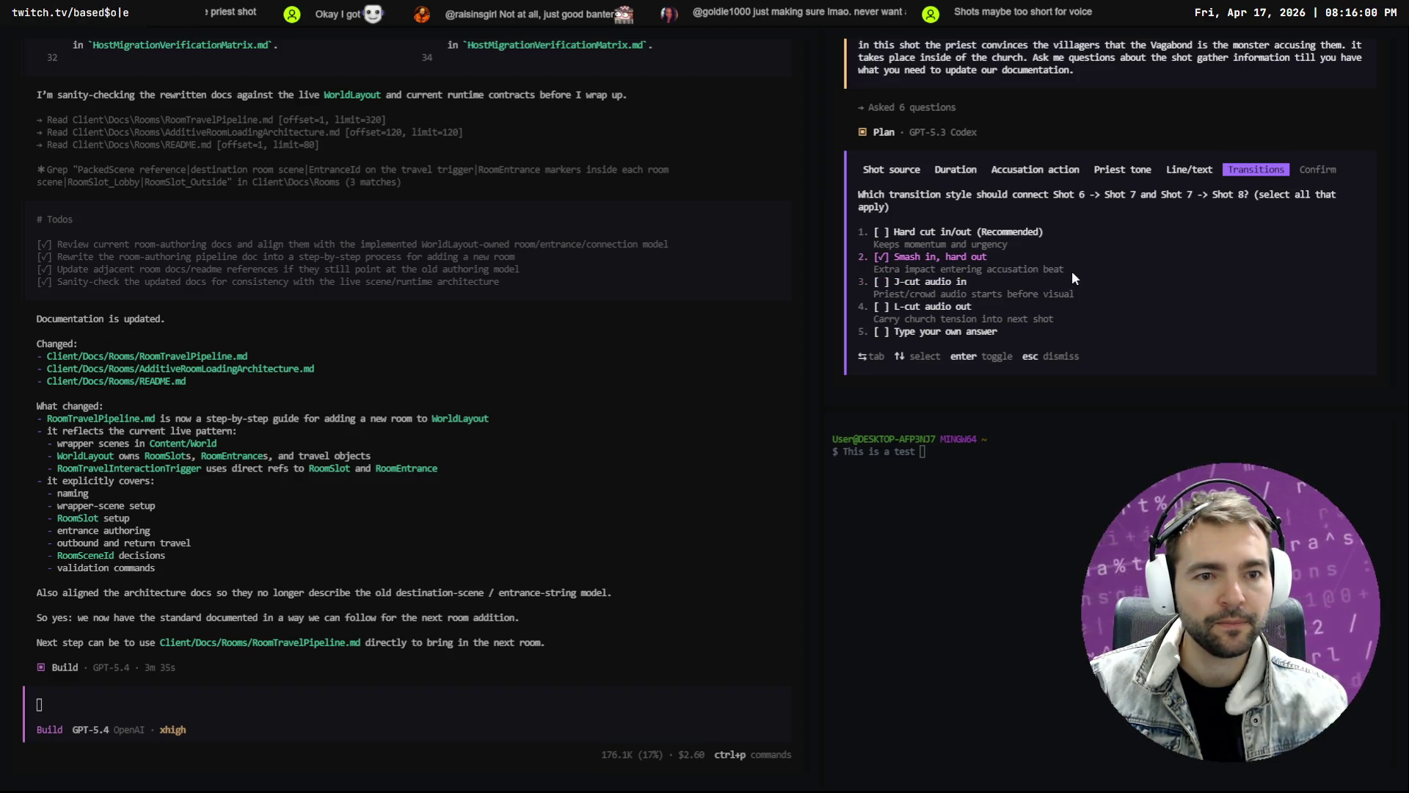
key(Down)
key(Down)
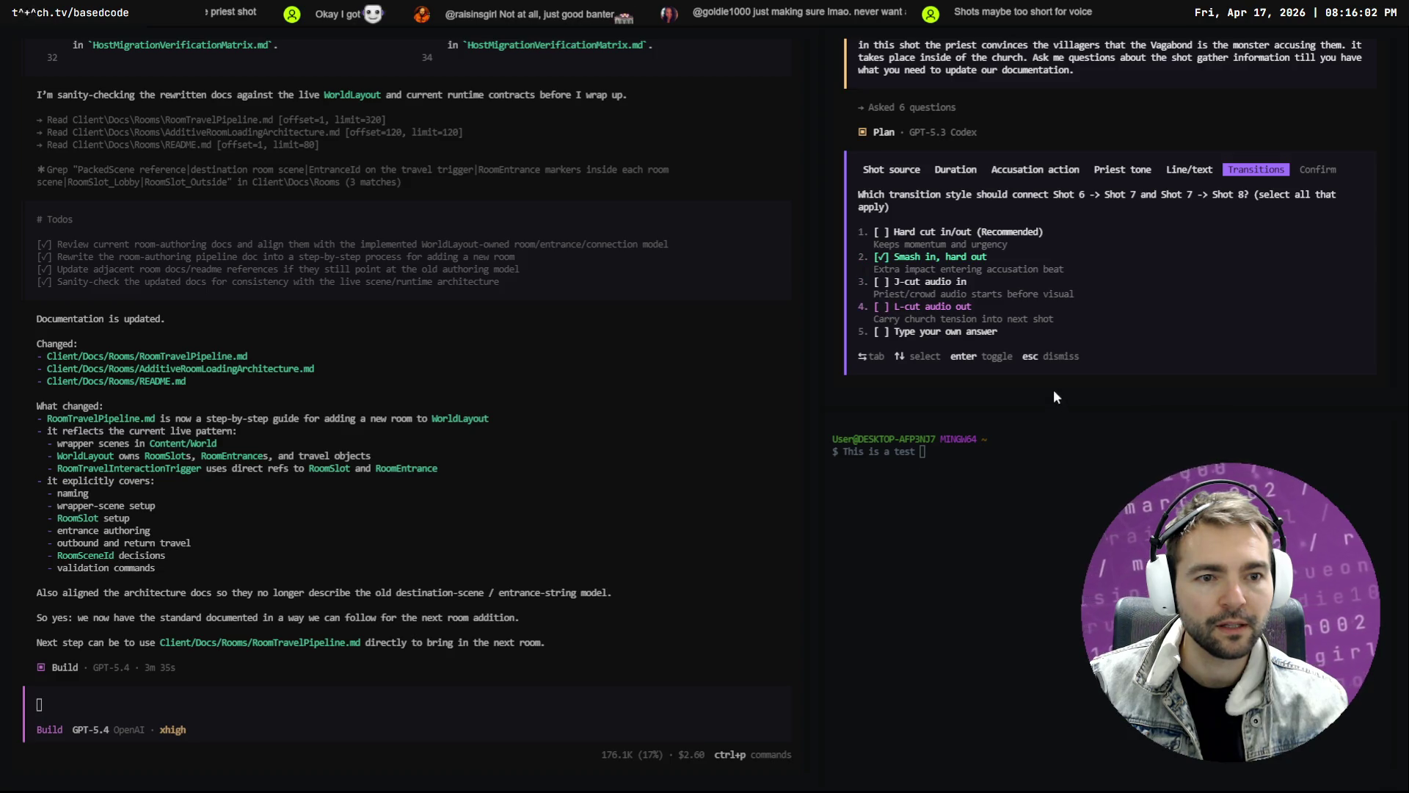
key(Tab)
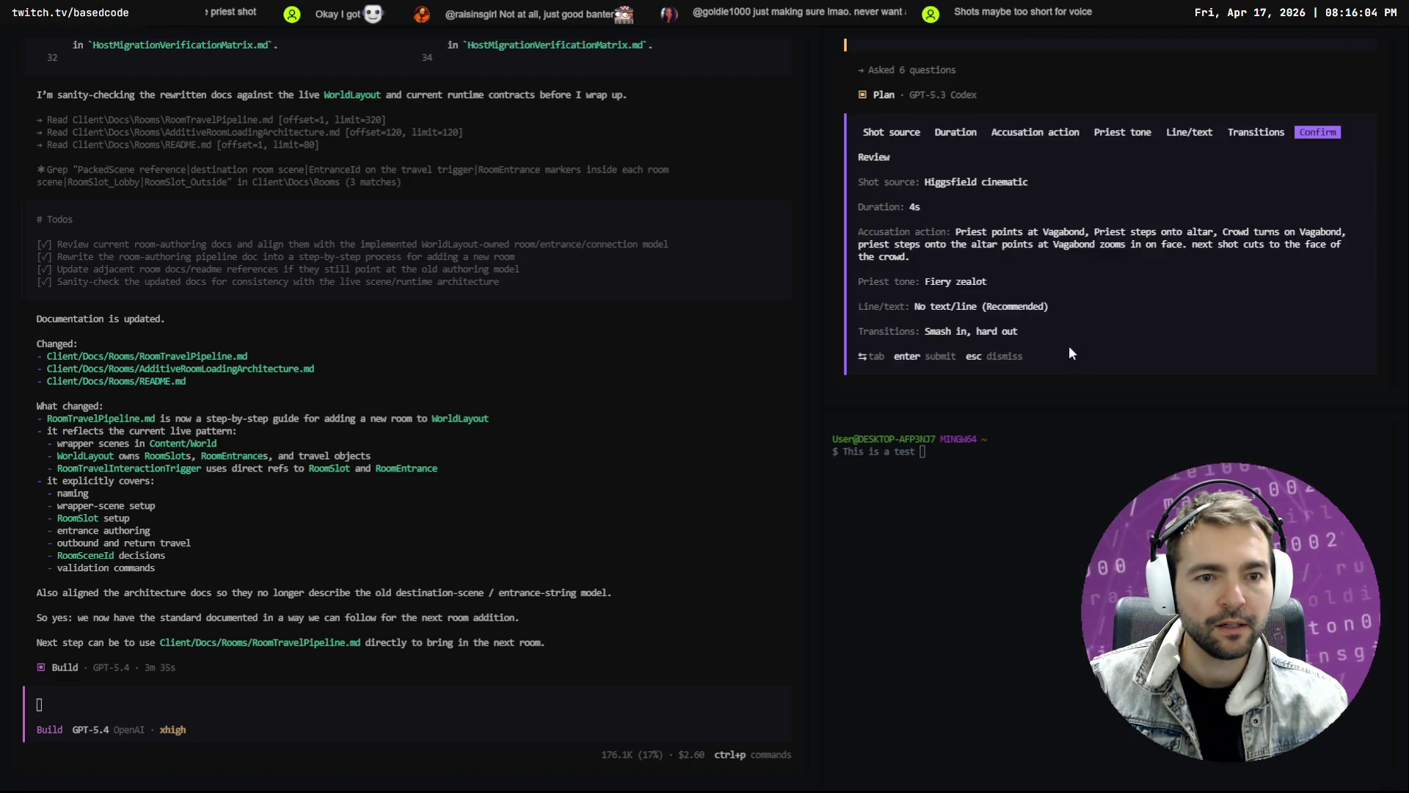
key(Return)
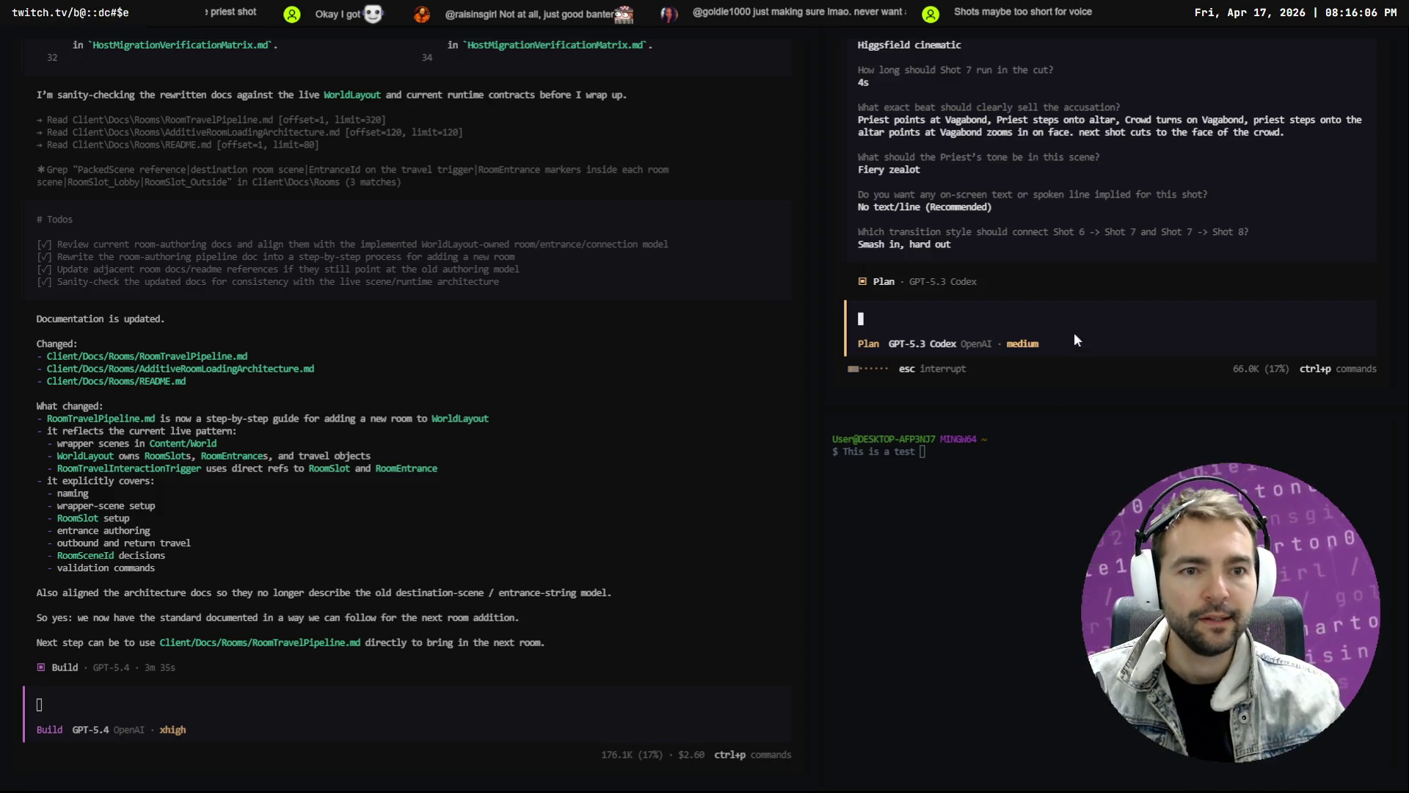
click(398, 571)
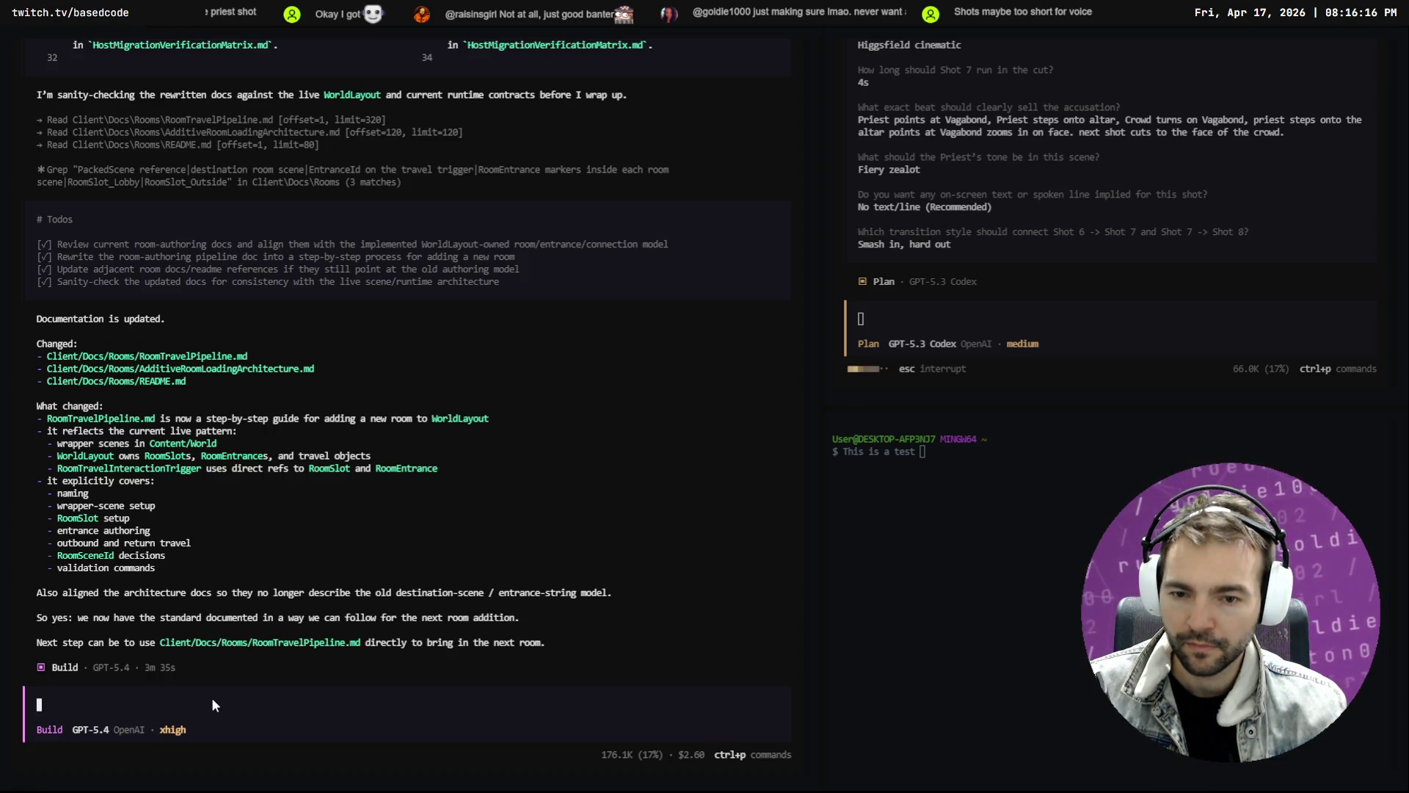
key(super+h)
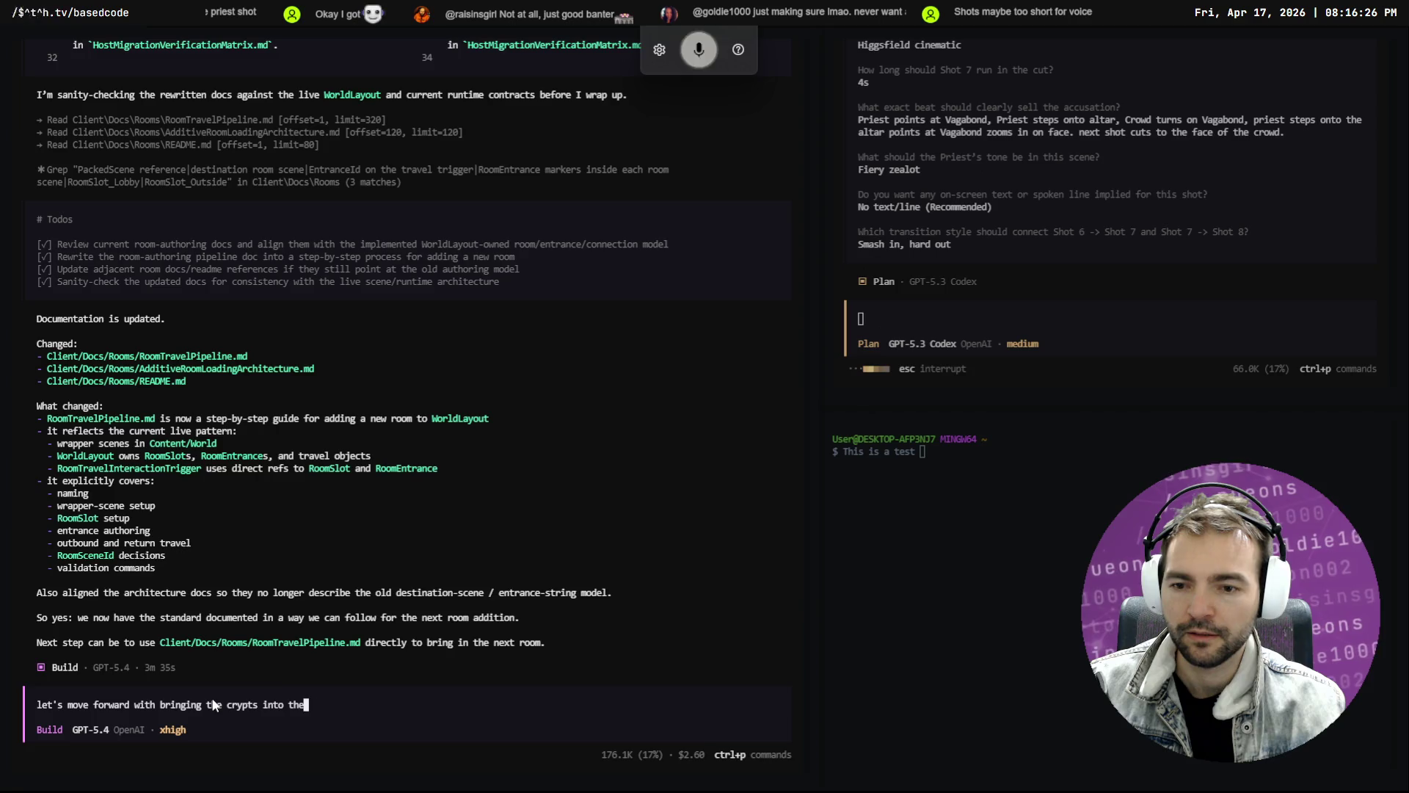
Send the build agent the crypts request with Client\Content\World\WorldLayout.tscn attached
text( @Layout)
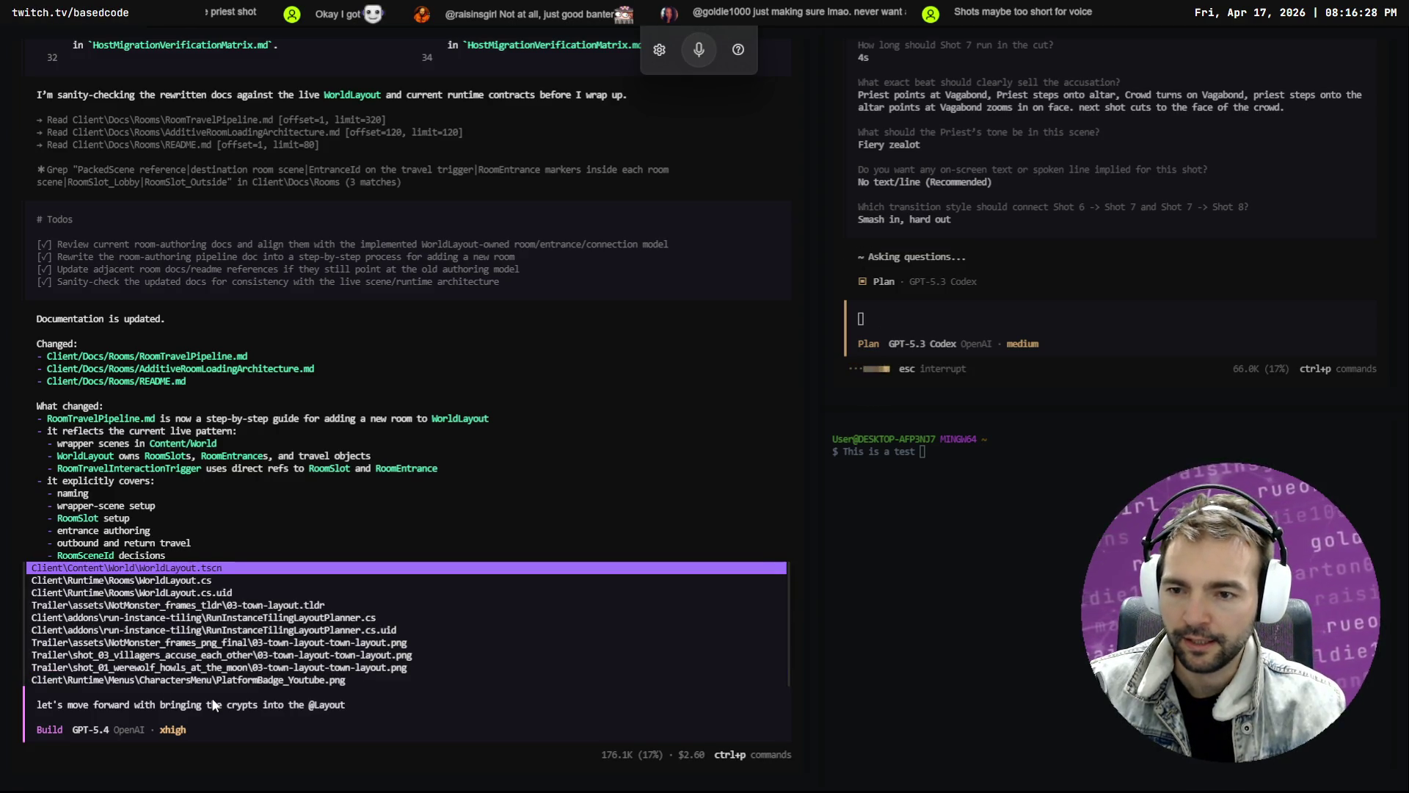
key(Return)
text(.tscn.)
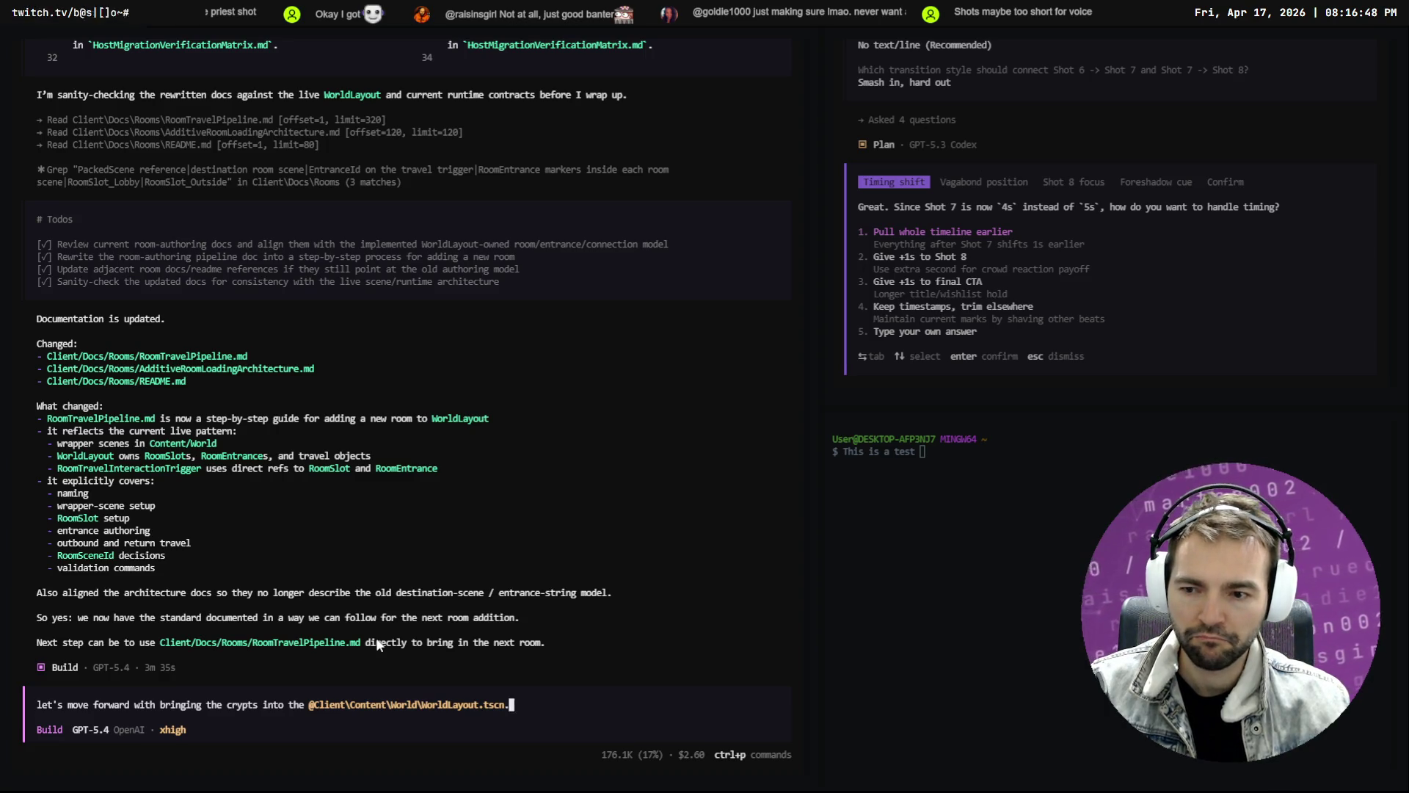
key(Return)
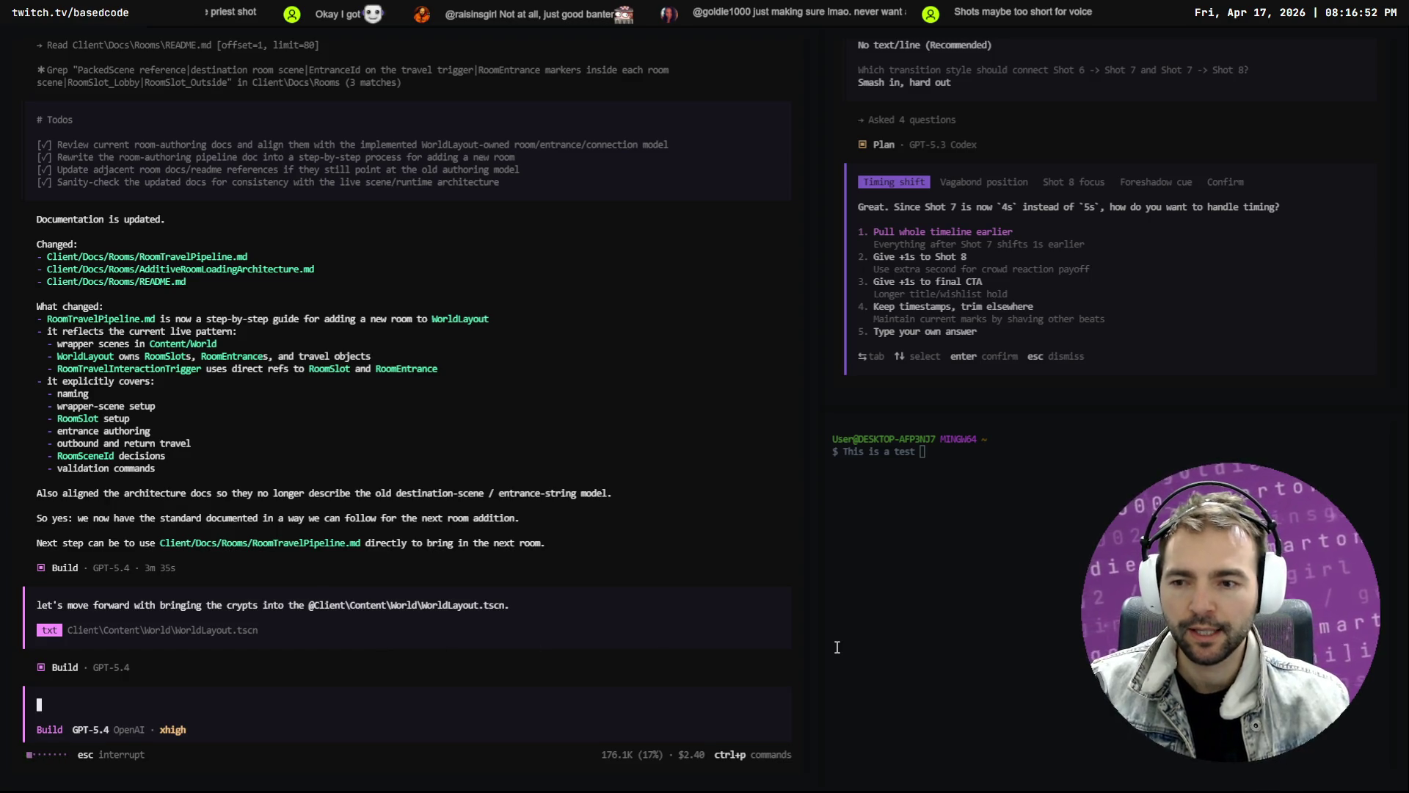
click(1186, 412)
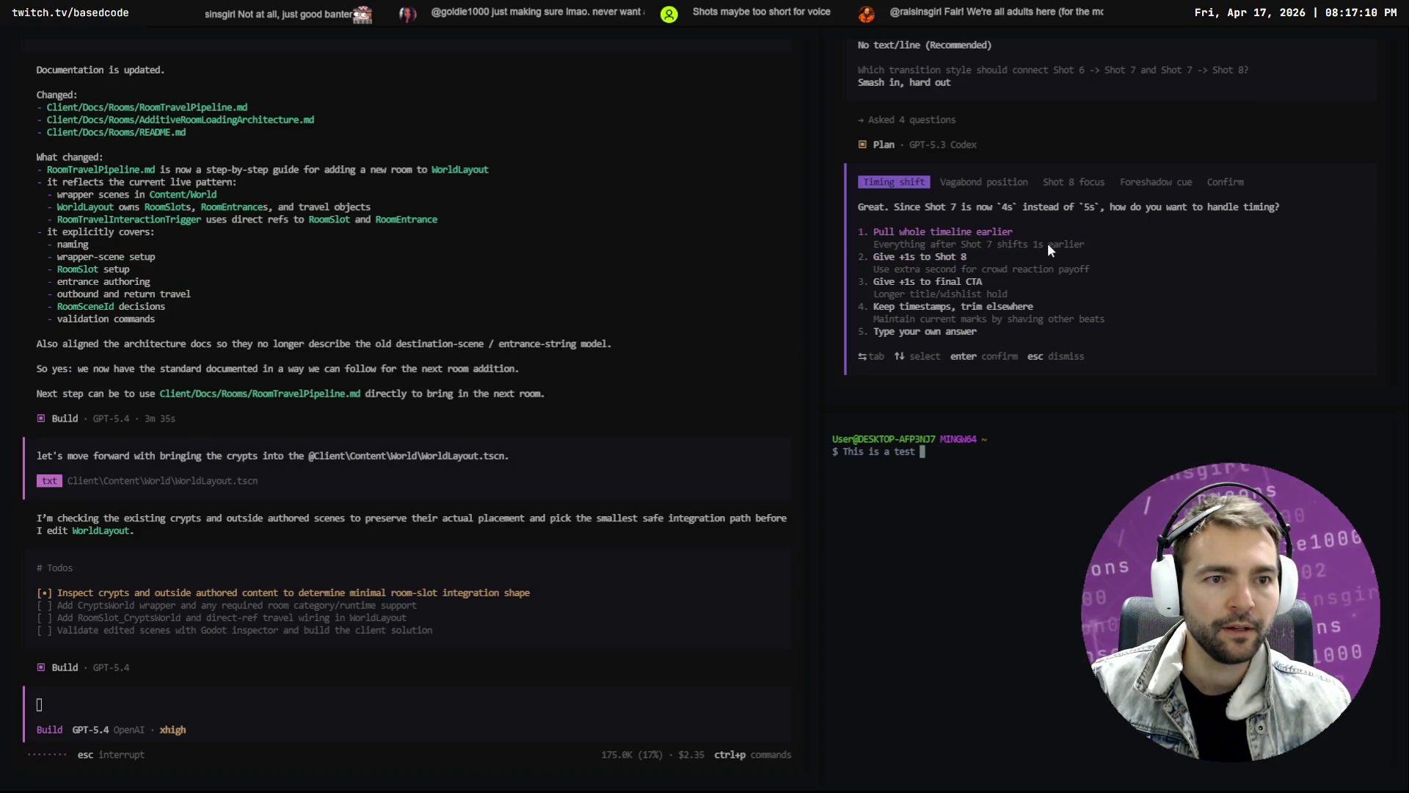
Choose 'Pull whole timeline earlier' and dictate the Vagabond passing outside the church door
click(936, 235)
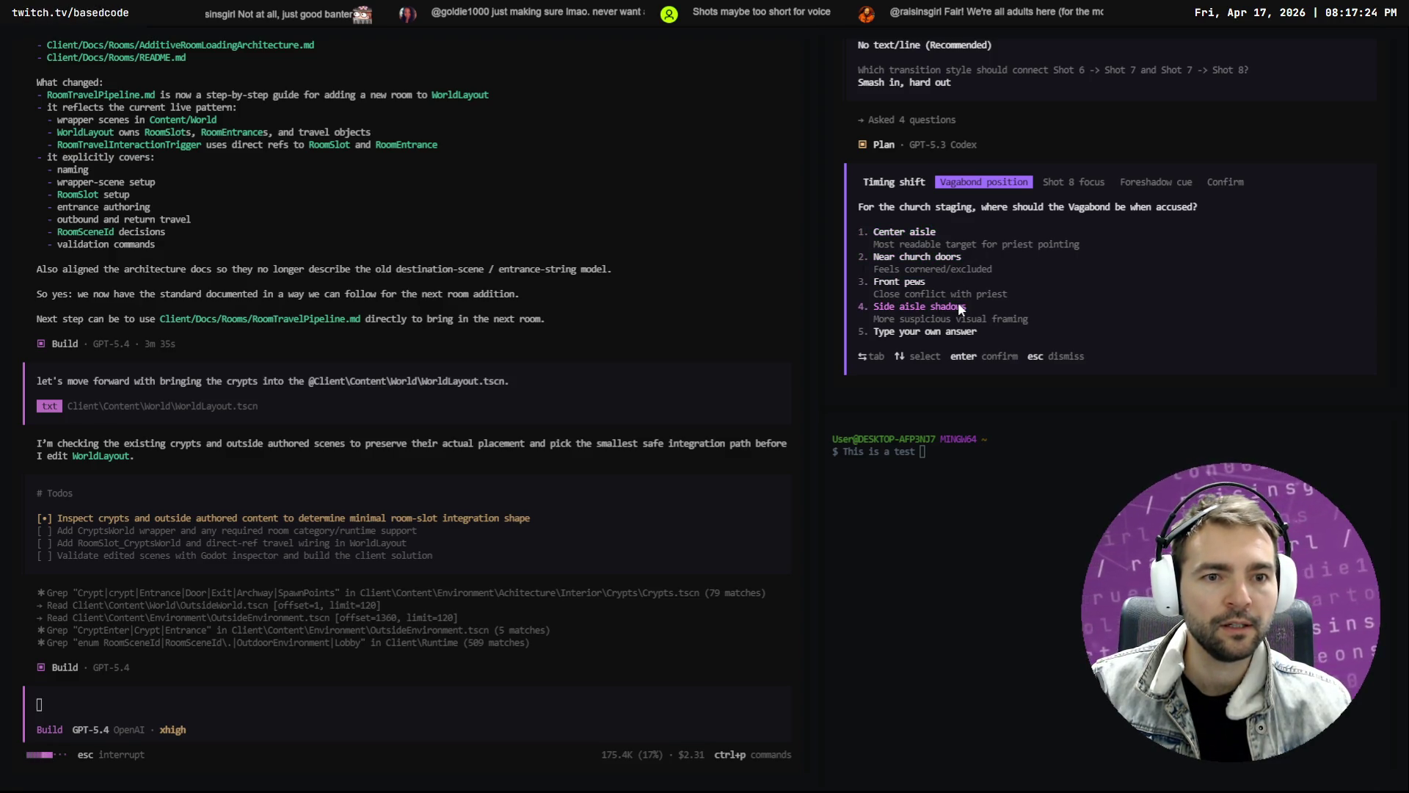
click(922, 331)
text(the Vagabond should be passing by the front door, outside the church.)
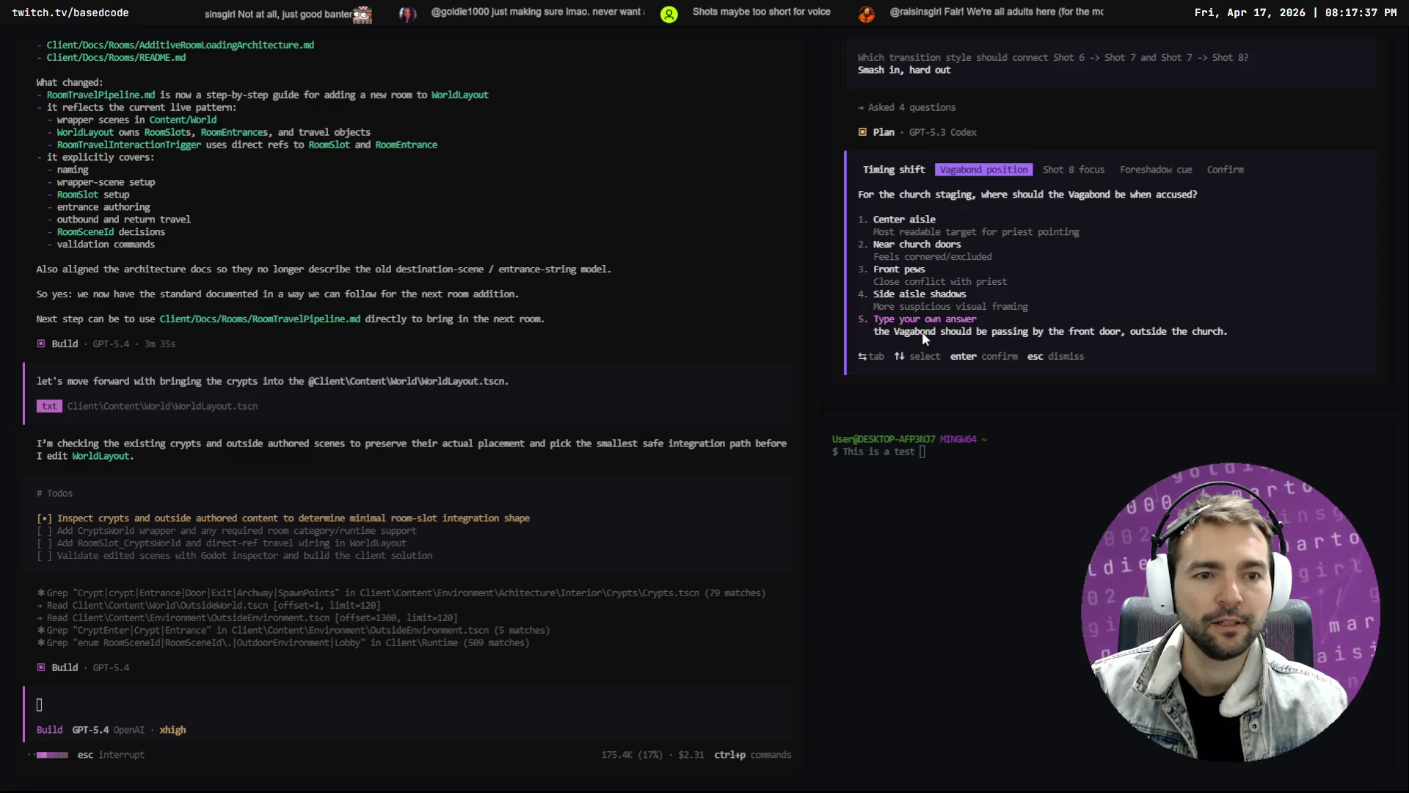
key(super+h)
key(ctrl+Left)
key(ctrl+Left)
key(ctrl+Left)
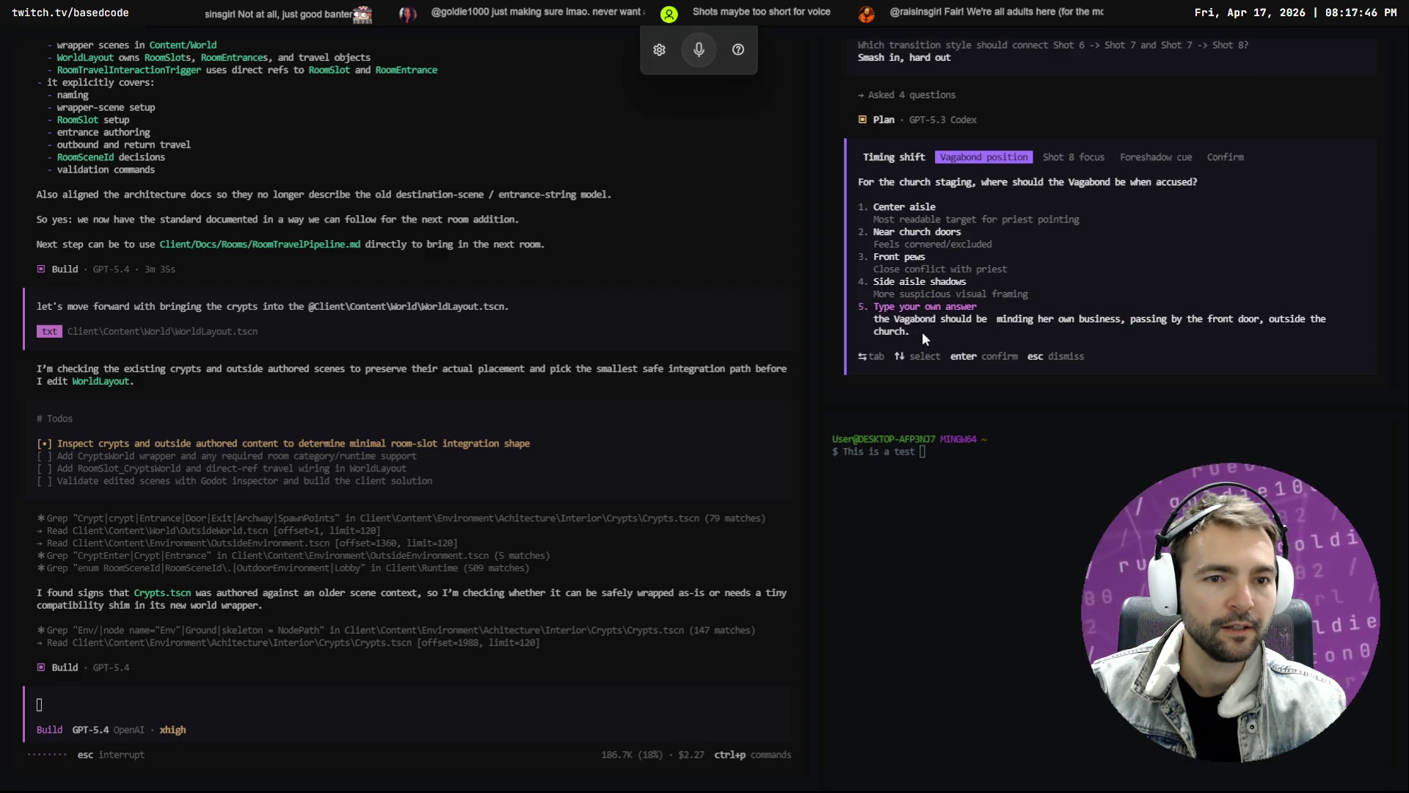
key(Return)
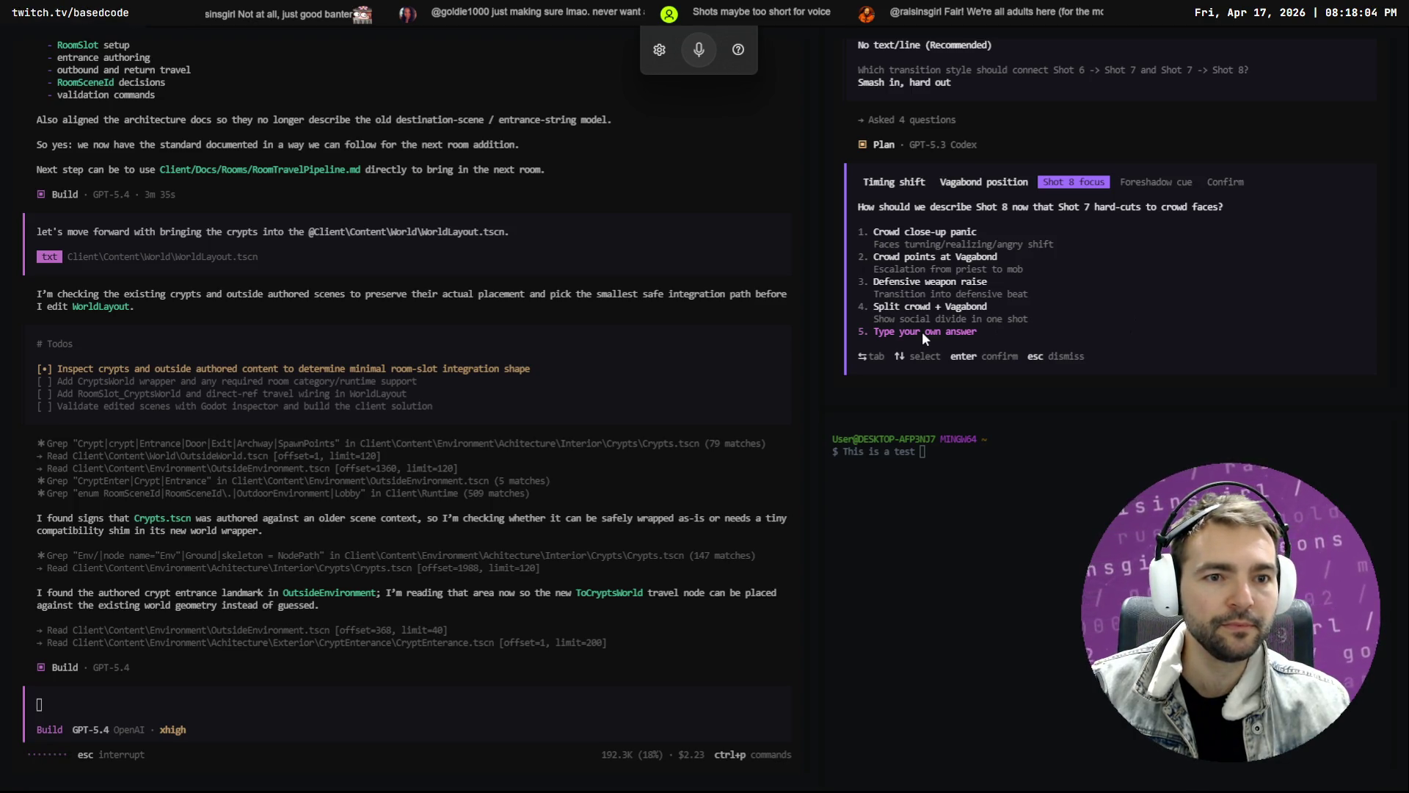
Answer 'Crowd close-up panic' for Shot 8 and 'None, keep hidden', then submit all answers
key(Up)
key(Up)
key(Up)
key(Return)
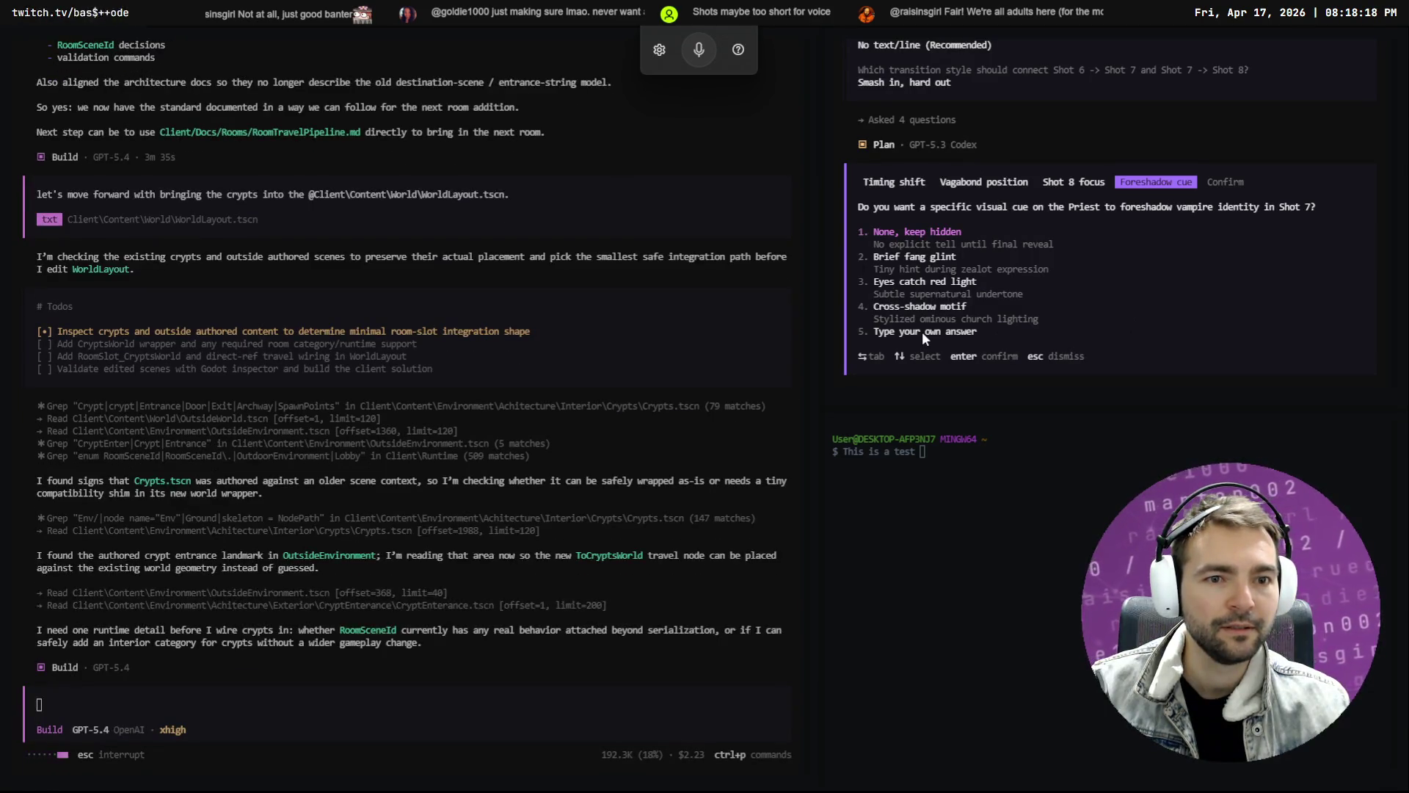
key(Return)
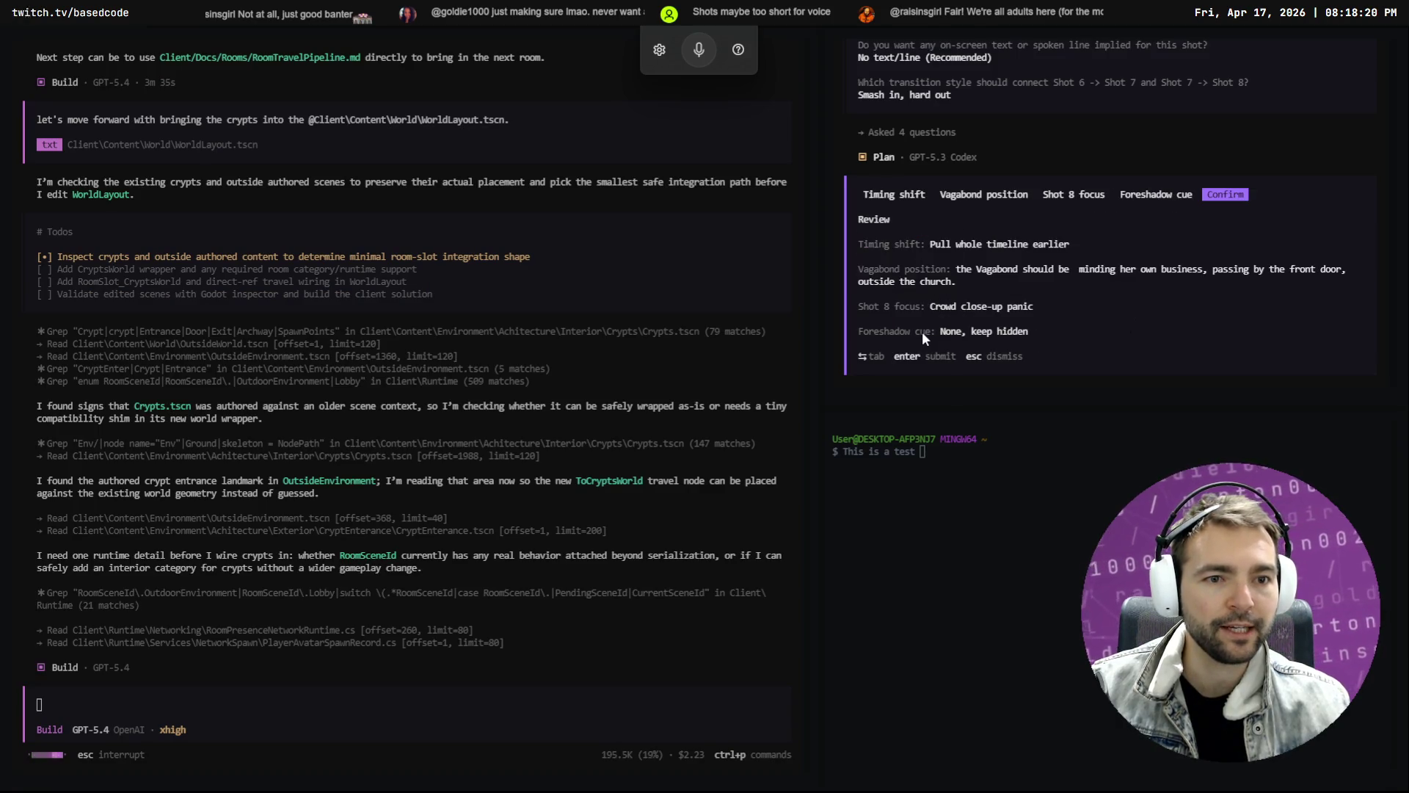
key(Return)
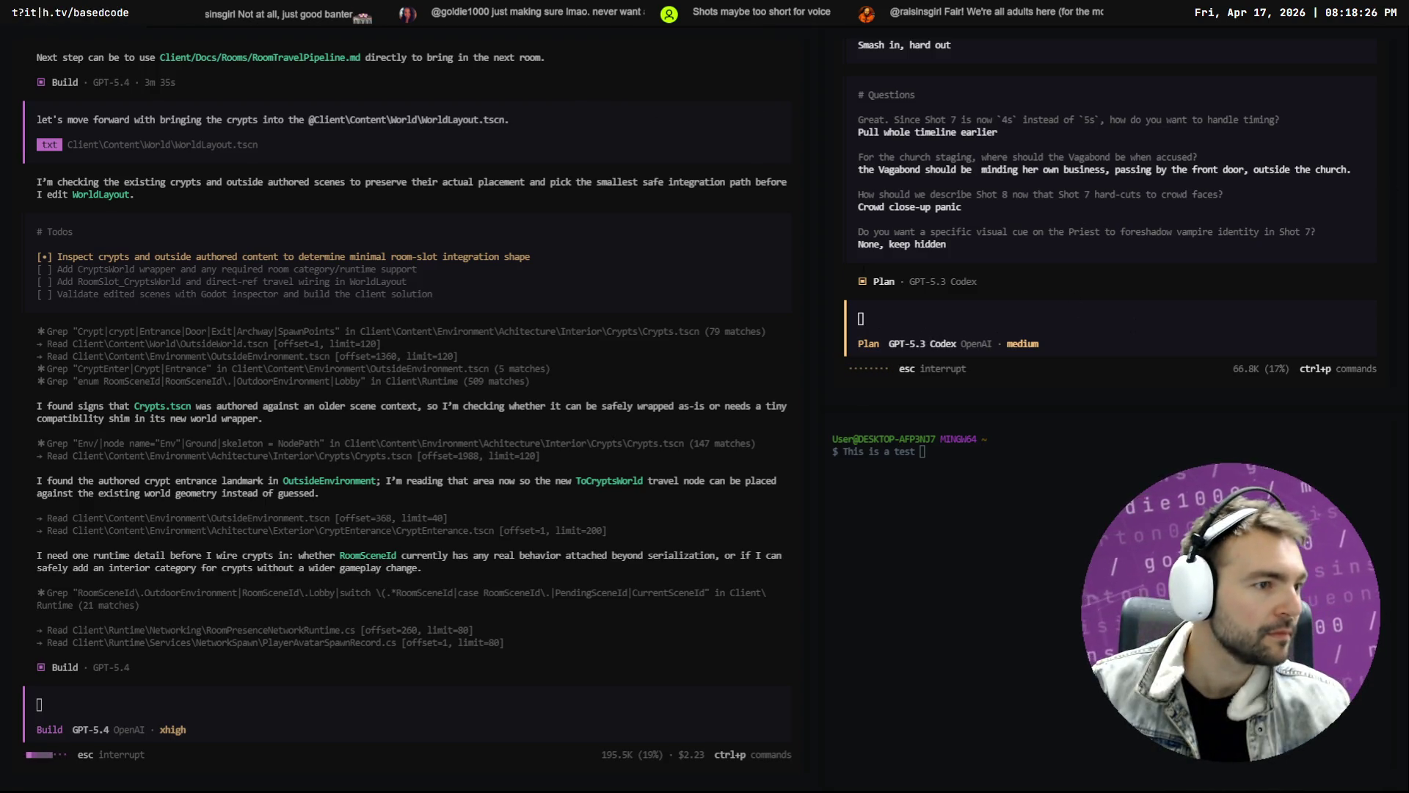
key(alt+Tab)
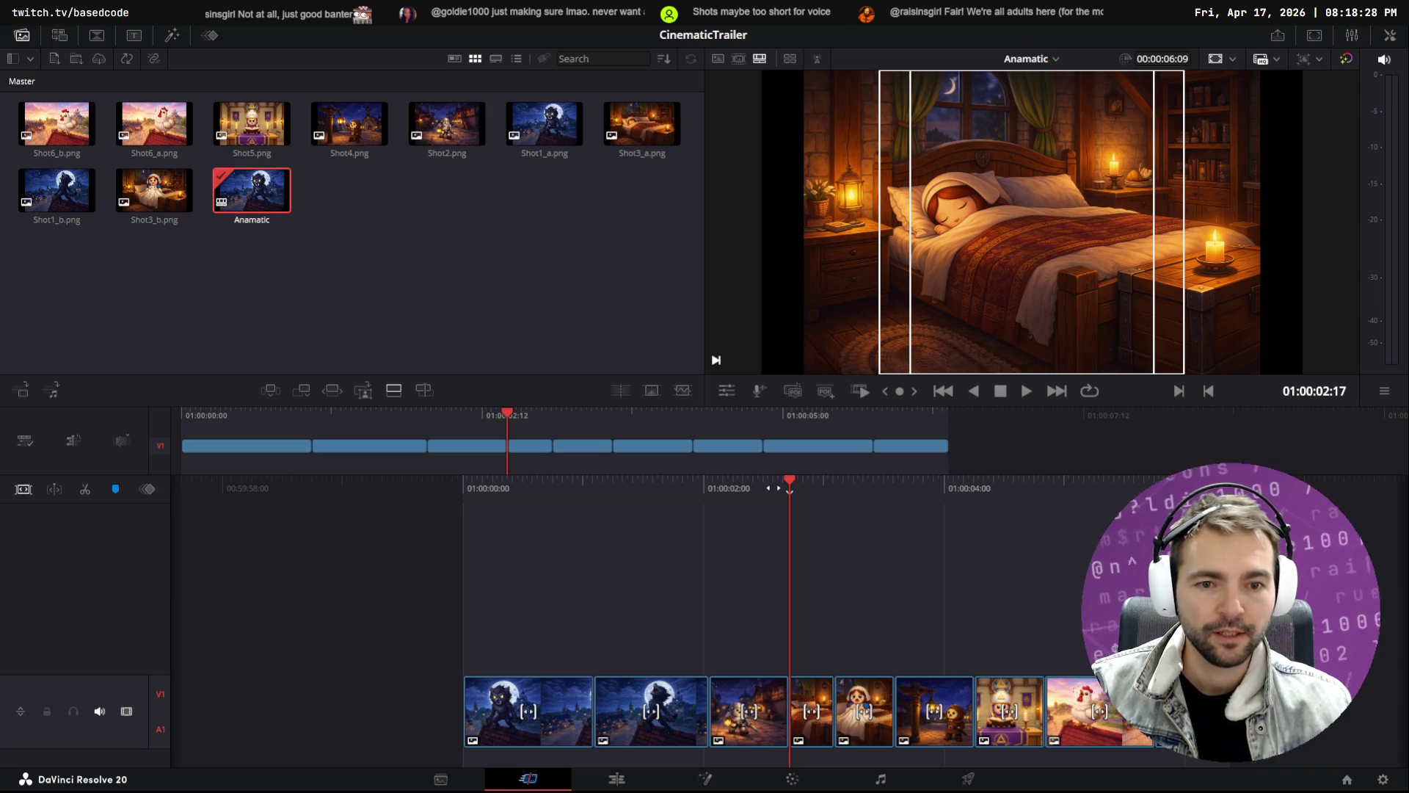
Review the trailer and trim the first clip's end down to 00:19
key(l)
key(l)
key(Home)
key(Home)
key(space)
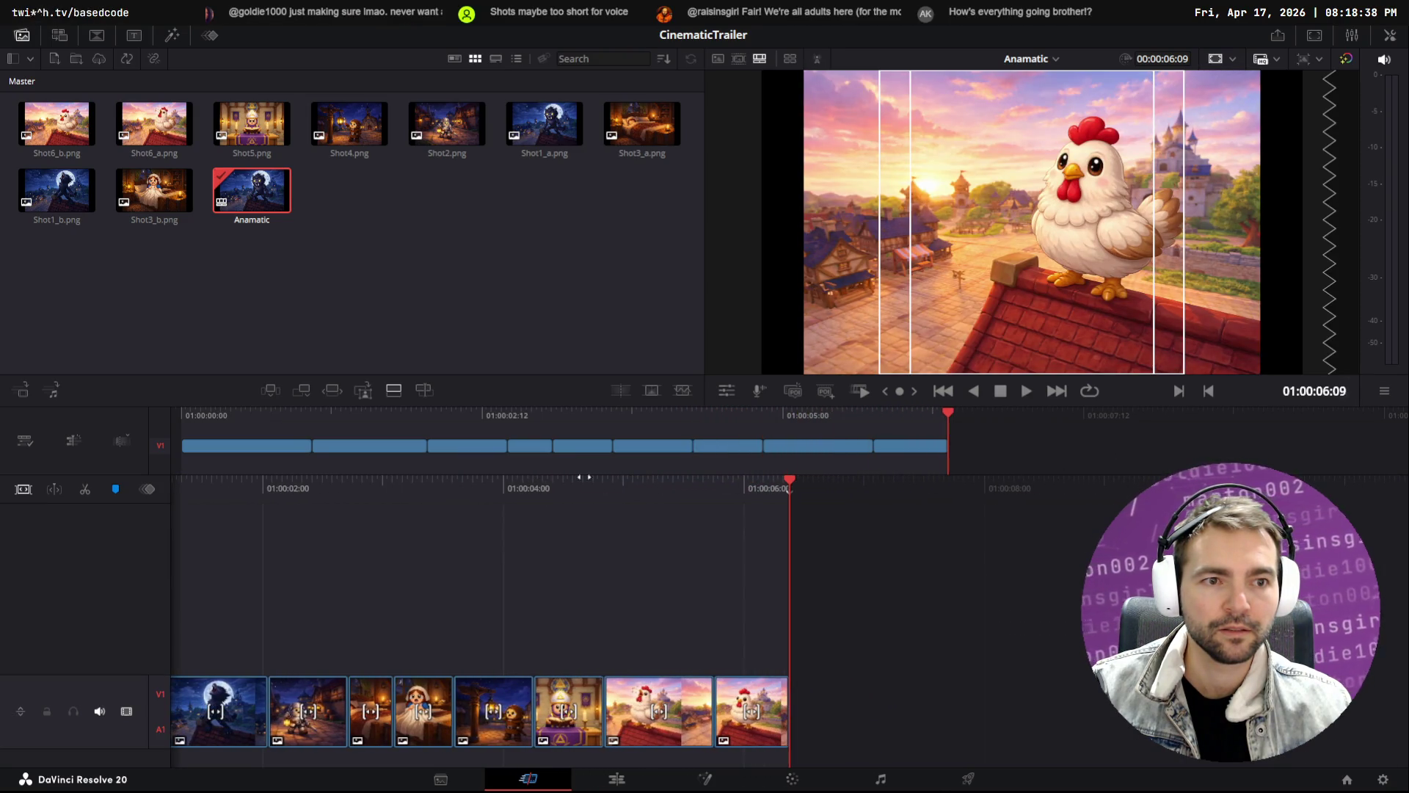
key(j)
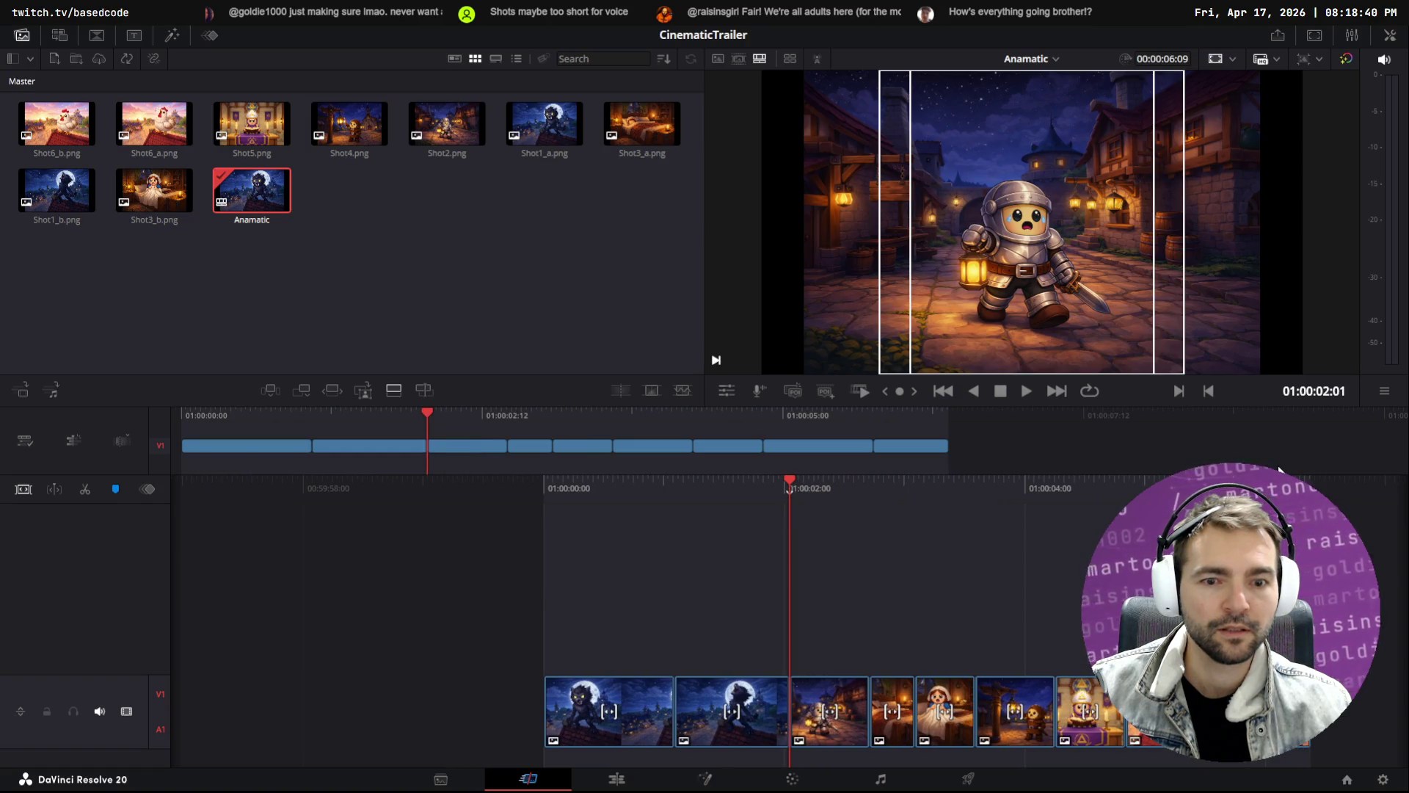
key(space)
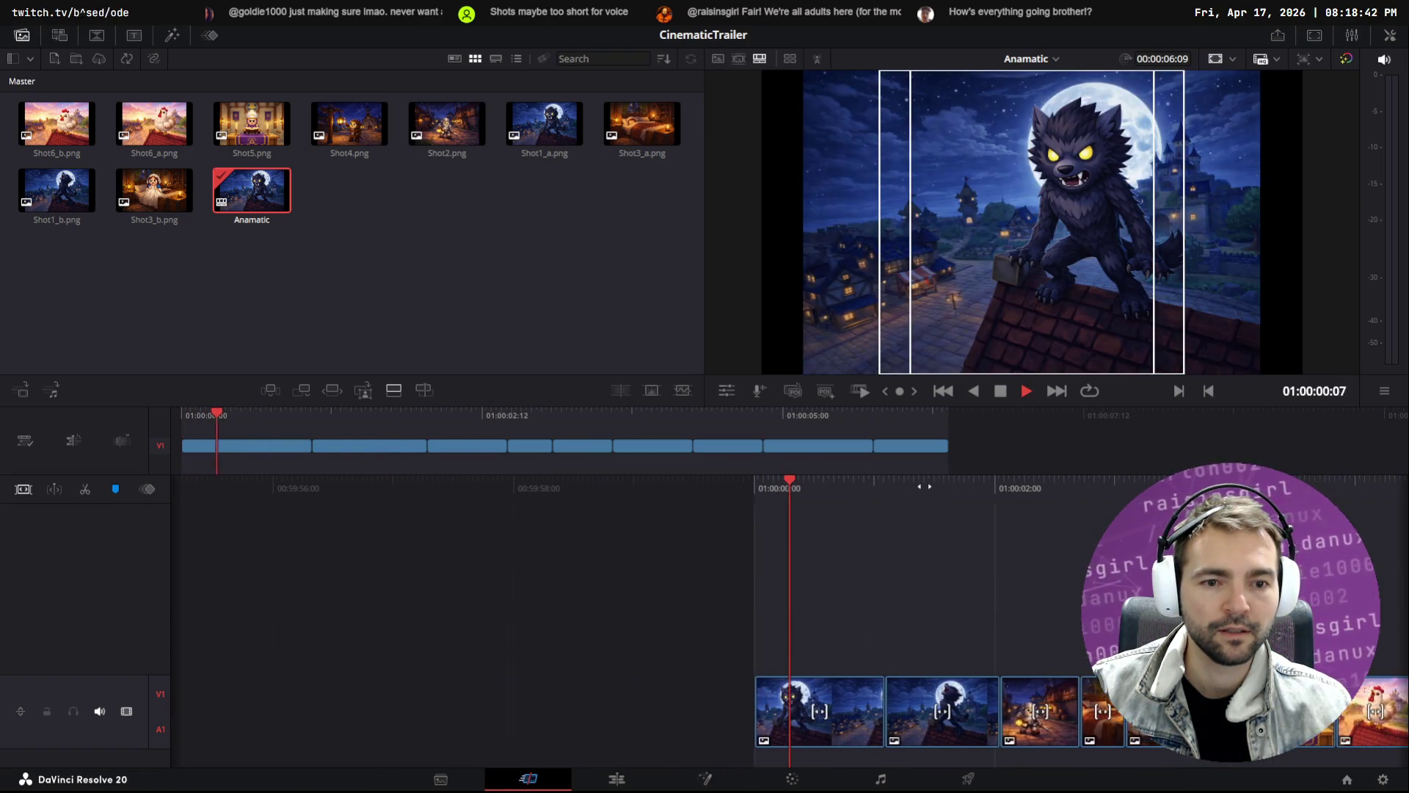
key(space)
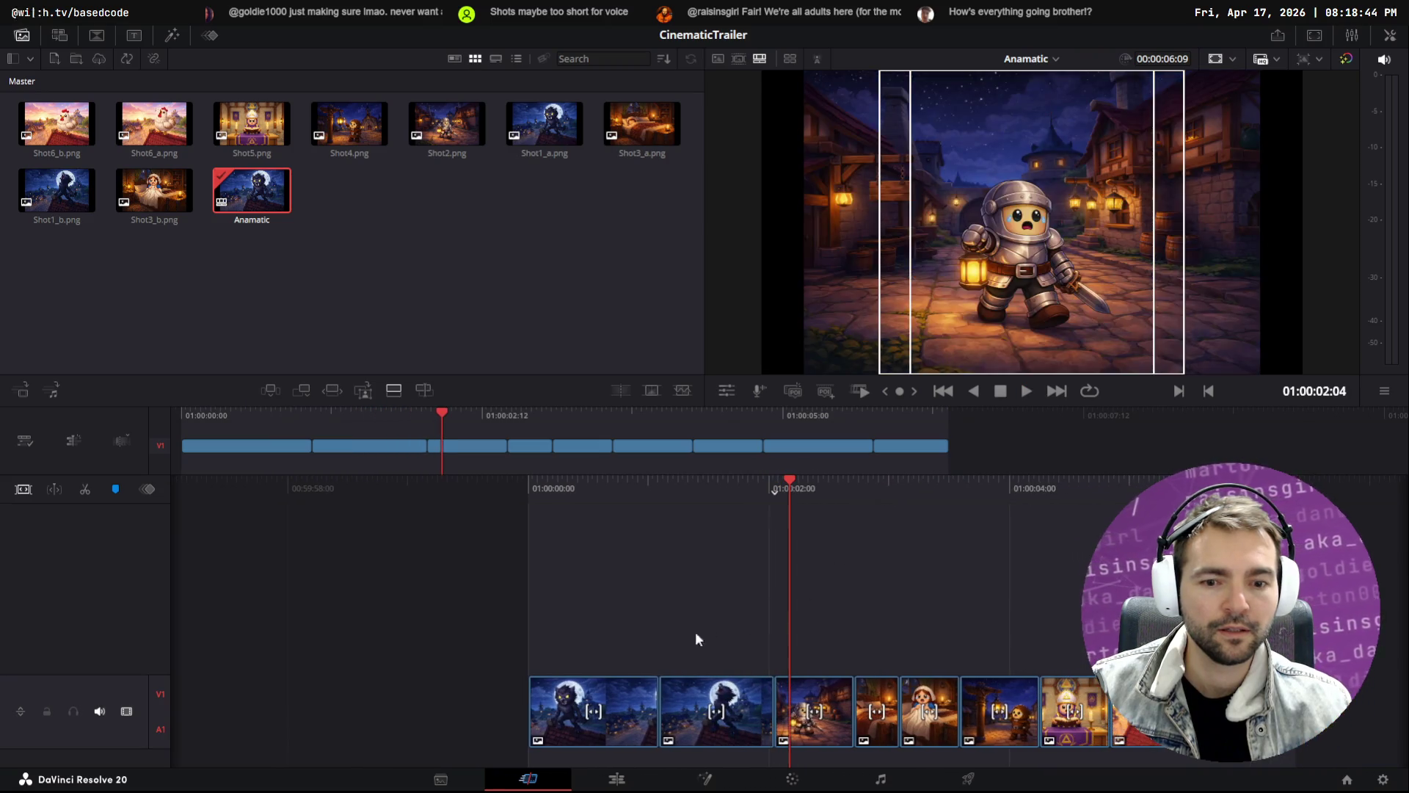
drag(655, 712, 615, 712)
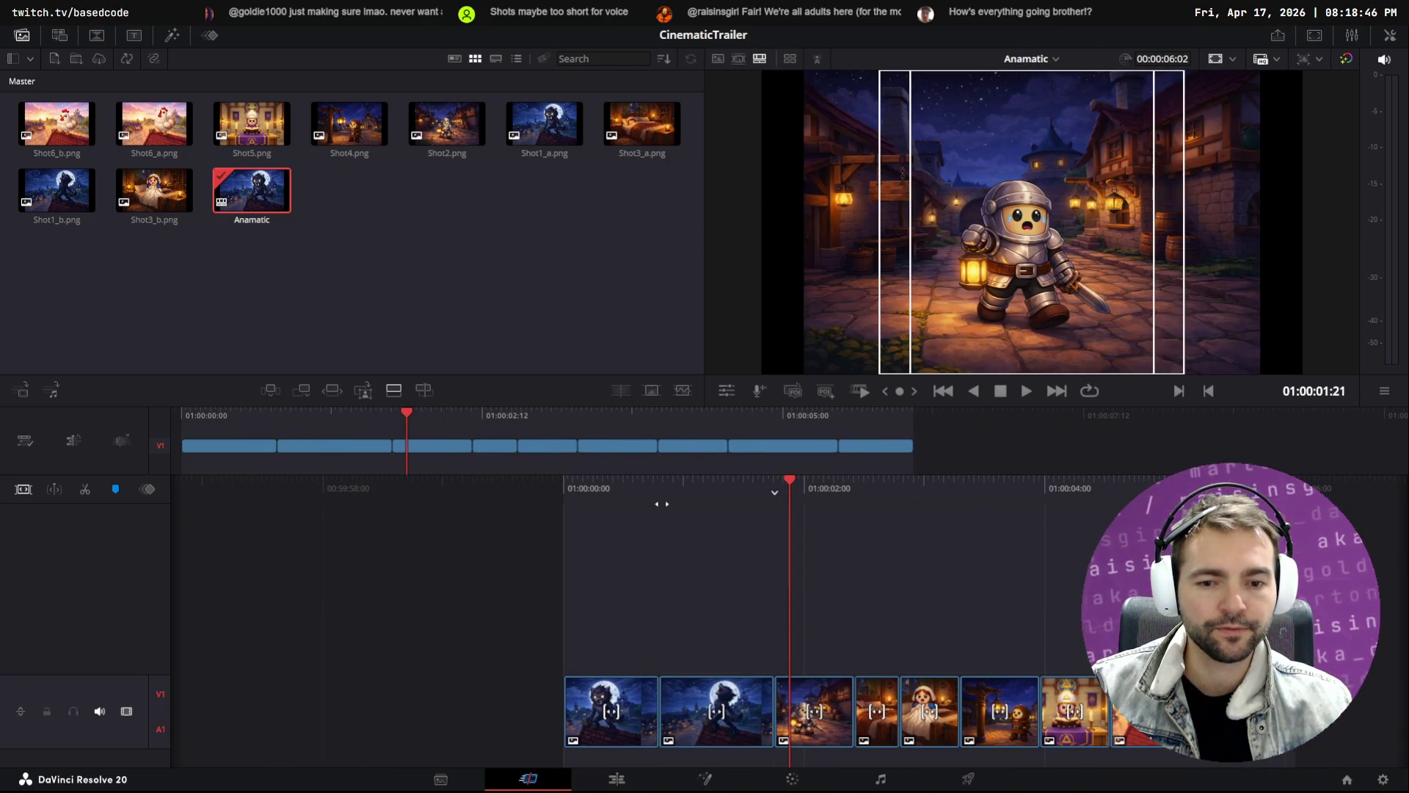
key(j)
key(space)
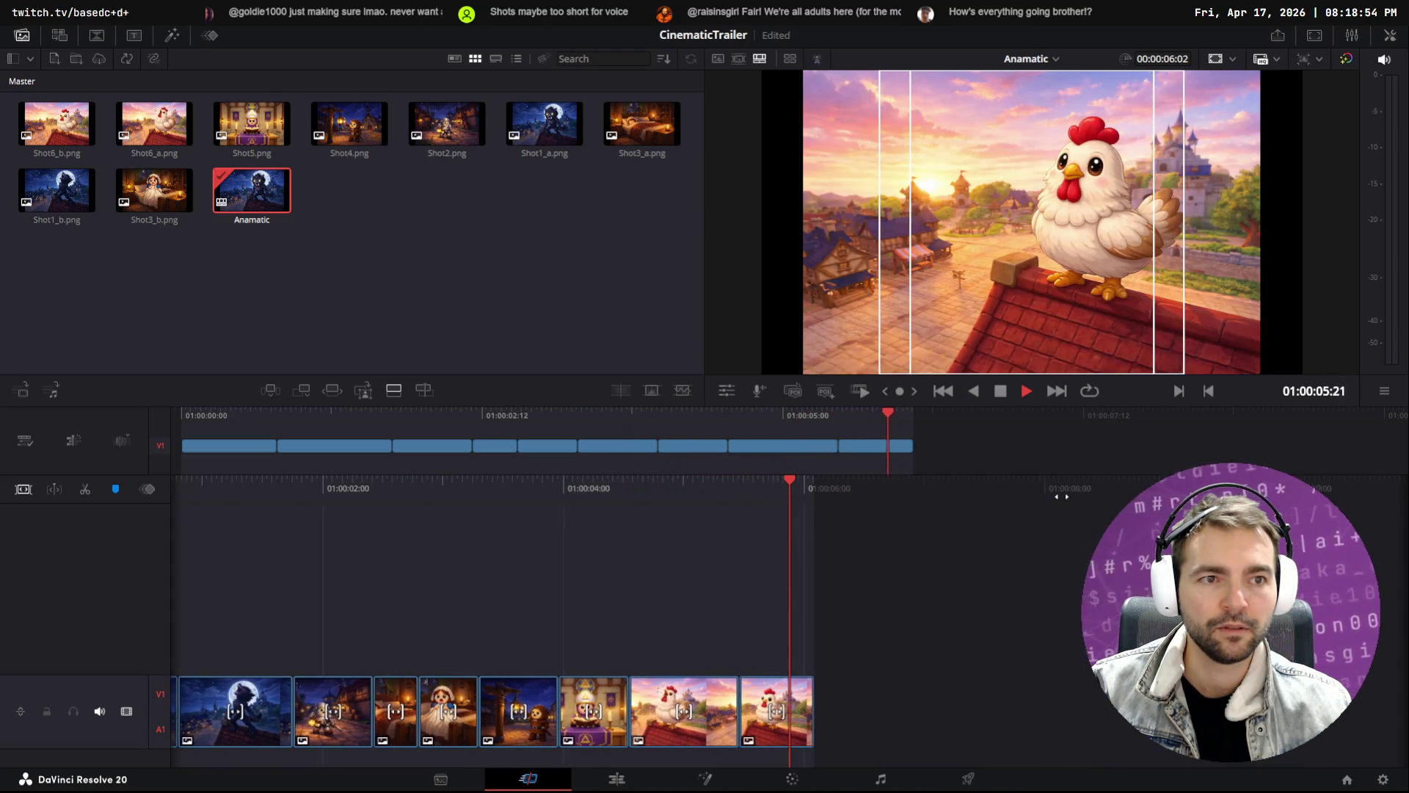
Select the Shot2.png knight clip for compositing in Fusion
key(j)
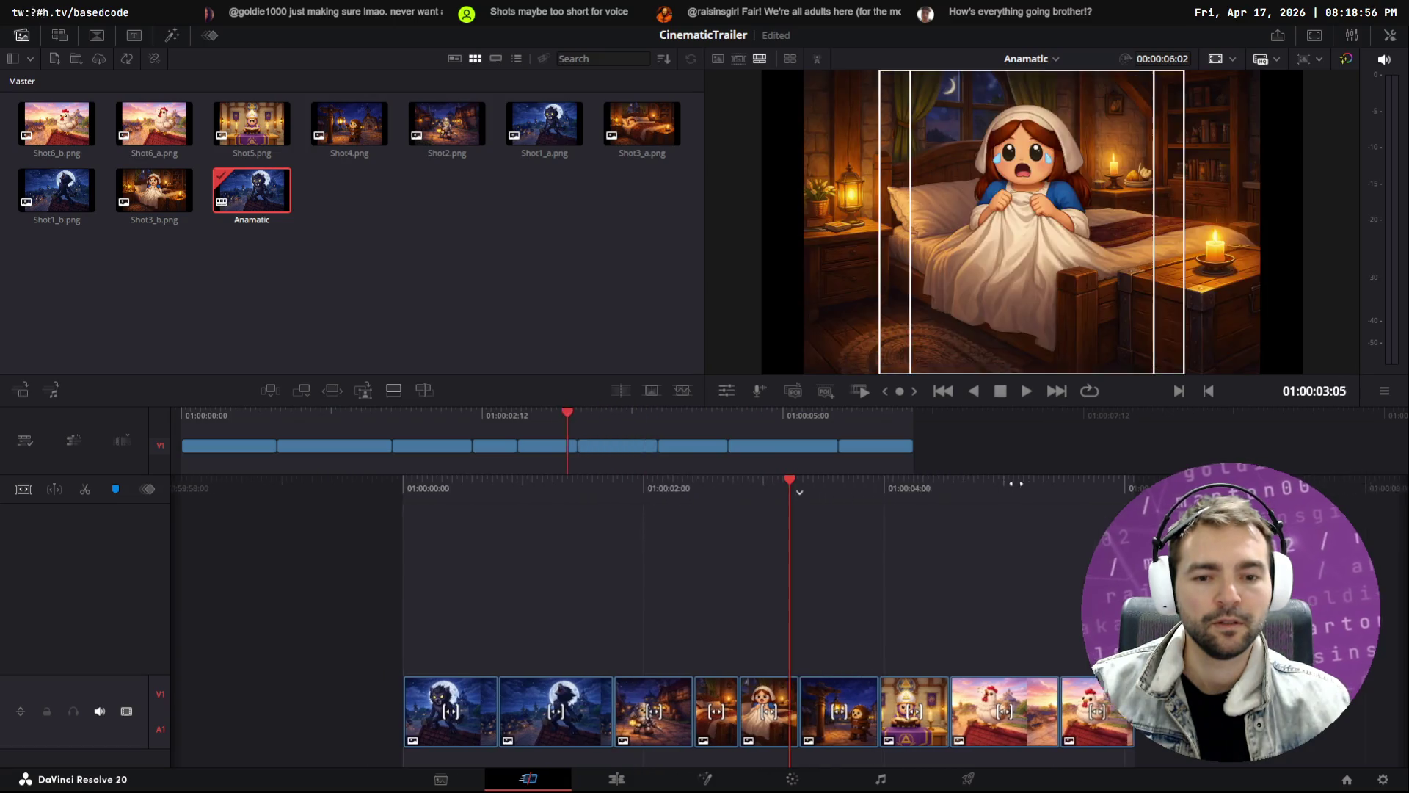
key(Right)
key(Right)
click(821, 704)
key(Left)
key(Left)
key(Left)
key(Right)
key(Right)
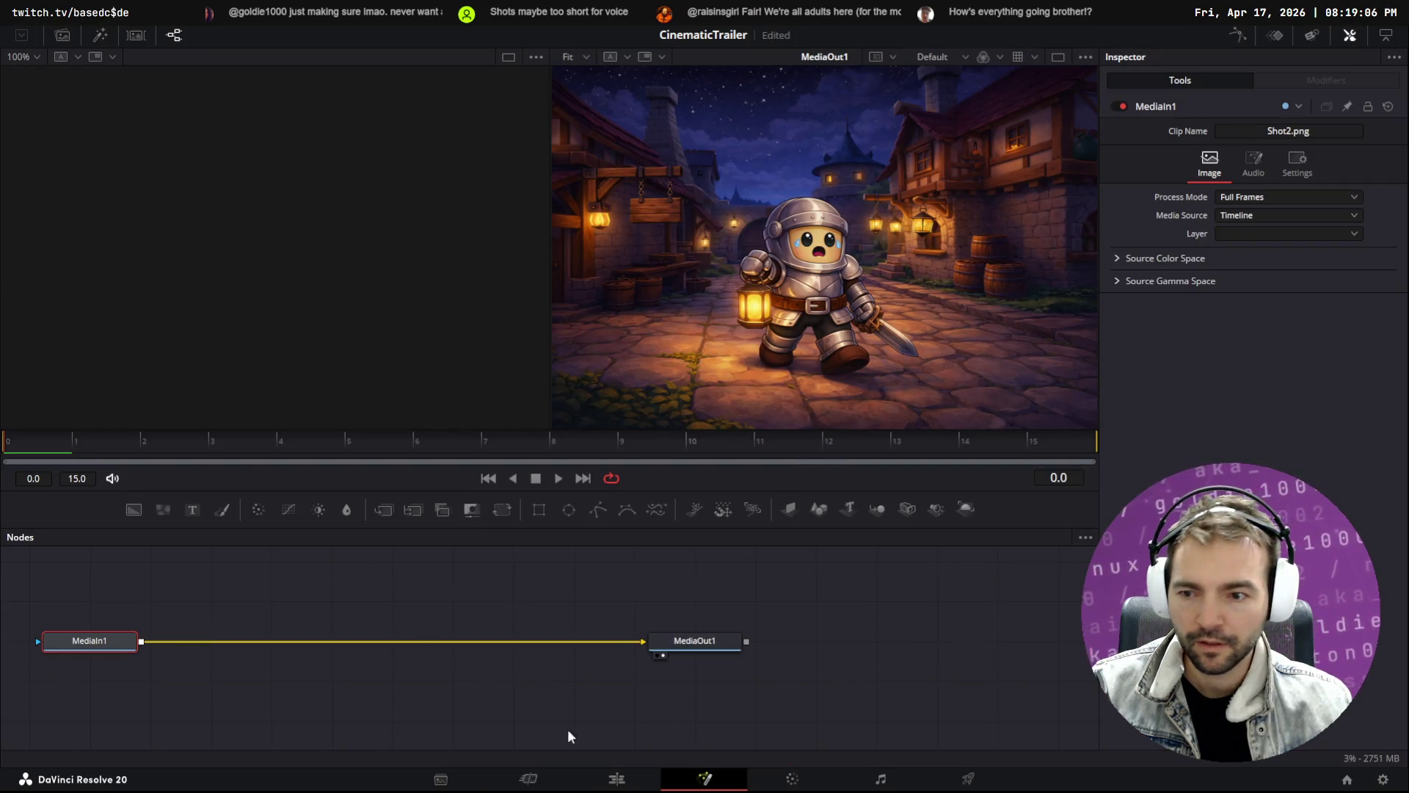
Return to the Edit page and scrub the Shot2/Shot3 cut, undoing trial zoom changes
click(615, 780)
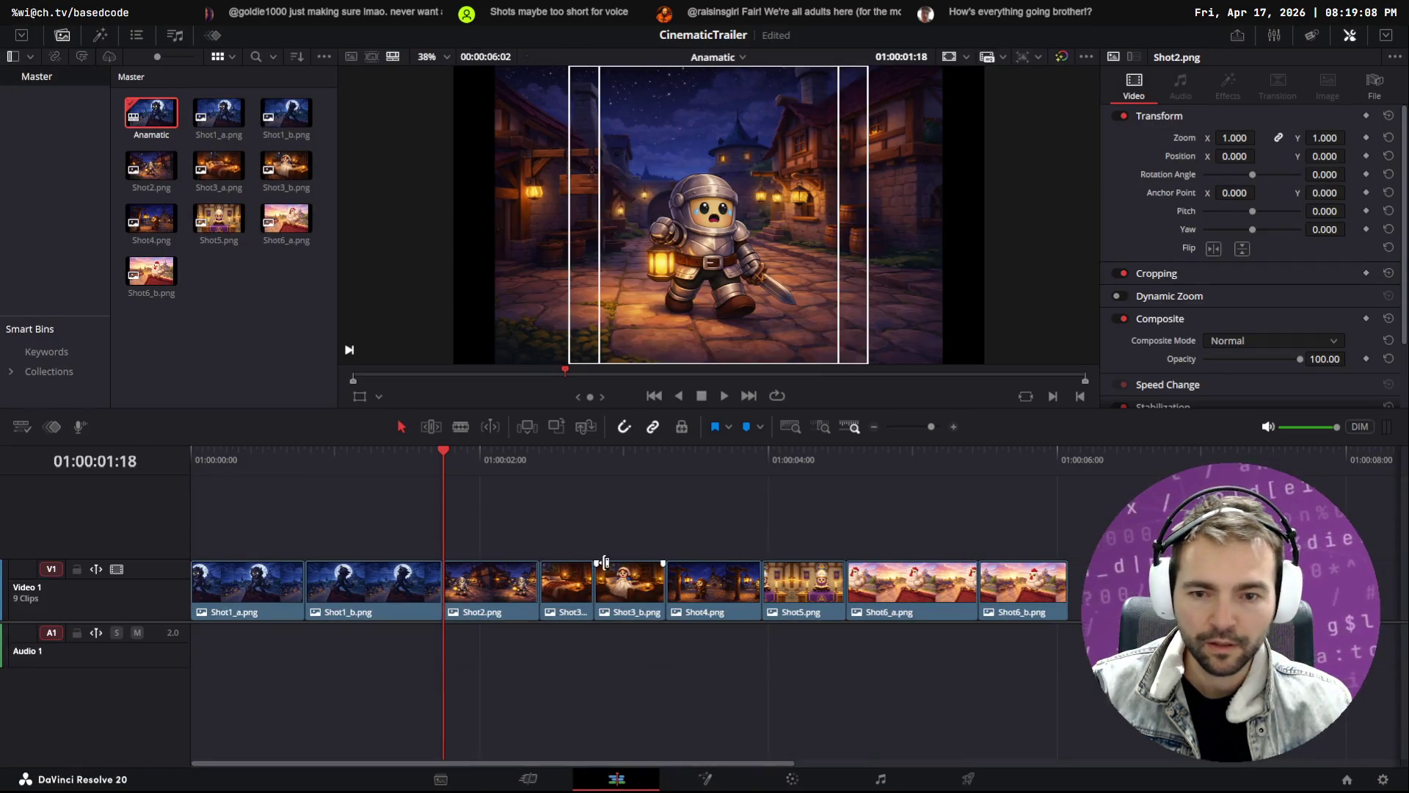
click(1119, 116)
drag(527, 457, 533, 456)
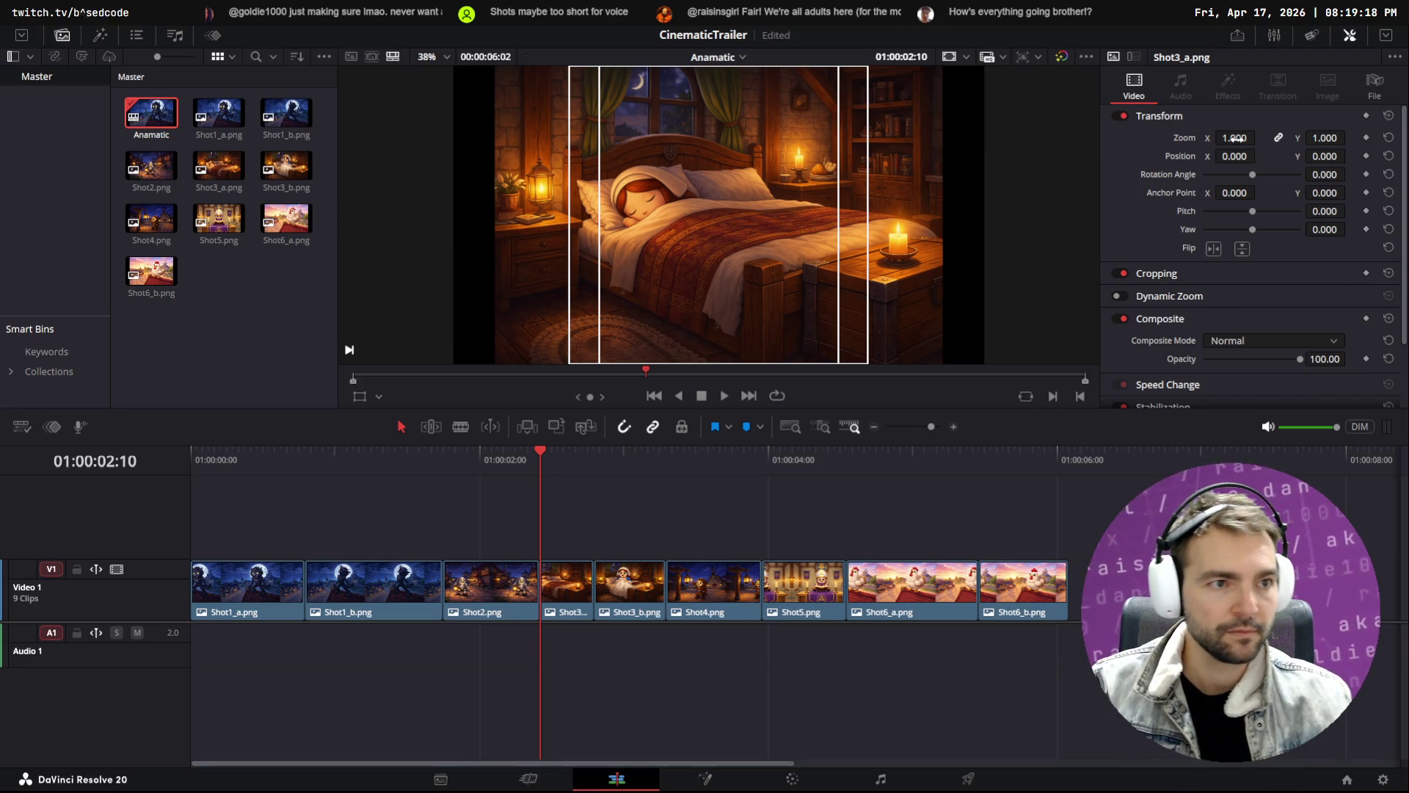
drag(1233, 138, 1233, 138)
key(ctrl+z)
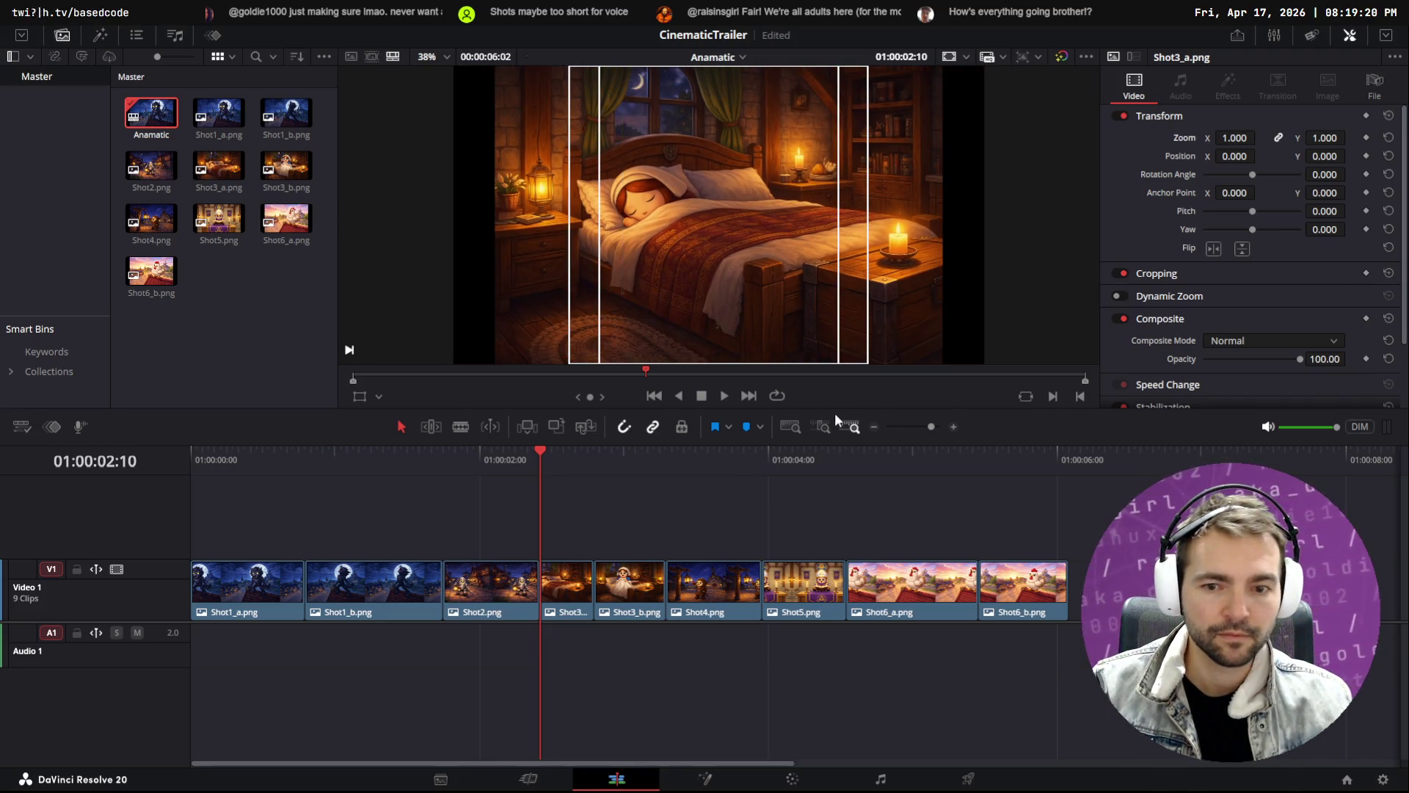
click(530, 448)
drag(527, 447, 530, 449)
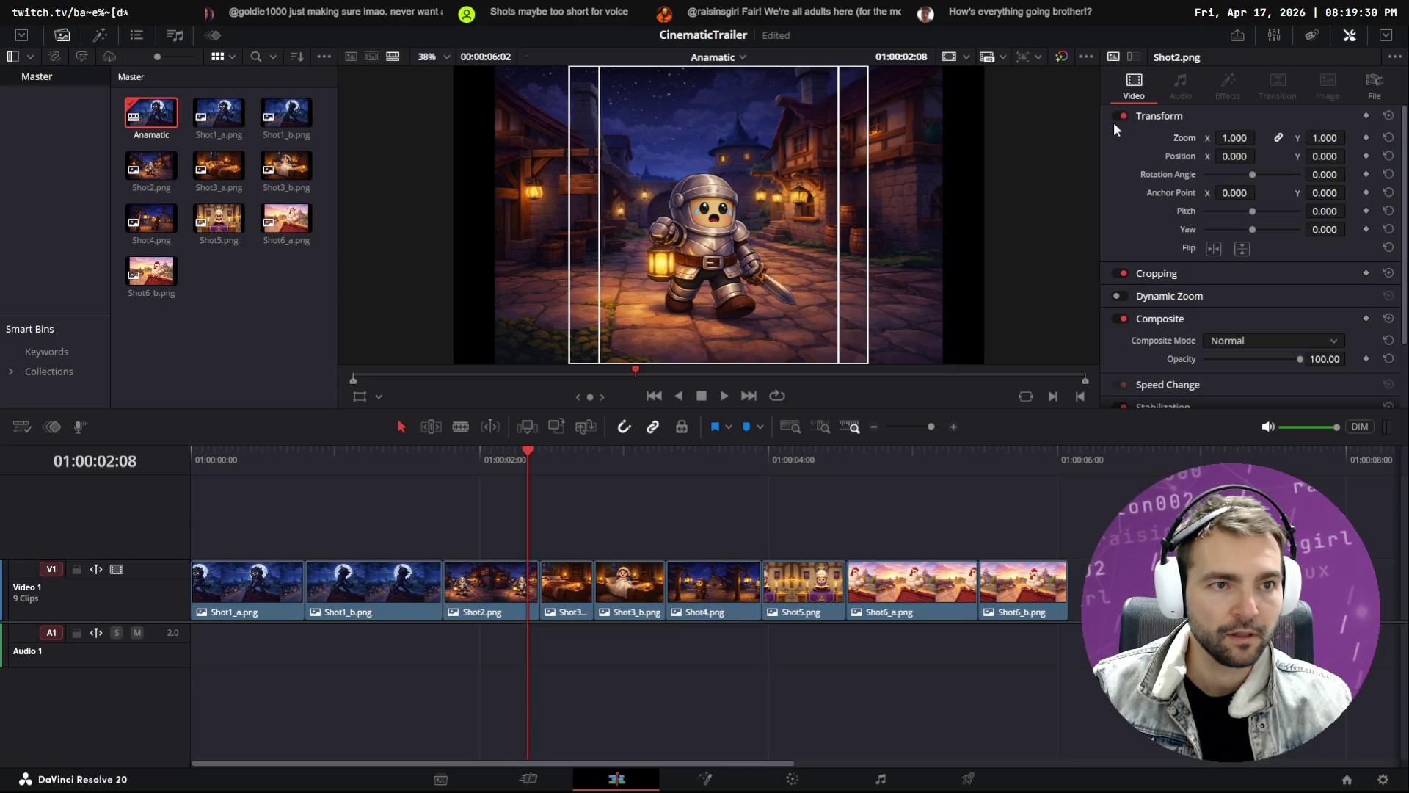
mouse_move(519, 450)
mouse_down()
mouse_move(534, 451)
mouse_move(449, 460)
mouse_move(540, 451)
mouse_up()
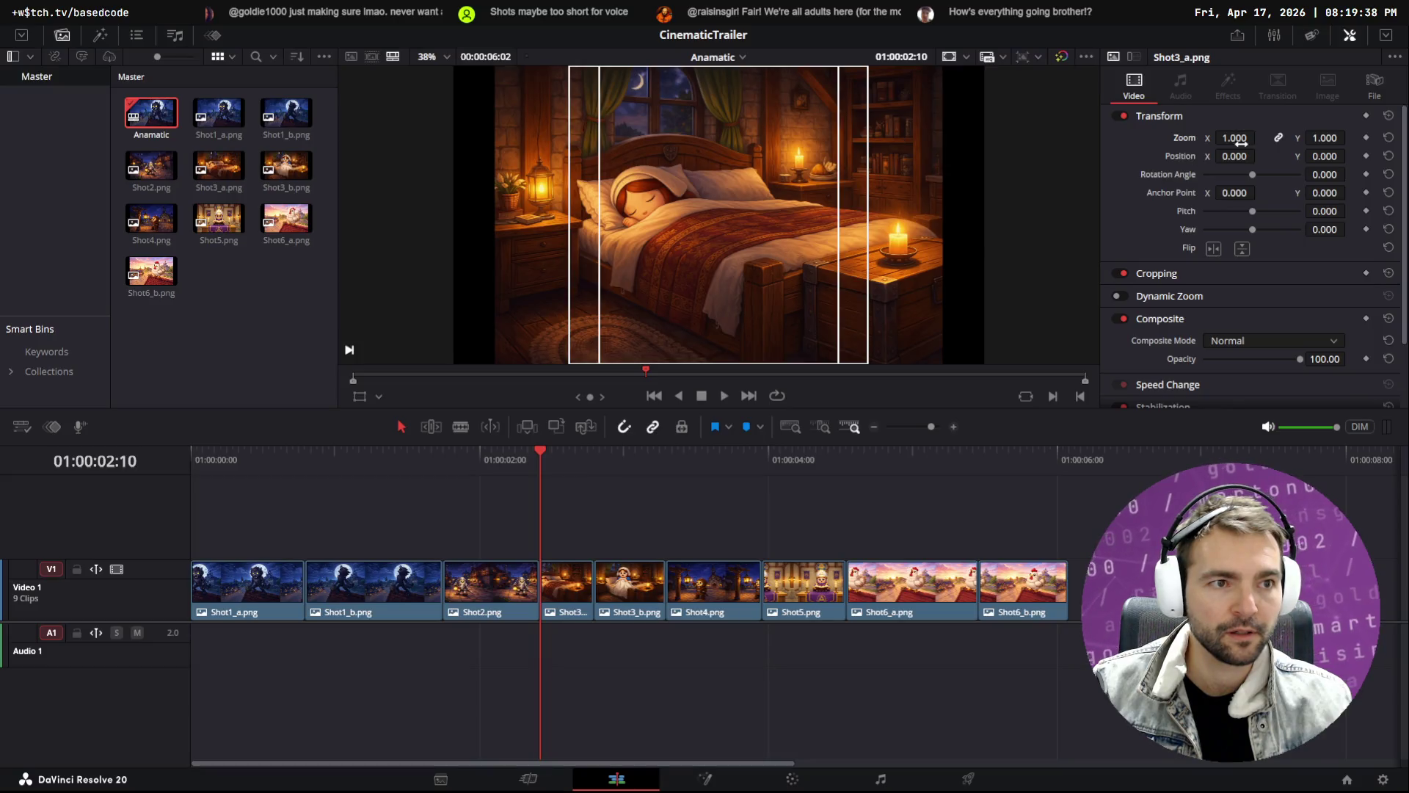
key(ctrl+z)
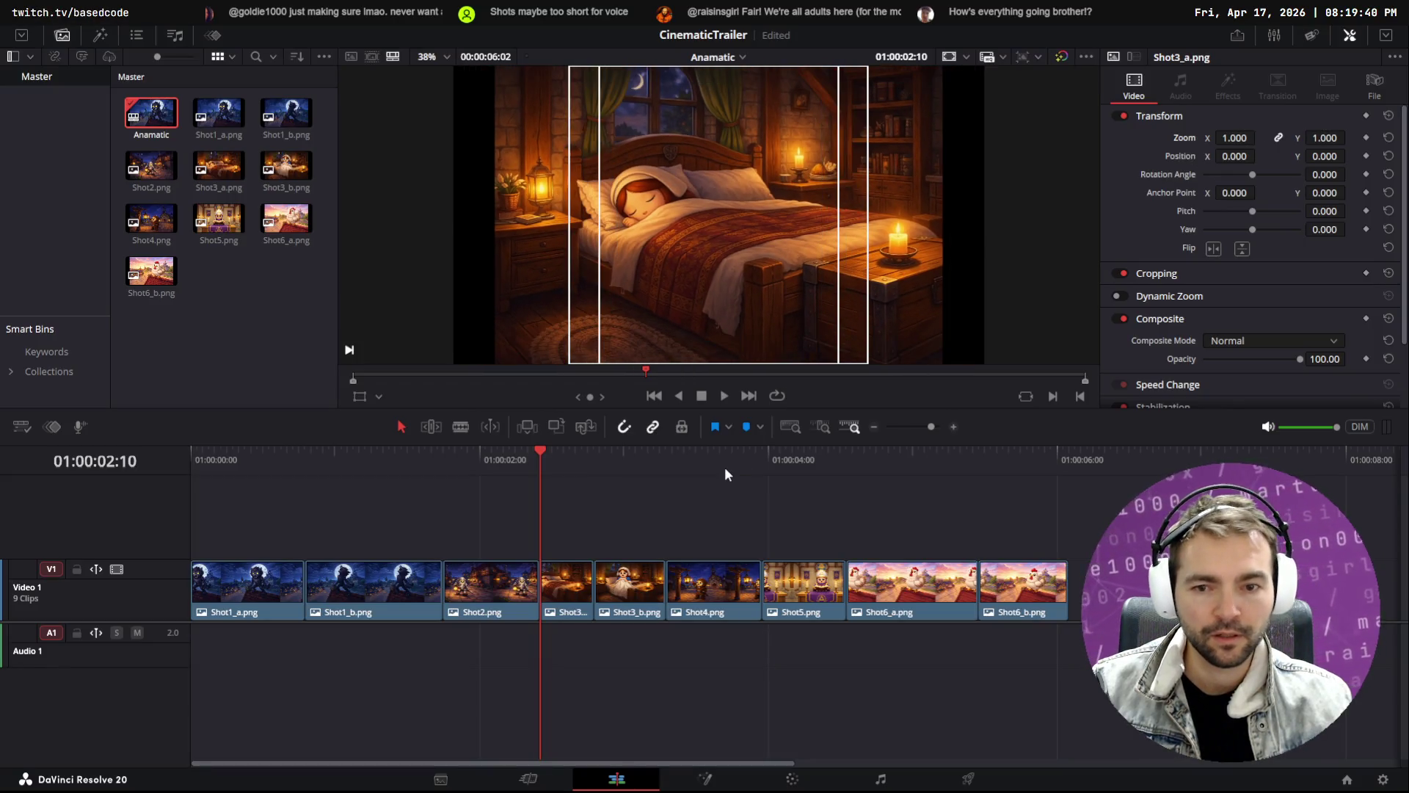
key(Left)
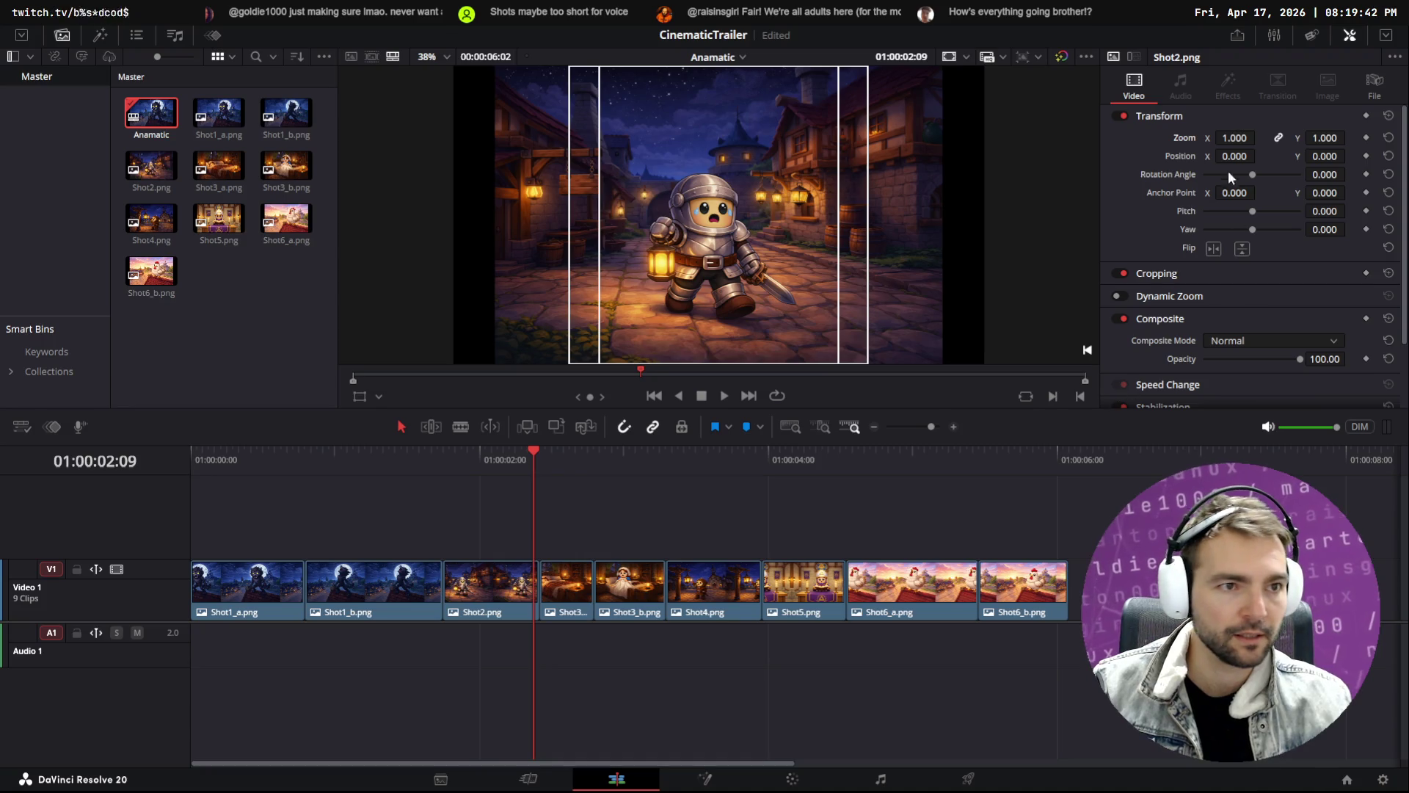
Keyframe Shot2's zoom from 1.000 at its start to 1.770 at its end
drag(1234, 138, 1302, 138)
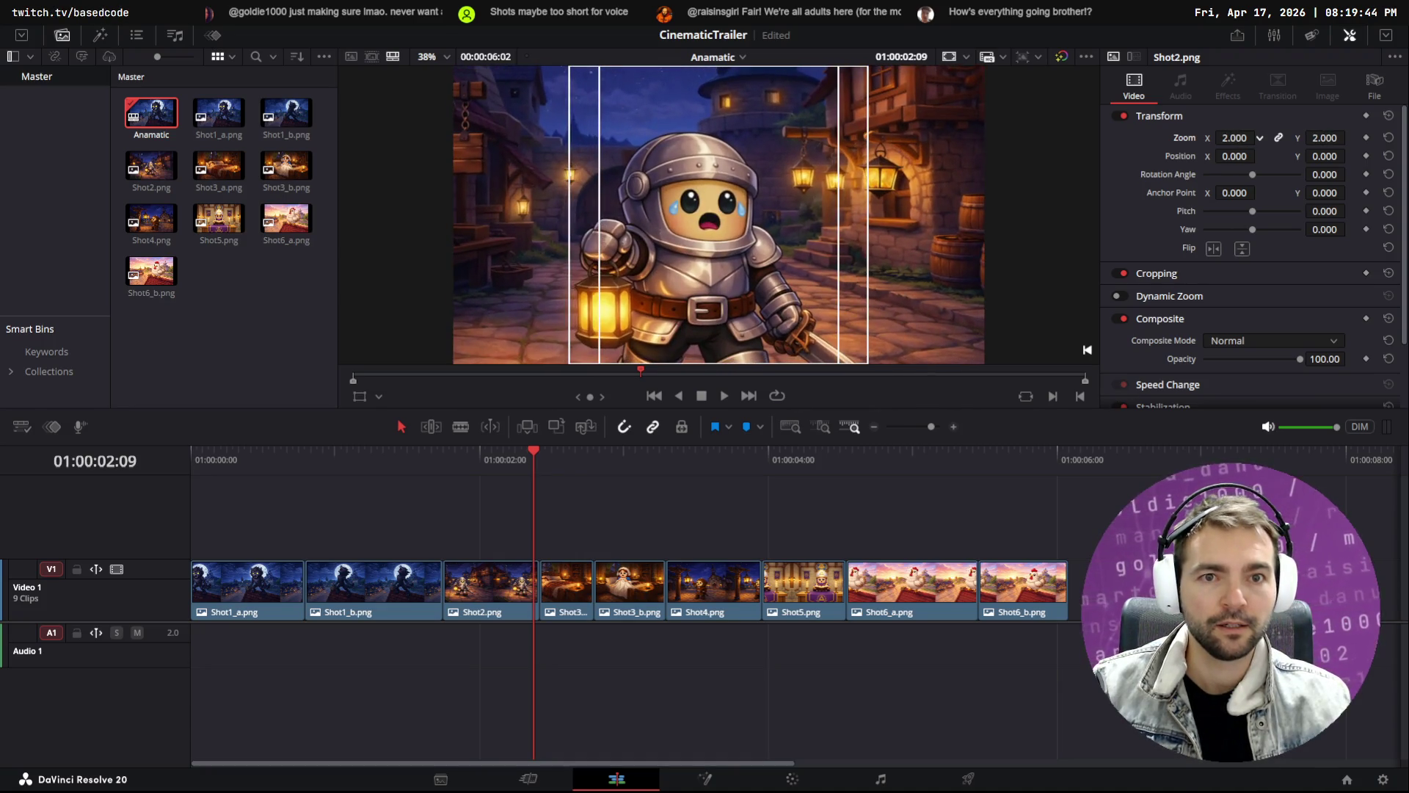
mouse_move(534, 452)
mouse_down()
mouse_move(428, 450)
mouse_move(444, 451)
mouse_up()
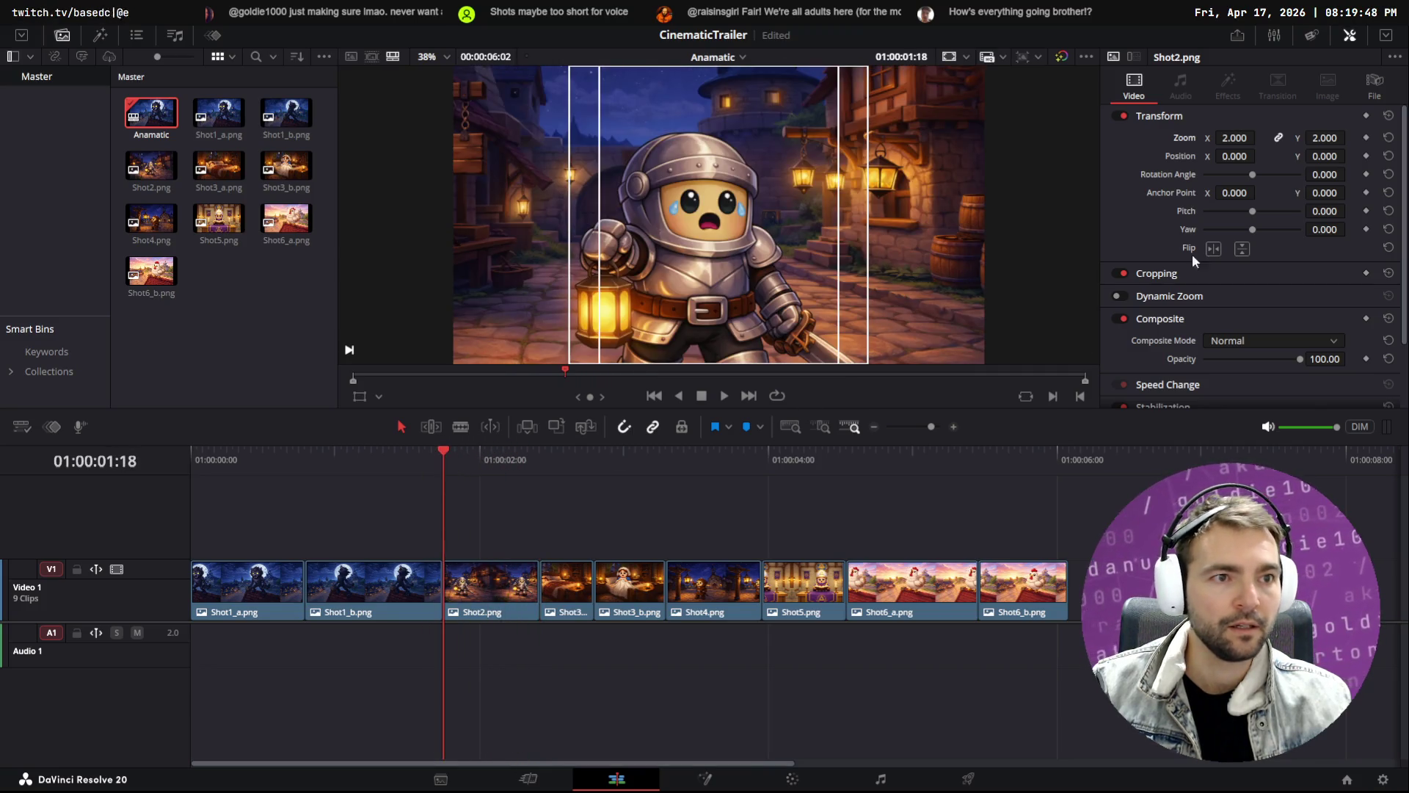
click(1367, 140)
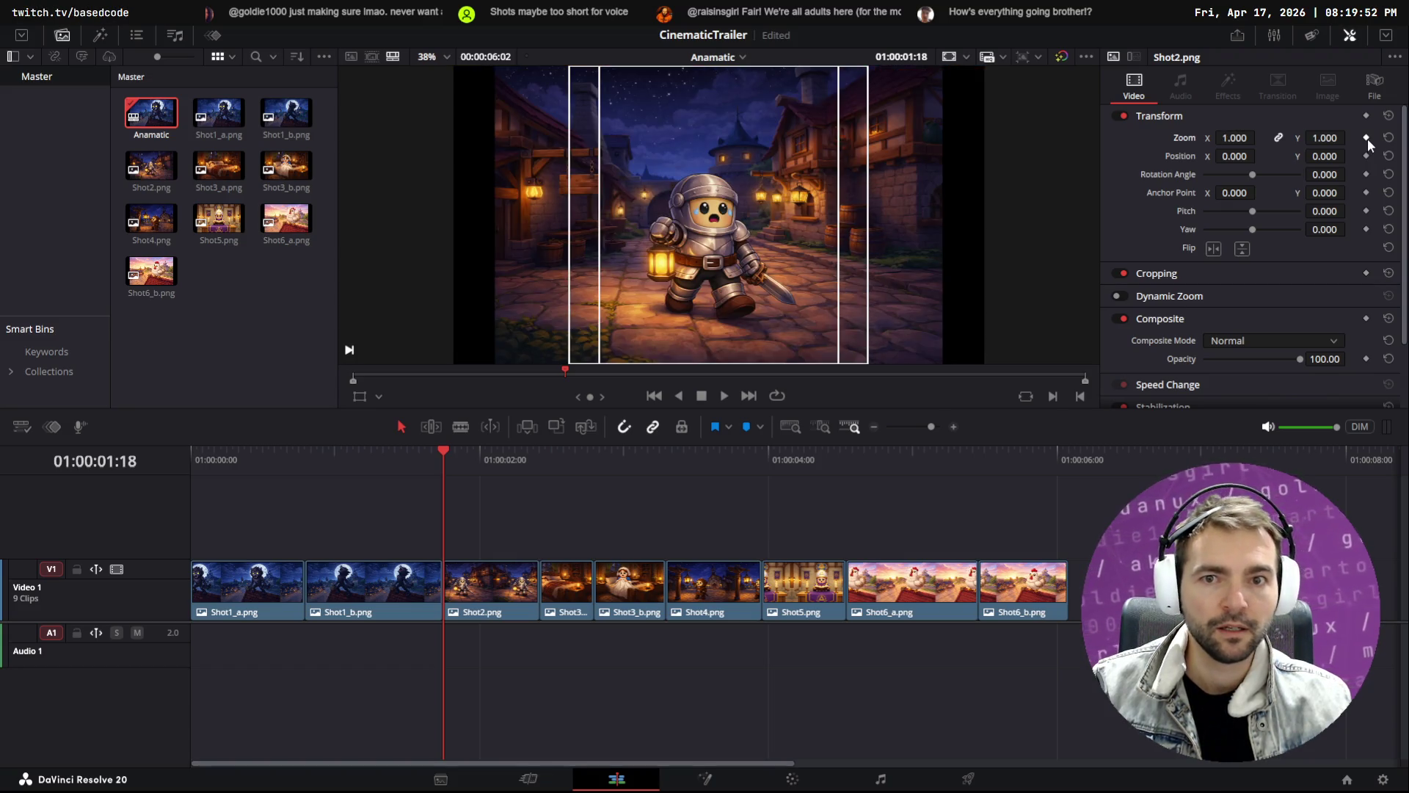
click(540, 451)
drag(534, 452, 542, 454)
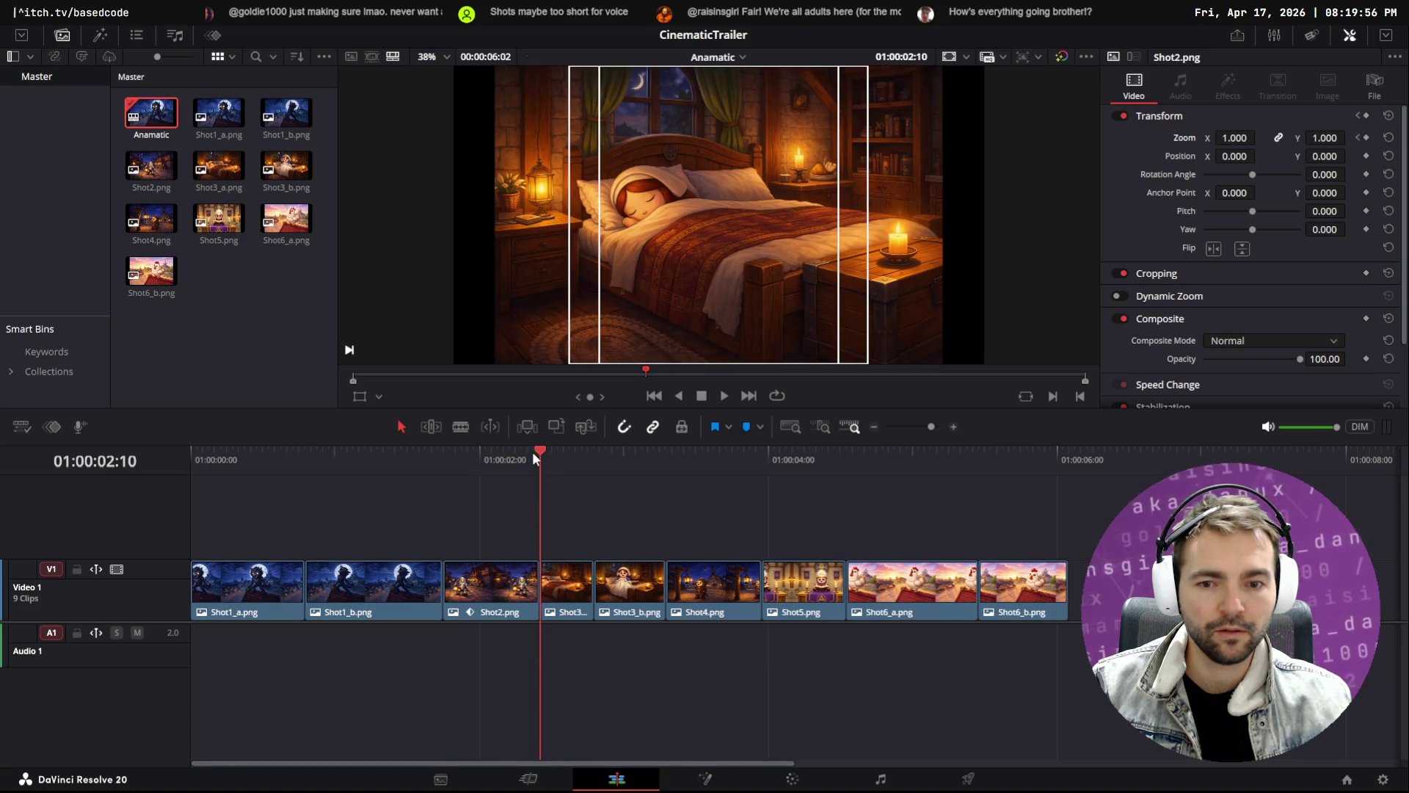
click(526, 452)
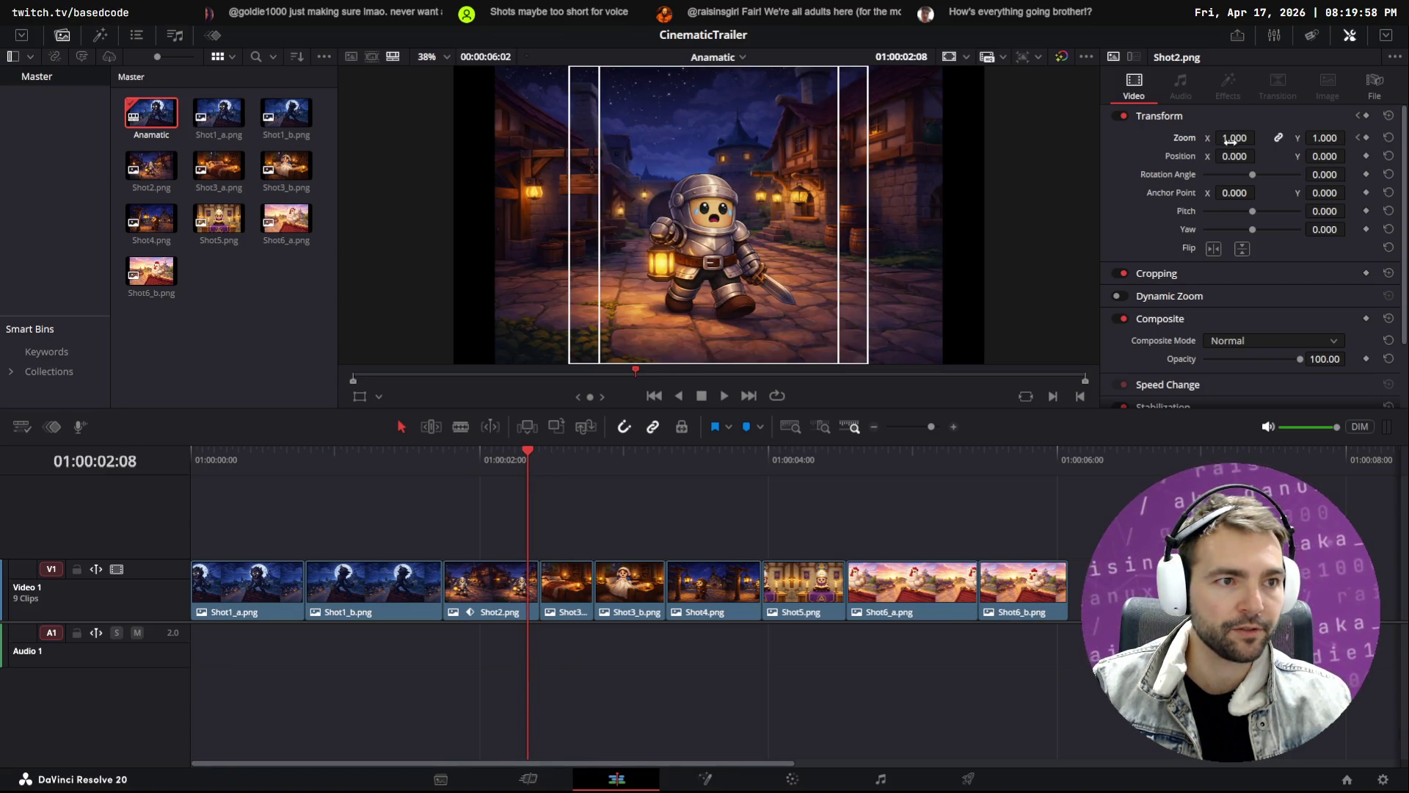
click(1367, 138)
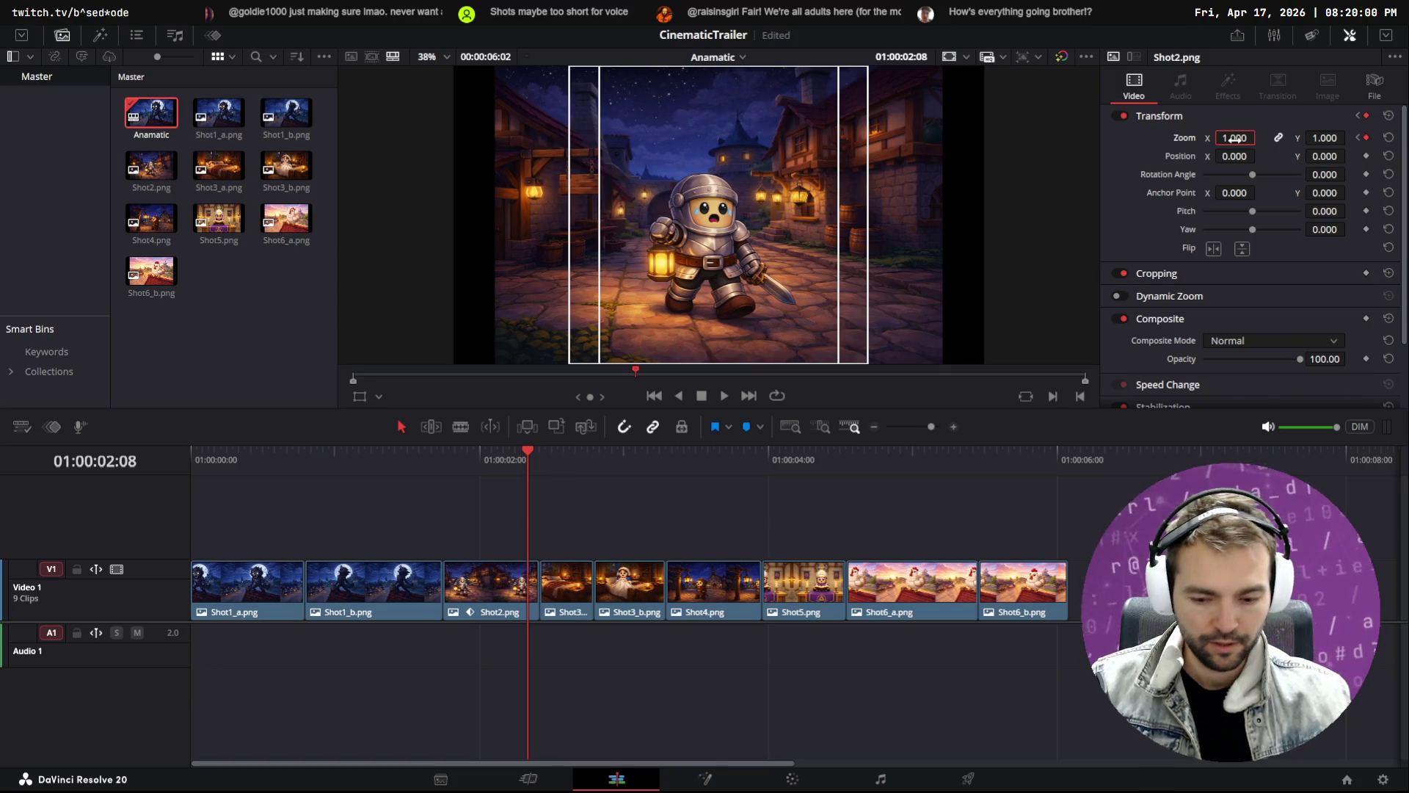
drag(1234, 138, 1259, 137)
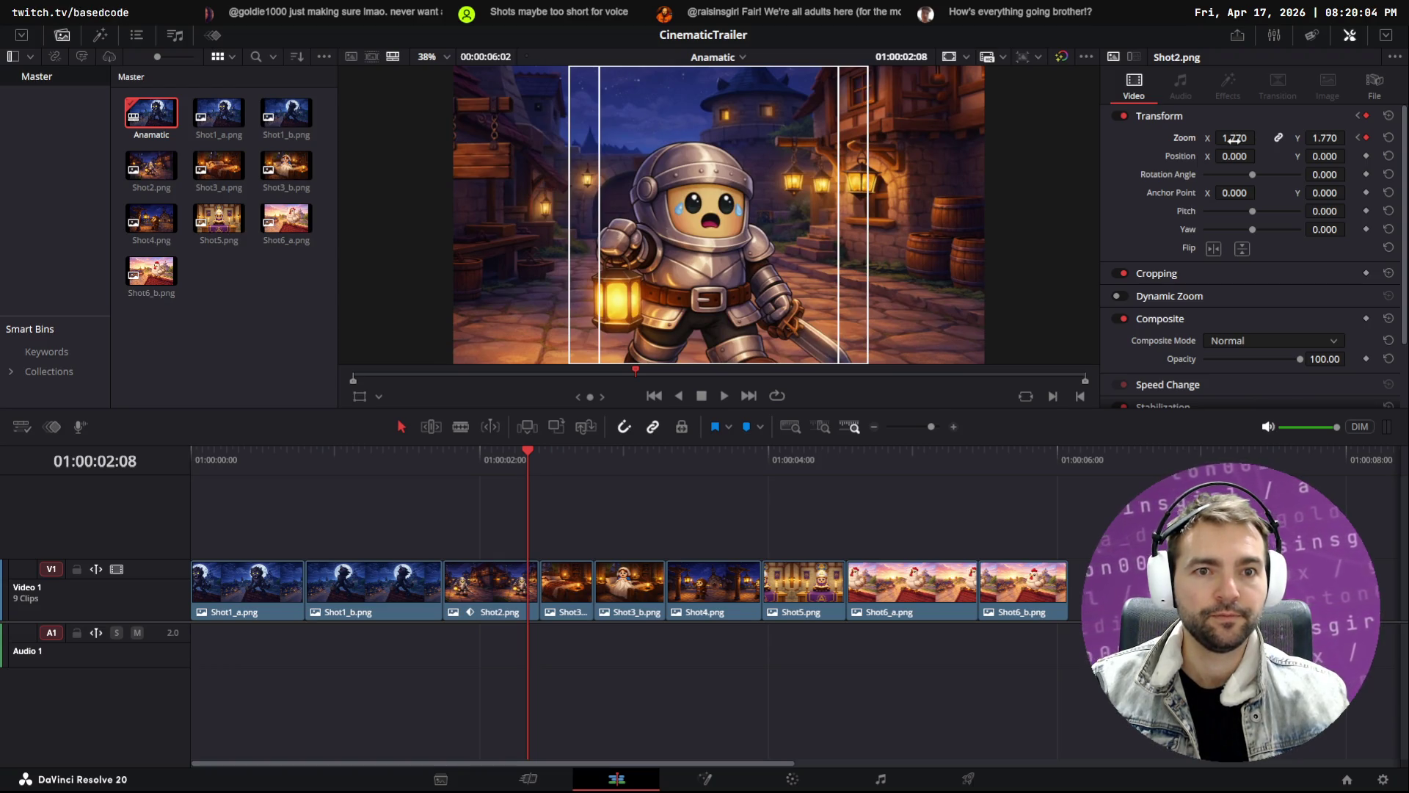
Play back the sequence to preview the Shot2 zoom push
drag(534, 452, 205, 448)
key(space)
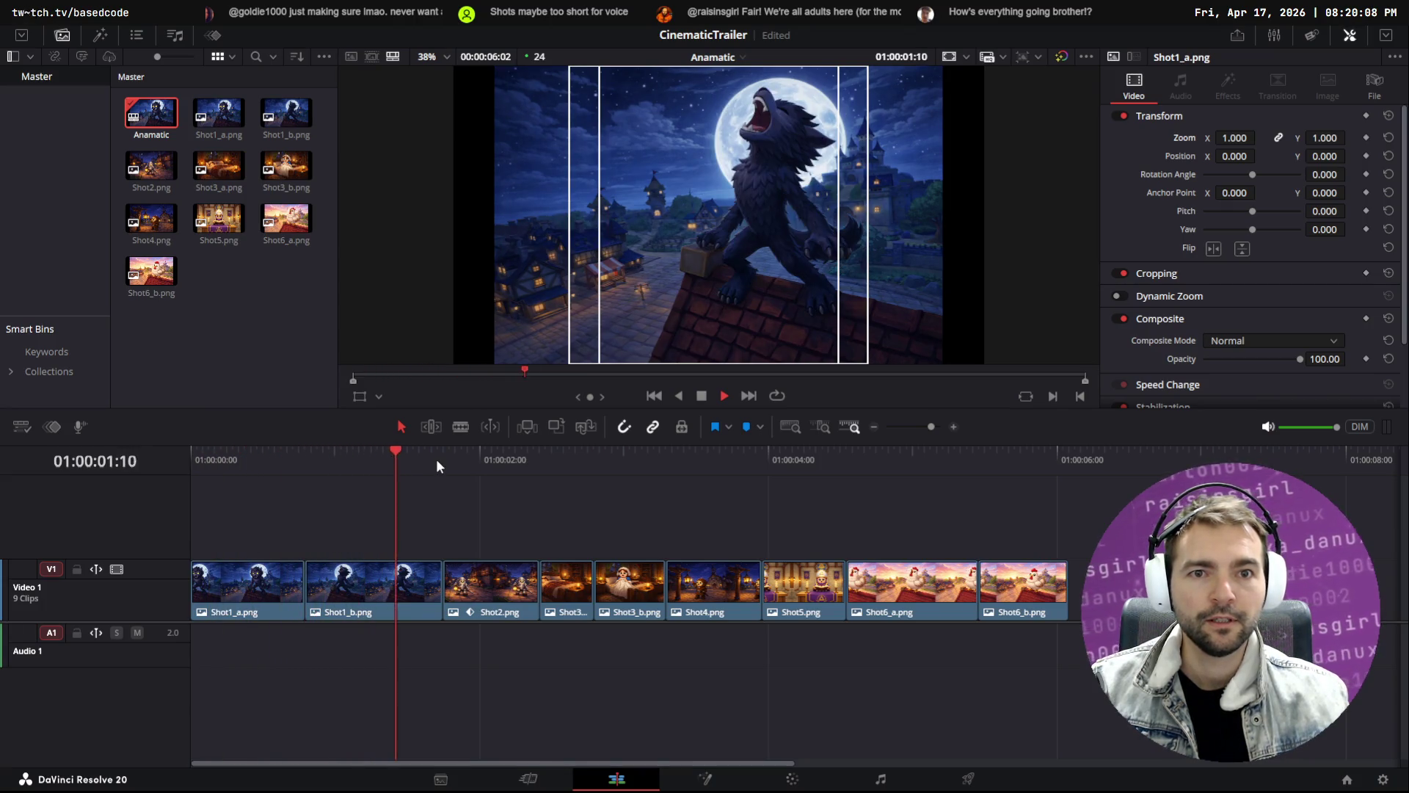
key(space)
drag(616, 452, 543, 452)
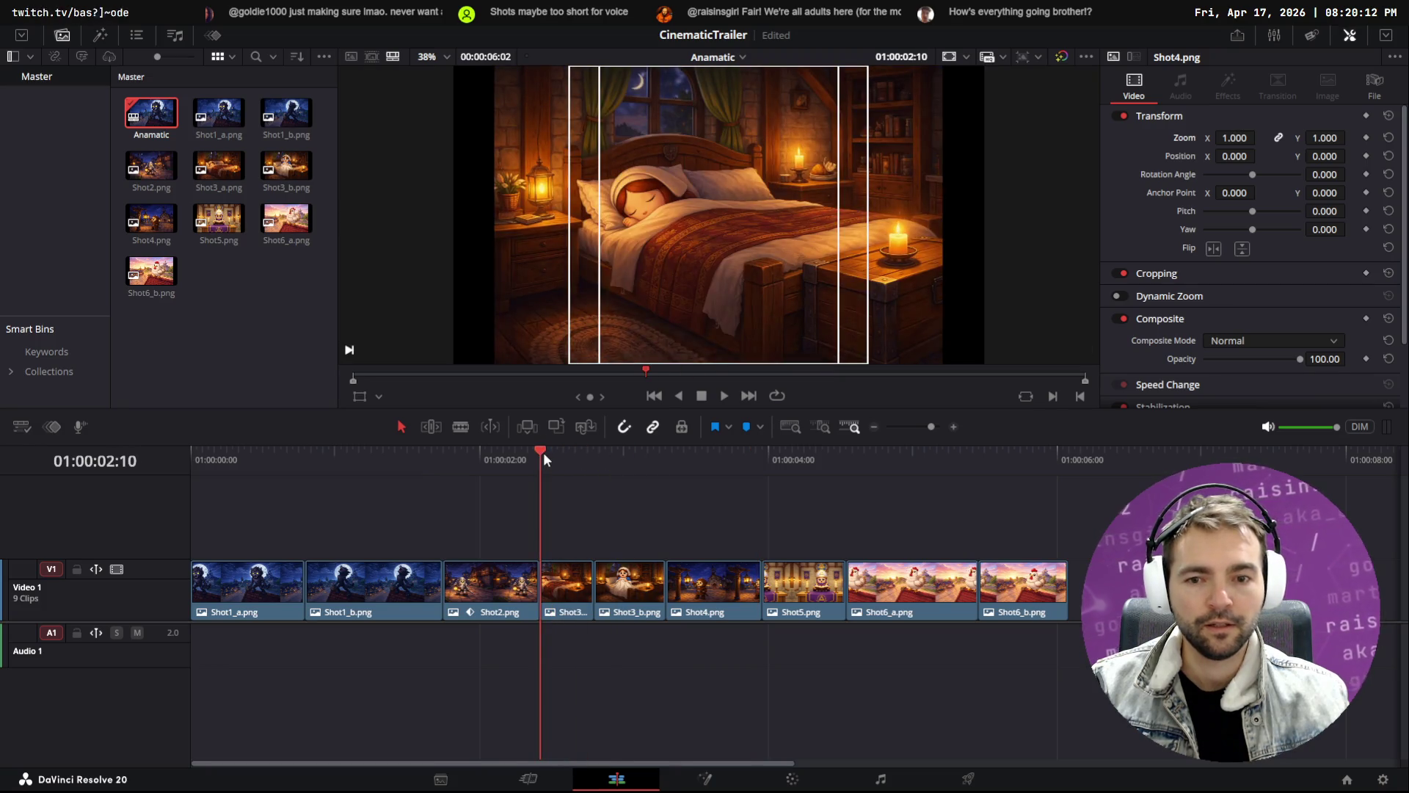
Add a start zoom keyframe on Shot3_a and keyframe Shot3_b's zoom from 1.060 to 1.290
click(1365, 137)
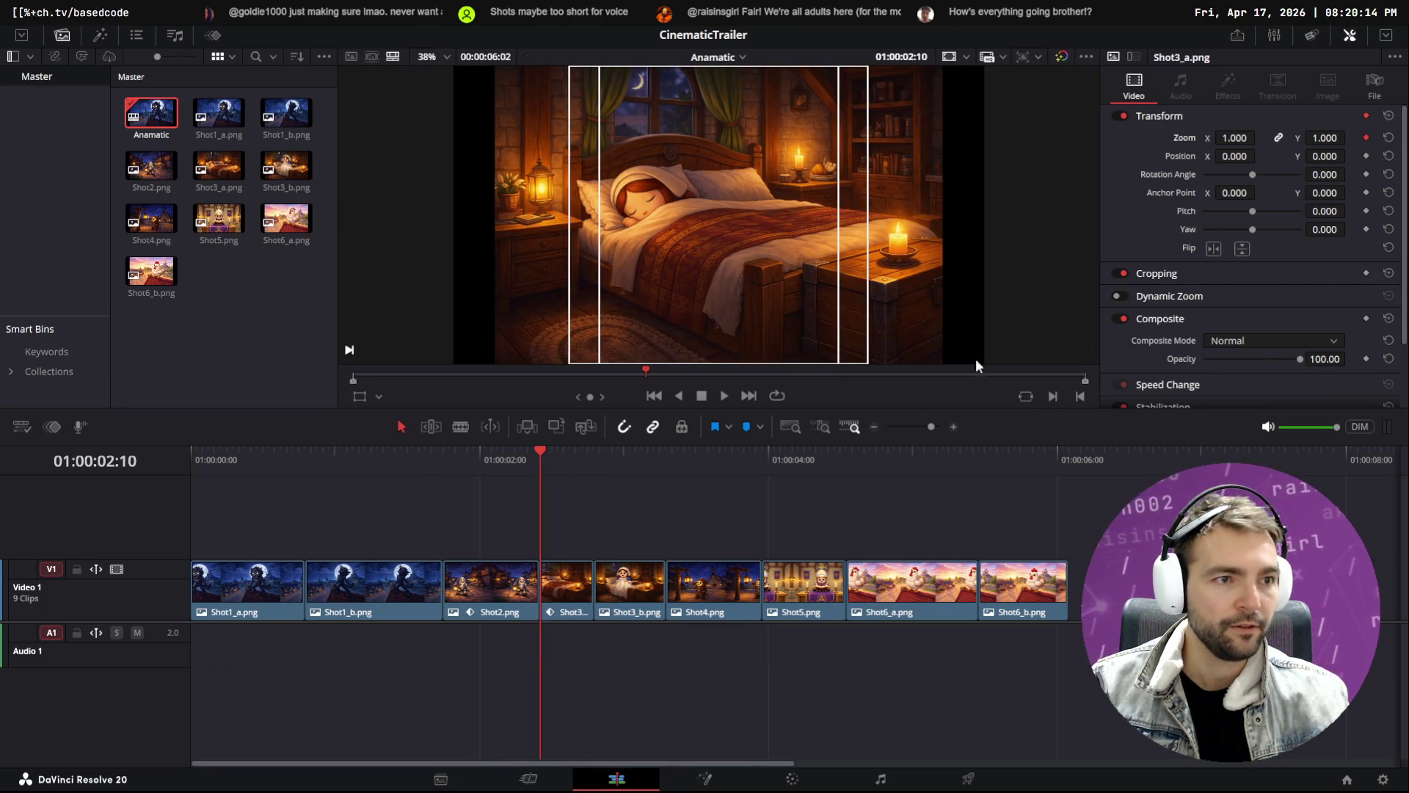
click(594, 450)
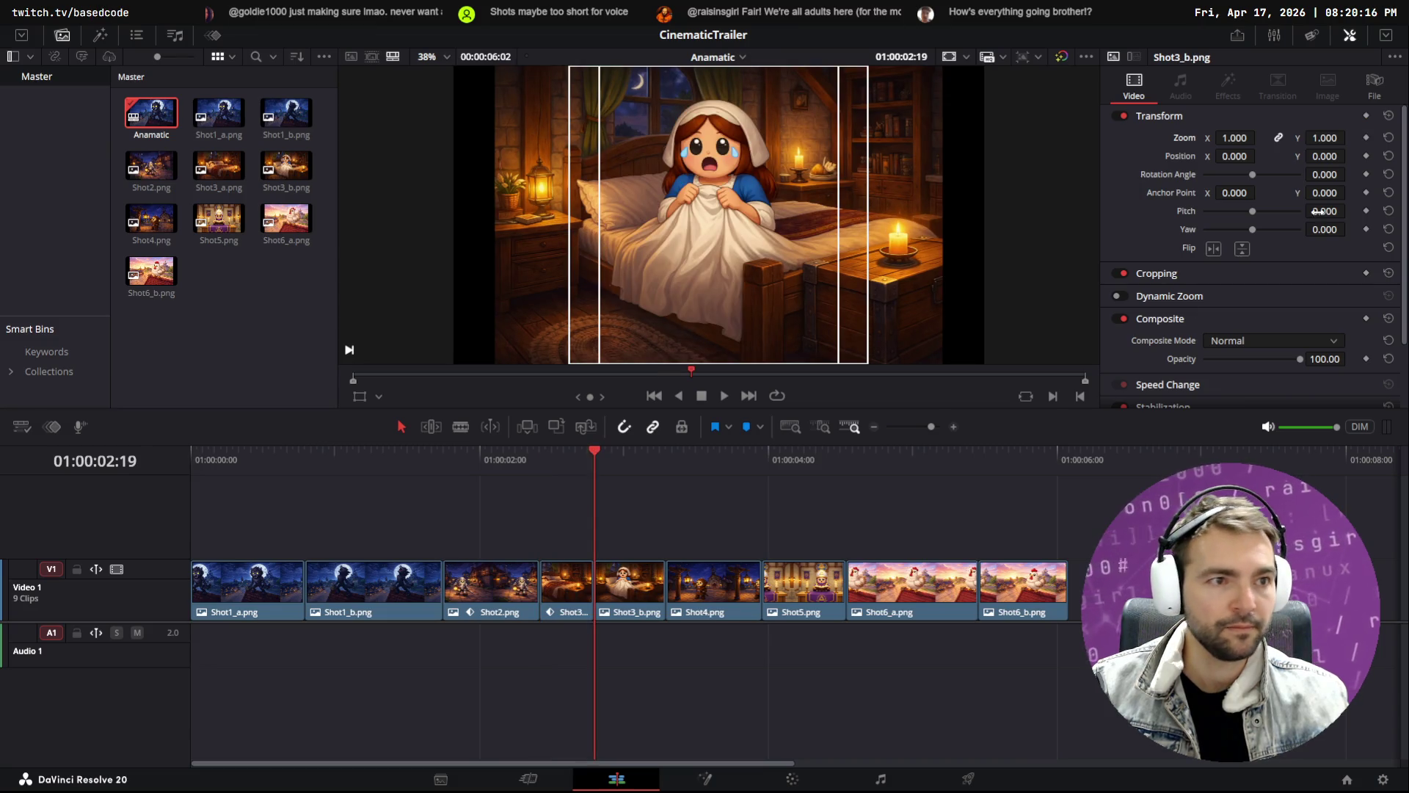
click(1365, 137)
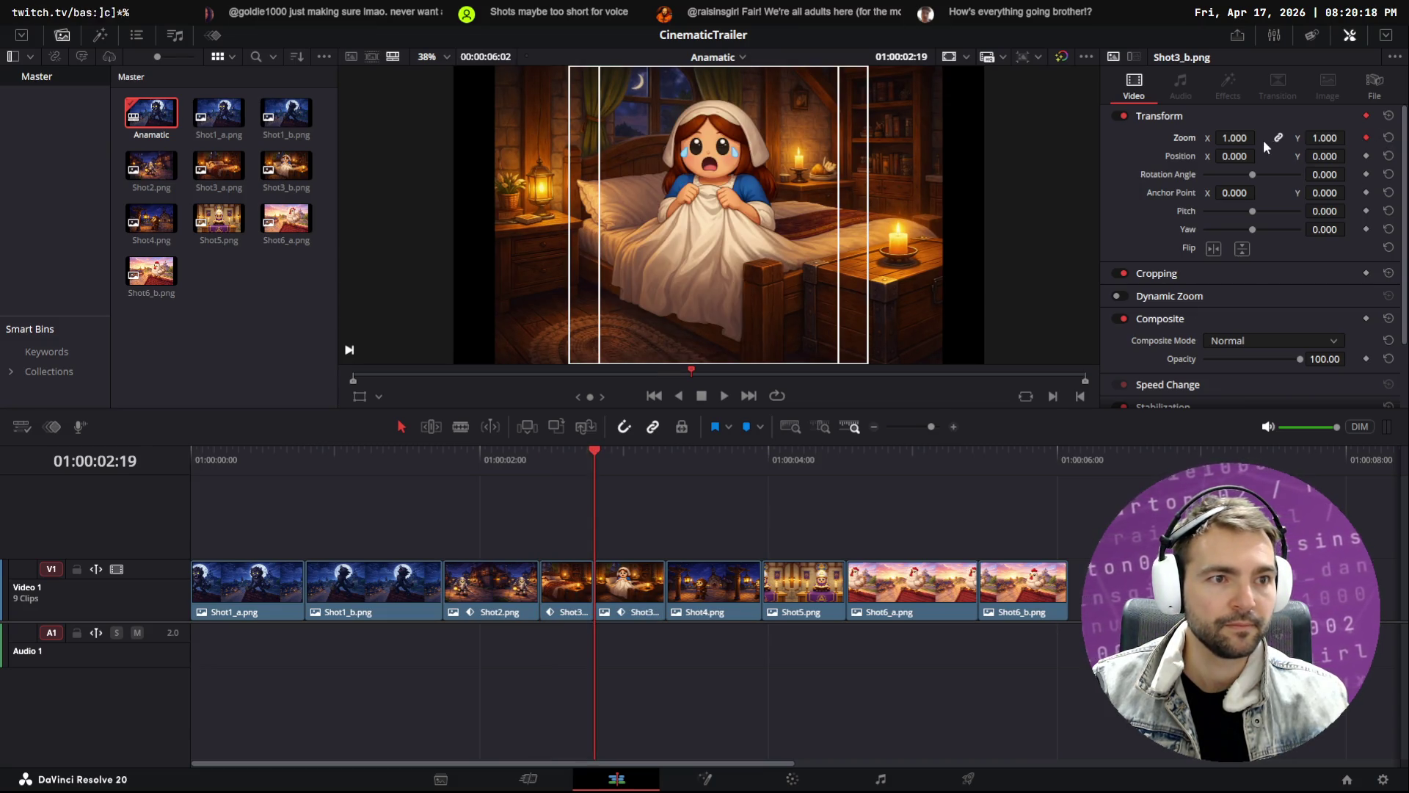
drag(1229, 137, 1259, 137)
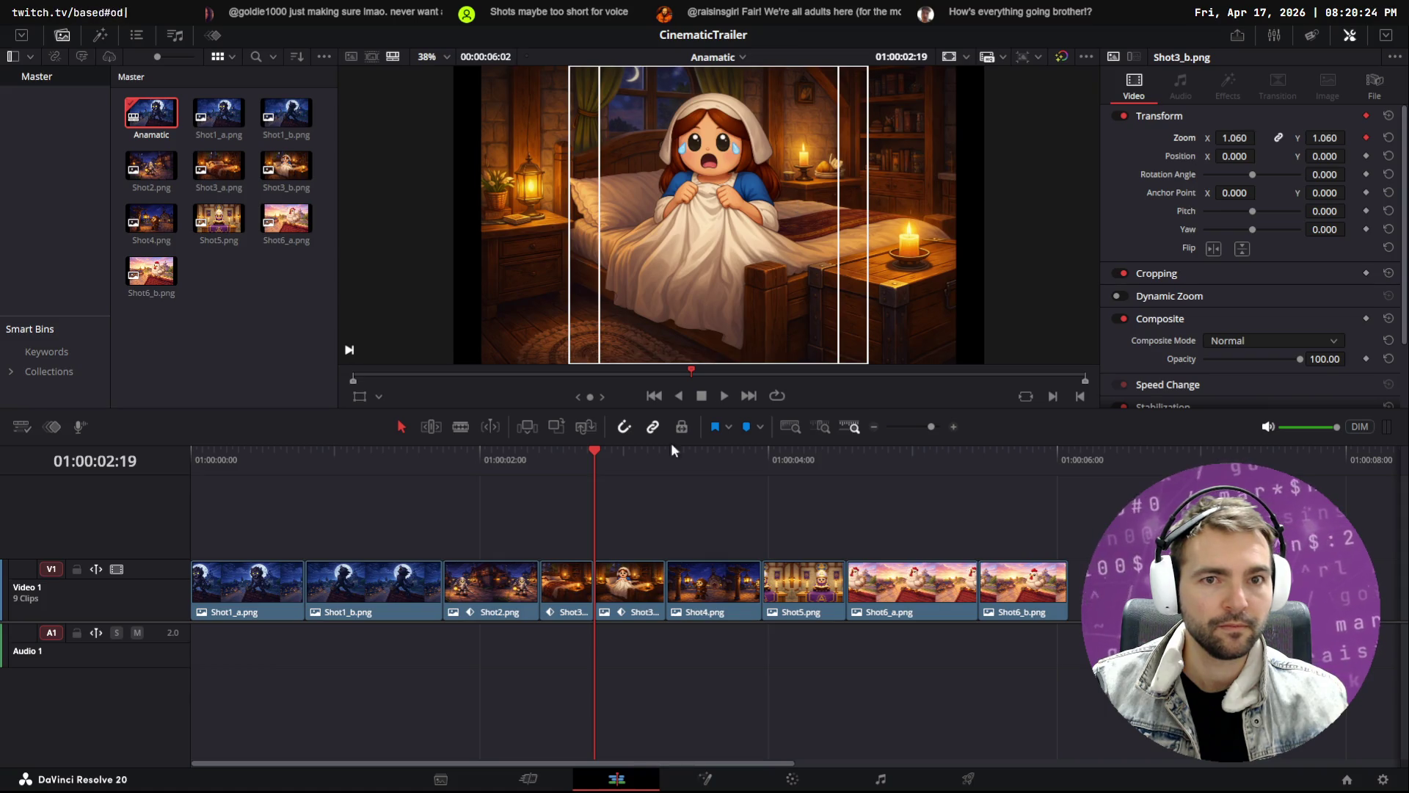
drag(668, 456, 596, 459)
click(606, 459)
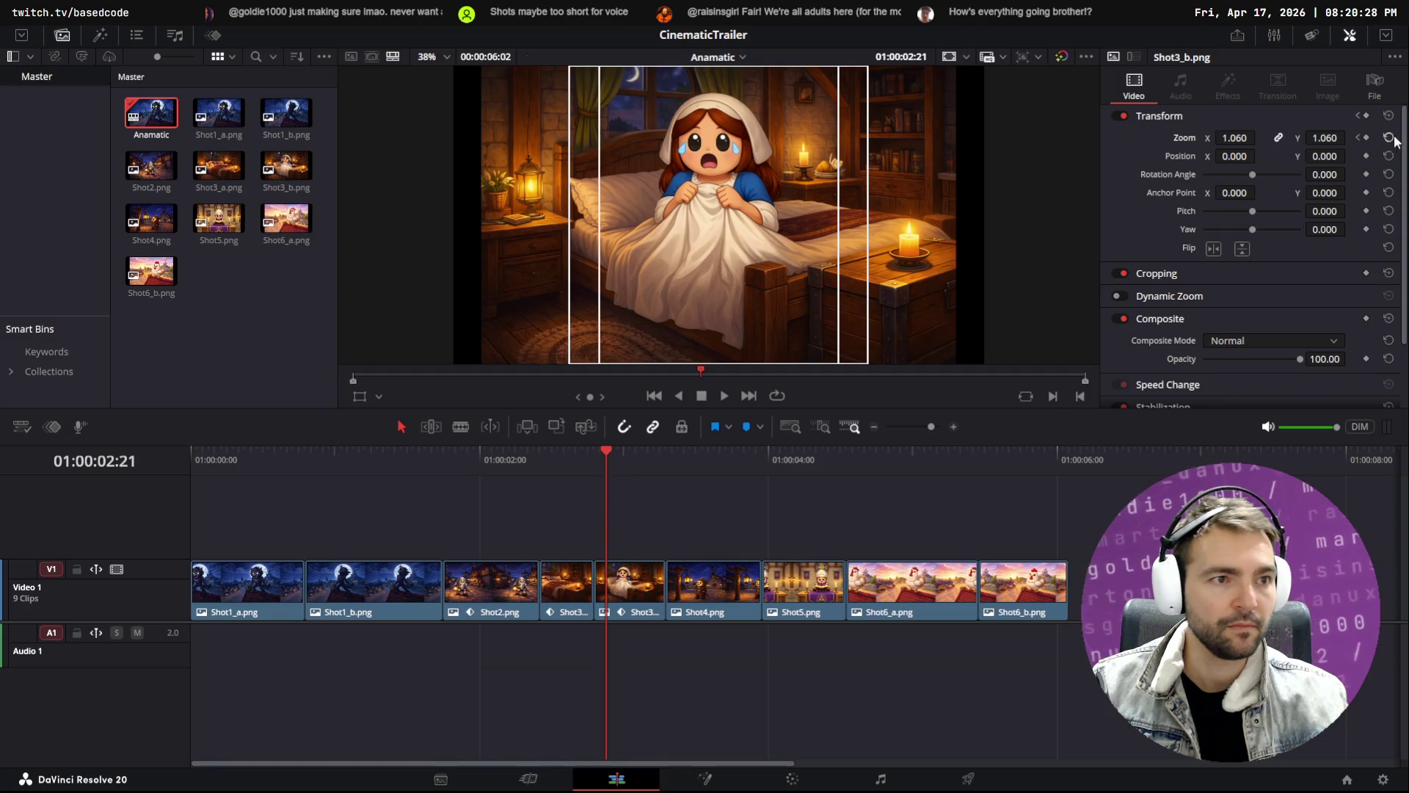
click(667, 451)
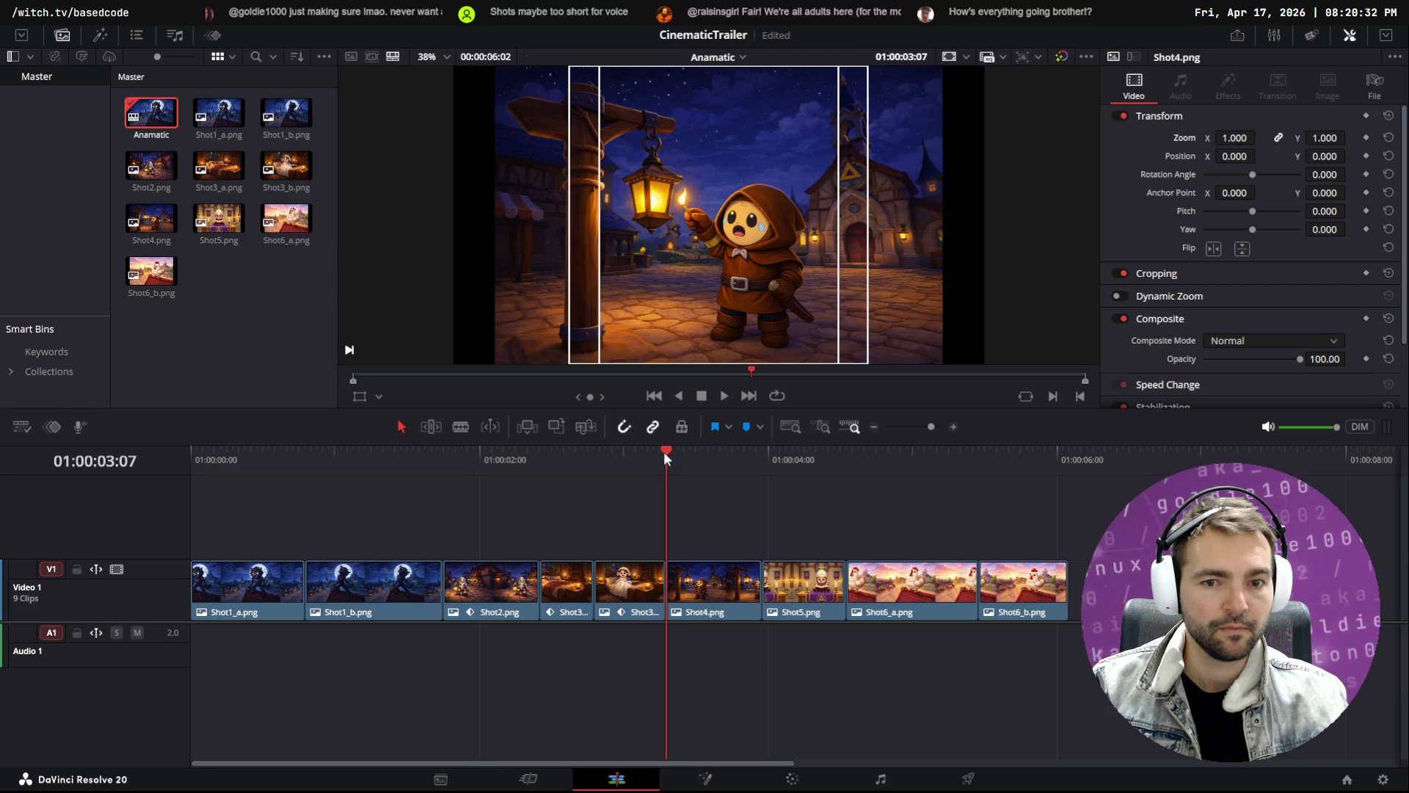
click(655, 450)
click(1364, 138)
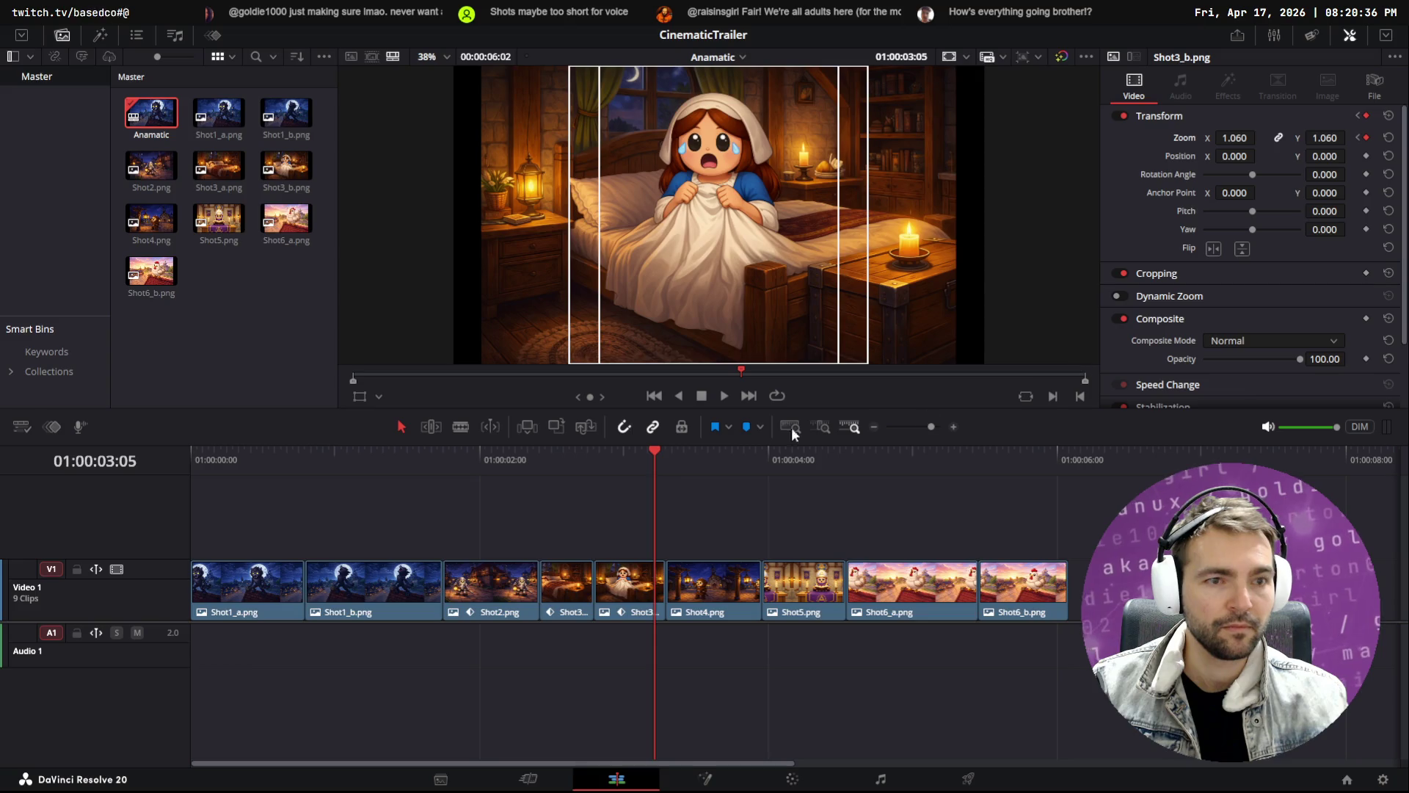
mouse_move(650, 451)
mouse_down()
mouse_move(606, 449)
mouse_move(654, 448)
mouse_up()
drag(1328, 138, 1349, 137)
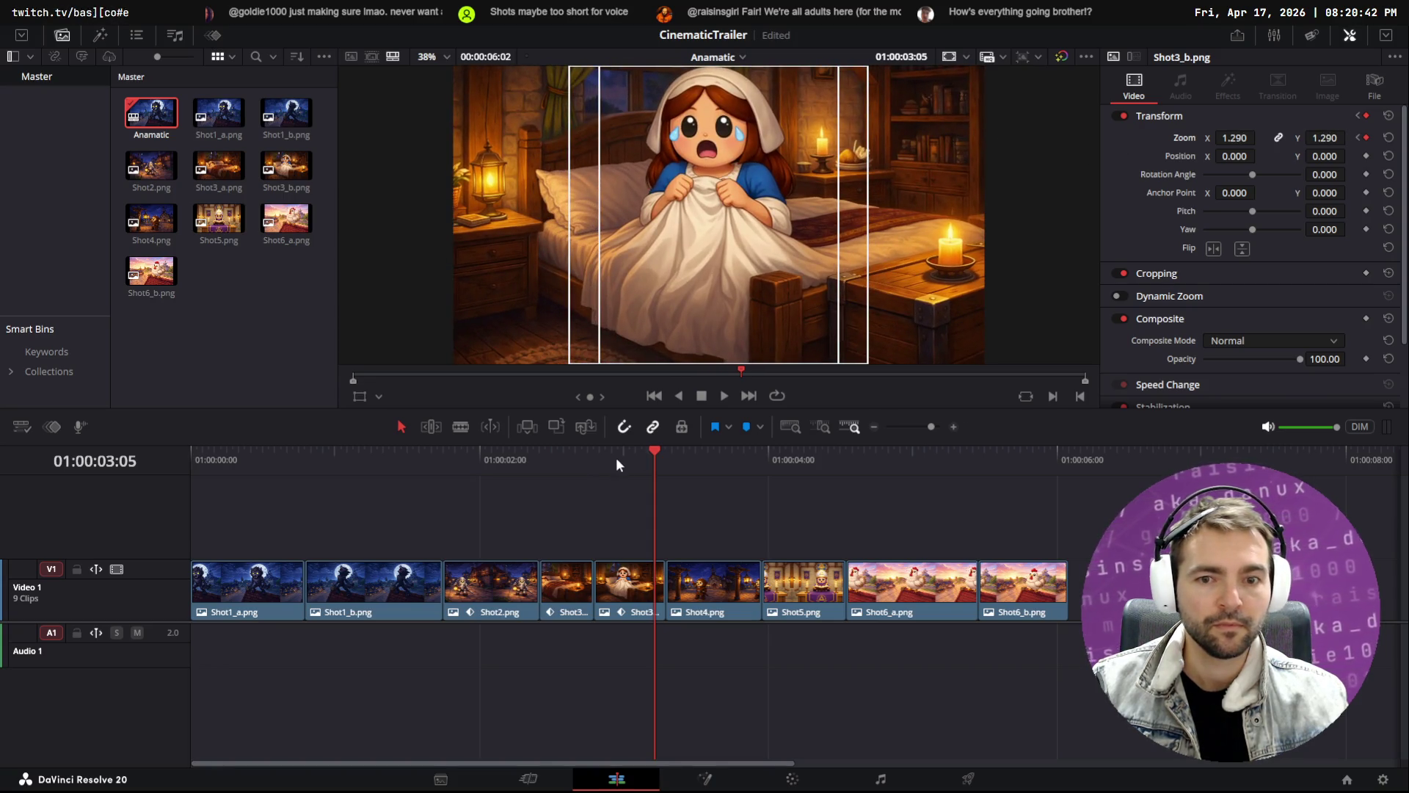
Preview the bedroom zooms and raise Shot3_a's ending zoom to 1.060
key(Home)
key(space)
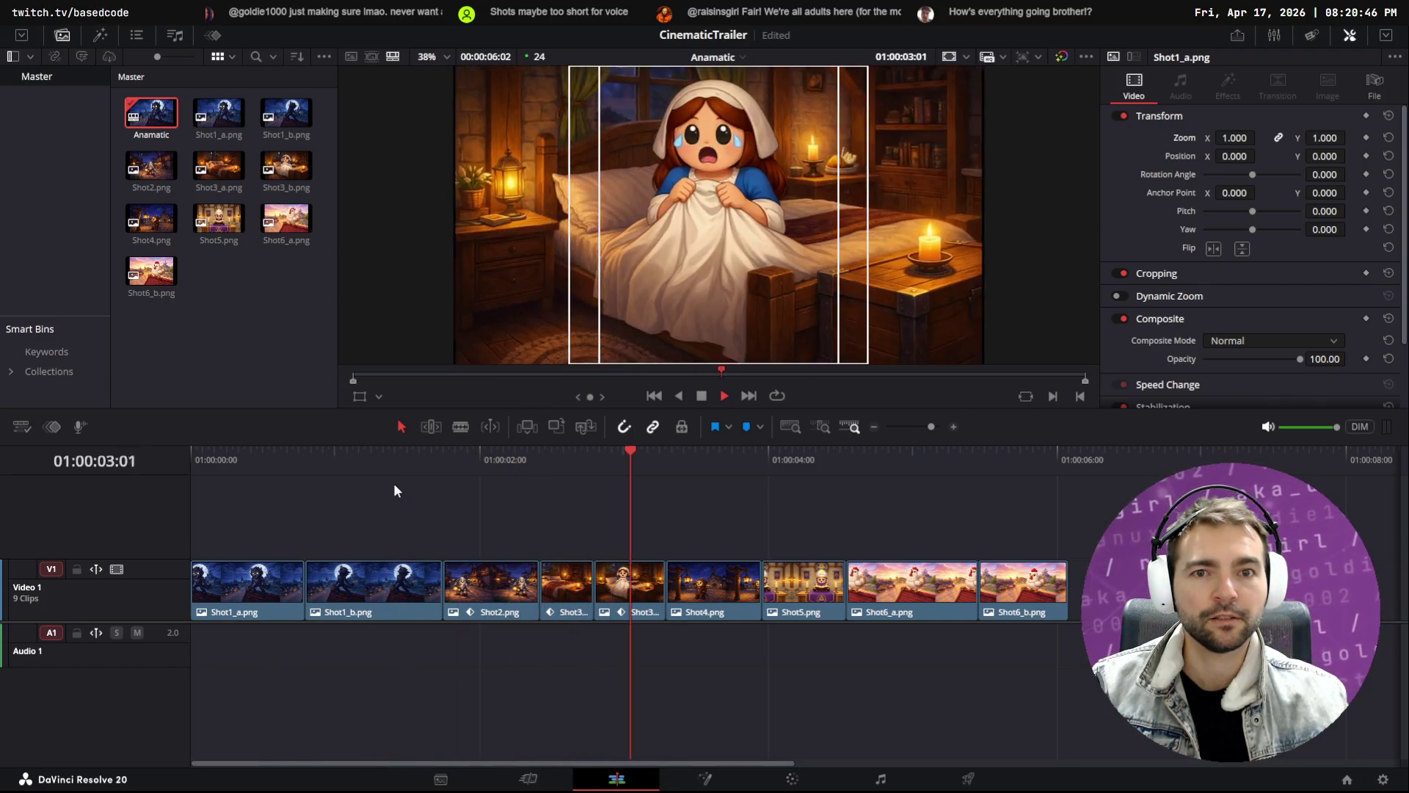
key(space)
mouse_move(540, 461)
mouse_down()
mouse_move(648, 461)
mouse_move(589, 469)
mouse_up()
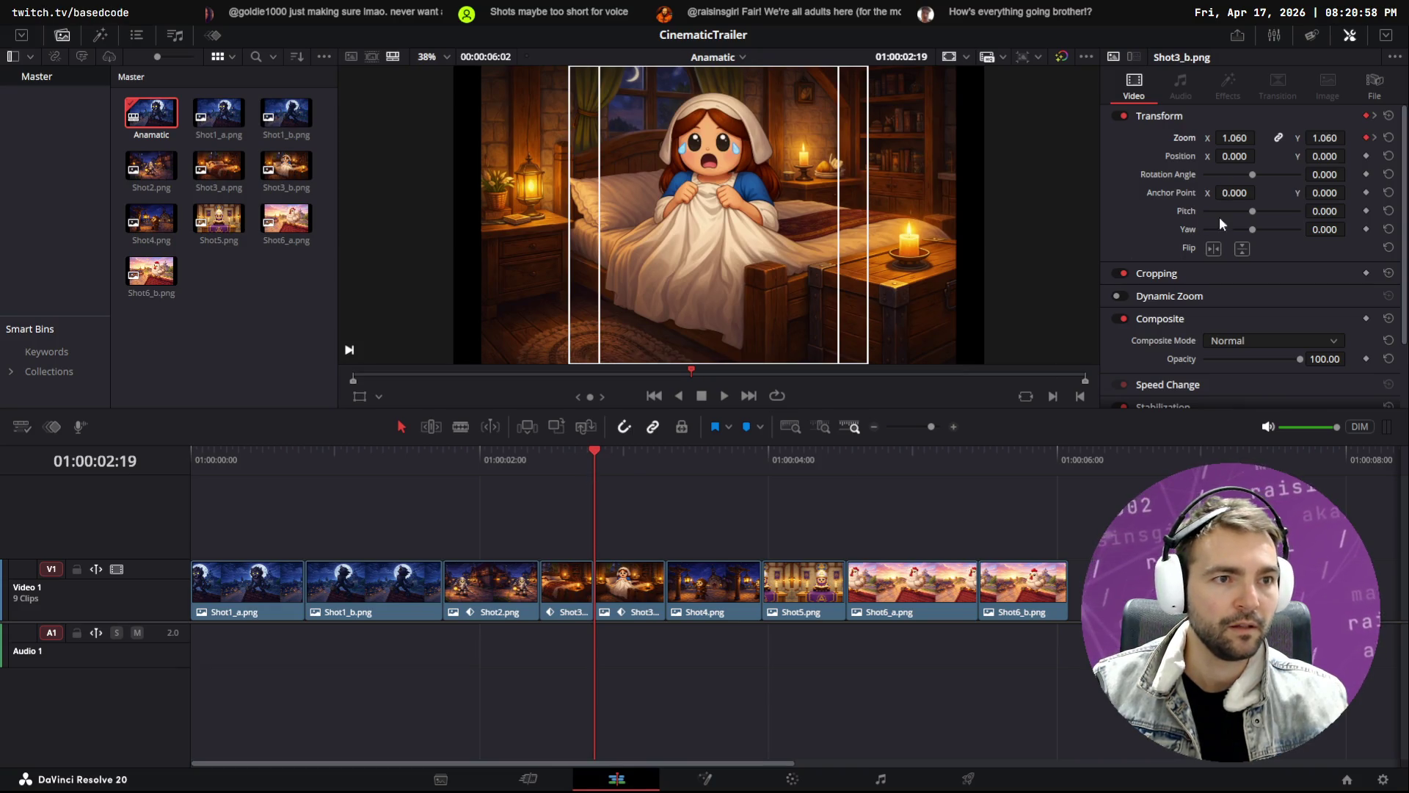
click(585, 451)
key(Right)
key(Right)
key(Left)
key(Left)
drag(1234, 137, 1265, 138)
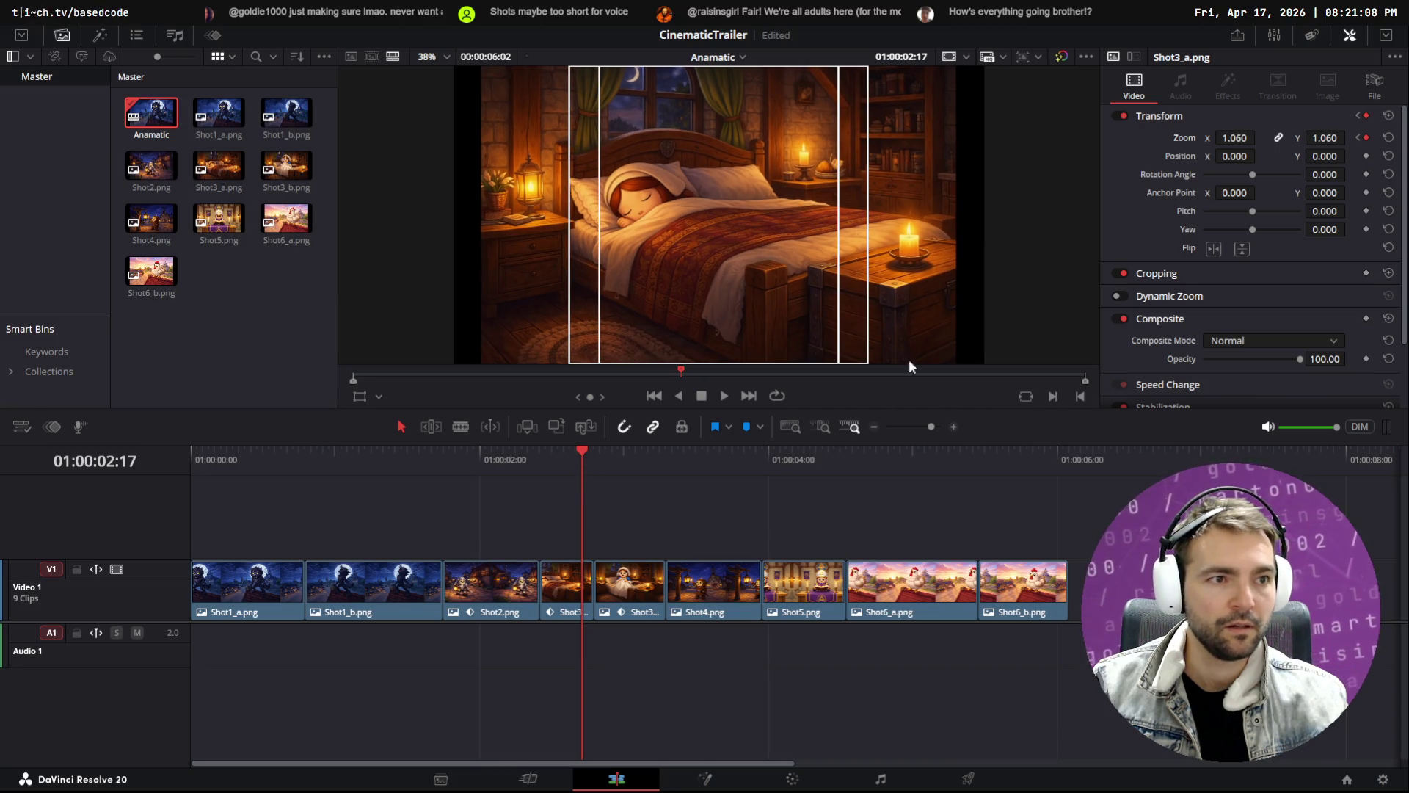
mouse_move(577, 449)
mouse_down()
mouse_move(544, 454)
mouse_move(663, 455)
mouse_move(597, 463)
mouse_up()
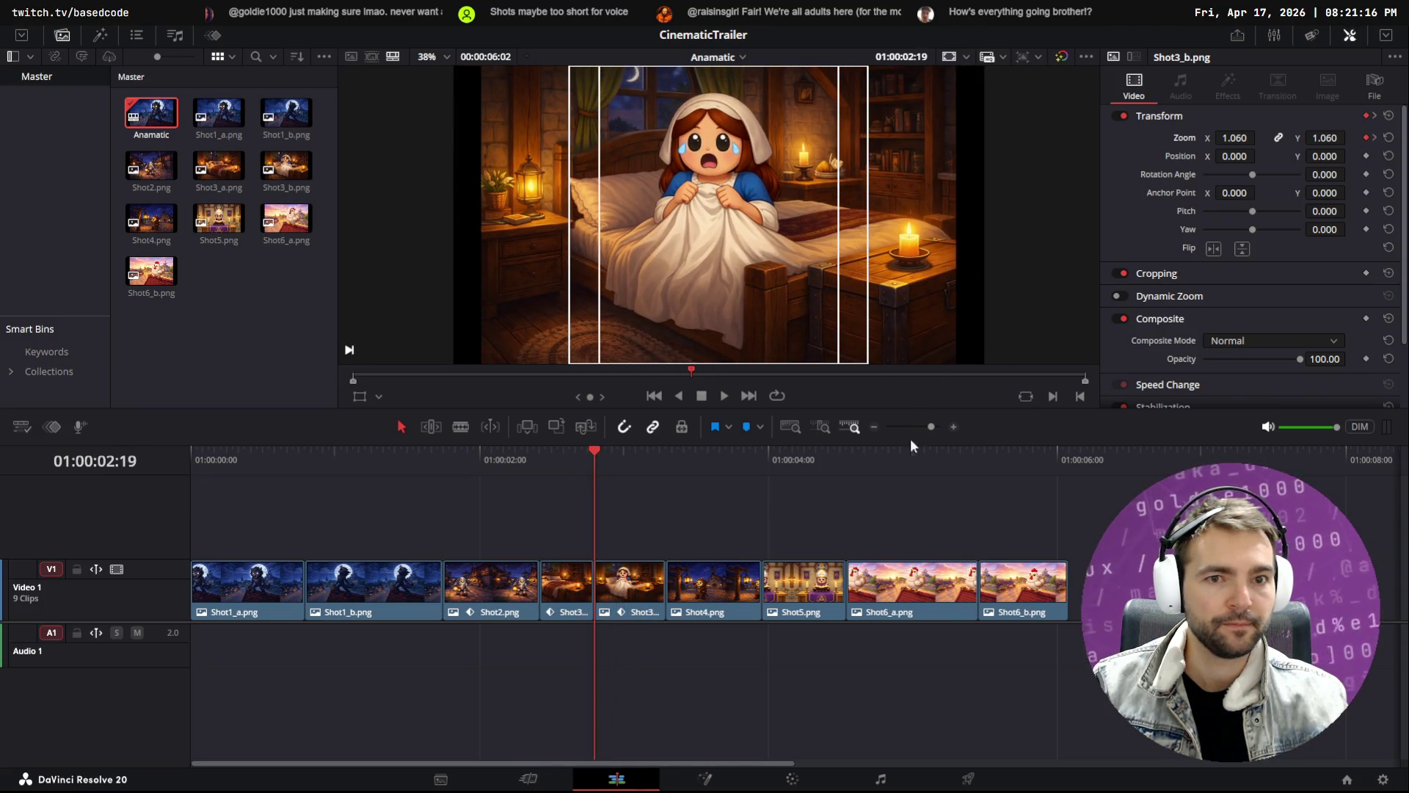
mouse_move(597, 451)
mouse_down()
mouse_move(667, 459)
mouse_move(532, 459)
mouse_up()
key(space)
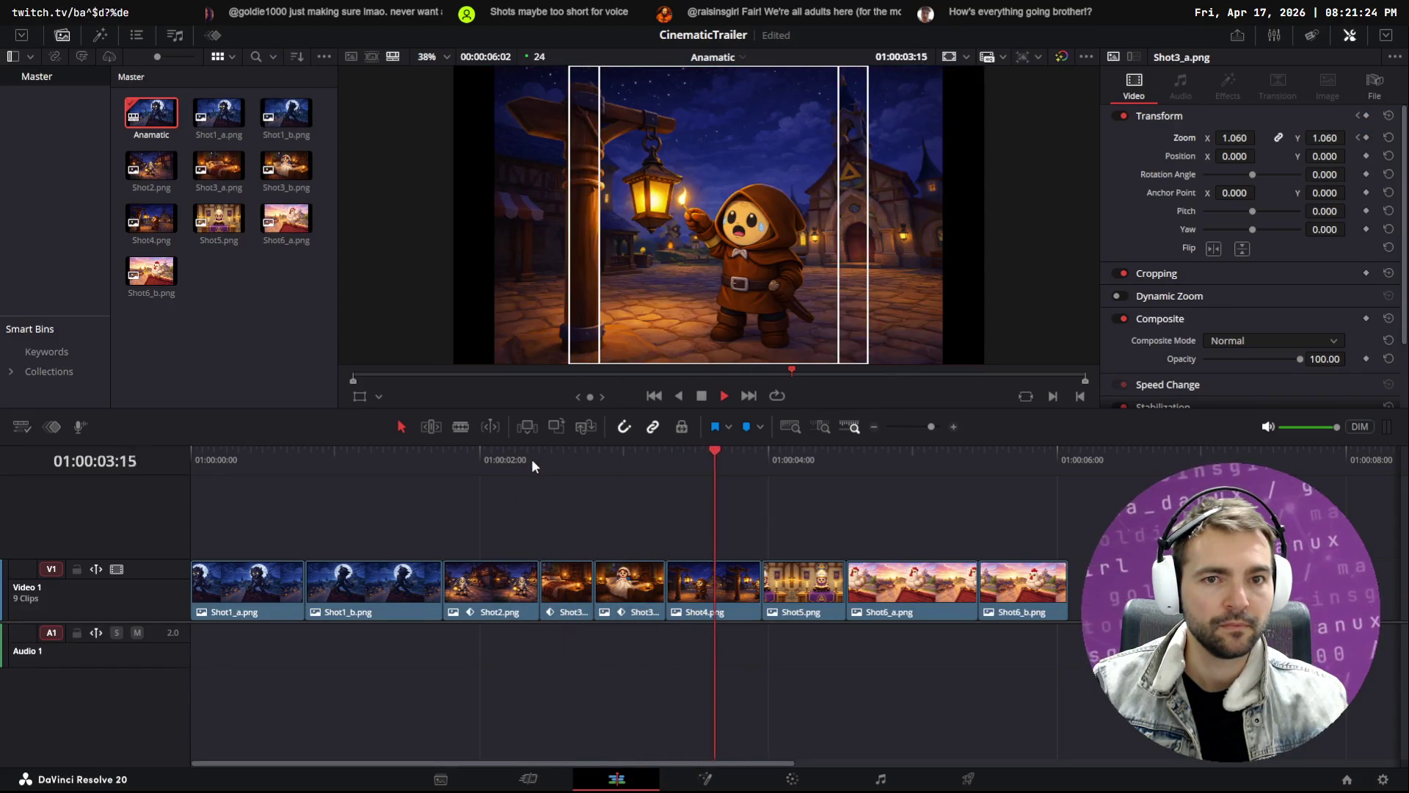
key(space)
Switch off the Transform on the Shot3_b clip
click(615, 595)
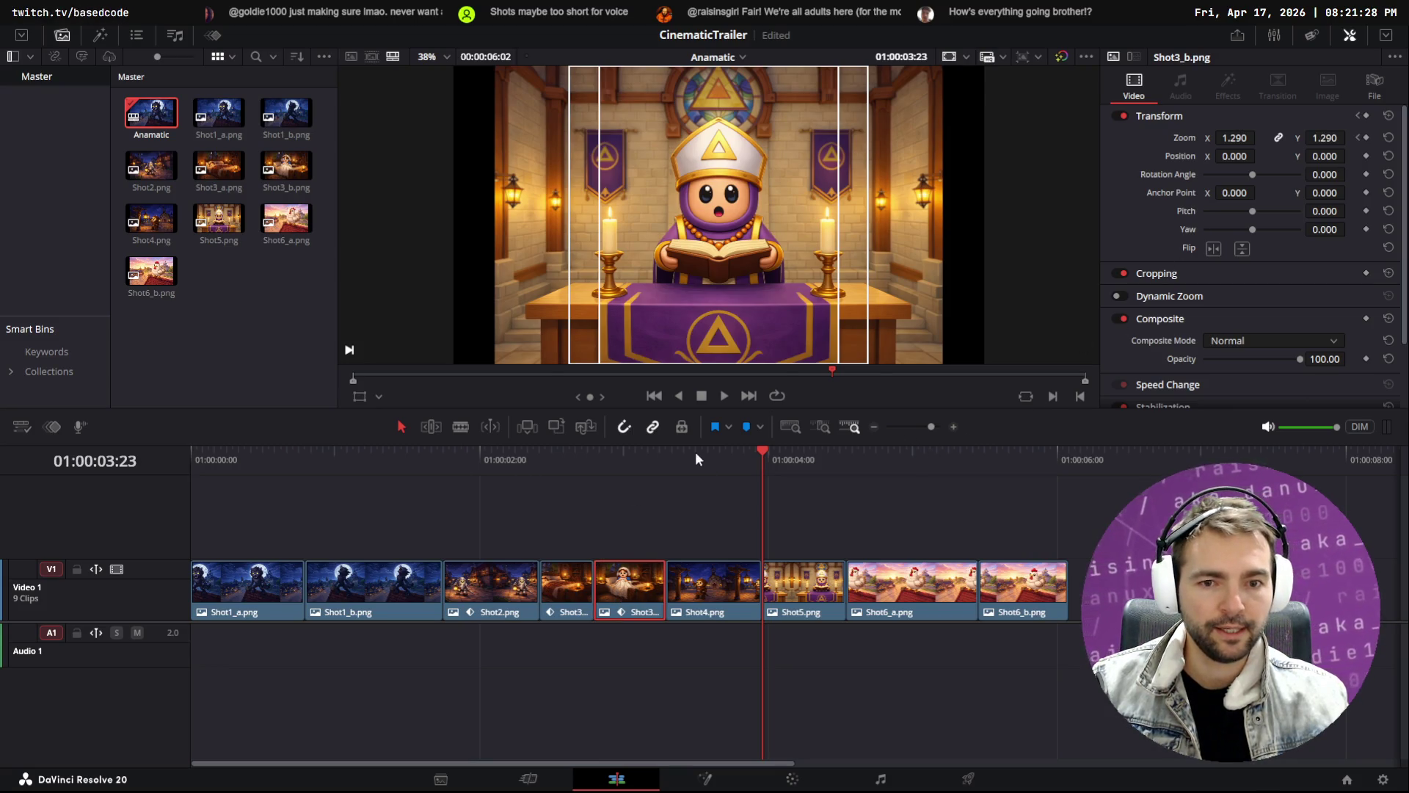
click(665, 456)
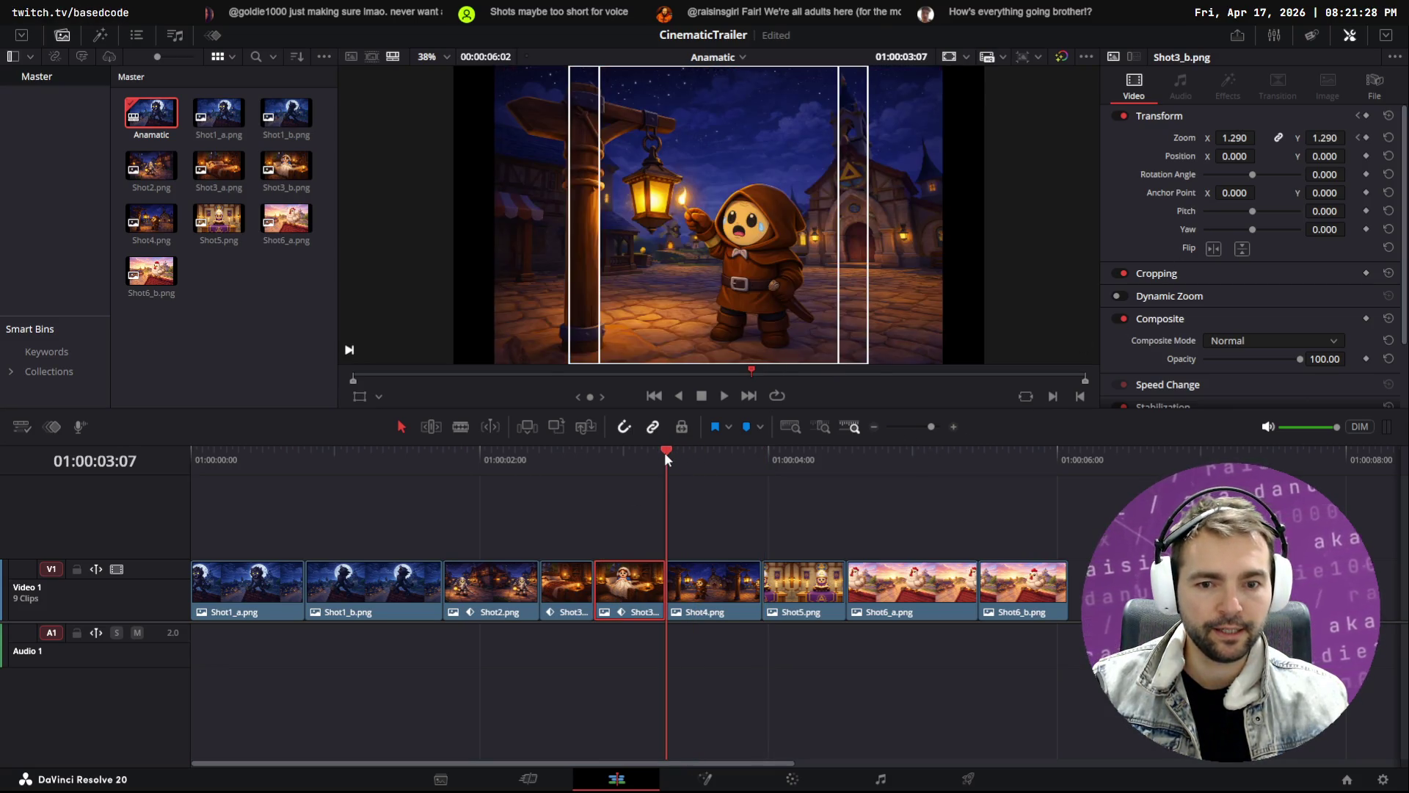
click(1120, 115)
drag(645, 459, 562, 453)
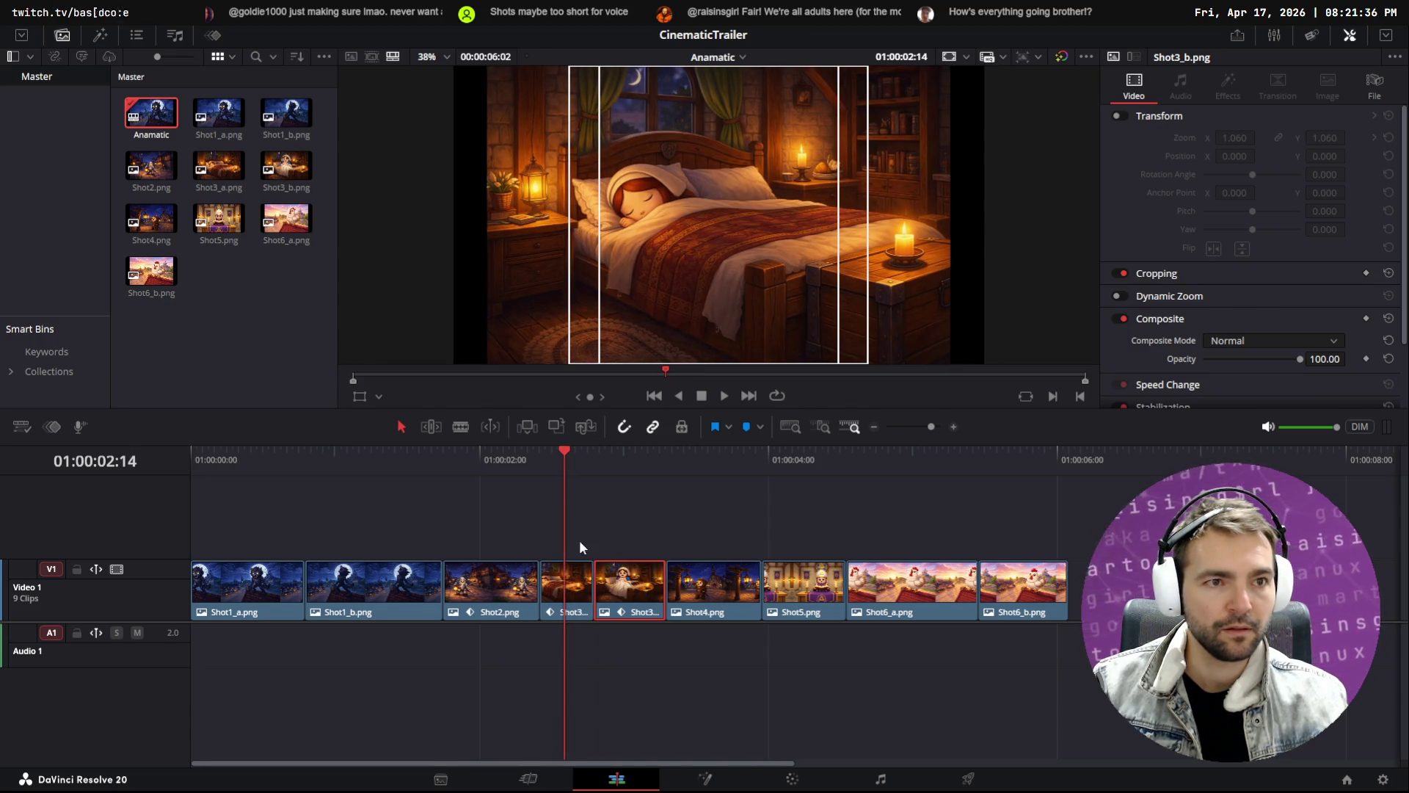
Turn off Shot3_a's transform, re-enable Shot3_b's, and set its starting zoom to 1.000
click(580, 577)
click(1119, 116)
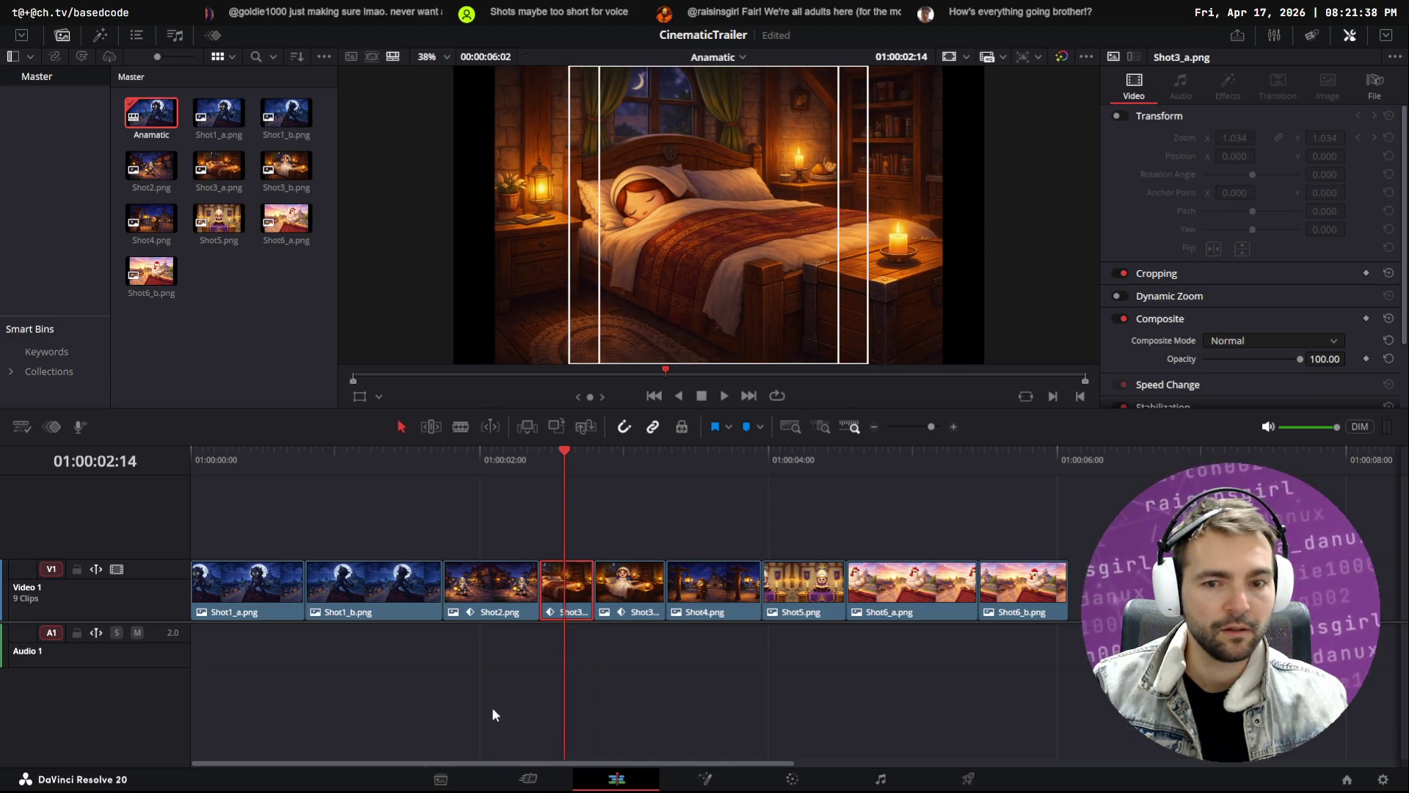
click(620, 598)
drag(576, 457, 593, 451)
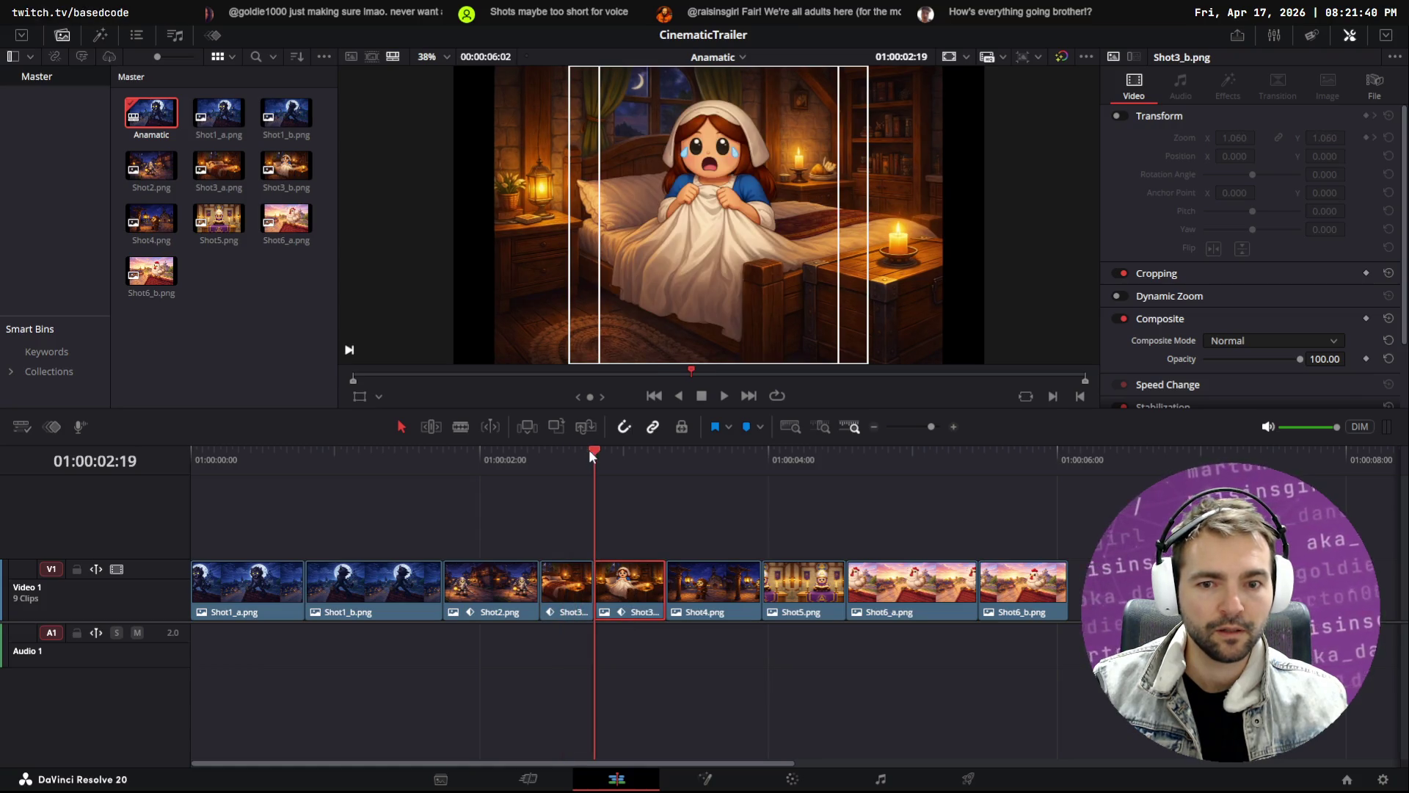
click(1117, 116)
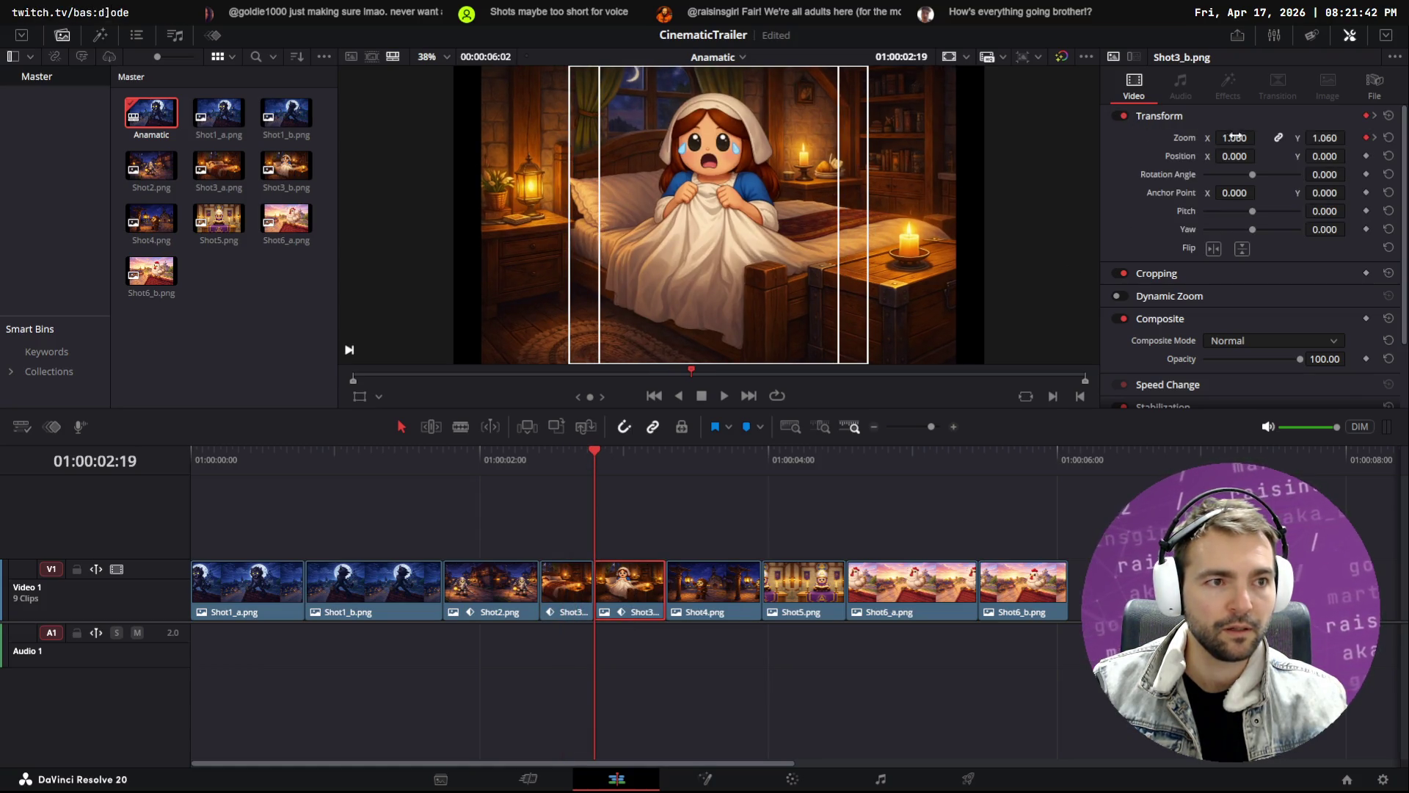
click(1366, 138)
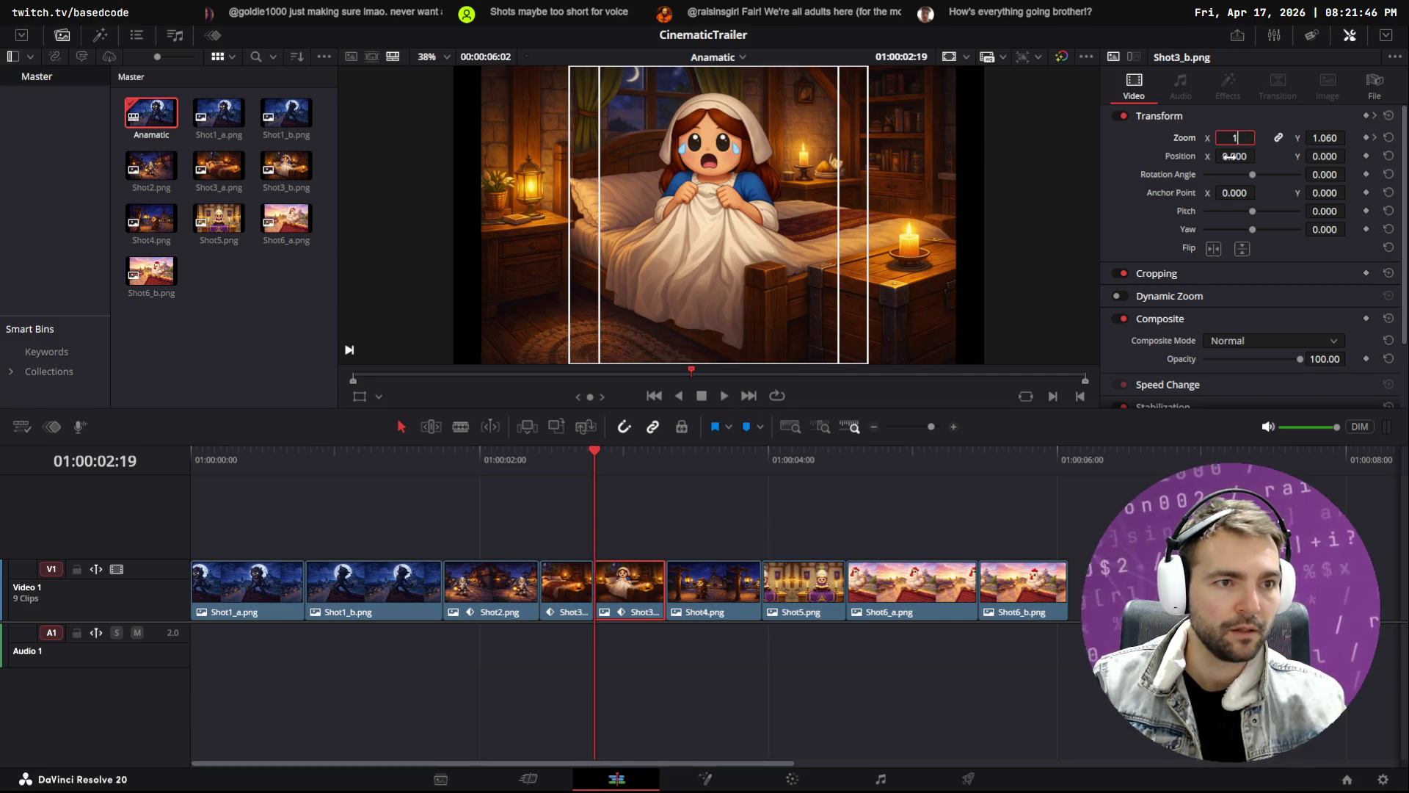
key(Return)
Play back the end of Shot3_b leading into the Shot4 lantern shot
click(659, 452)
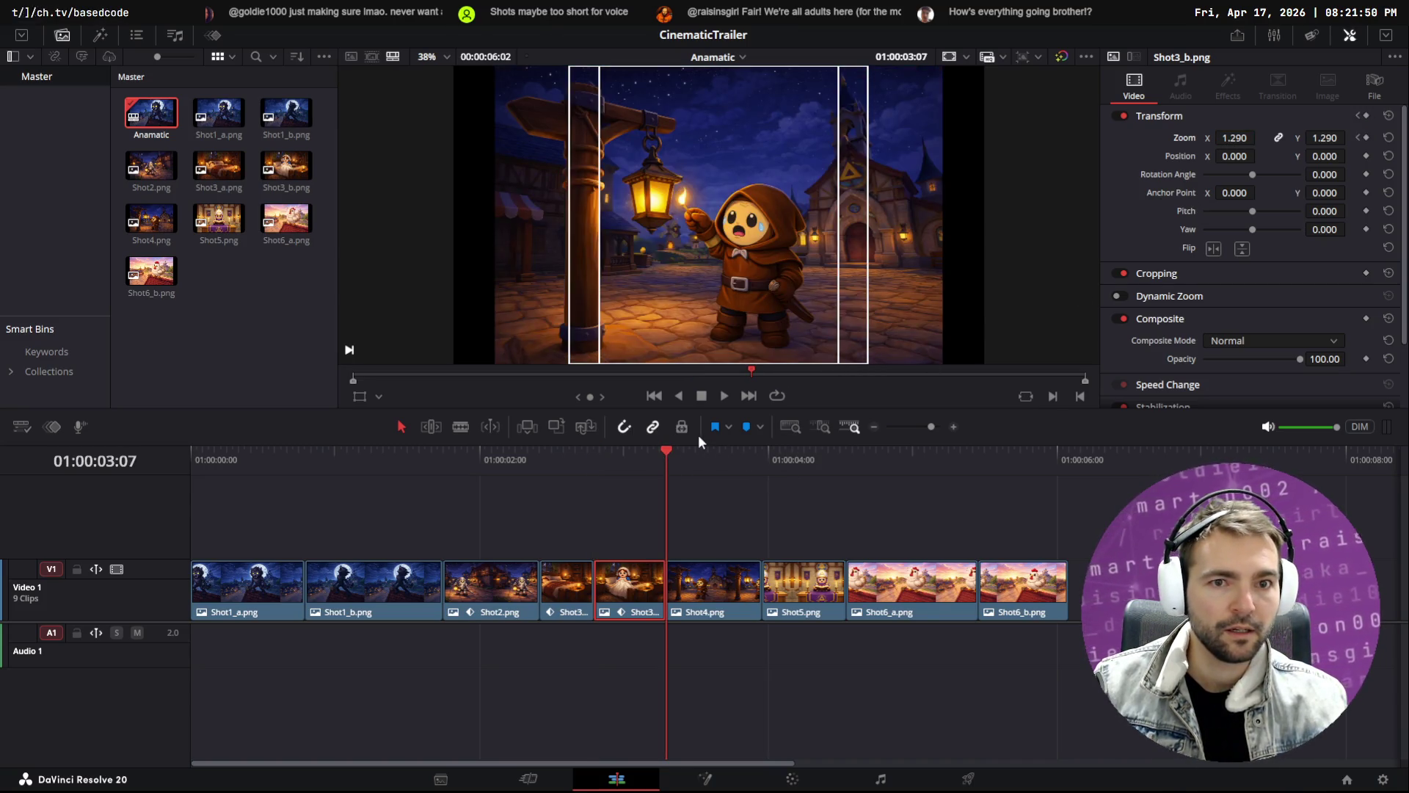
click(654, 452)
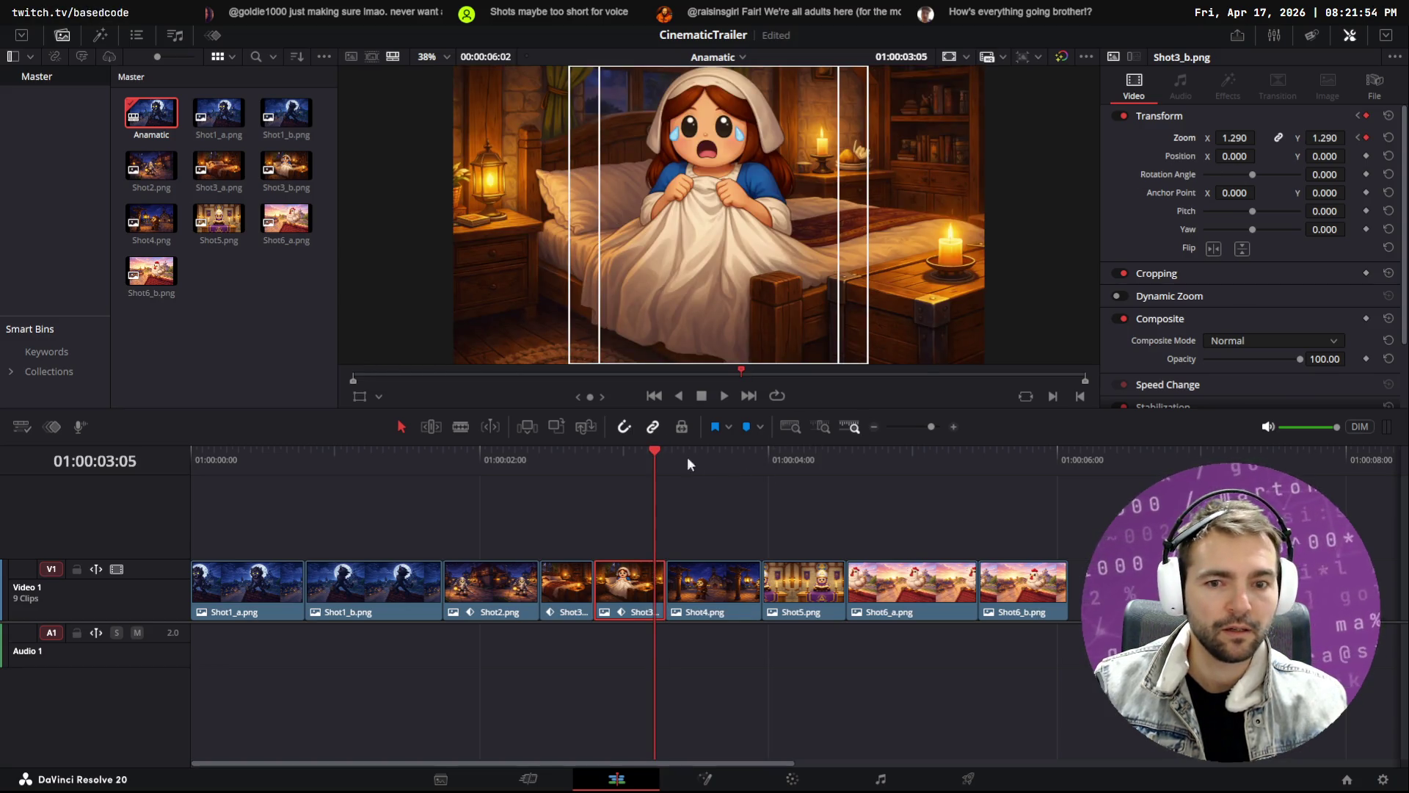
key(slash)
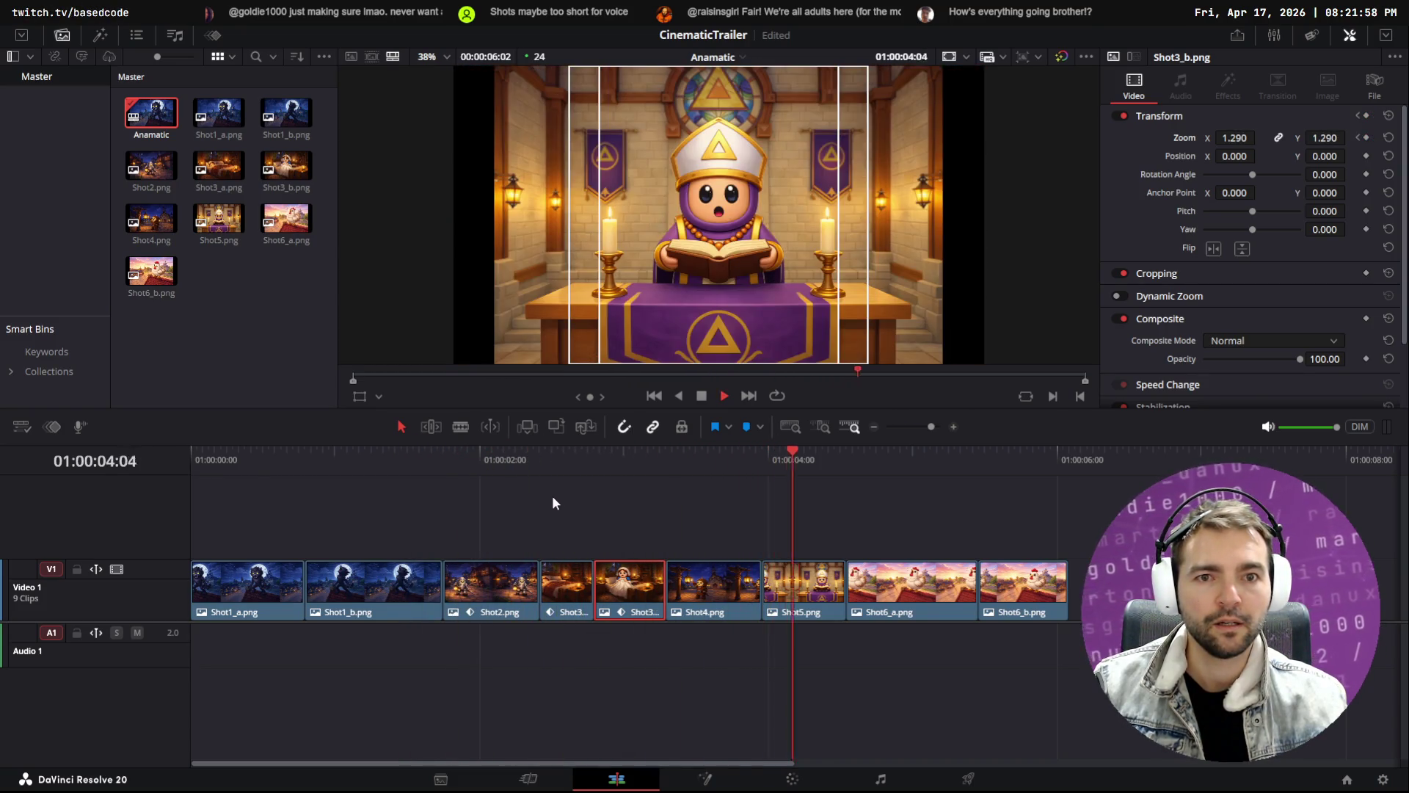
key(space)
mouse_move(726, 461)
mouse_down()
mouse_move(740, 456)
mouse_move(667, 456)
mouse_move(763, 457)
mouse_move(667, 456)
mouse_up()
Keyframe Shot4's zoom from 1.000 at its start to 1.250 at its end and preview
click(701, 573)
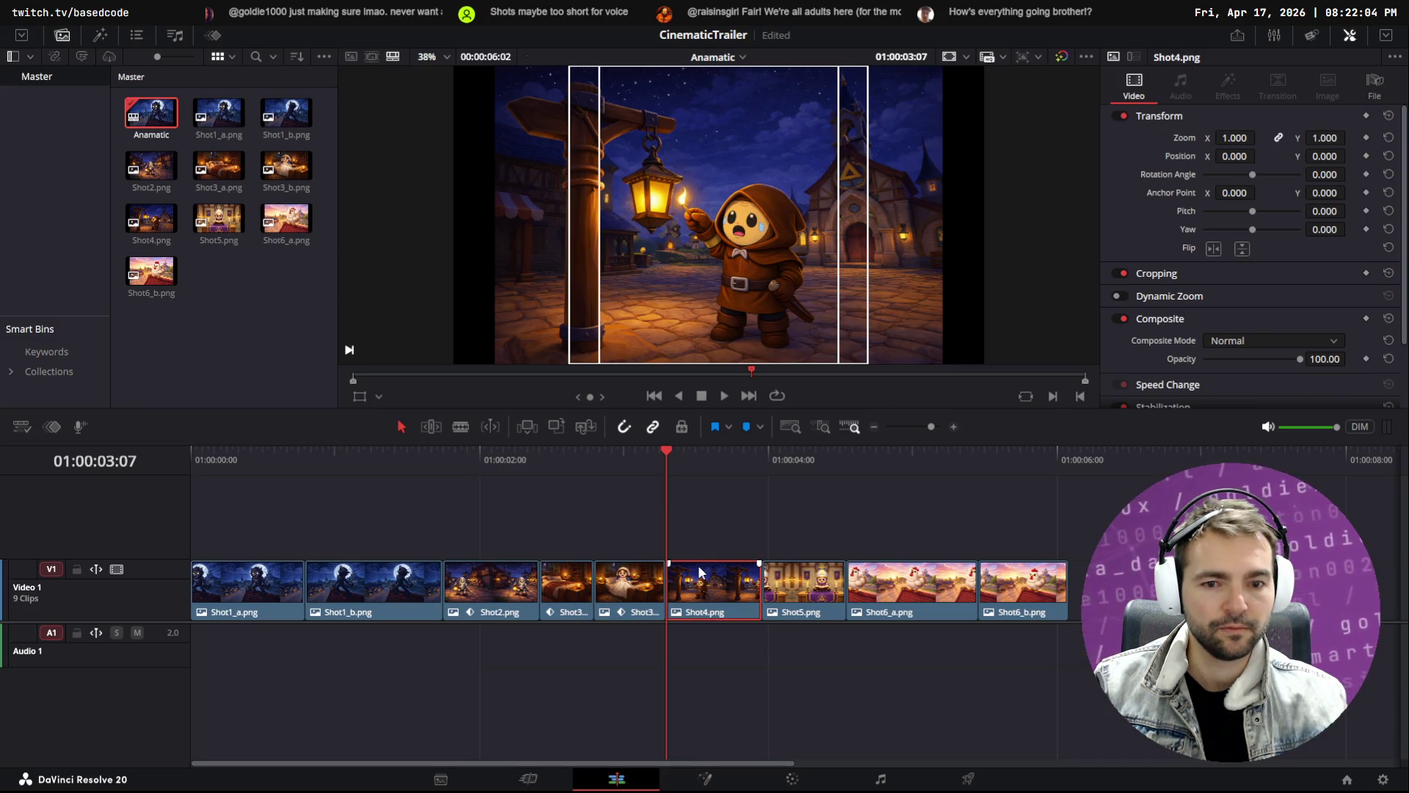
click(1366, 138)
click(761, 450)
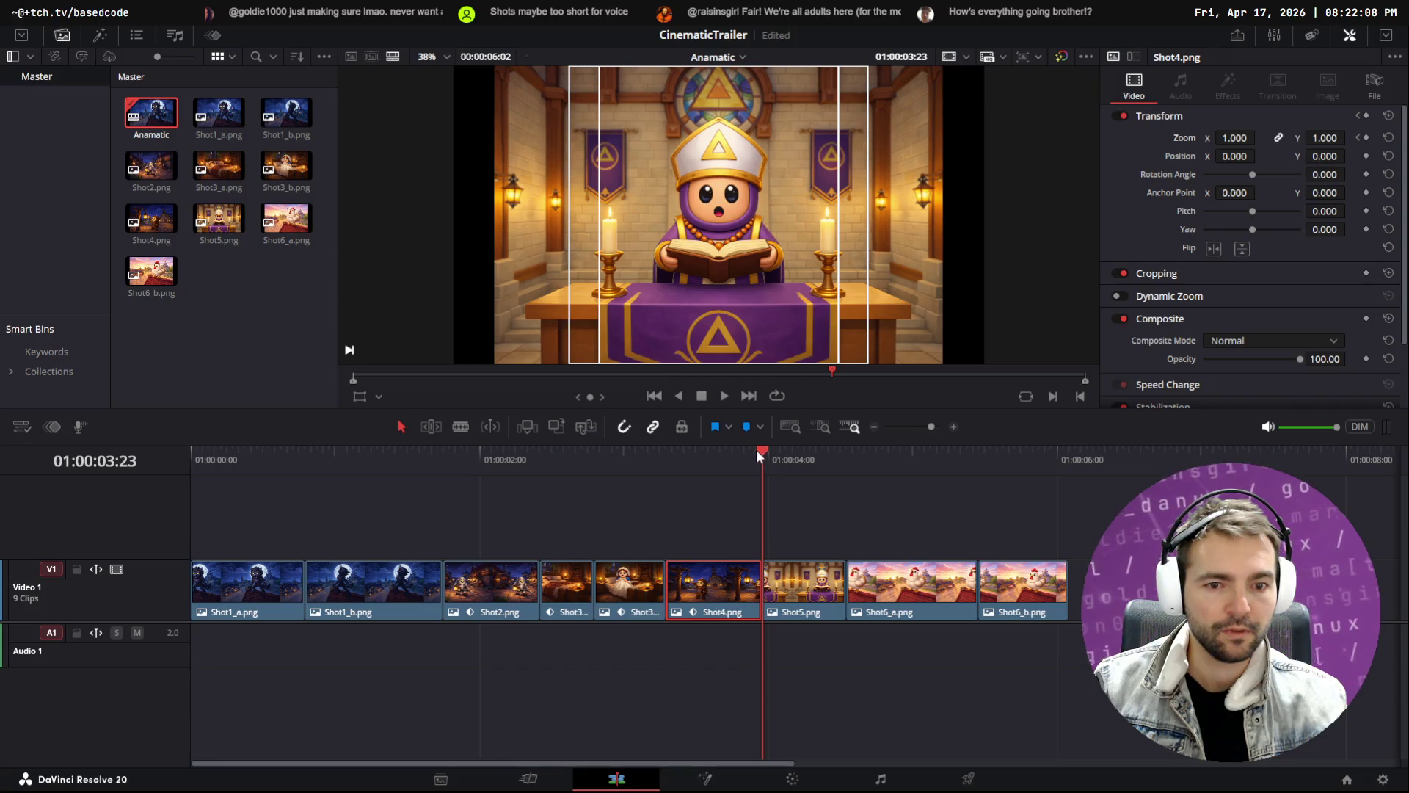
click(750, 451)
click(1366, 137)
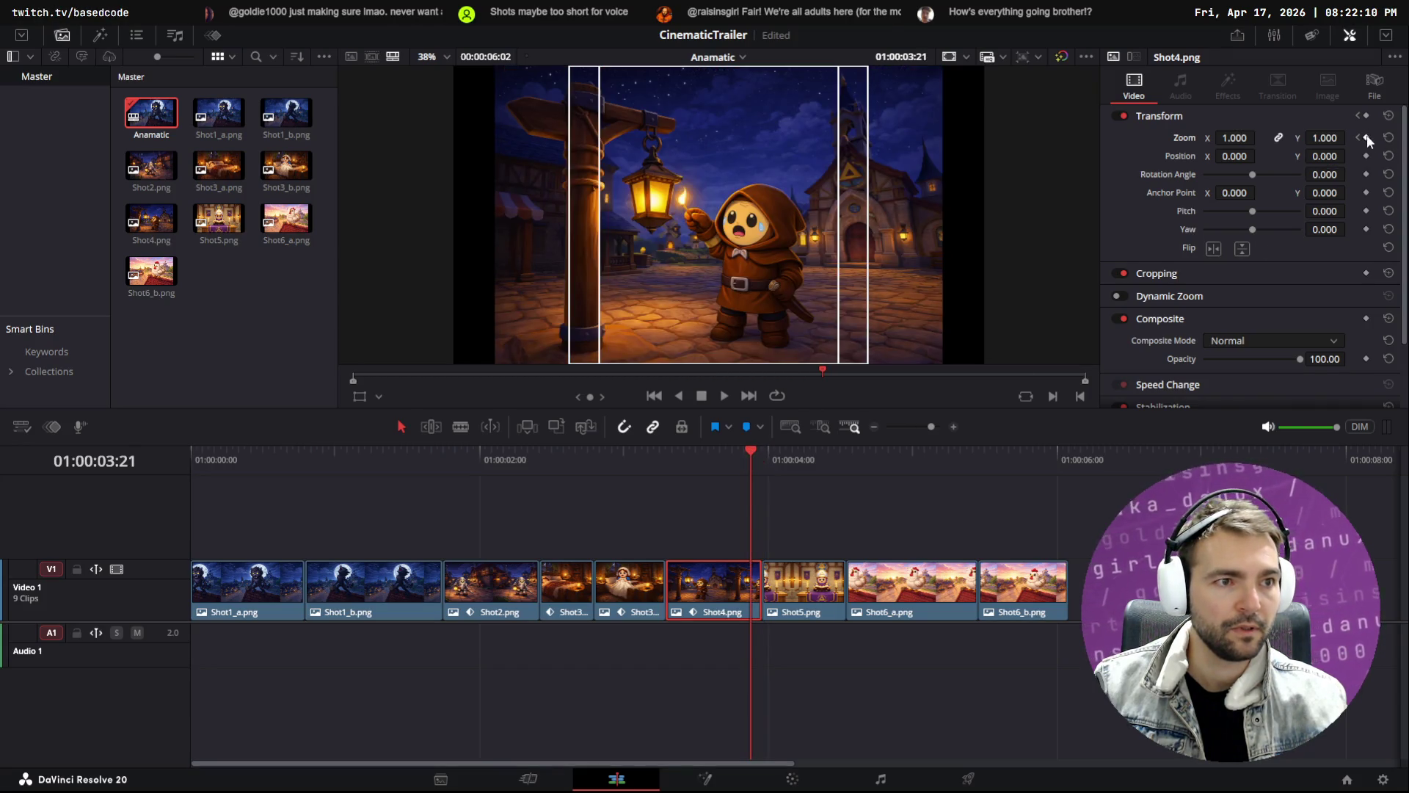
drag(1314, 139, 1348, 137)
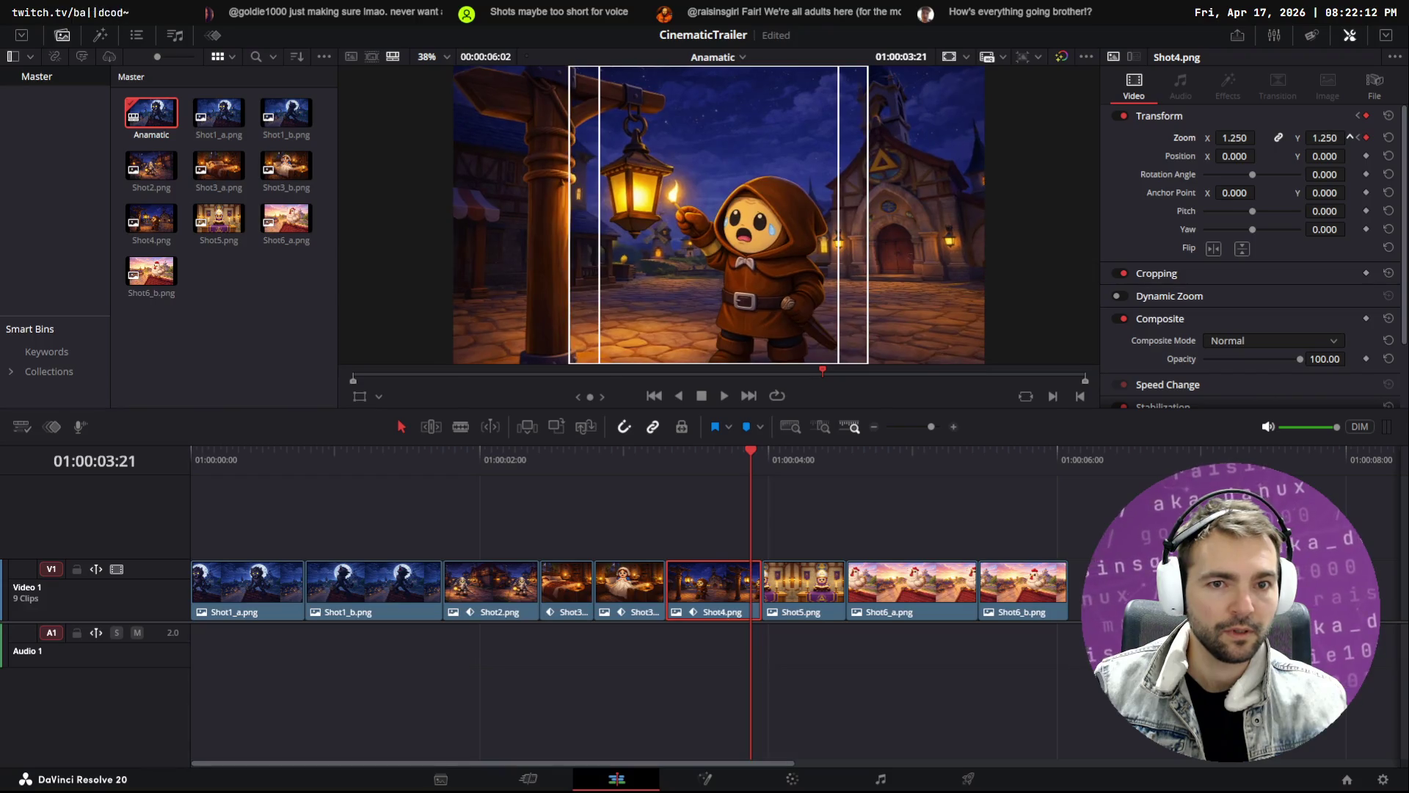
drag(444, 461, 362, 464)
key(space)
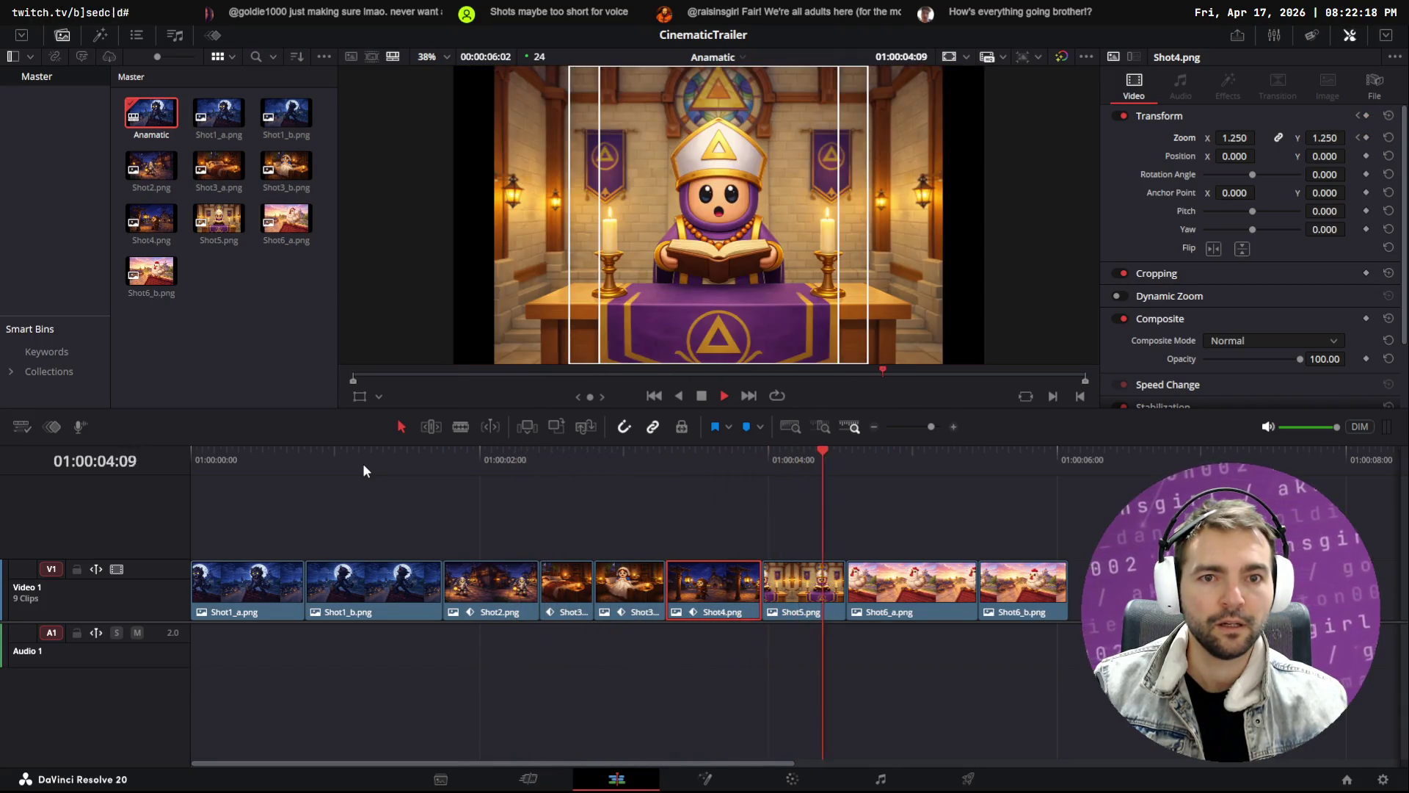
key(space)
Raise Shot4's ending zoom to 1.540 and replay the sequence from Shot2
click(750, 449)
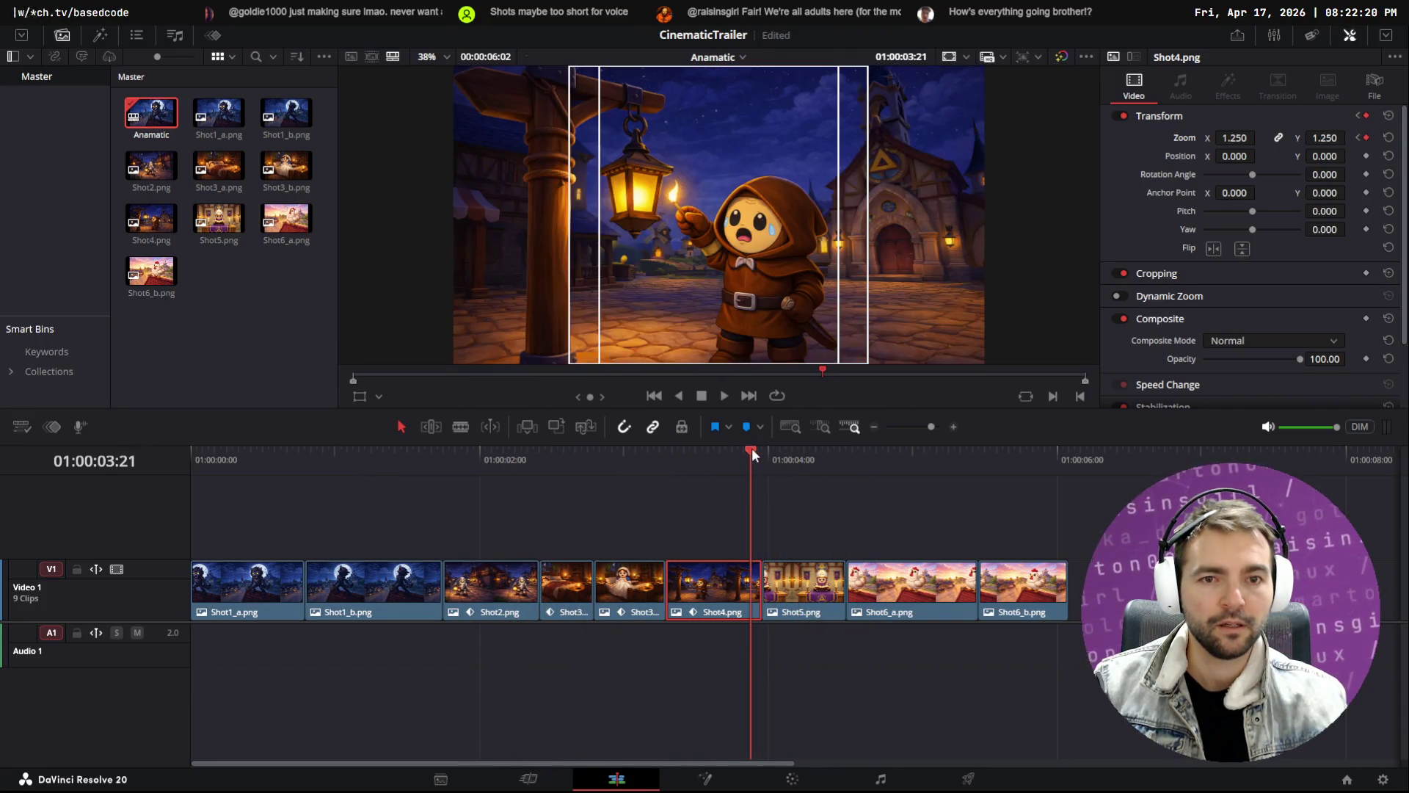
drag(1329, 132, 1352, 132)
click(721, 455)
click(421, 457)
key(space)
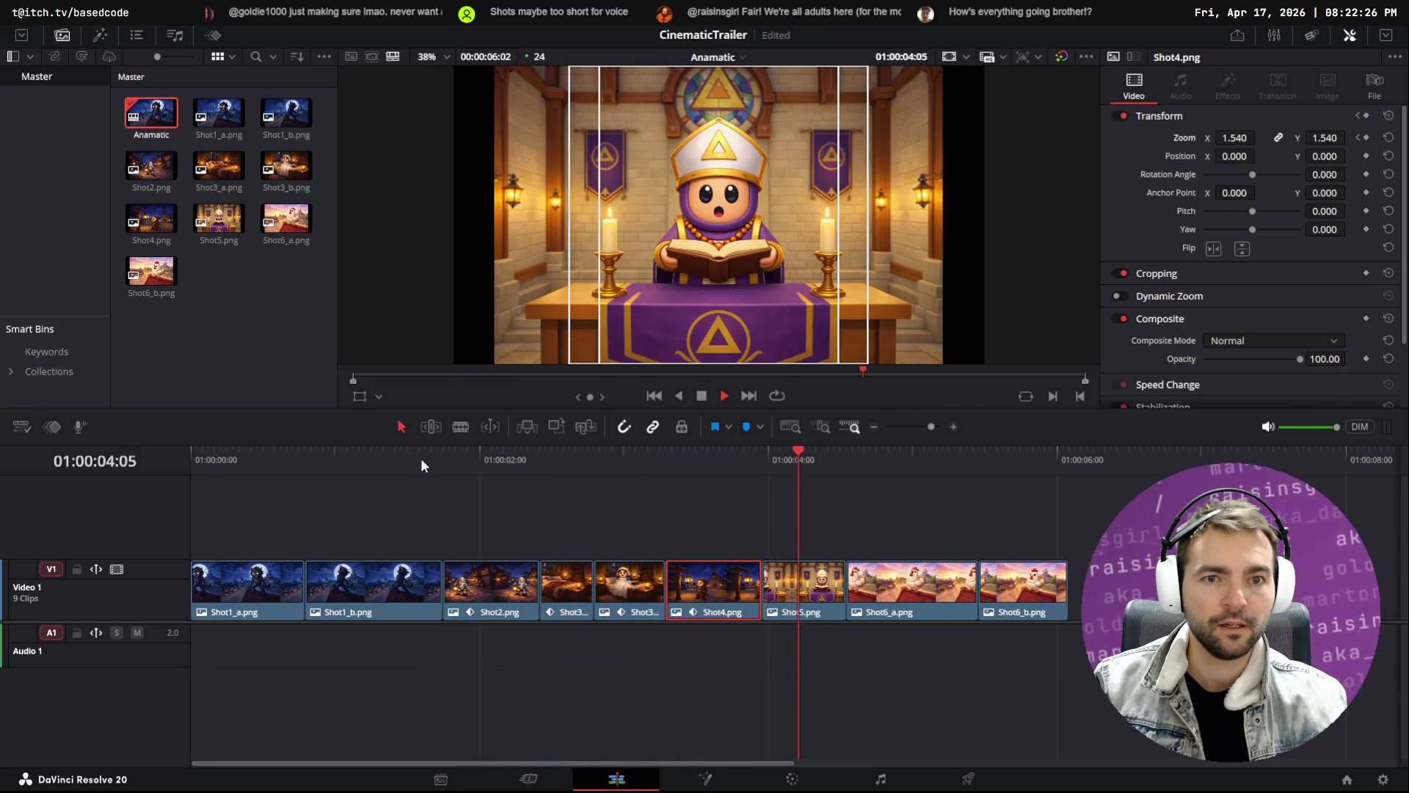
mouse_move(826, 456)
mouse_down()
mouse_move(681, 460)
mouse_move(814, 456)
mouse_move(772, 470)
mouse_up()
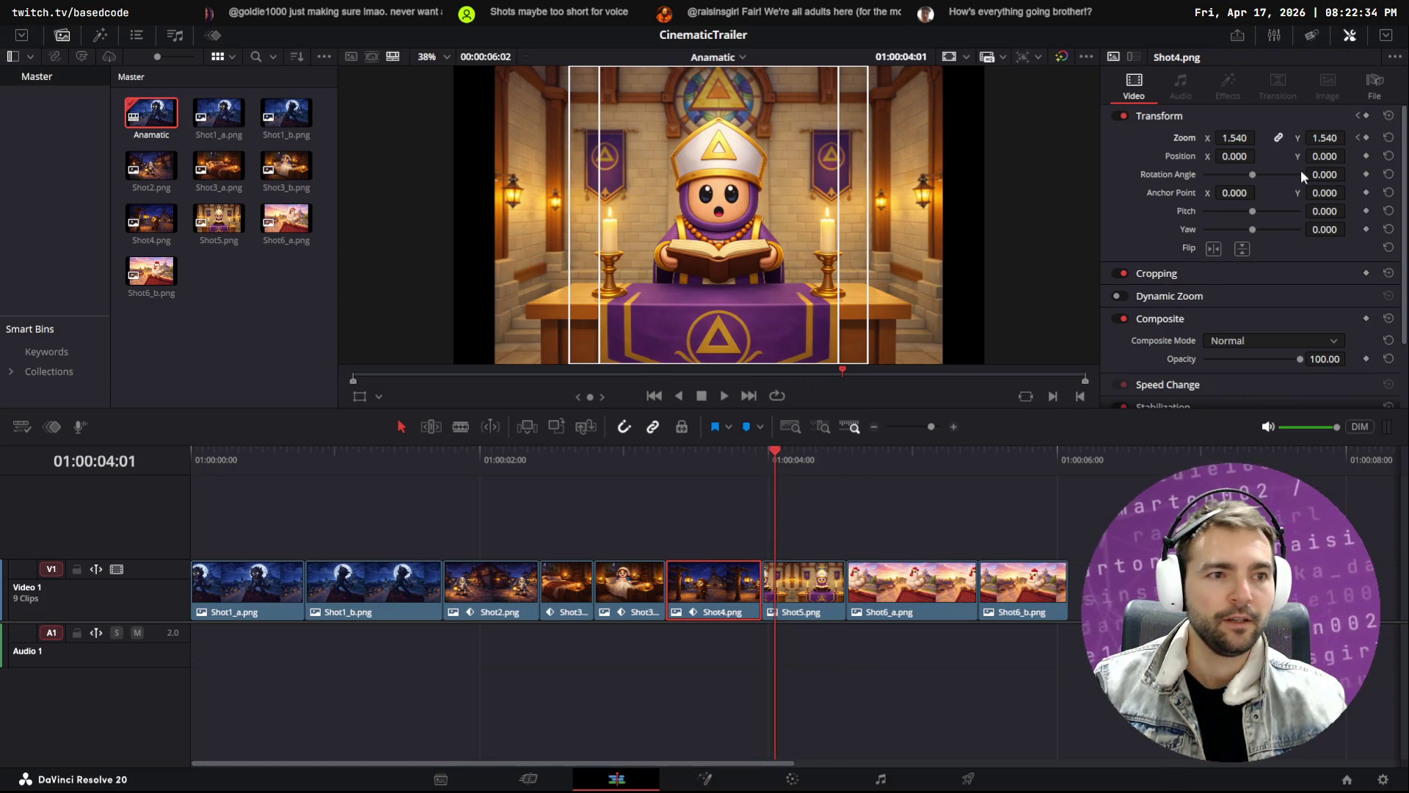
key(shift+v)
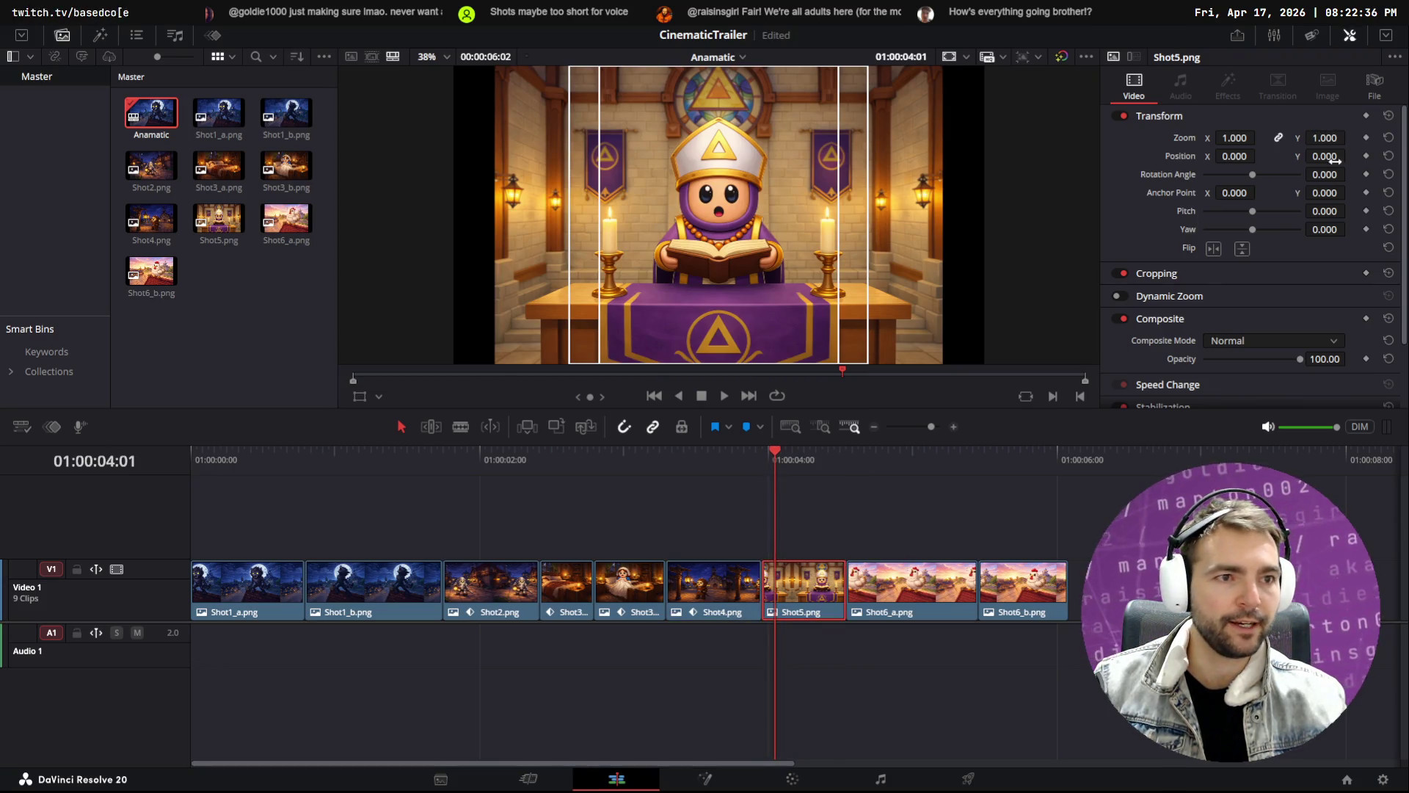
Add Position keyframes at Shot5's start and end, discarding a stray zoom keyframe
click(1365, 137)
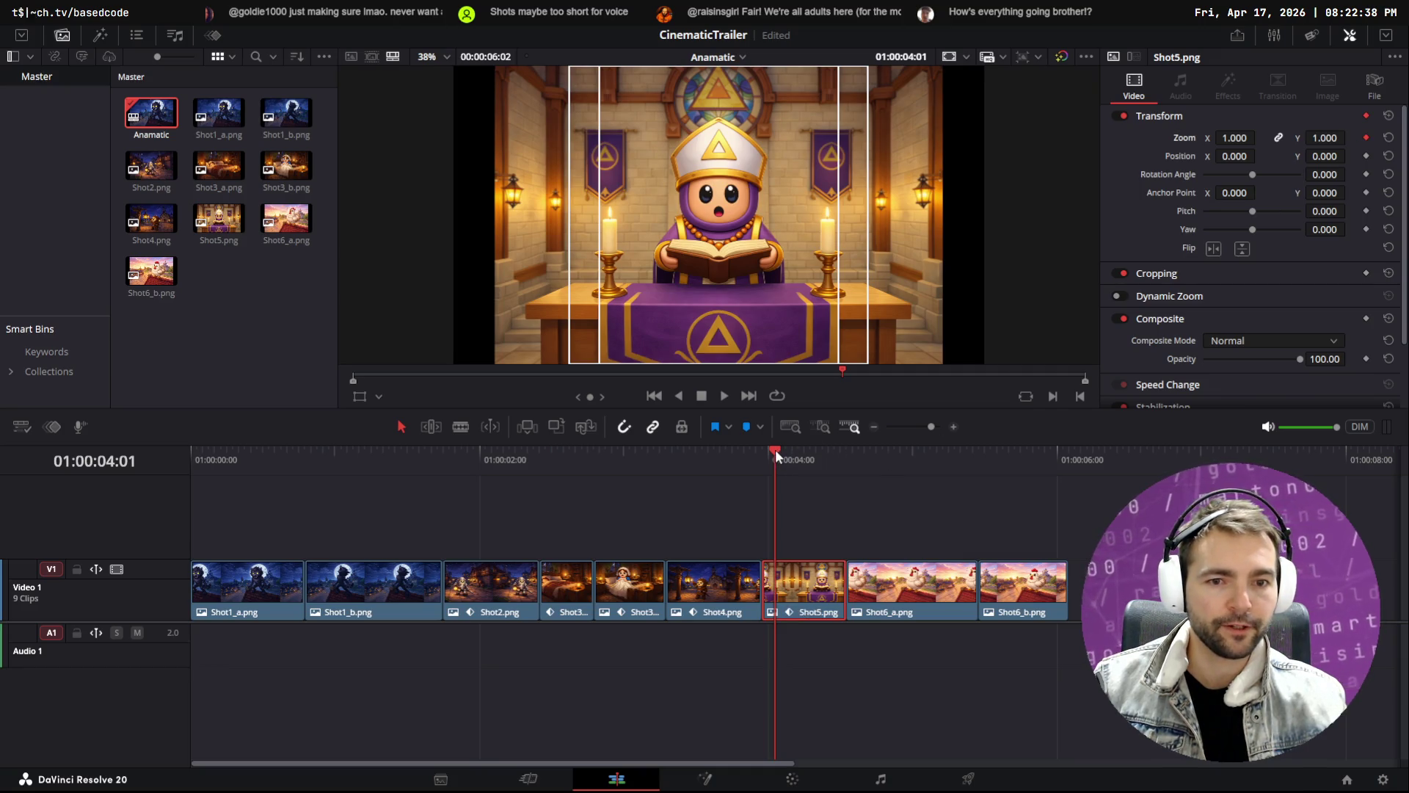
click(1365, 138)
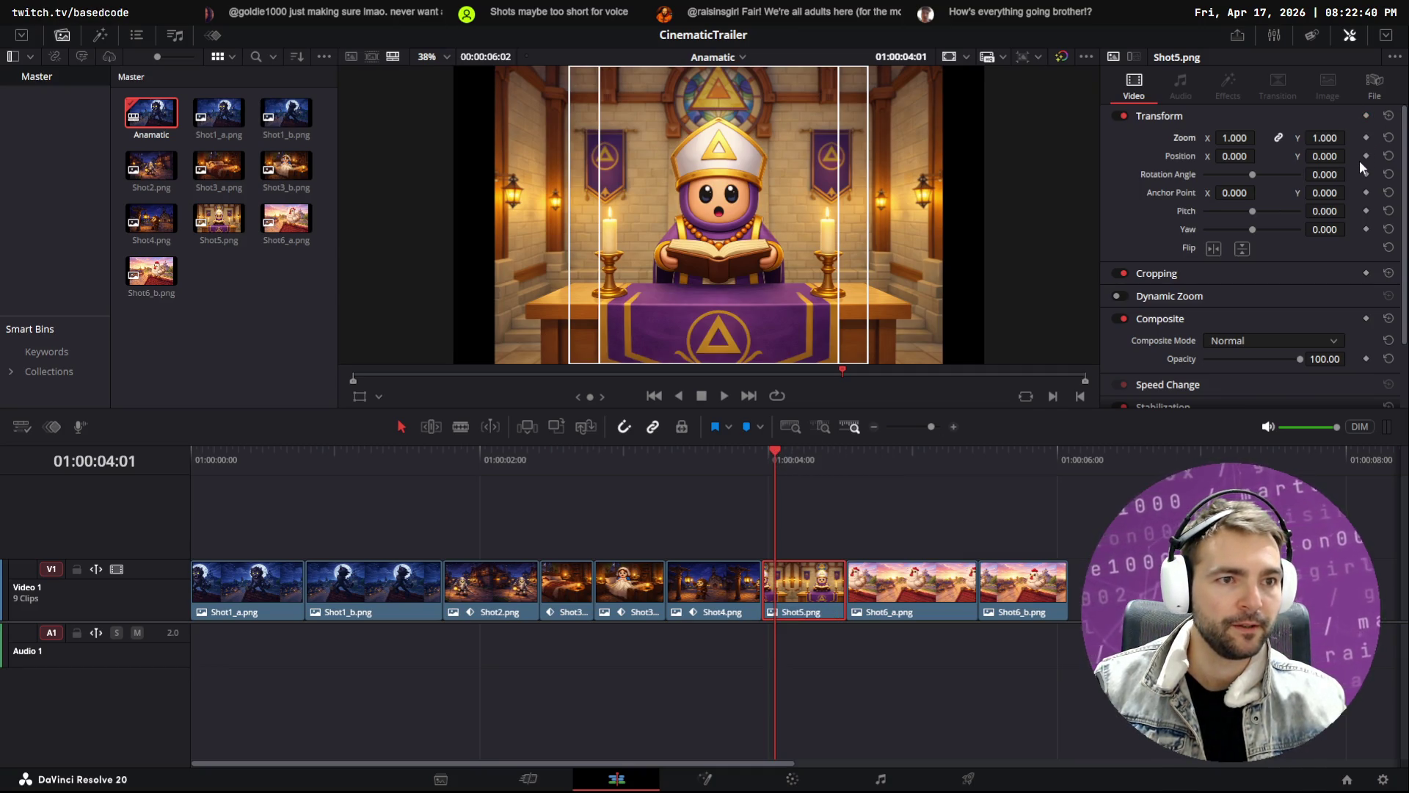
click(1365, 156)
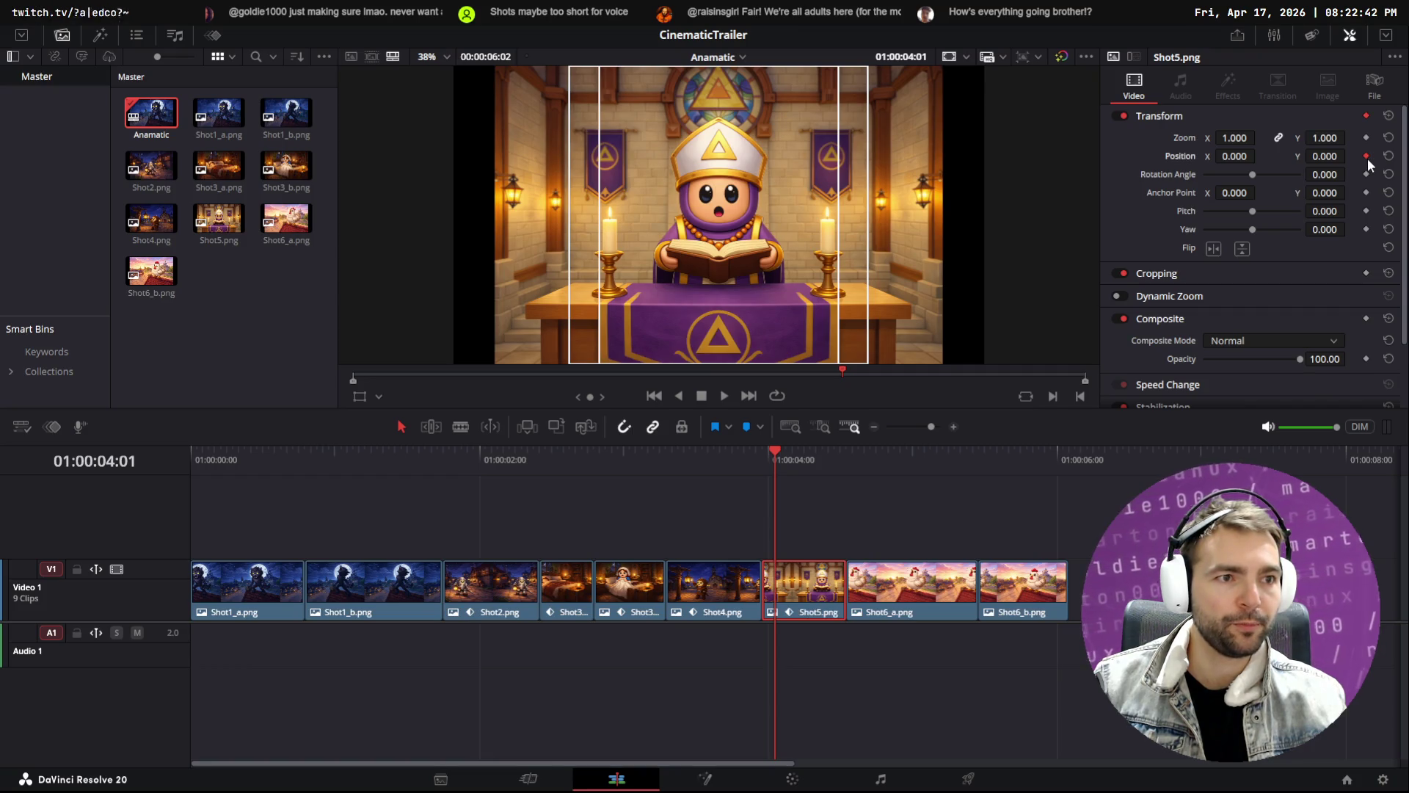
drag(845, 453, 835, 453)
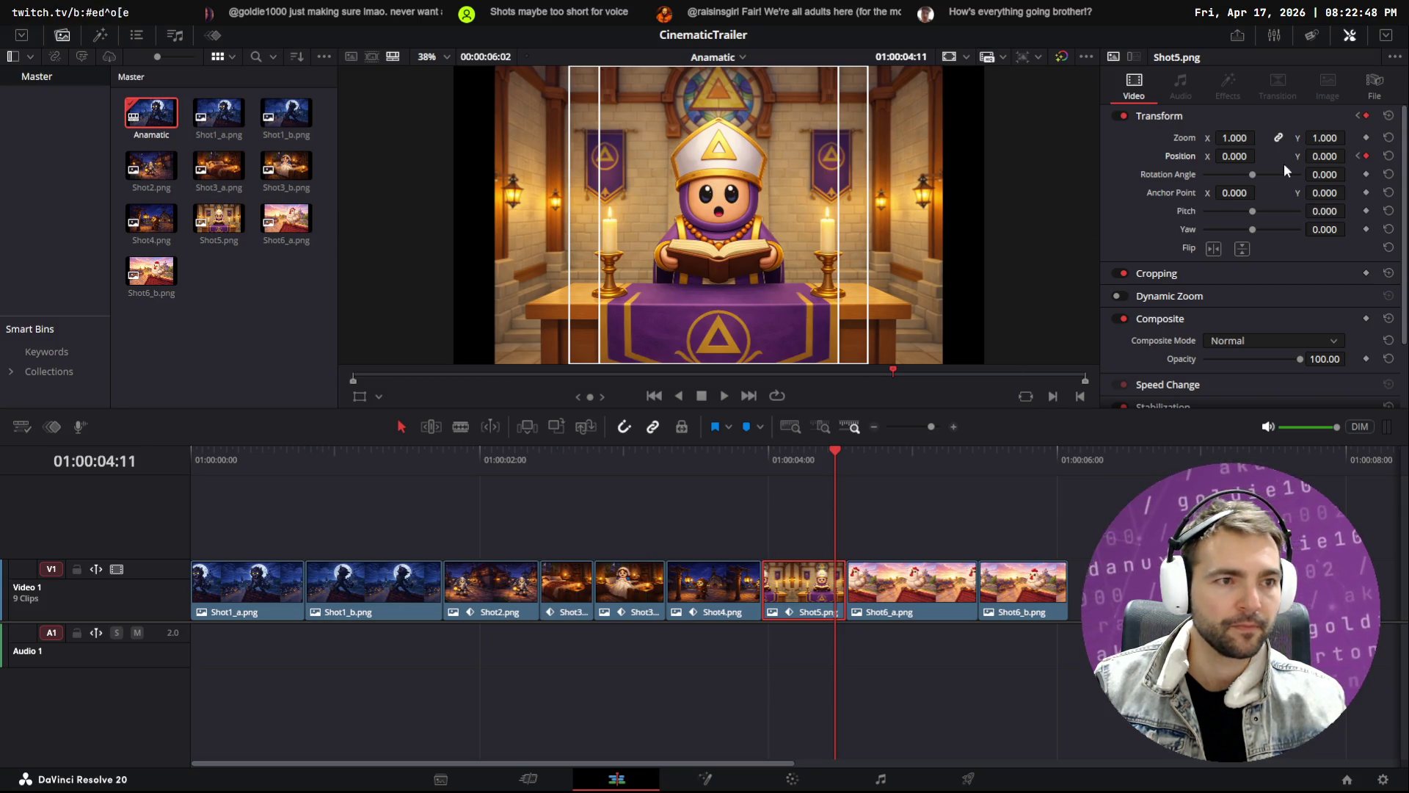
key(Left)
key(Left)
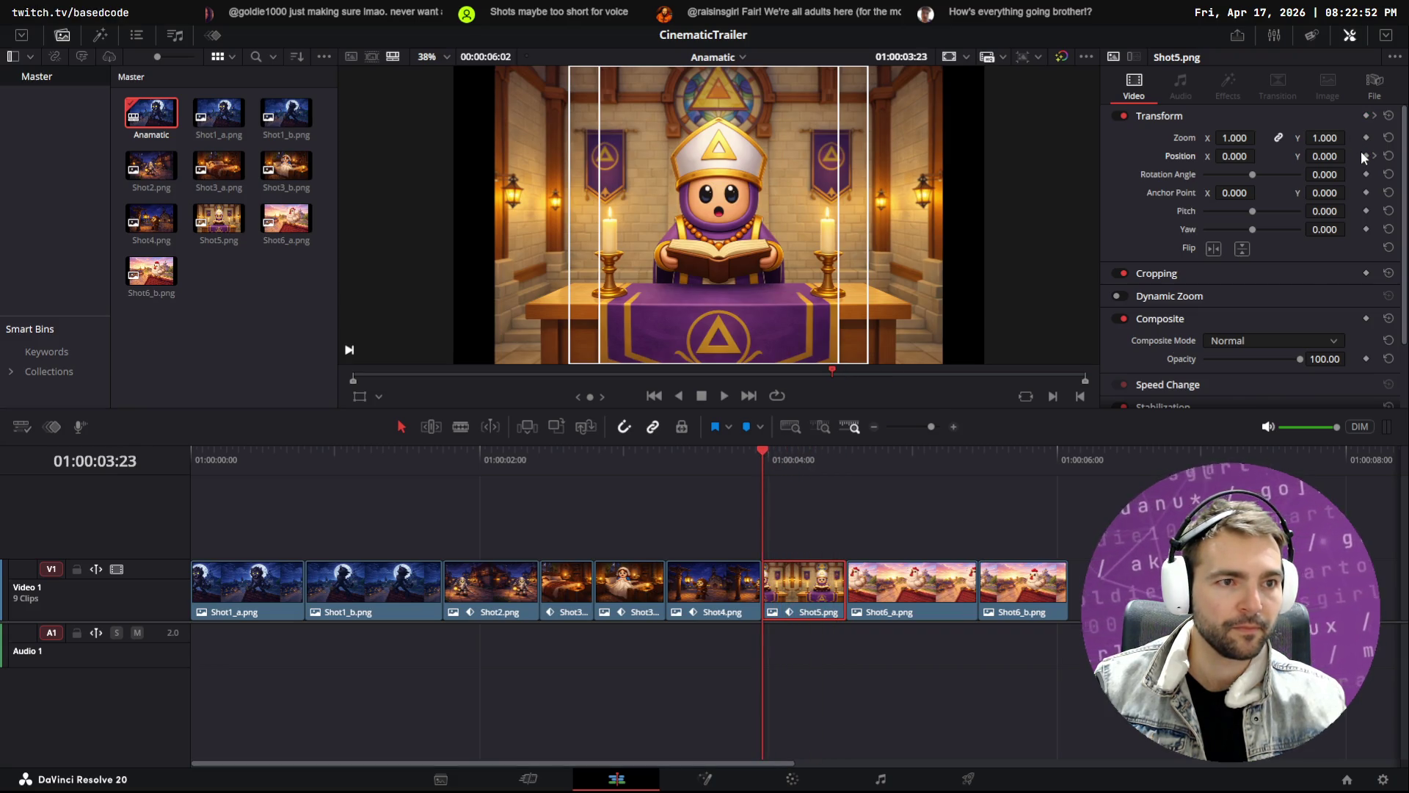
click(1364, 155)
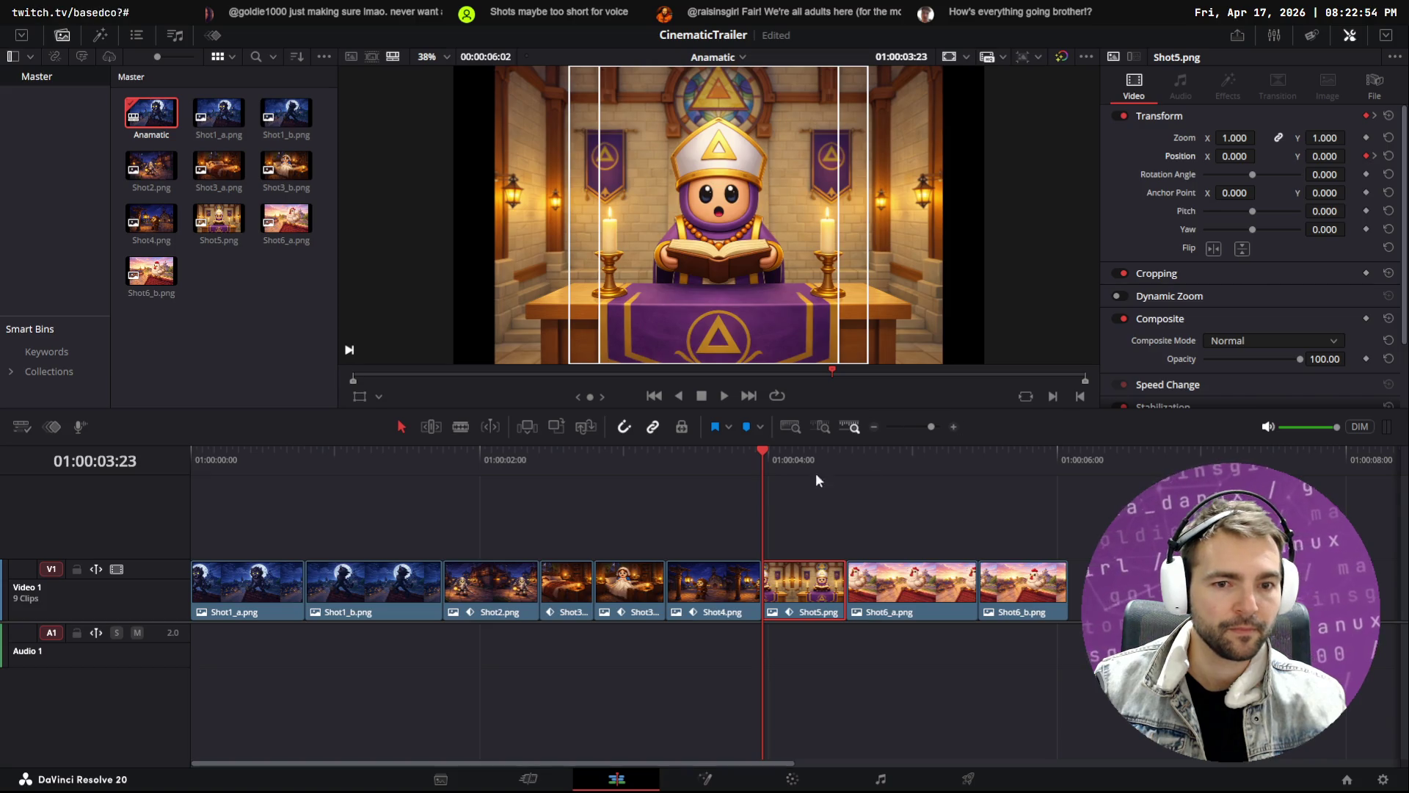
Set Shot5's ending position to X 7 and Y -36 and preview the drift
click(1374, 156)
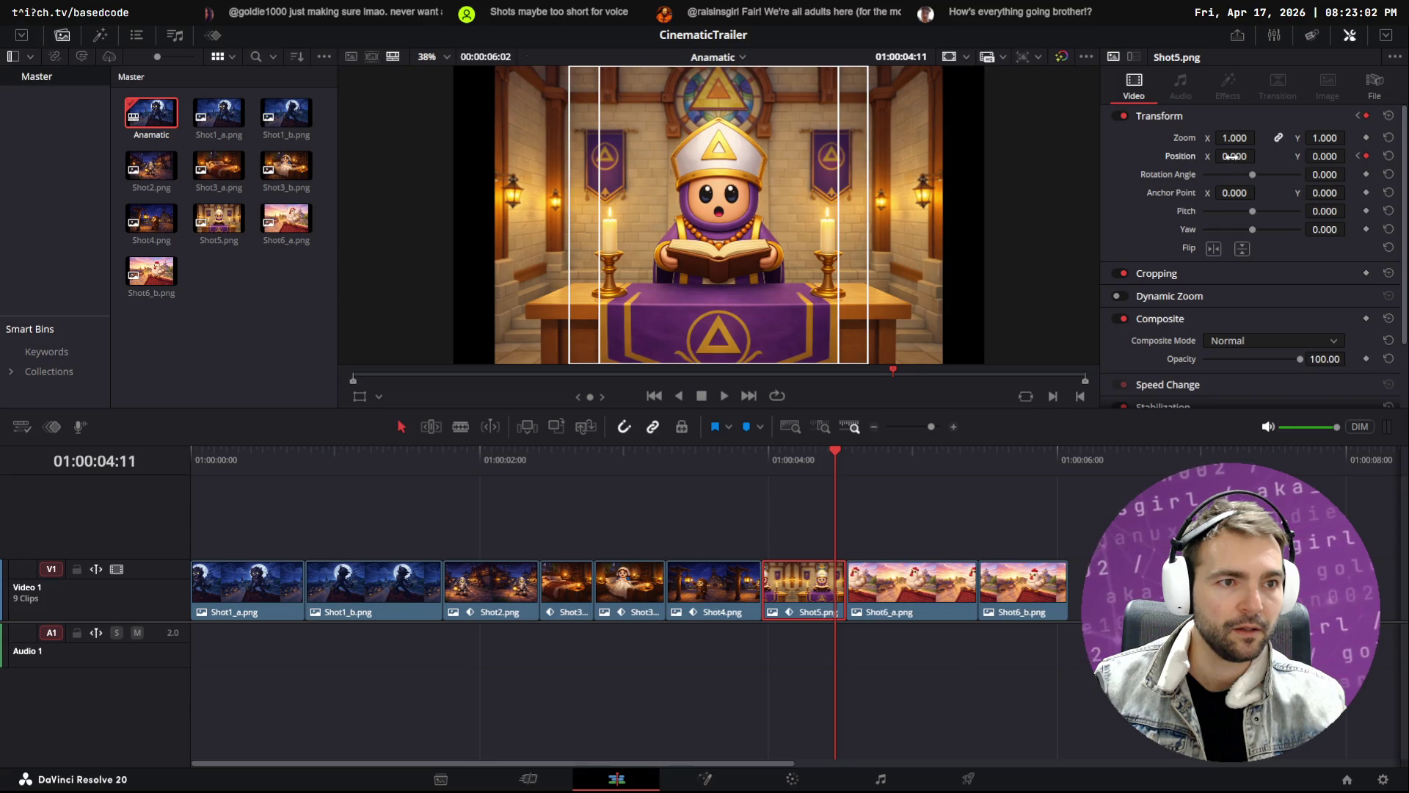
drag(1233, 156, 1259, 156)
drag(1348, 156, 1325, 155)
drag(848, 469, 715, 462)
click(209, 447)
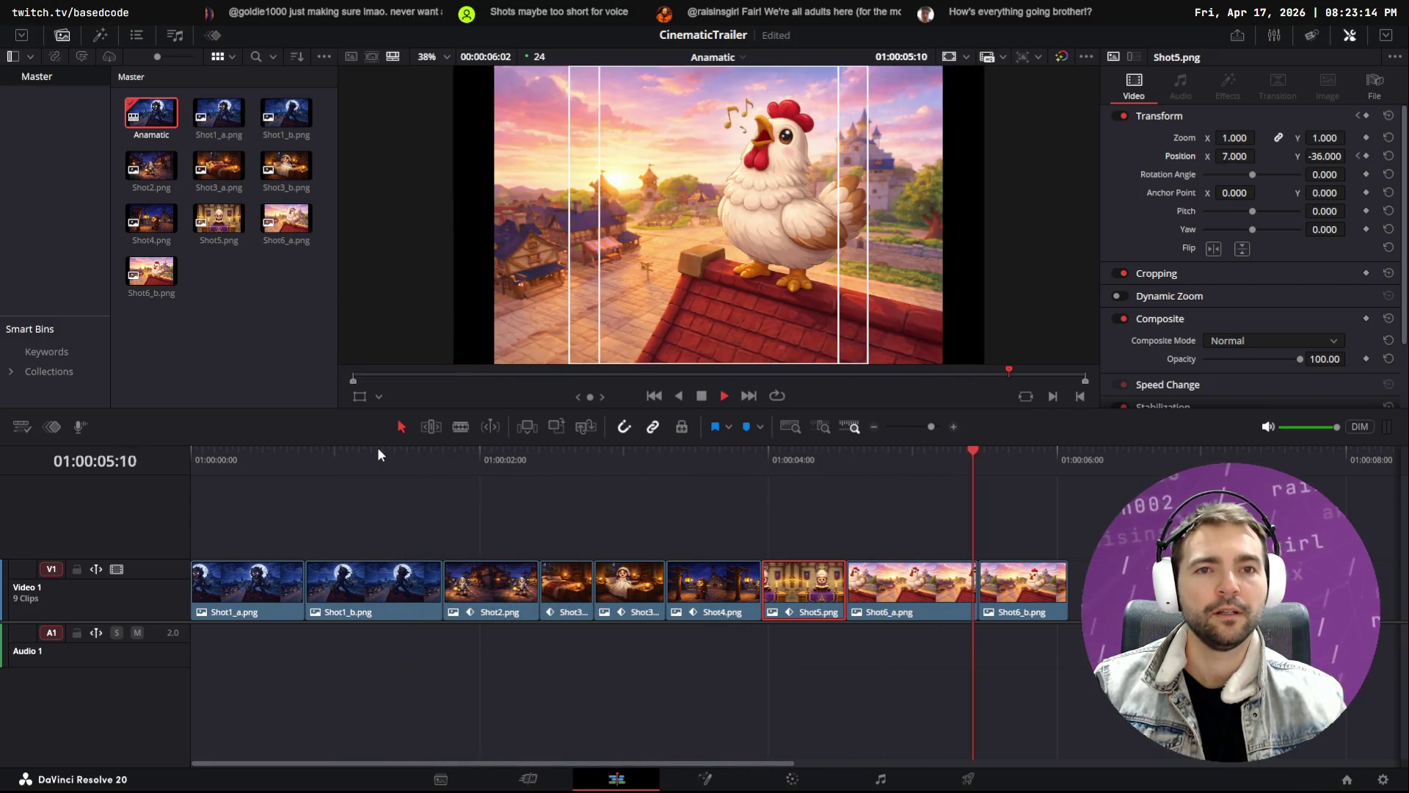
Review the trailer by scrubbing through the opening shots, then replay it from the start
key(space)
key(j)
key(j)
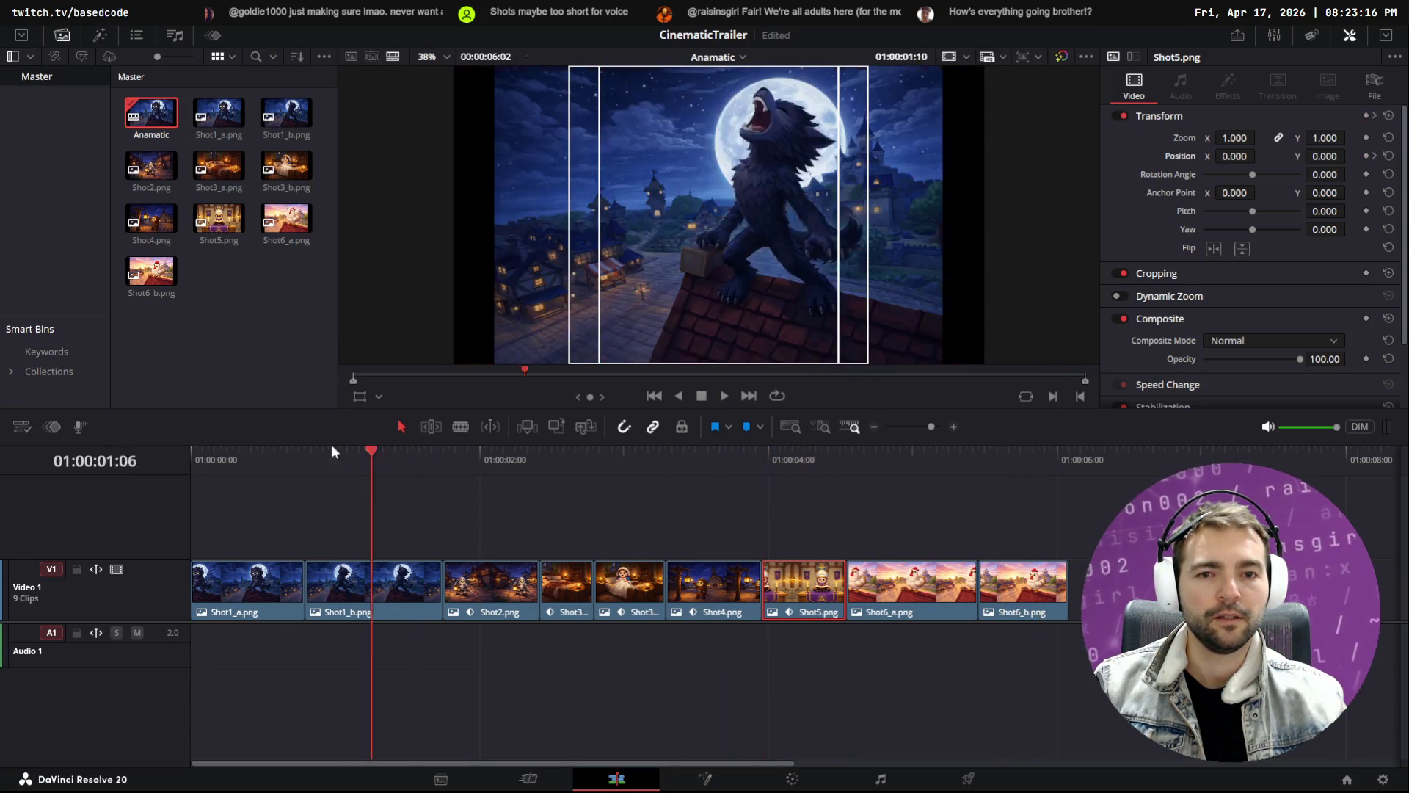
mouse_move(450, 457)
mouse_down()
mouse_move(926, 471)
mouse_move(192, 466)
mouse_up()
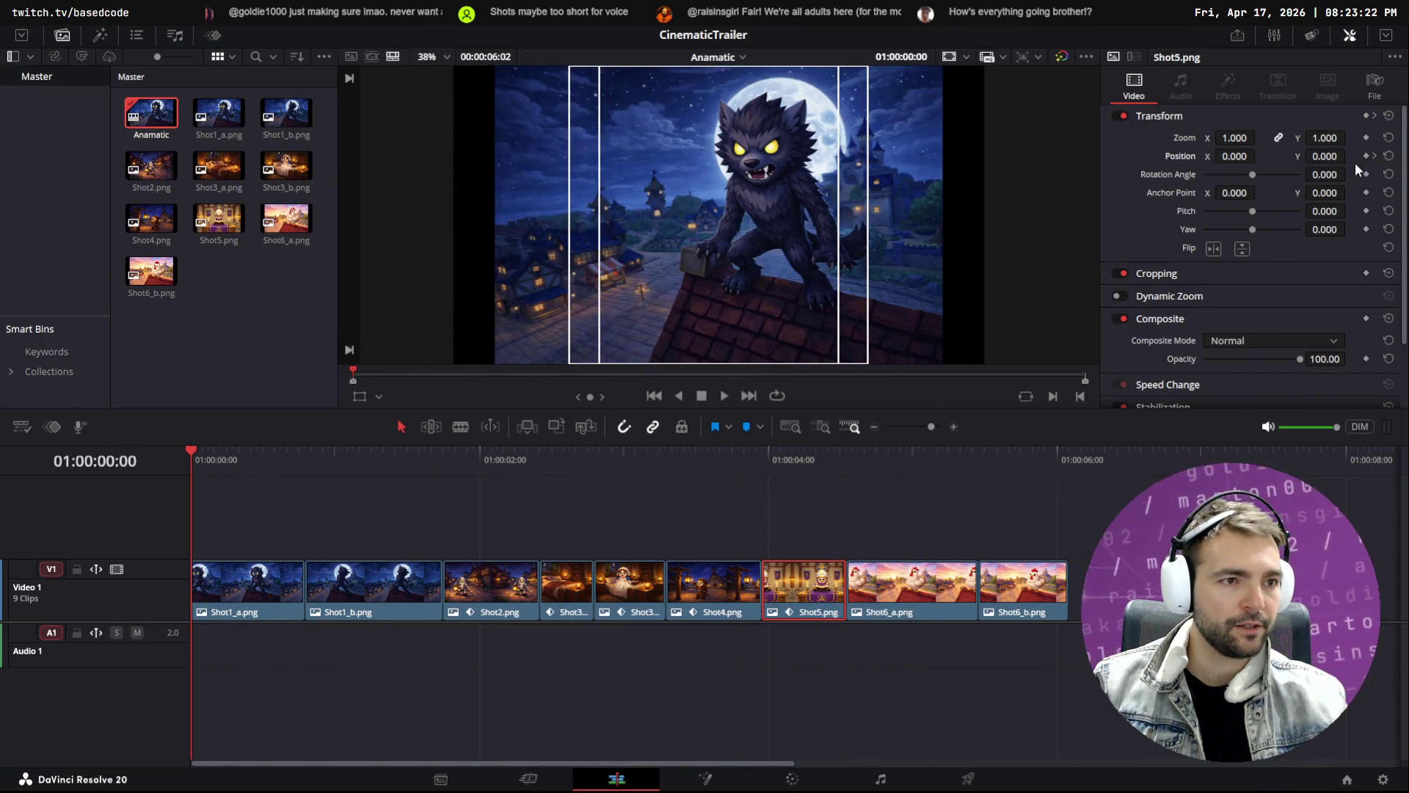
drag(440, 458, 292, 452)
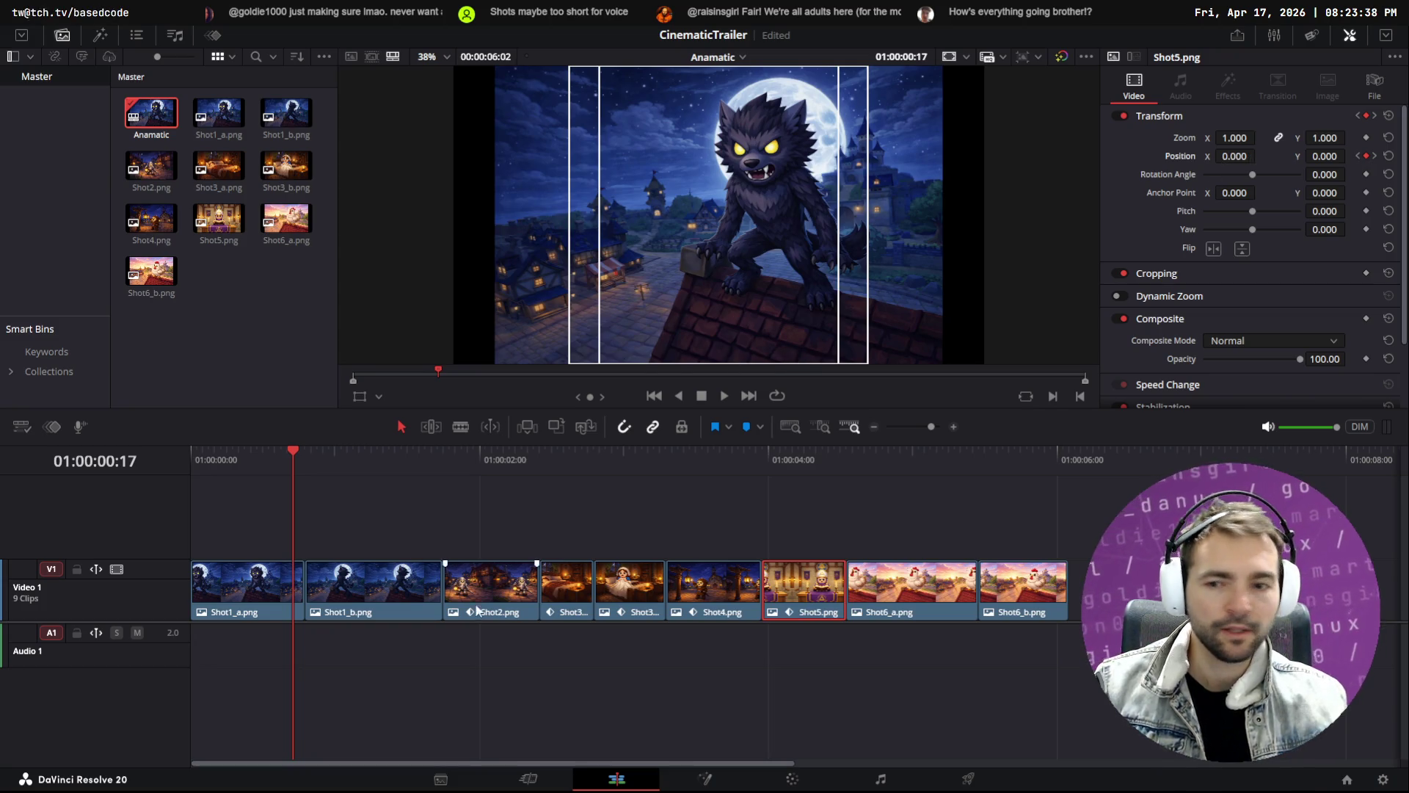
mouse_move(192, 452)
mouse_down()
mouse_move(176, 451)
mouse_move(1015, 443)
mouse_up()
key(Home)
key(space)
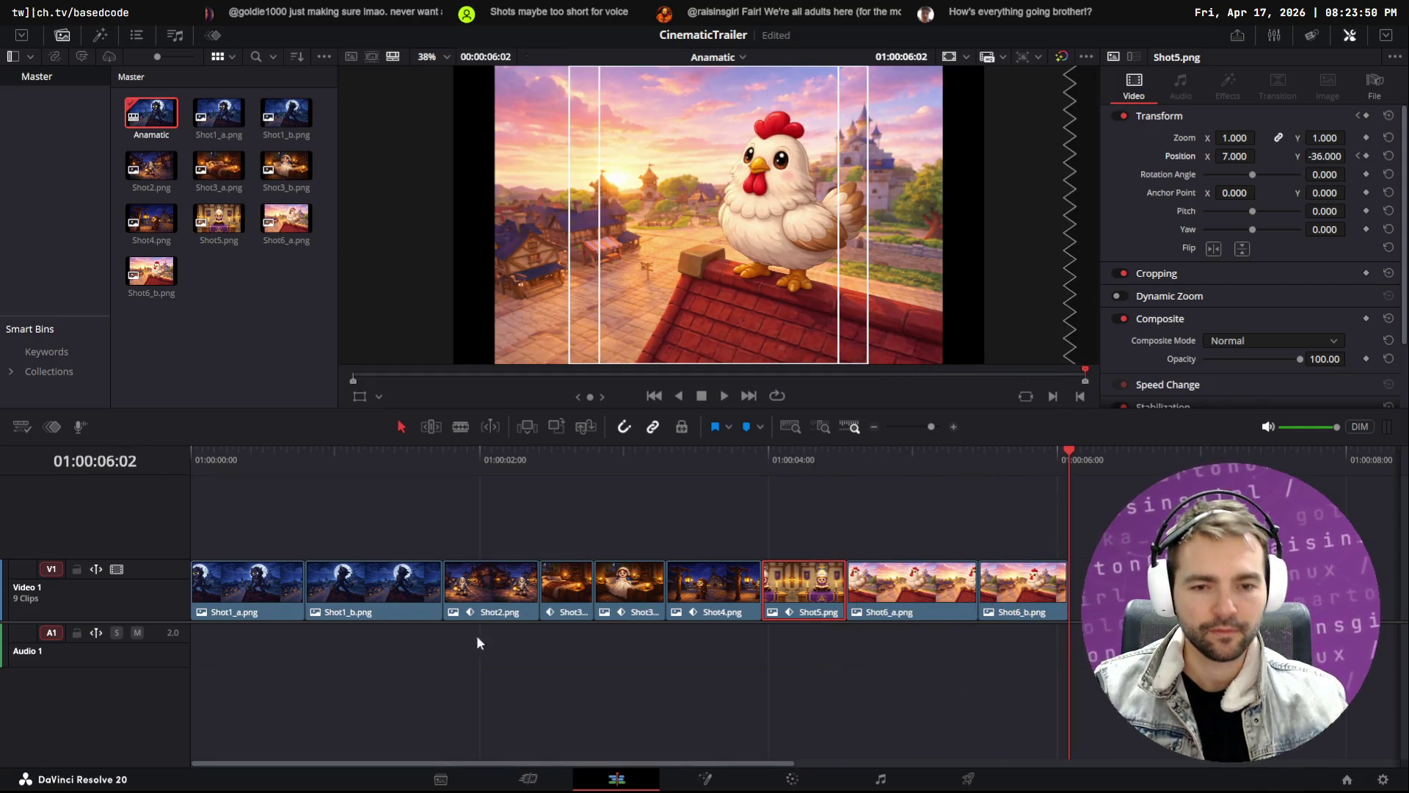
Roll the Shot5/Shot6_a cut later to lengthen Shot5, and preview from the lantern shot
drag(849, 590, 877, 590)
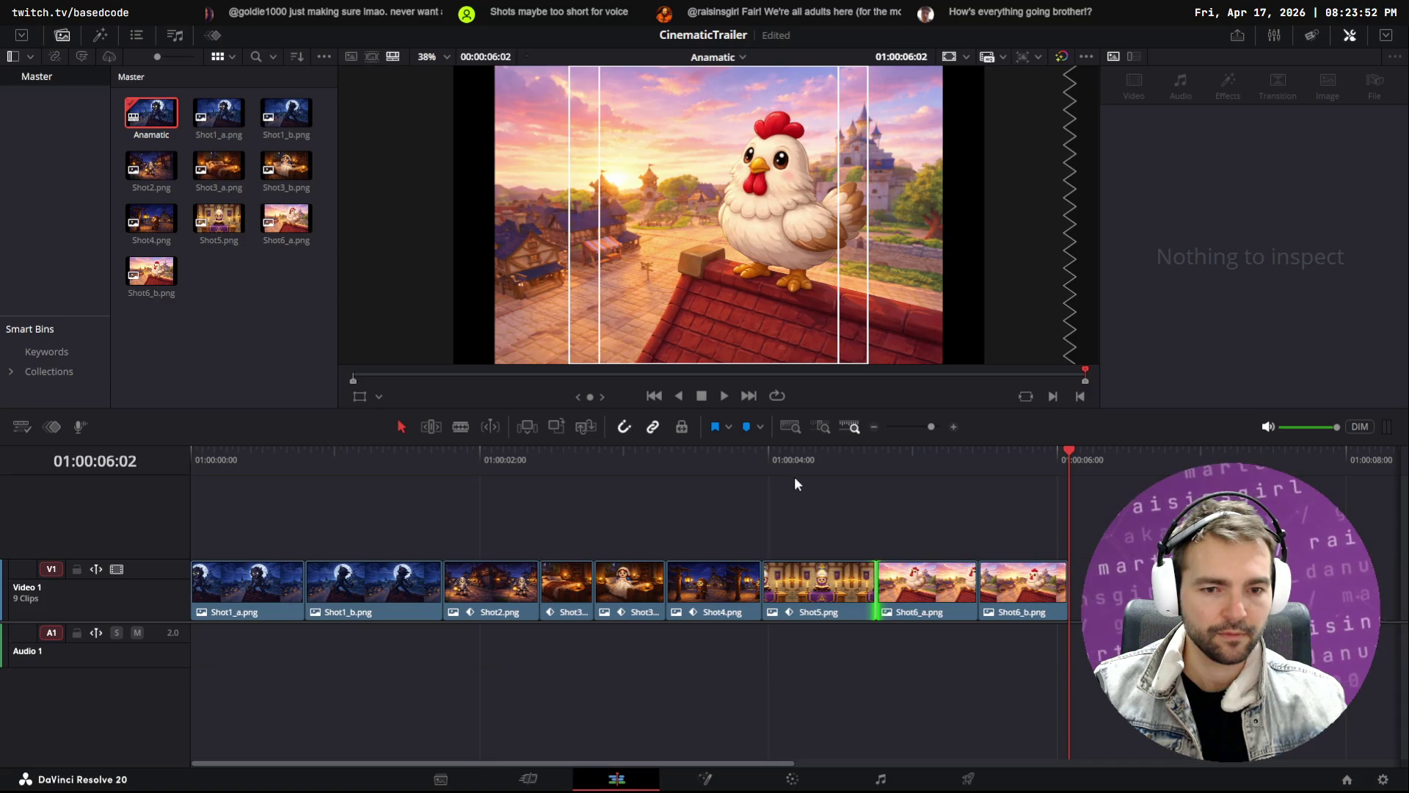
click(665, 455)
key(space)
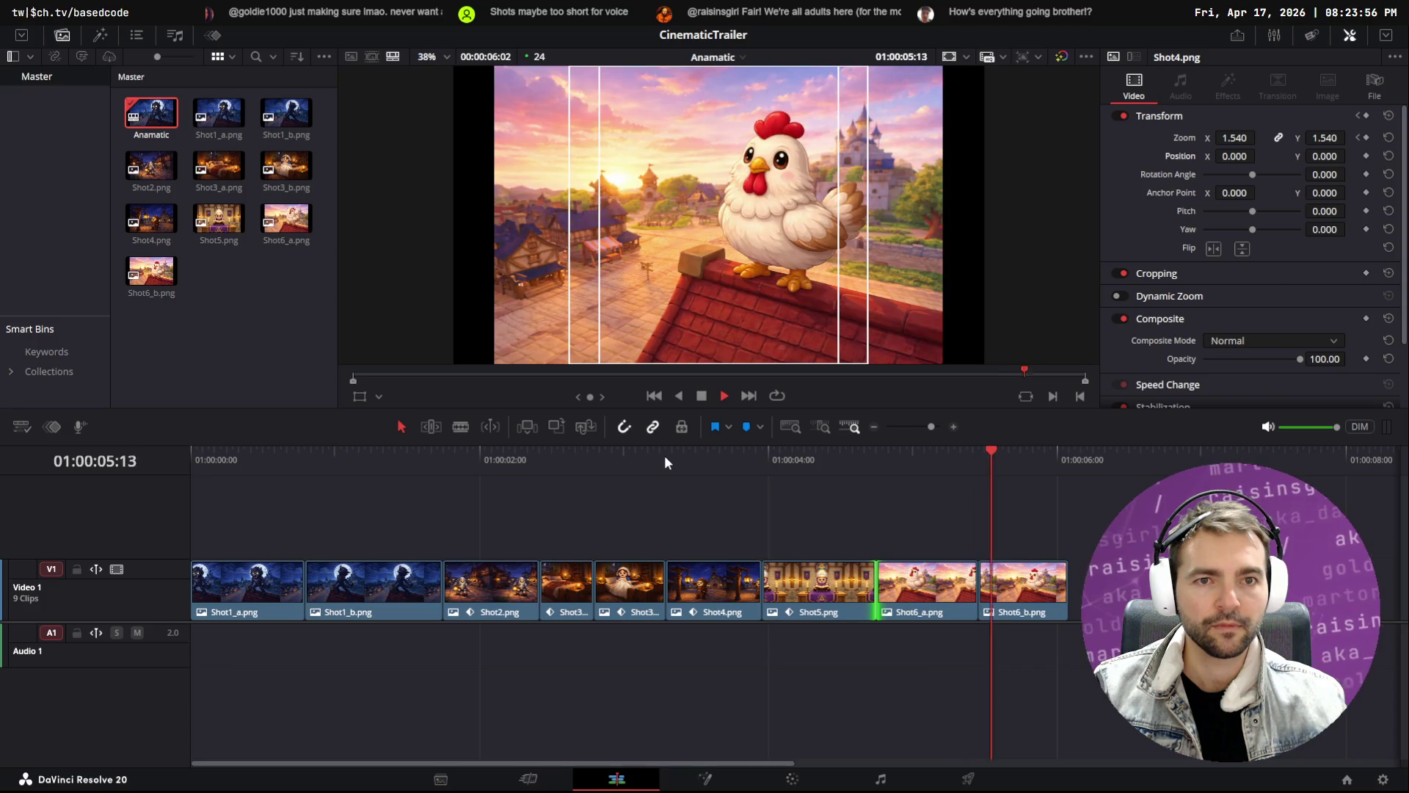
drag(1102, 460, 1082, 465)
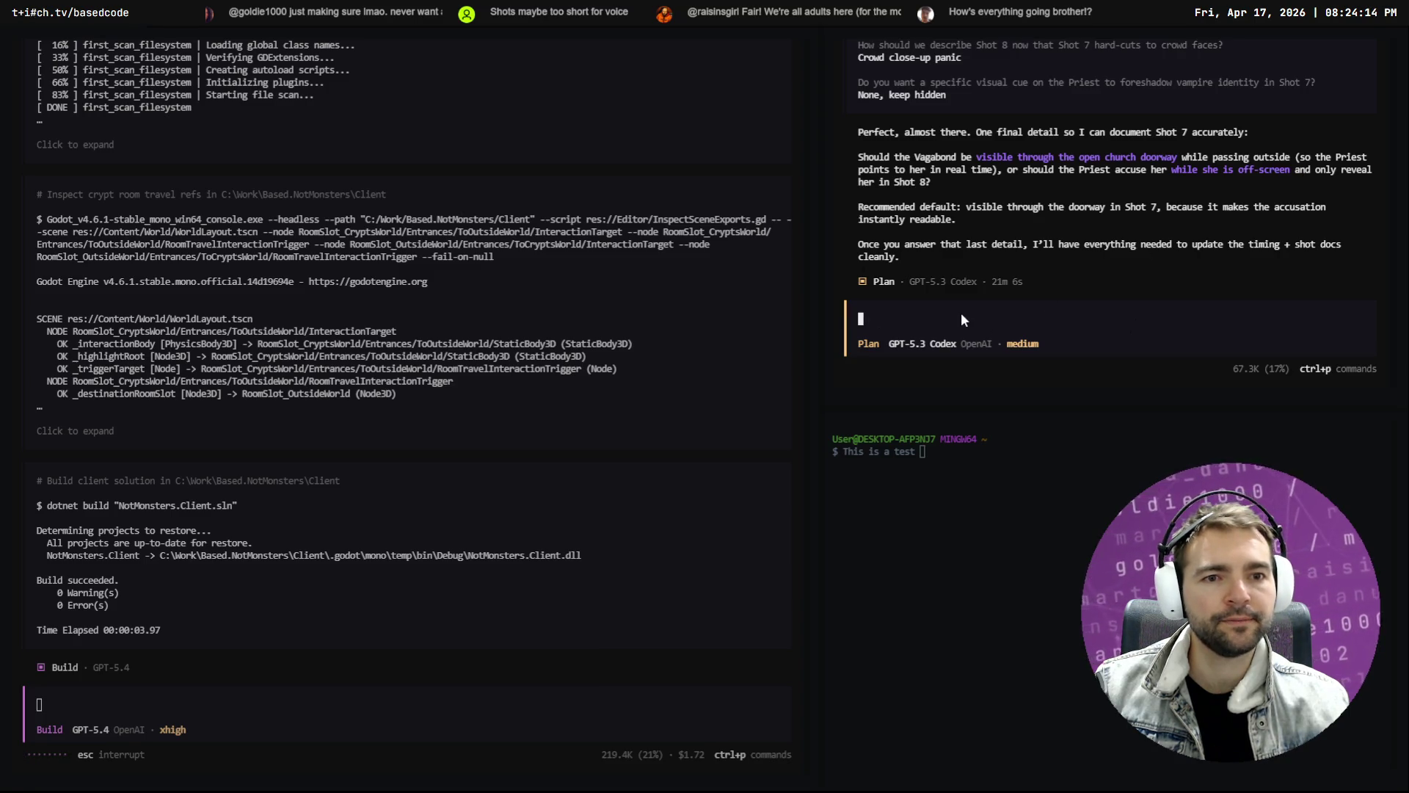
Answer the agent in build mode with 'Visible through the open church door.' and return to the trailer start
text(Visi)
key(Tab)
text(ble )
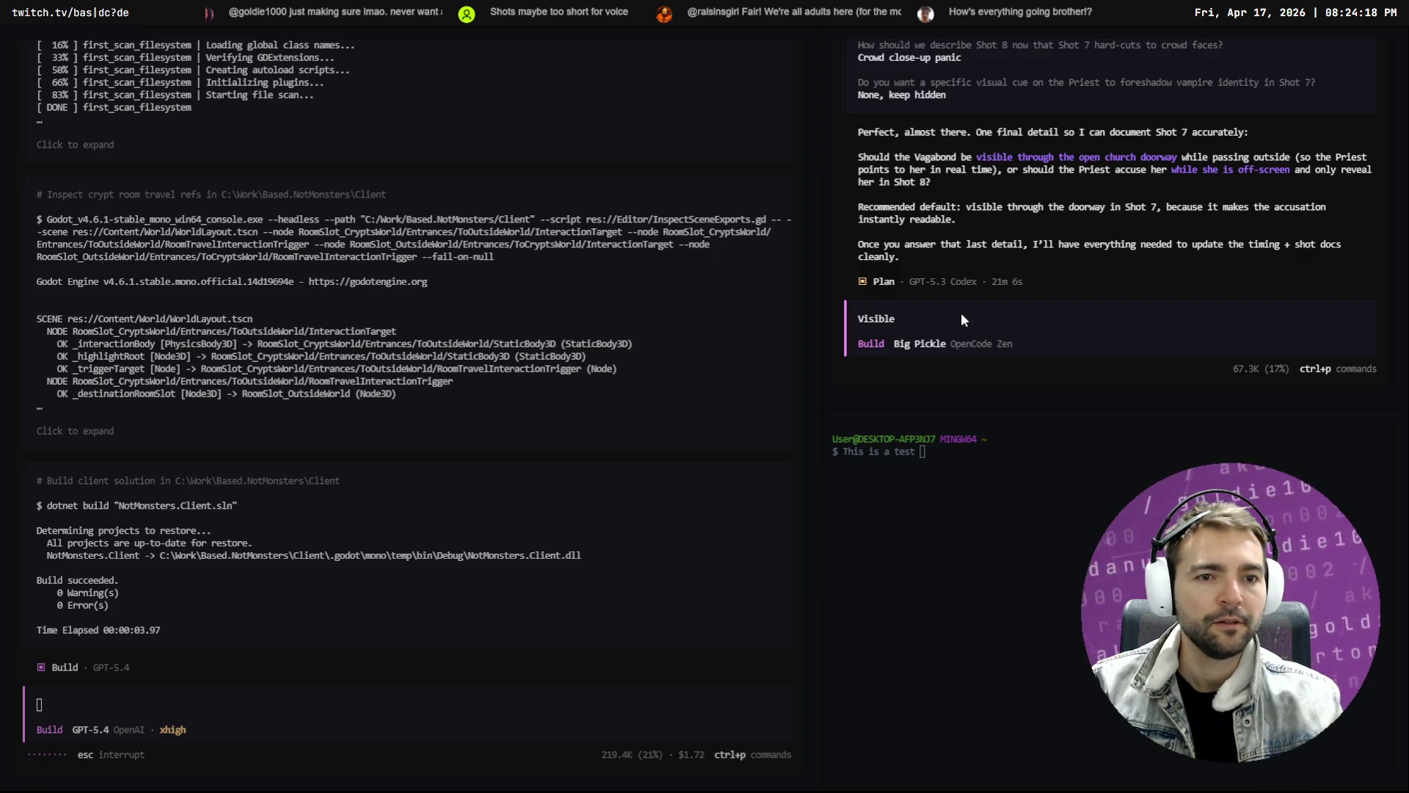
text(through the )
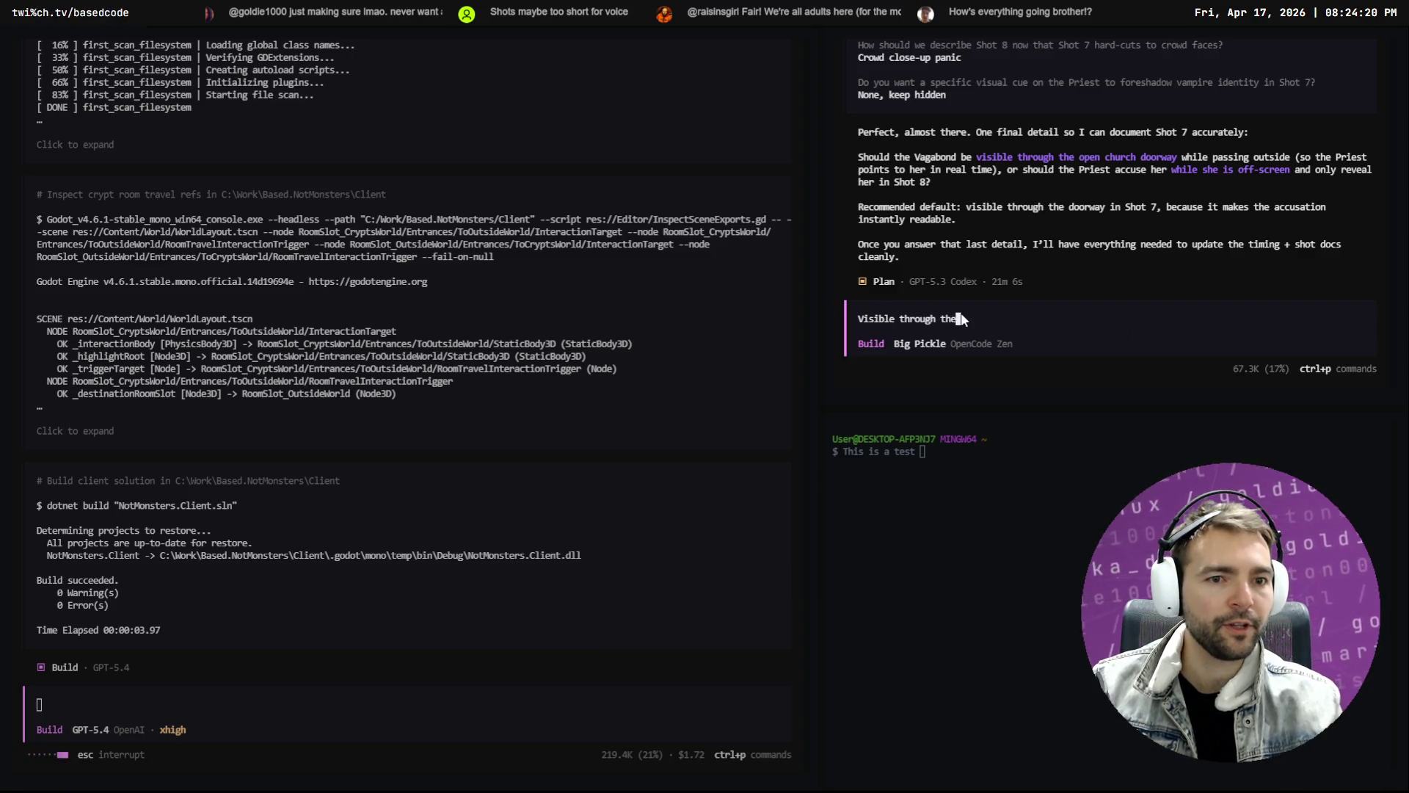
text(open chur)
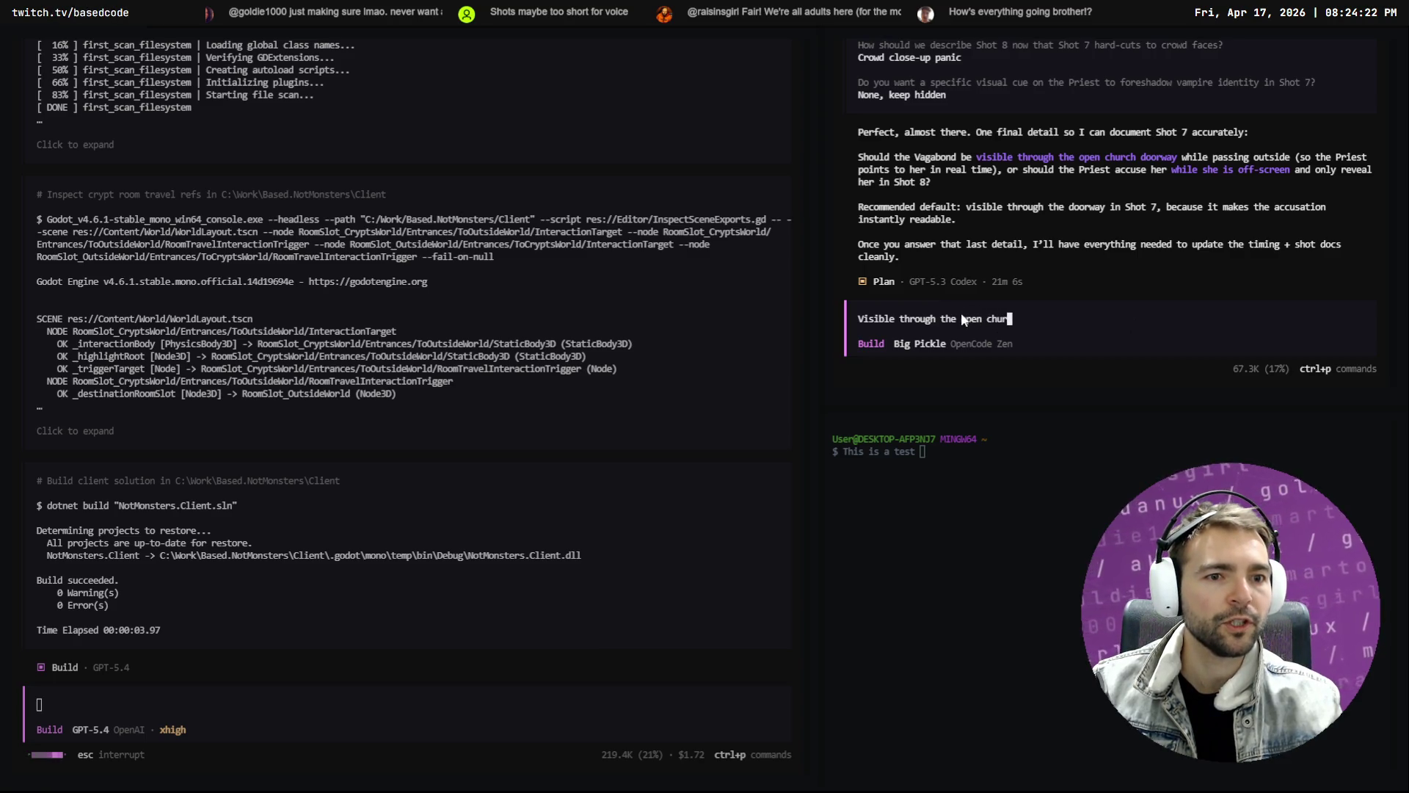
text(ch door.)
key(Return)
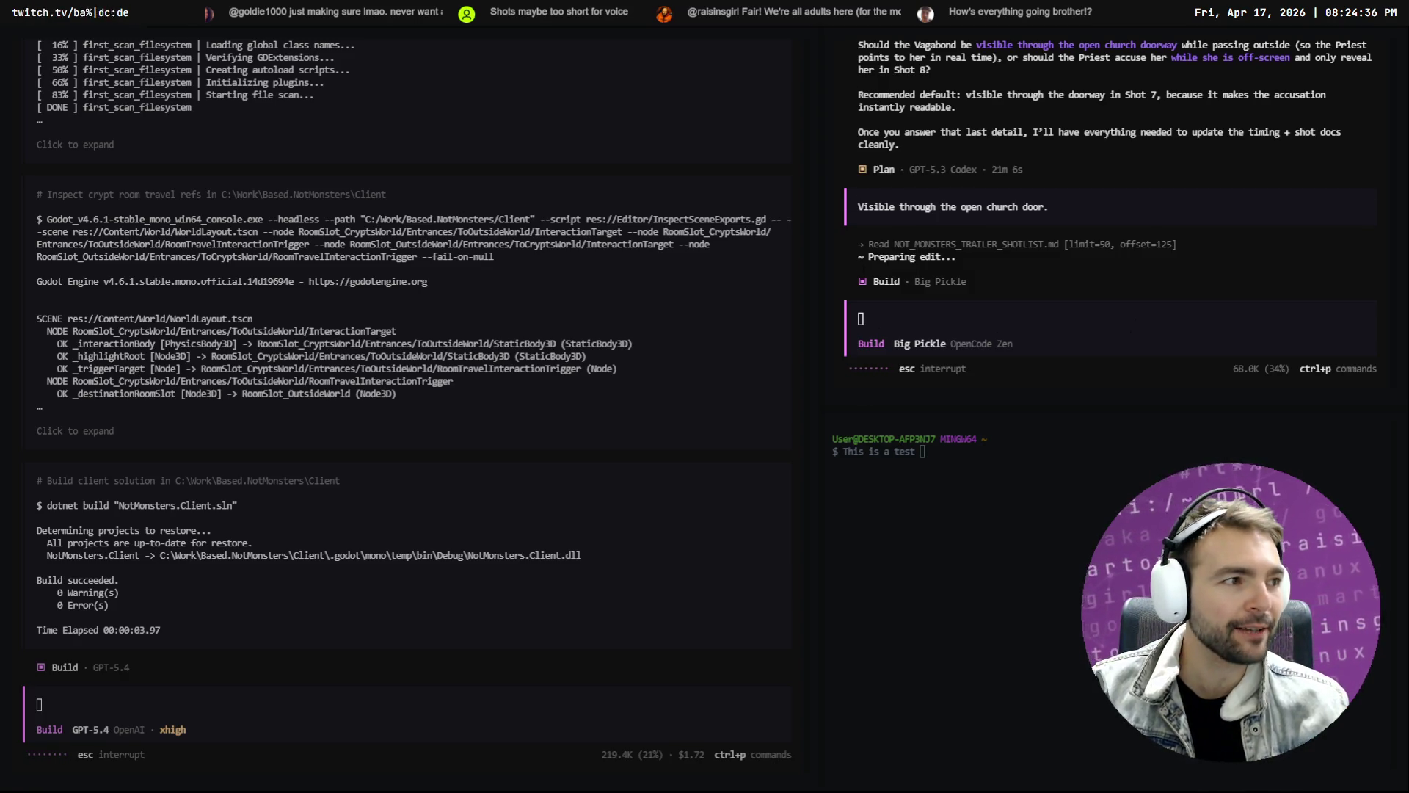
key(alt+Tab)
key(Home)
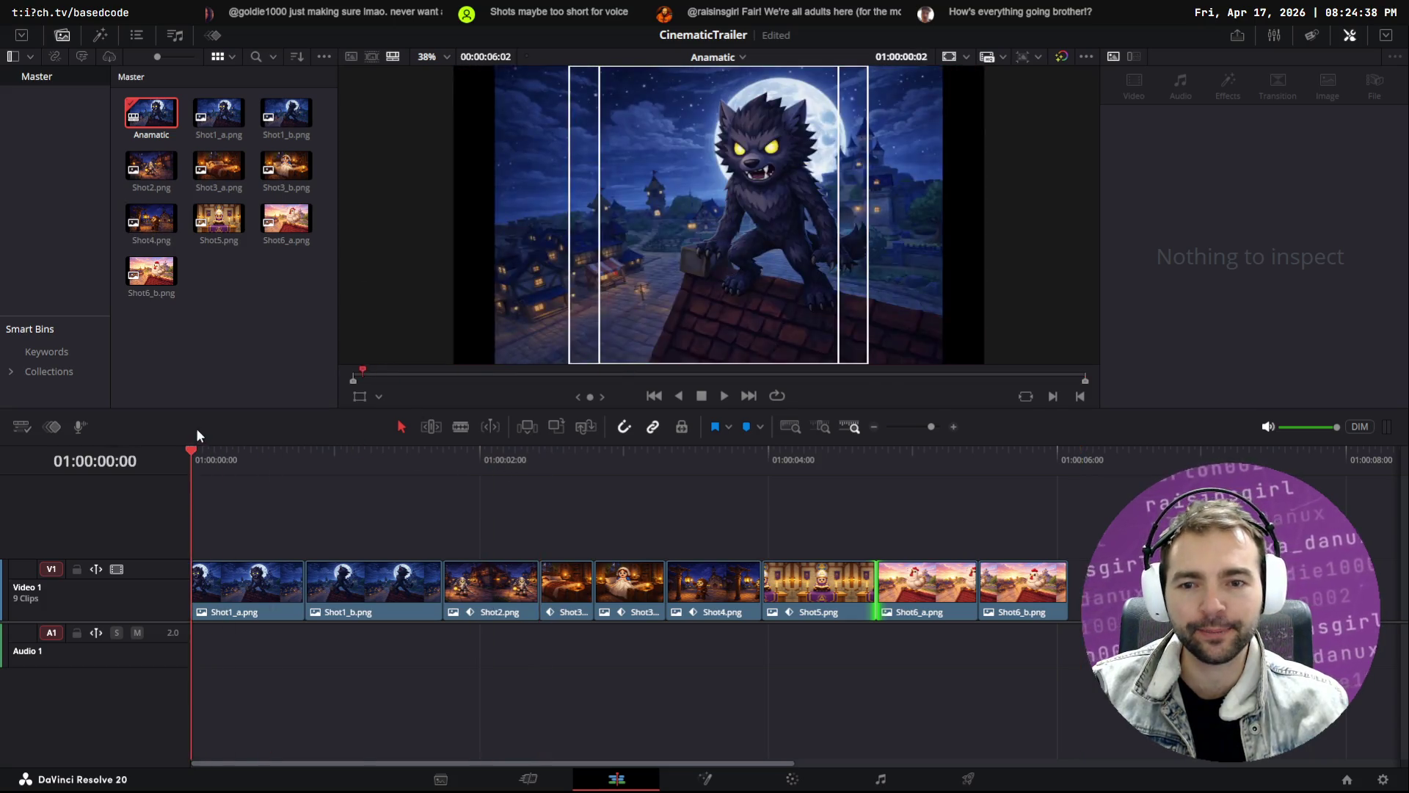
Play the trailer in an enlarged video preview, scrub to the knight shot, then go back to OpenCode
key(space)
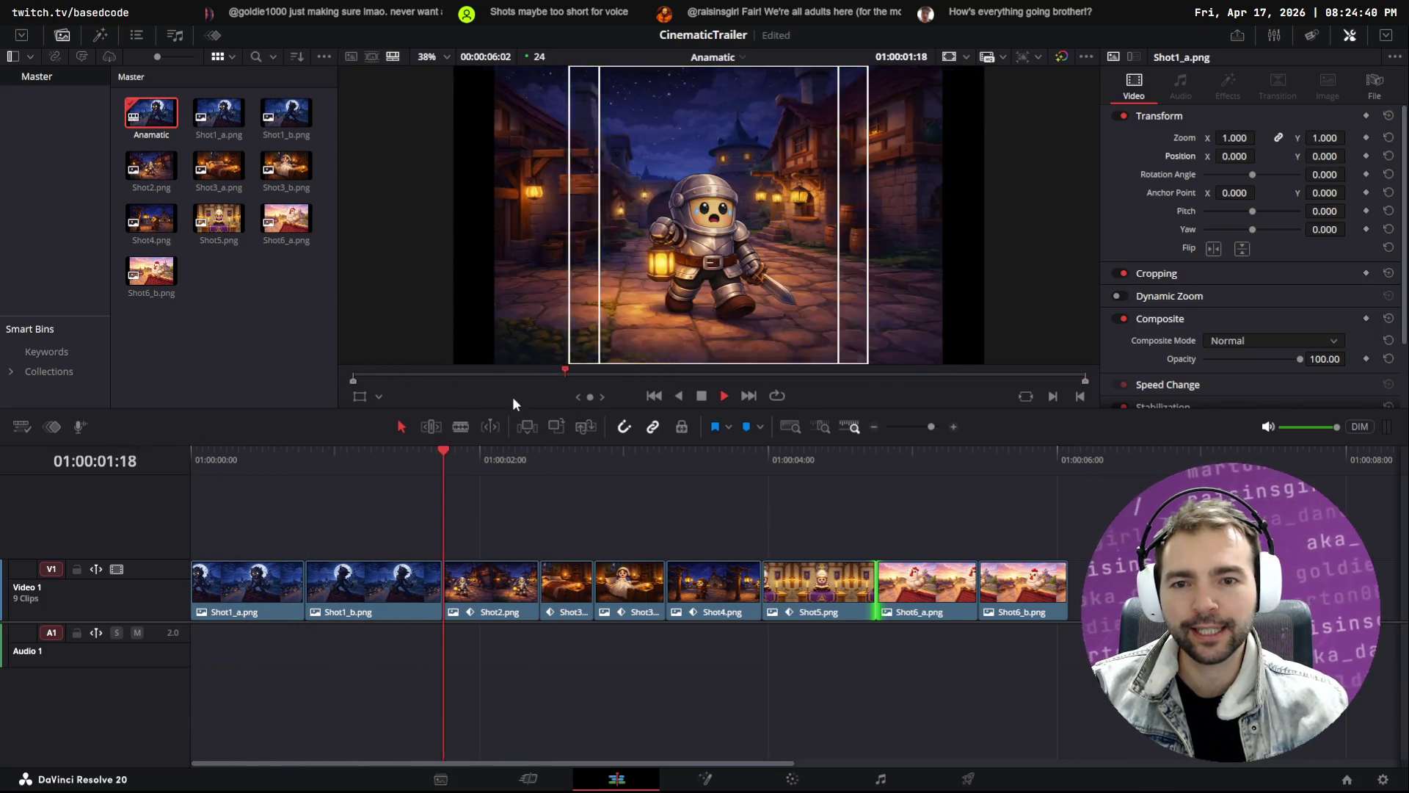
drag(509, 408, 512, 527)
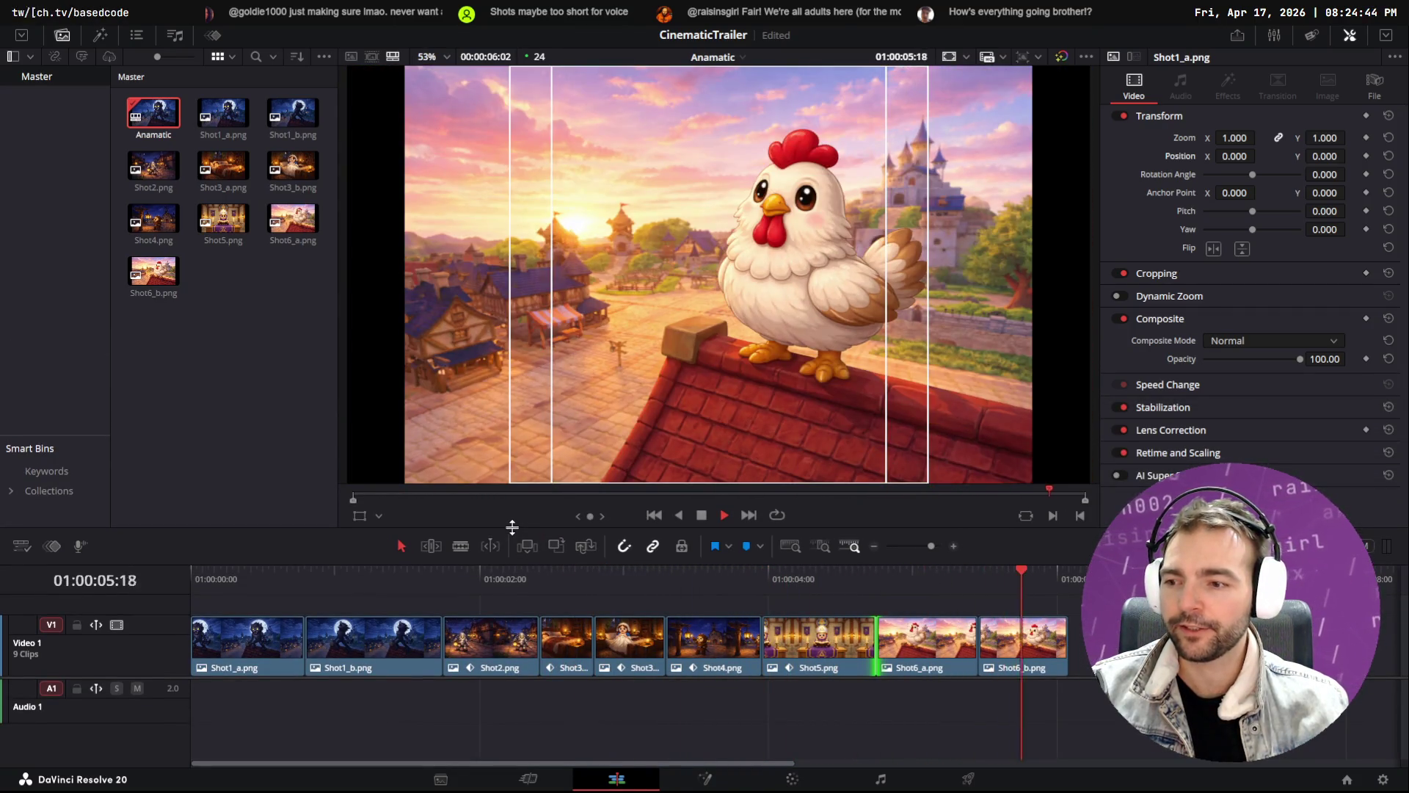
mouse_move(576, 580)
mouse_down()
mouse_move(155, 562)
mouse_move(367, 580)
mouse_move(997, 571)
mouse_move(448, 557)
mouse_move(594, 575)
mouse_move(993, 567)
mouse_move(253, 572)
mouse_move(658, 578)
mouse_move(1068, 561)
mouse_move(717, 565)
mouse_move(232, 527)
mouse_move(1033, 525)
mouse_up()
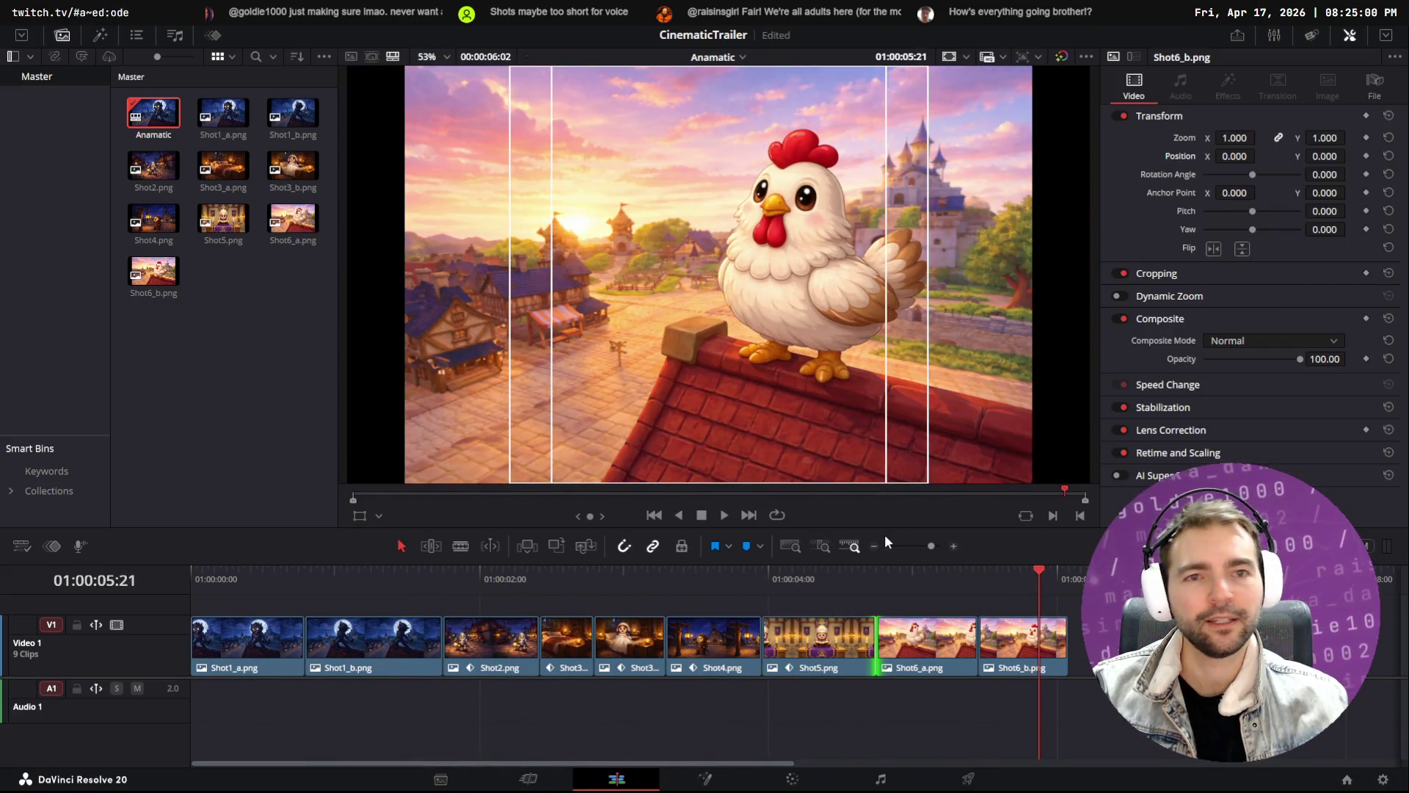
key(alt+Tab)
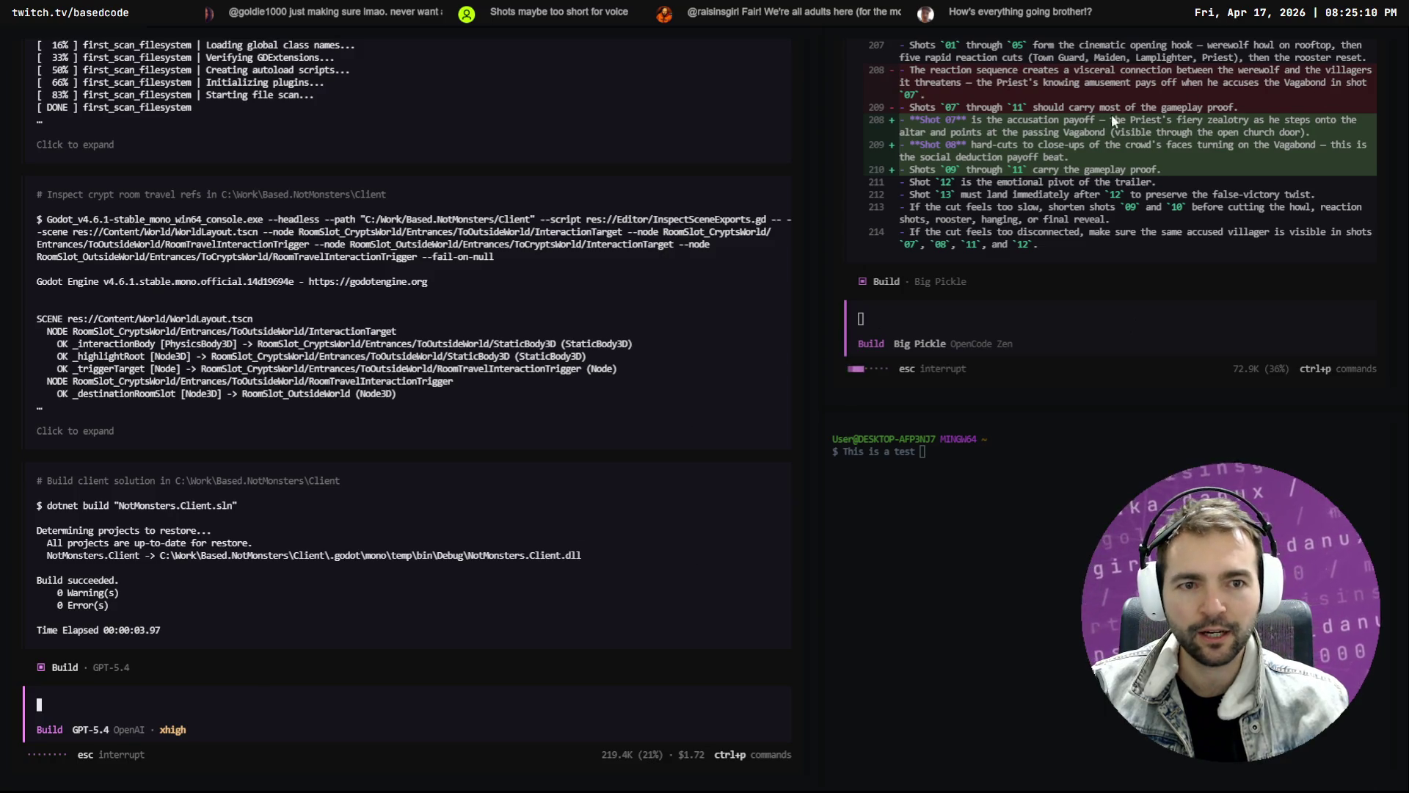
Compare the revised Shot 07/08 notes with the trailer cut, then reload the externally changed files in Godot
key(alt+Tab)
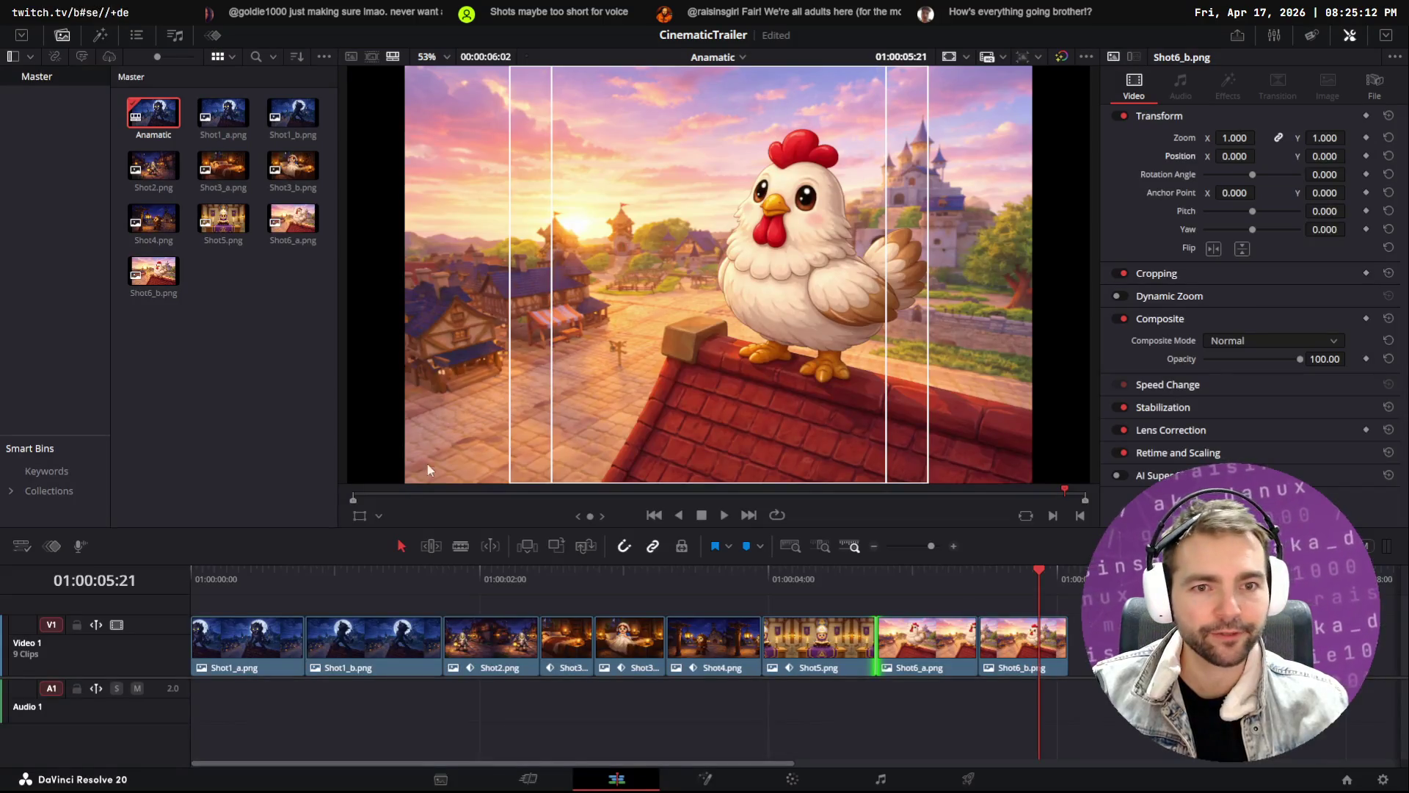
mouse_move(952, 584)
mouse_down()
mouse_move(268, 552)
mouse_move(1099, 565)
mouse_move(899, 561)
mouse_move(1076, 568)
mouse_up()
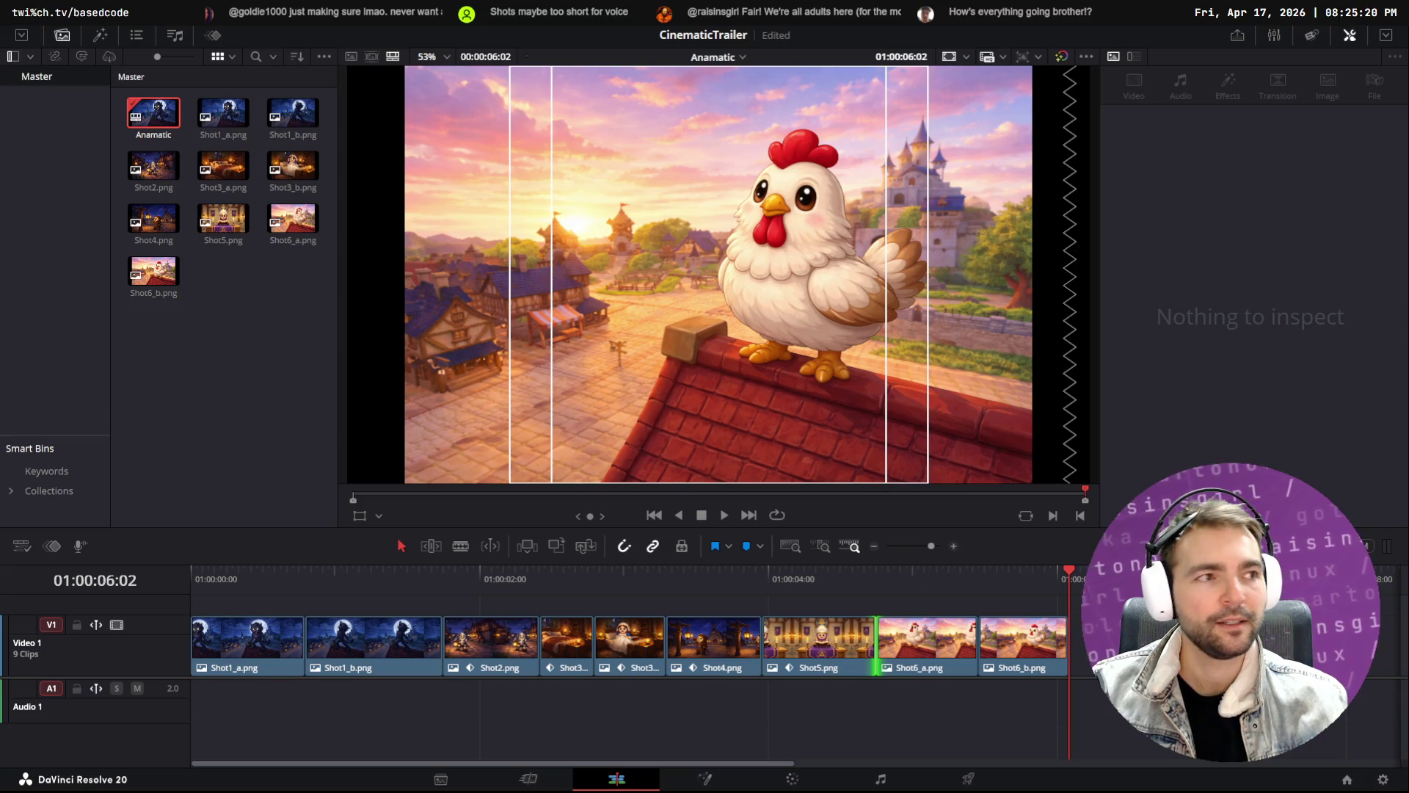
key(alt+Tab)
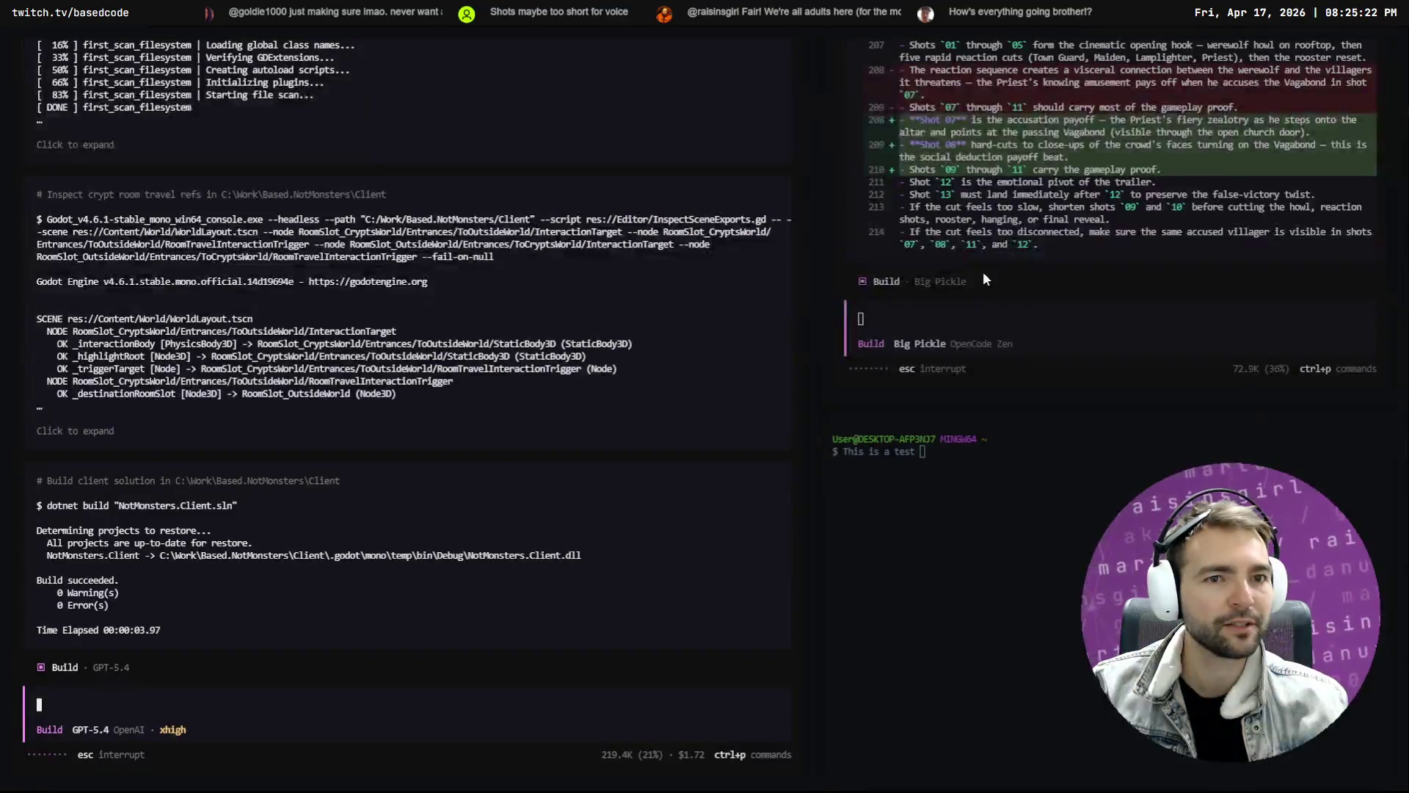
scroll(1027, 221, up, 1)
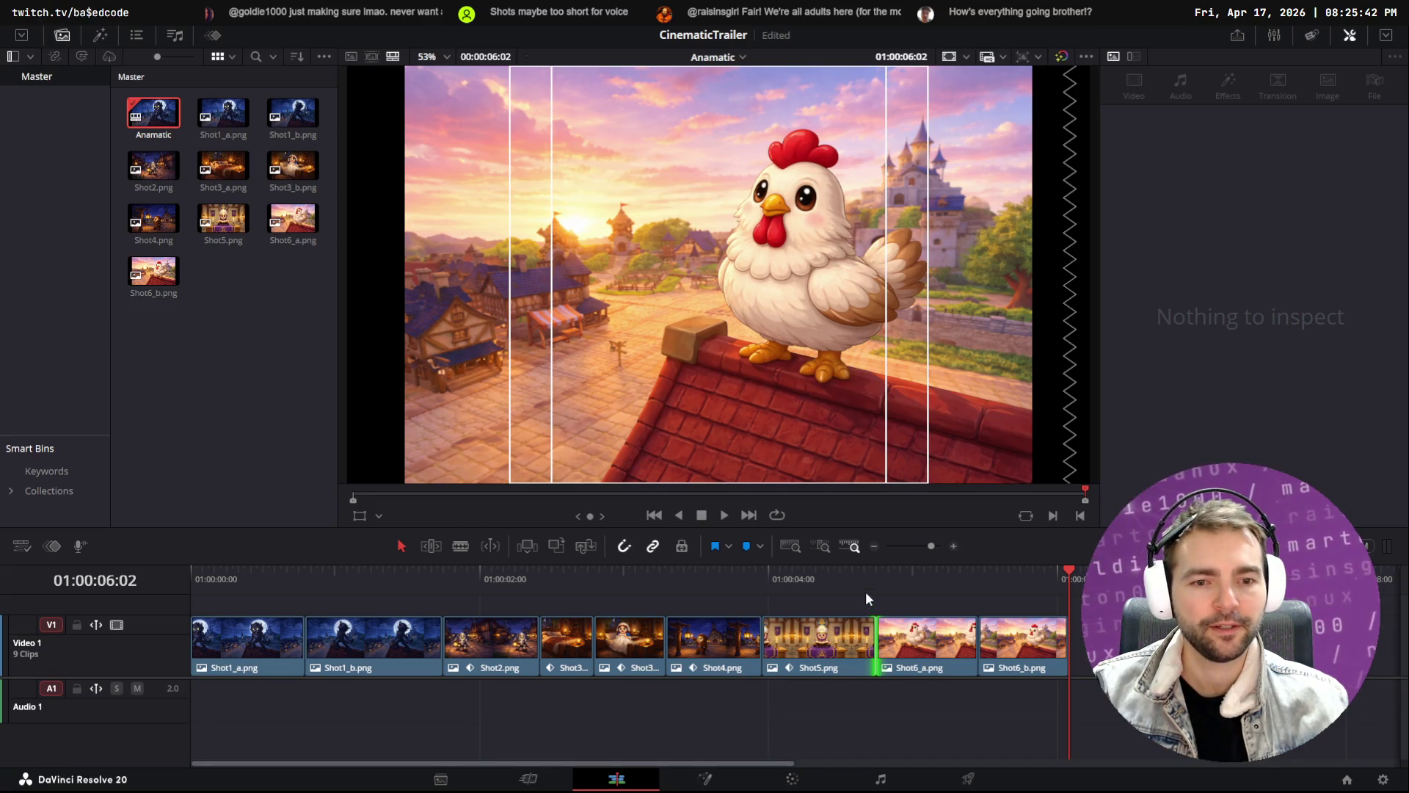
mouse_move(865, 592)
mouse_down()
mouse_move(690, 562)
mouse_move(308, 547)
mouse_move(626, 569)
mouse_move(883, 554)
mouse_move(286, 537)
mouse_move(881, 551)
mouse_move(306, 547)
mouse_move(907, 575)
mouse_move(781, 580)
mouse_up()
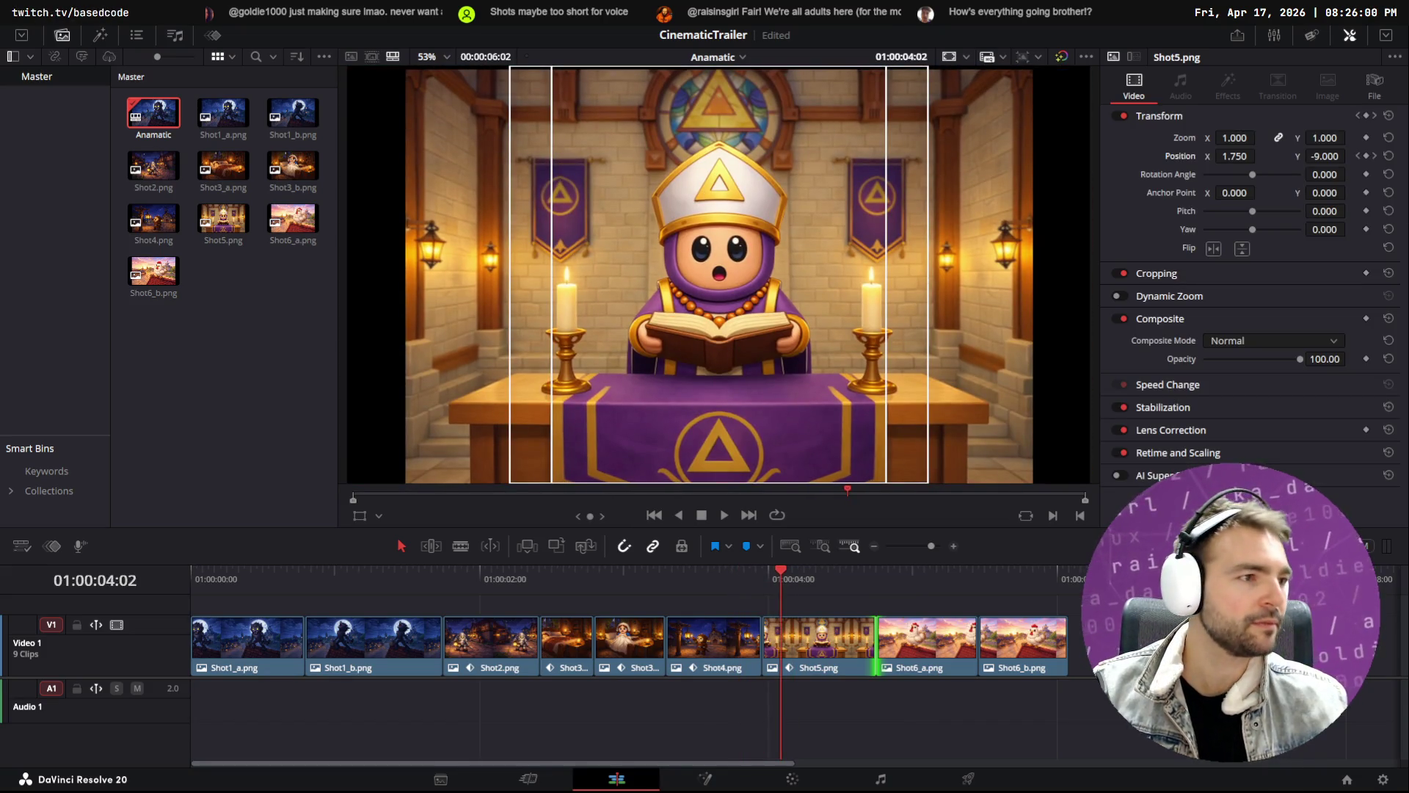
key(alt+Tab)
click(733, 502)
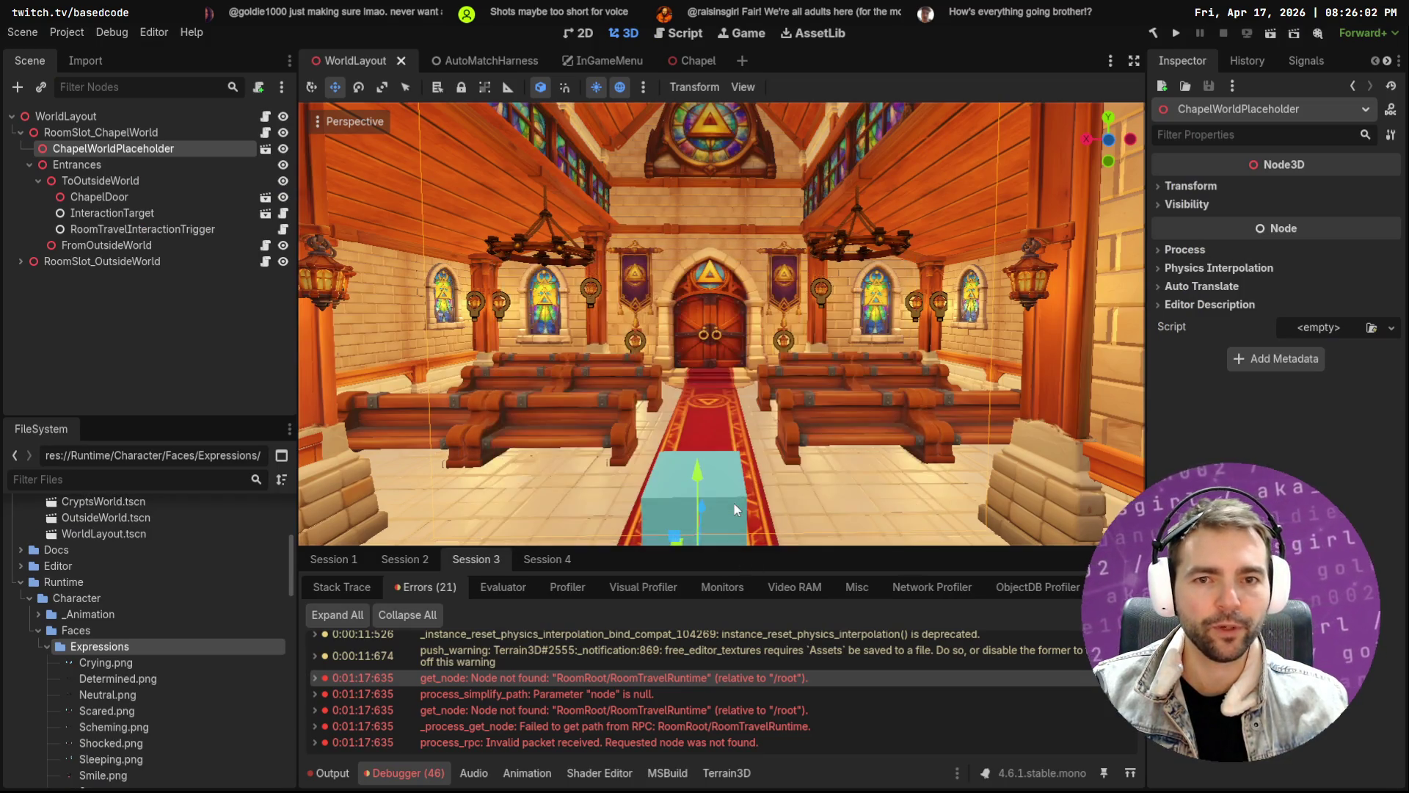
Open the Chapel scene and fly up and down its aisle toward the rose window
click(691, 61)
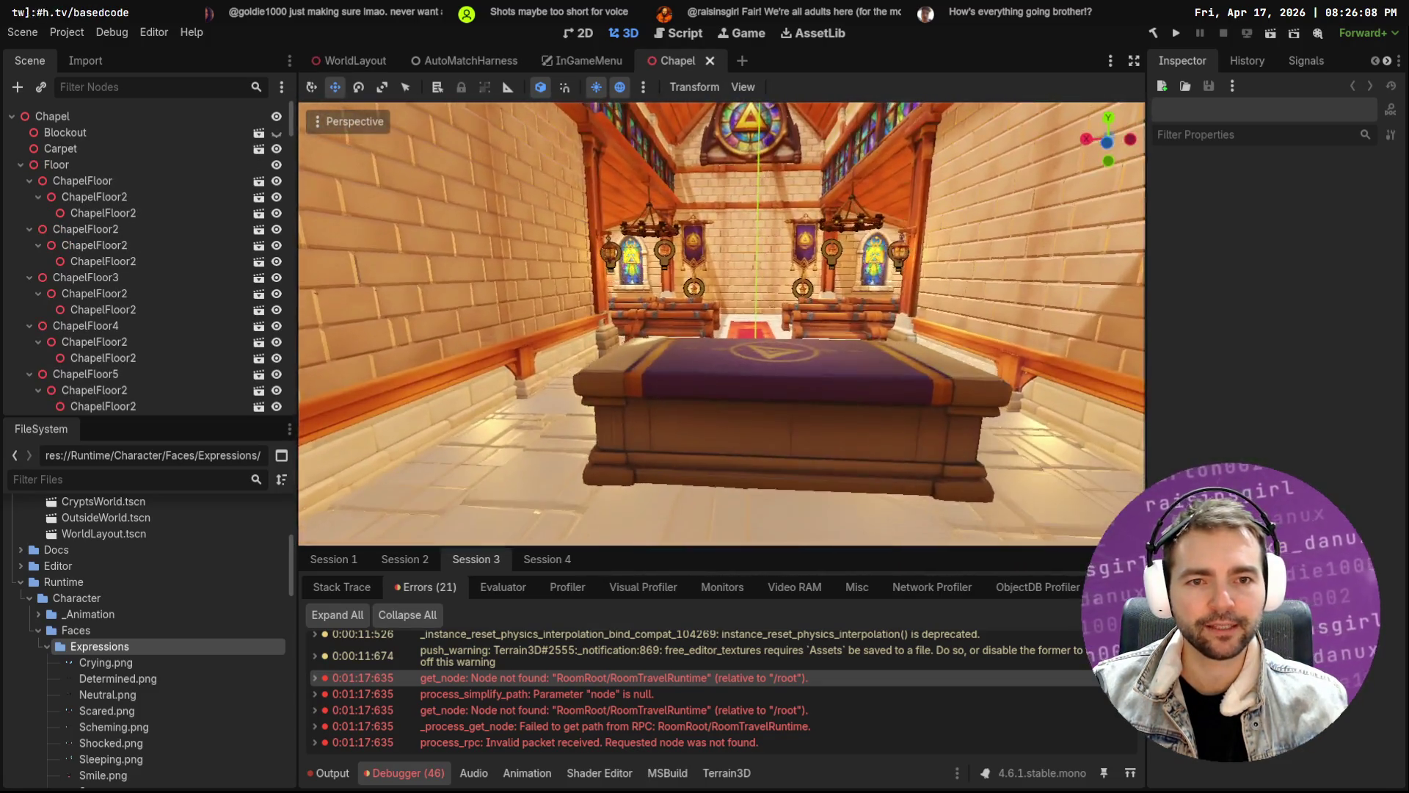
scroll(809, 278, down, 2)
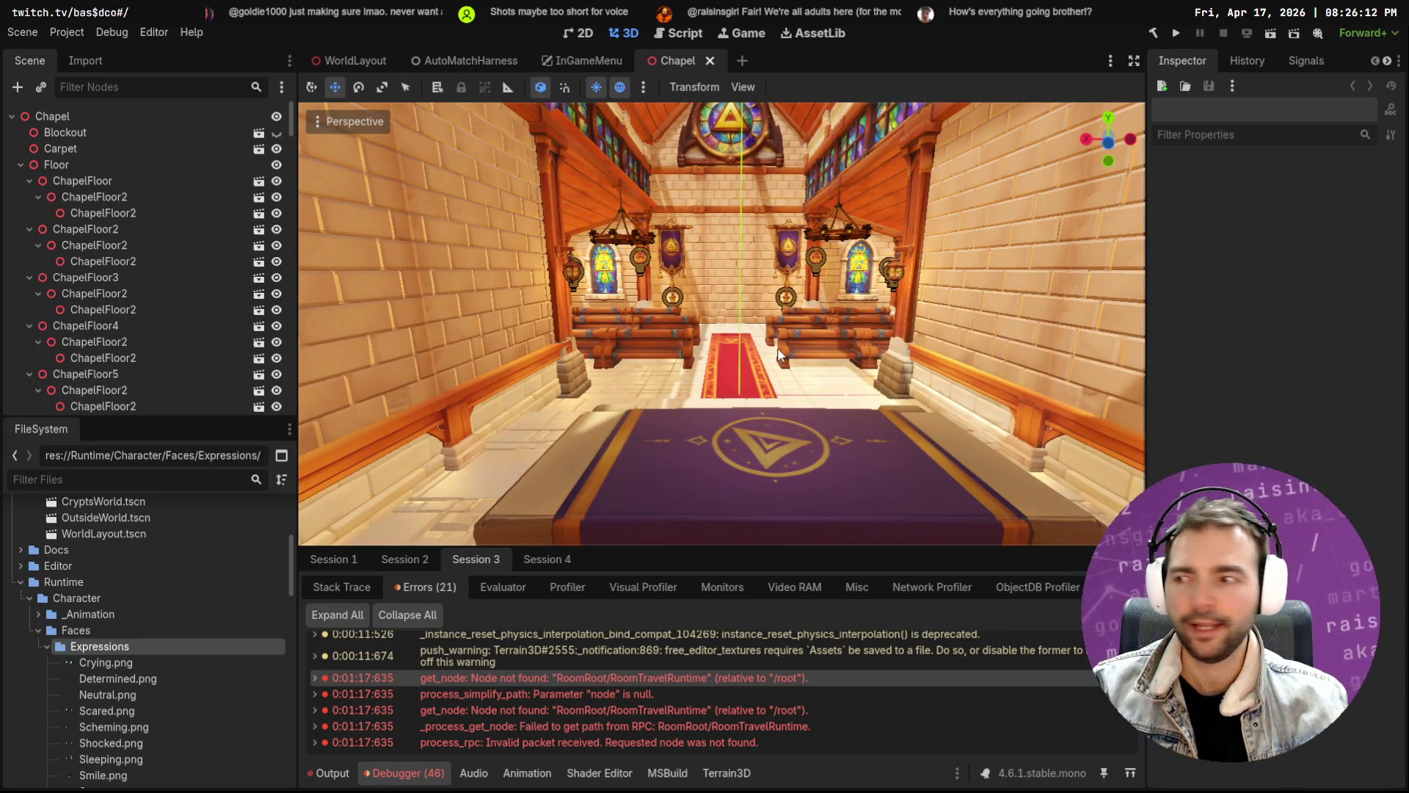
key(w)
key(s)
key(s)
key(w)
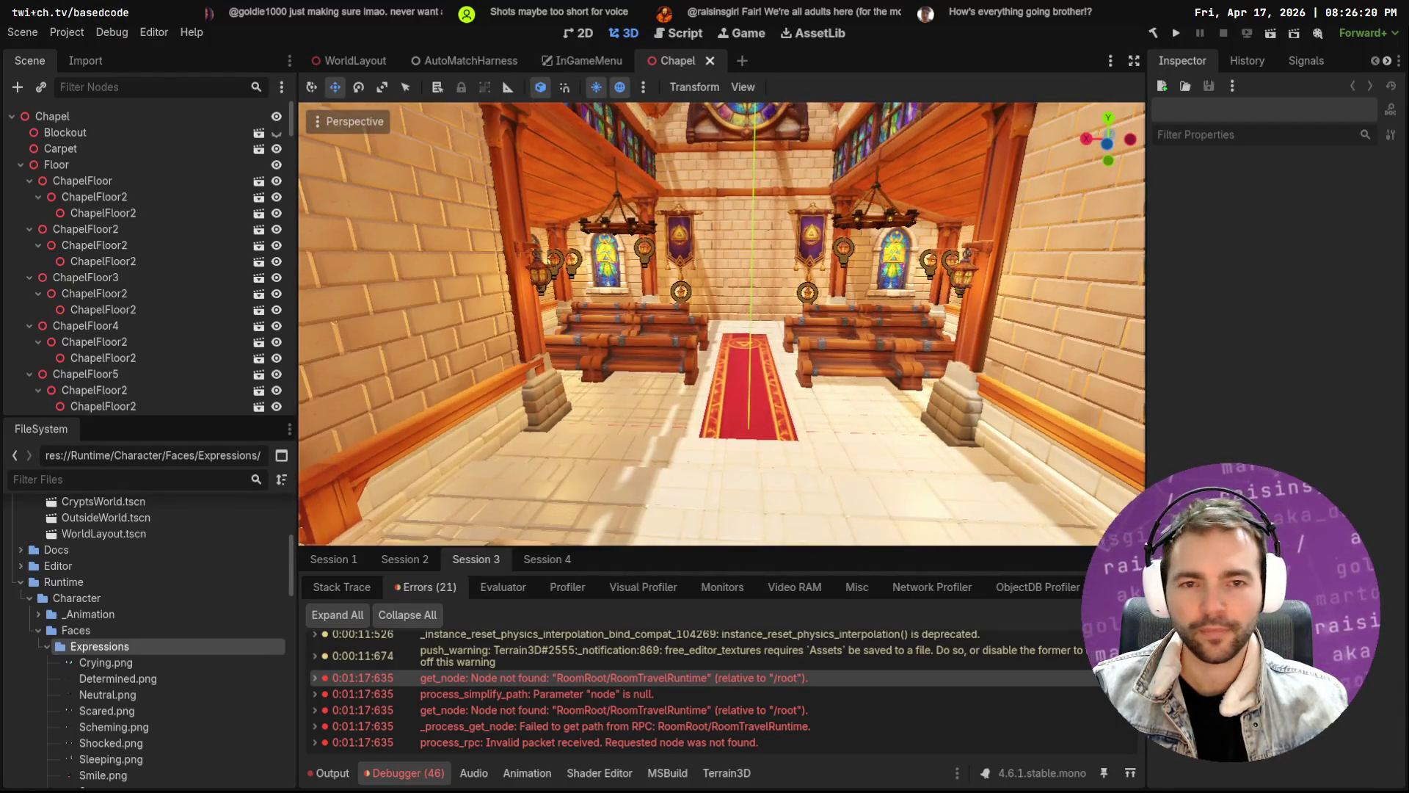
key(w)
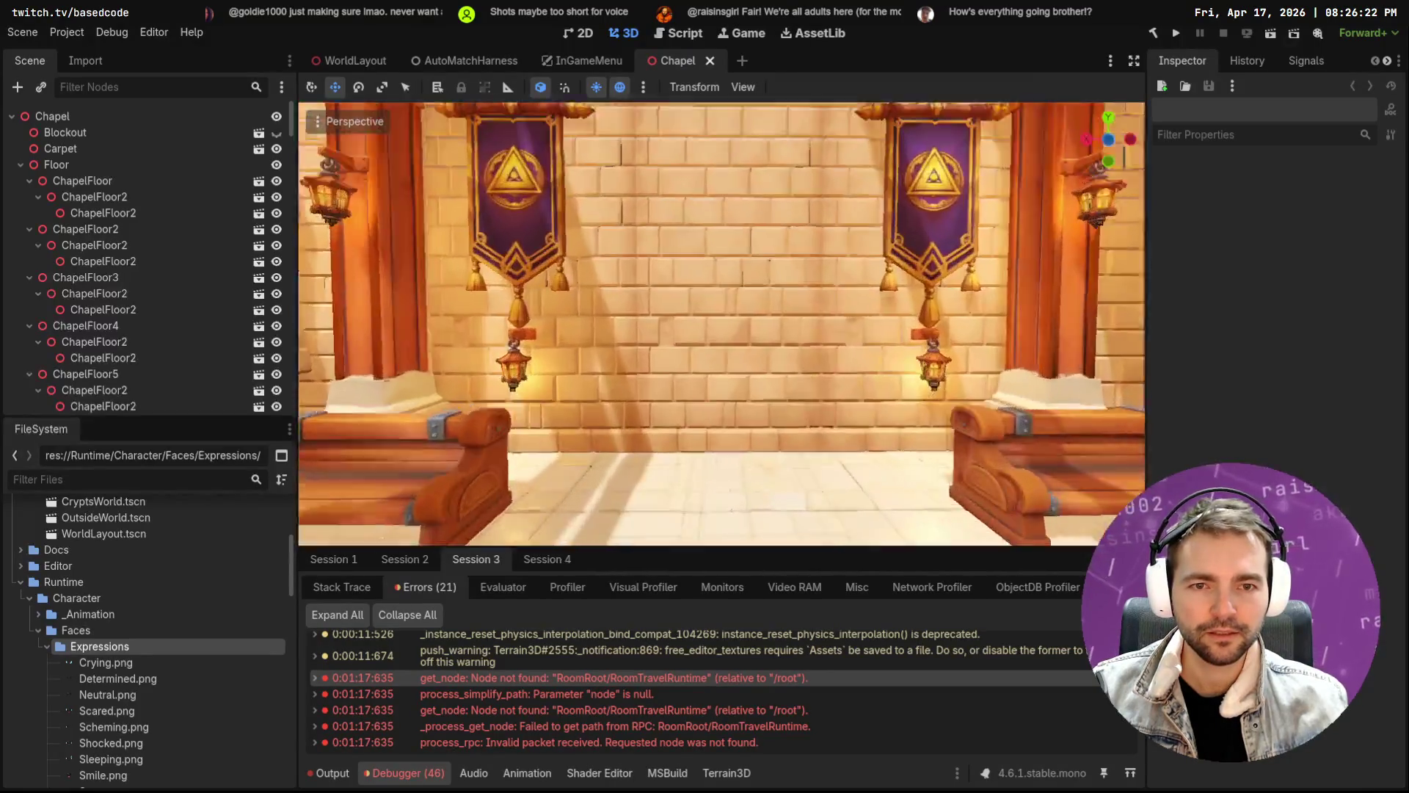
key(s)
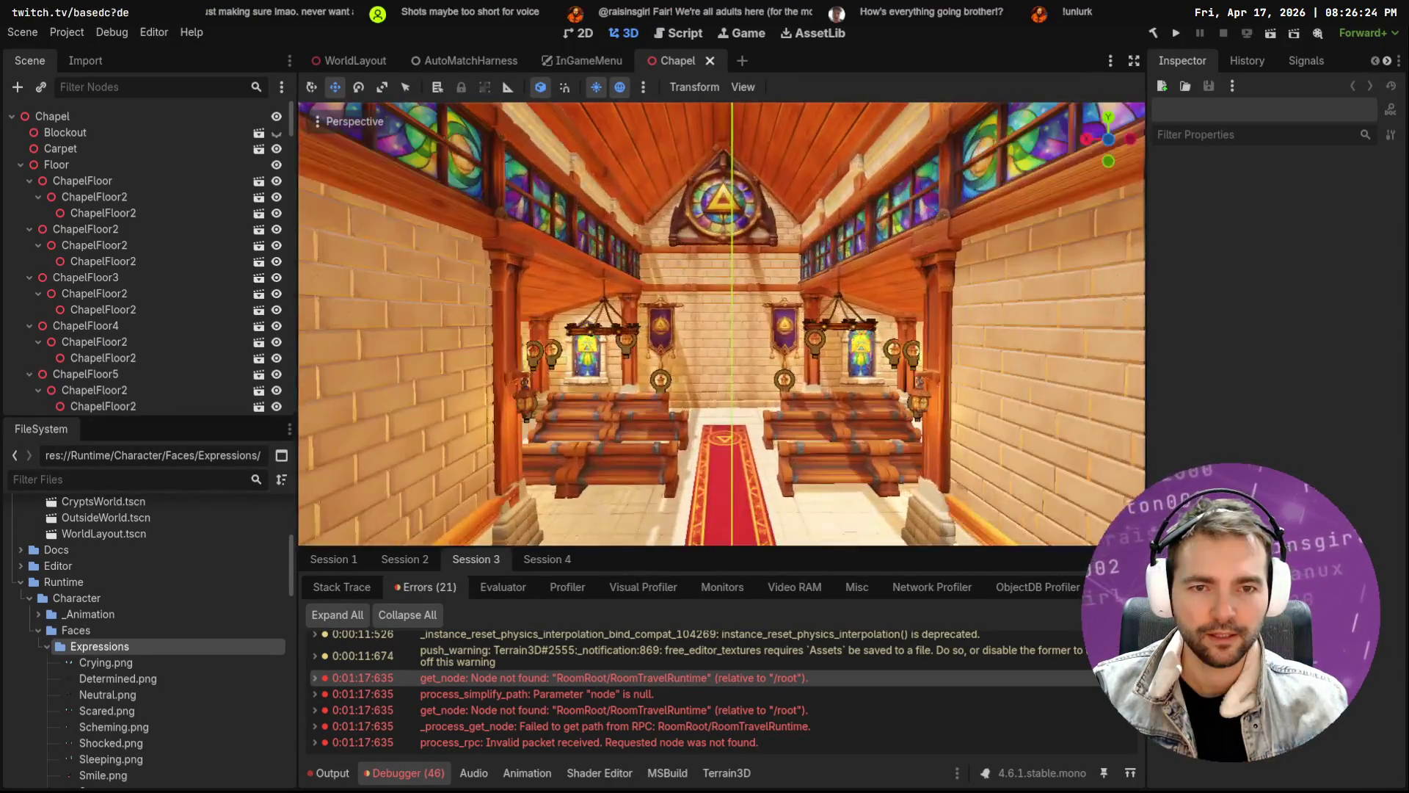
Return to DaVinci Resolve and play the trailer from the start
key(alt+Tab)
drag(770, 570, 193, 569)
key(space)
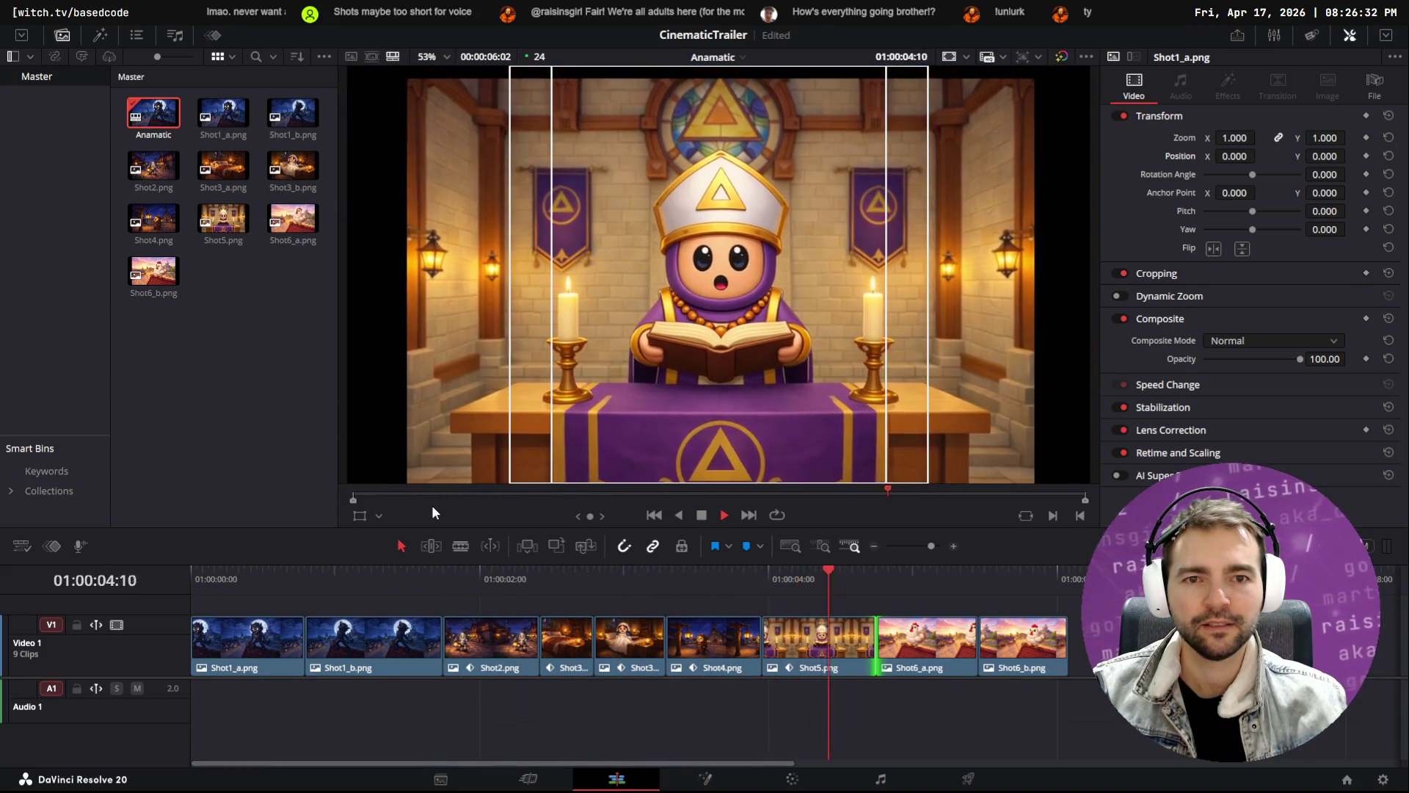
Roll the Shot4/Shot5 cut later, preview the adjusted cut, and save the project
key(space)
drag(719, 594, 679, 591)
key(space)
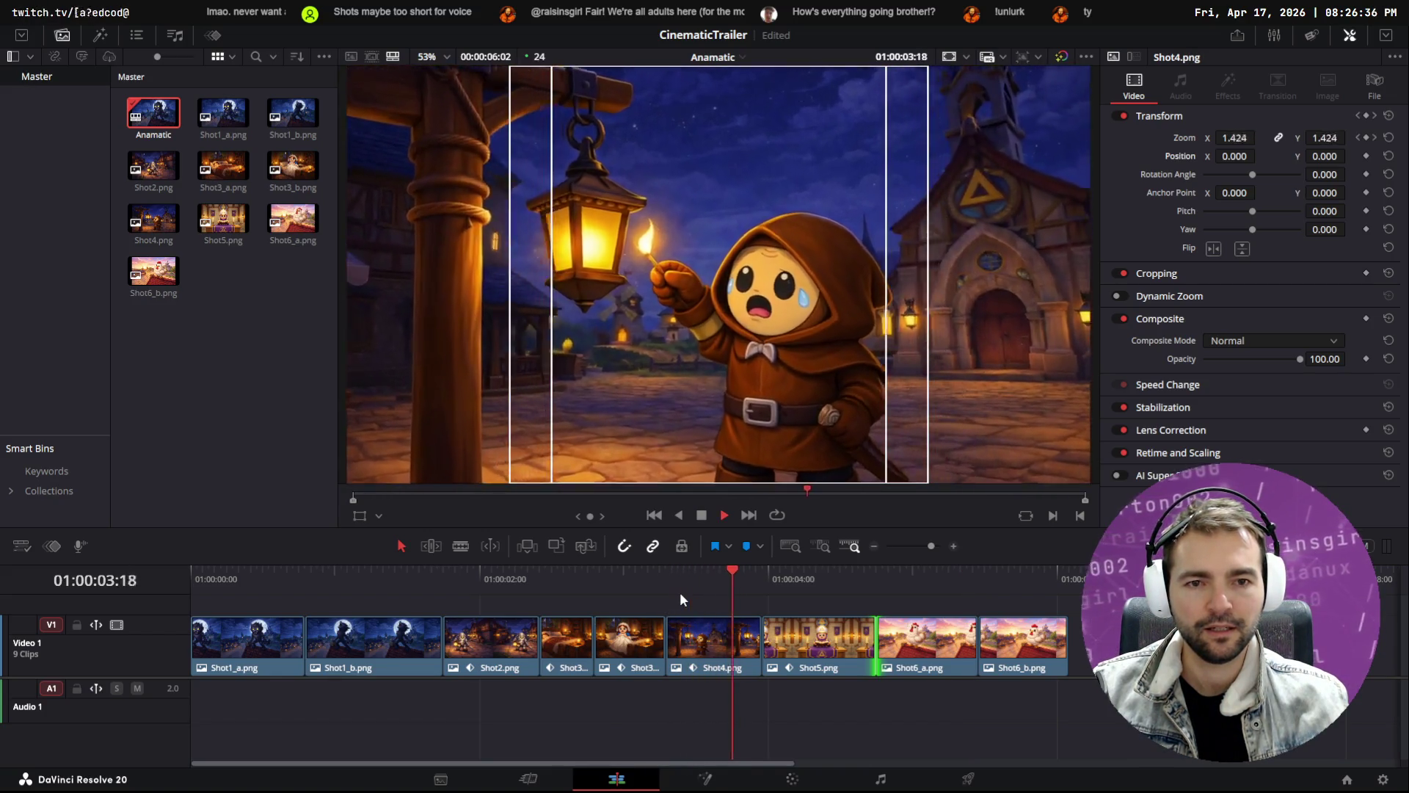
key(space)
drag(763, 645, 775, 645)
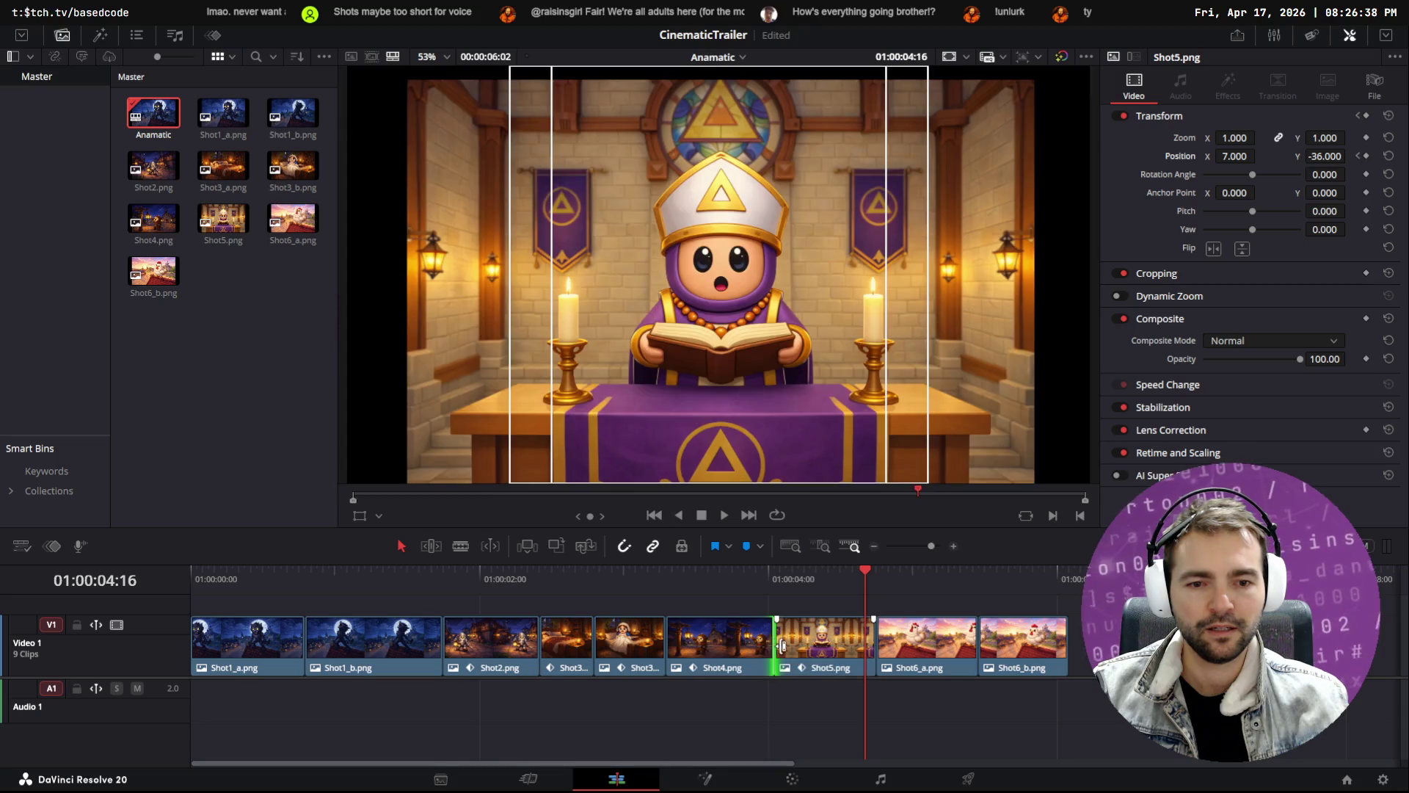
click(628, 582)
key(space)
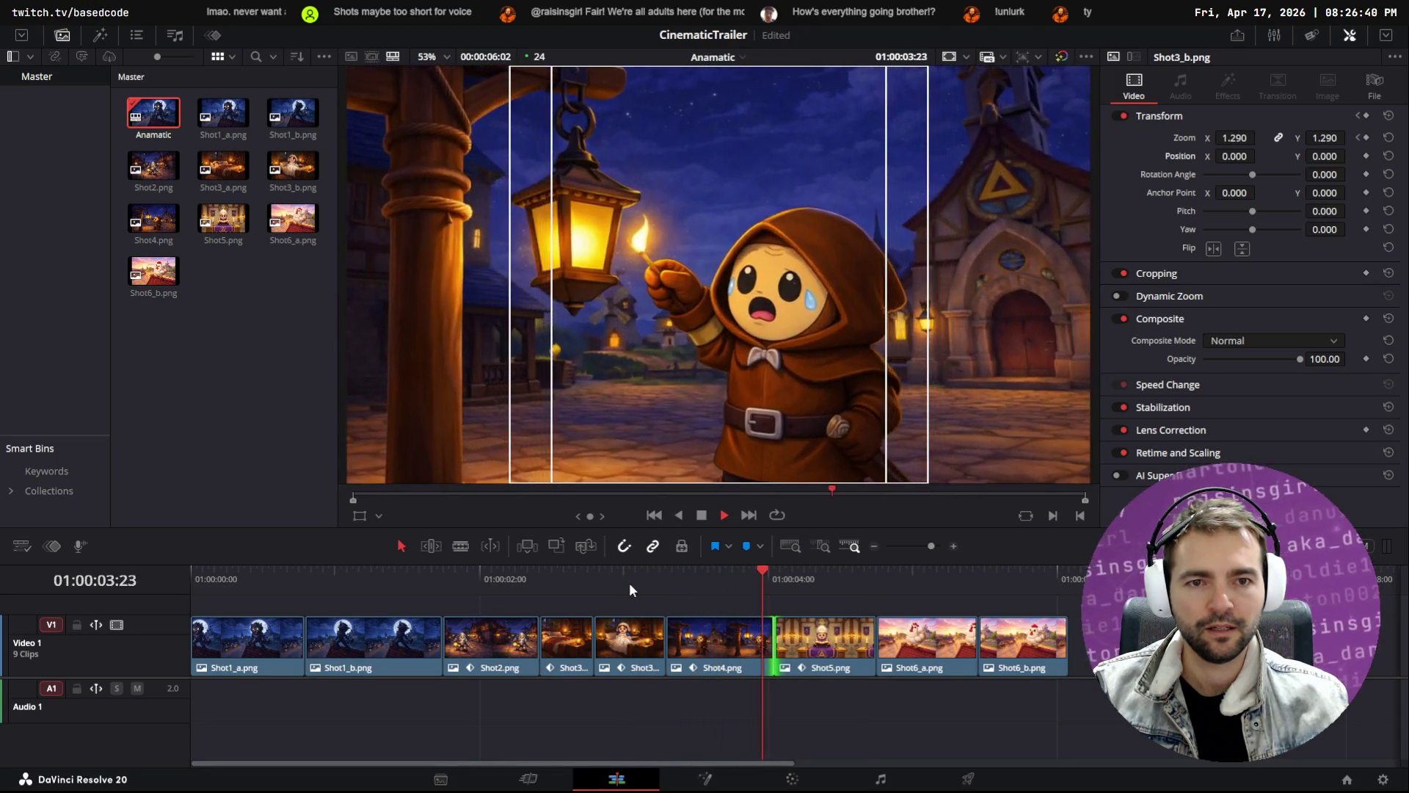
key(space)
click(770, 580)
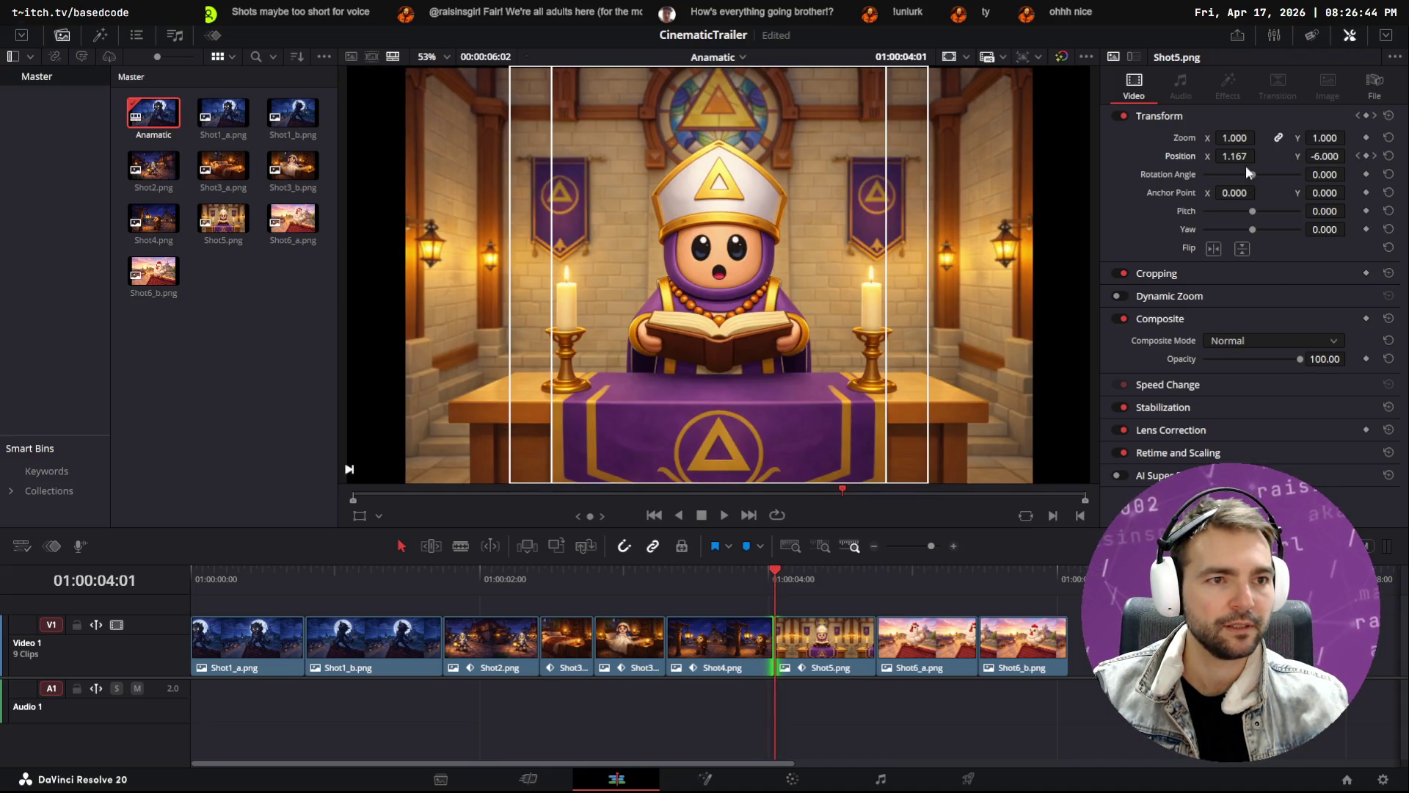
key(ctrl+s)
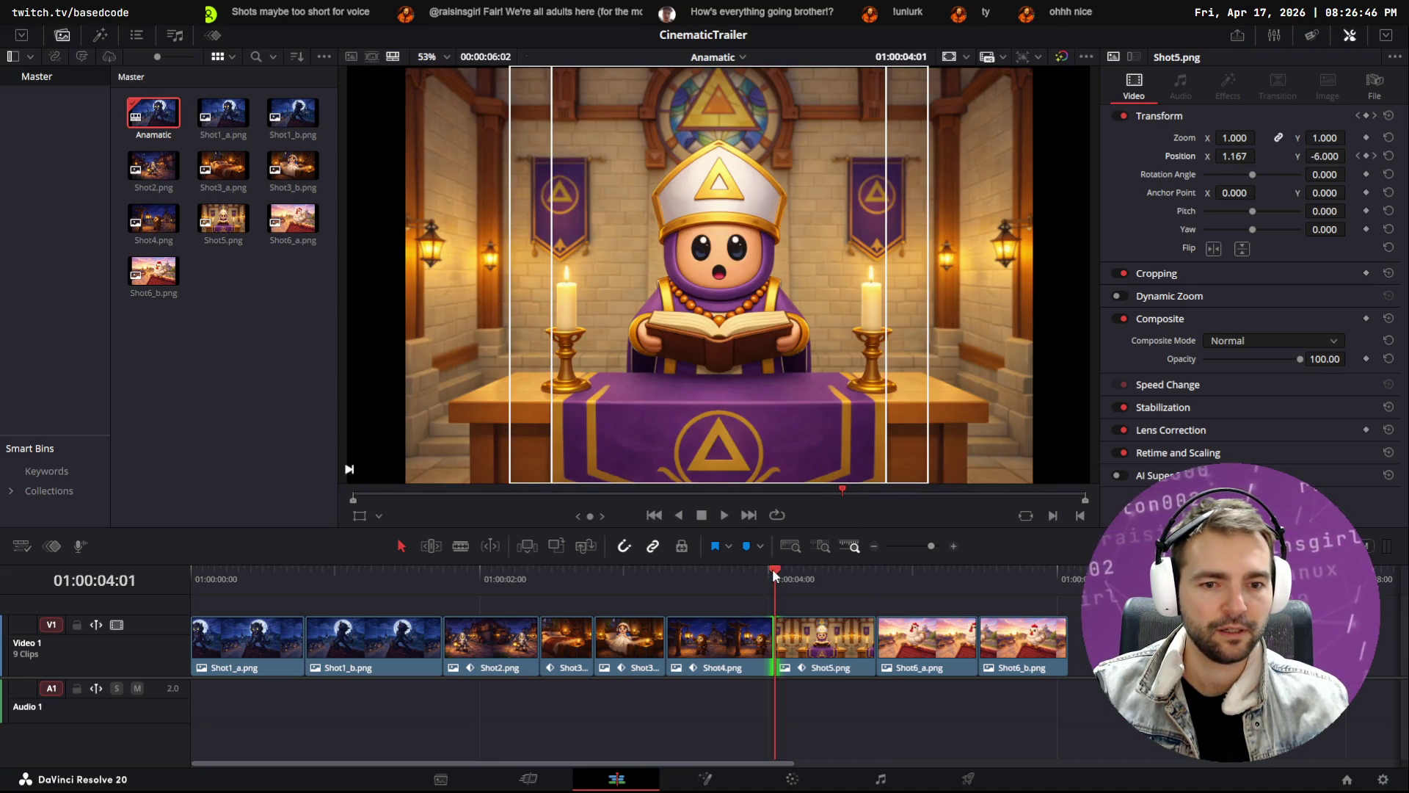
Lower Shot4's end zoom to 1.100 and delete its 1.540 zoom keyframe, checking the push-in
click(764, 571)
drag(1325, 138, 1315, 158)
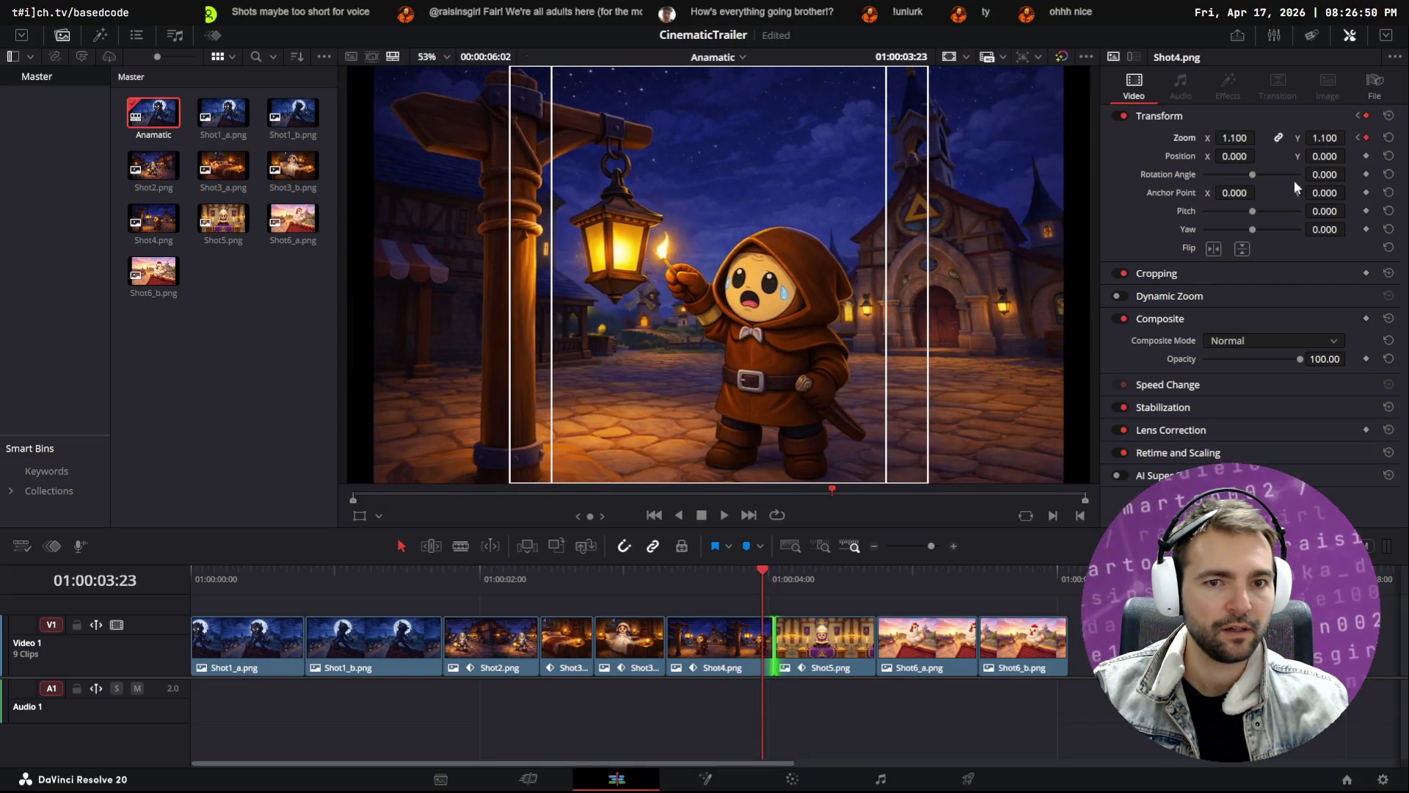
click(648, 574)
key(space)
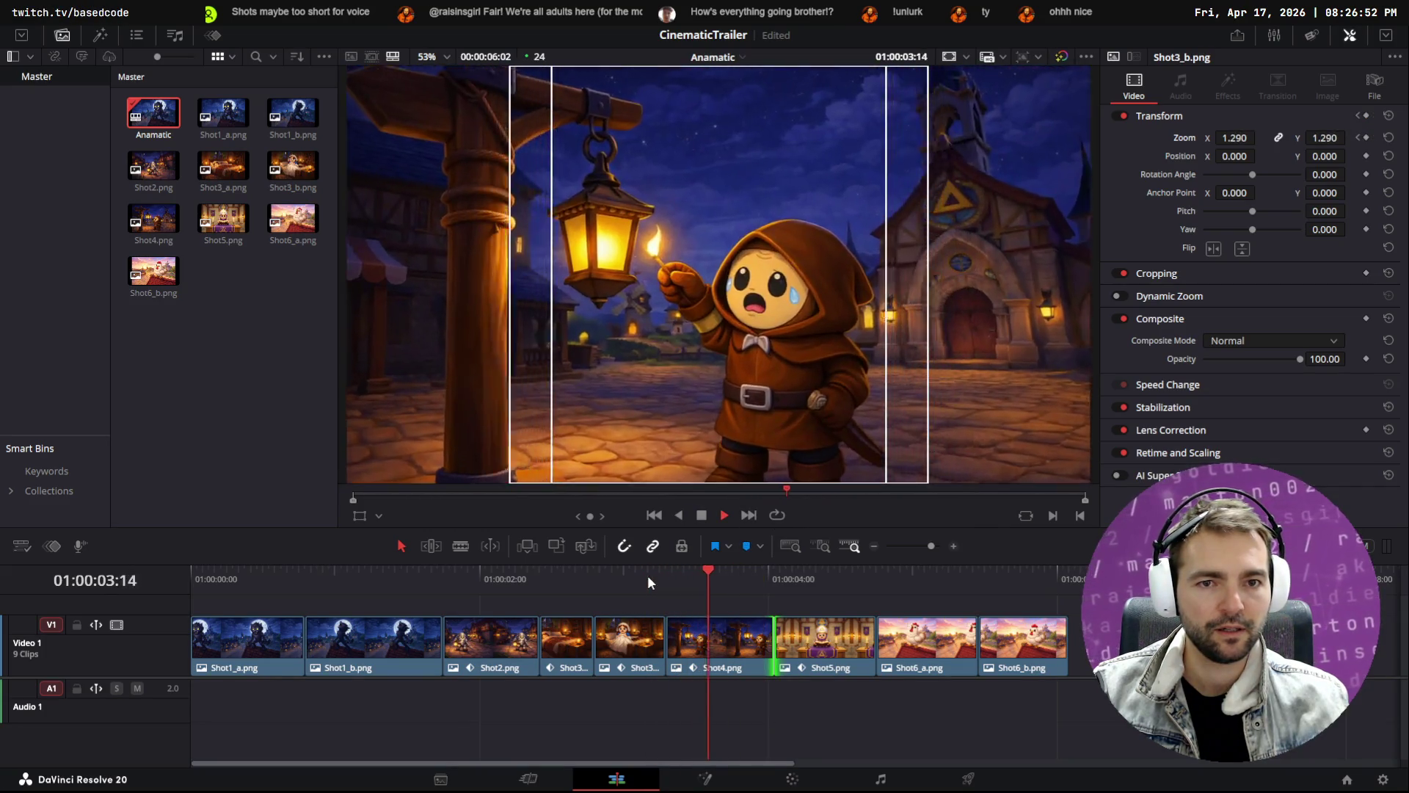
click(743, 587)
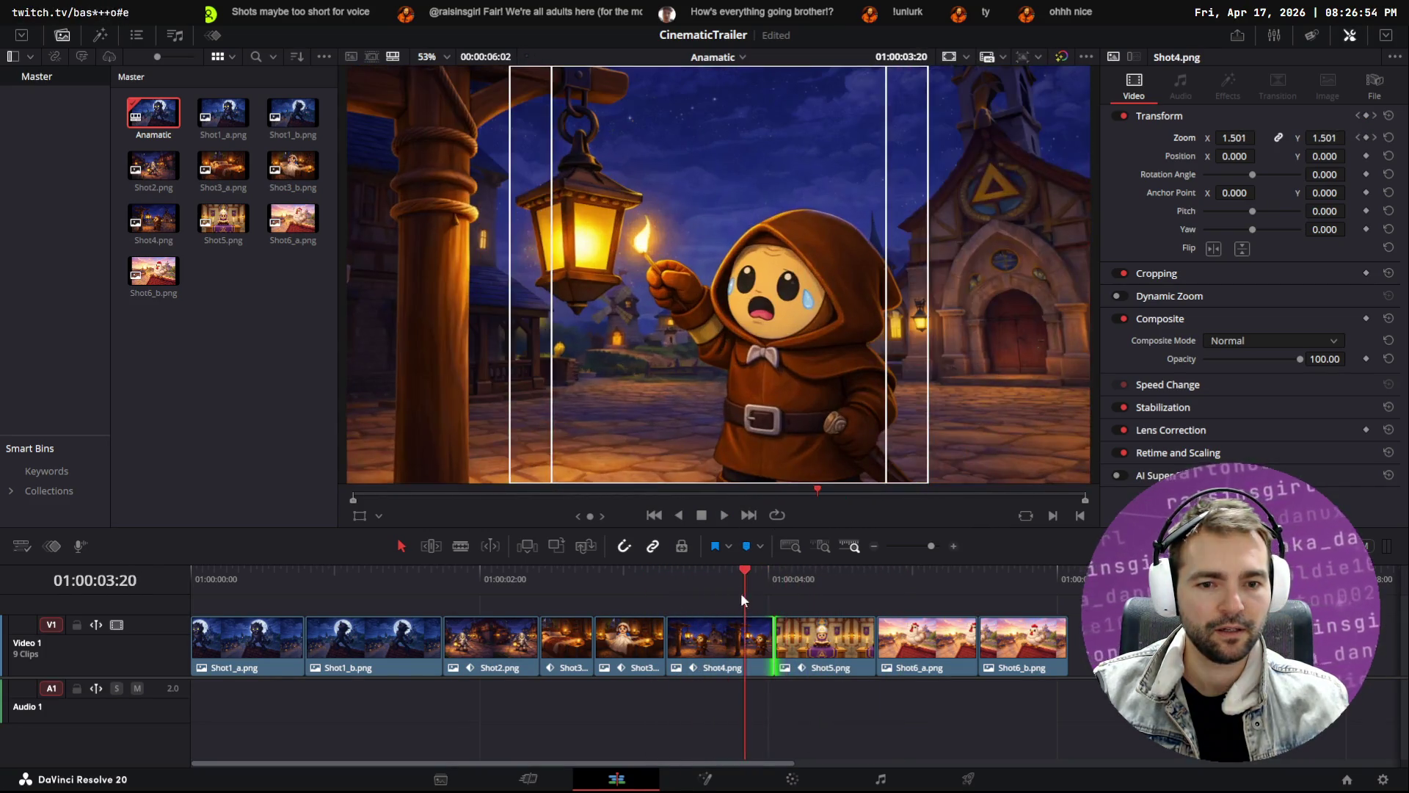
click(1375, 137)
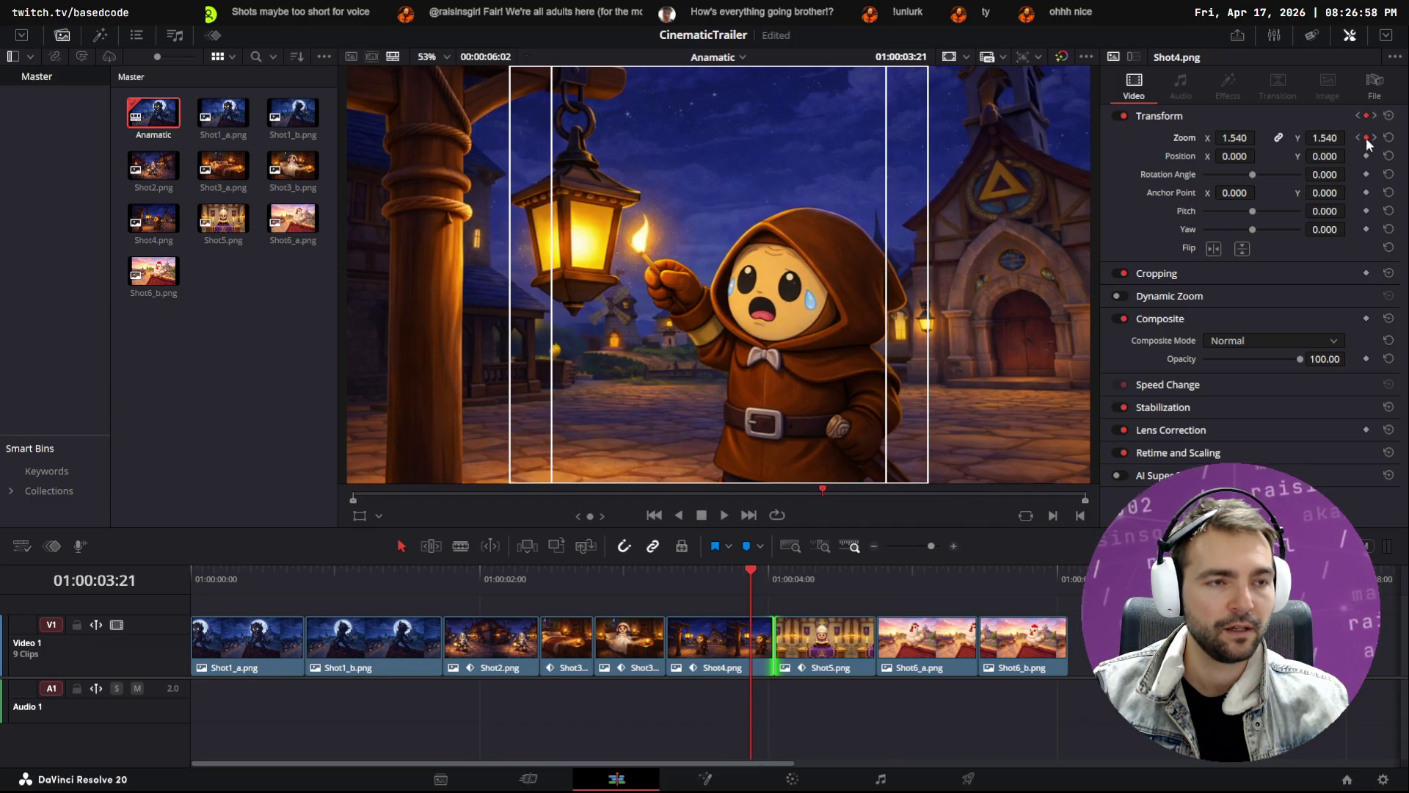
click(1366, 138)
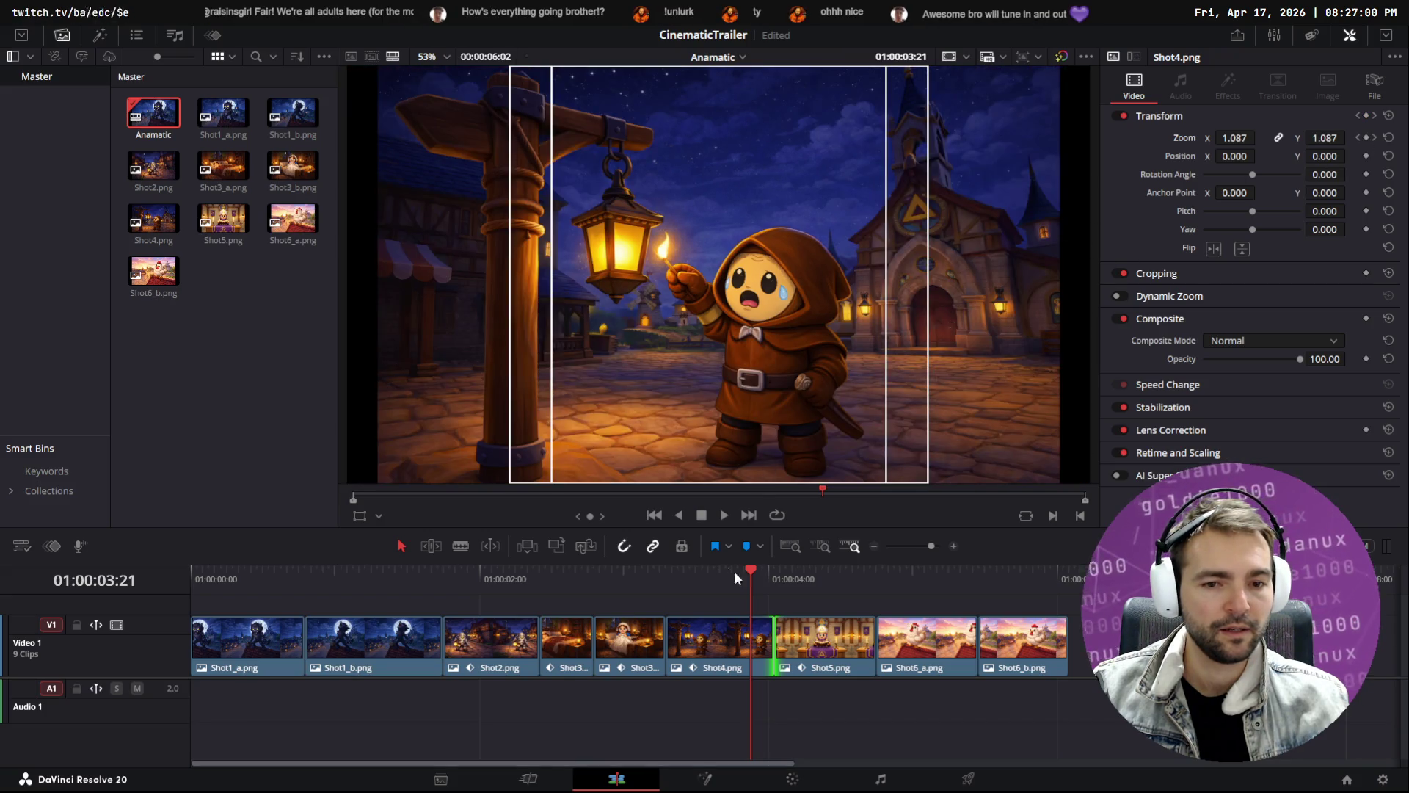
mouse_move(751, 569)
mouse_down()
mouse_move(636, 575)
mouse_move(745, 576)
mouse_up()
click(664, 575)
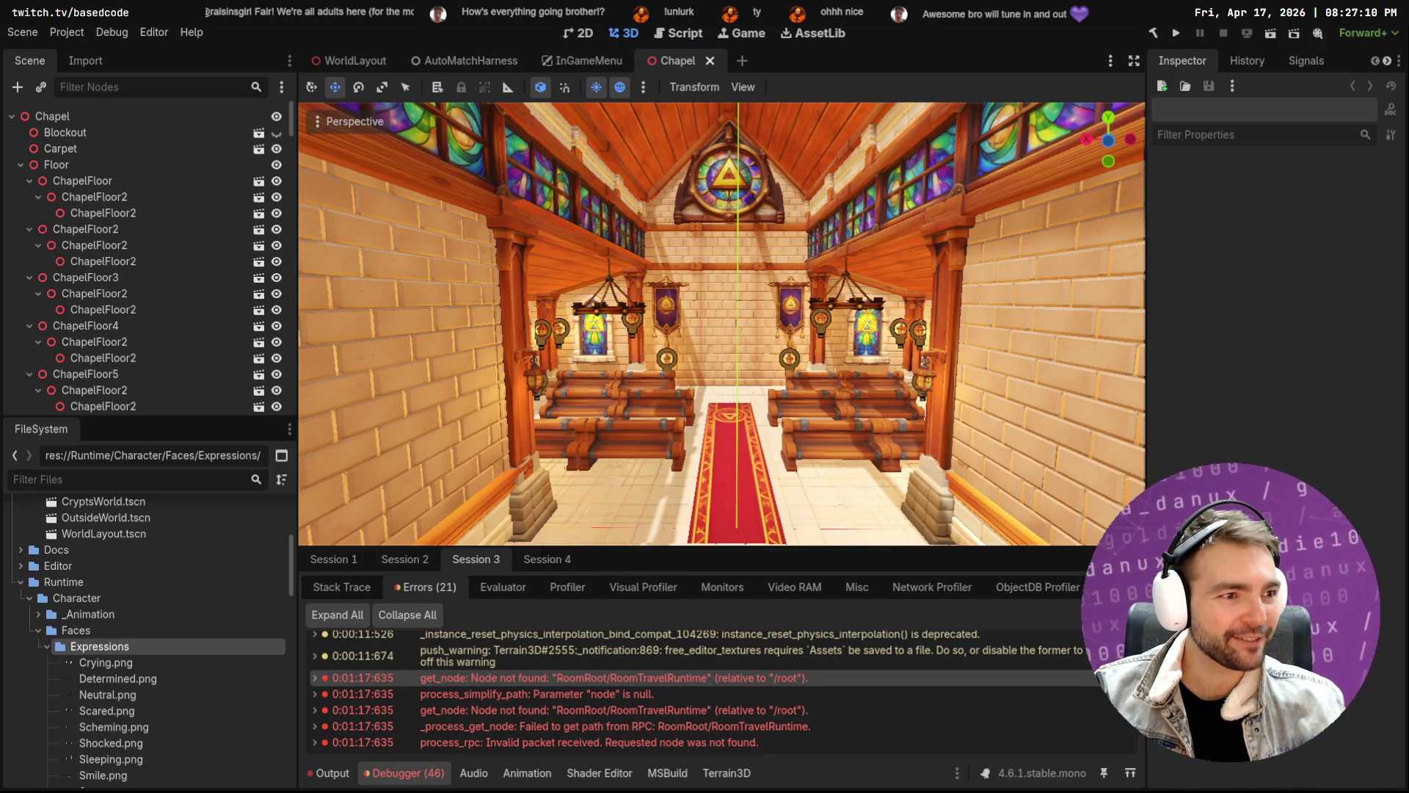
Open WorldLayout and fly past the graveyard, chapel entrance, town square and gallows
mouse_move(320, 61)
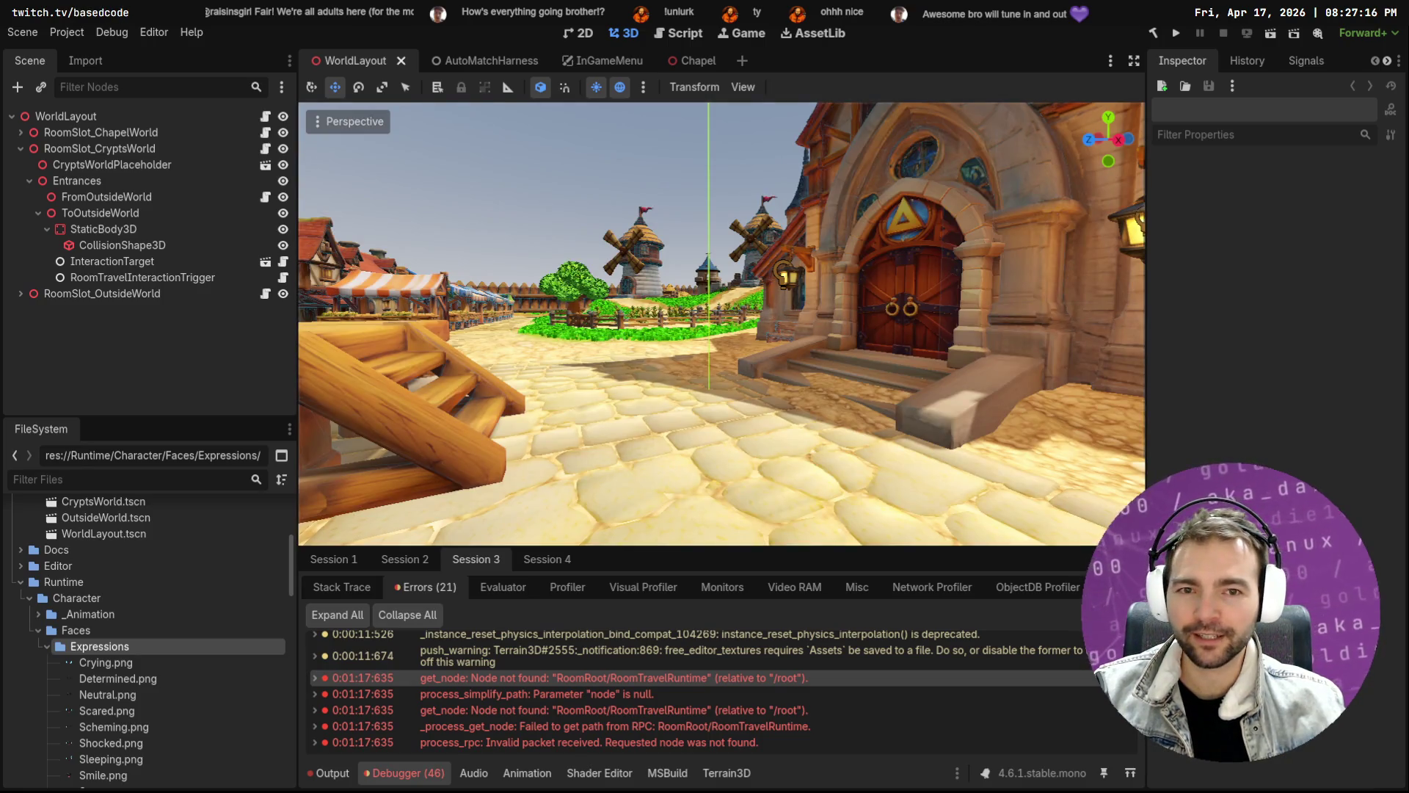
scroll(797, 306, down, 5)
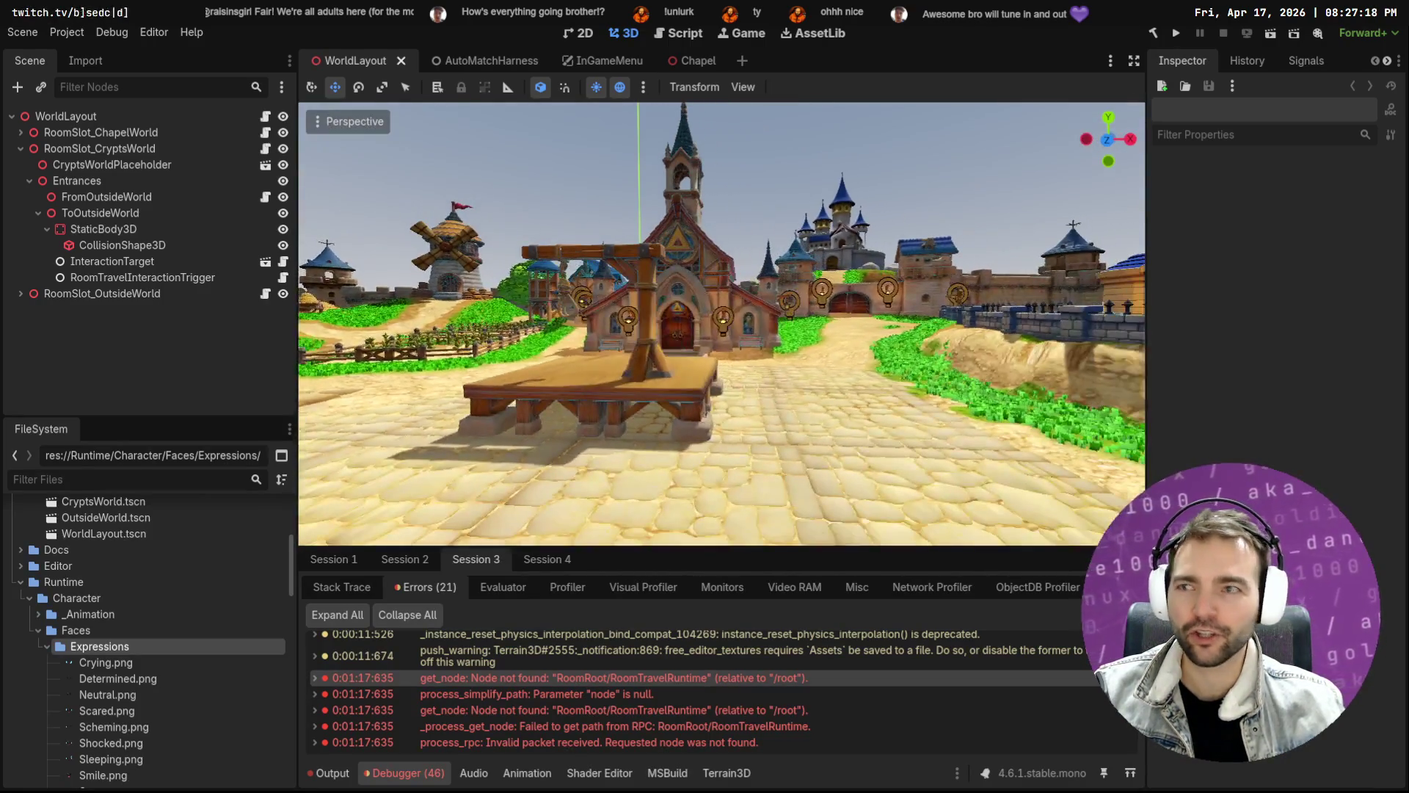
right_click(797, 306)
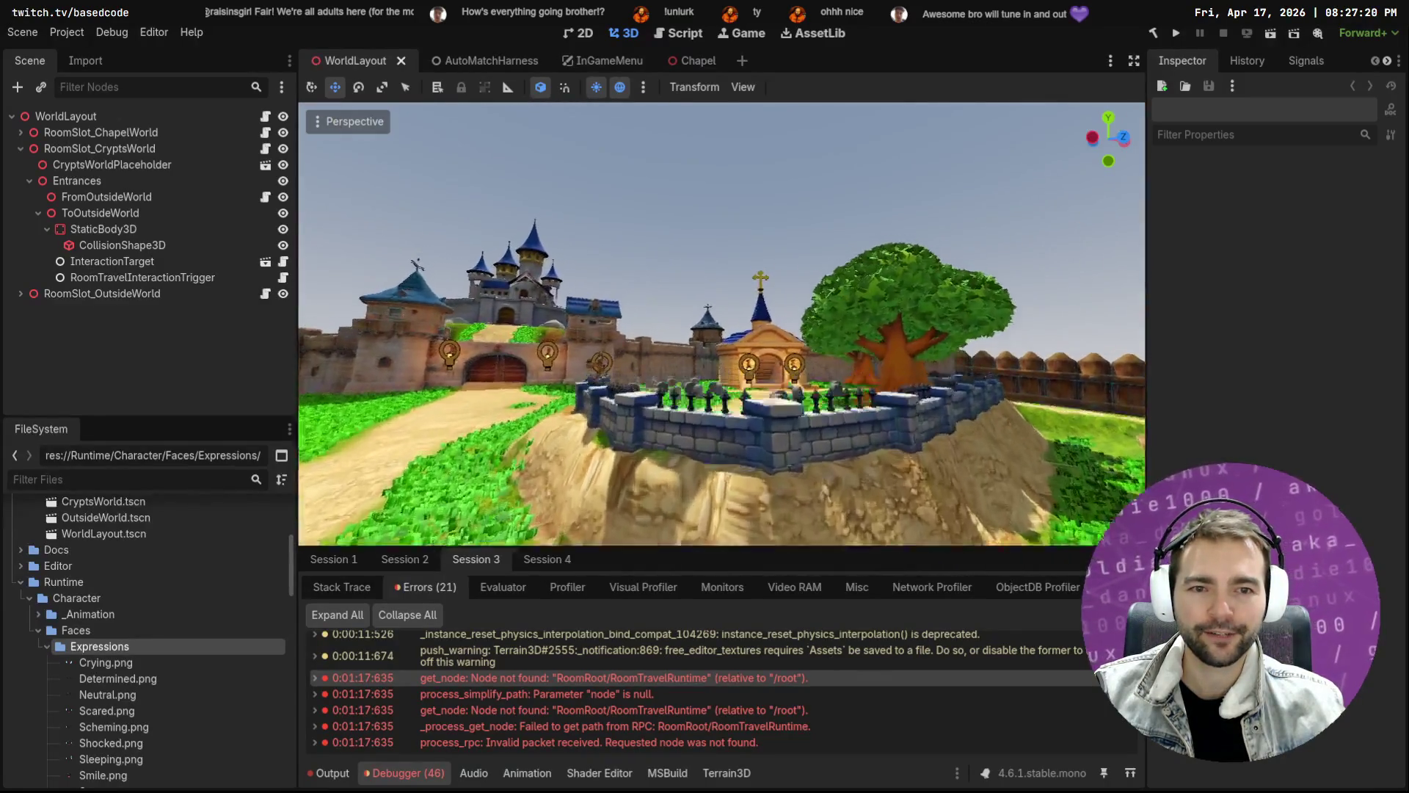
key(w)
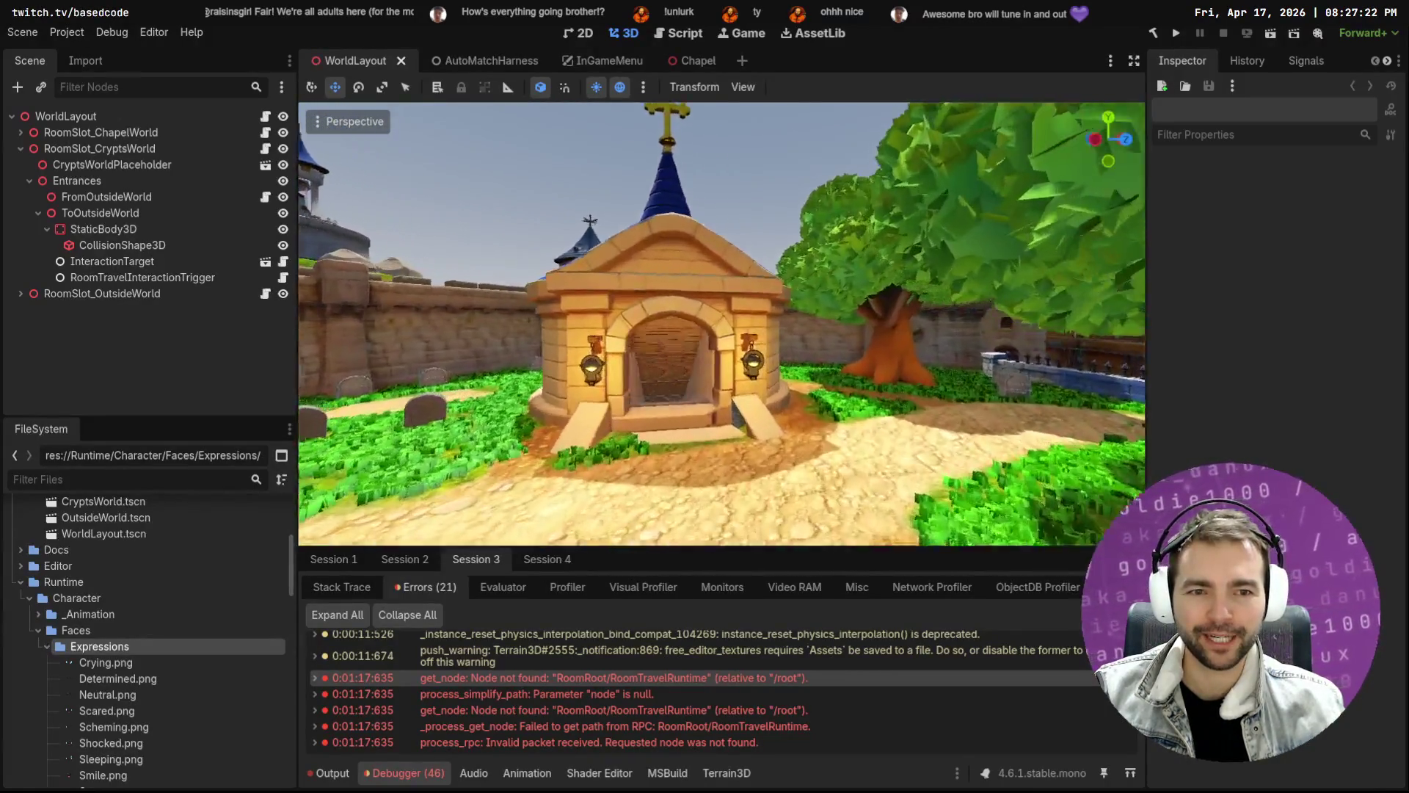
key(s)
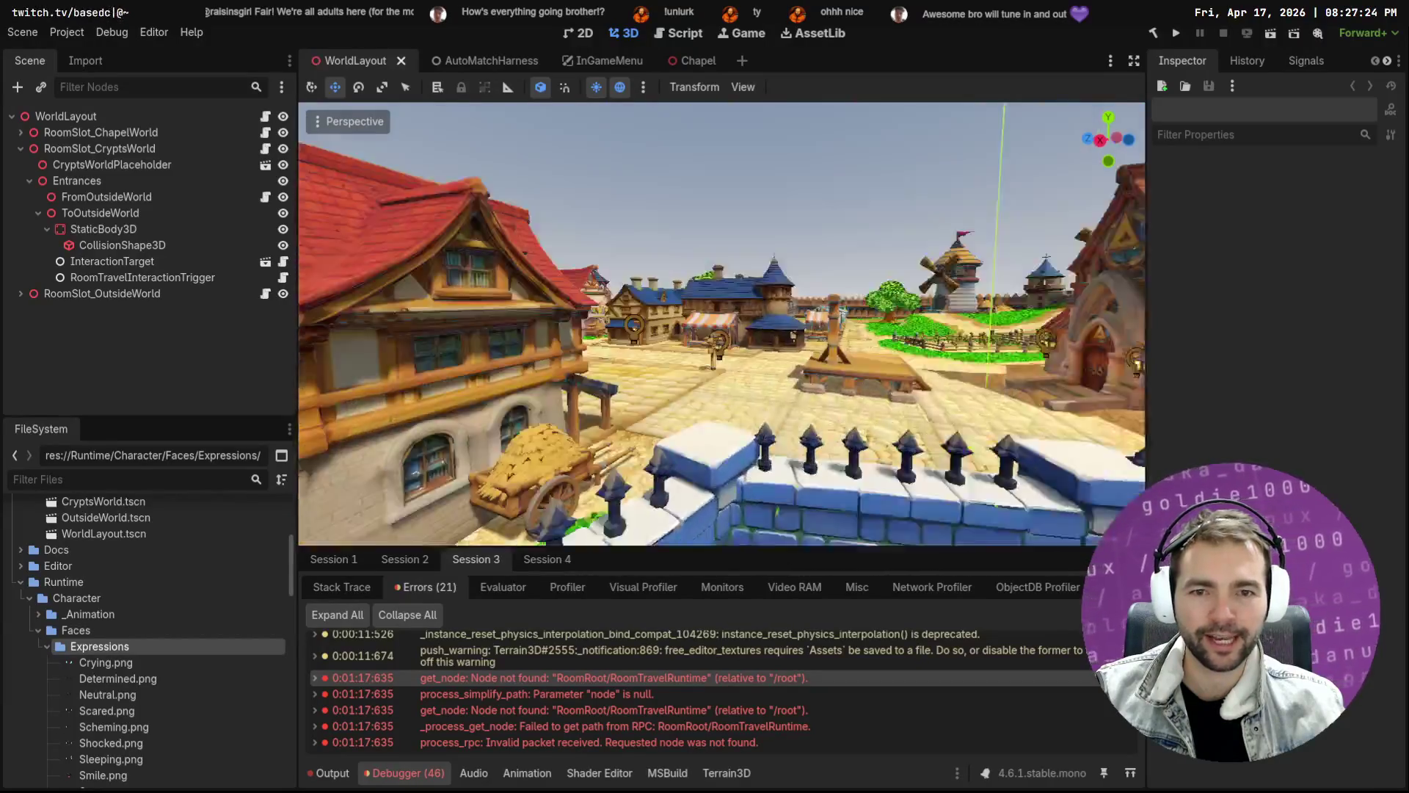
key(w)
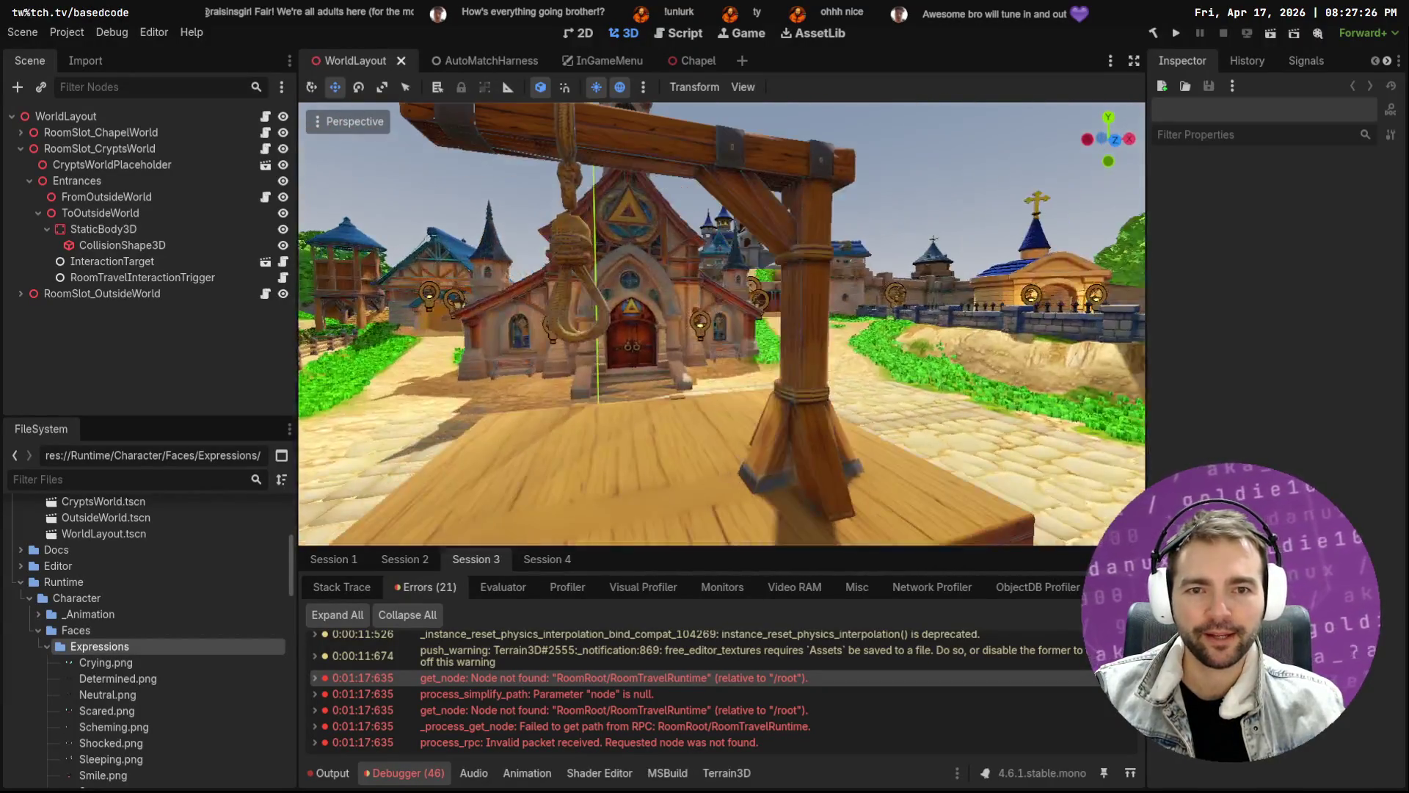
key(a)
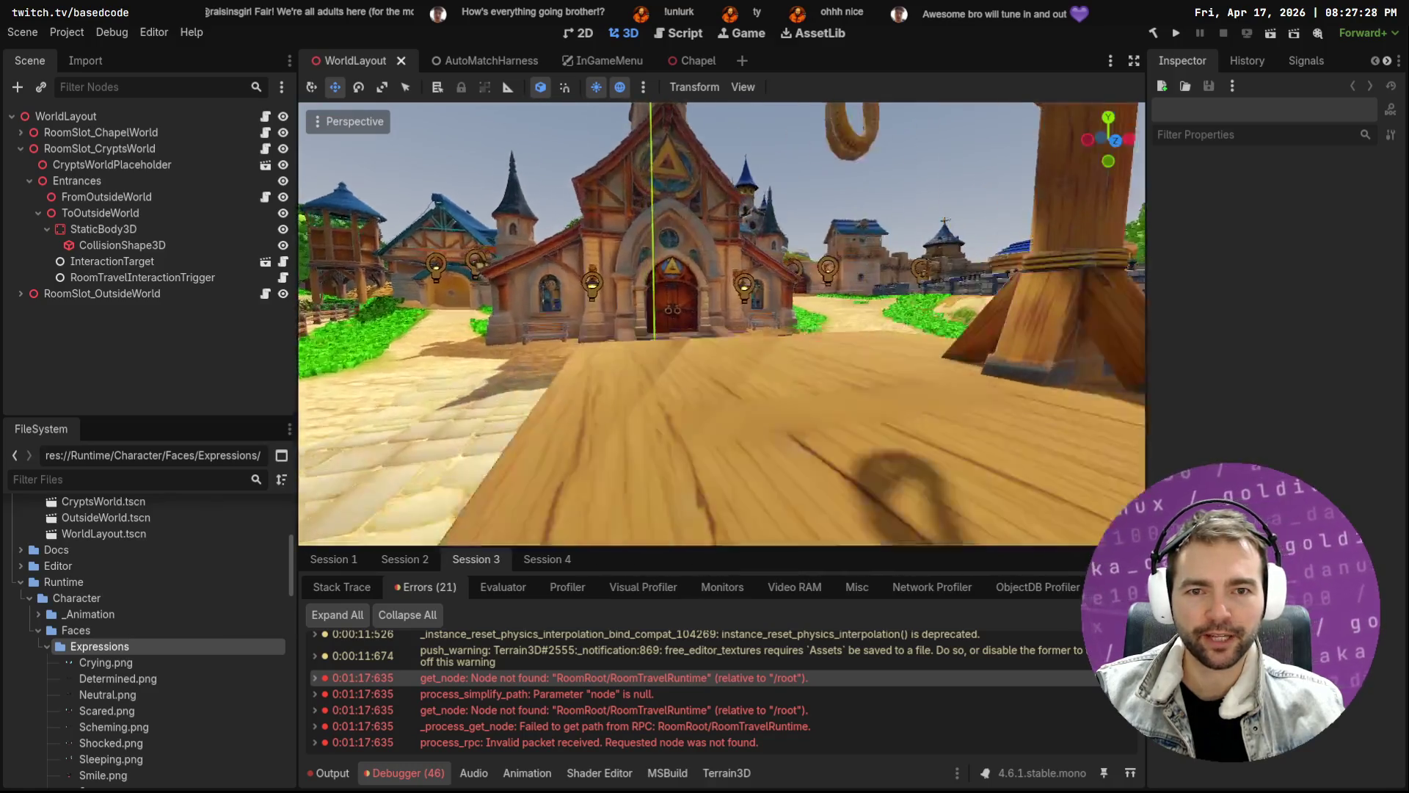
key(alt+Tab)
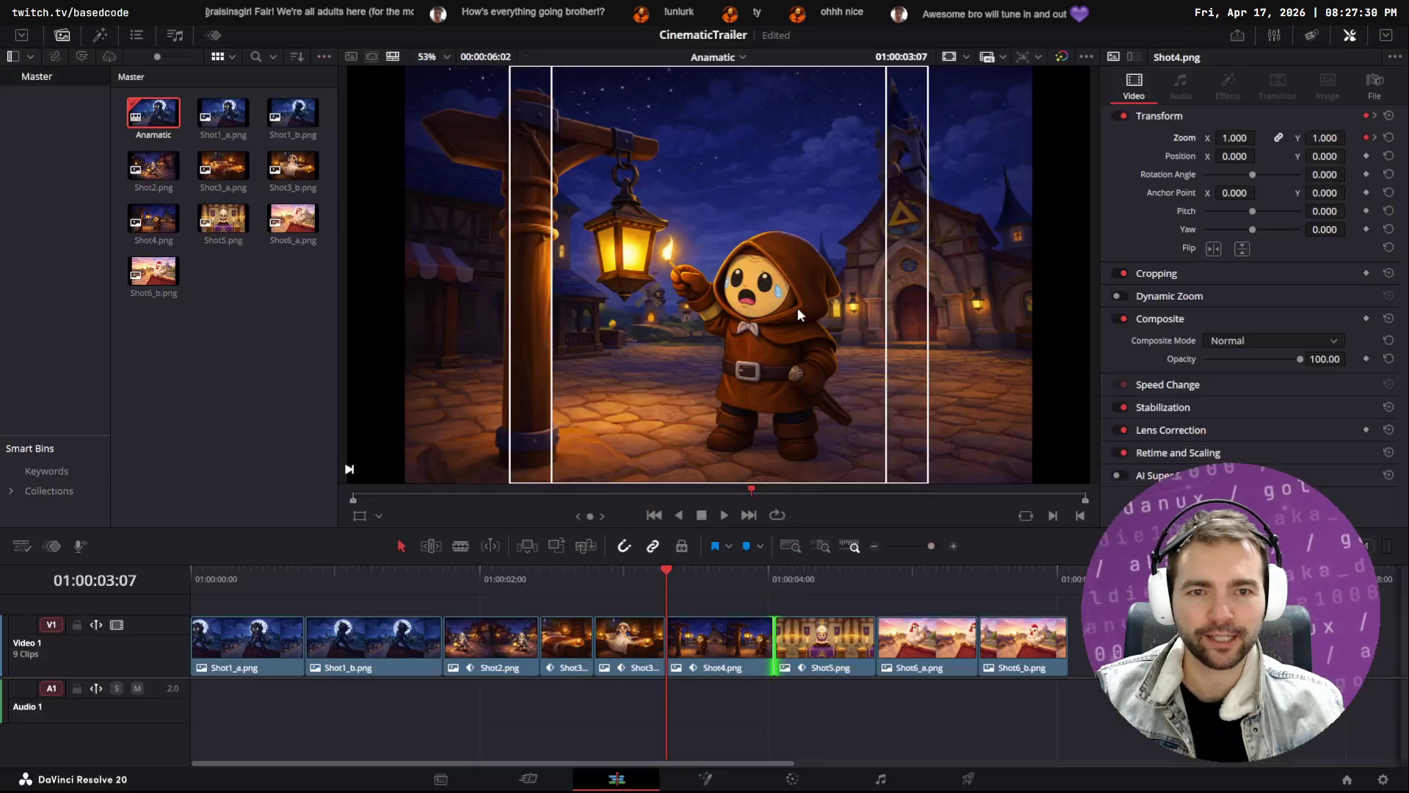
mouse_move(689, 571)
mouse_down()
mouse_move(619, 575)
mouse_move(1031, 587)
mouse_move(267, 605)
mouse_move(460, 605)
mouse_move(284, 601)
mouse_up()
key(space)
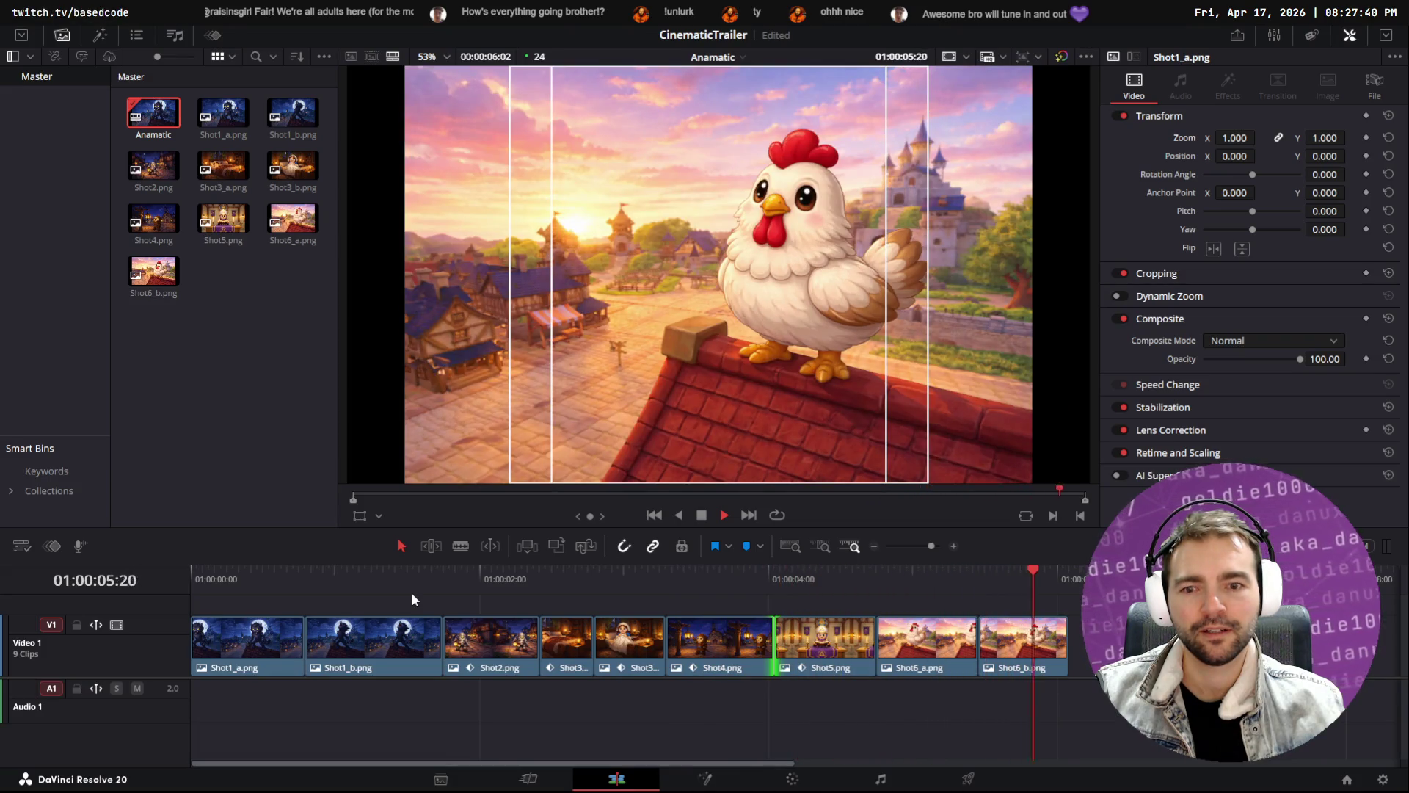
mouse_move(623, 734)
mouse_down()
mouse_move(565, 636)
mouse_move(487, 641)
mouse_move(677, 641)
mouse_move(543, 678)
mouse_move(492, 666)
mouse_up()
click(444, 778)
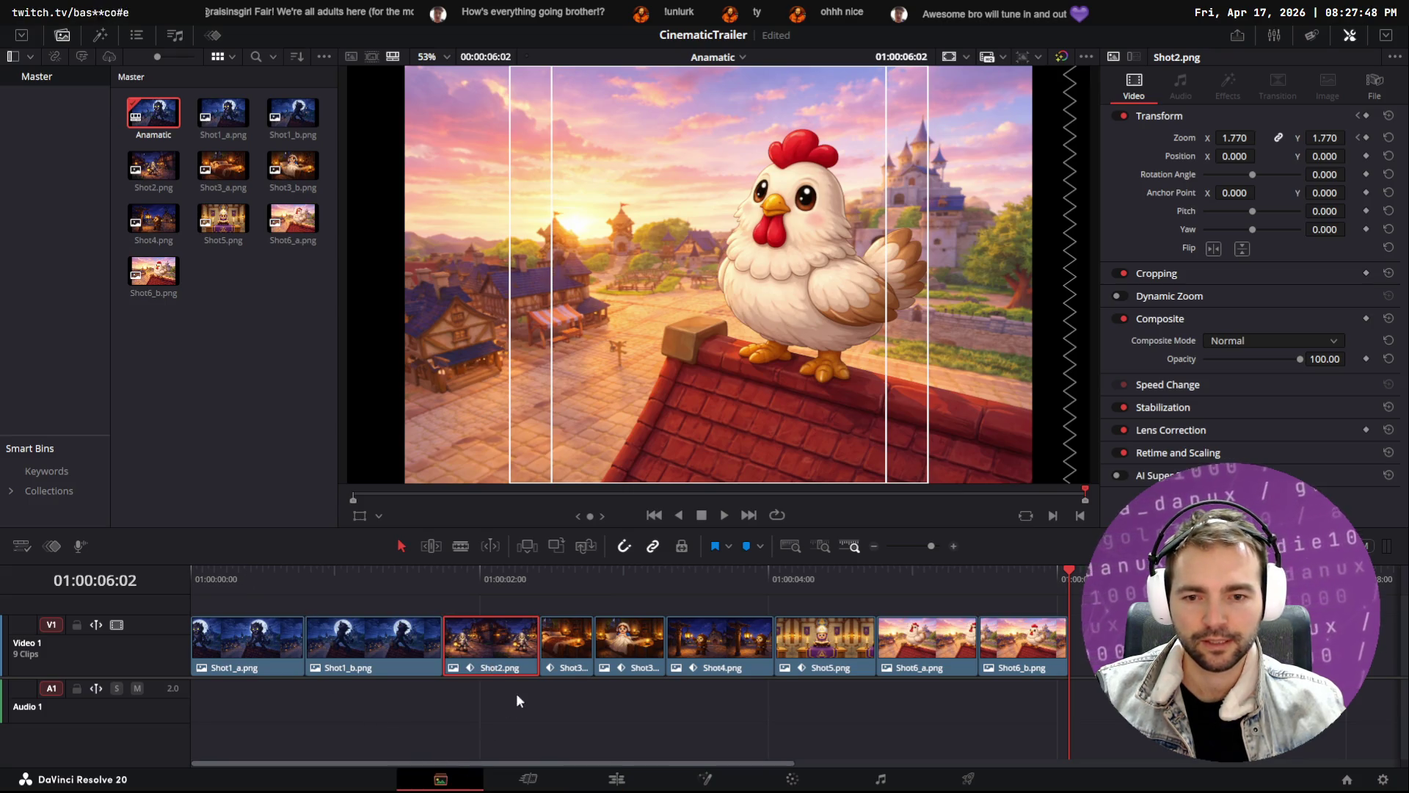
On the Cut page, drag the two Shot3 clips earlier in the timeline
click(528, 779)
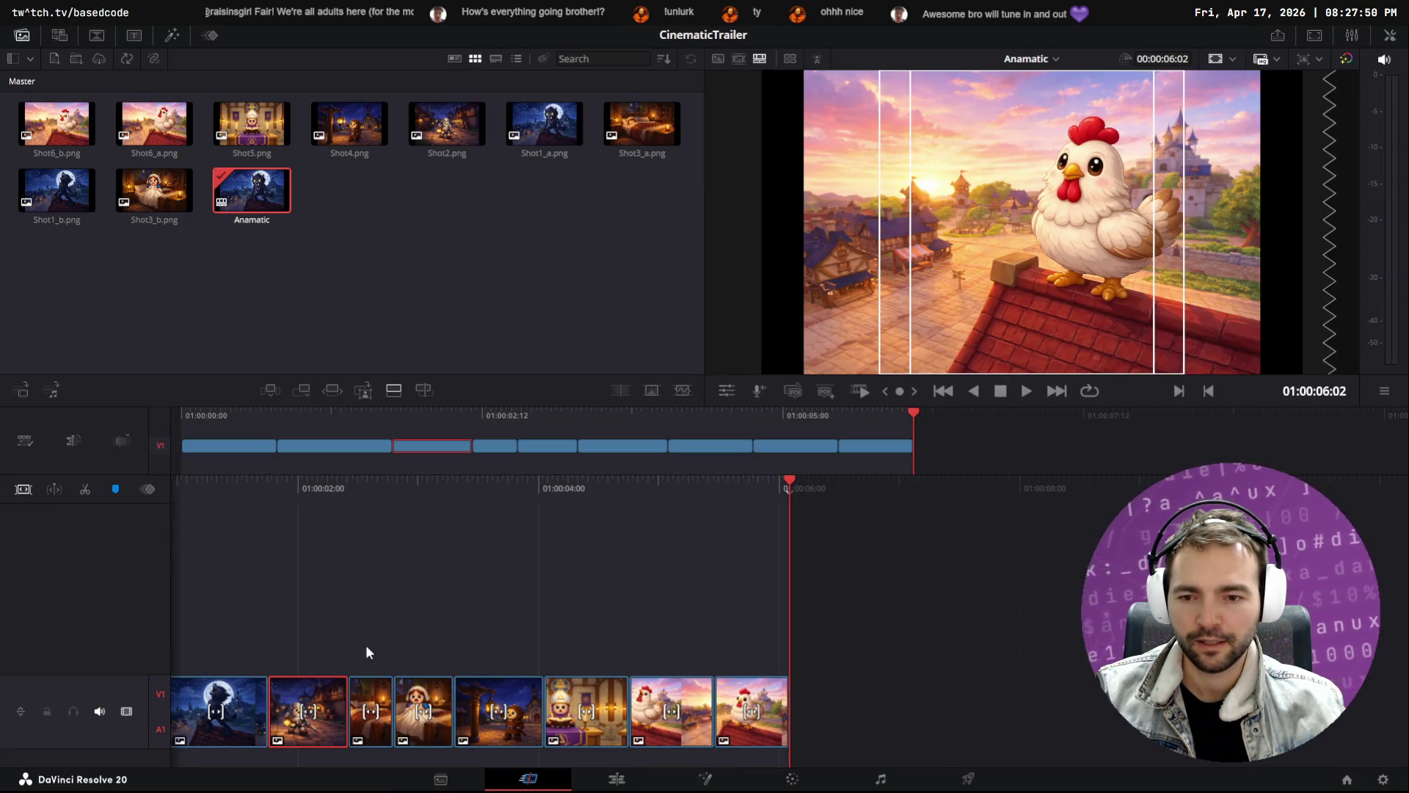
drag(436, 620, 380, 746)
mouse_move(428, 701)
mouse_down()
mouse_move(421, 653)
mouse_move(345, 625)
mouse_move(367, 667)
mouse_up()
click(403, 724)
mouse_move(399, 731)
mouse_down()
mouse_move(493, 684)
mouse_move(465, 723)
mouse_move(421, 726)
mouse_up()
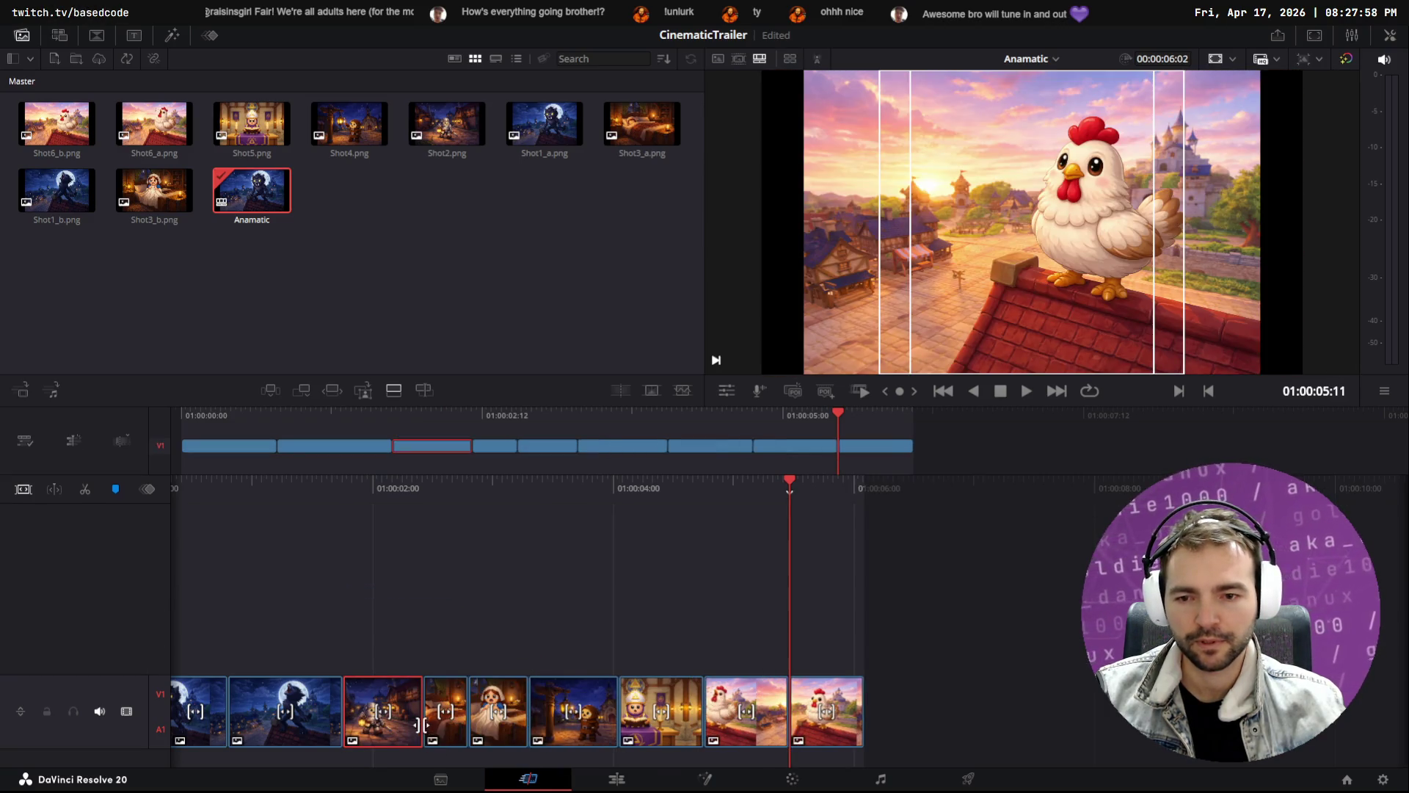
mouse_move(491, 610)
mouse_down()
mouse_move(450, 716)
mouse_move(344, 710)
mouse_up()
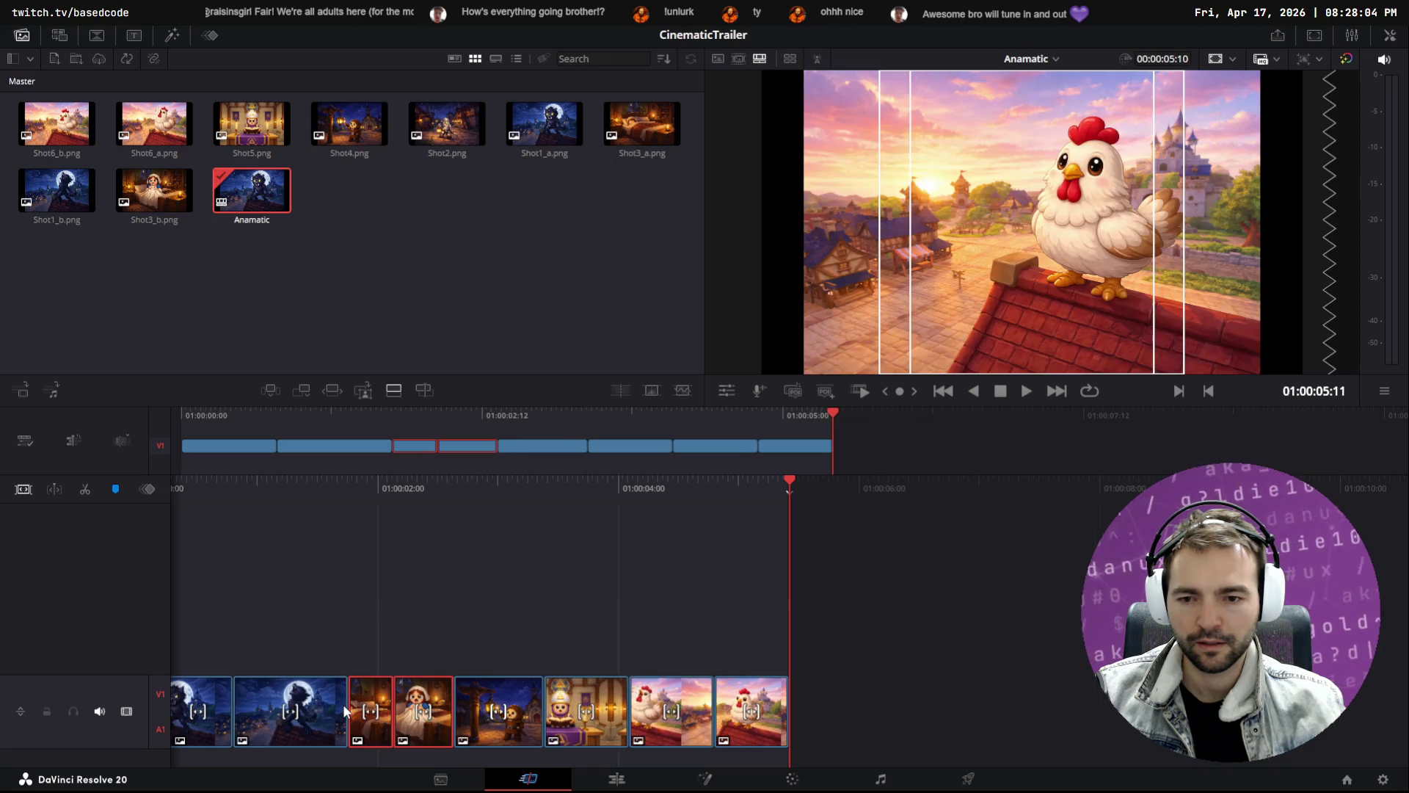
Restore the missing Shot2 clip with undo and move it after Shot3_a and Shot3_b
drag(384, 482, 887, 485)
key(space)
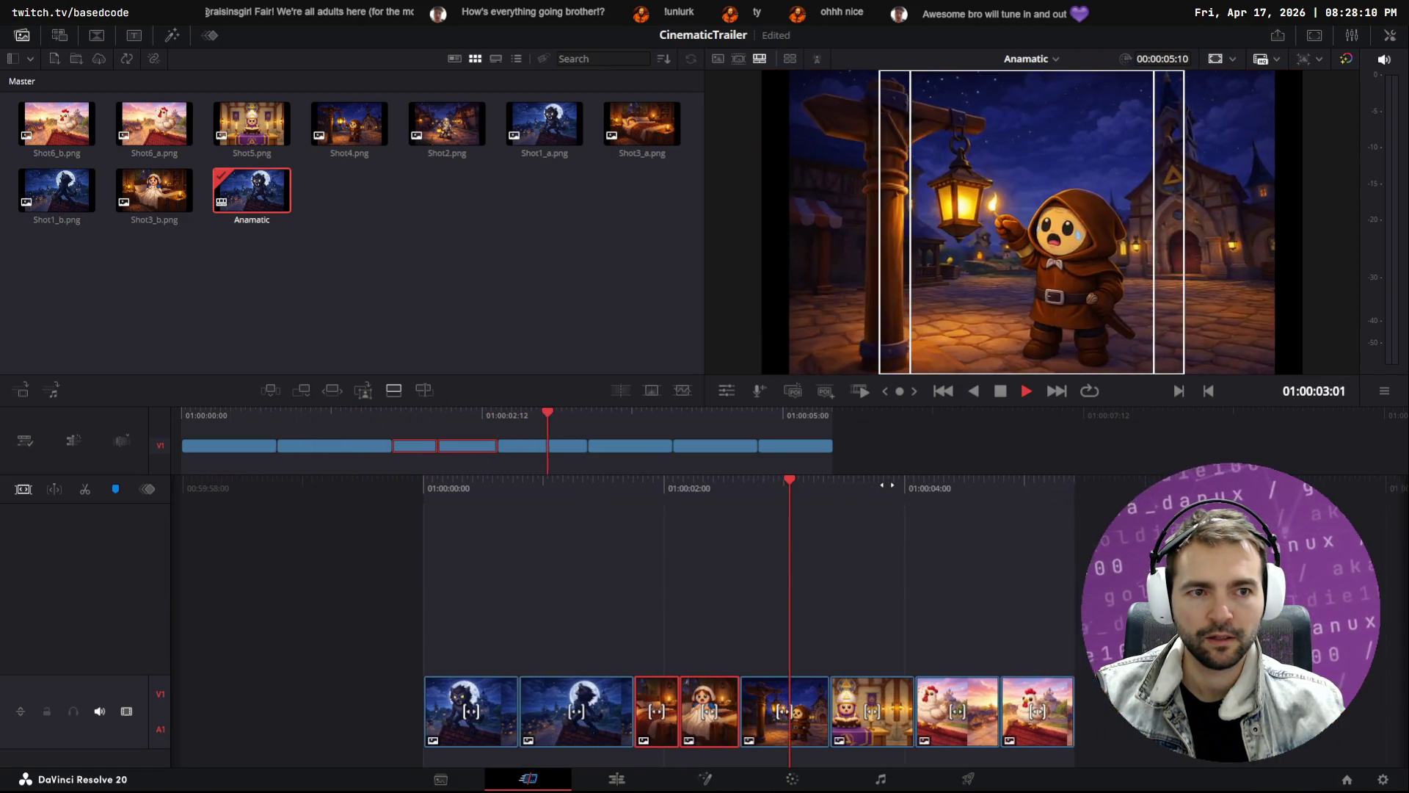
key(space)
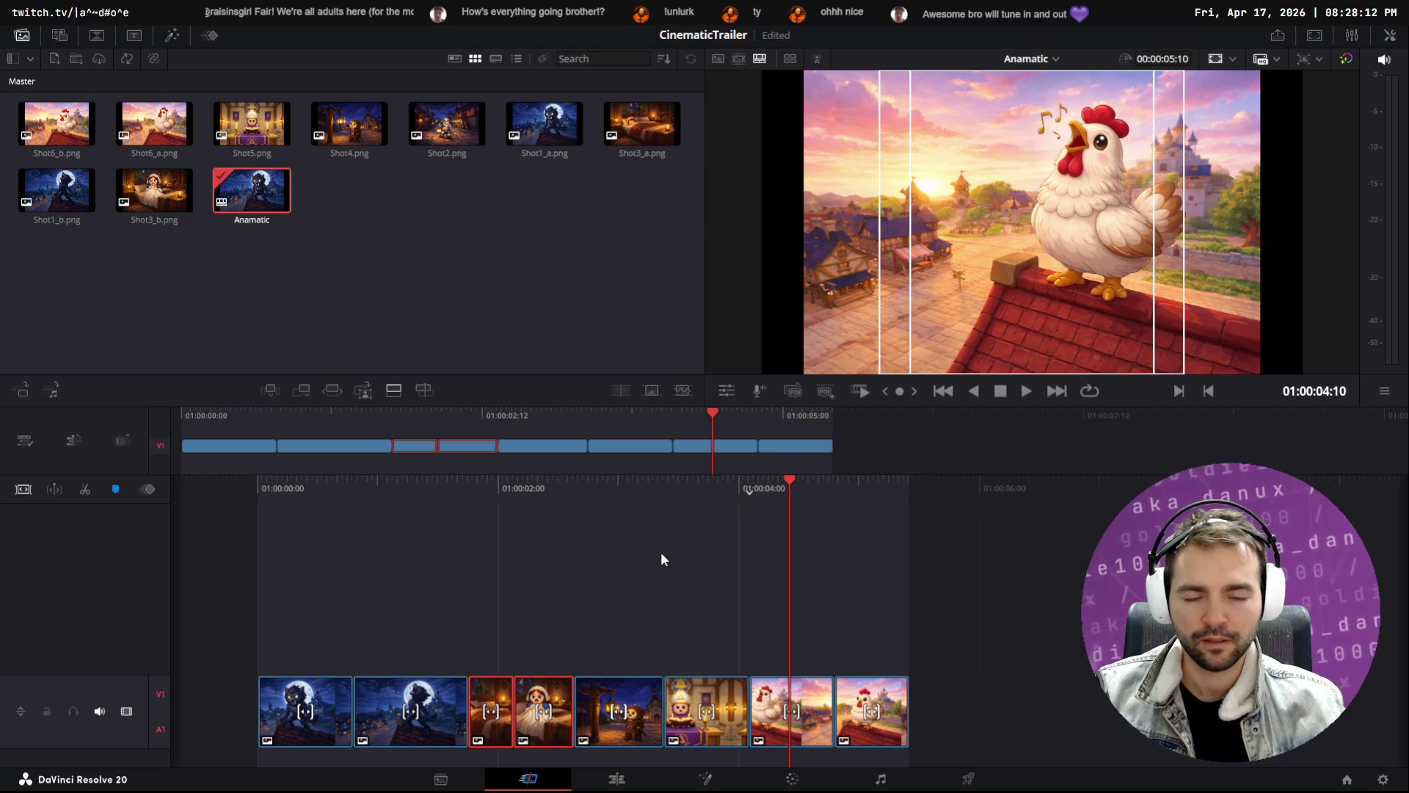
click(637, 578)
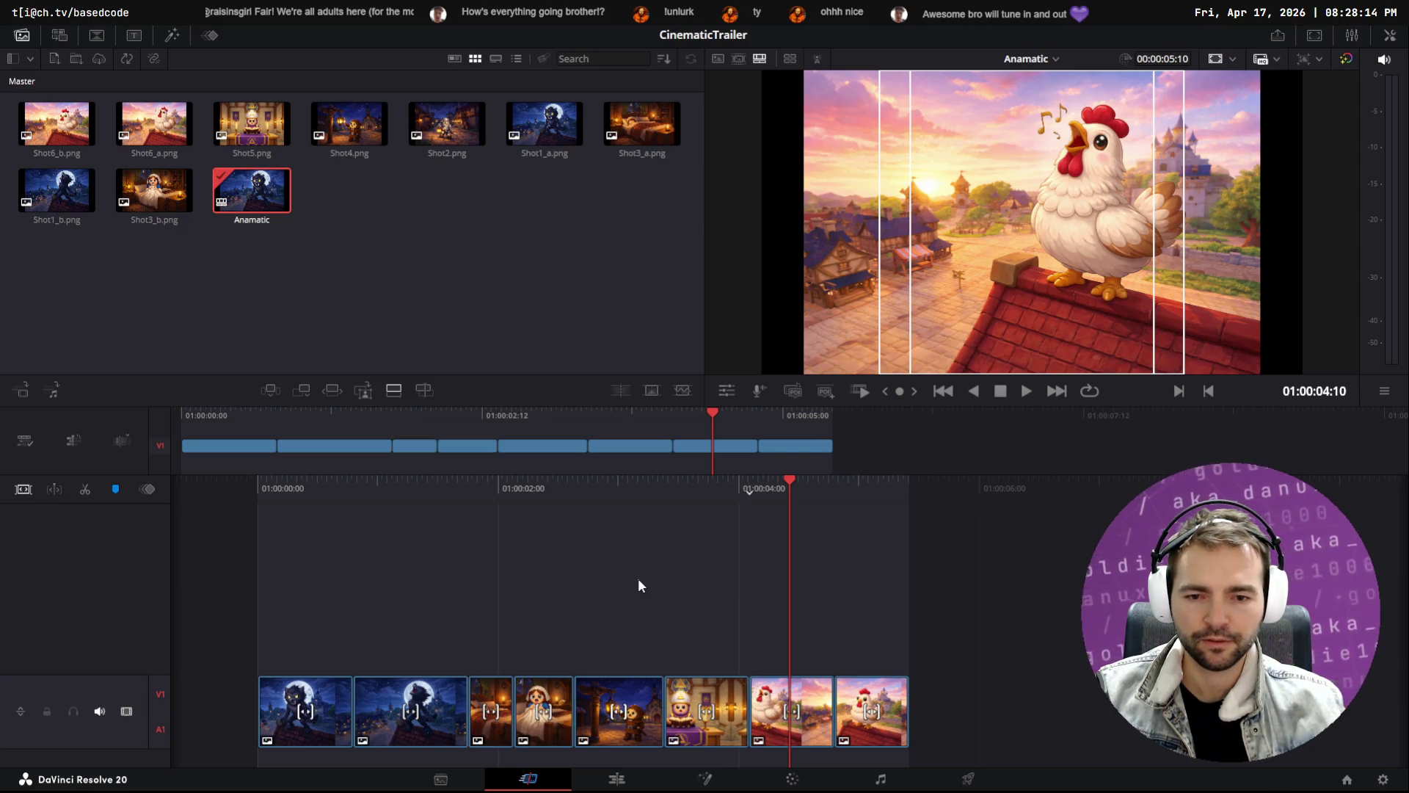
key(ctrl+z)
click(506, 712)
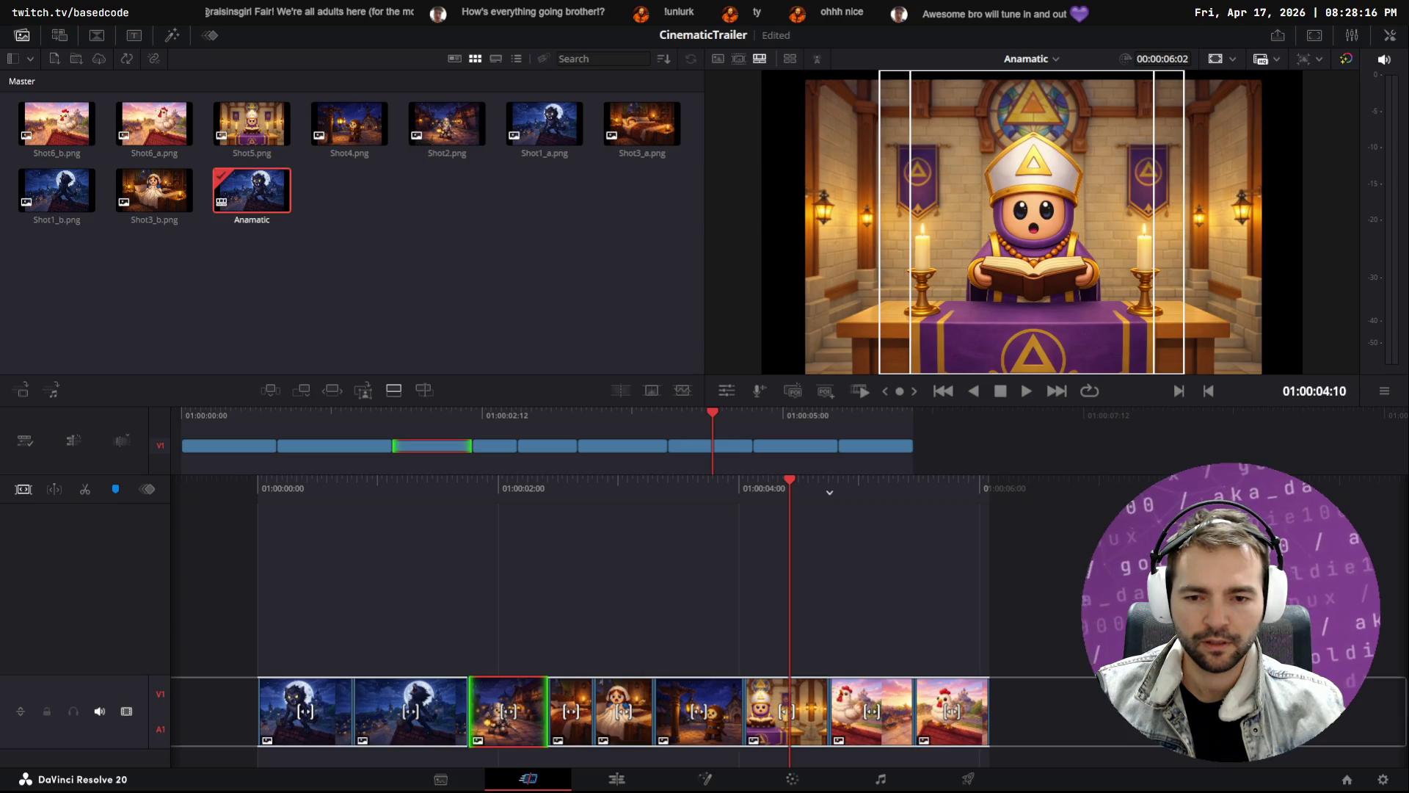
click(544, 708)
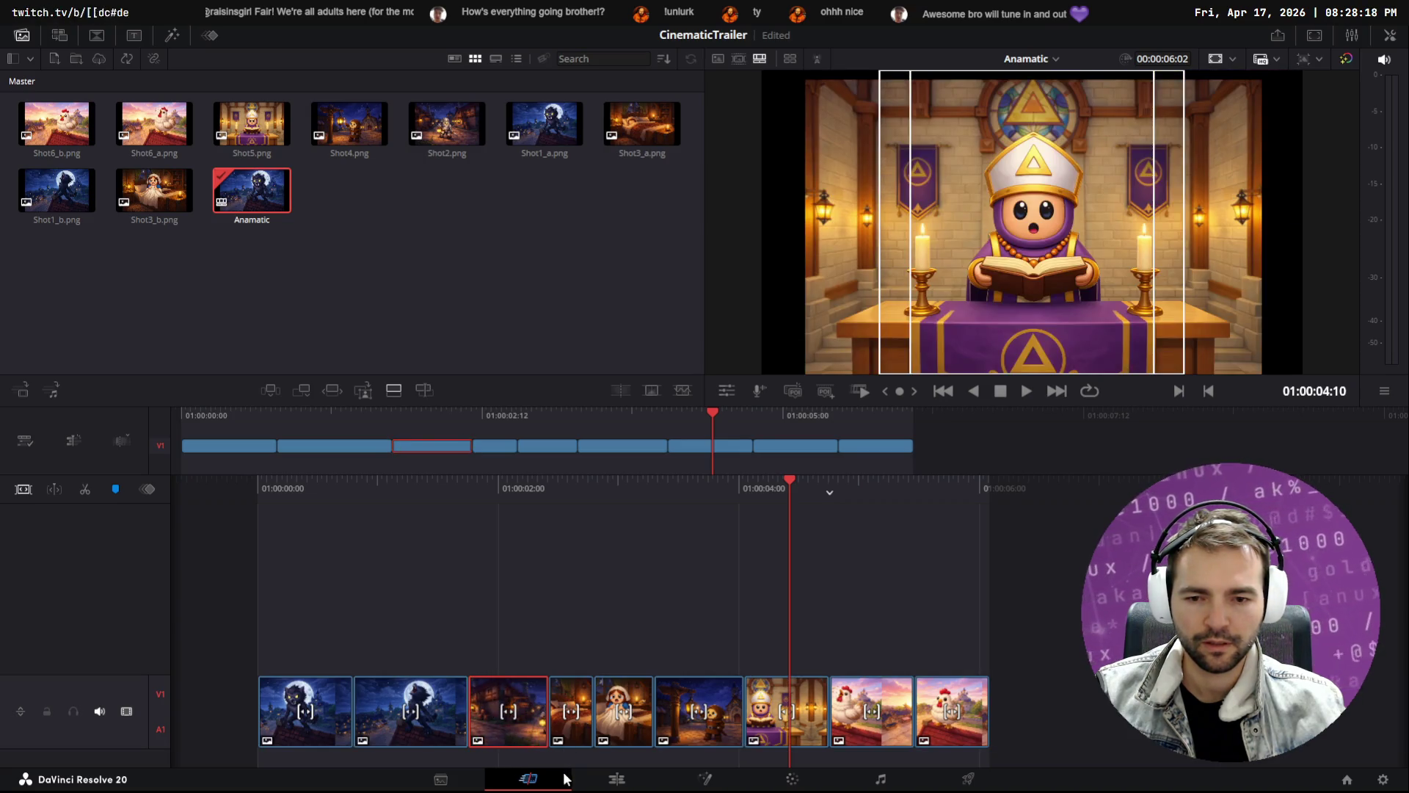
mouse_move(512, 720)
mouse_down()
mouse_move(547, 686)
mouse_move(669, 691)
mouse_move(658, 745)
mouse_up()
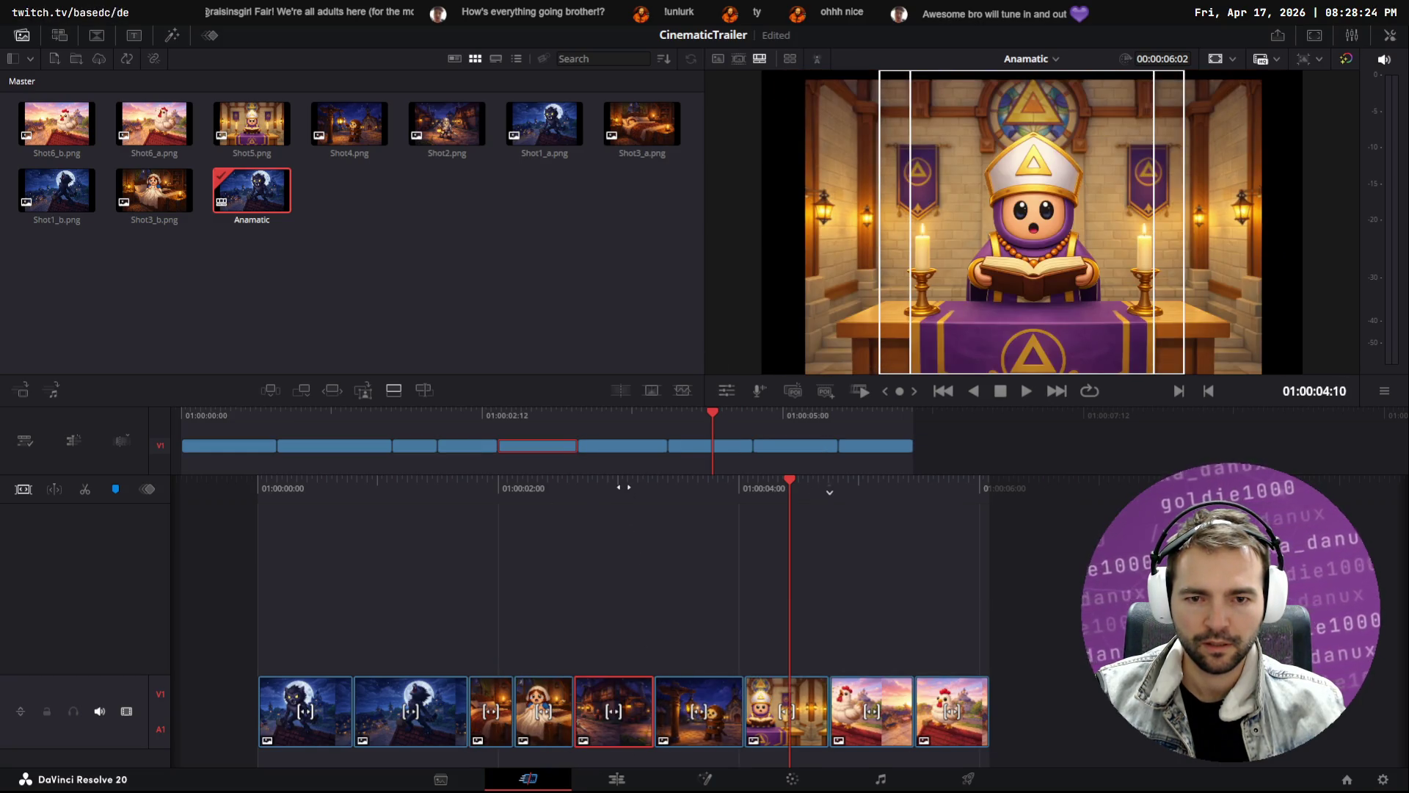
Play the reordered cut from the beginning to check it, then return to the Edit page
drag(613, 488, 1123, 496)
key(space)
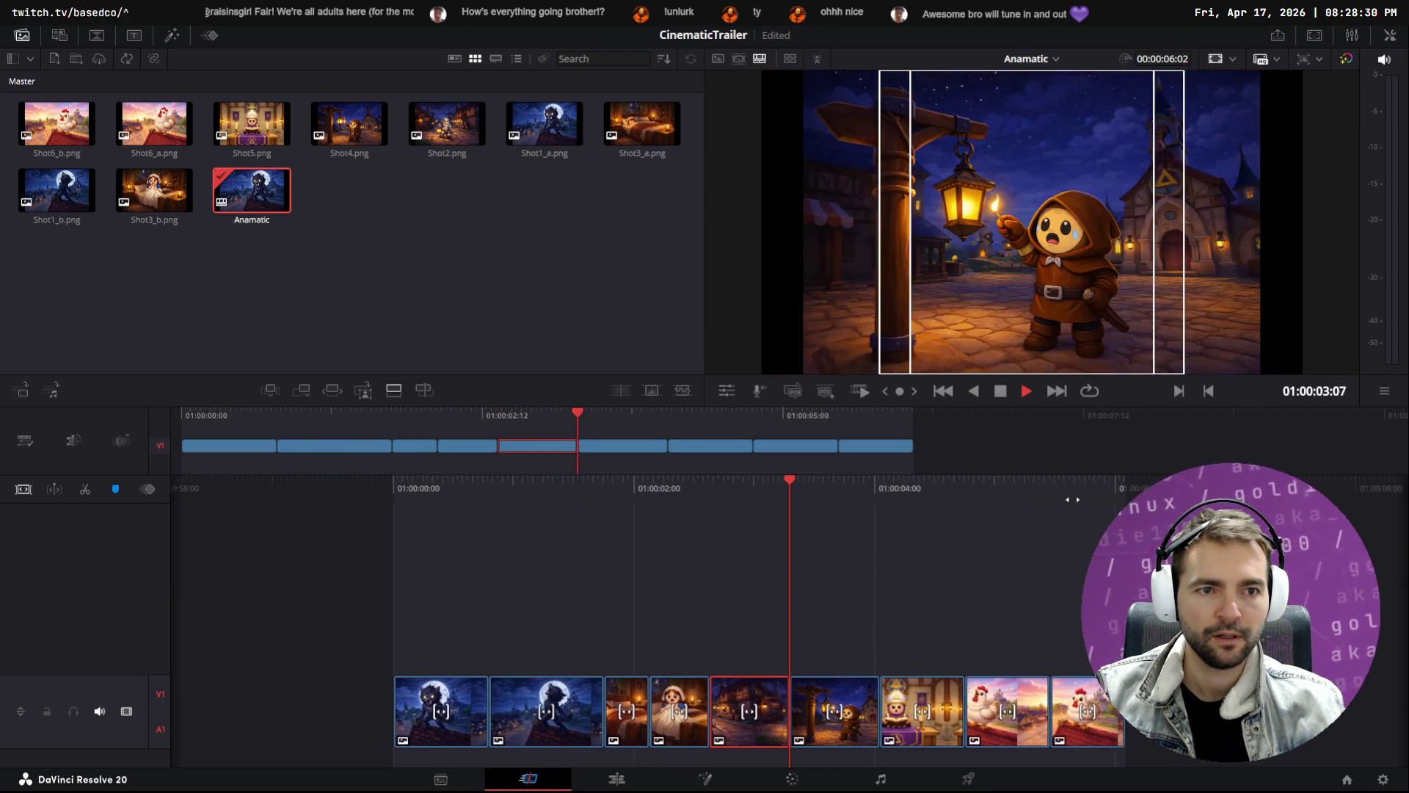
key(space)
key(Home)
key(space)
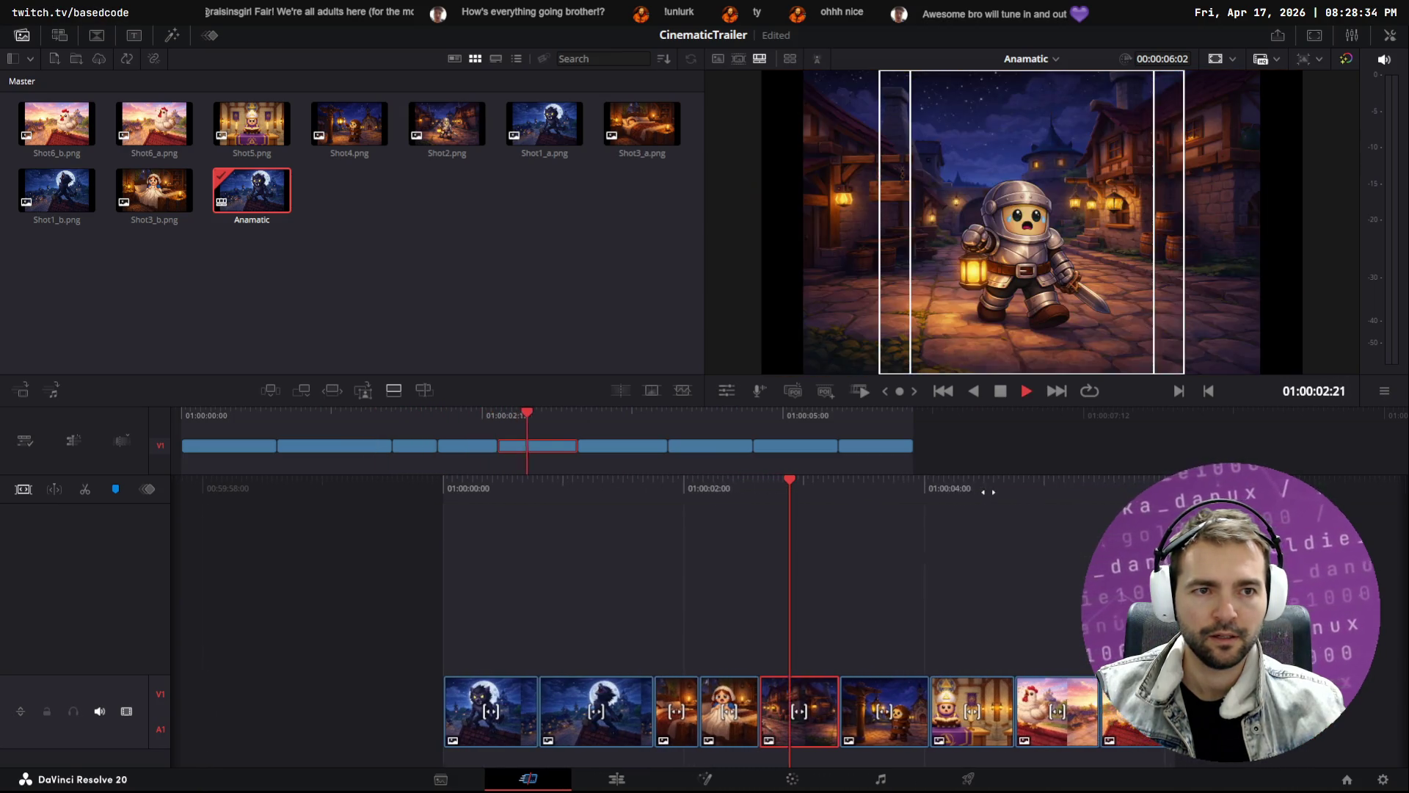
key(space)
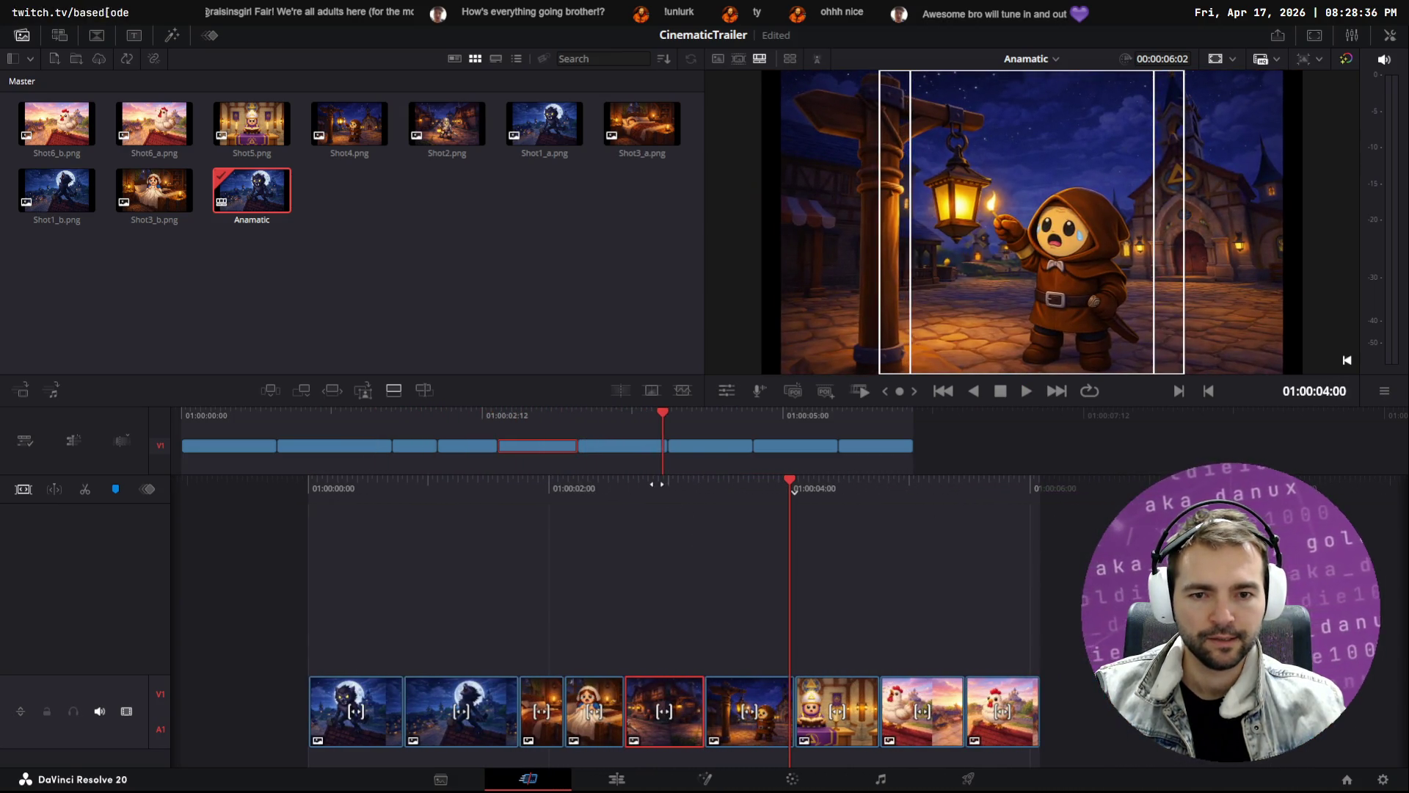
drag(629, 491, 788, 490)
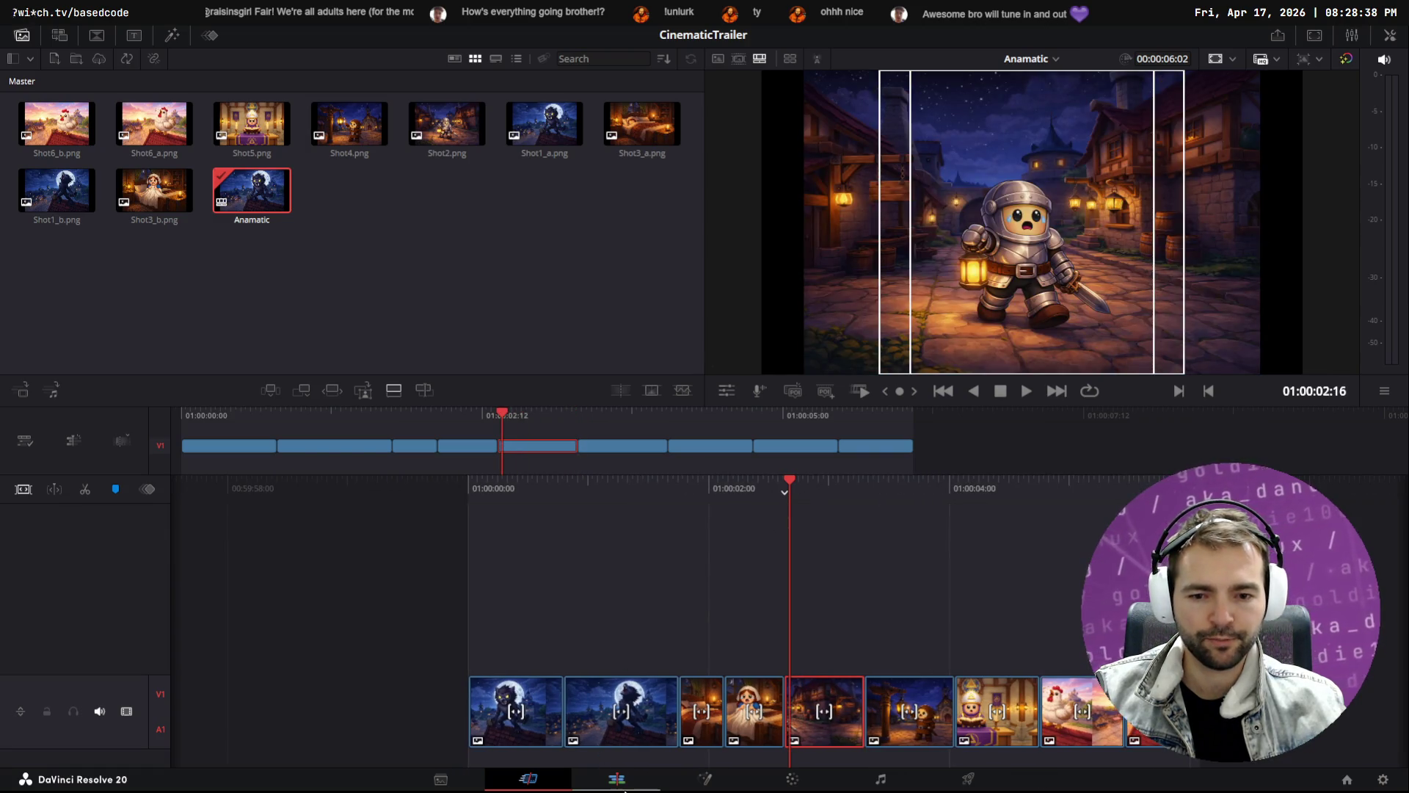
click(643, 774)
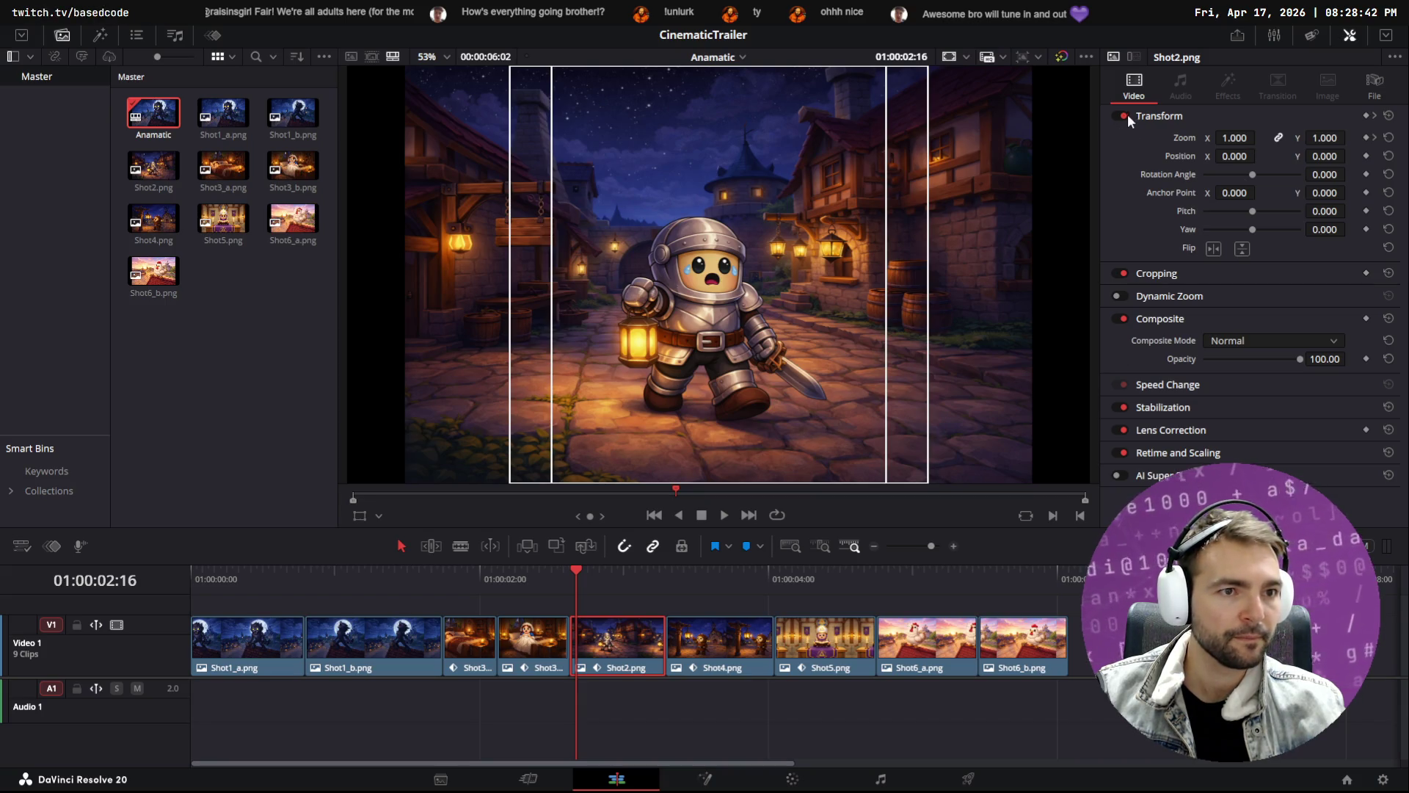
Inspect Shot2's 1.770 zoom keyframes, toggling the zoom transform off and on to compare
click(1375, 138)
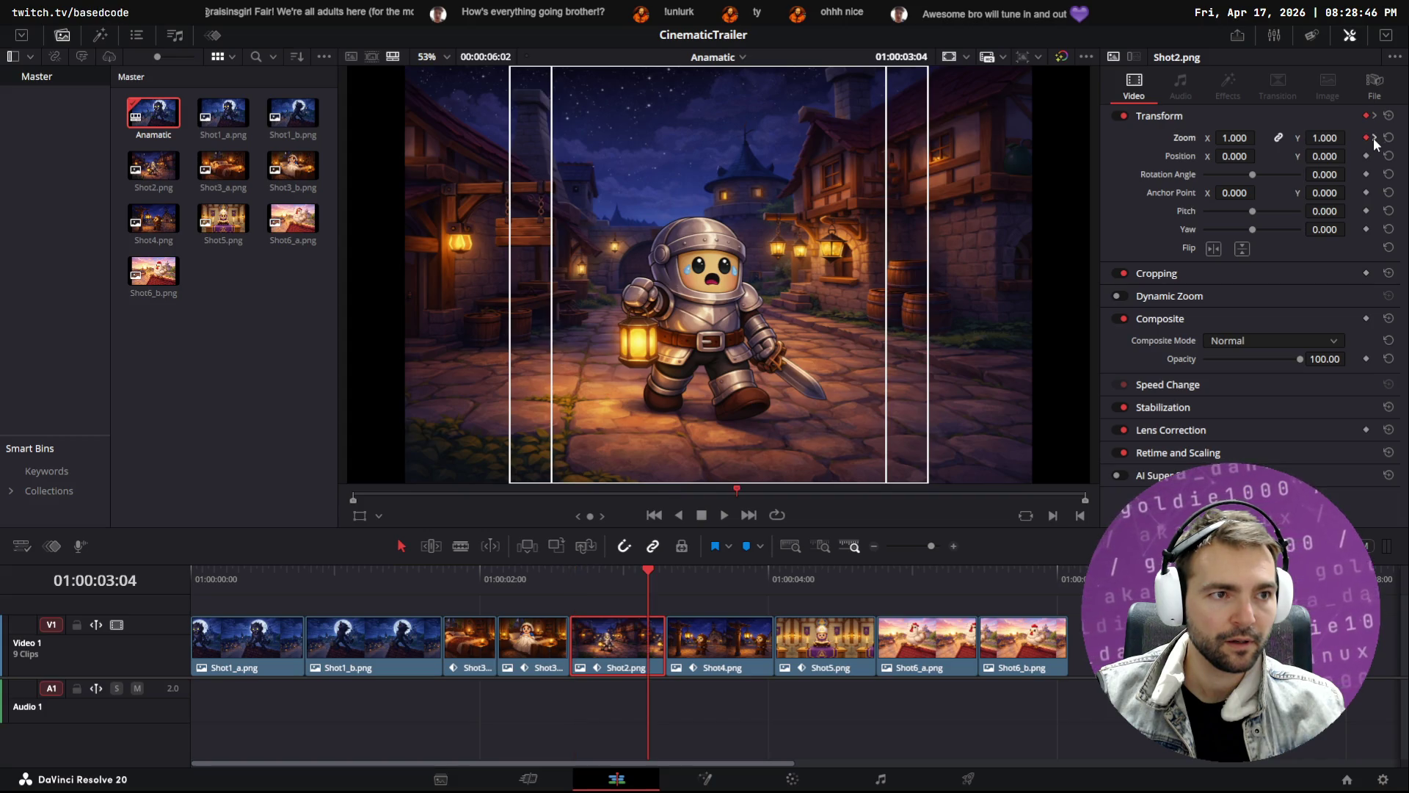
click(1365, 138)
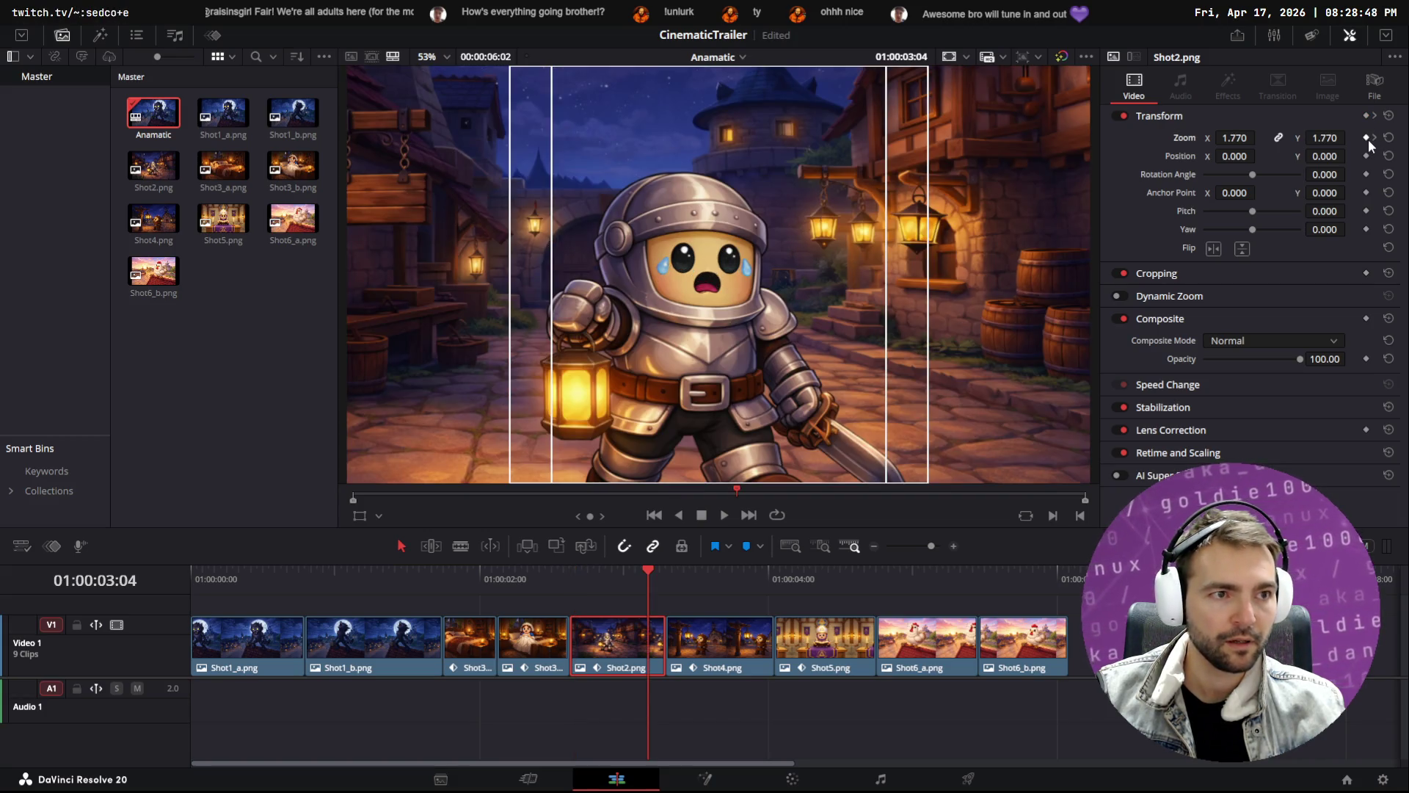
click(1372, 137)
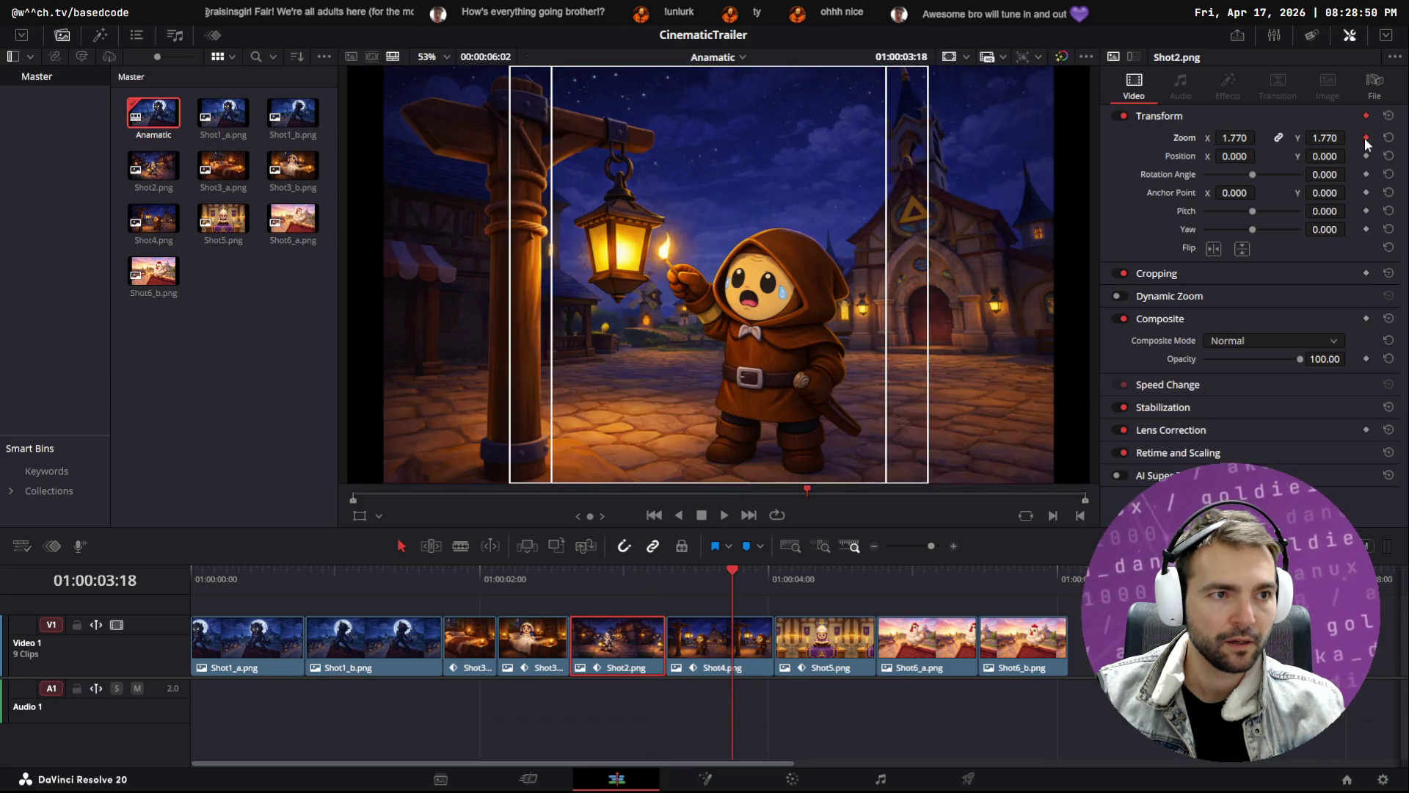
mouse_move(732, 571)
mouse_down()
mouse_move(631, 575)
mouse_move(612, 608)
mouse_up()
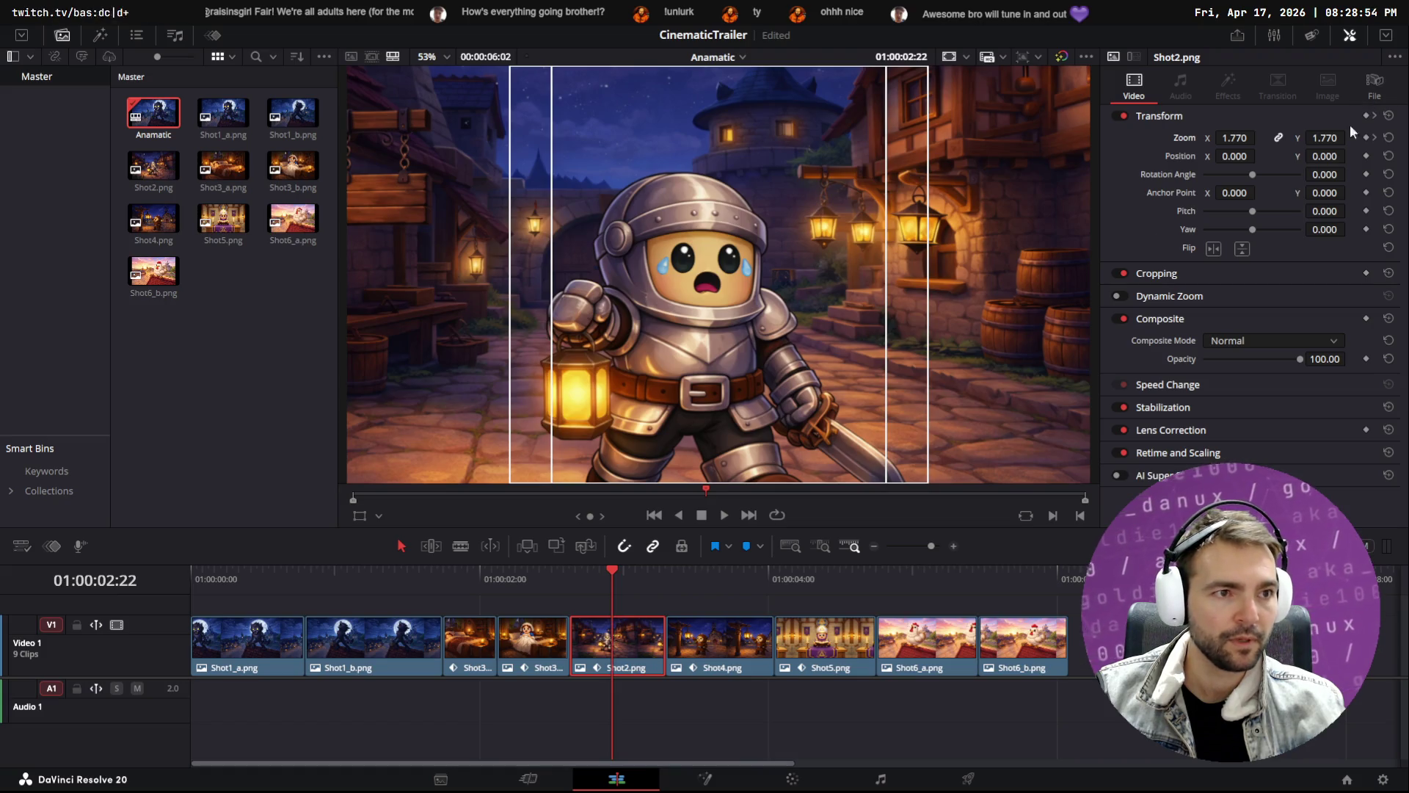
click(1122, 116)
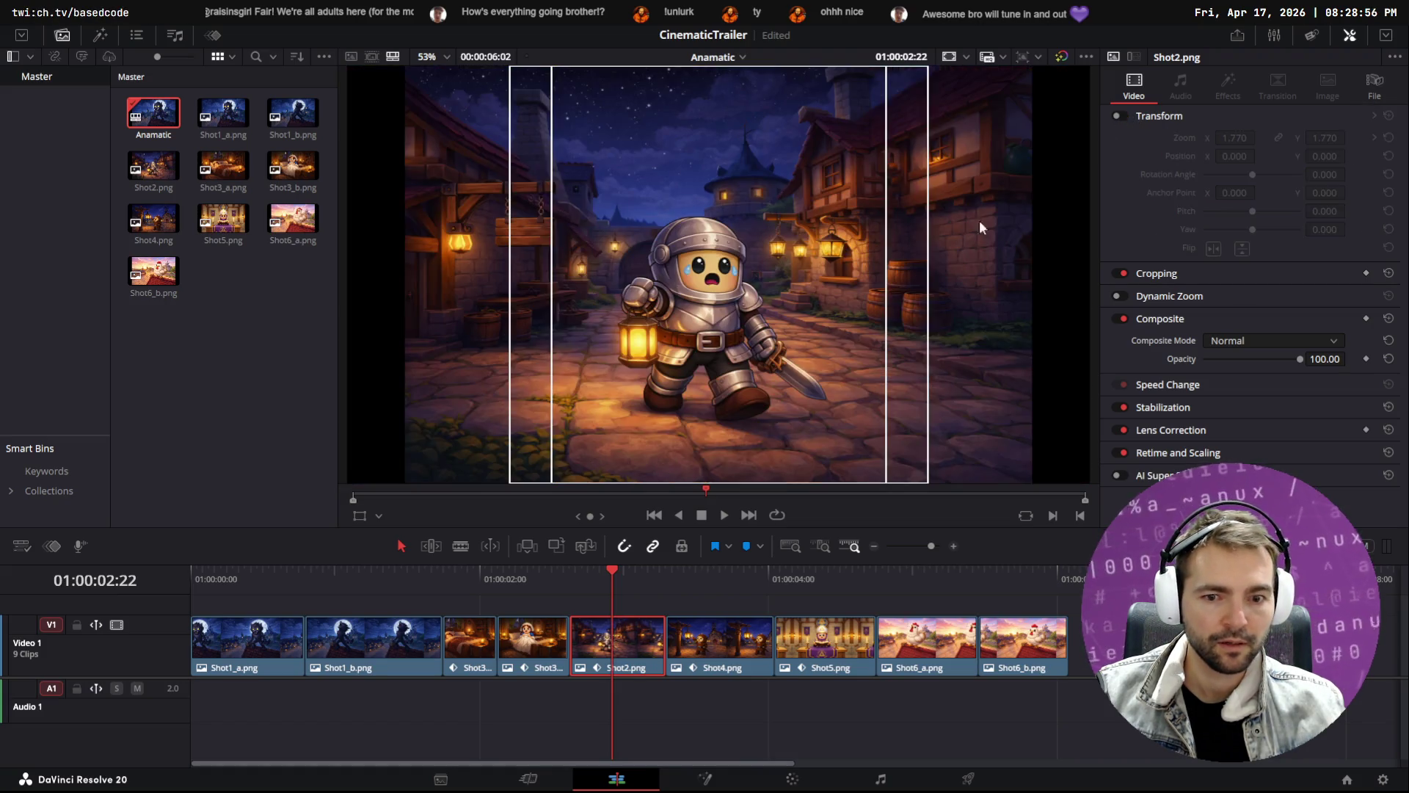
mouse_move(652, 571)
mouse_down()
mouse_move(672, 572)
mouse_move(417, 587)
mouse_move(574, 563)
mouse_up()
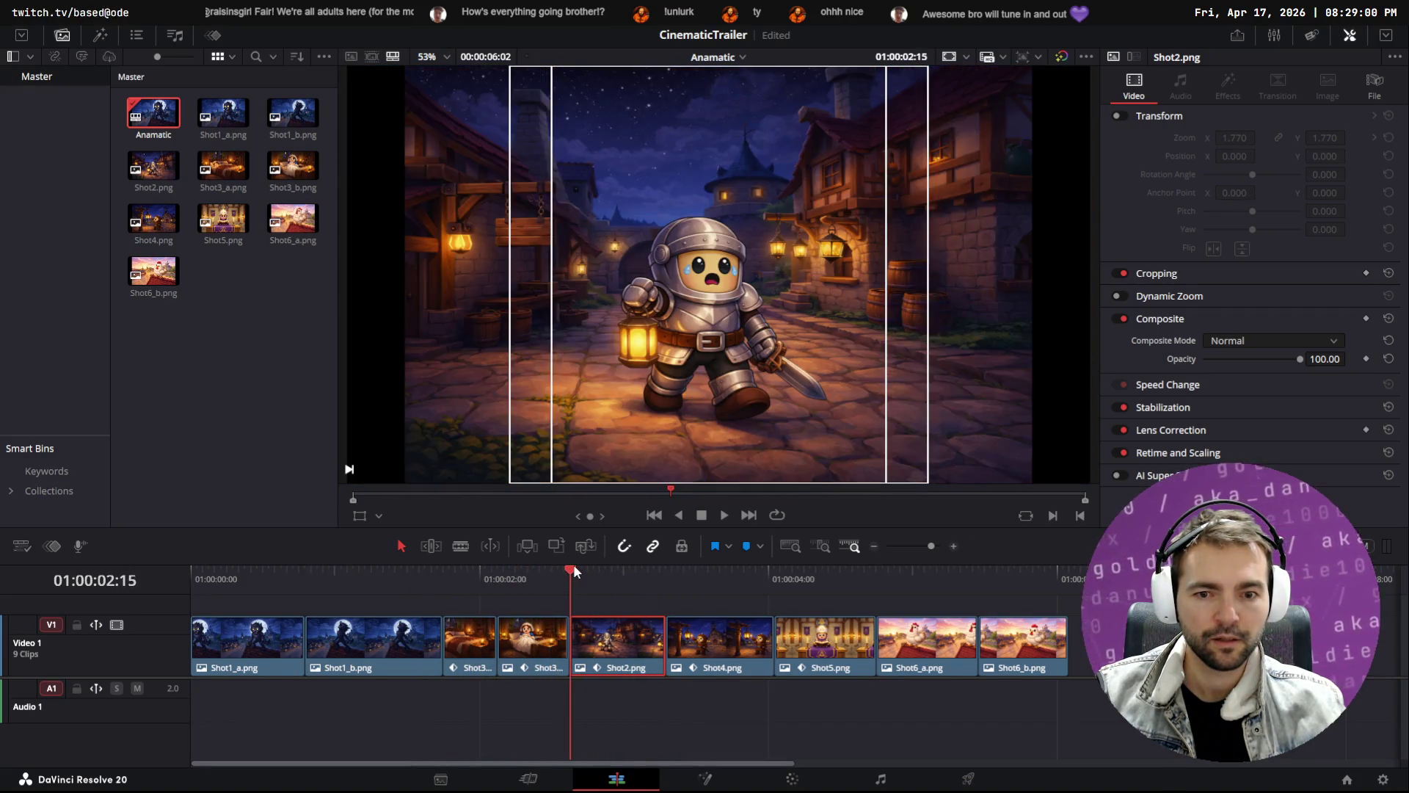
click(1118, 116)
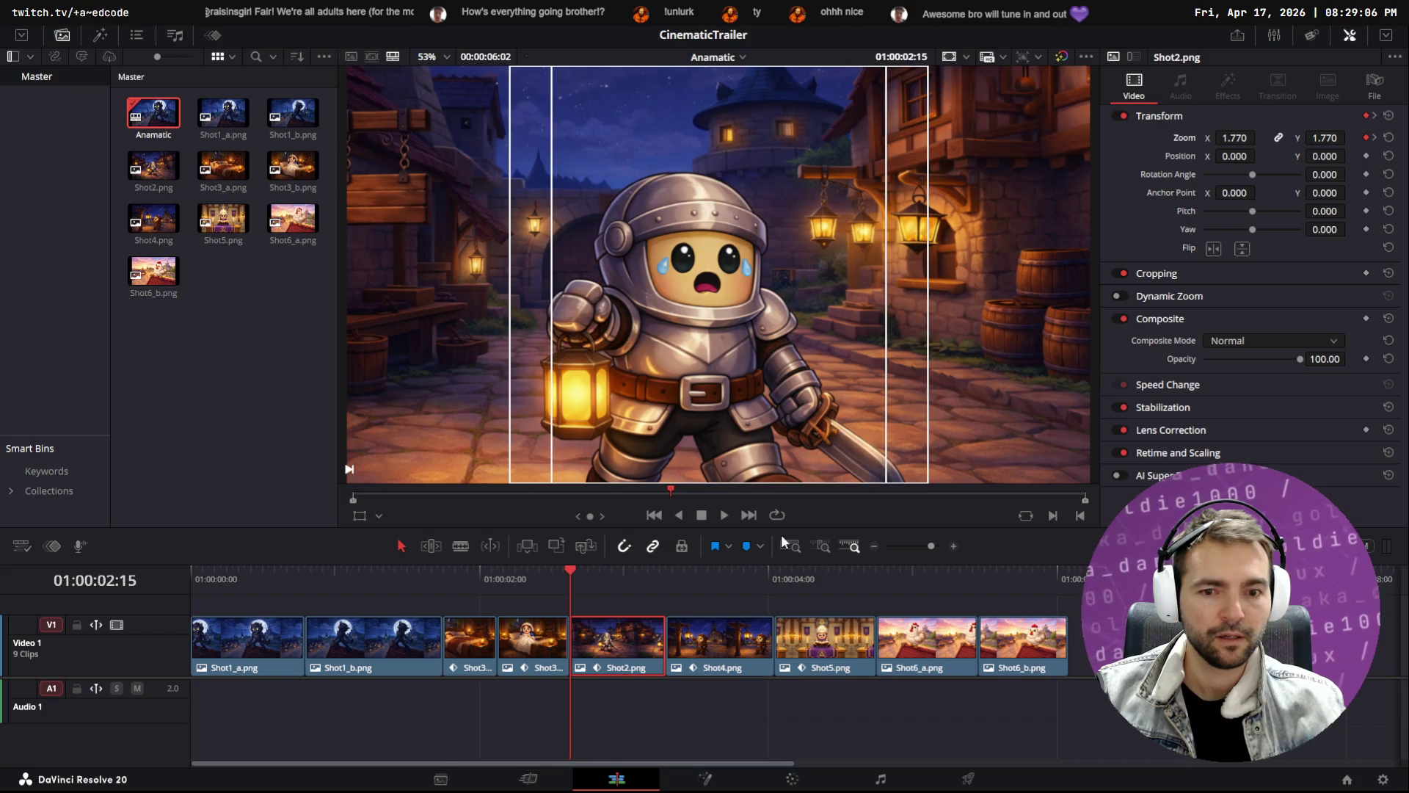
mouse_move(642, 569)
mouse_down()
mouse_move(630, 569)
mouse_move(658, 562)
mouse_move(578, 569)
mouse_up()
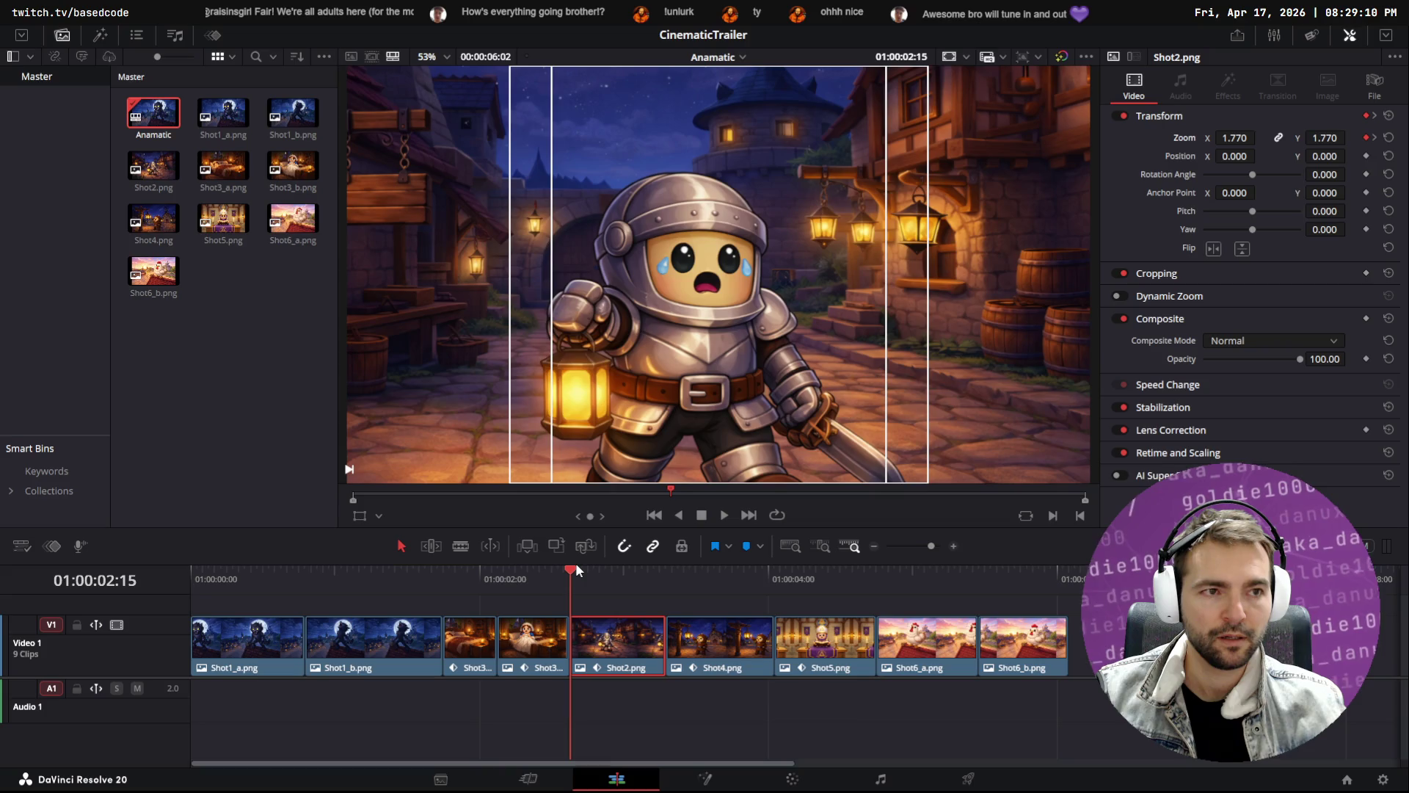
Set Shot2's zoom to 1 at the clip start and 1.2 later, then play the trailer
click(1233, 138)
text(1)
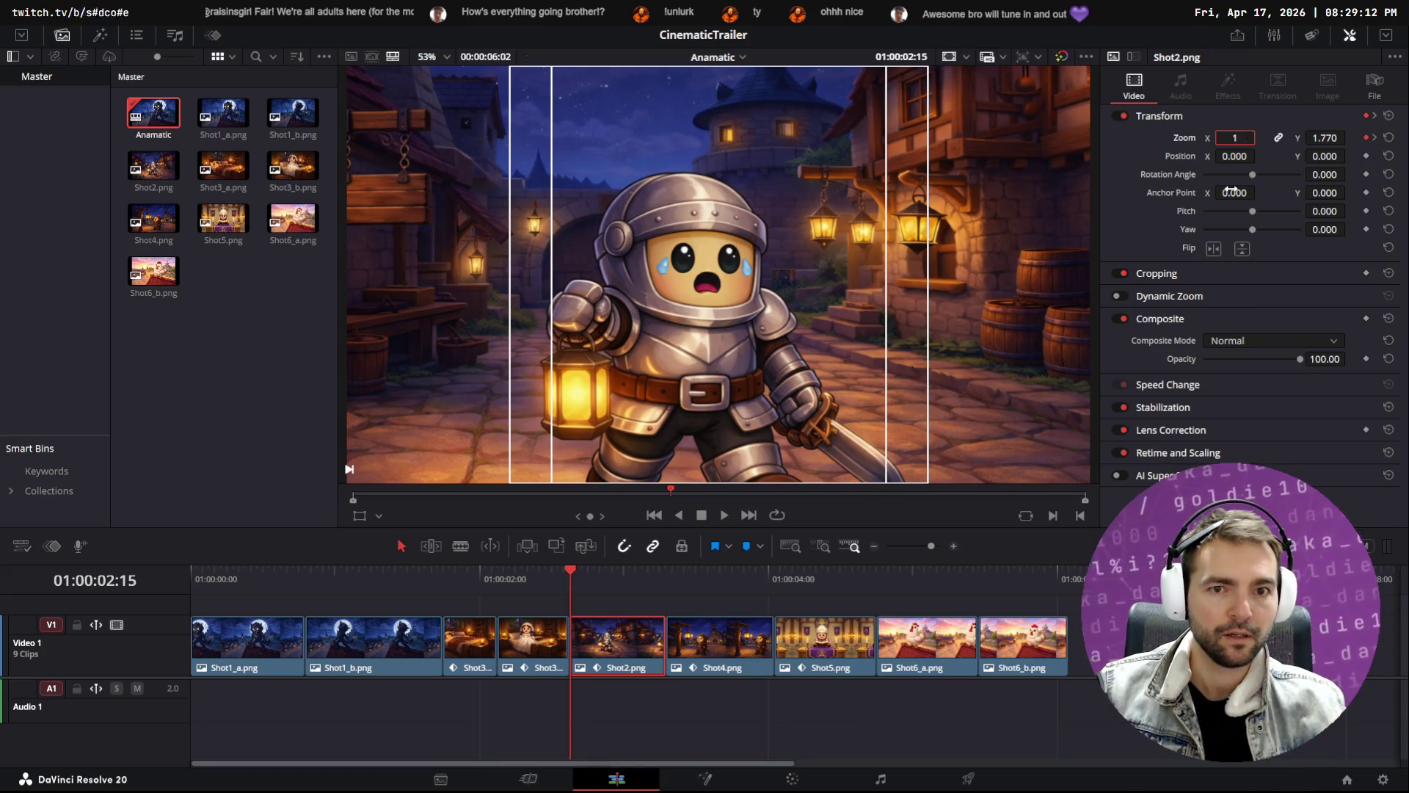
key(Return)
drag(606, 574, 654, 572)
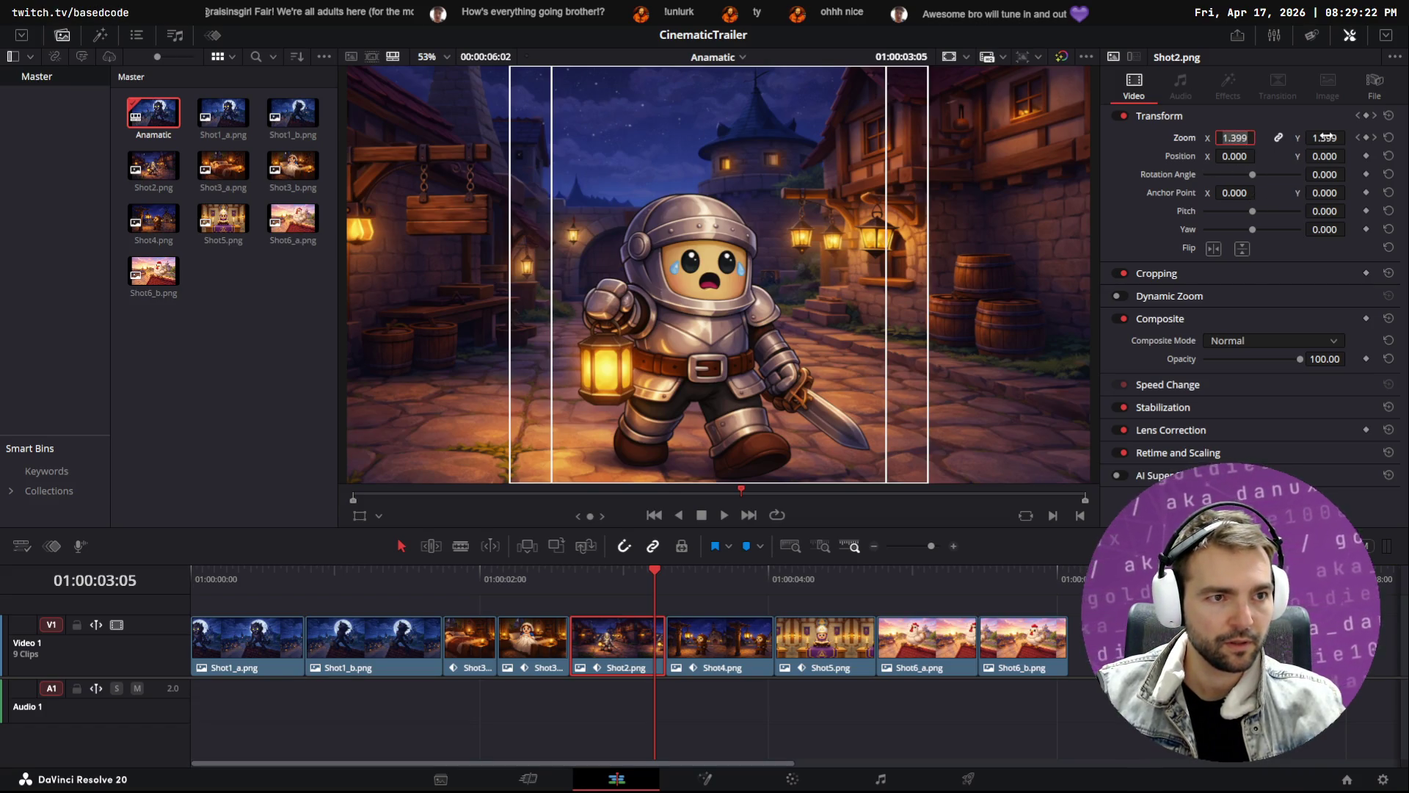
text(1.2)
key(Return)
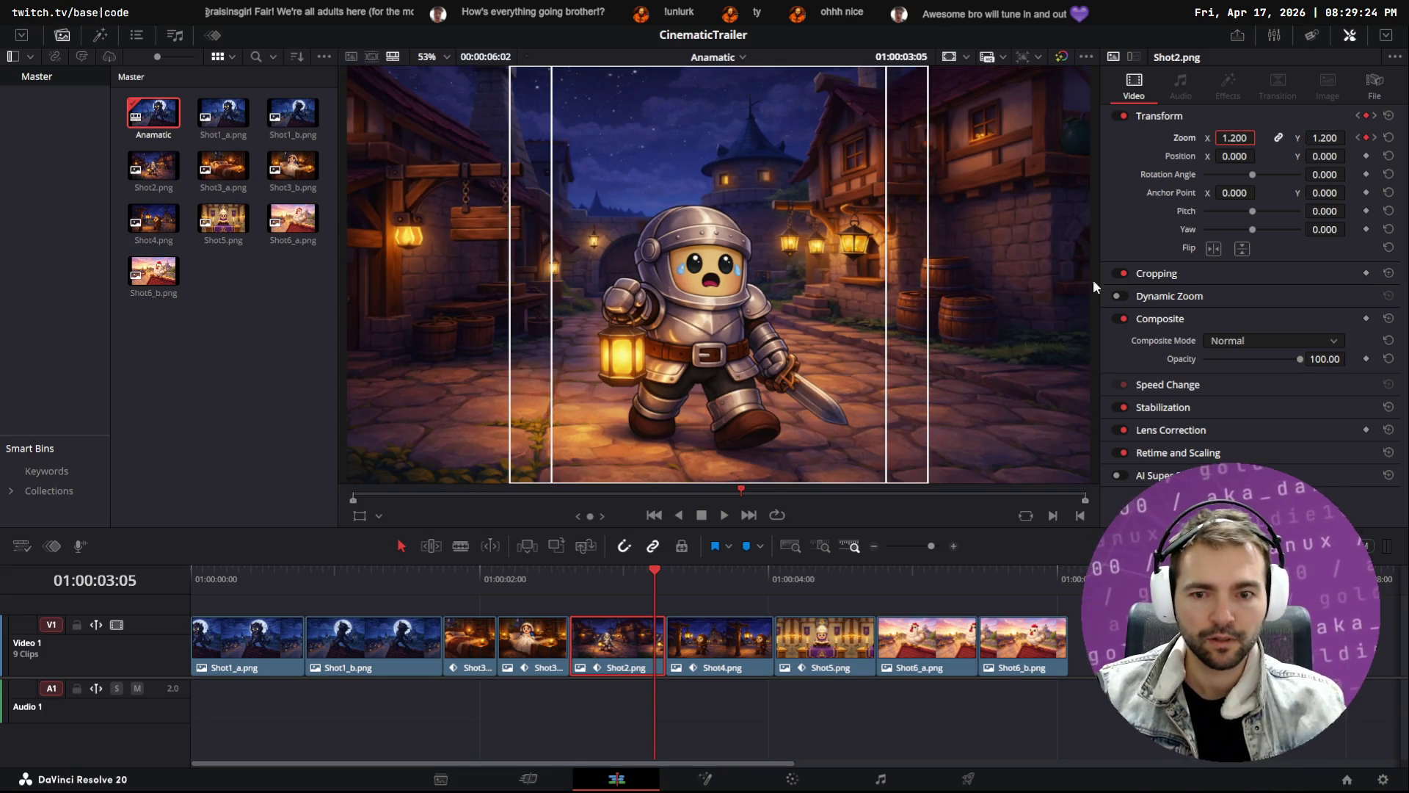
drag(653, 572, 192, 571)
key(space)
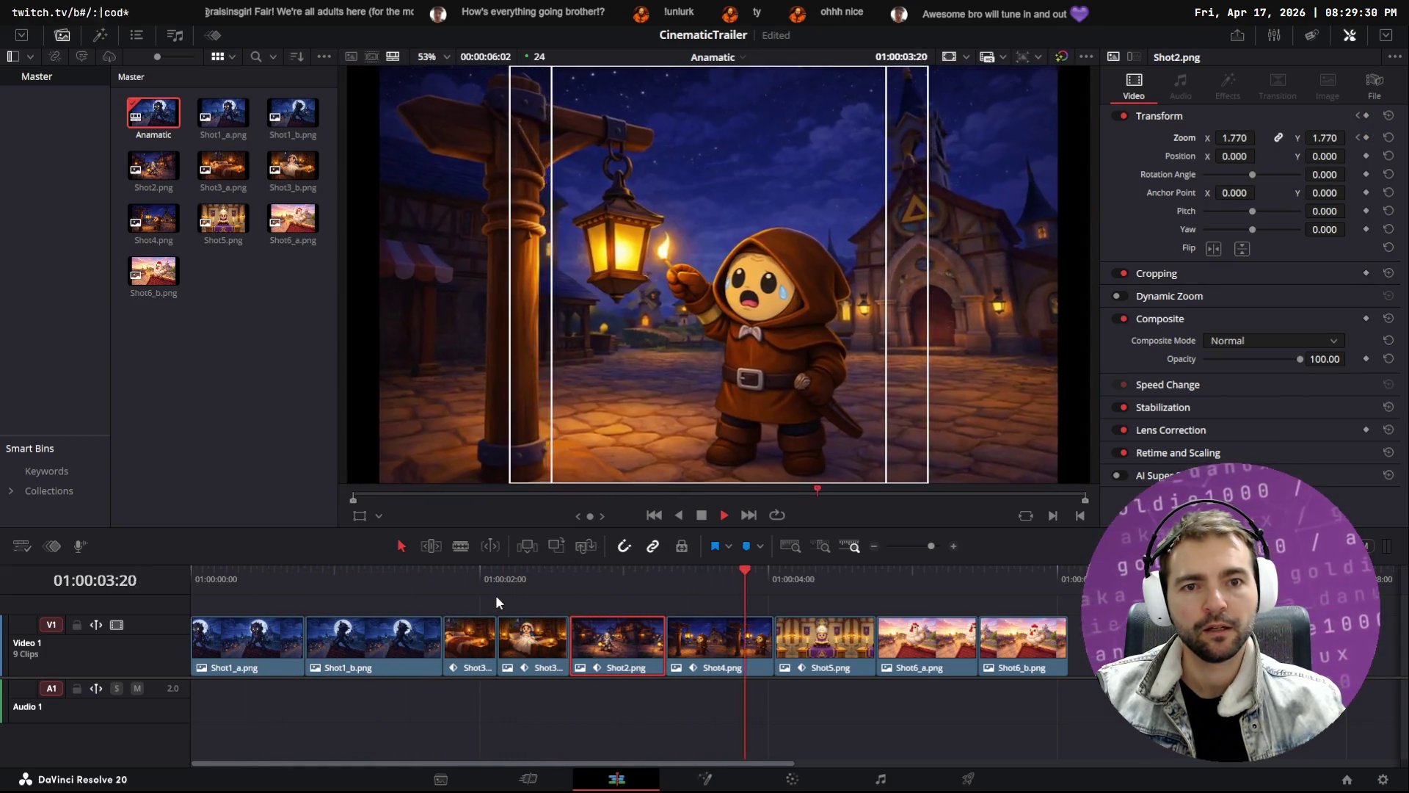
mouse_move(945, 570)
mouse_down()
mouse_move(930, 584)
mouse_move(1090, 580)
mouse_move(218, 579)
mouse_move(1035, 592)
mouse_up()
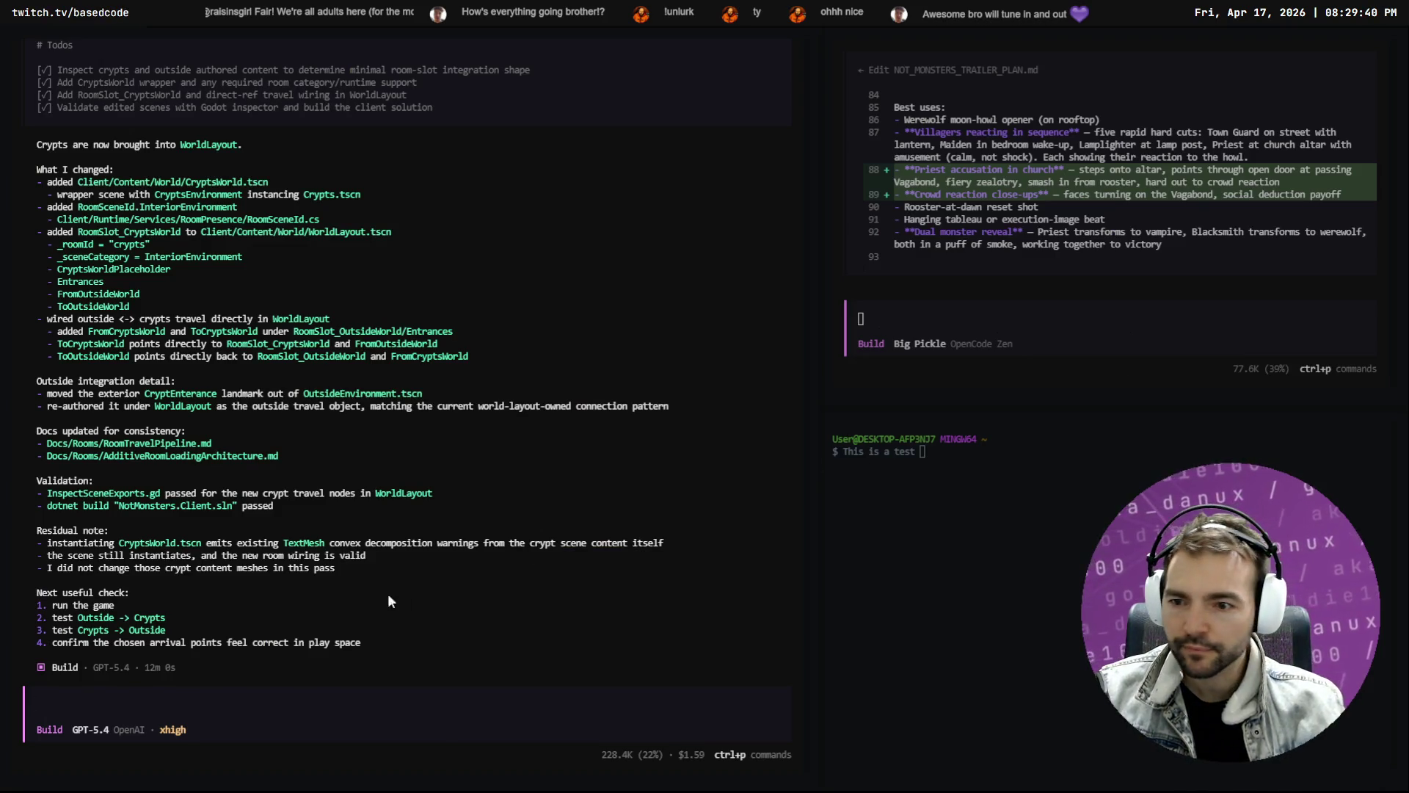
Leave the OpenCode summary and open the AutoMatchHarness scene in Godot
click(364, 256)
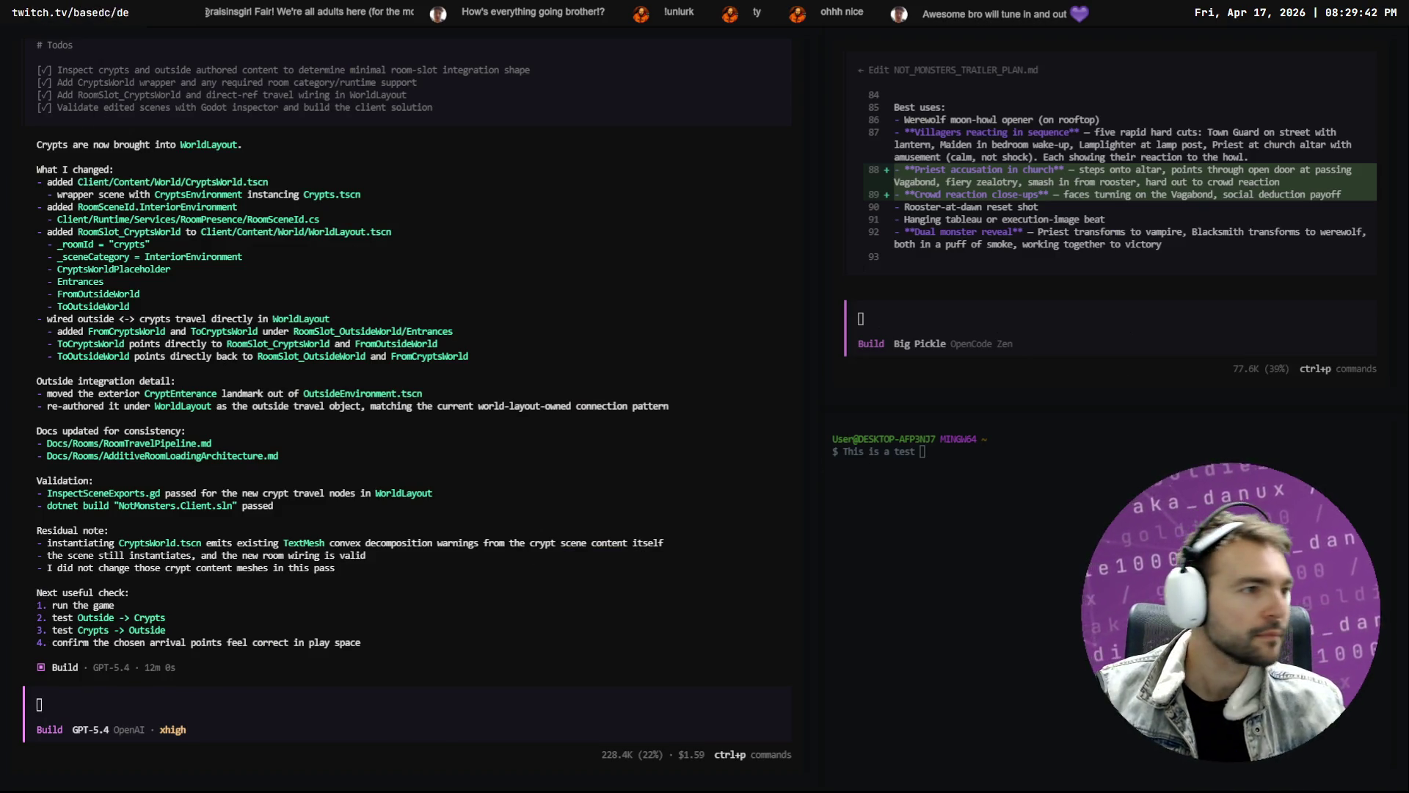
key(alt+Tab)
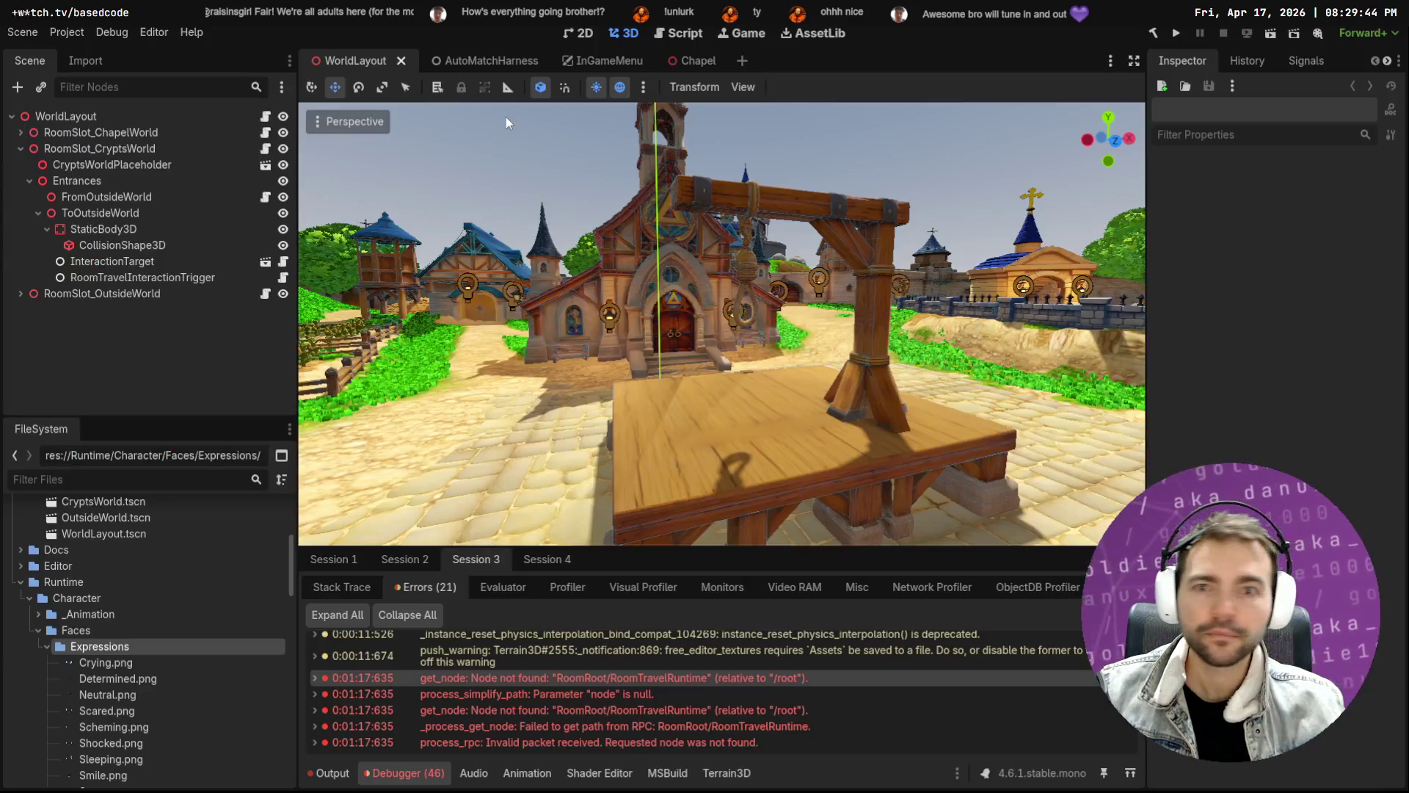
click(470, 61)
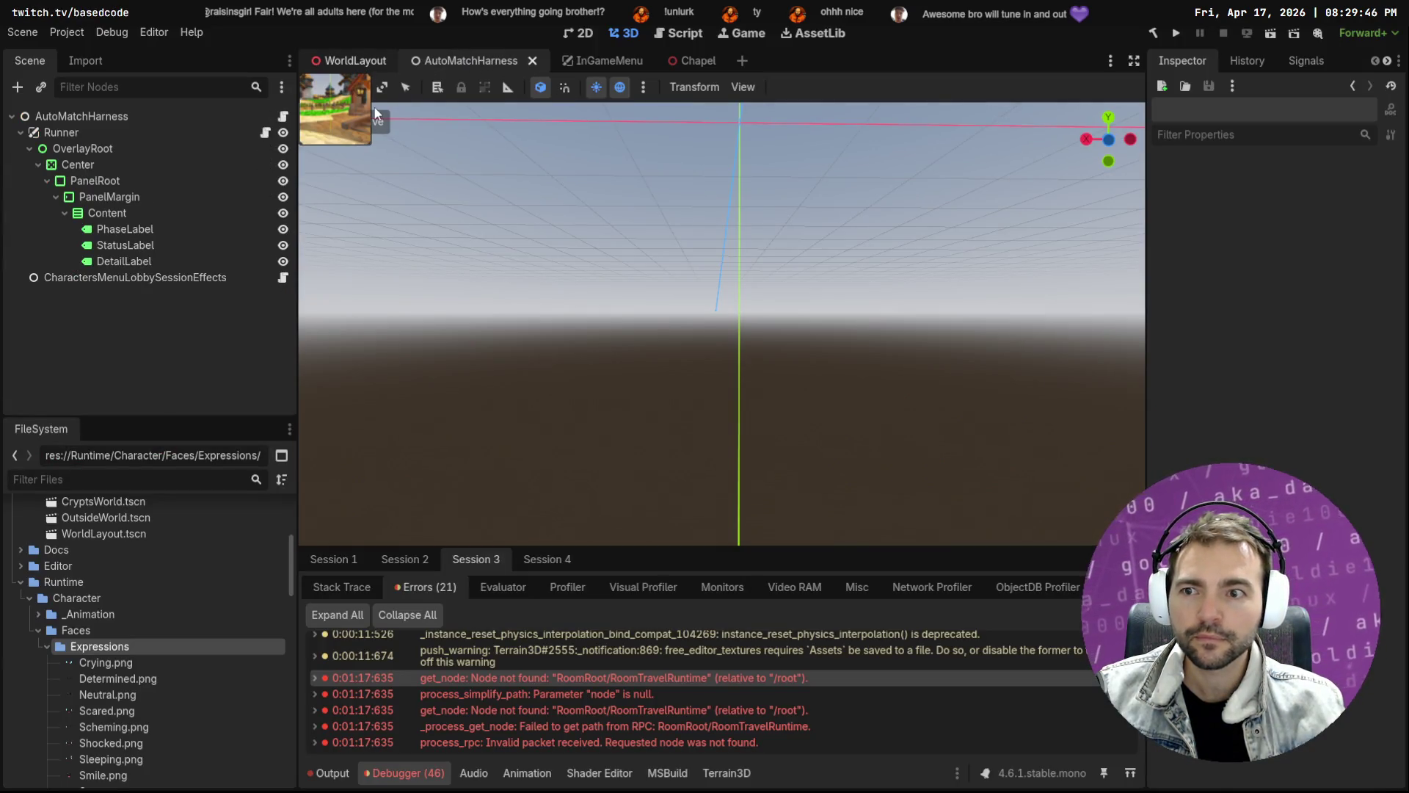
Return to WorldLayout, re-expand RoomSlot_CryptsWorld and frame its ToOutsideWorld exit in the viewport
click(358, 66)
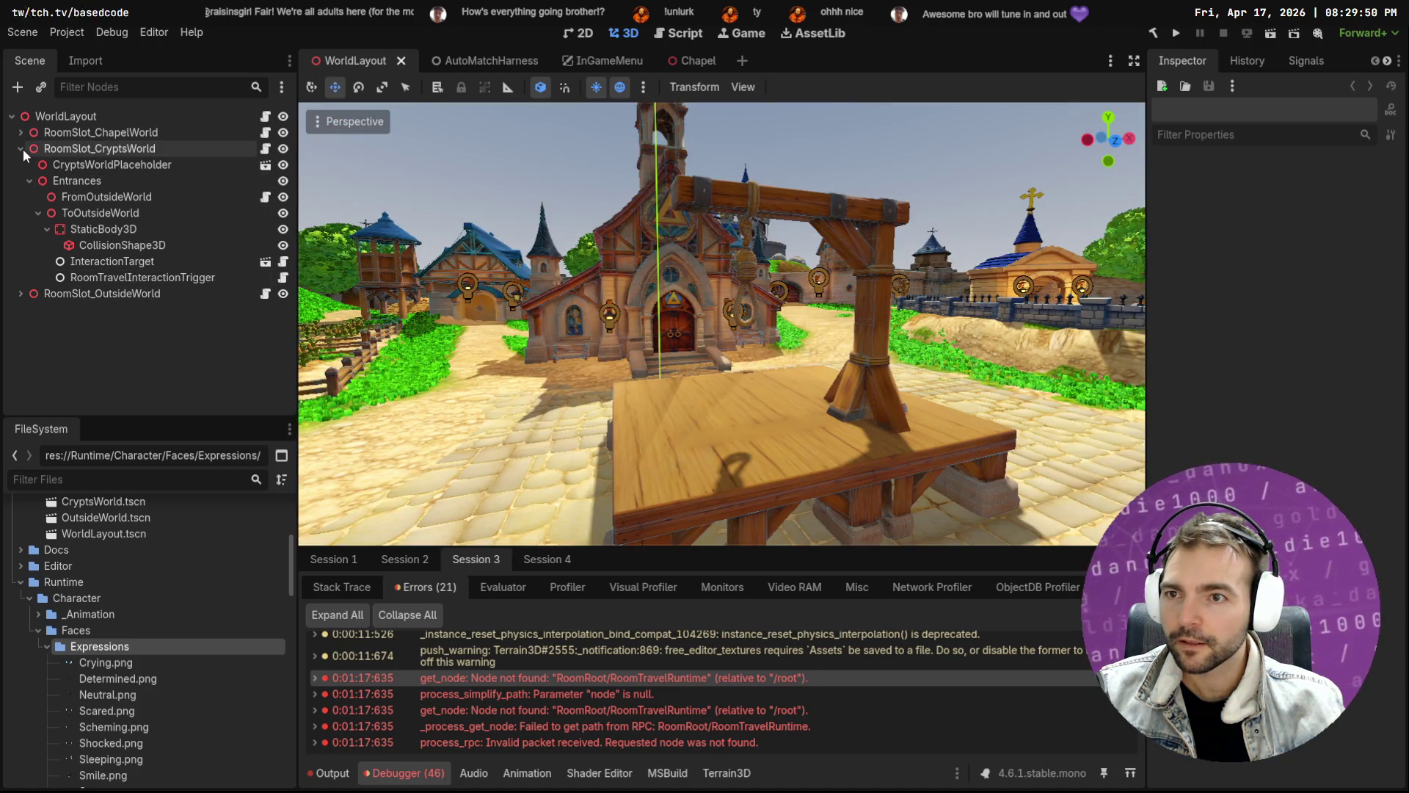
click(20, 148)
click(21, 149)
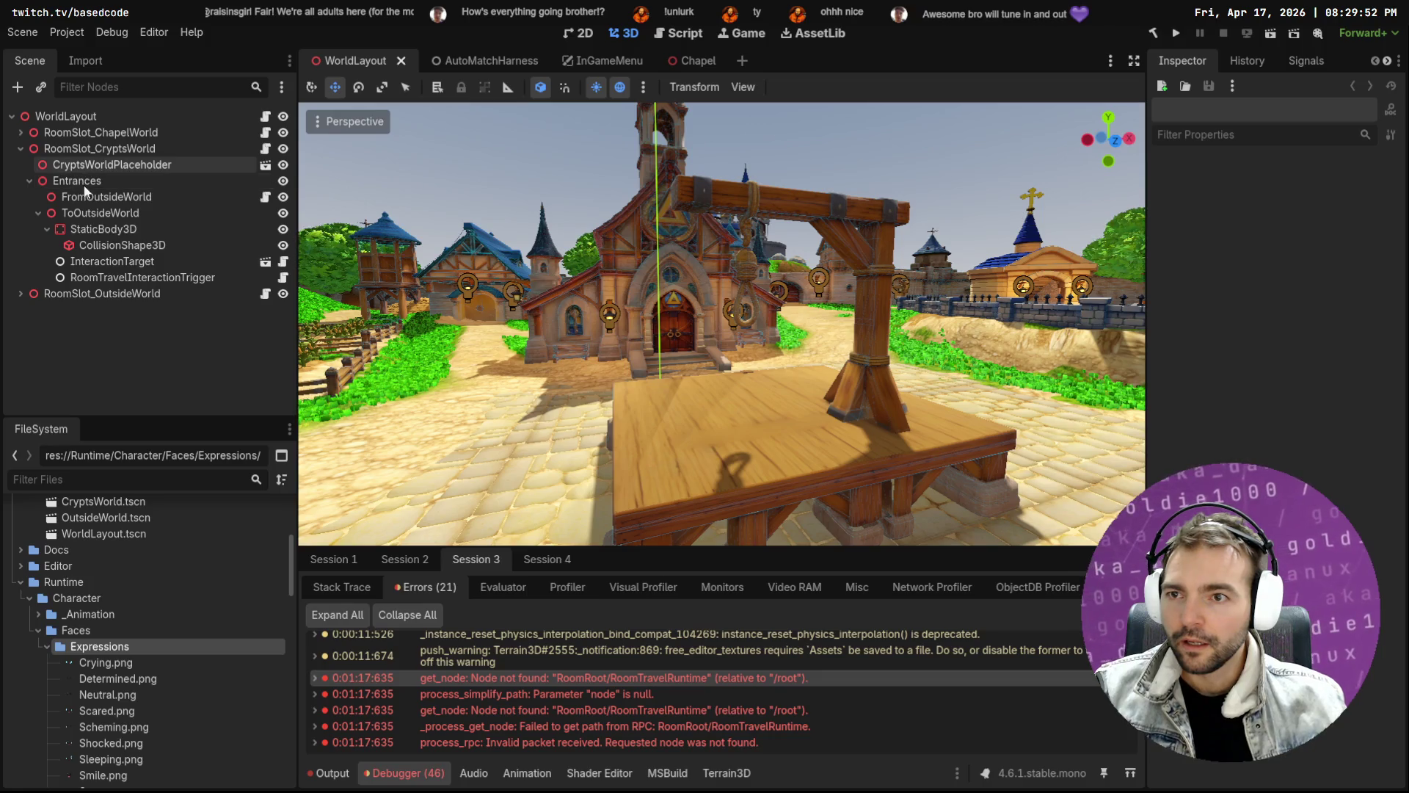
double_click(98, 213)
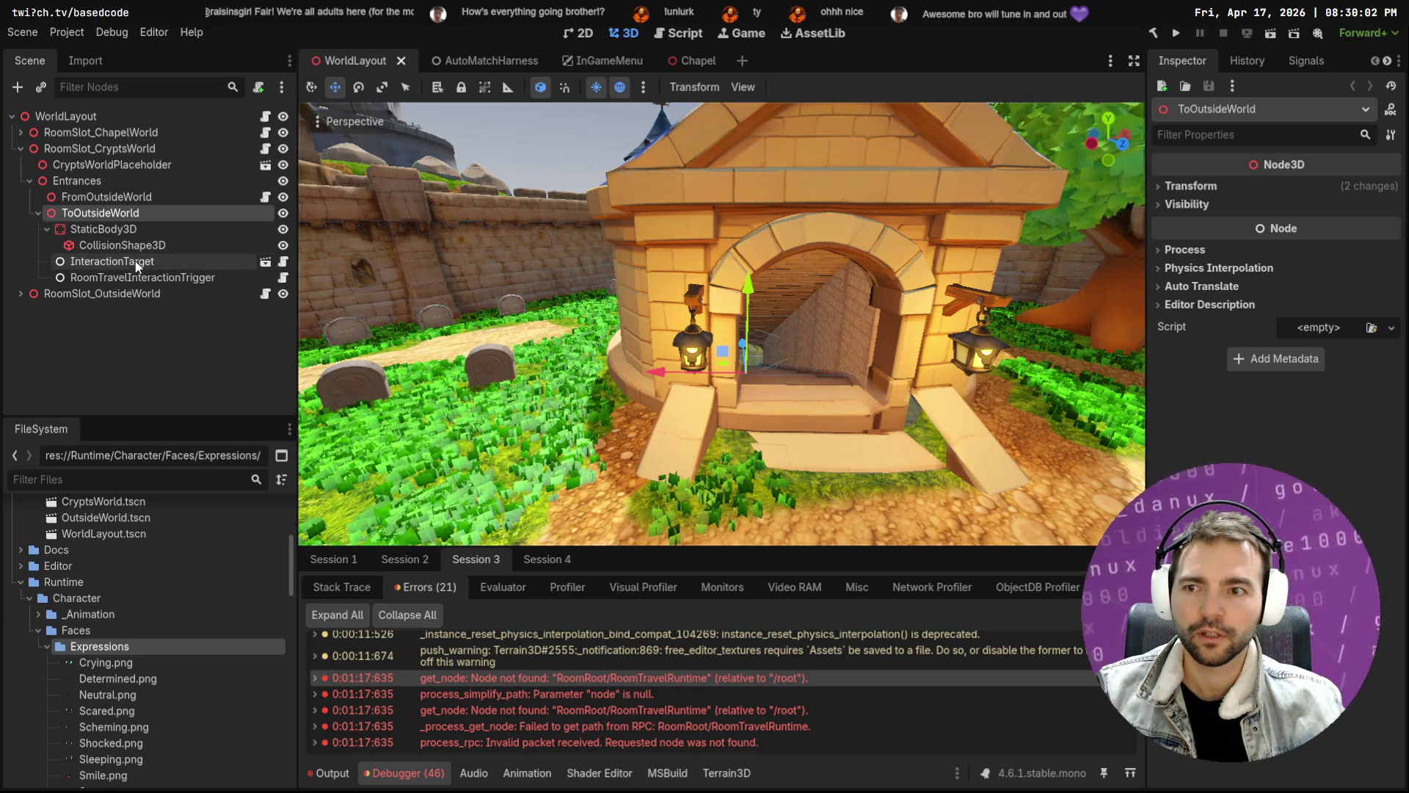
Review the crypts exit's InteractionTarget (Go Outside verb, StaticBody3D target) and RoomTravelInteractionTrigger settings
click(110, 261)
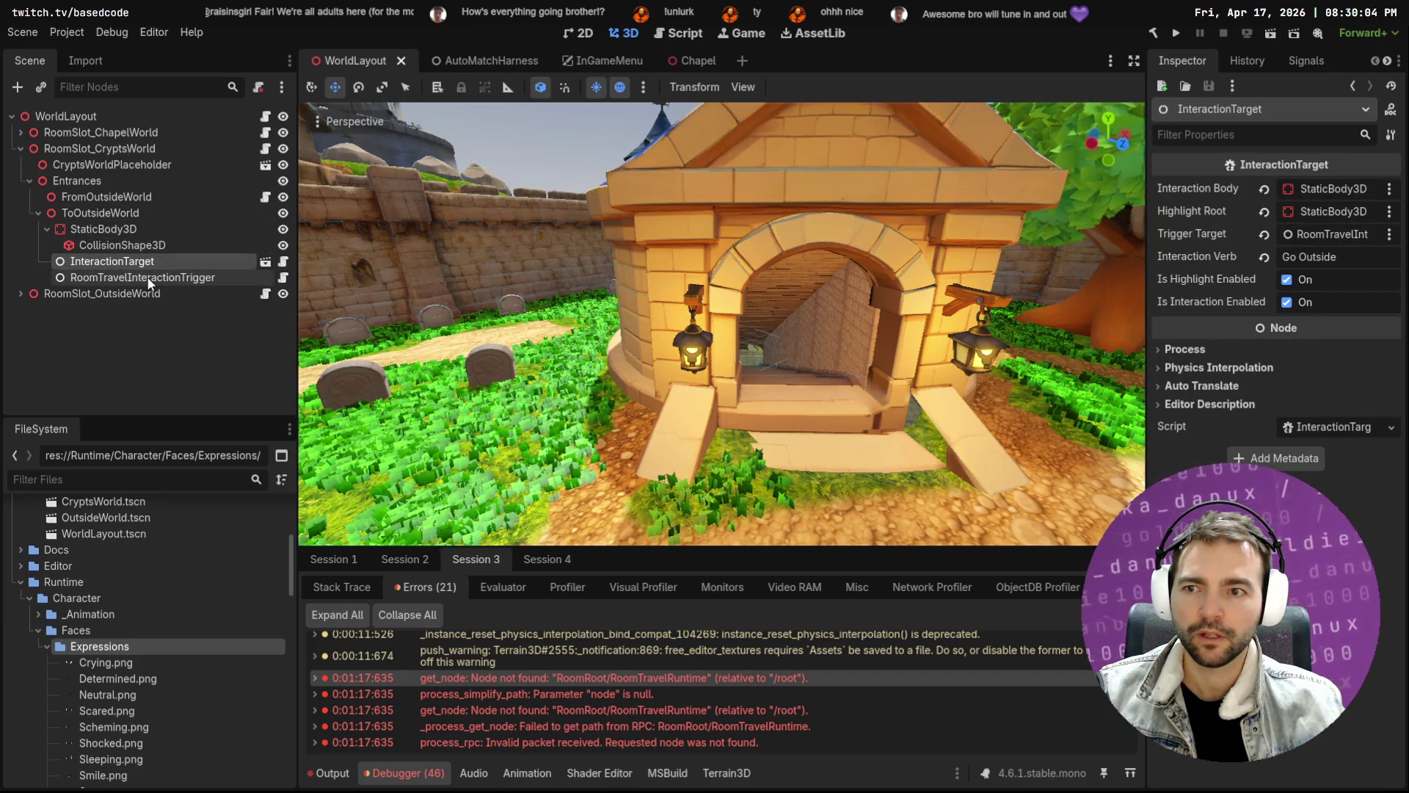
click(149, 278)
key(Up)
key(Down)
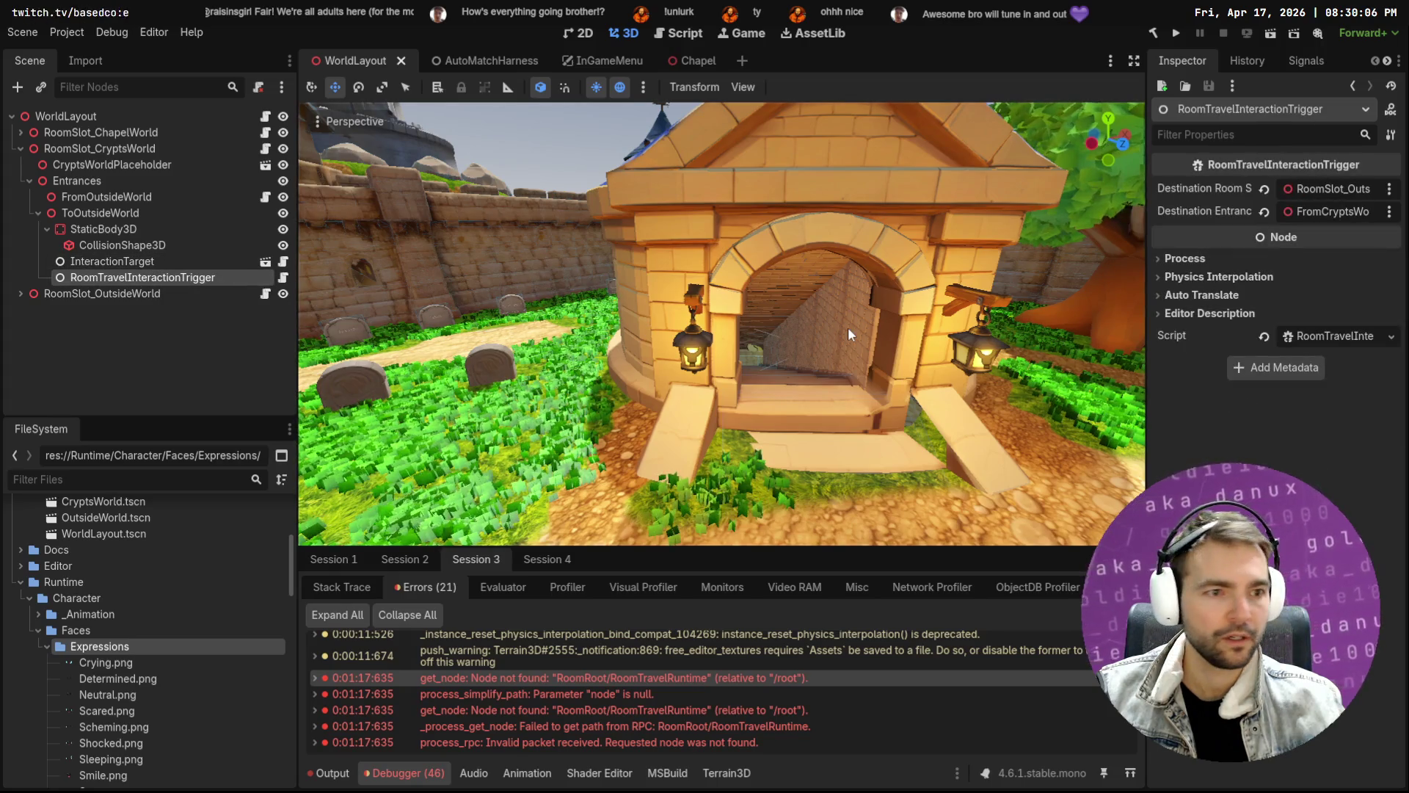
key(f)
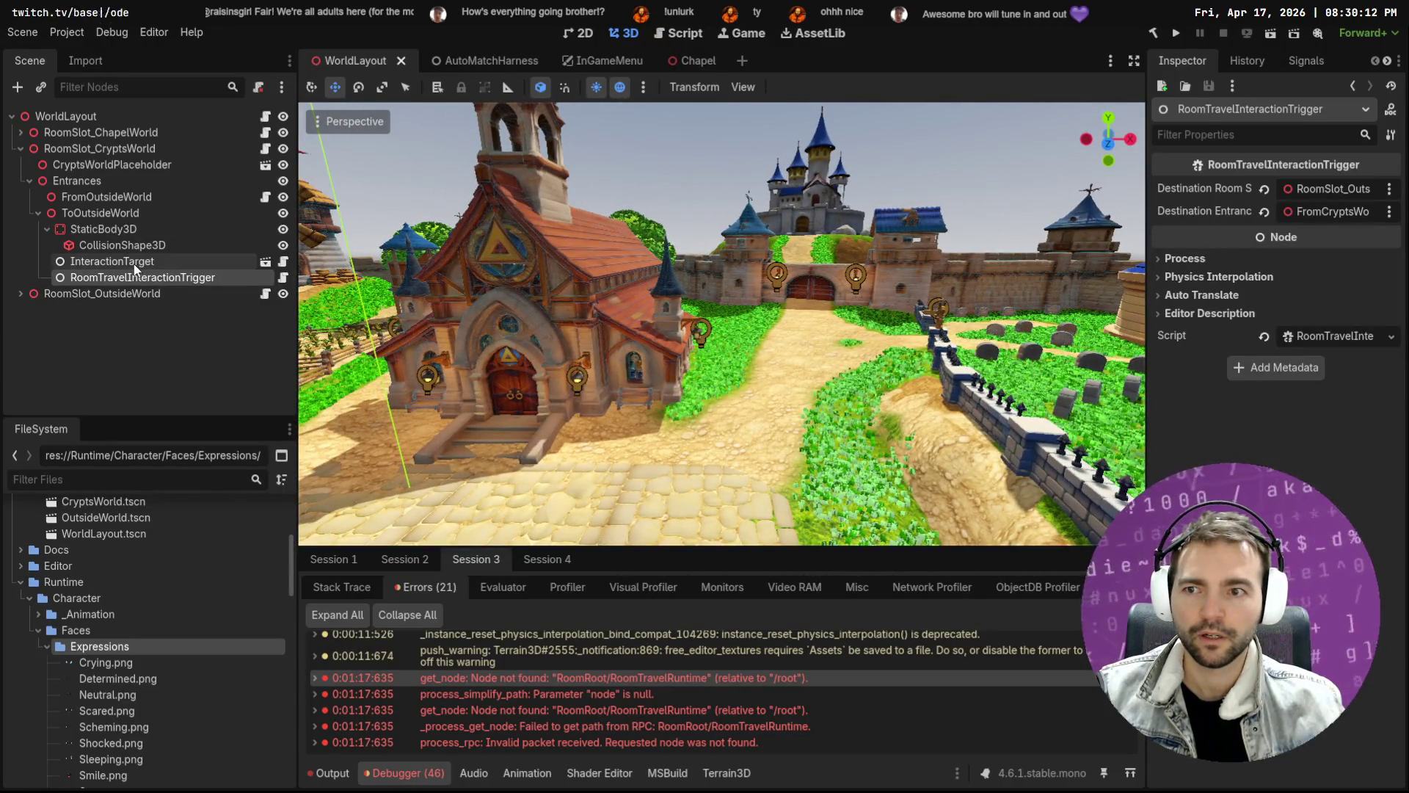
click(134, 262)
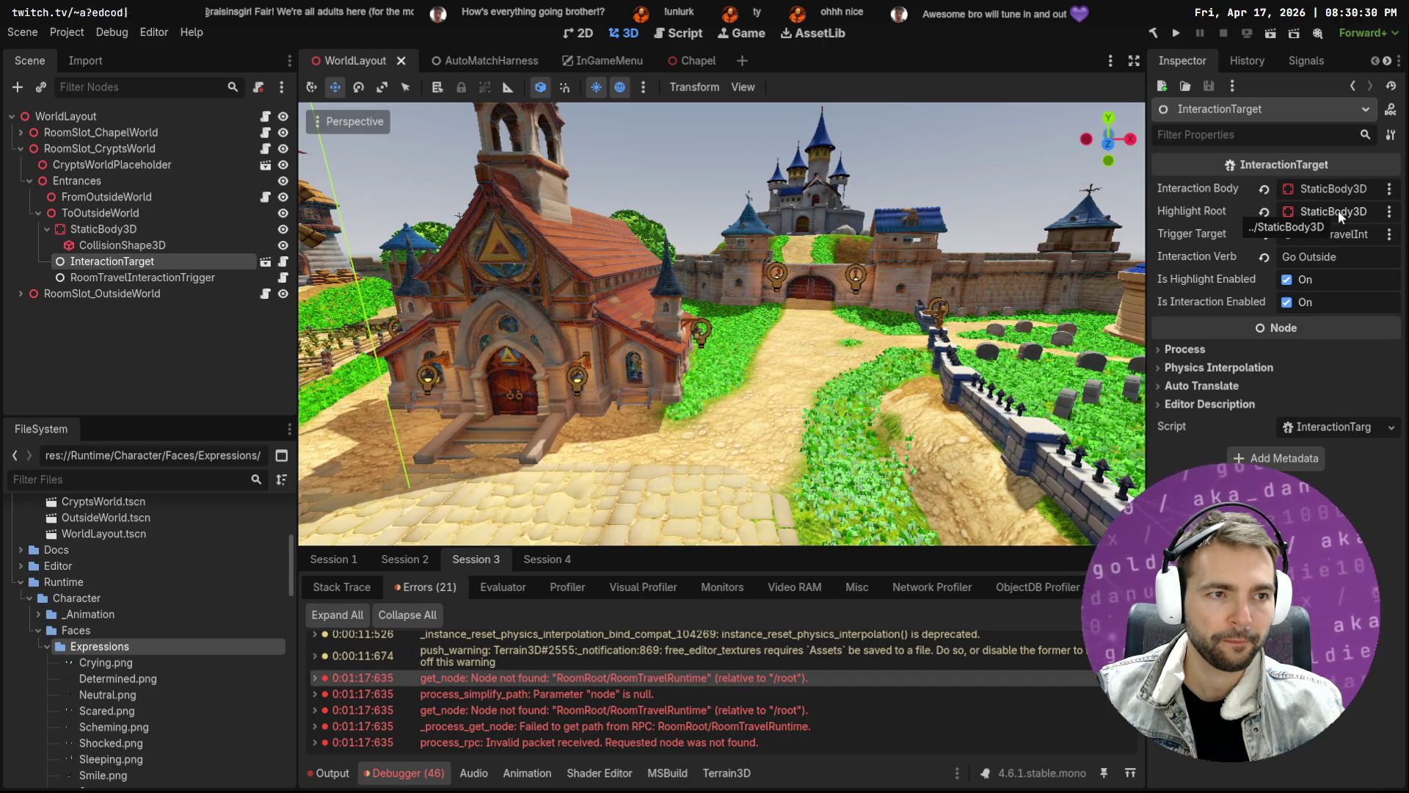
Expand RoomSlot_ChapelWorld and compare the chapel's InteractionTarget with the crypts' one
click(20, 132)
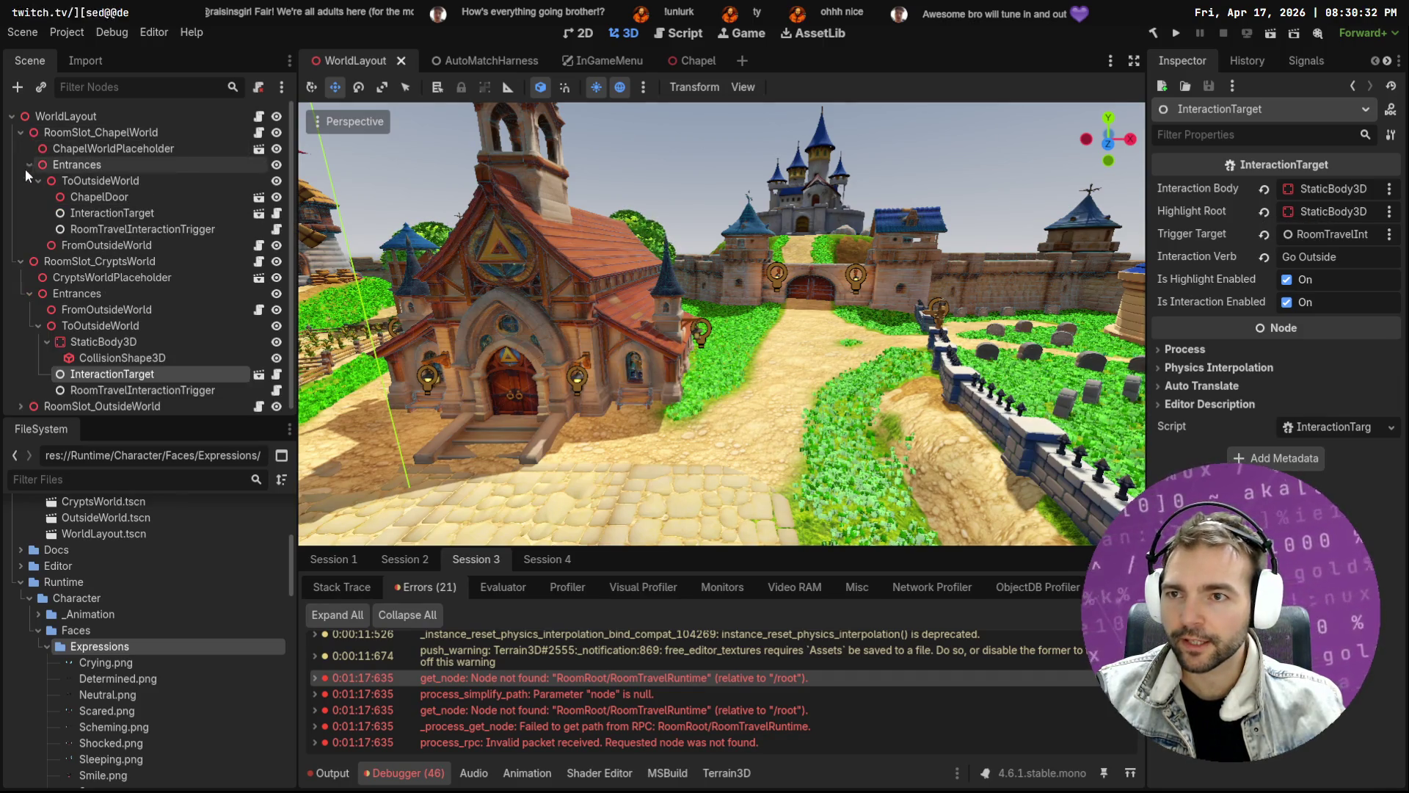
click(120, 209)
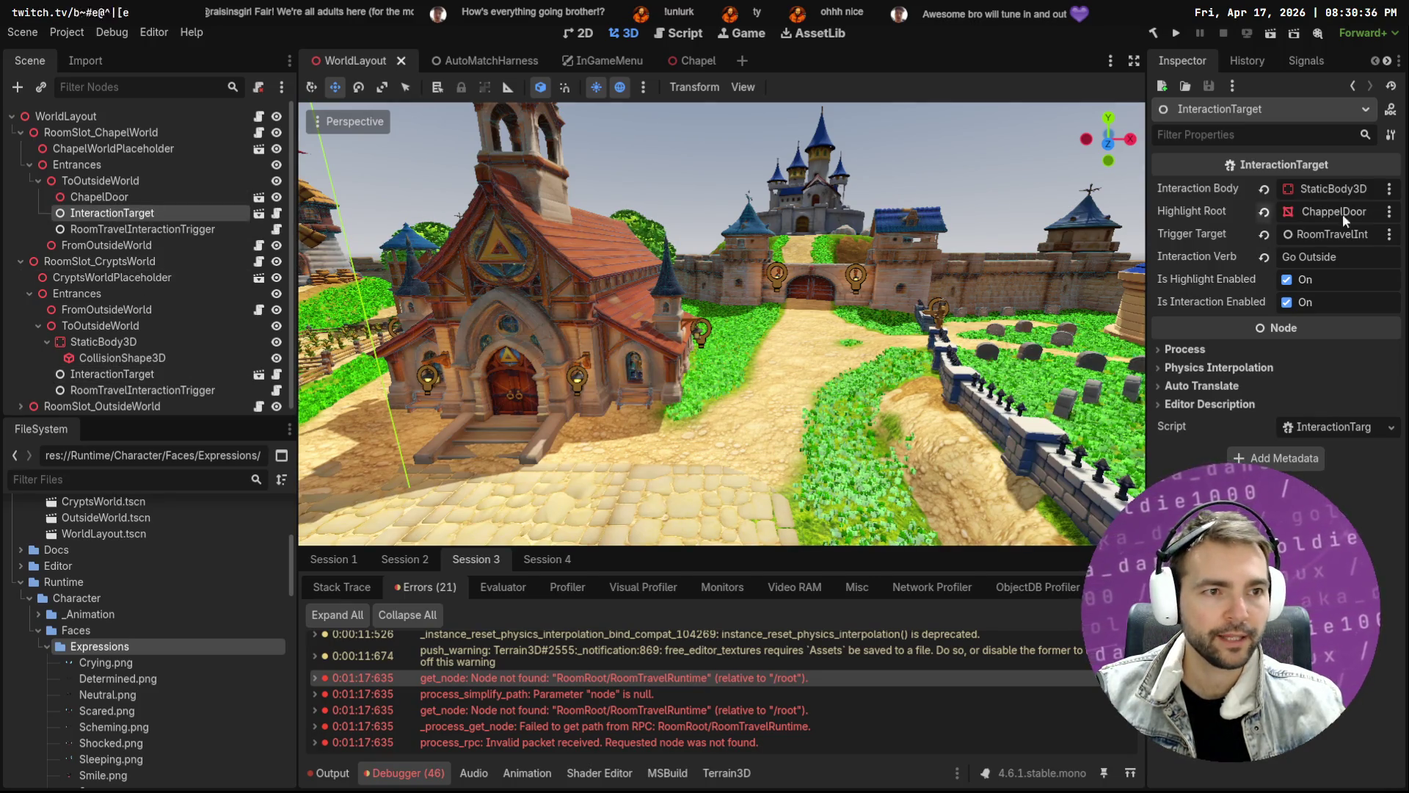
click(103, 374)
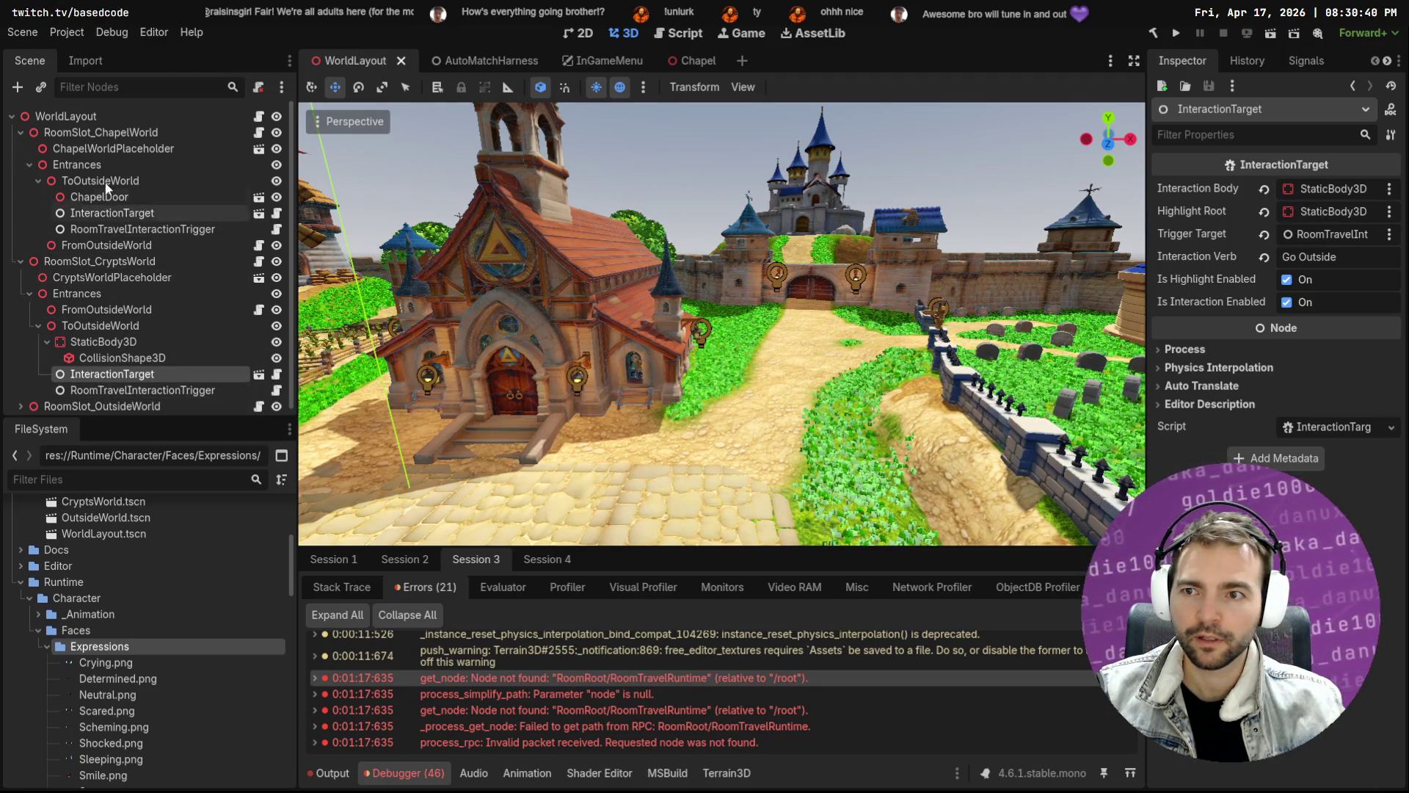
Frame ChapelDoor in the 3D view, then focus on the crypts' FromOutsideWorld entrance
click(123, 198)
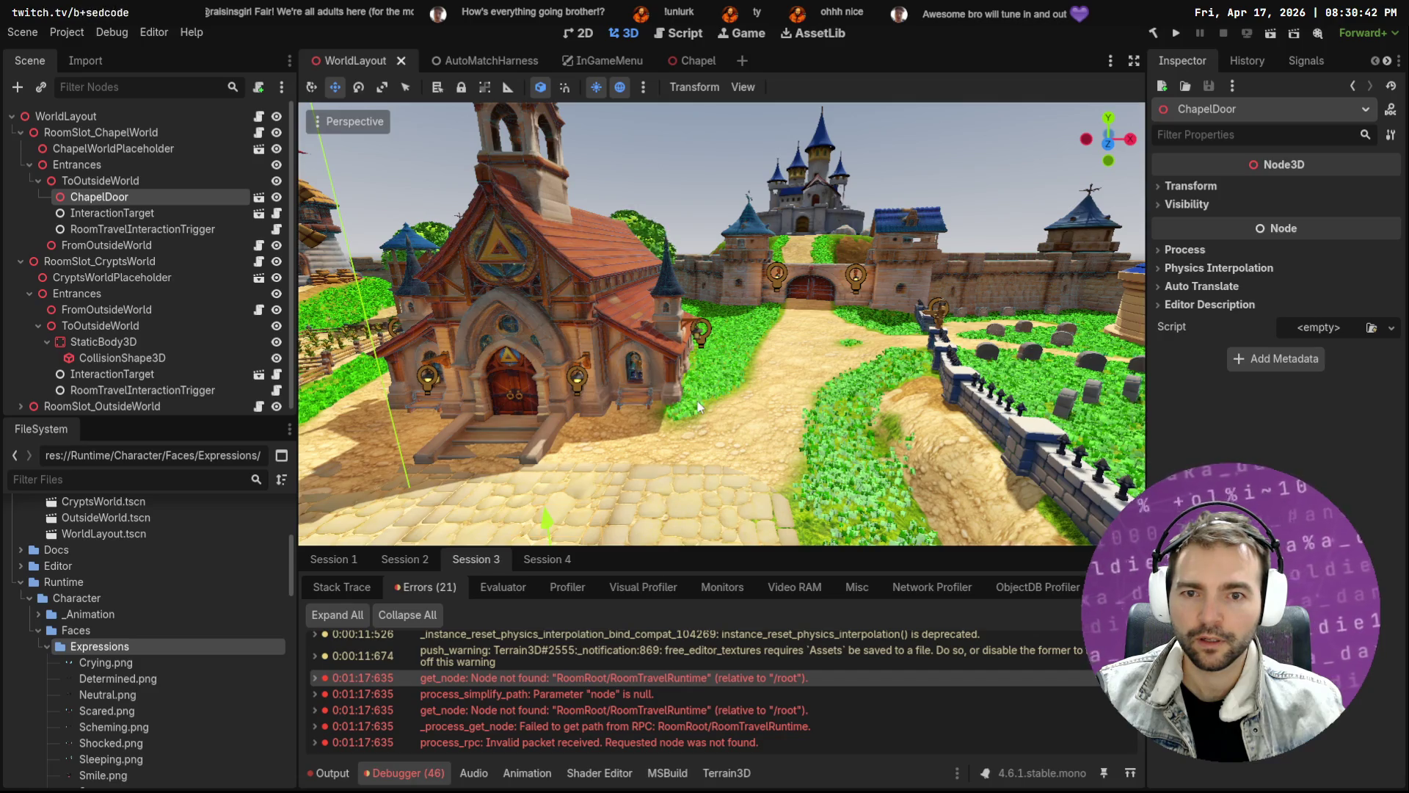
key(f)
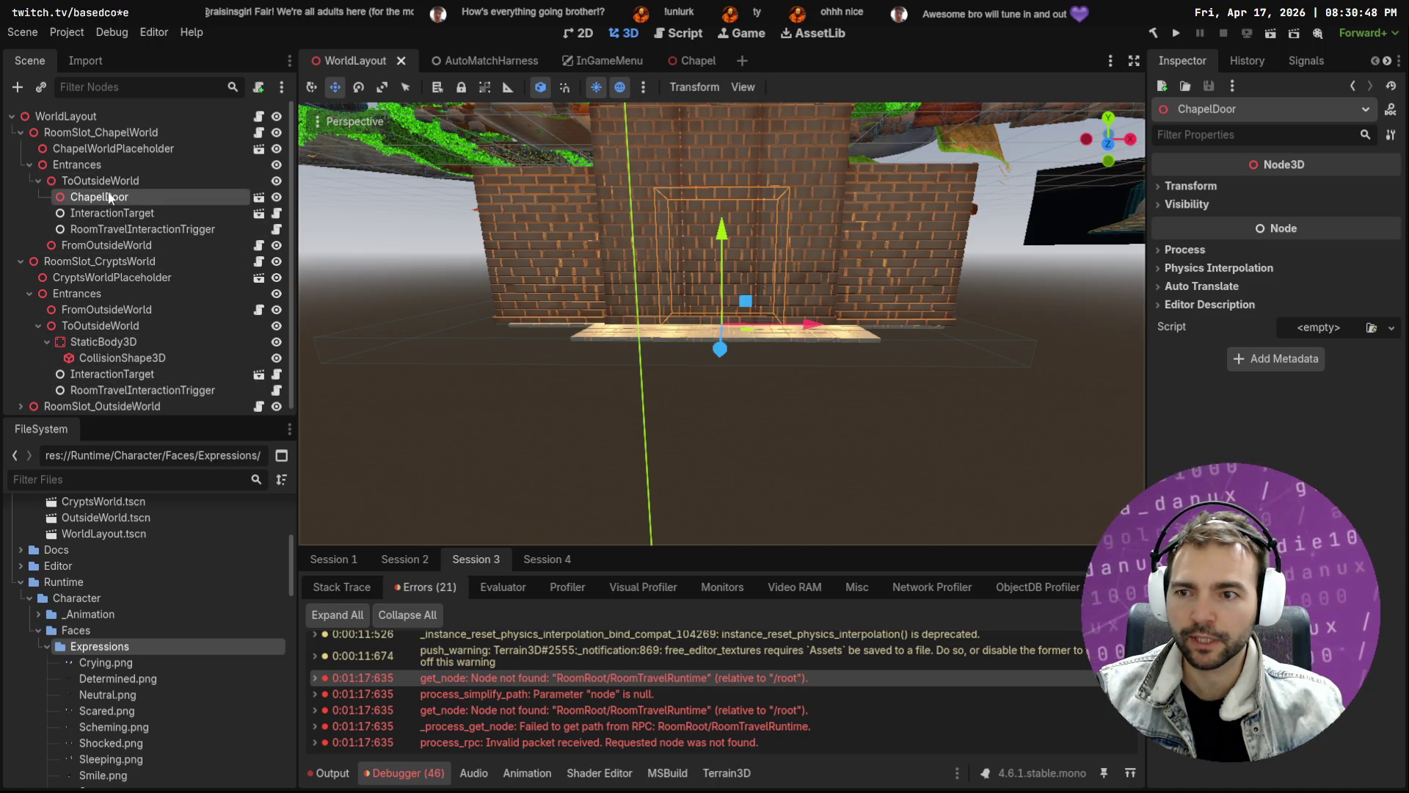
click(105, 313)
double_click(105, 315)
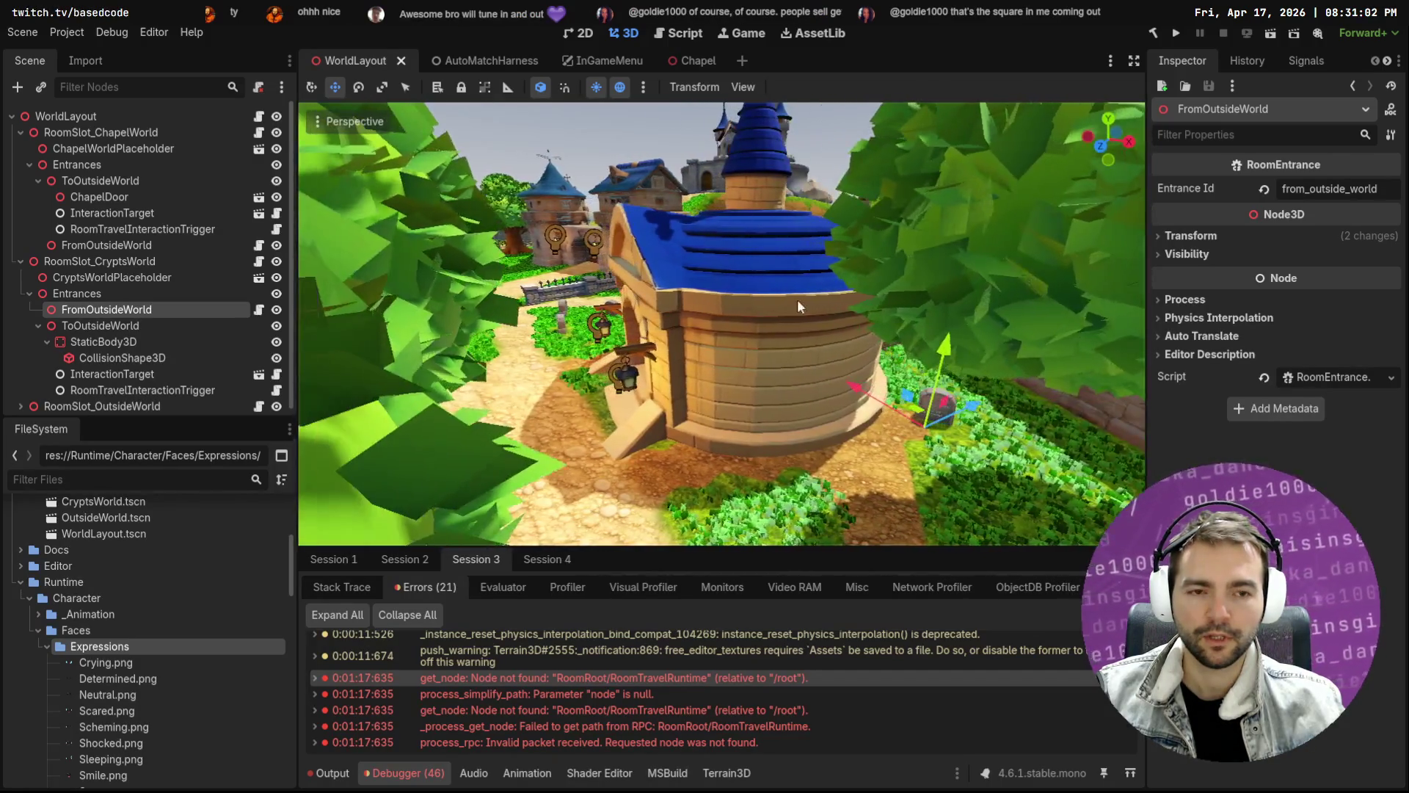
Drag the crypts' FromOutsideWorld entrance into the crypt doorway onto the stairway
mouse_move(917, 389)
mouse_down()
mouse_move(743, 433)
mouse_move(664, 382)
mouse_move(658, 302)
mouse_up()
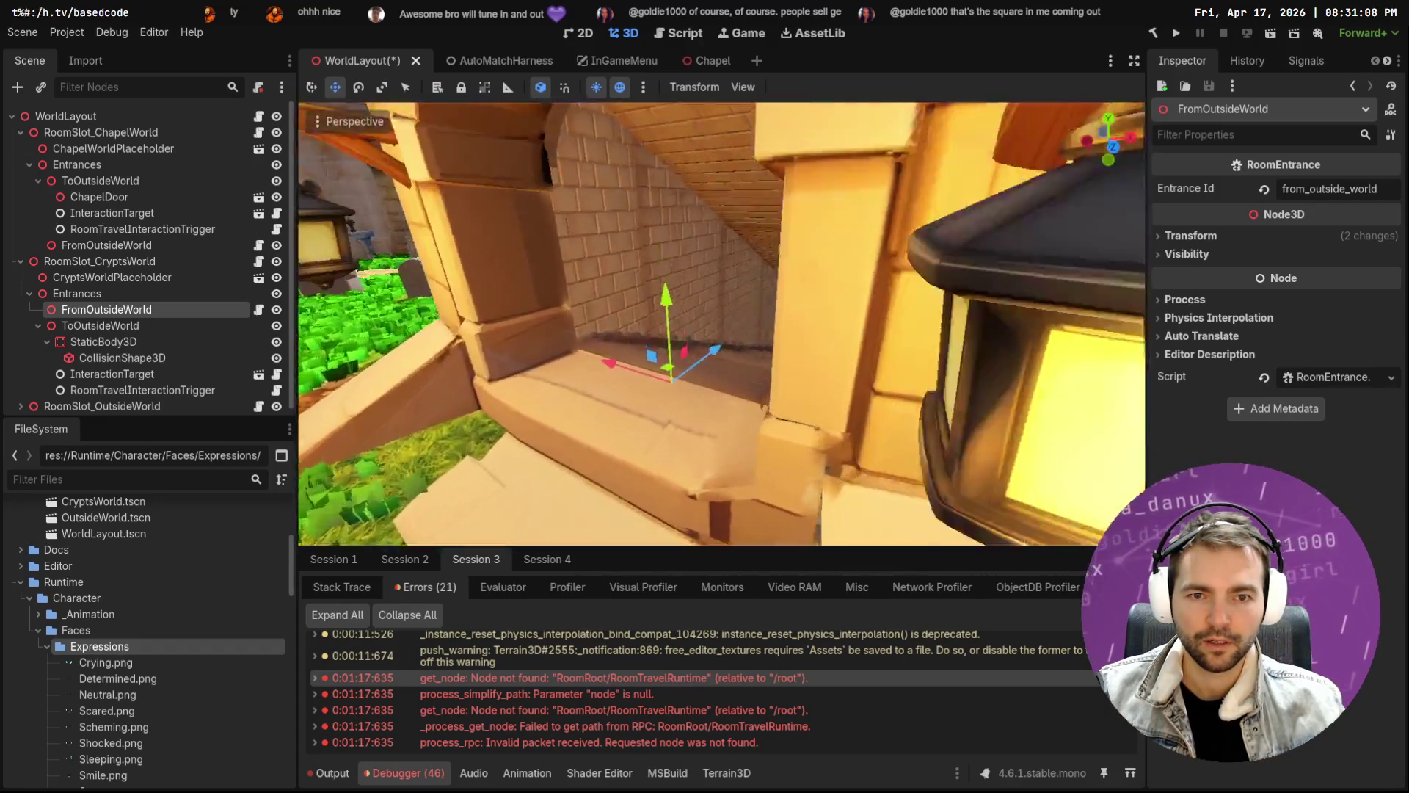
drag(639, 323, 715, 307)
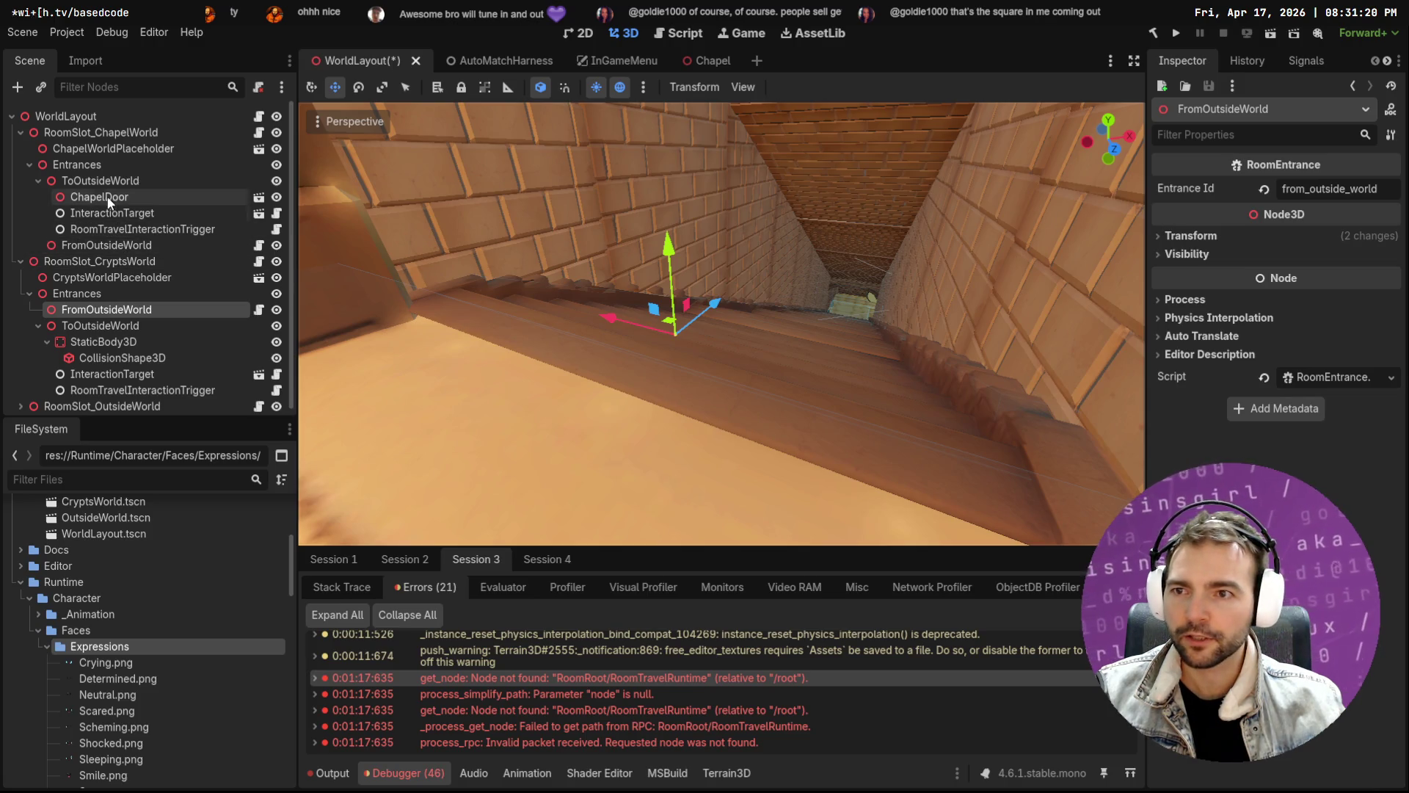
click(103, 197)
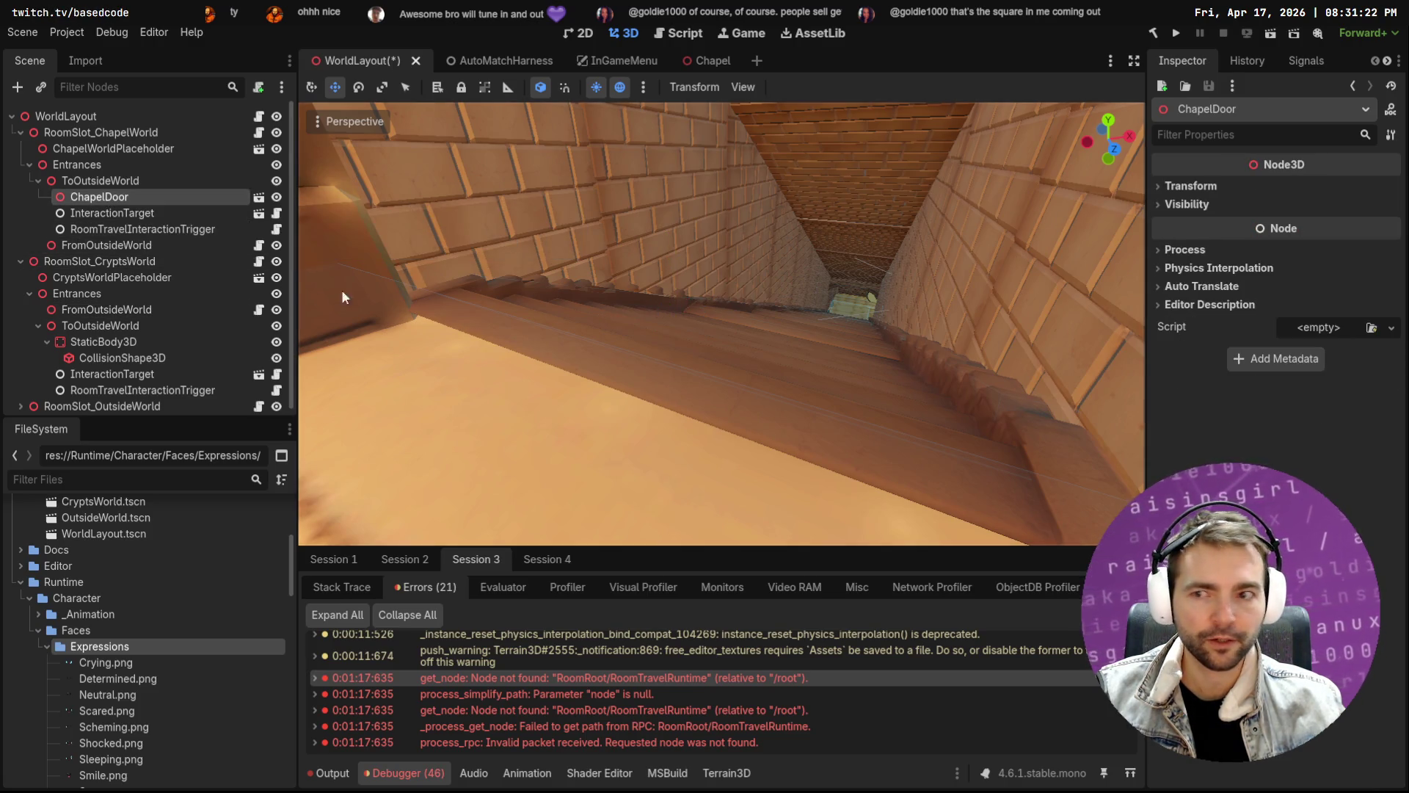
click(220, 309)
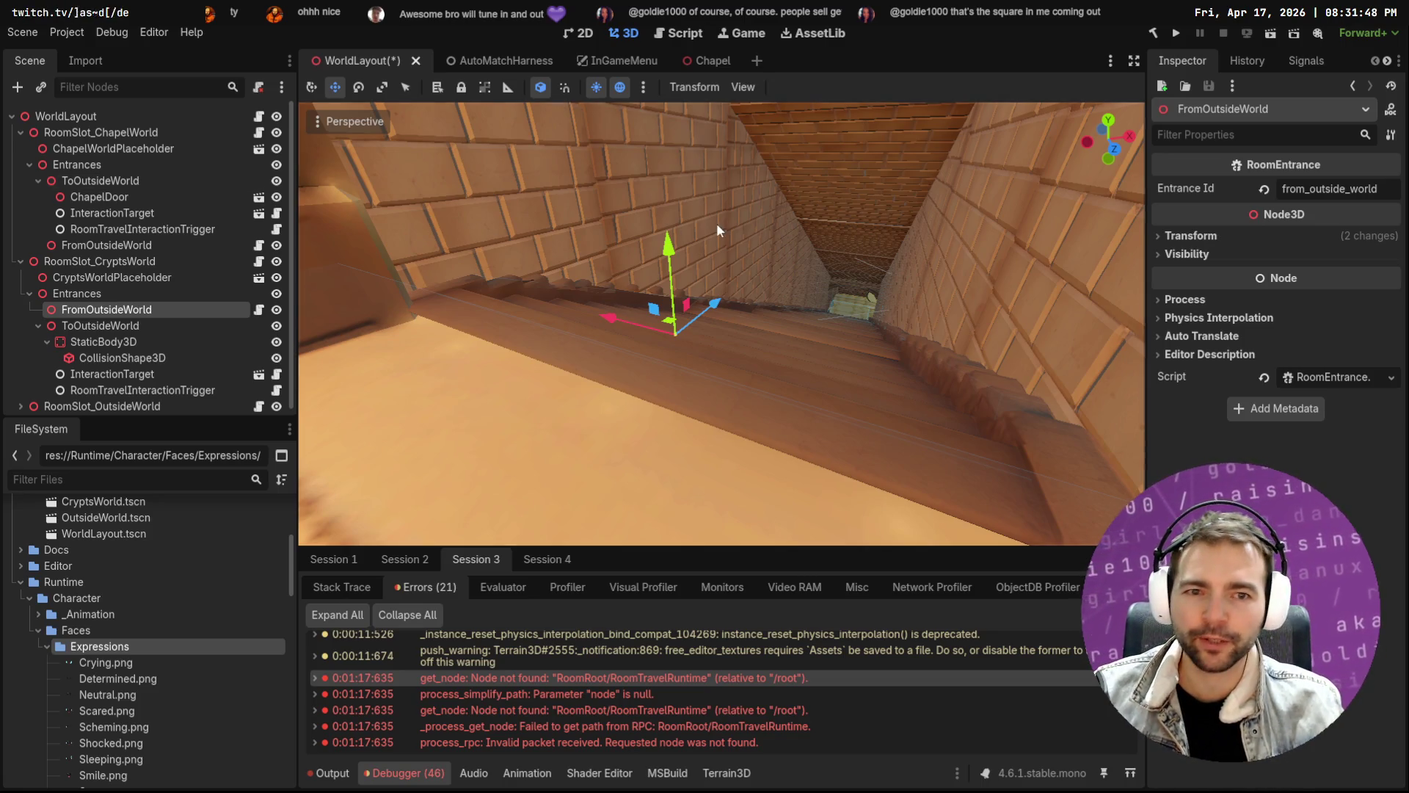
Frame the chapel's ChapelDoor and FromOutsideWorld entrance in the viewport to study the door
scroll(717, 223, down, 5)
scroll(721, 324, down, 10)
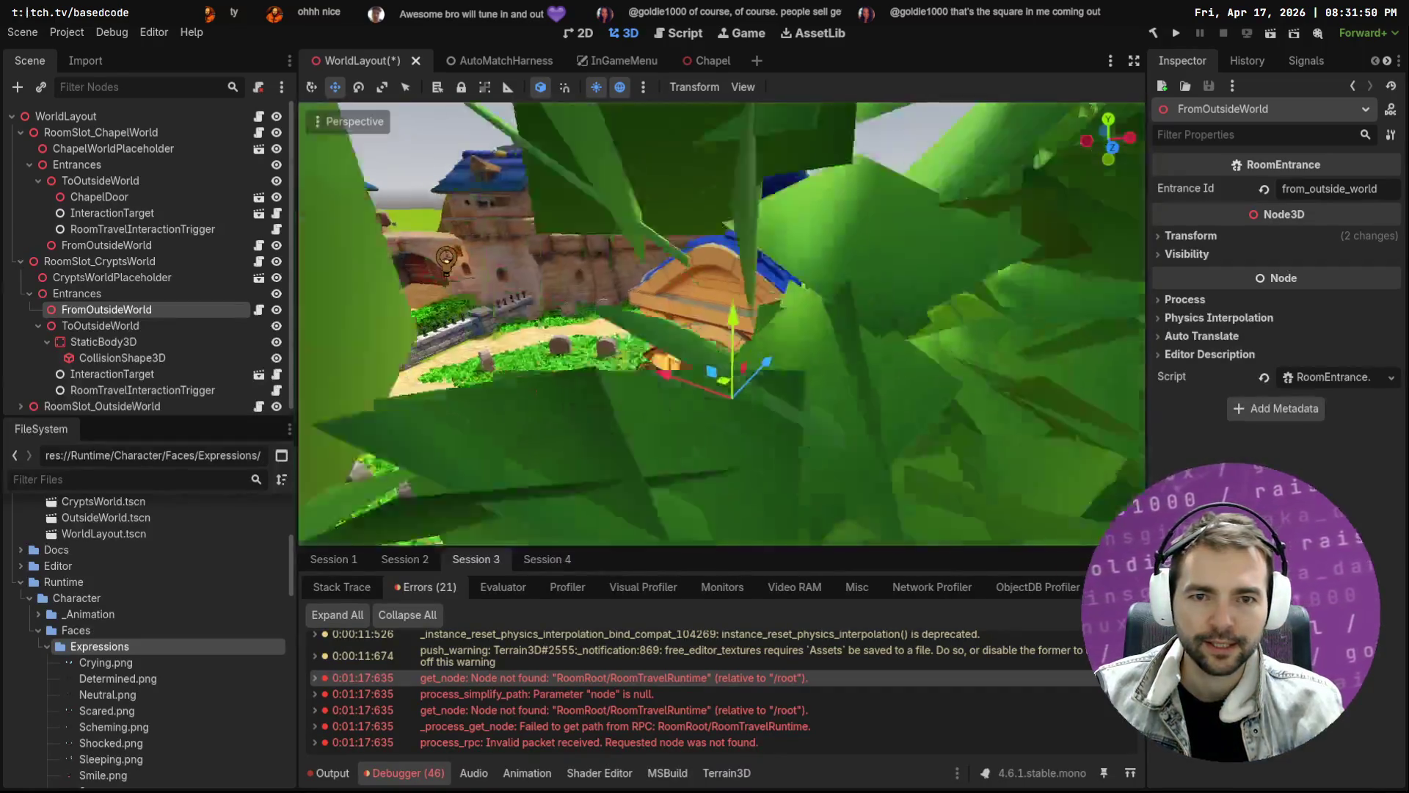
key(f)
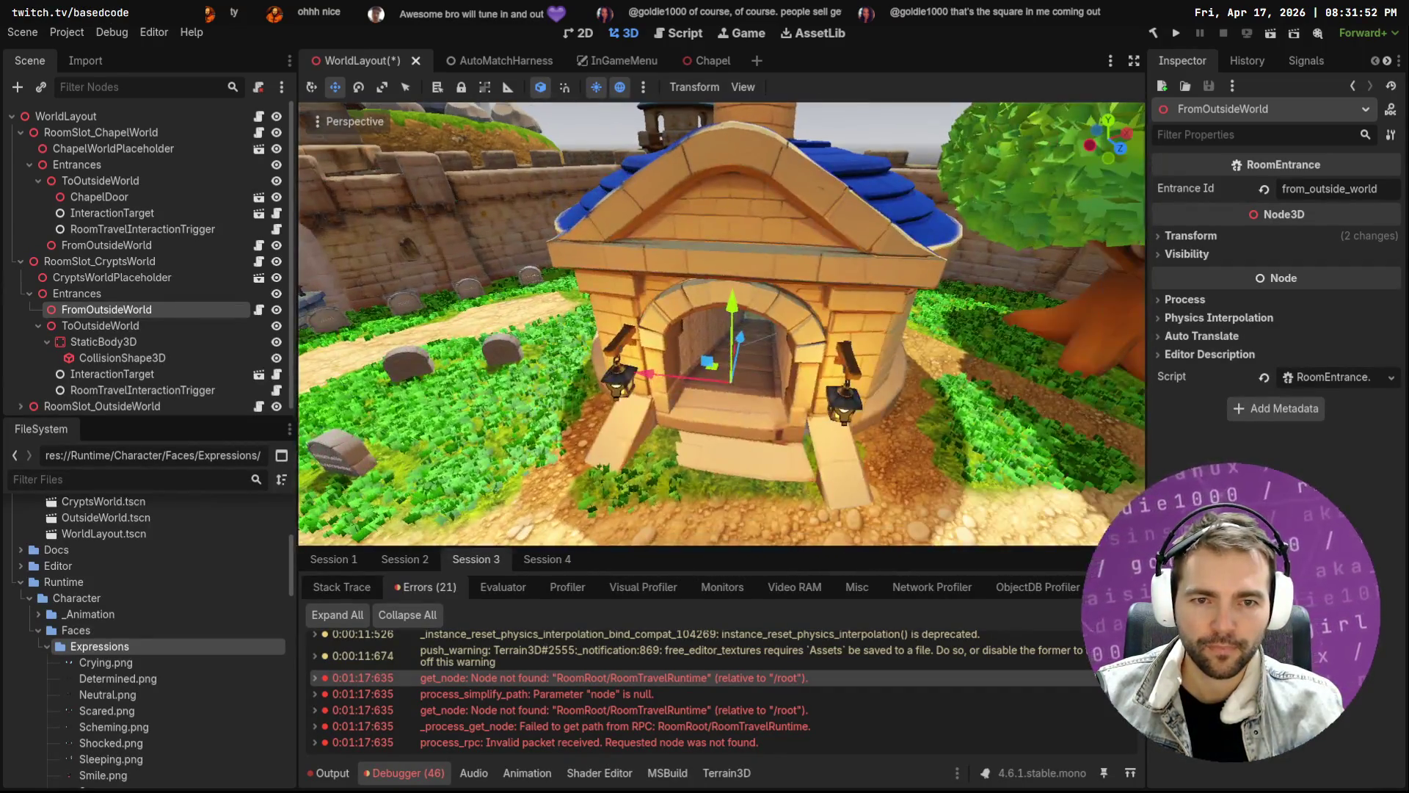
click(143, 203)
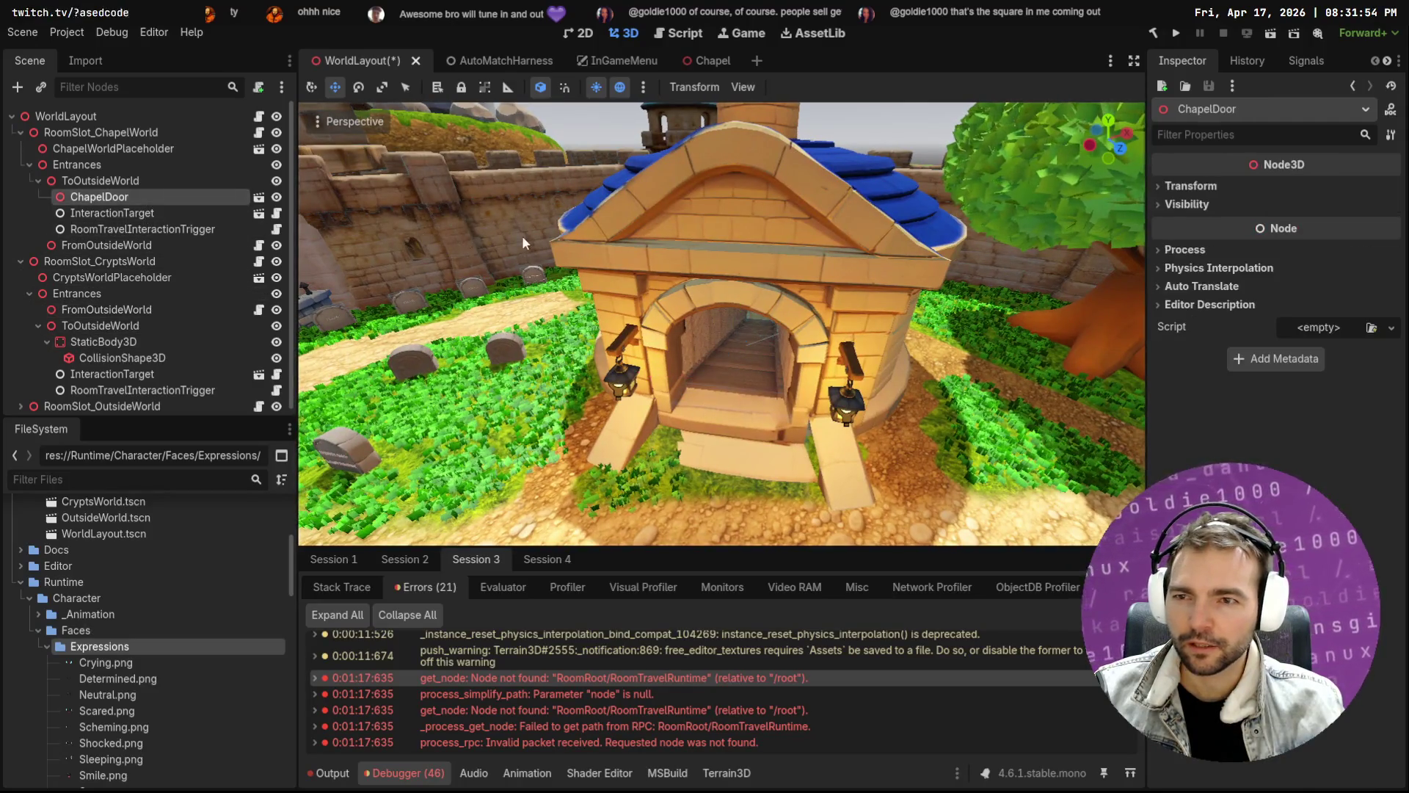
key(f)
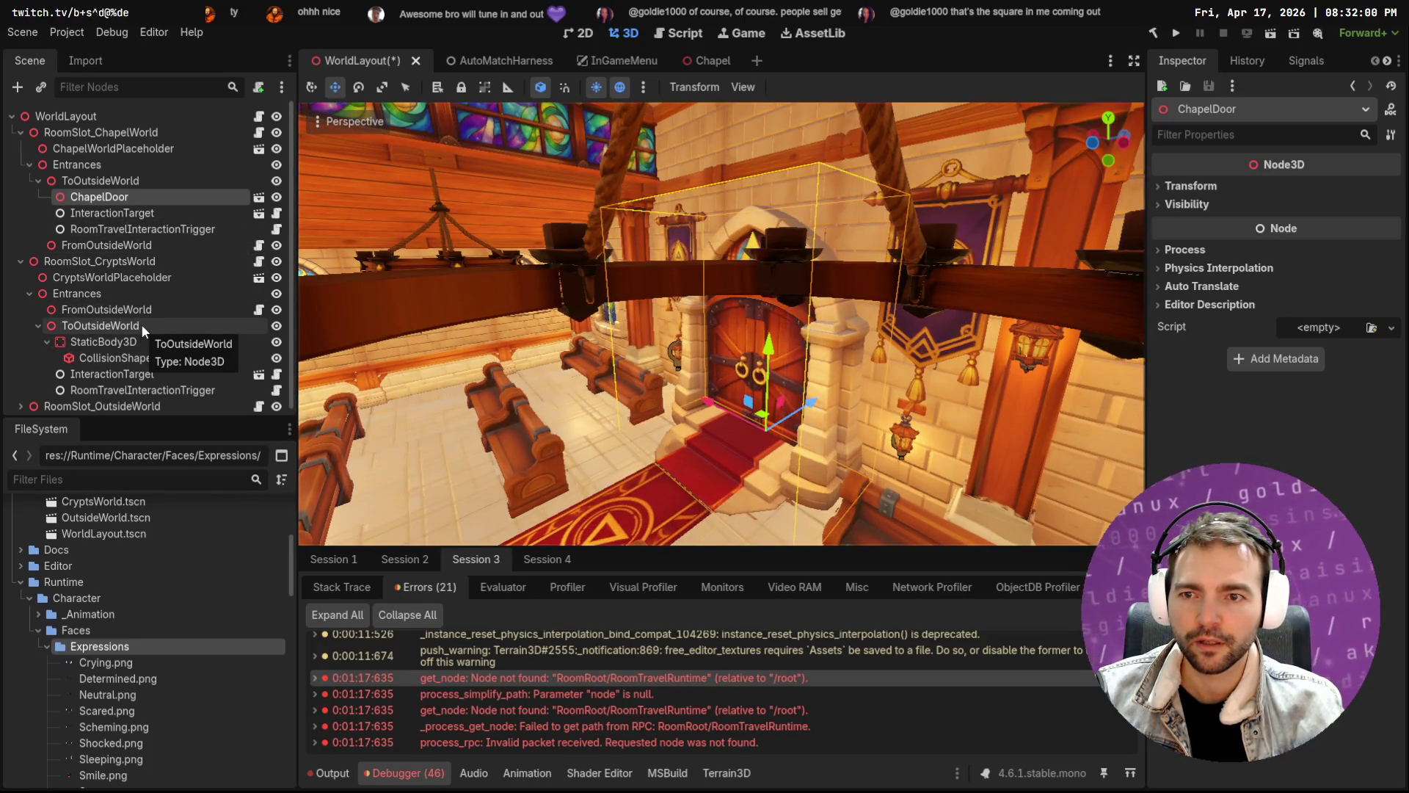
click(39, 179)
click(86, 201)
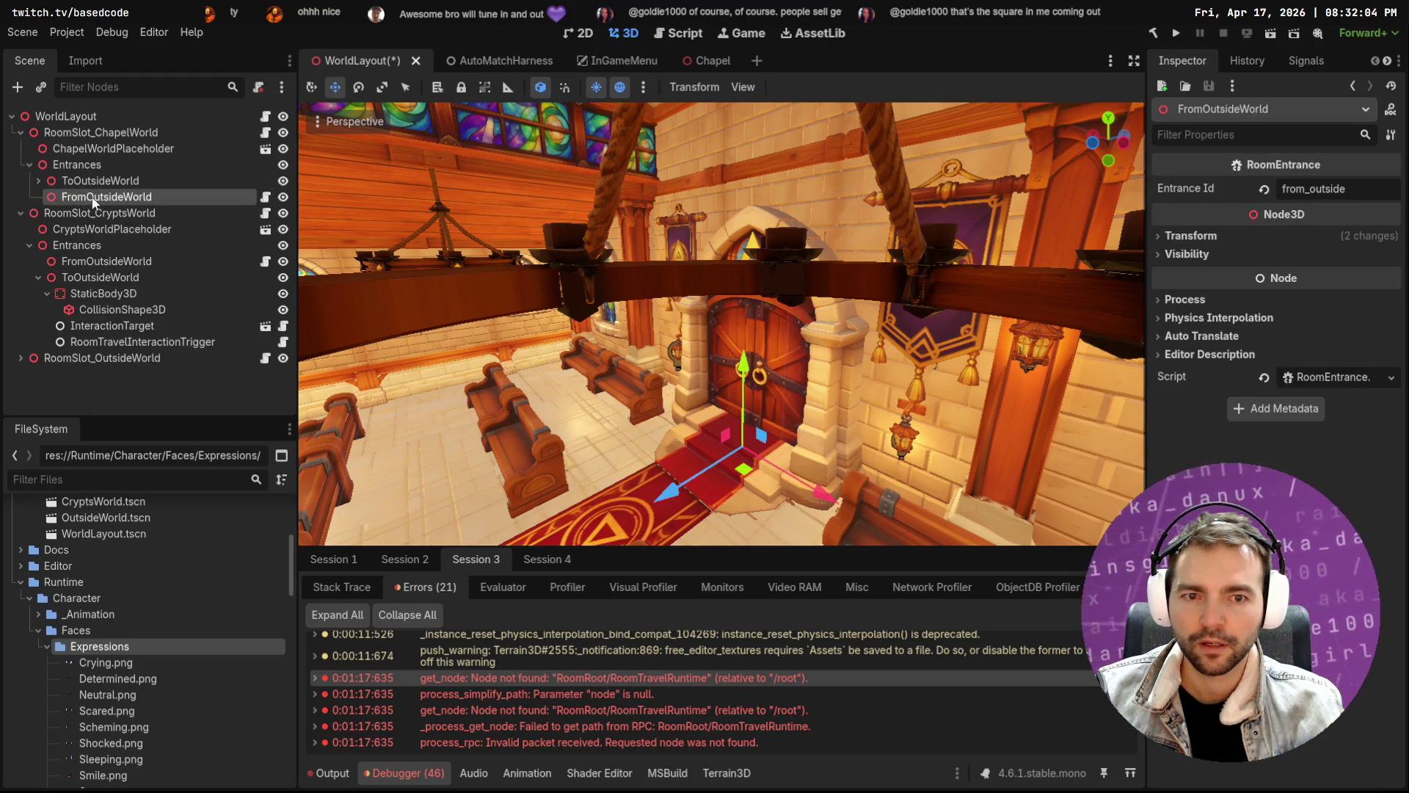
key(f)
key(w)
key(q)
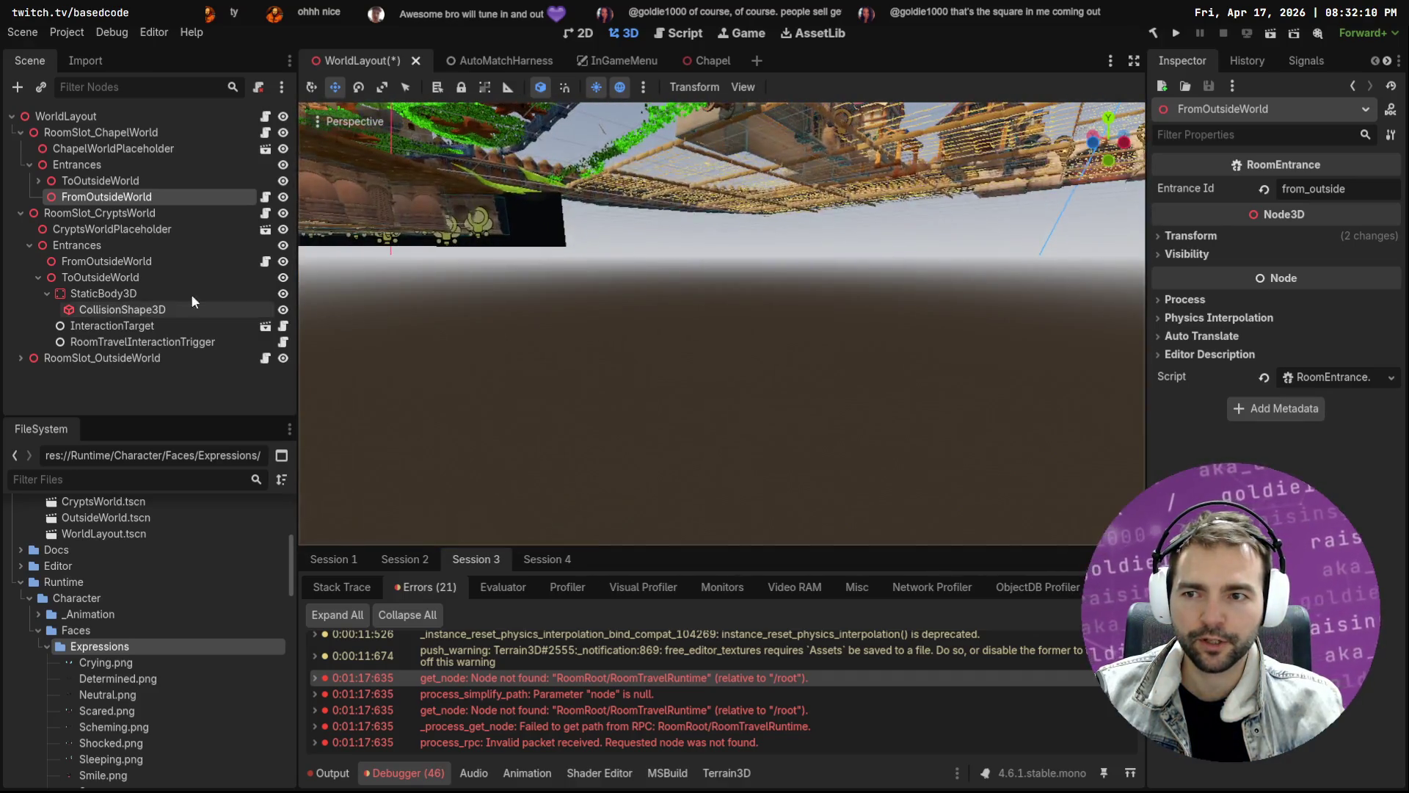
Fly into the crypt stair tunnel, inspecting the crypts' Entrances and CryptsWorldPlaceholder nodes
click(107, 262)
key(f)
key(w)
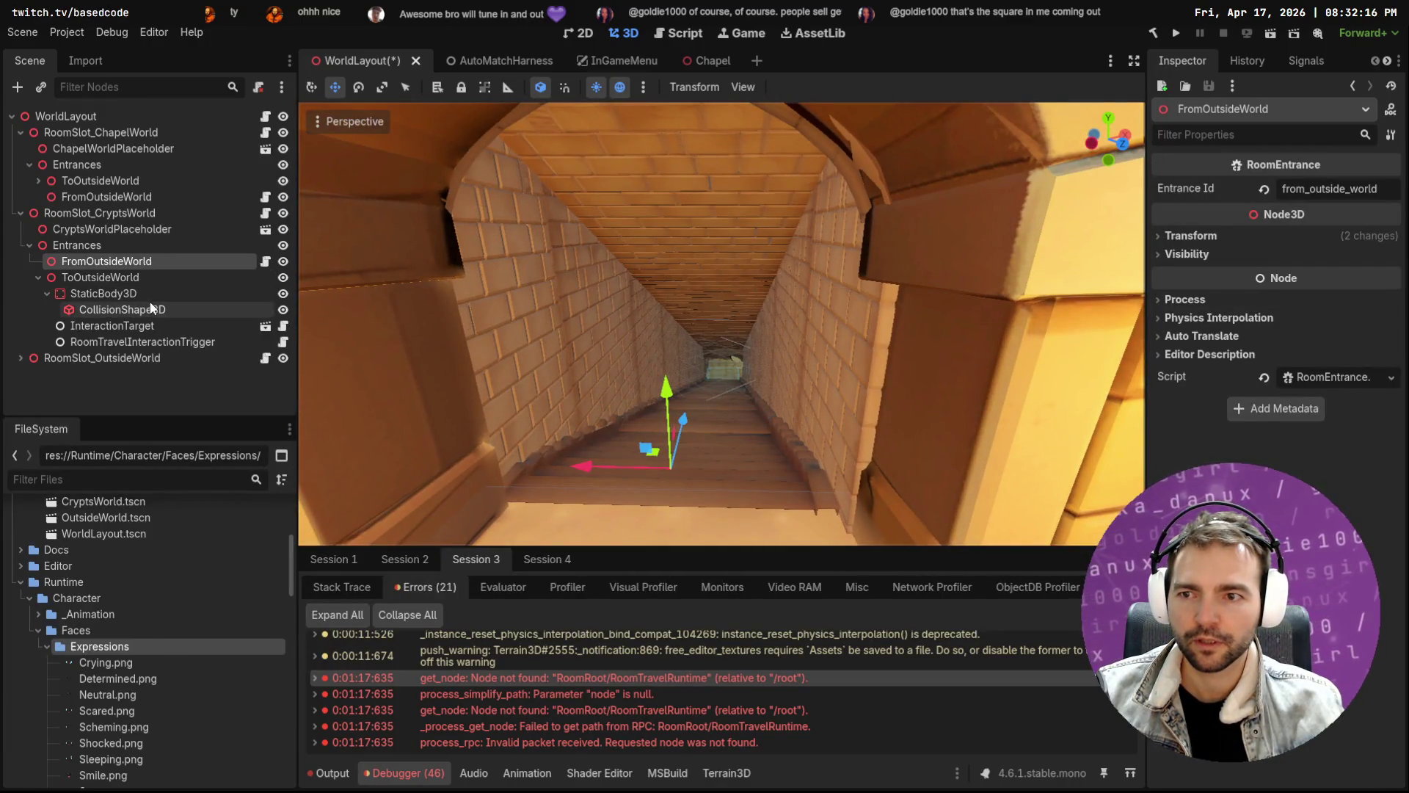
click(90, 246)
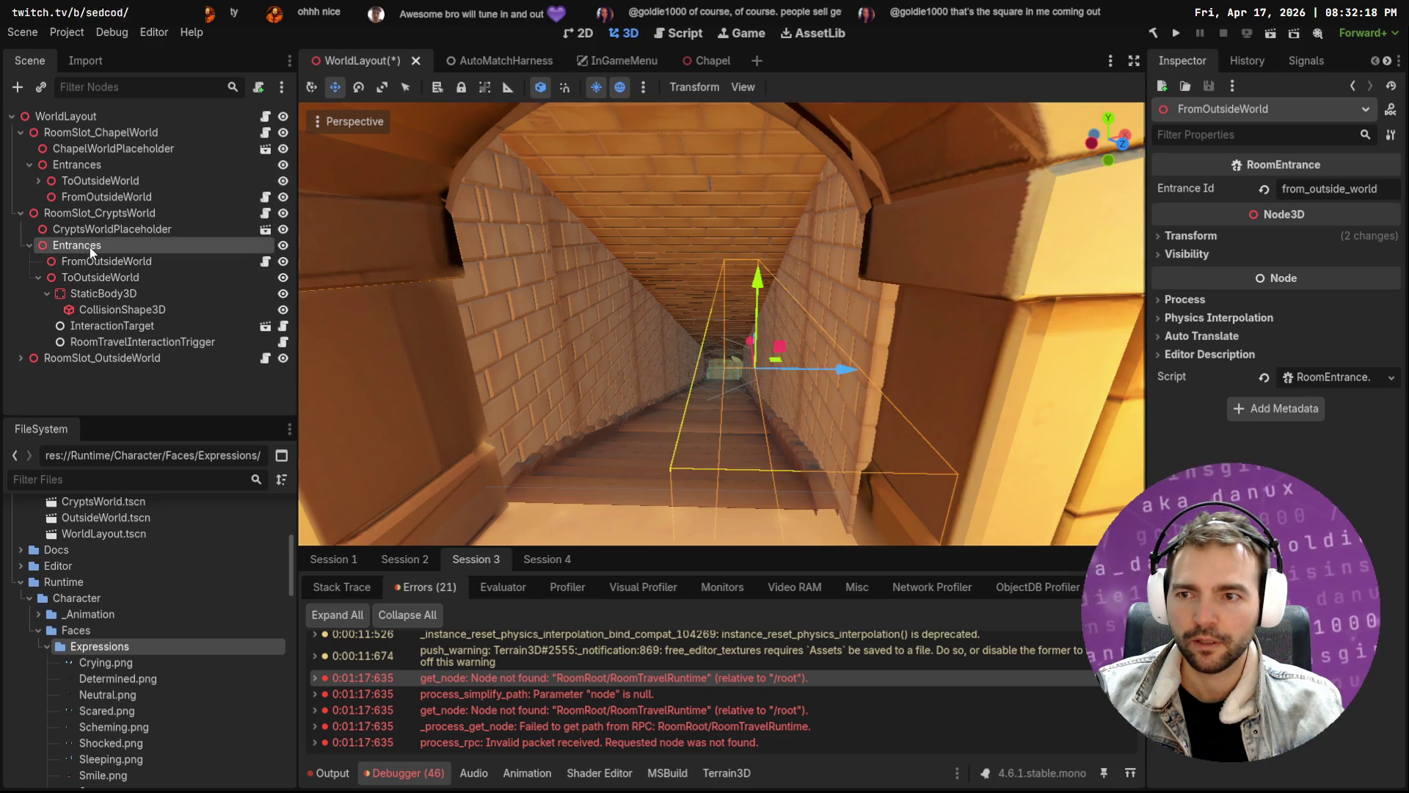
click(114, 231)
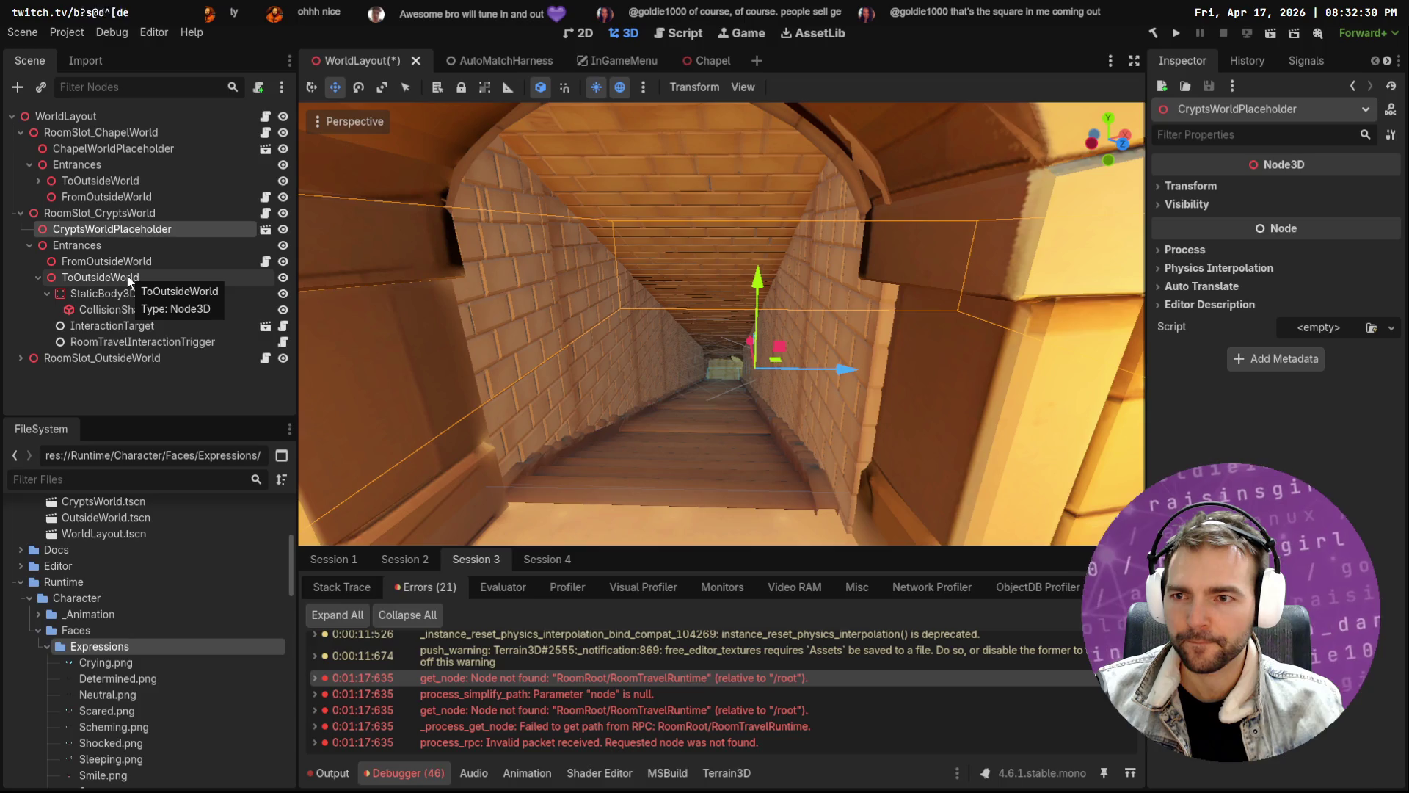
Copy the chapel's ChapelDoor, paste it under the crypts' ToOutsideWorld and place it above StaticBody3D
click(38, 181)
click(103, 198)
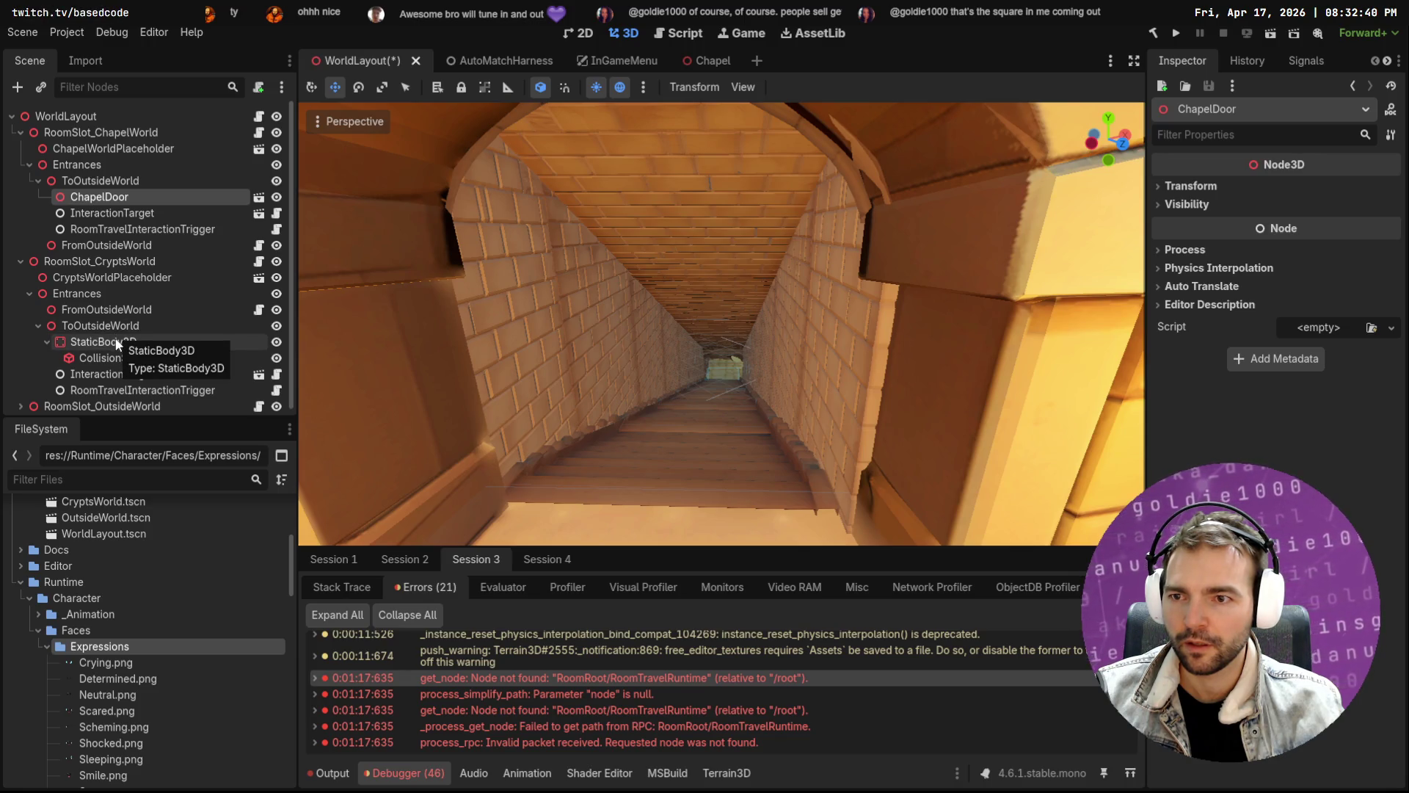
click(118, 325)
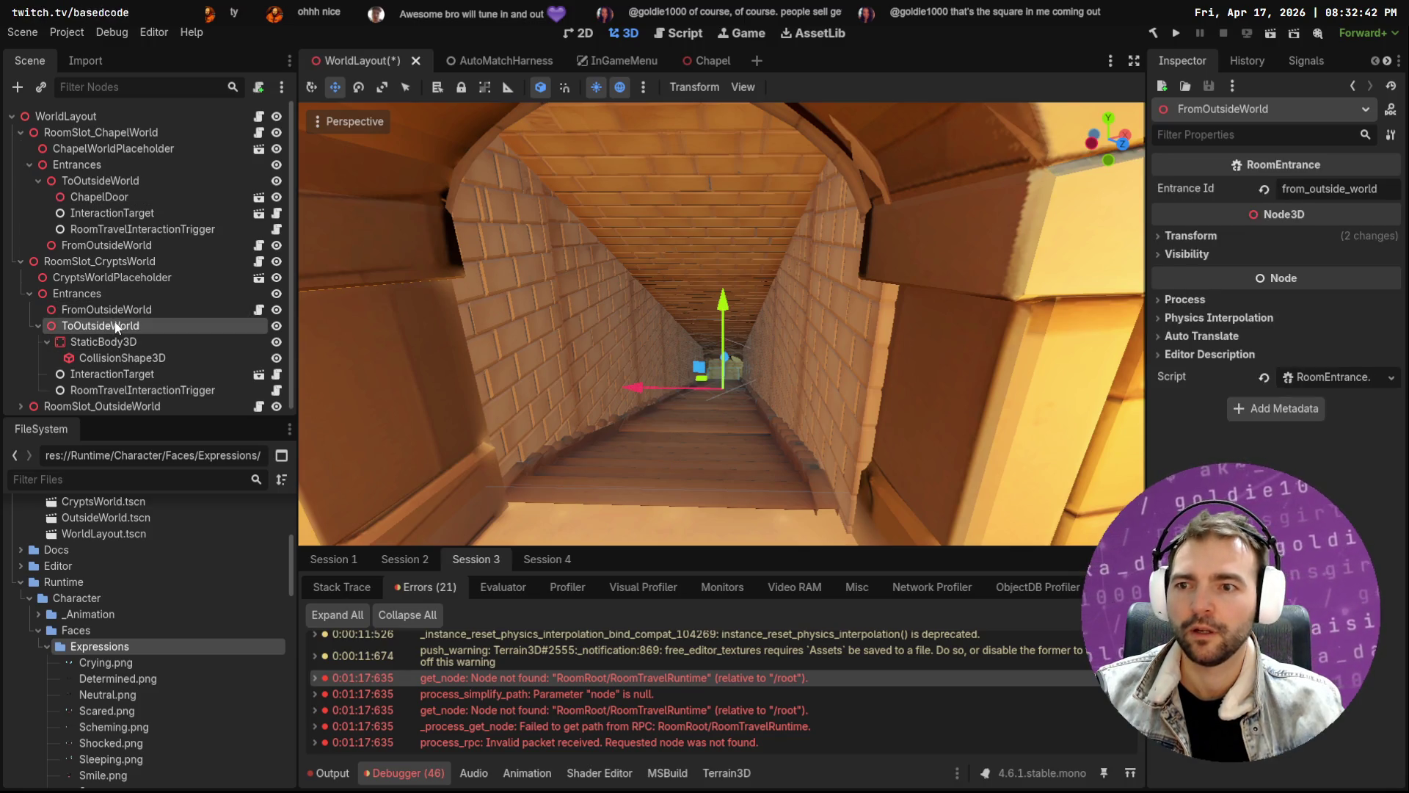
key(ctrl+v)
drag(110, 400, 126, 332)
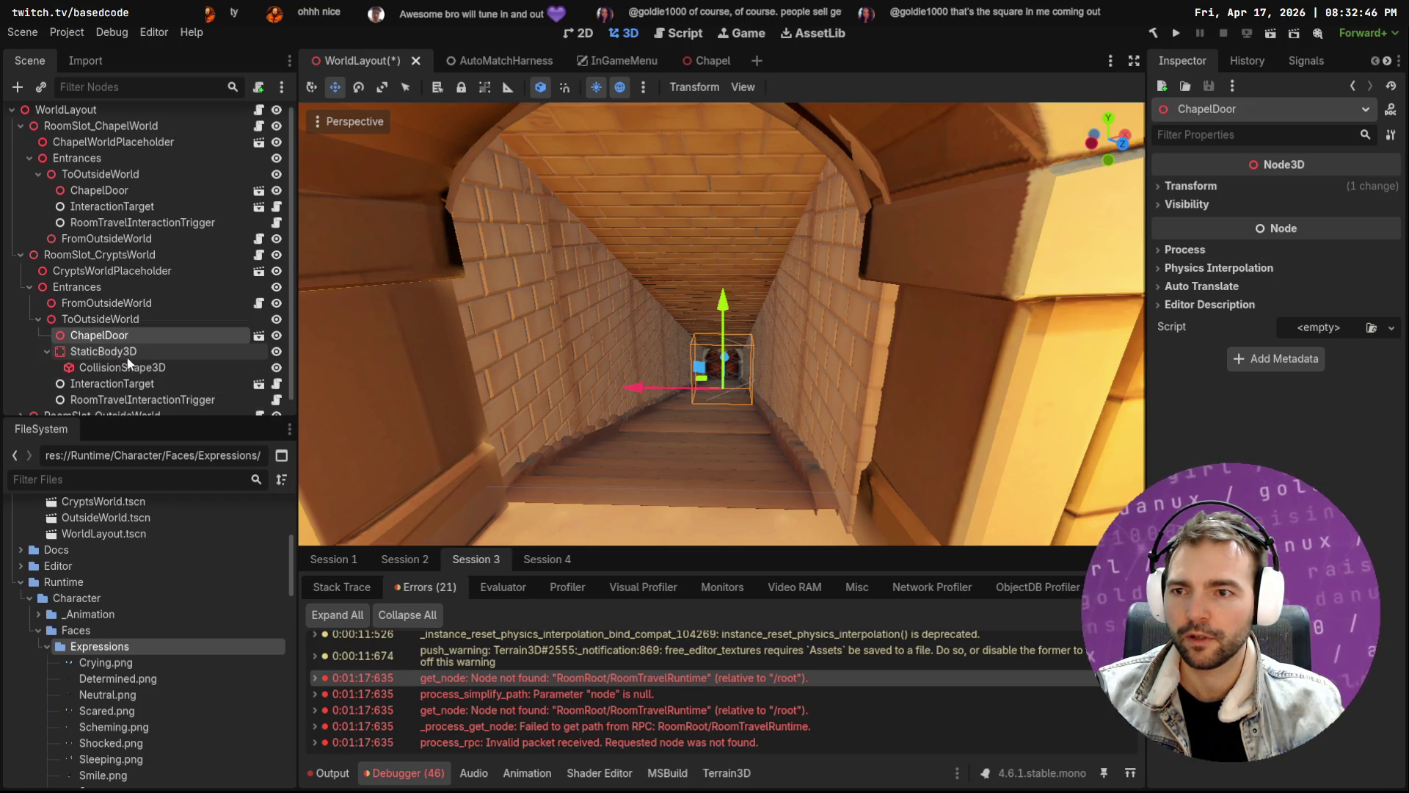
Delete the crypts' StaticBody3D and its children
click(128, 351)
key(Delete)
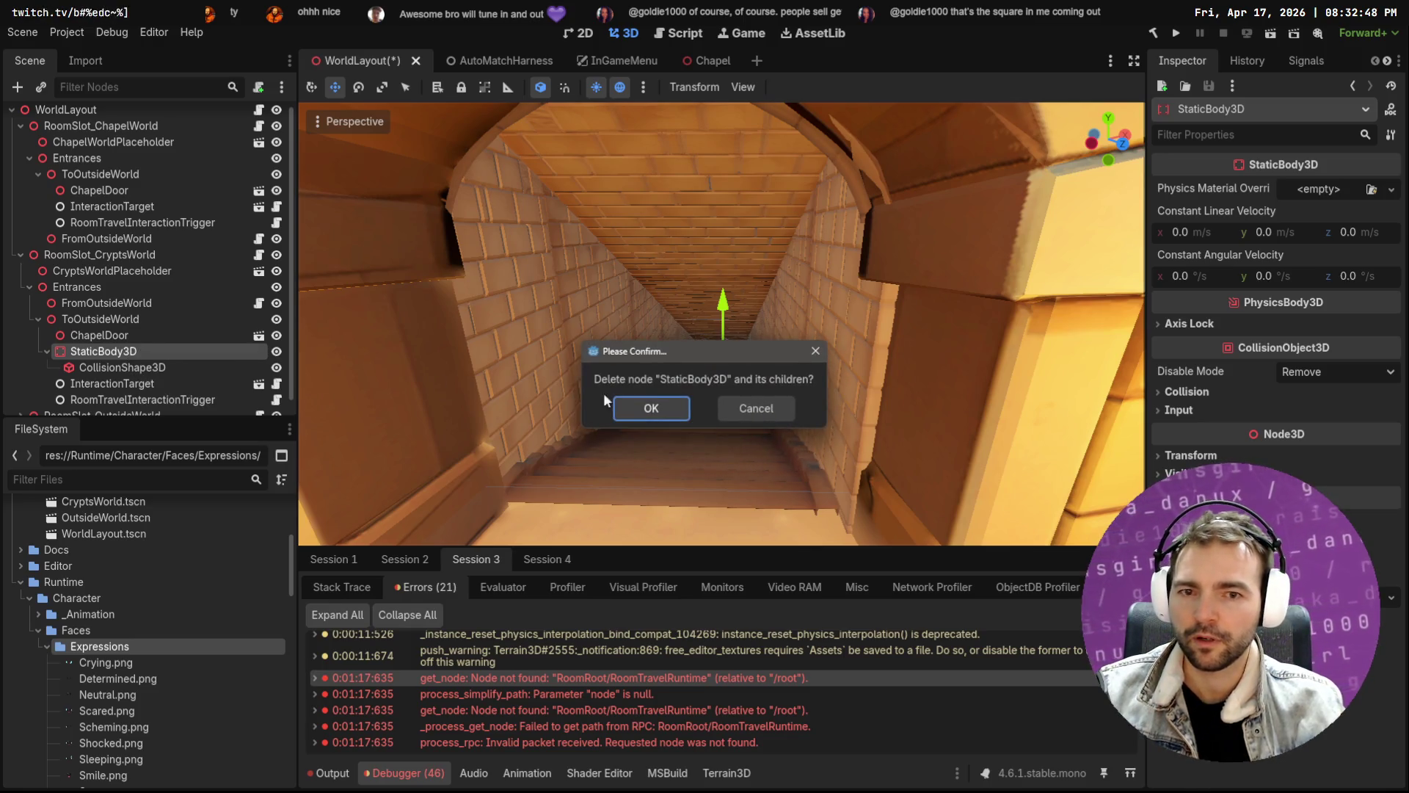
click(644, 406)
Move the copied ChapelDoor up and forward into the crypt entrance arch, checking it from the front
click(129, 341)
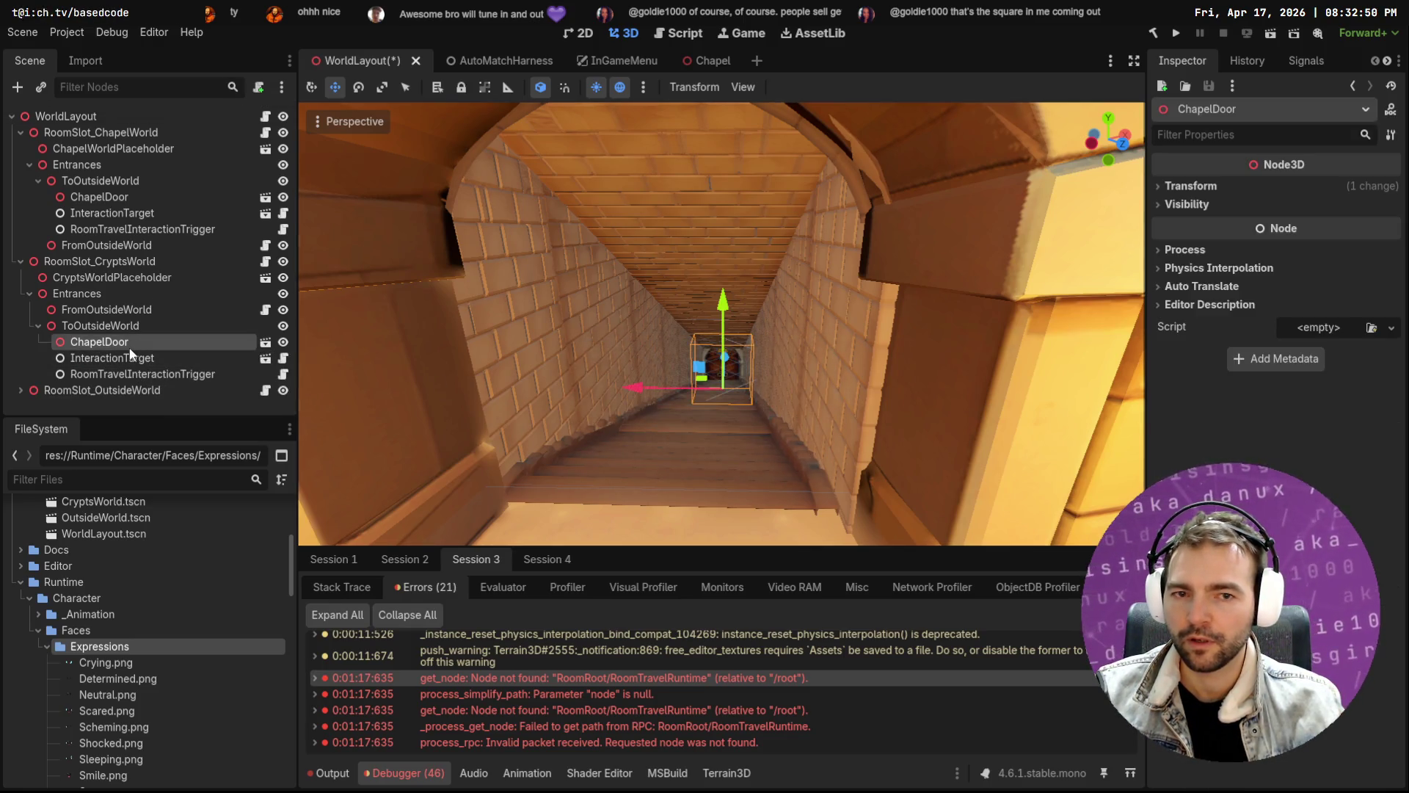
scroll(729, 337, down, 5)
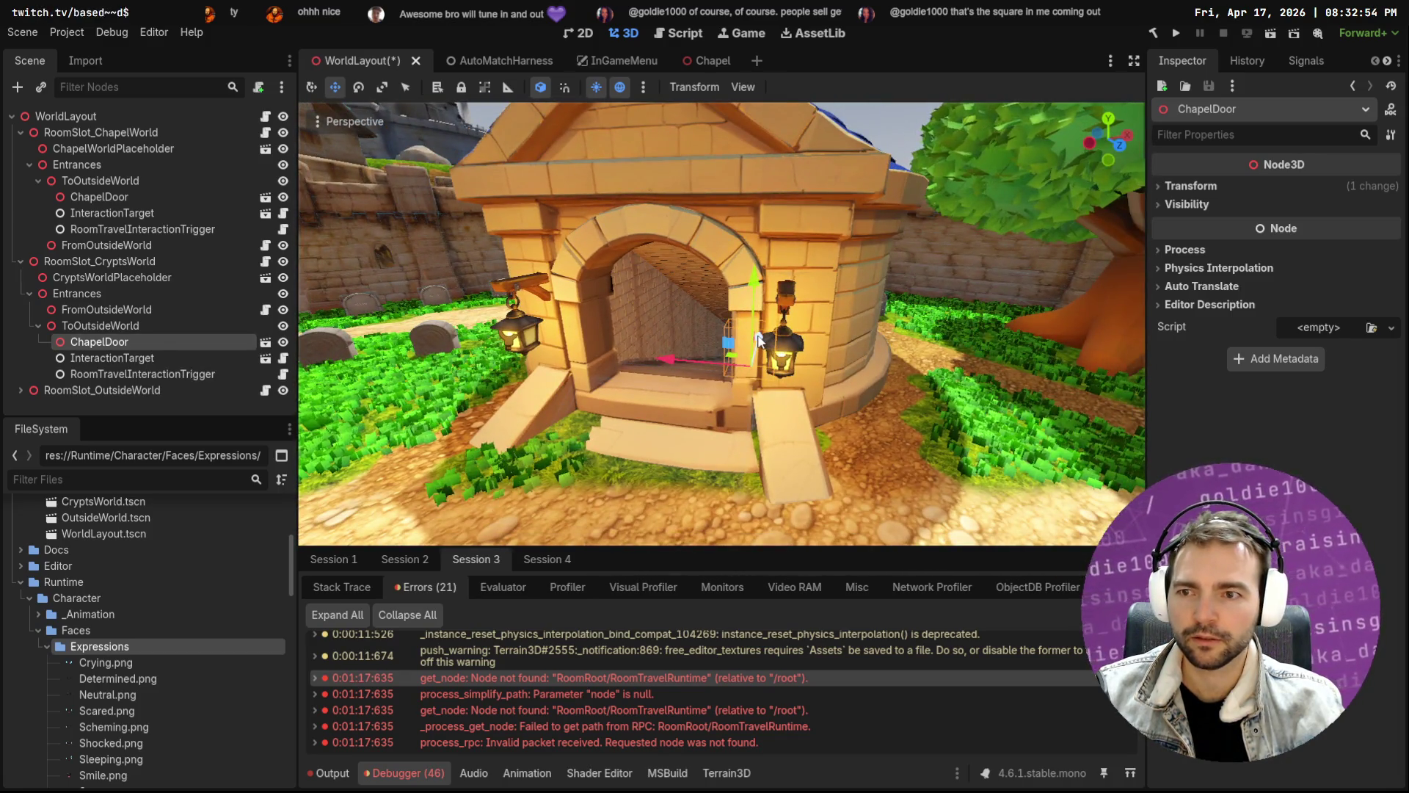
drag(715, 437, 716, 234)
mouse_move(741, 324)
mouse_down()
mouse_move(698, 375)
mouse_move(662, 336)
mouse_move(661, 308)
mouse_up()
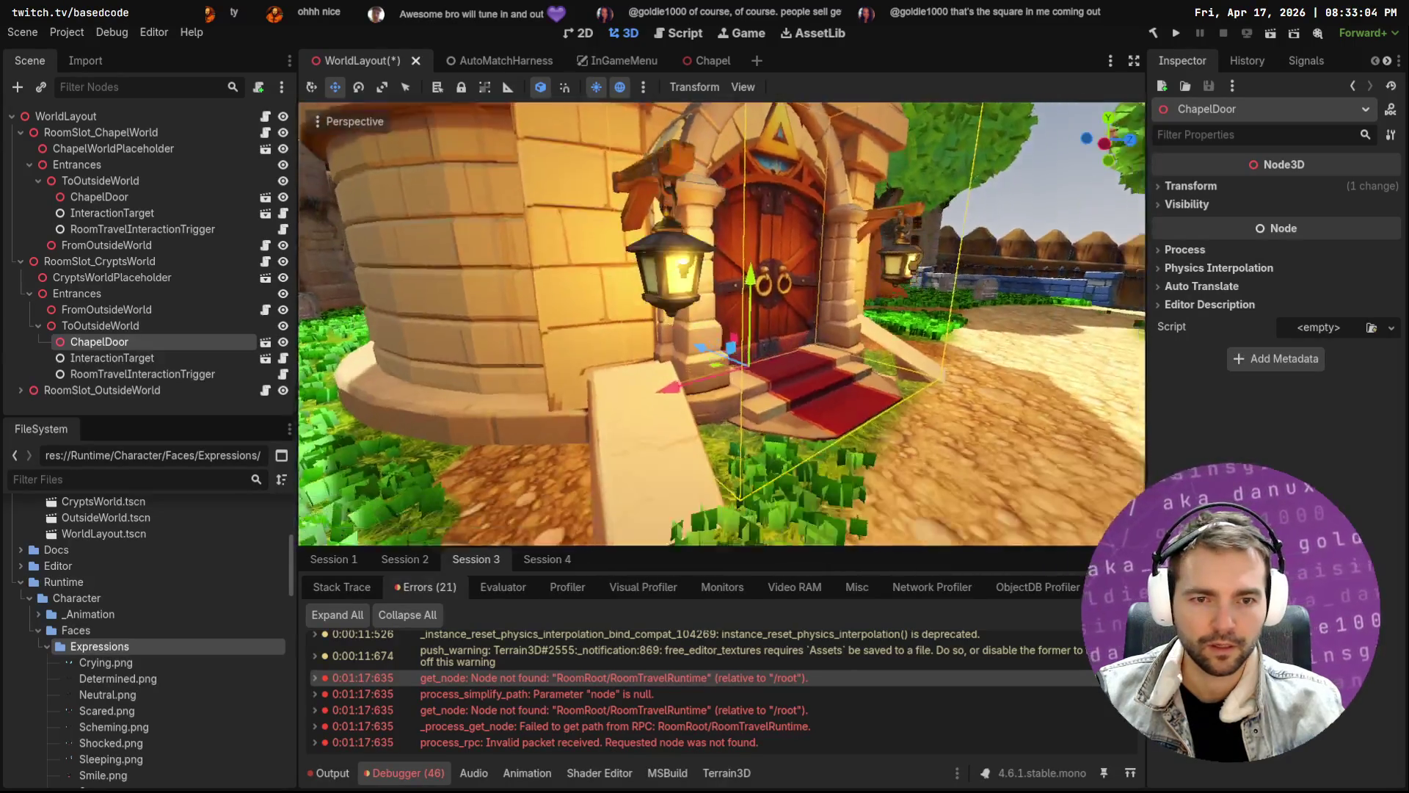
scroll(688, 308, up, 3)
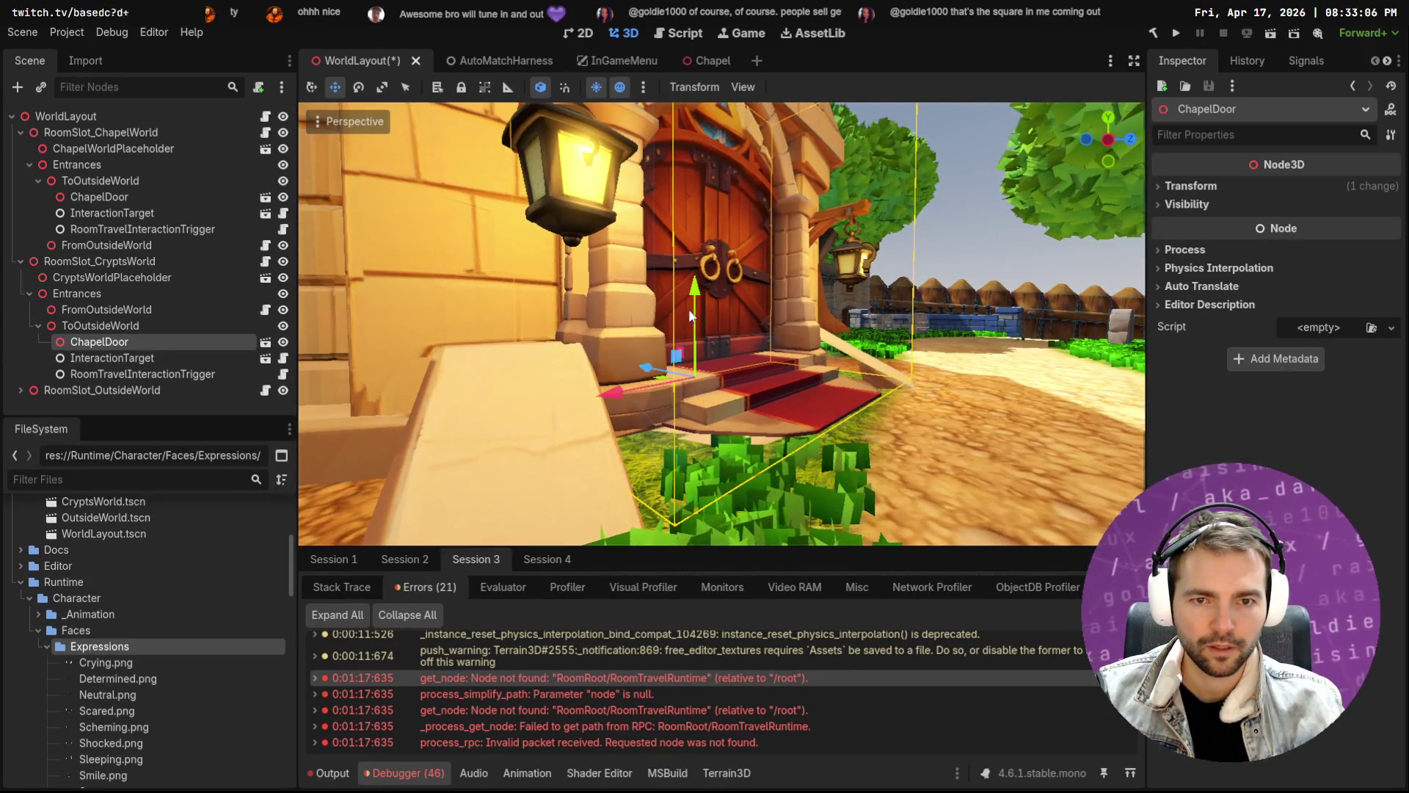
mouse_move(694, 287)
mouse_down()
mouse_move(648, 382)
mouse_move(660, 386)
mouse_up()
scroll(660, 386, down, 5)
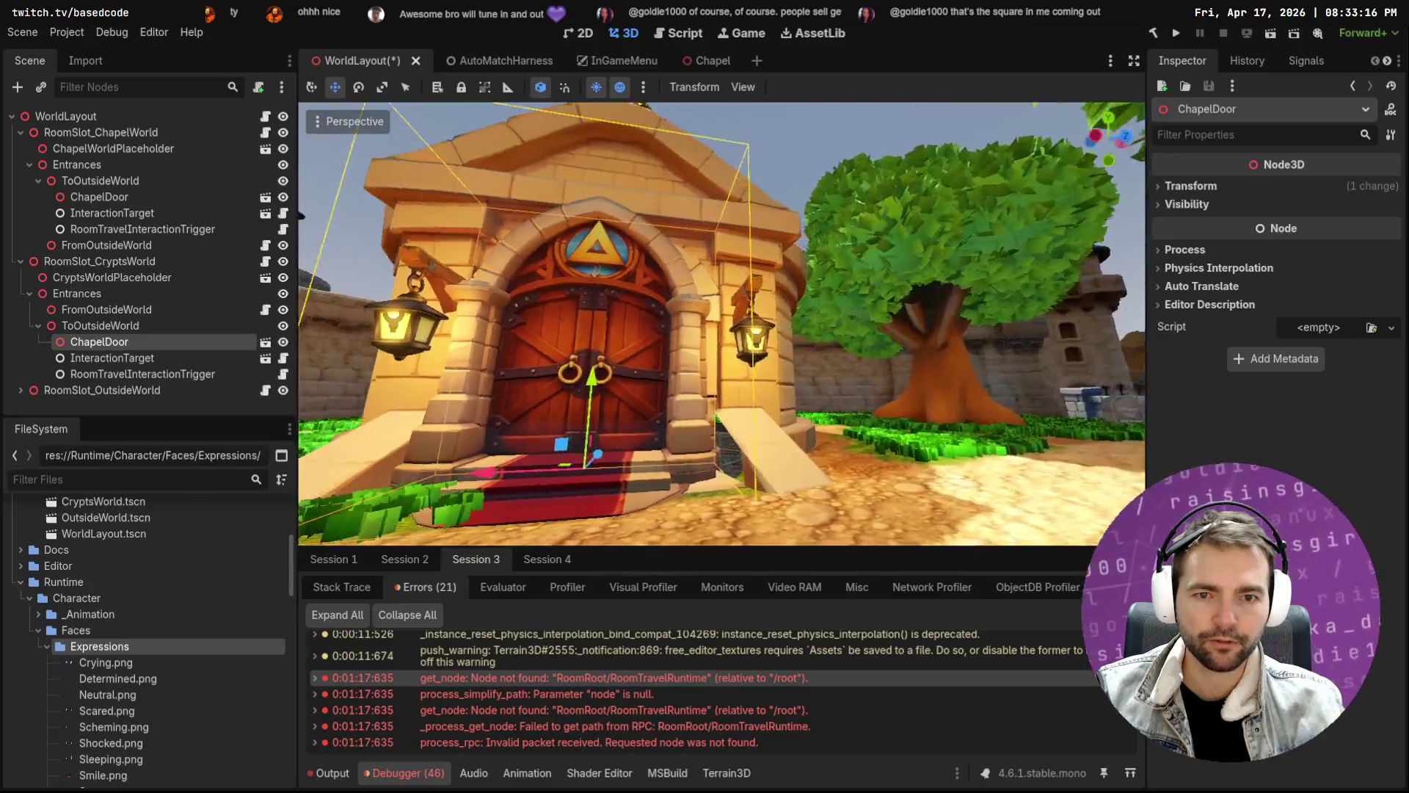
key(s)
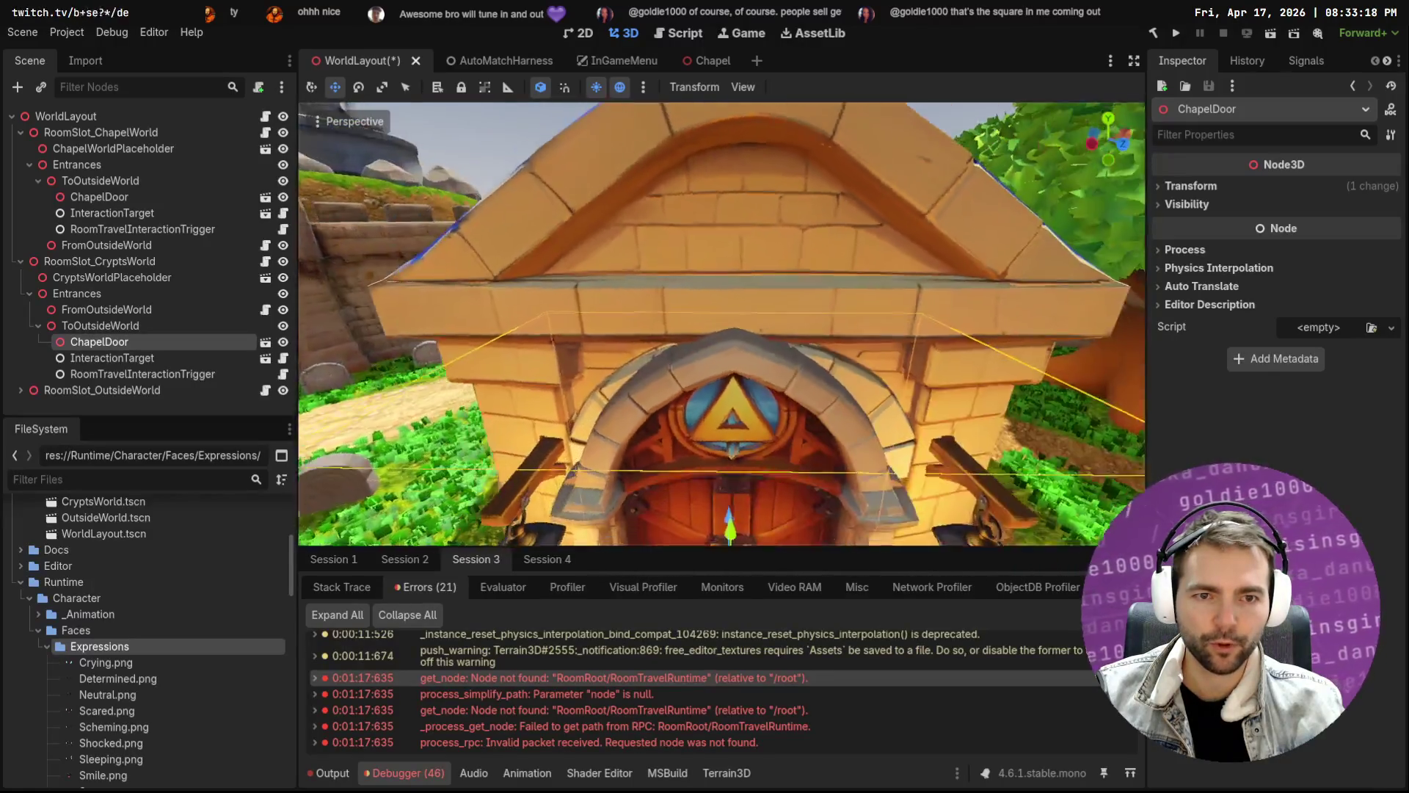
mouse_move(588, 178)
mouse_down()
mouse_move(701, 387)
mouse_move(649, 417)
mouse_up()
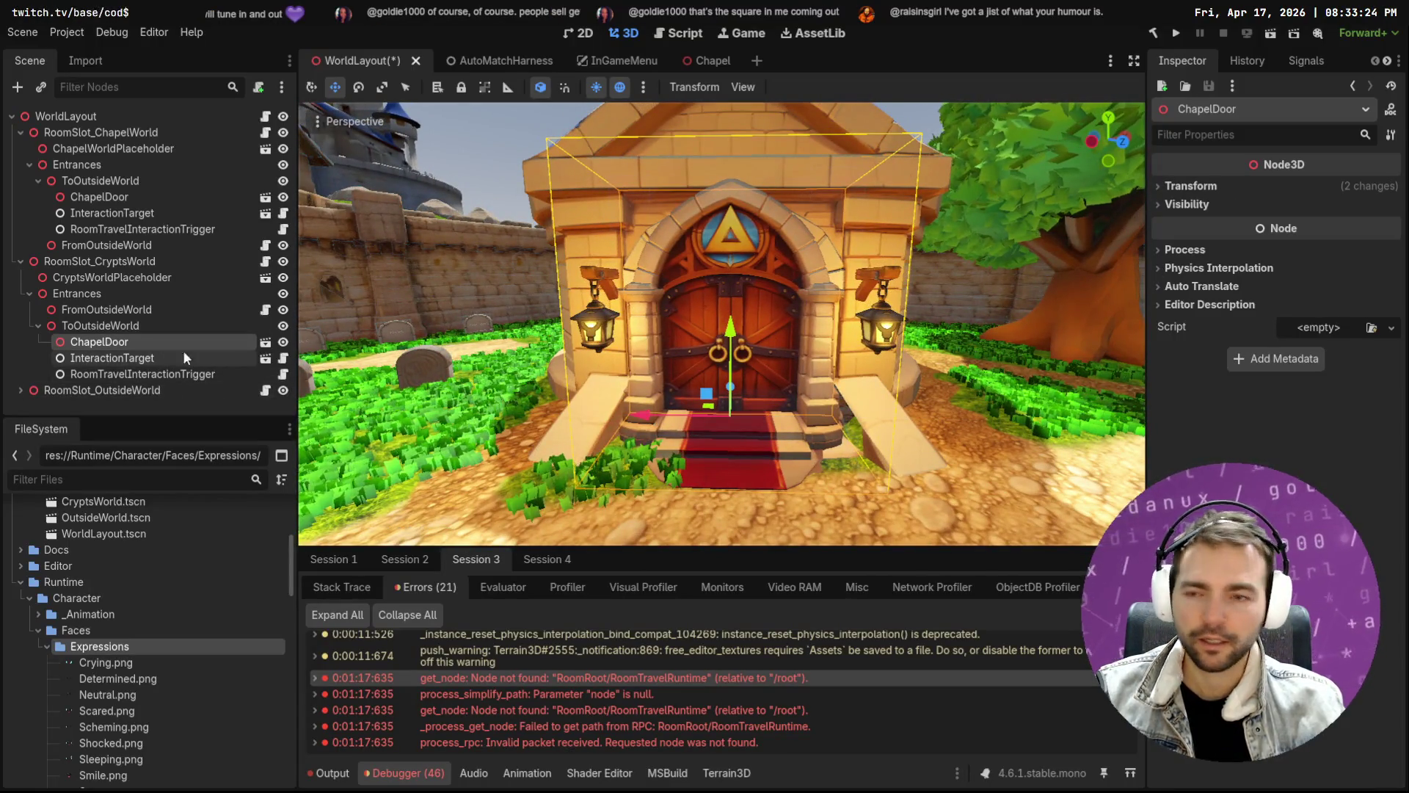
Rename the crypts' copied ChapelDoor node to CryptsDoor
click(113, 201)
click(112, 342)
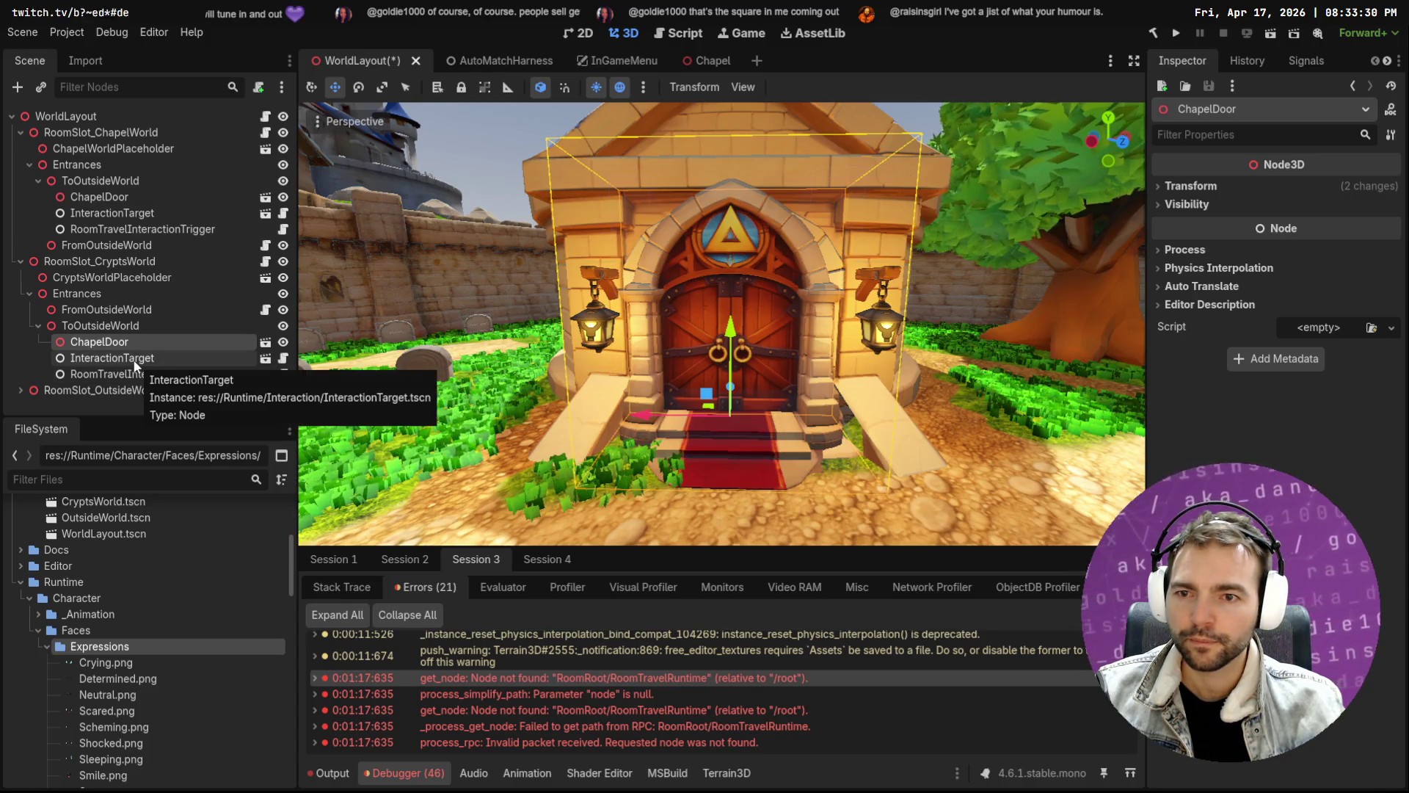
click(129, 358)
double_click(95, 342)
click(109, 342)
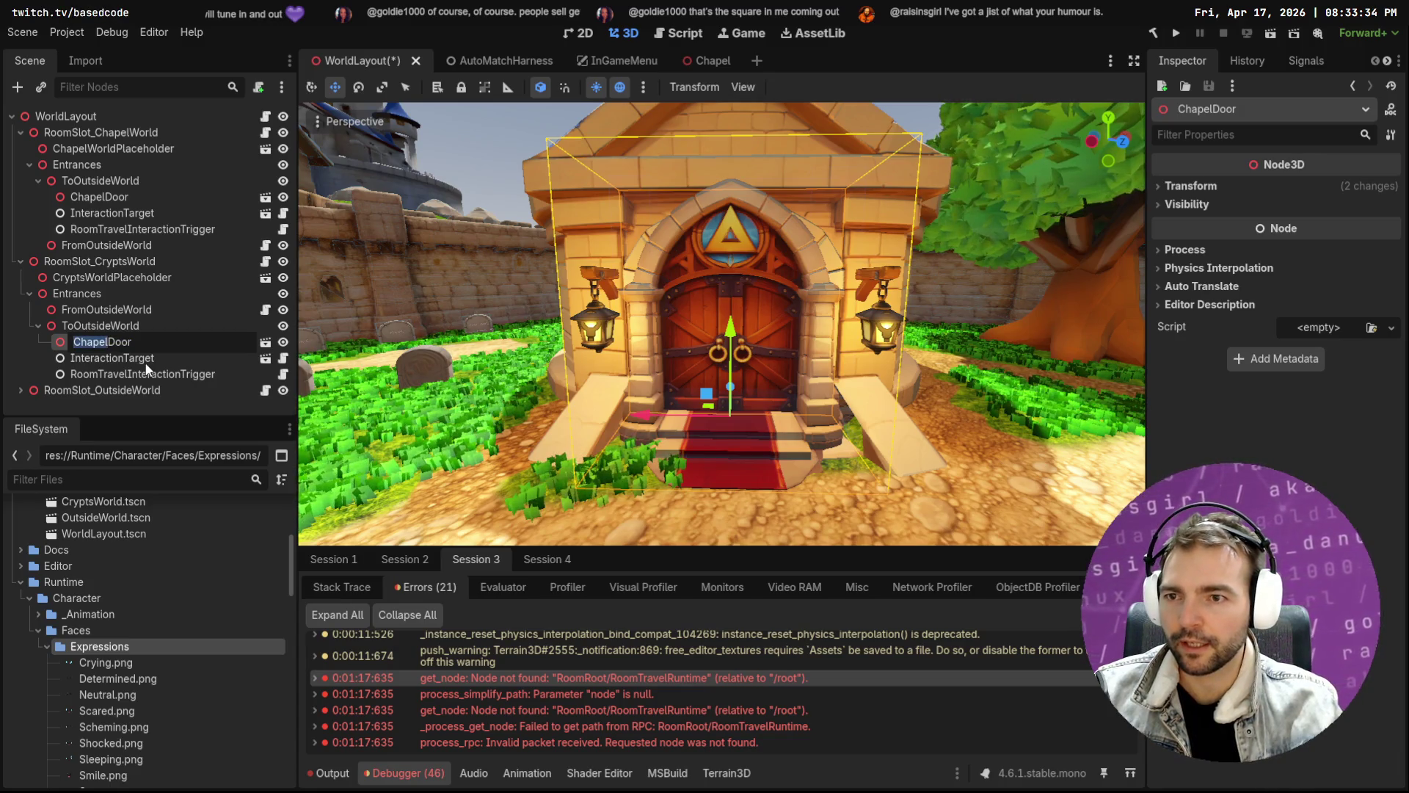
text(rypts)
key(Return)
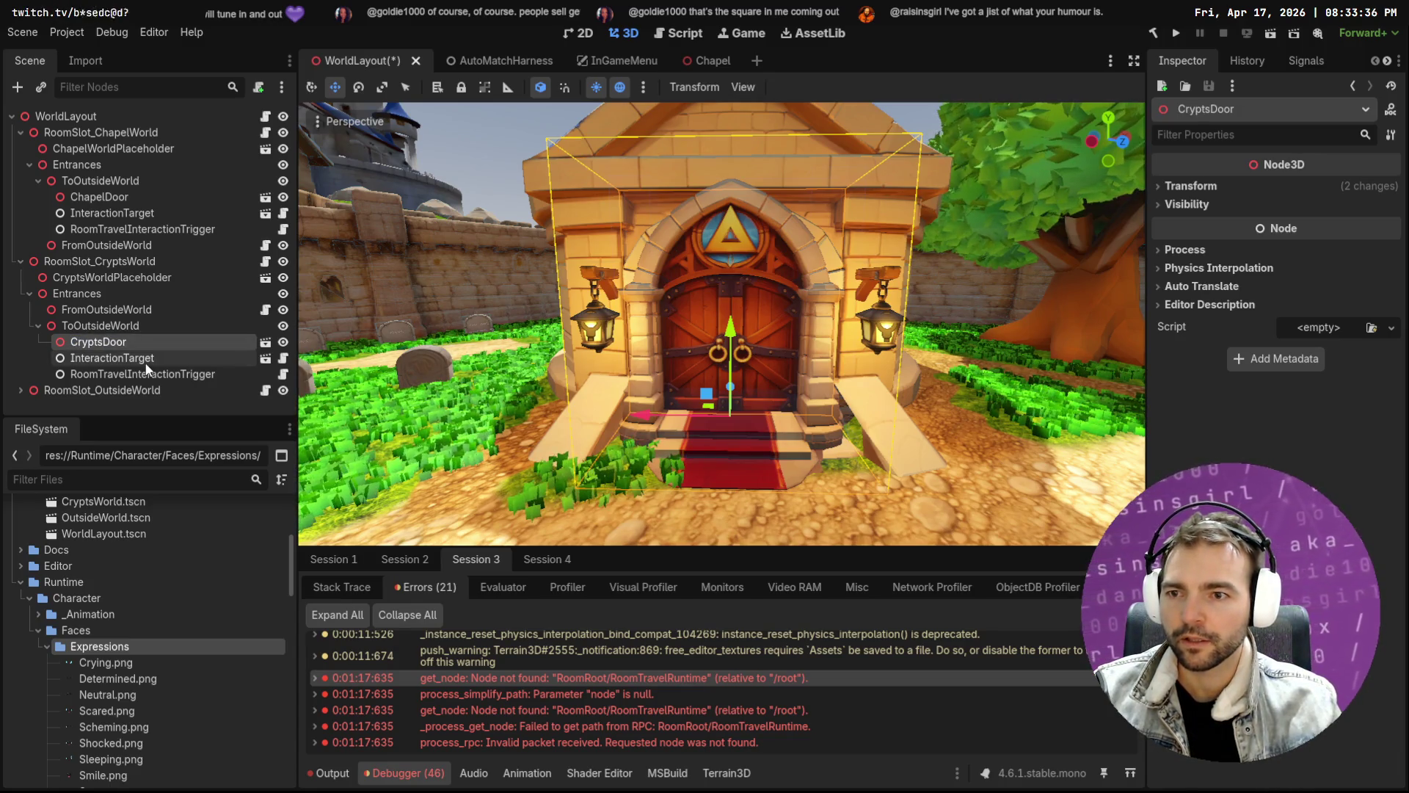
click(147, 373)
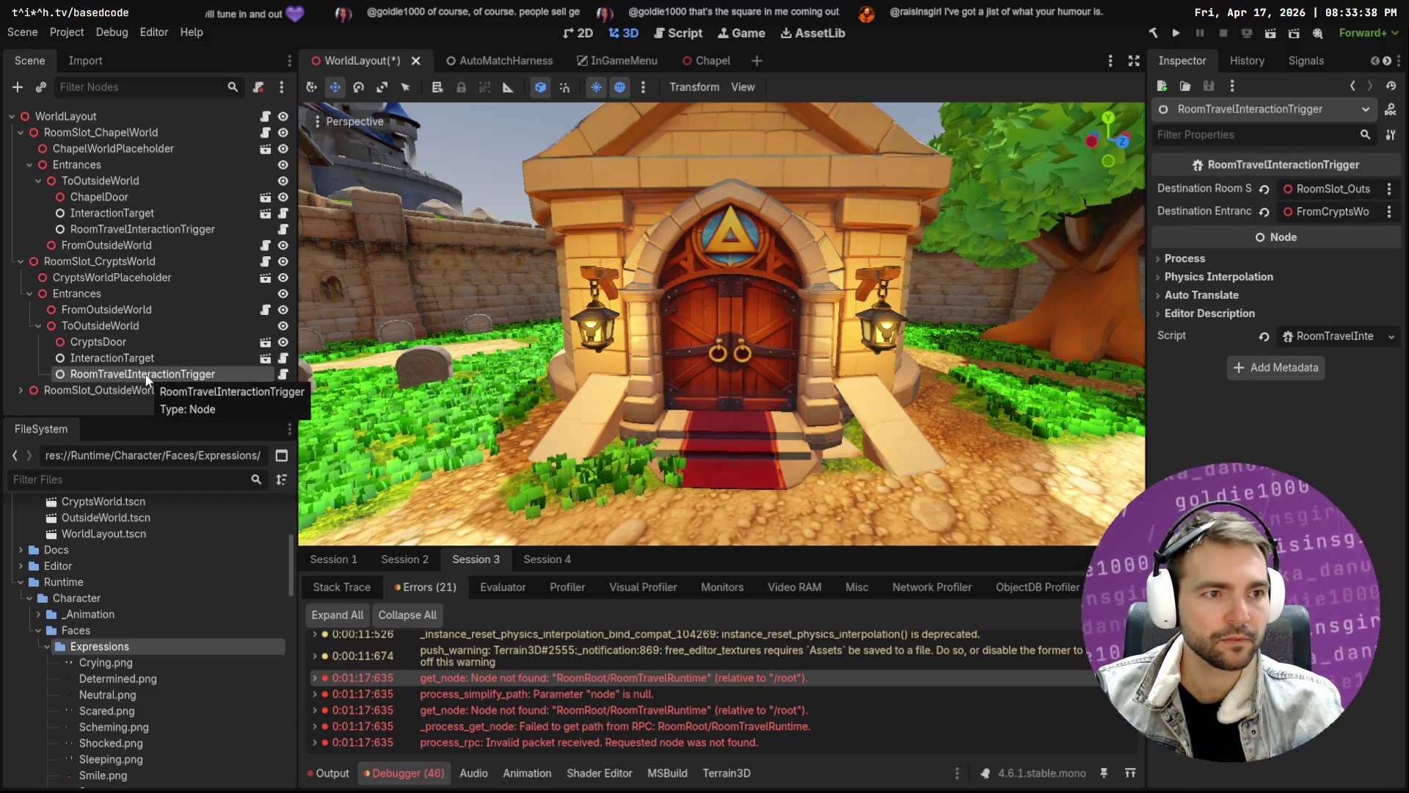
Set CryptsDoor as the Highlight Root of the crypts' InteractionTarget, leaving Interaction Body unset
click(147, 358)
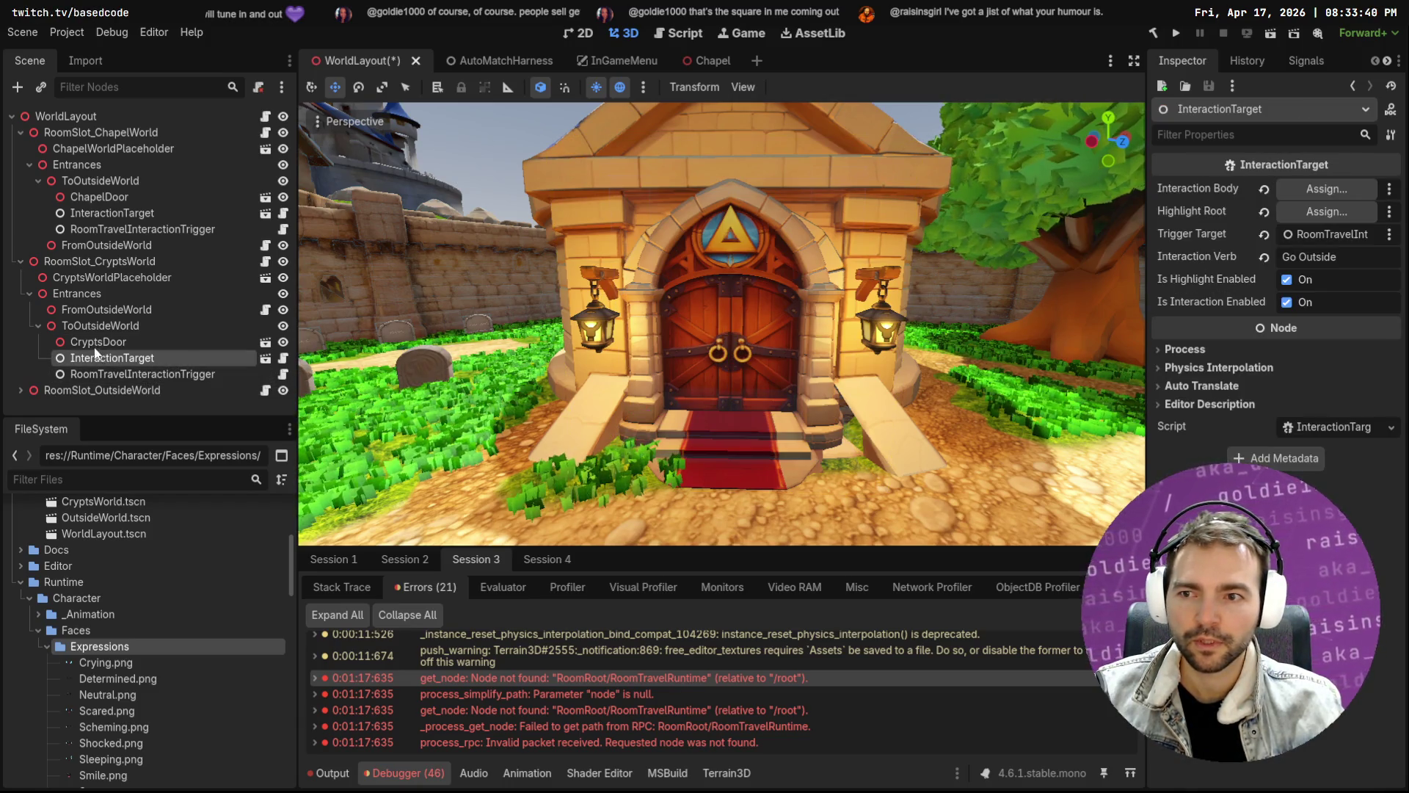
drag(106, 349, 1323, 211)
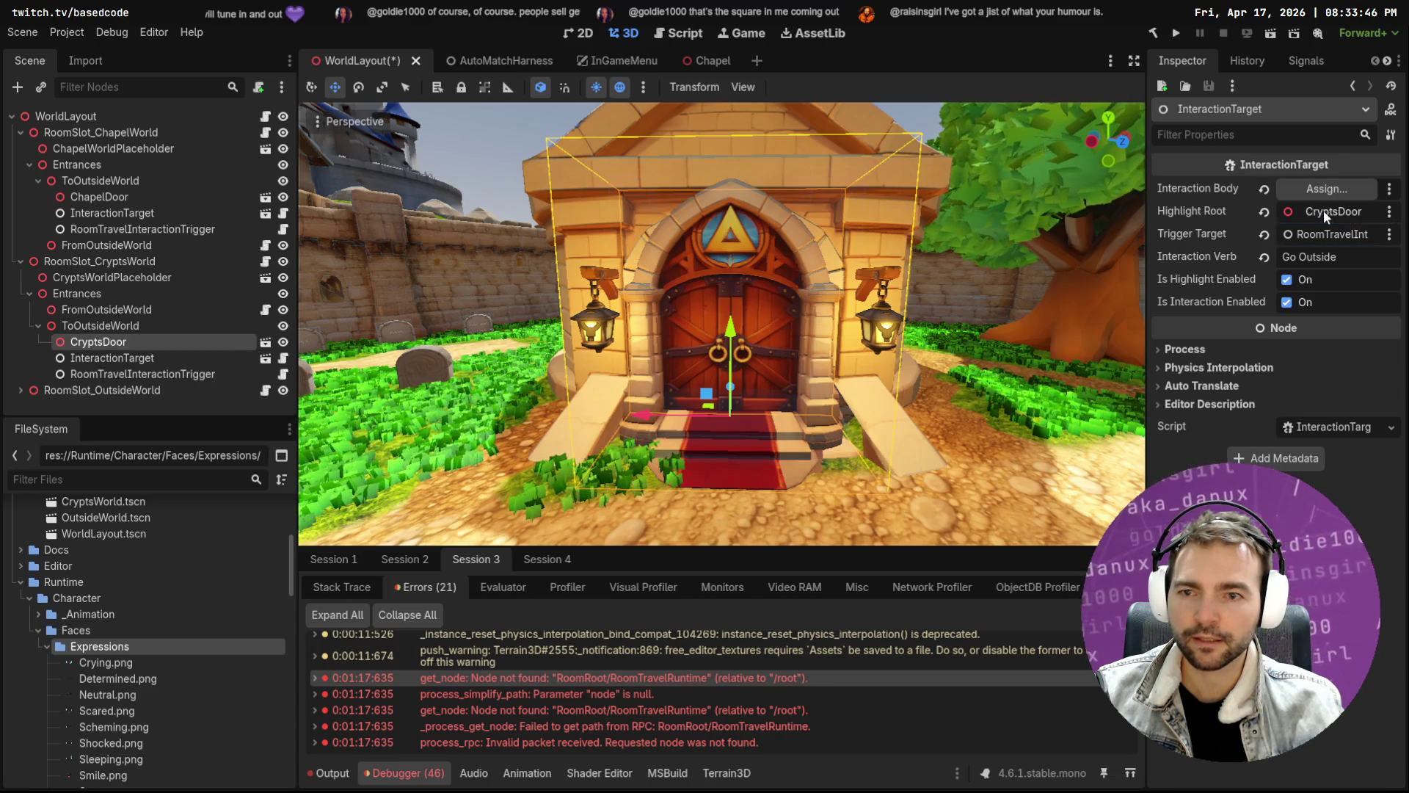
click(1345, 188)
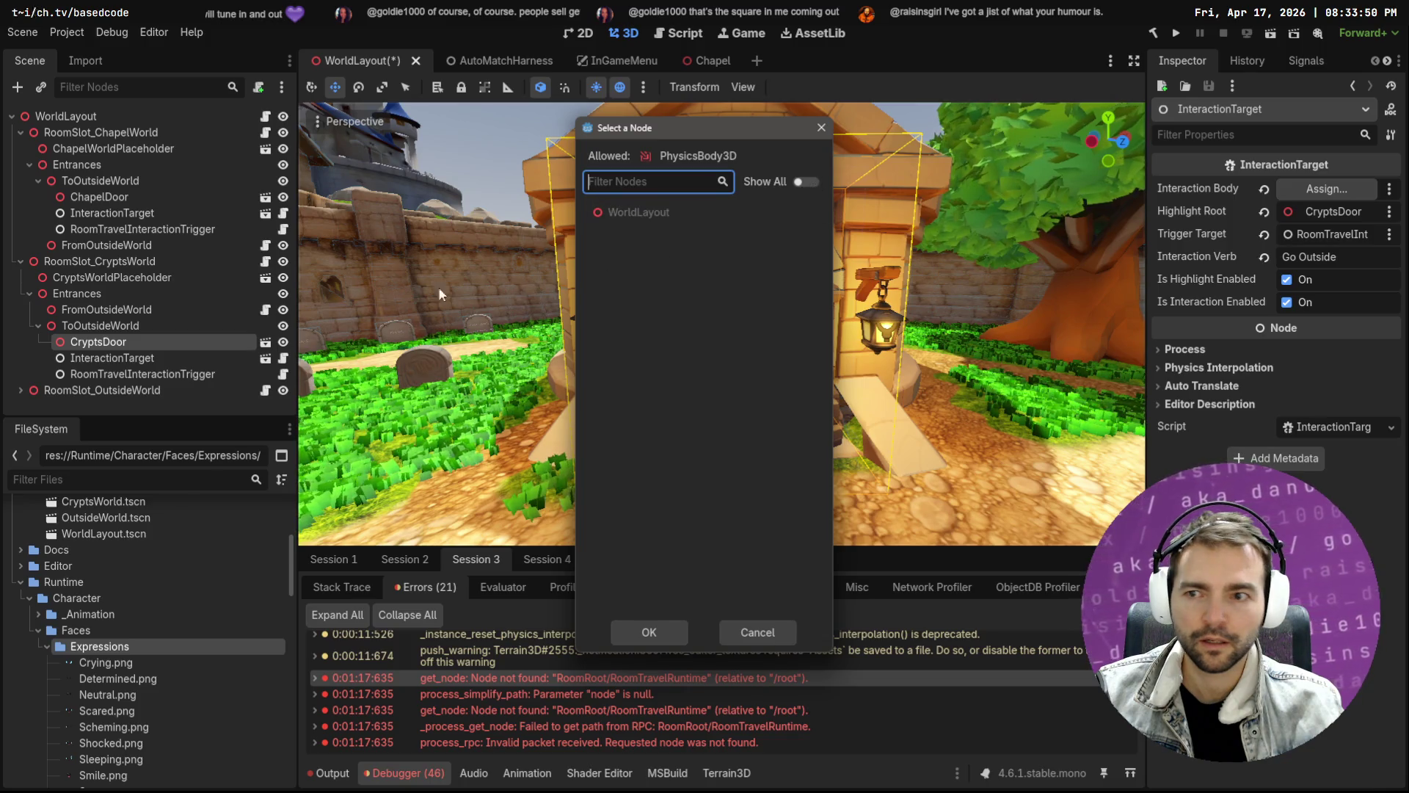
key(Escape)
Compare with the chapel's InteractionTarget and its Interaction Body node picker
click(107, 198)
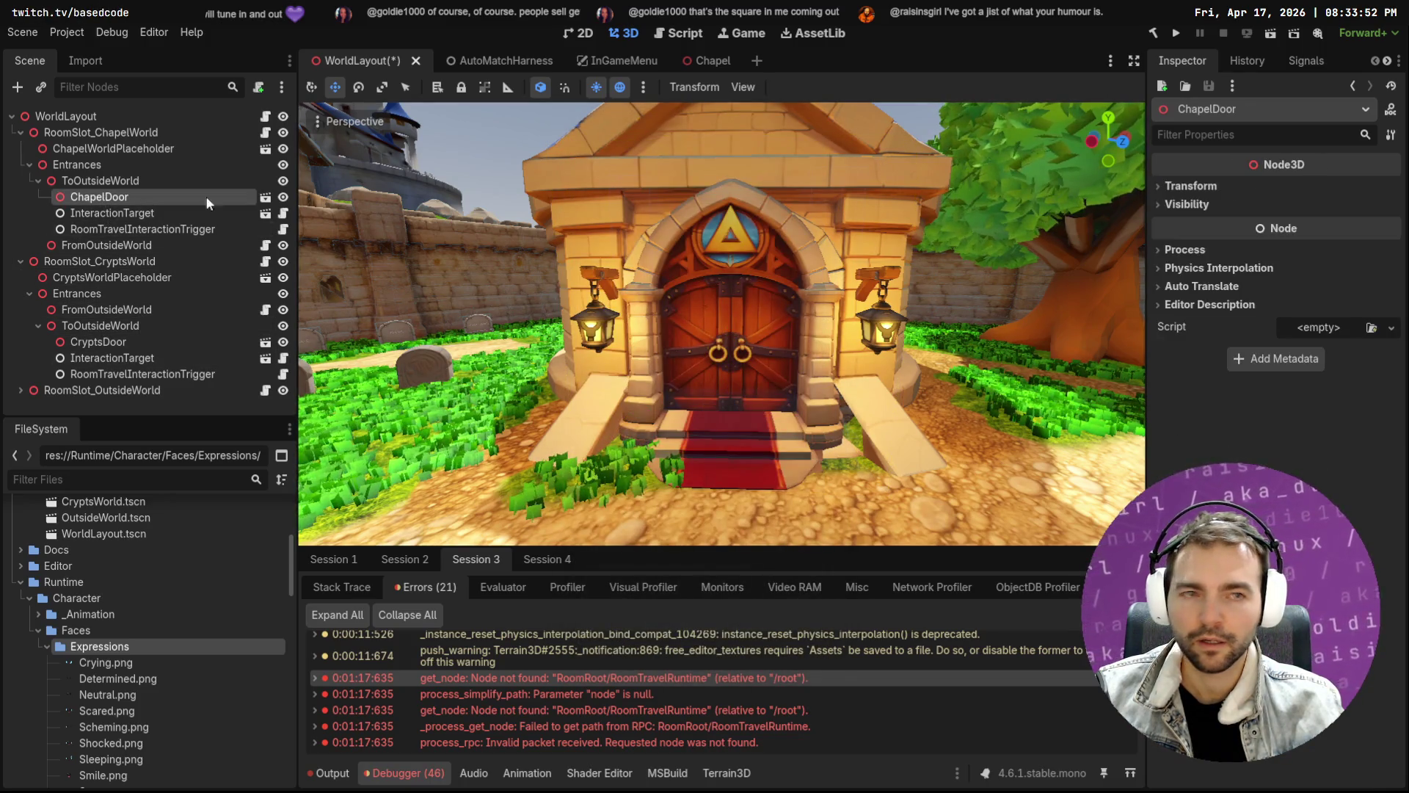
click(112, 229)
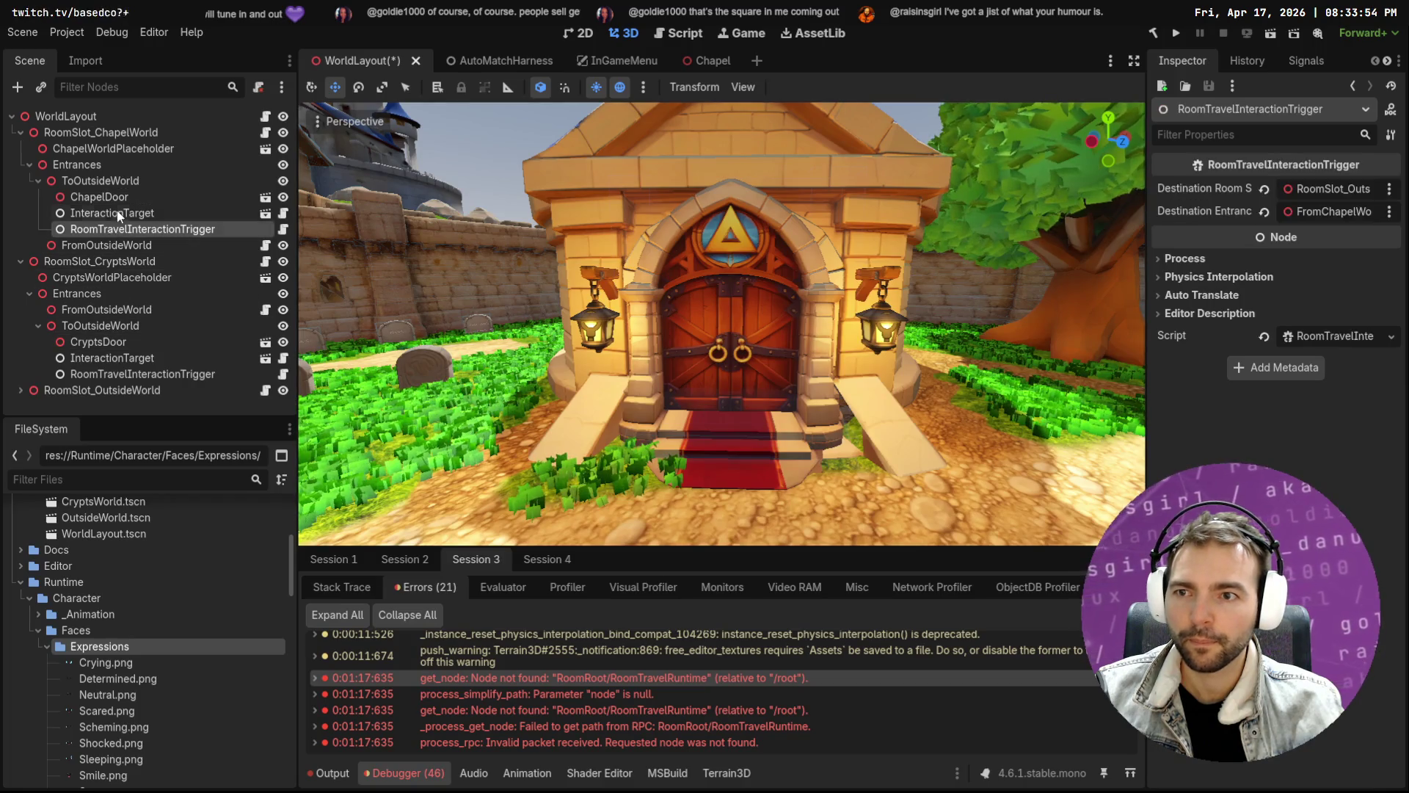
click(118, 213)
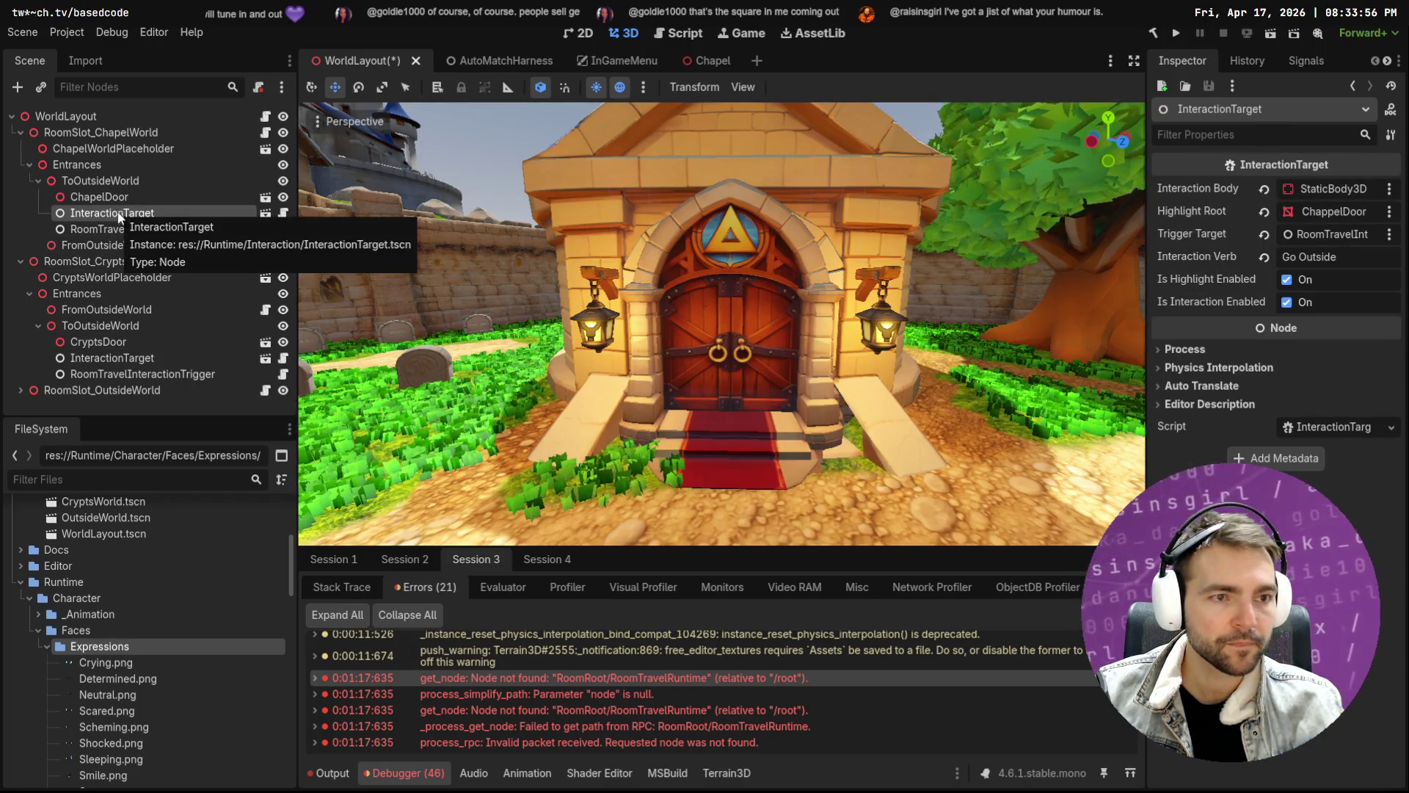
click(135, 360)
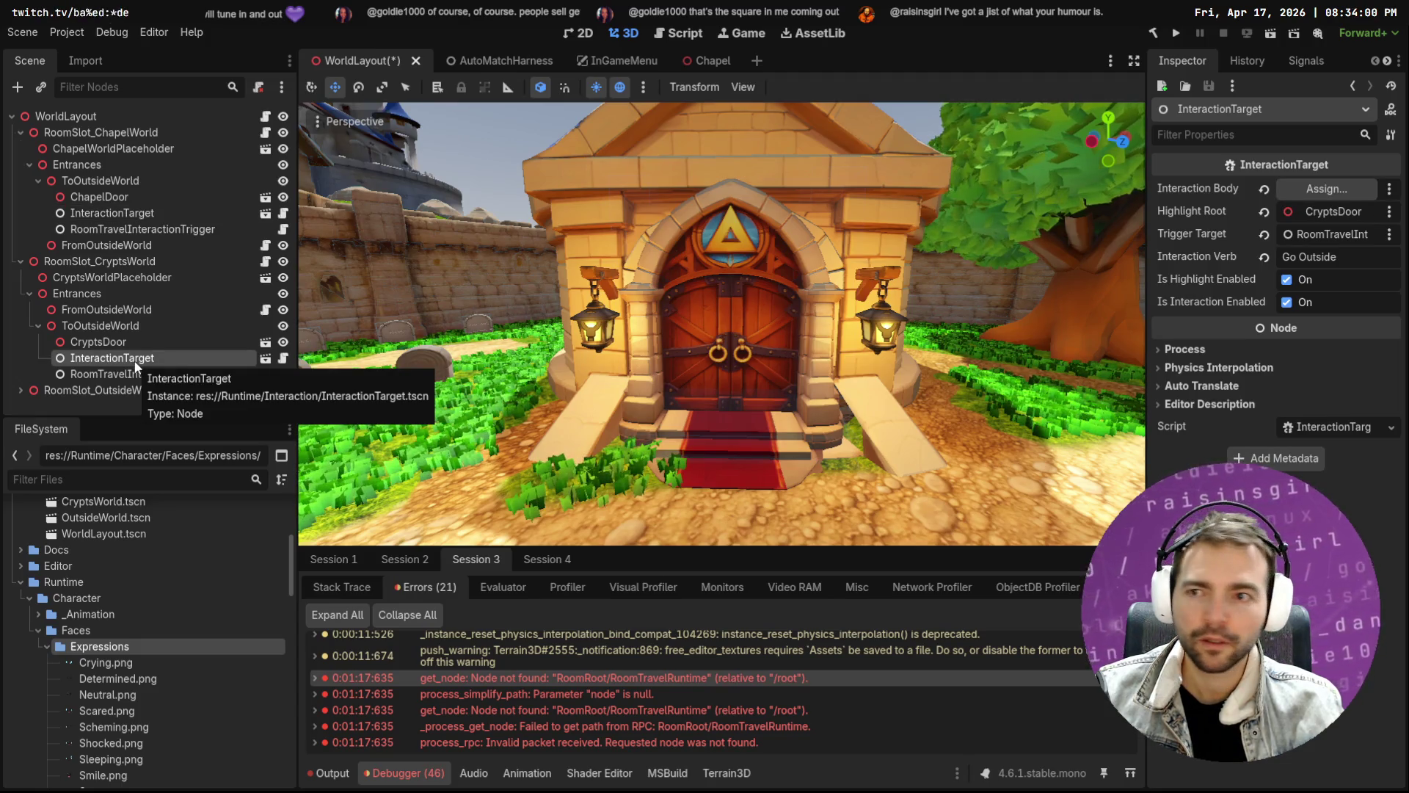
click(115, 200)
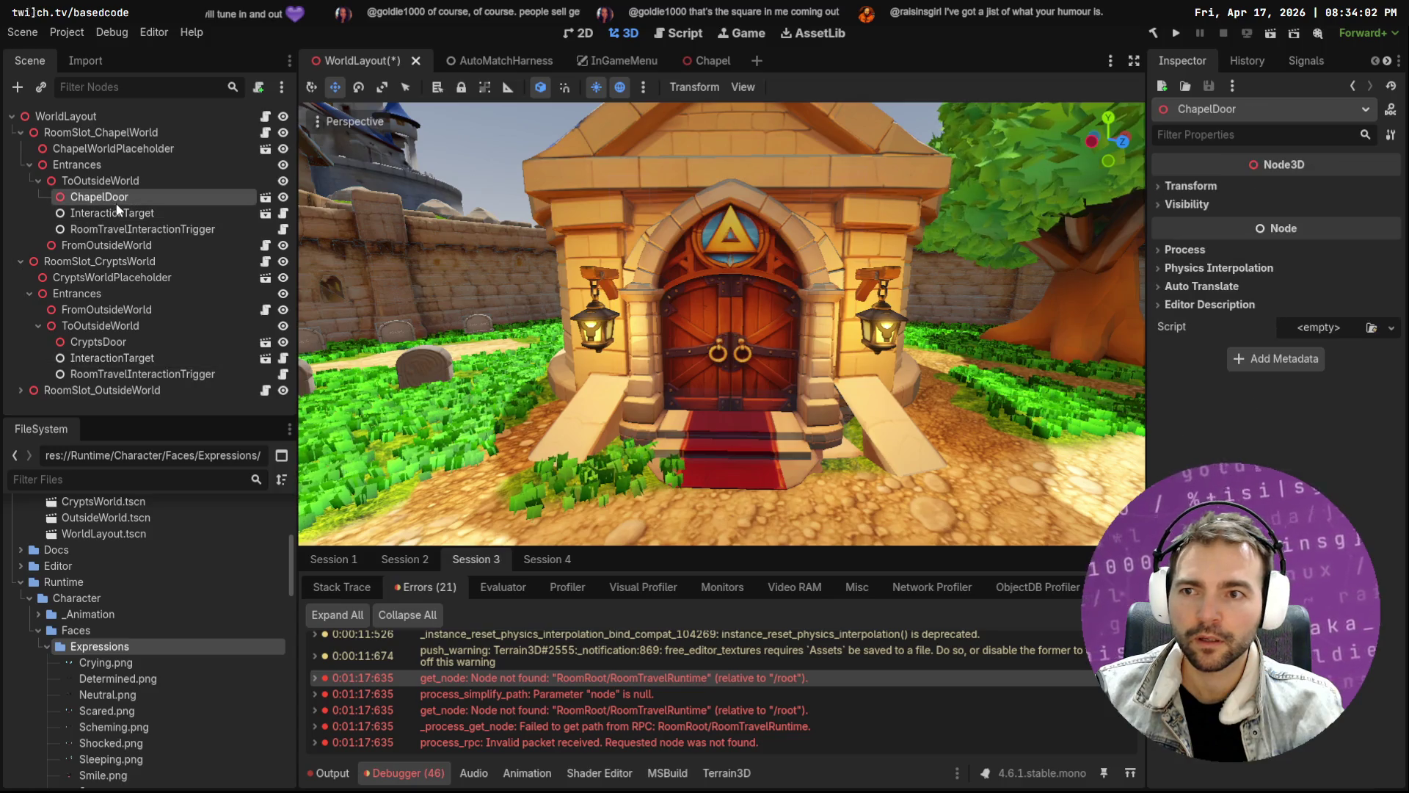
click(200, 212)
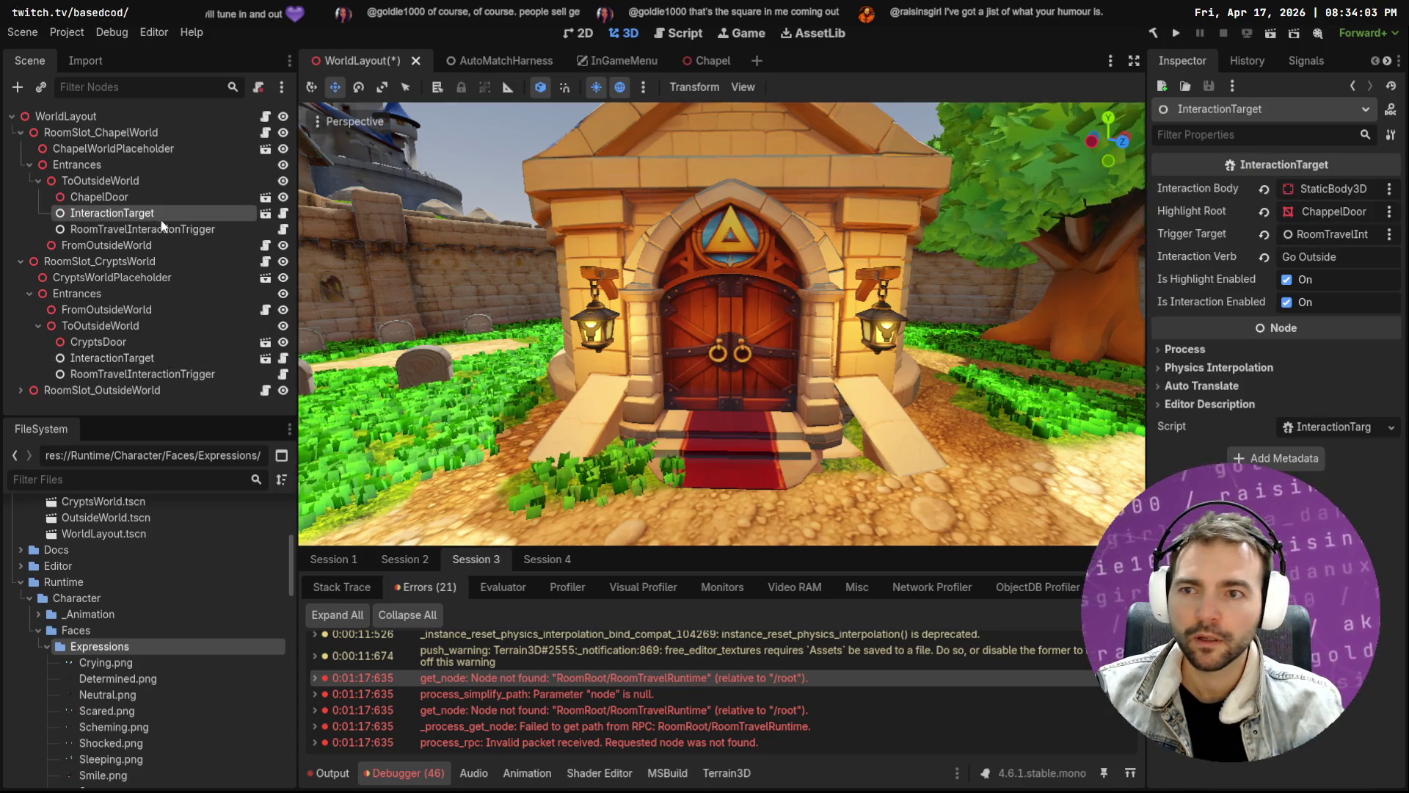
click(1330, 186)
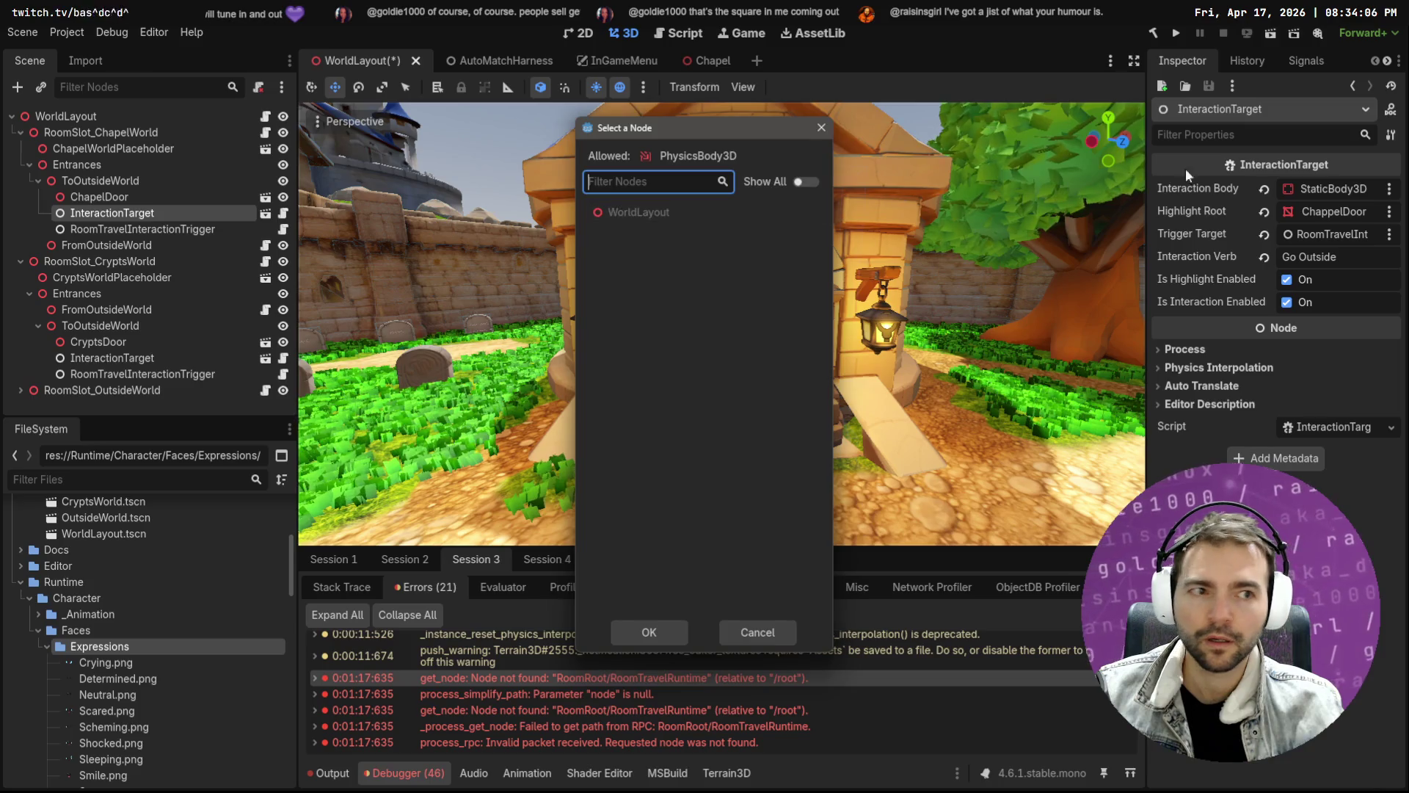
key(Escape)
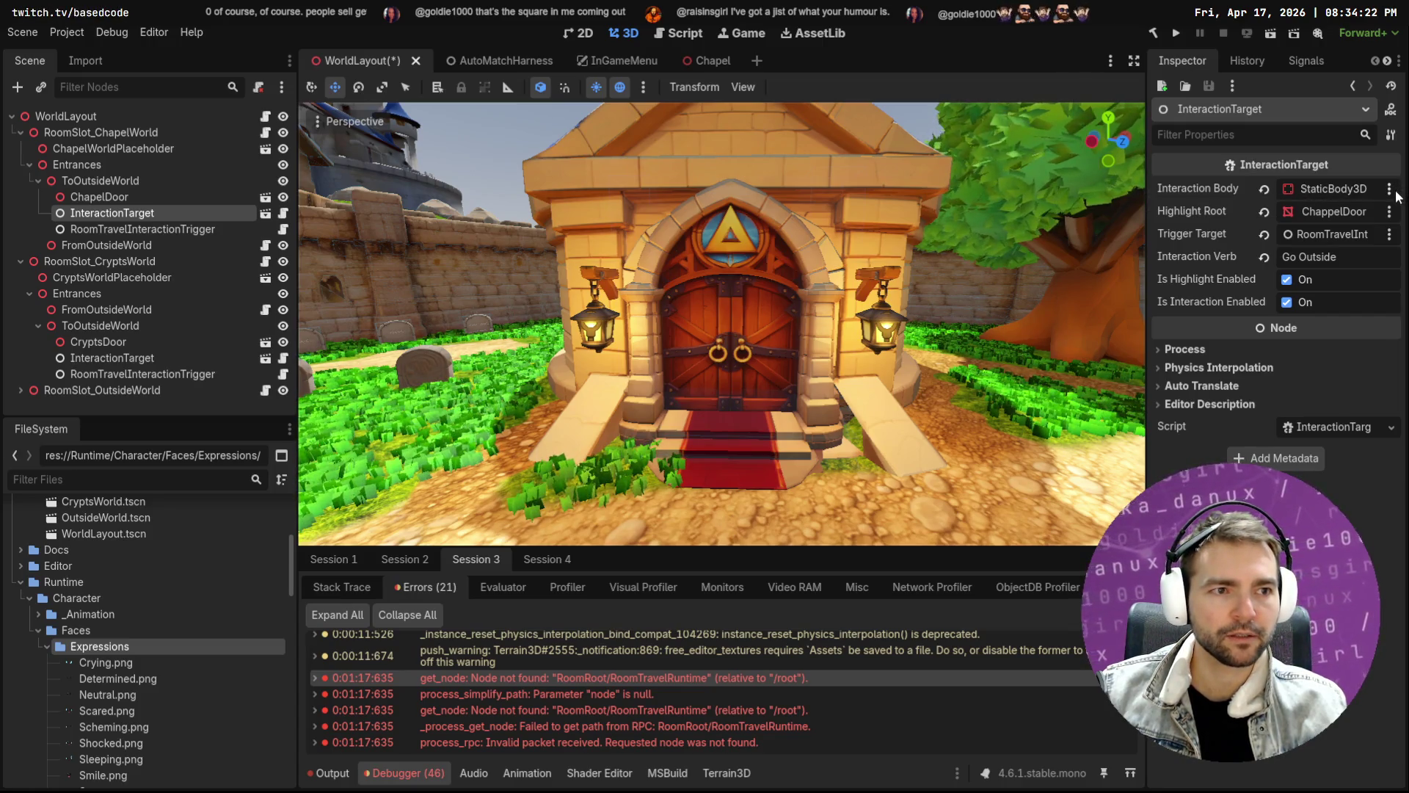
Copy the Interaction Body path shown as text on the chapel's InteractionTarget
click(134, 360)
click(1389, 190)
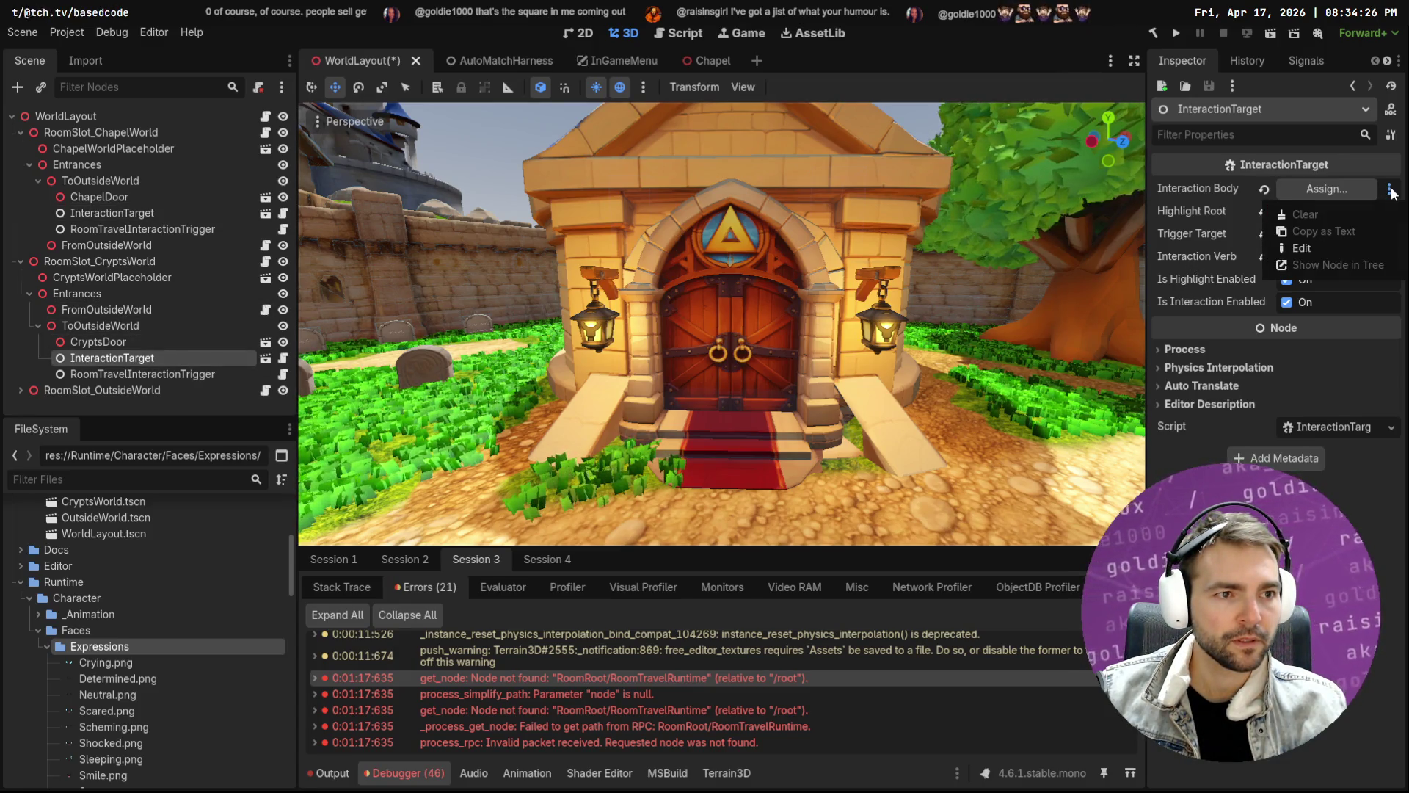
click(1317, 247)
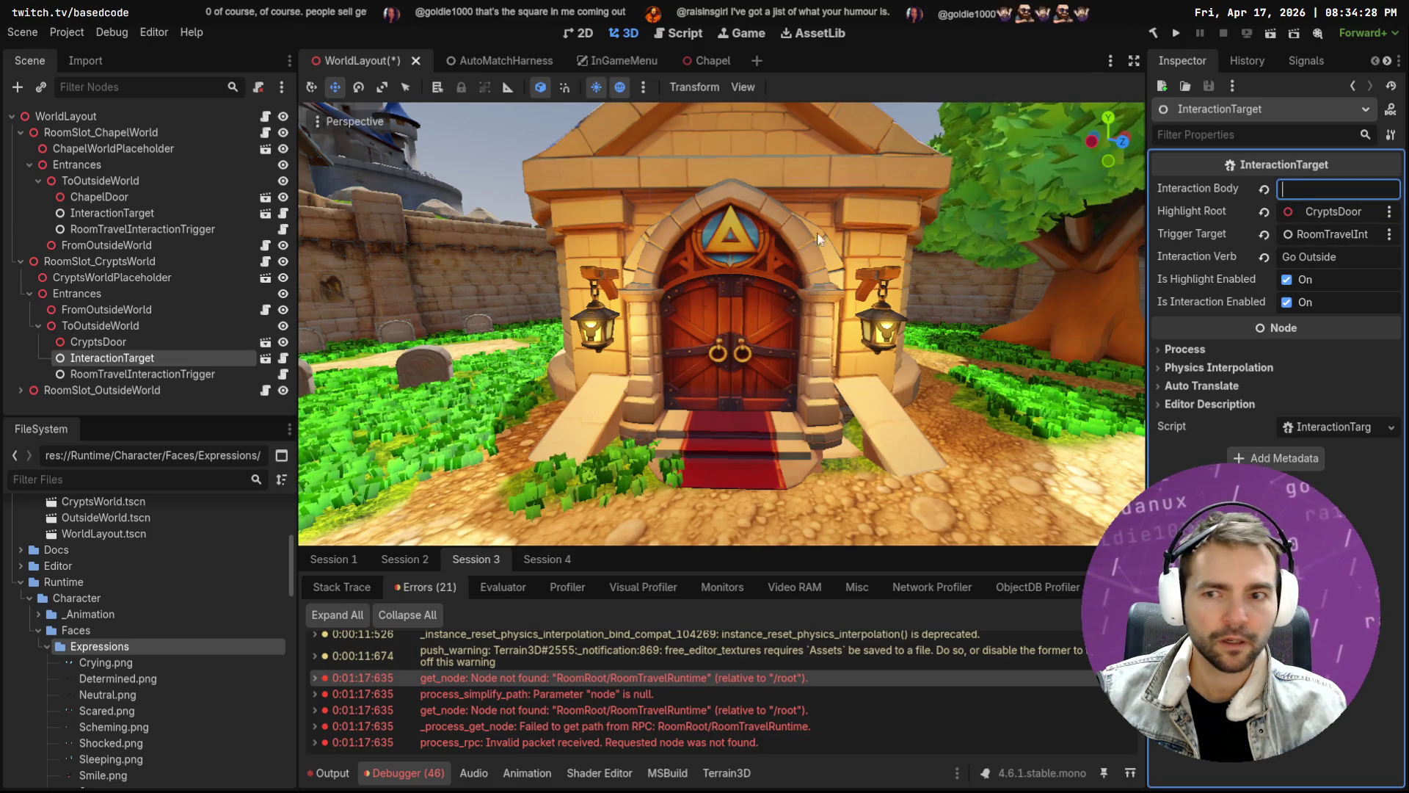
click(142, 195)
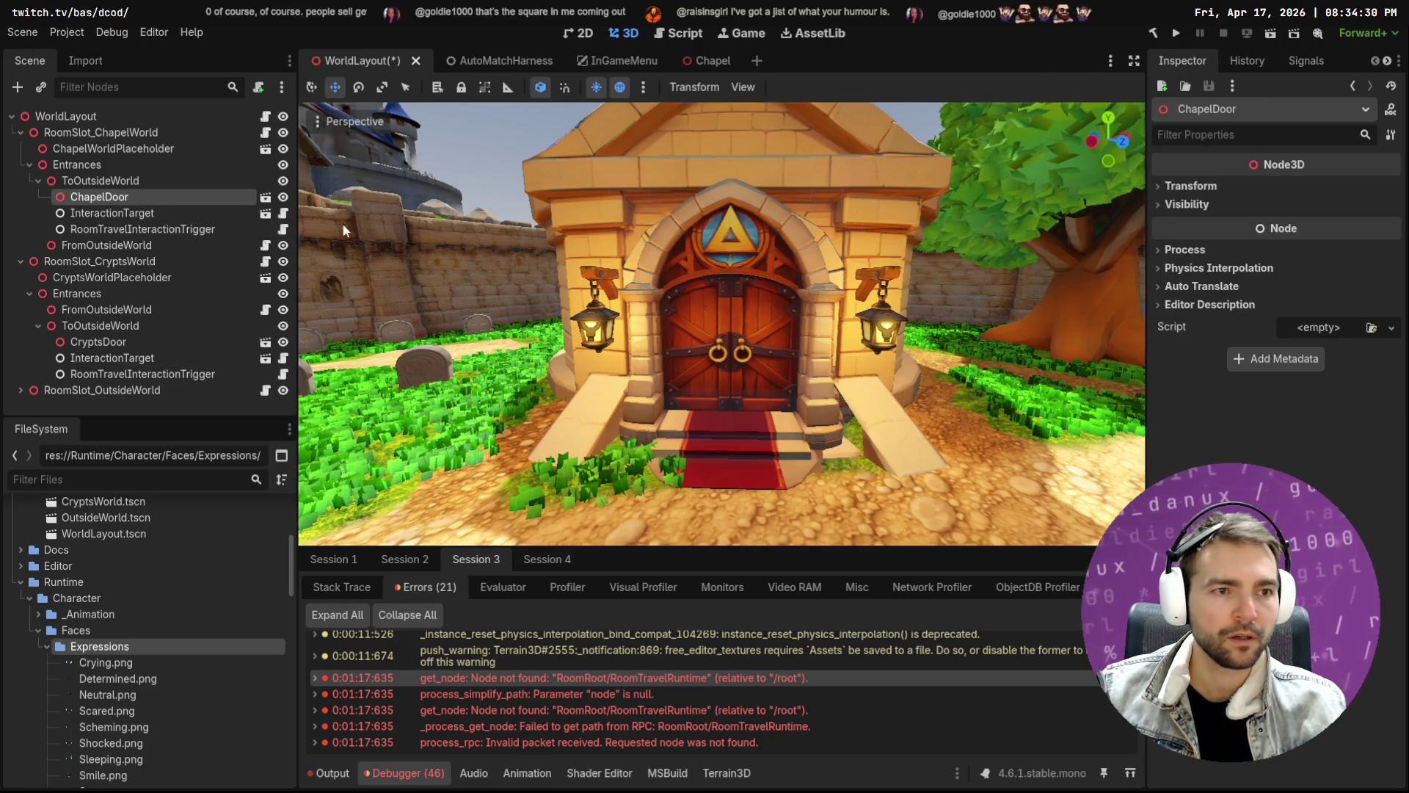
click(126, 213)
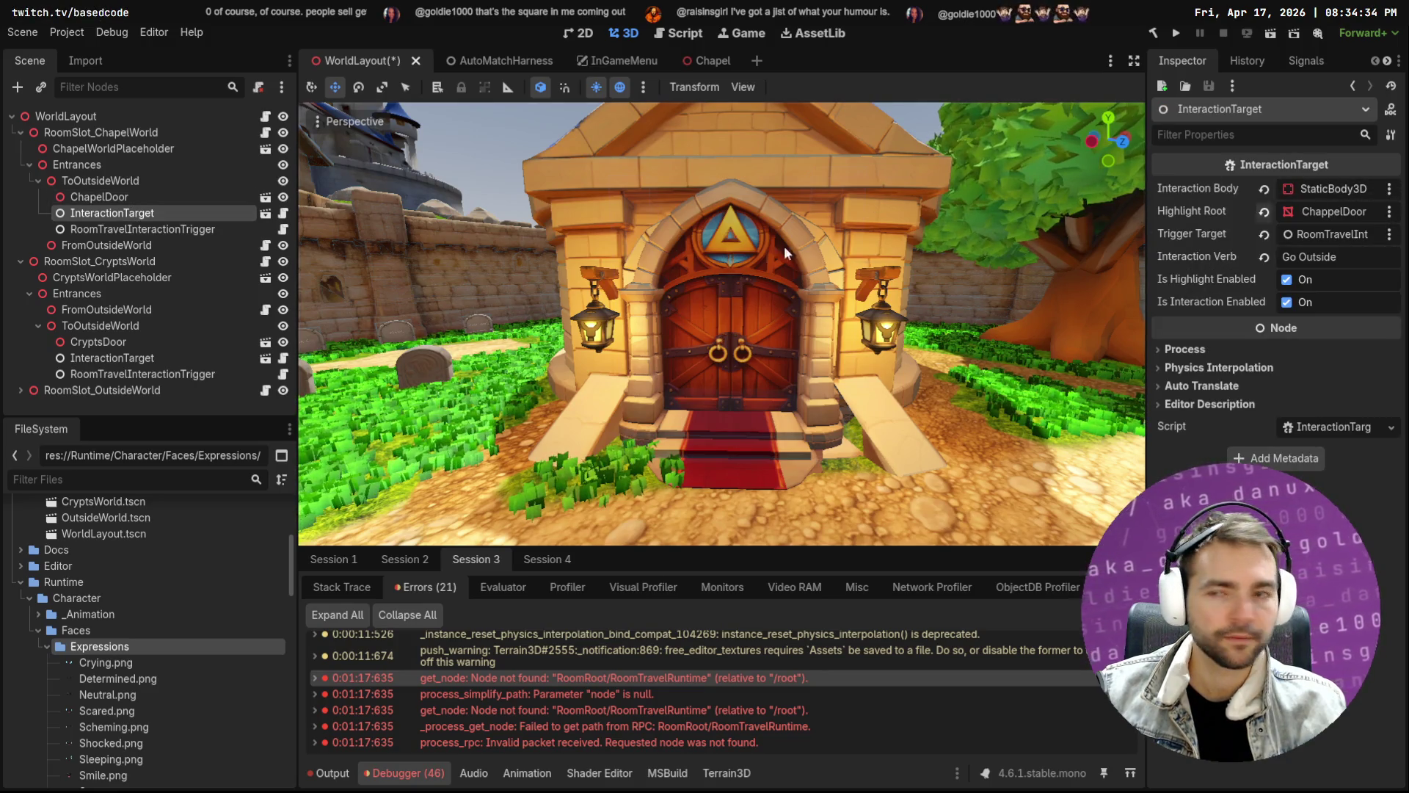
click(1391, 189)
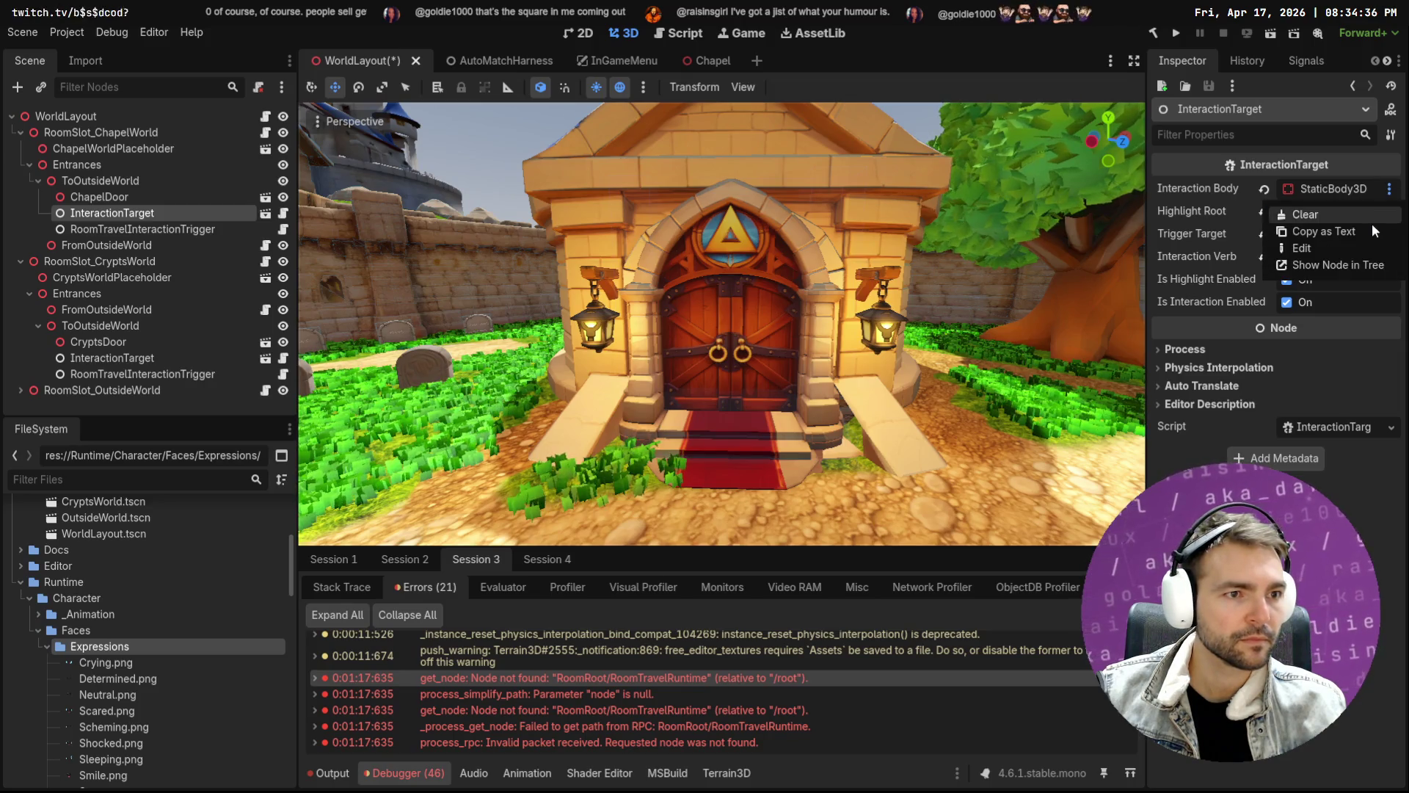
click(1355, 249)
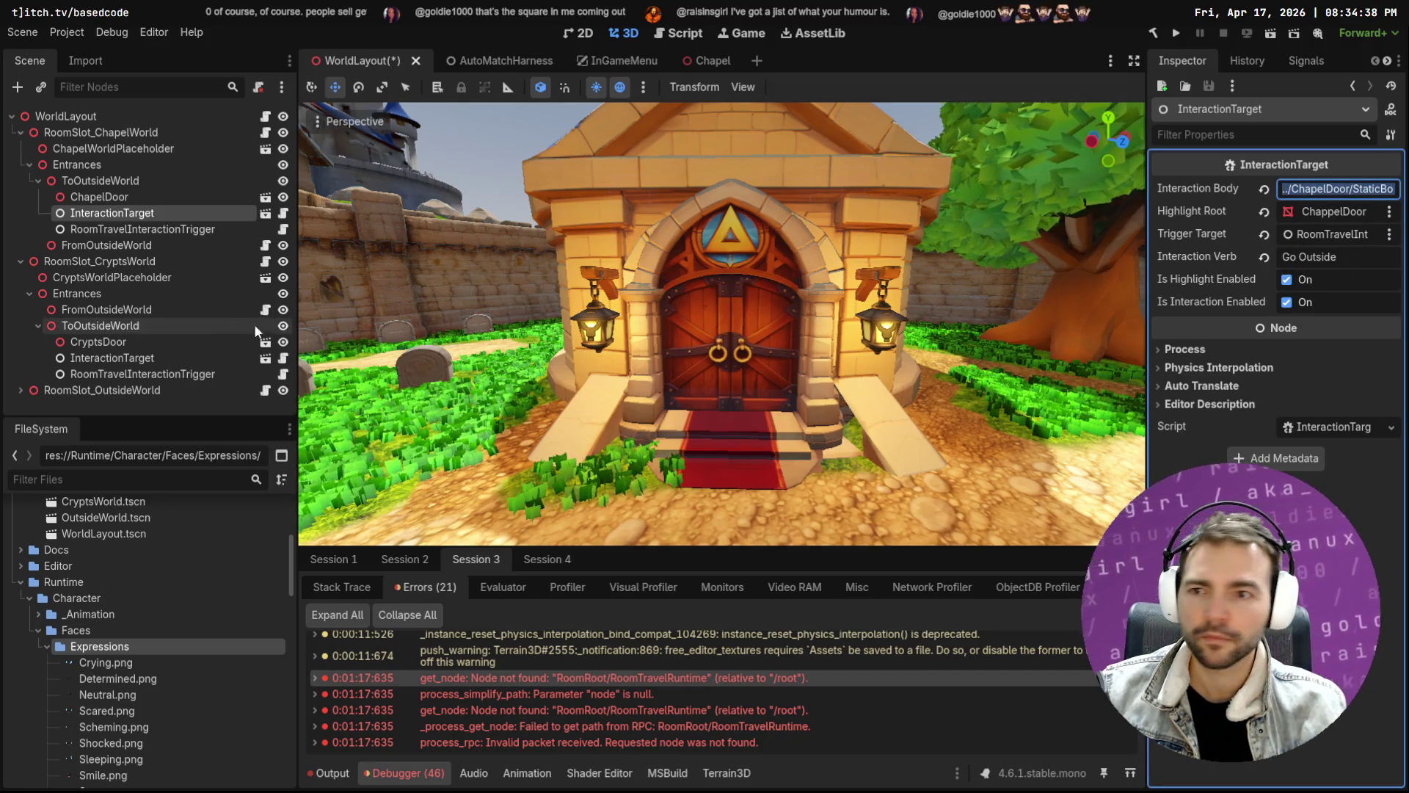
Paste it into the crypts' Interaction Body with Chapel changed to Crypts, and set the verb to 'Leave Crypts'
click(130, 359)
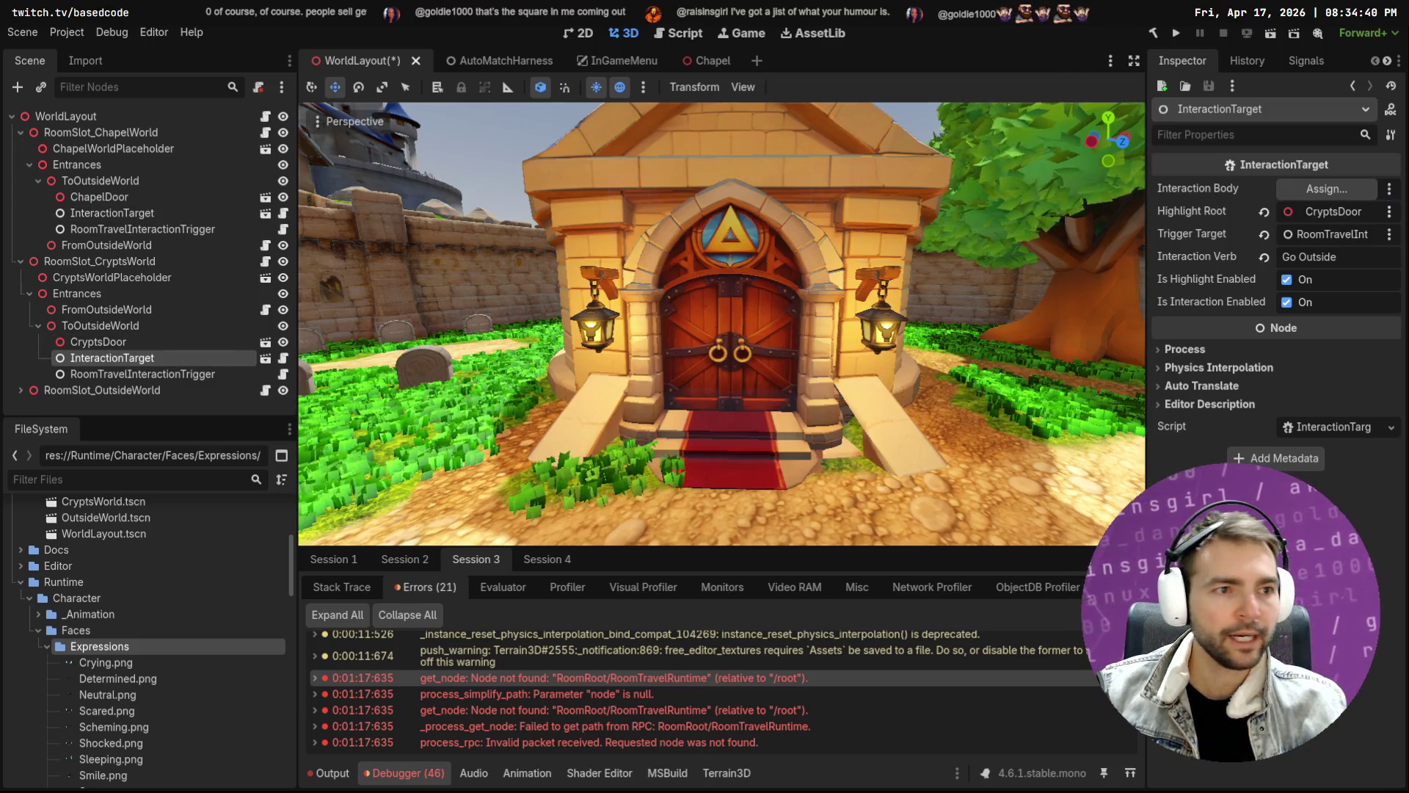
click(1389, 189)
click(1328, 252)
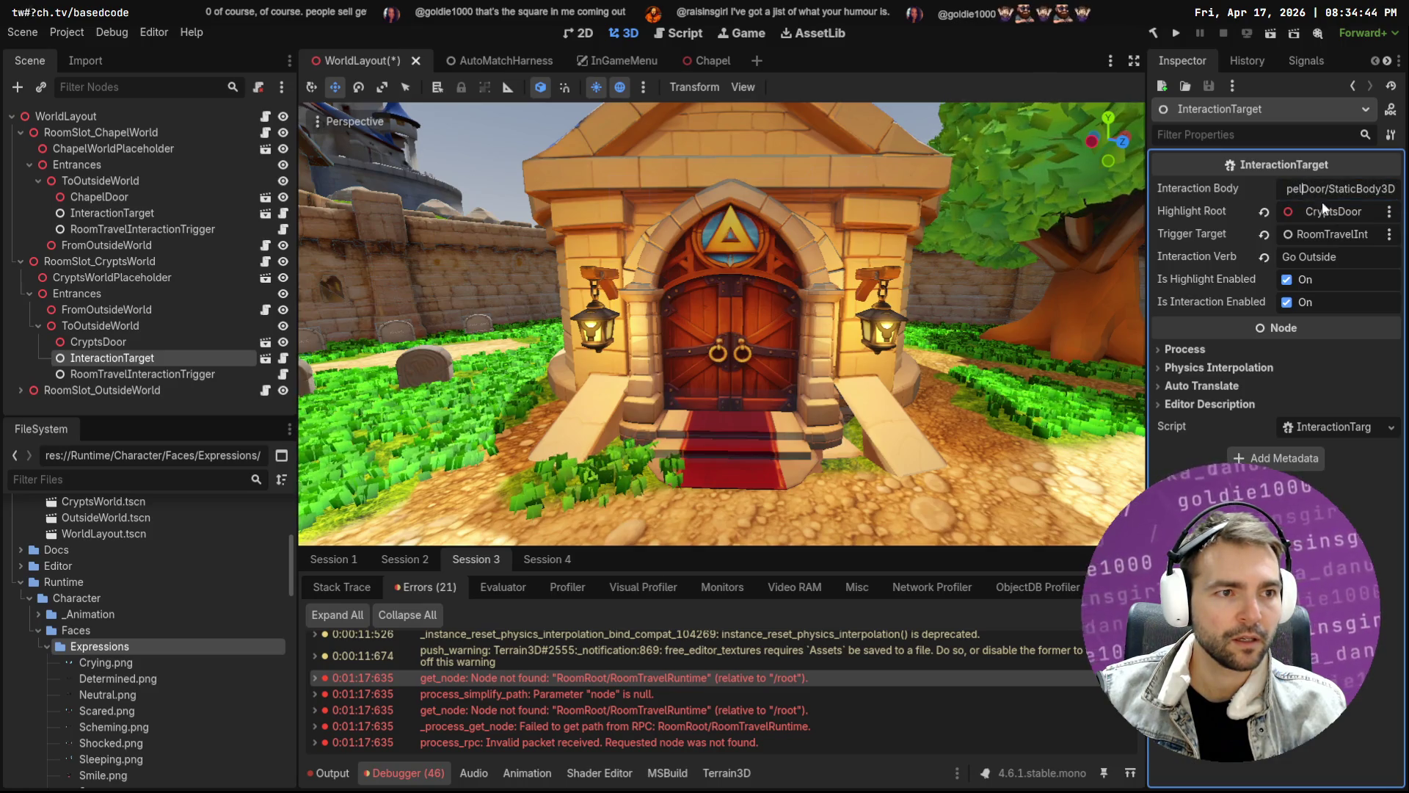
key(shift+Home)
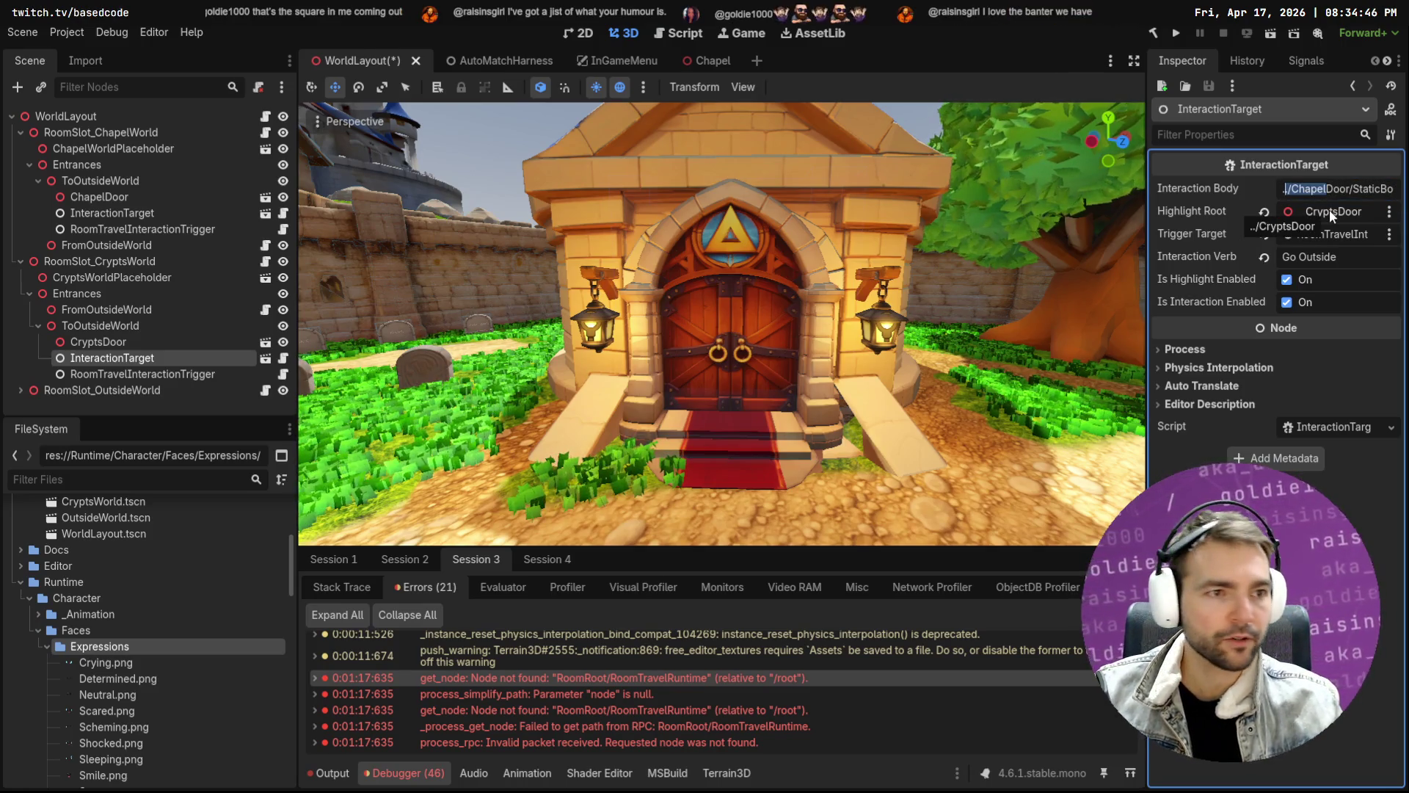
text(/Crypt)
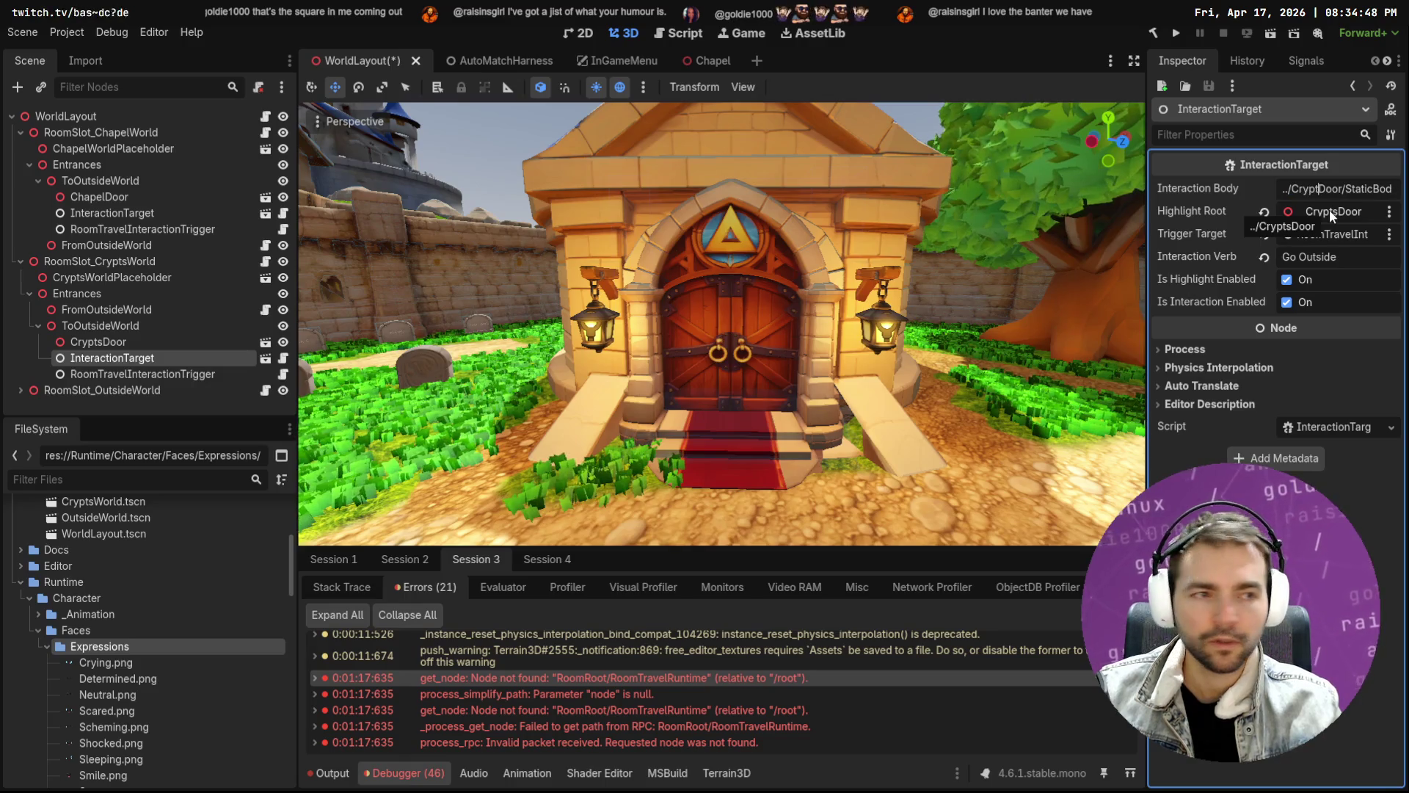
text(s)
key(Return)
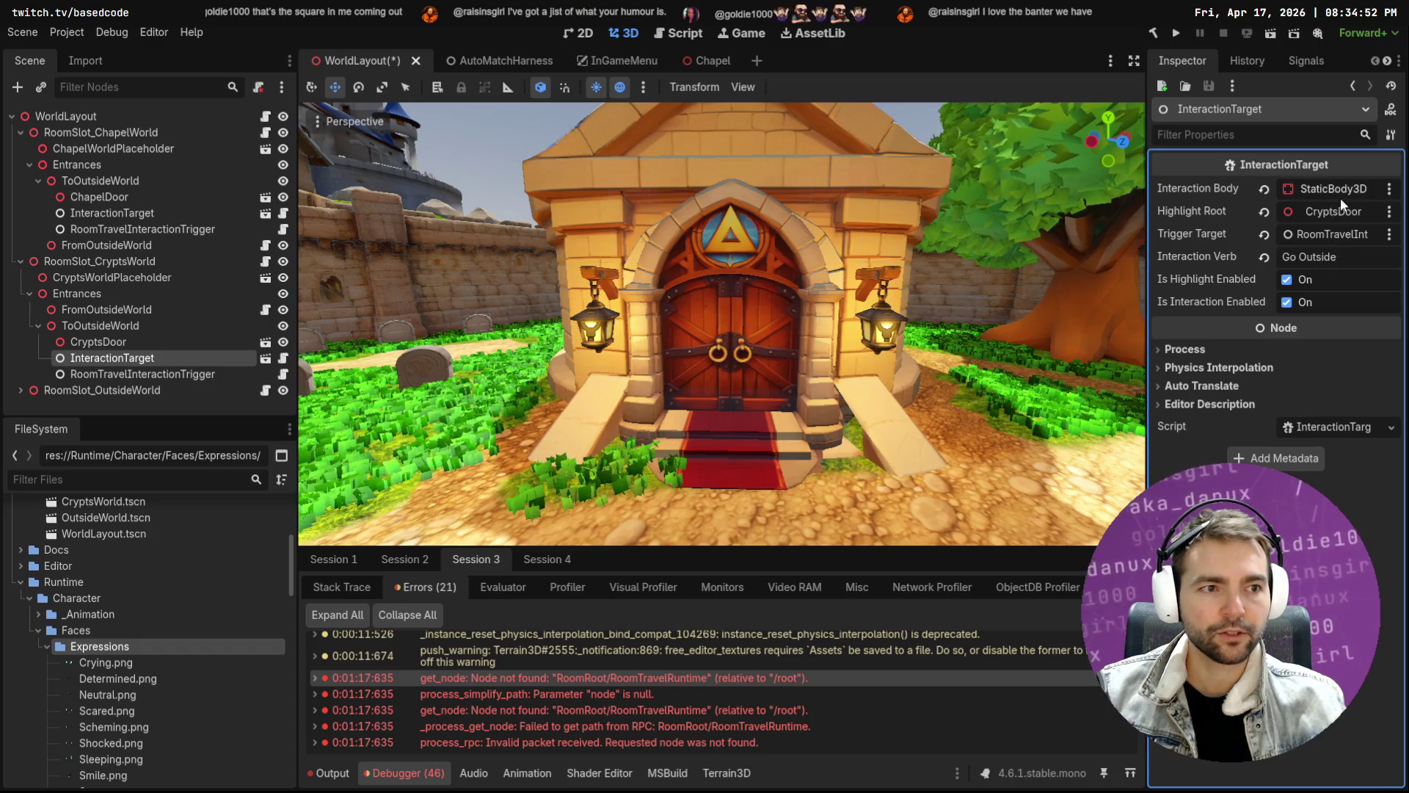
click(1357, 257)
text(Leave Crypts)
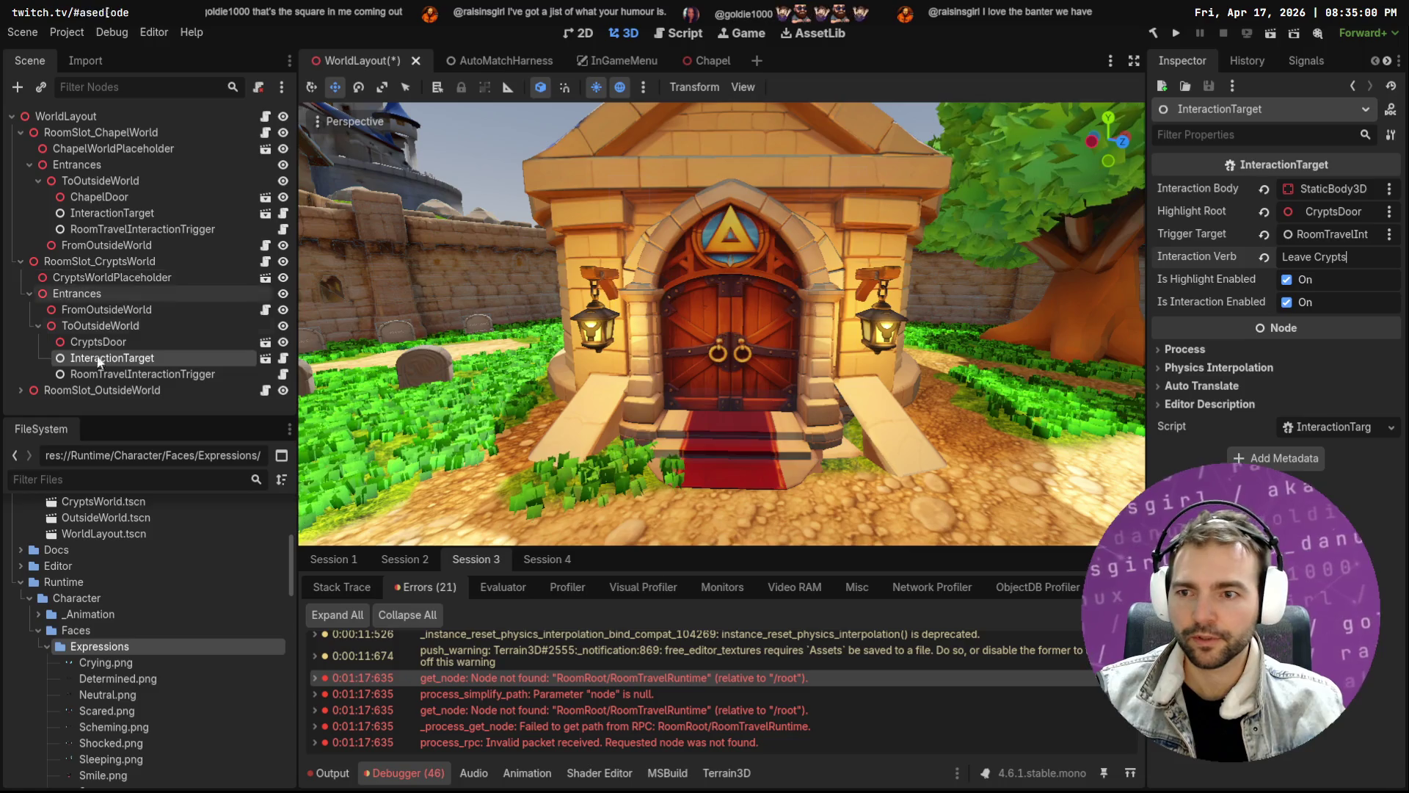
click(131, 374)
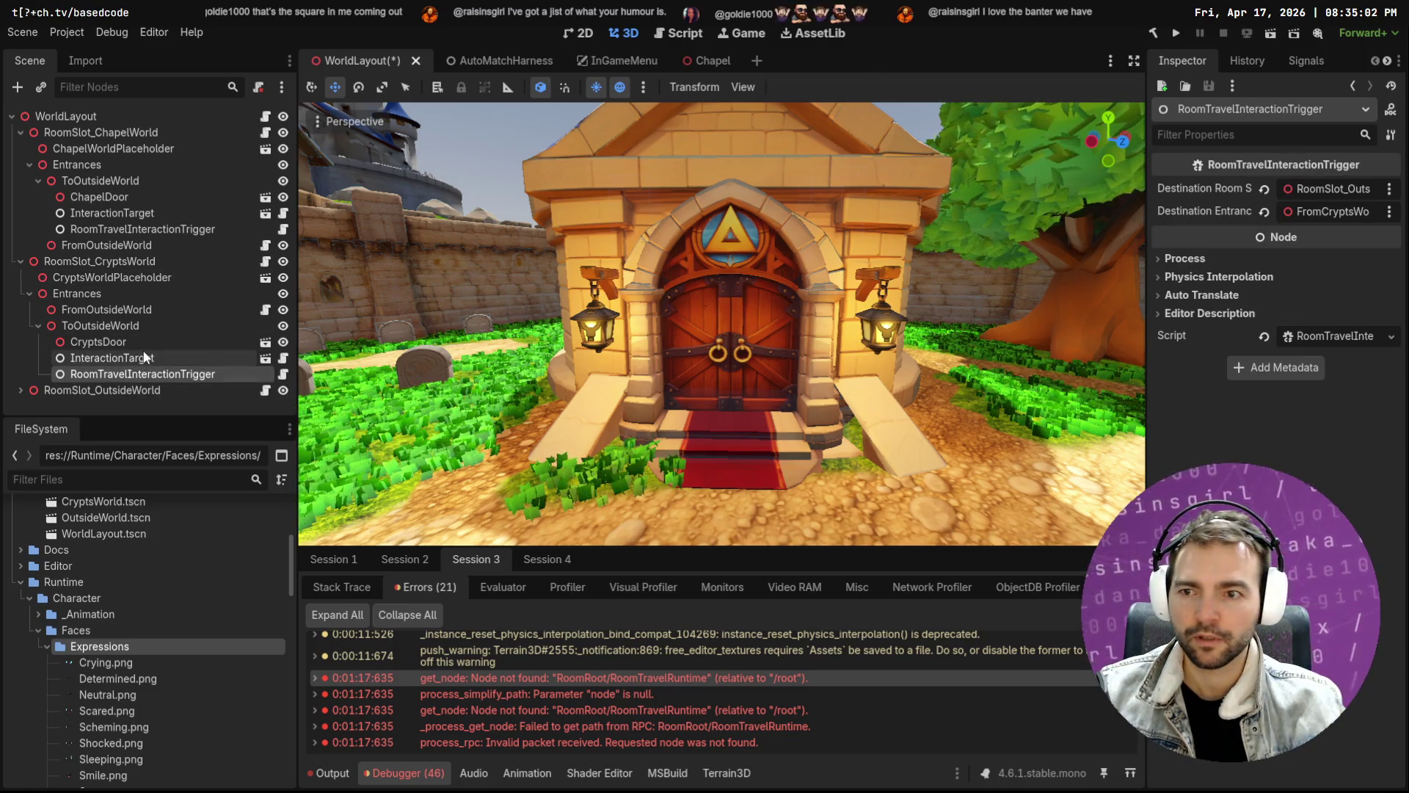
Check the crypts' entrance nodes and save the WorldLayout scene
click(129, 359)
click(131, 339)
click(129, 325)
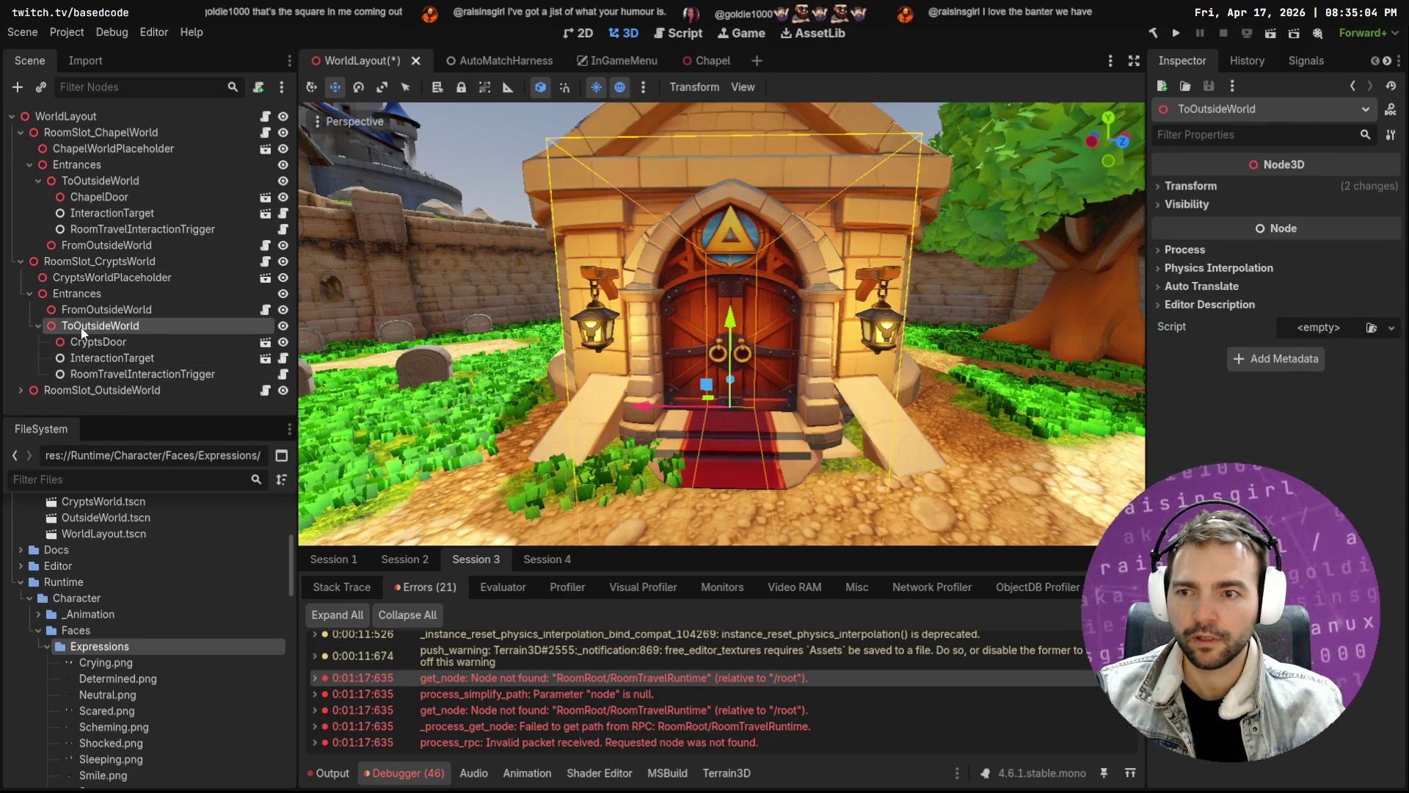
click(127, 310)
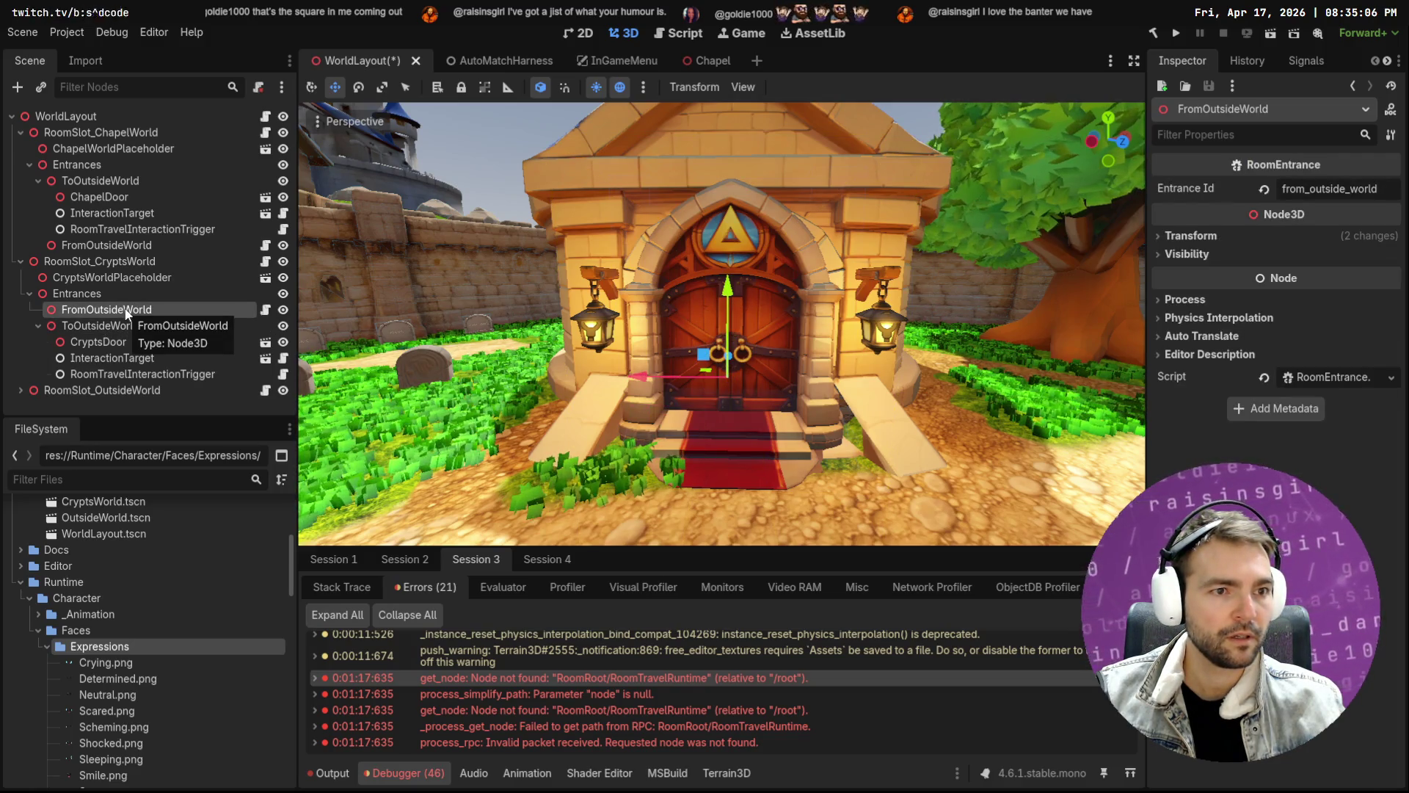
key(ctrl+s)
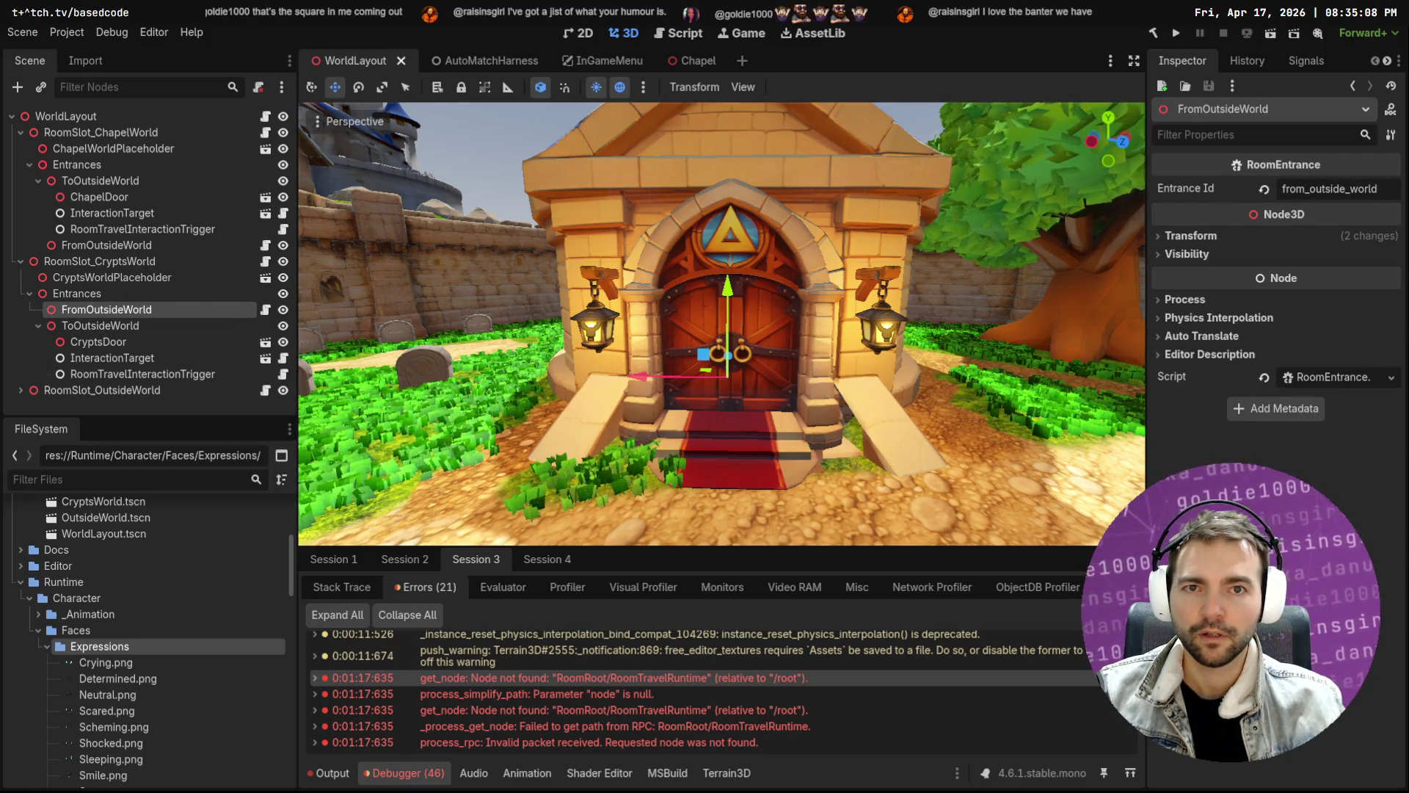
key(f)
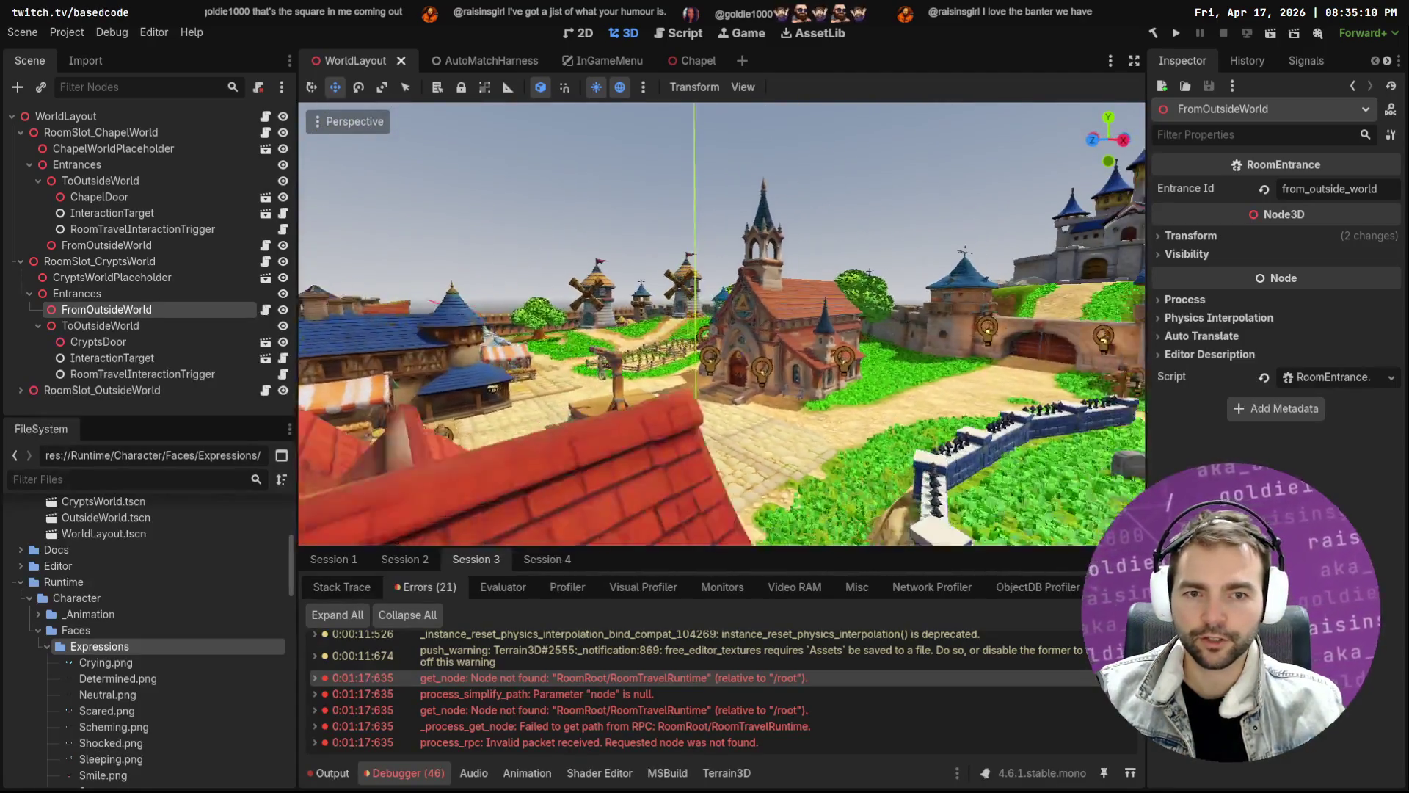
Turn off Enable Multiple Instances under Debug > Customize Run Instances
click(134, 30)
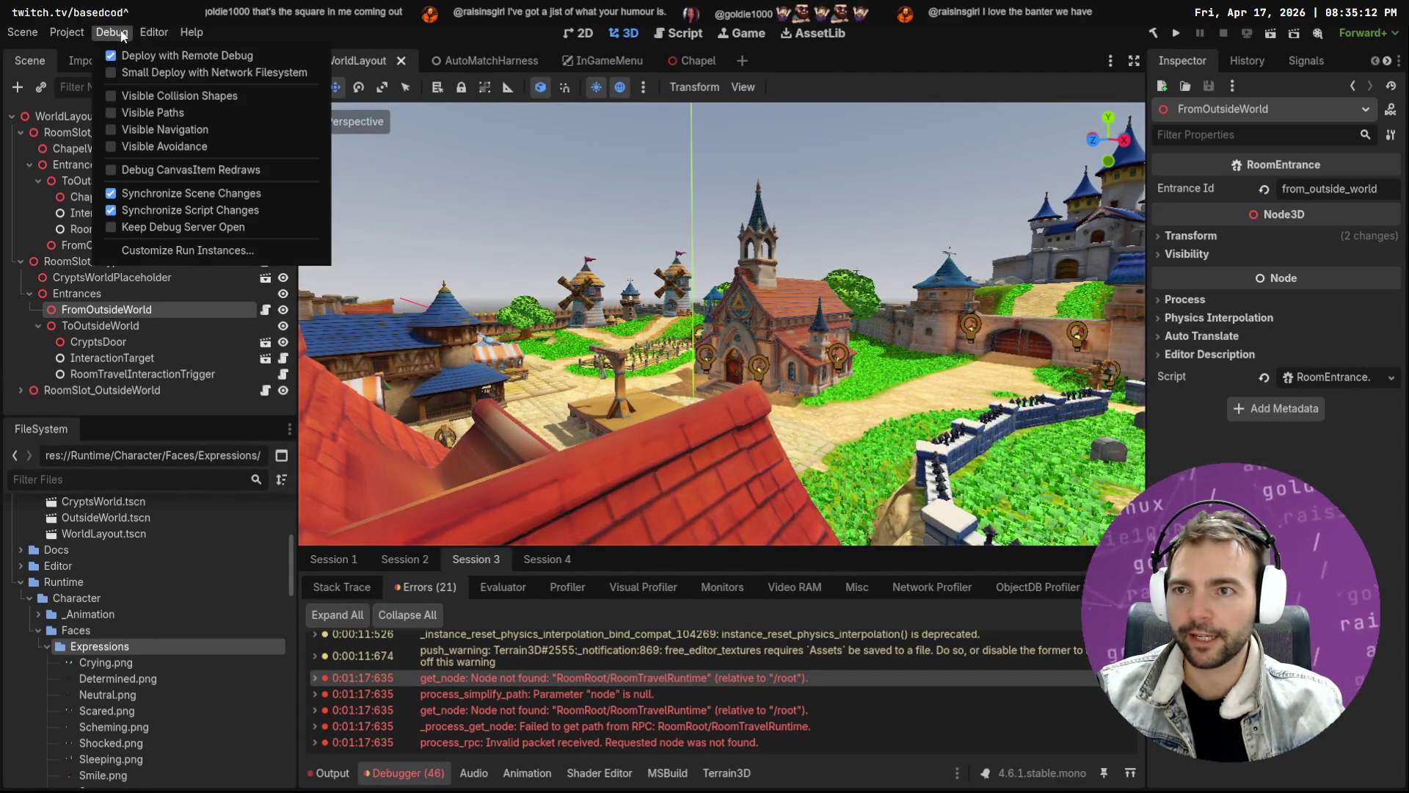
click(209, 253)
click(603, 249)
click(686, 592)
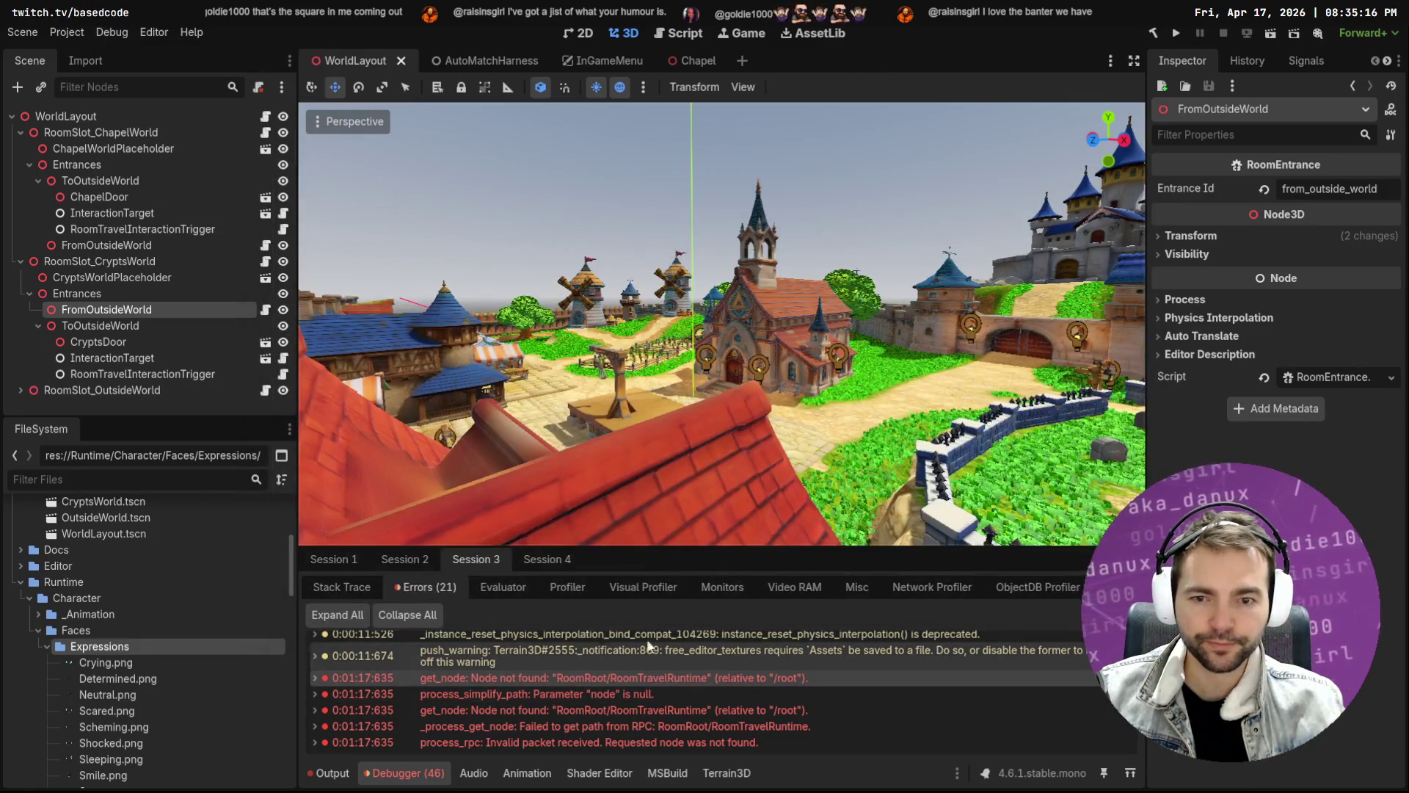
Clear the debugger errors, run the game, then run the AutoMatchHarness scene
click(1104, 615)
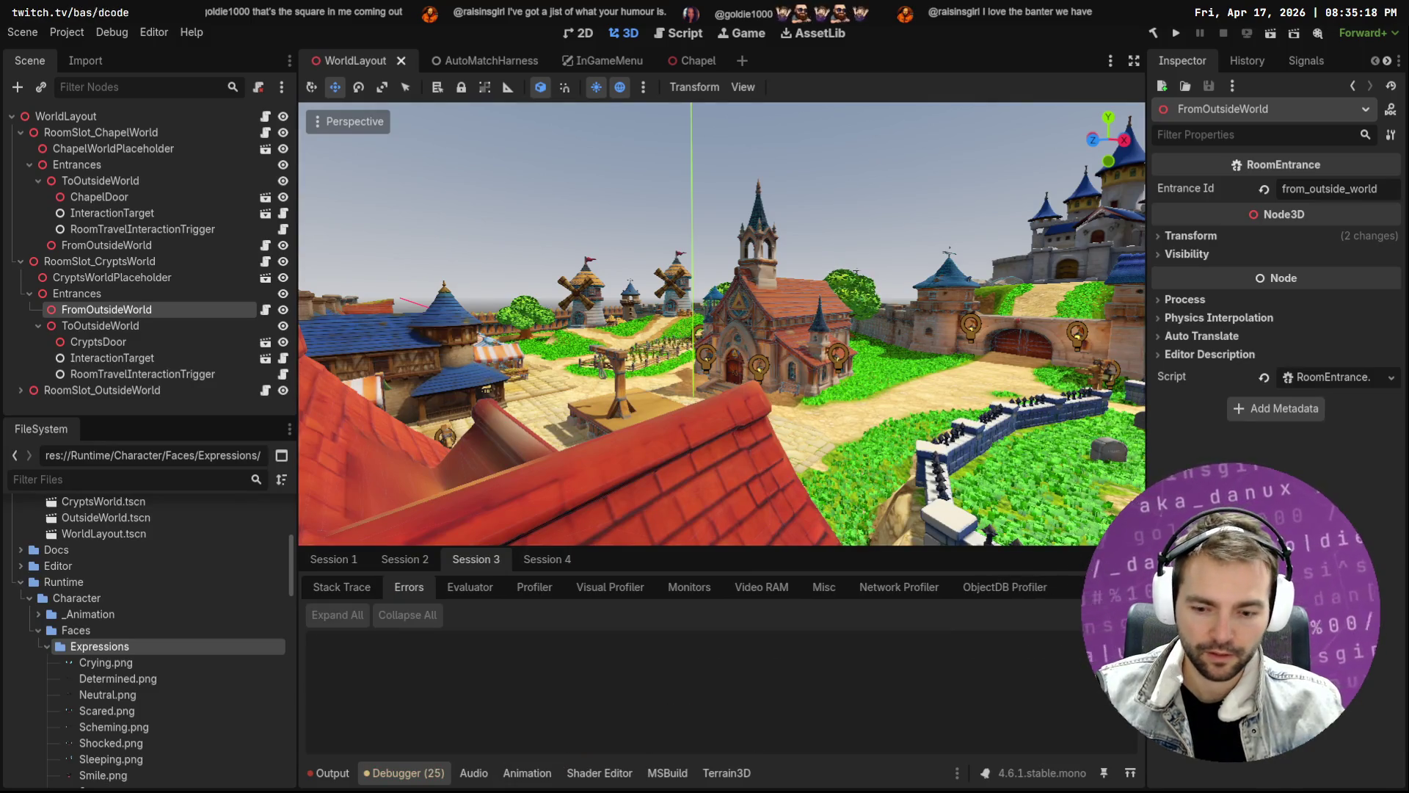
key(F5)
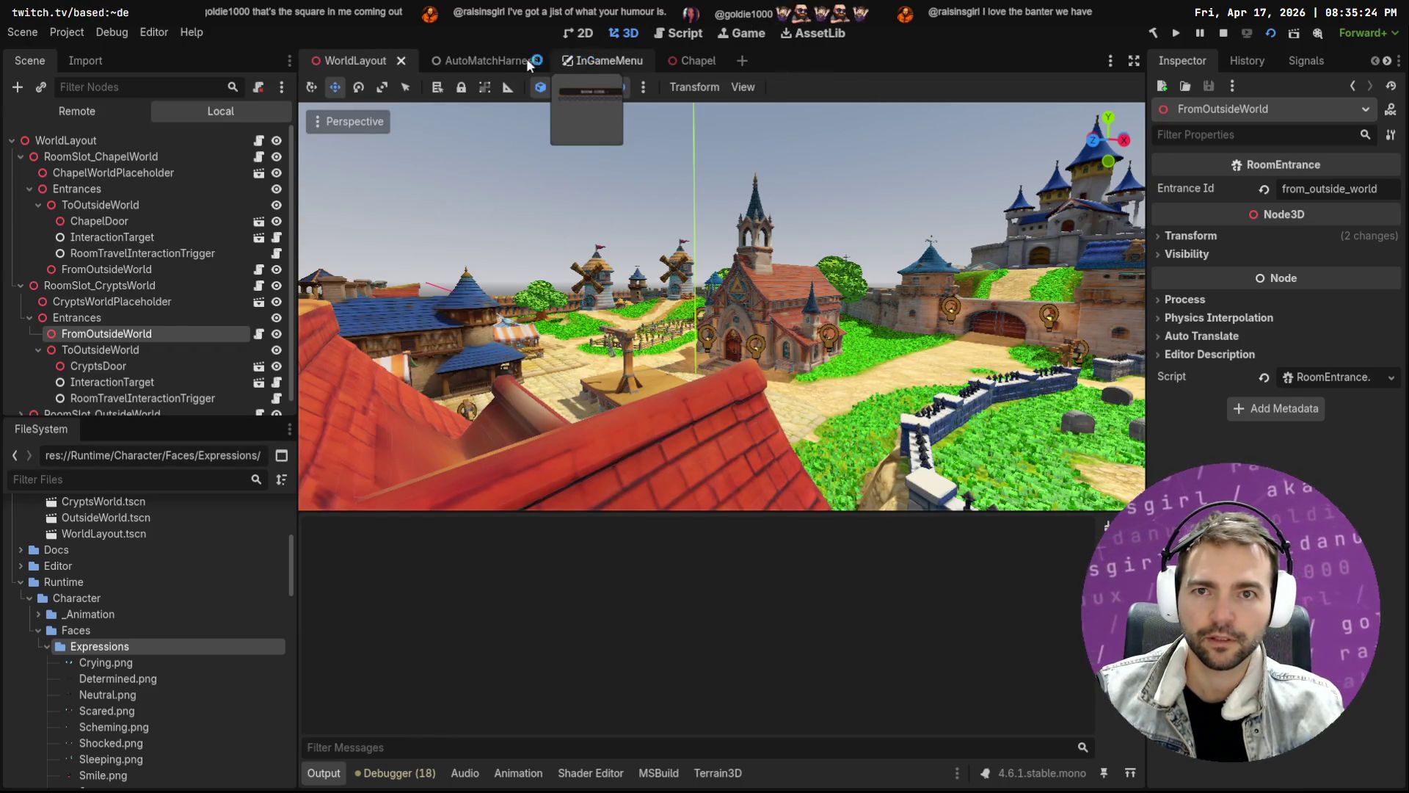
click(514, 60)
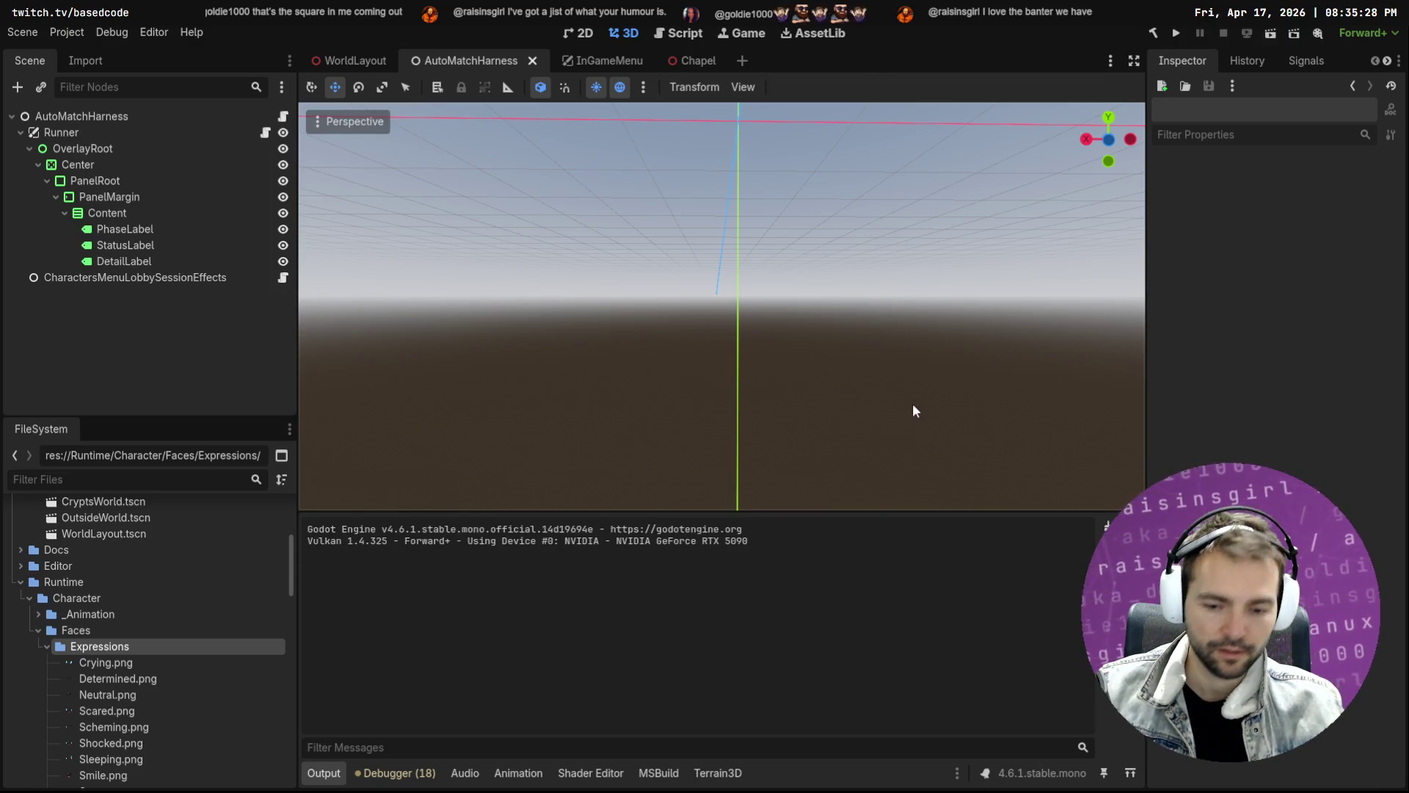
key(F6)
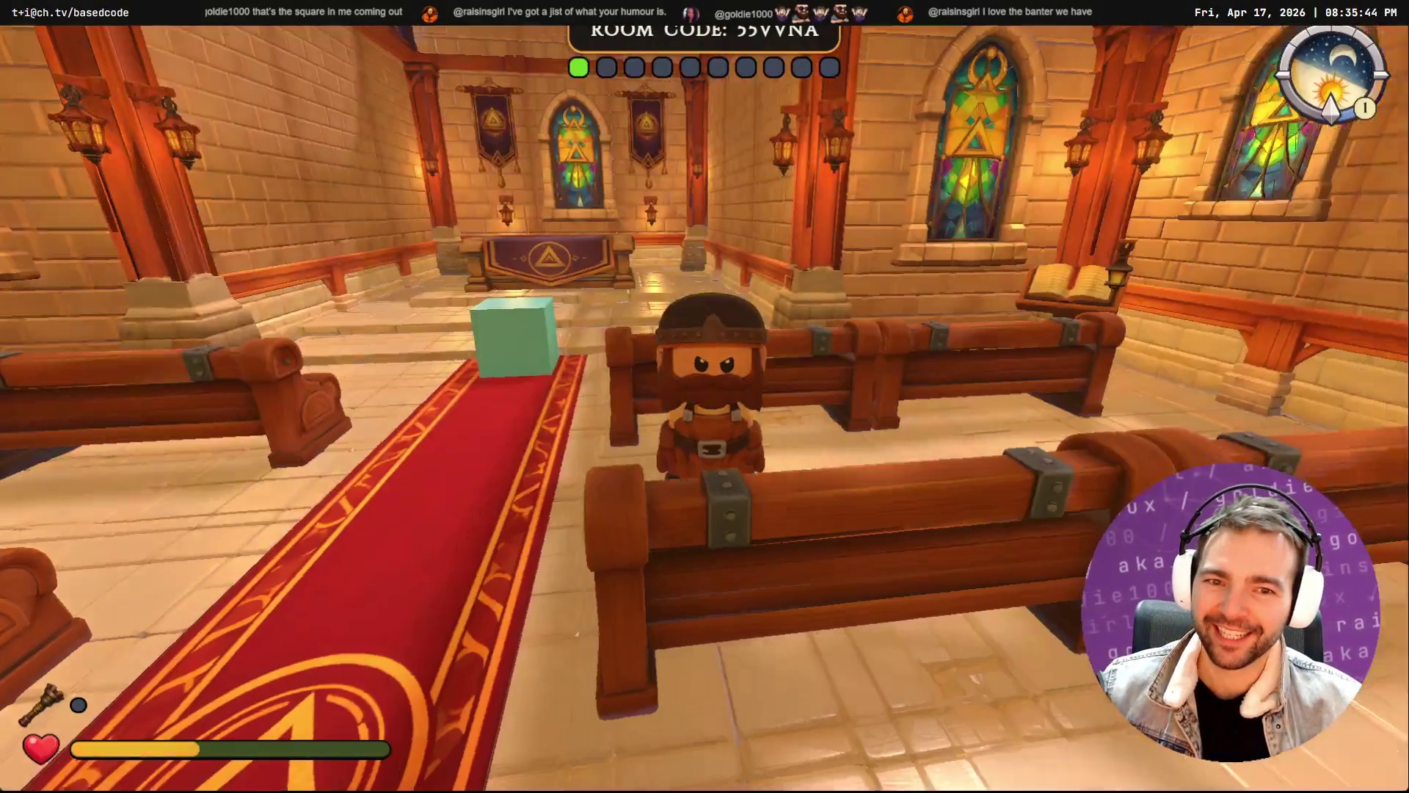
Walk the character forward with W toward the chapel door in the running game
key(w)
key(w)
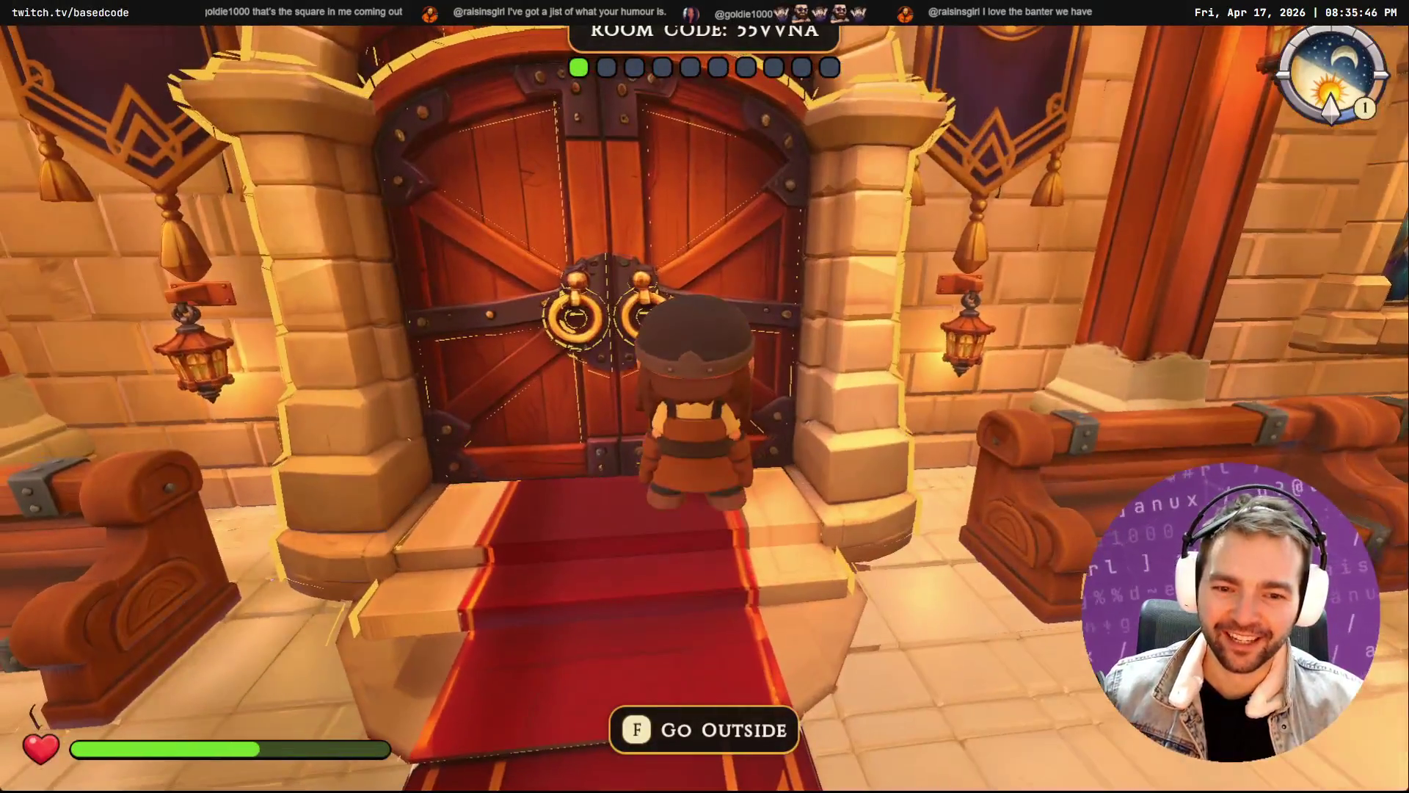
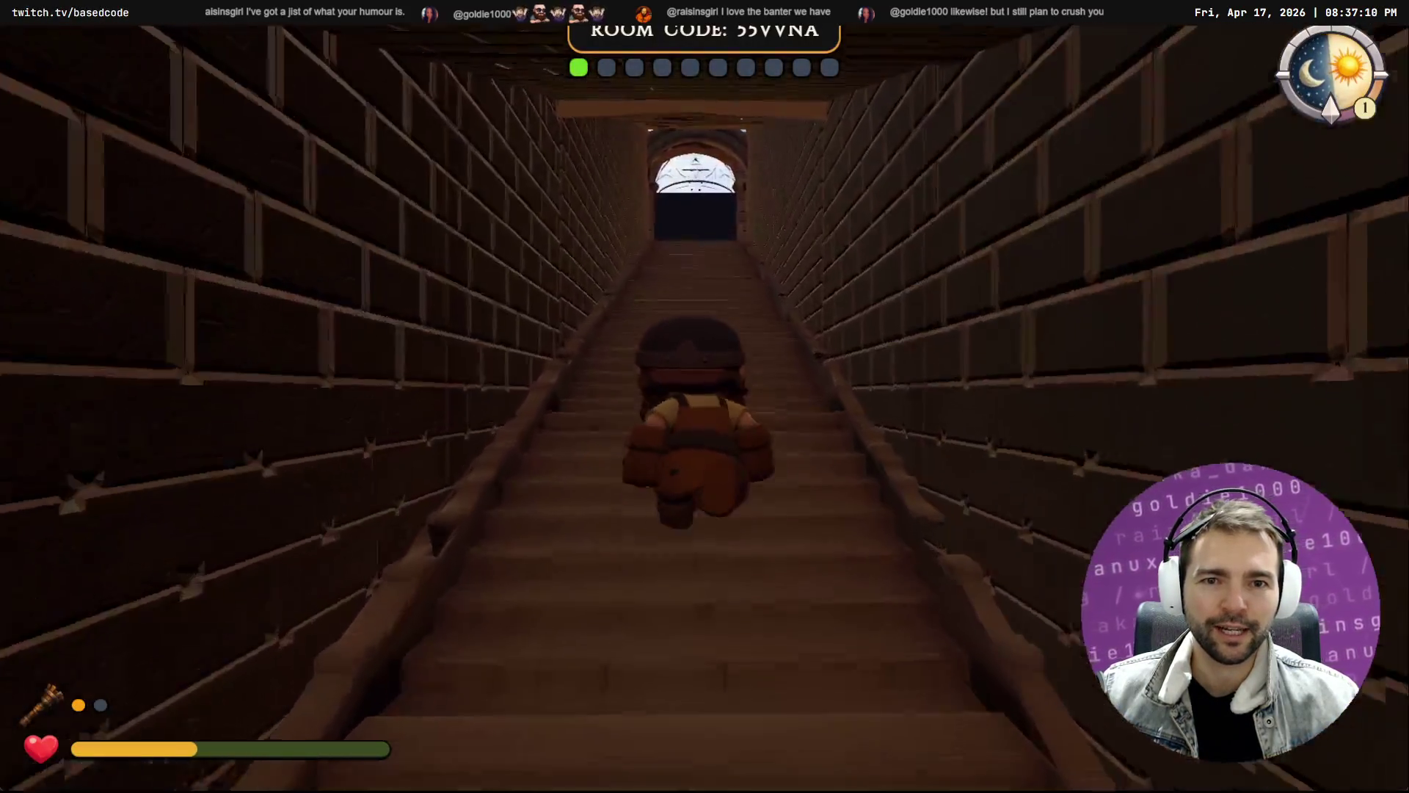
Walk and run the character up and down the crypt stairs to the exit doorway
key(w)
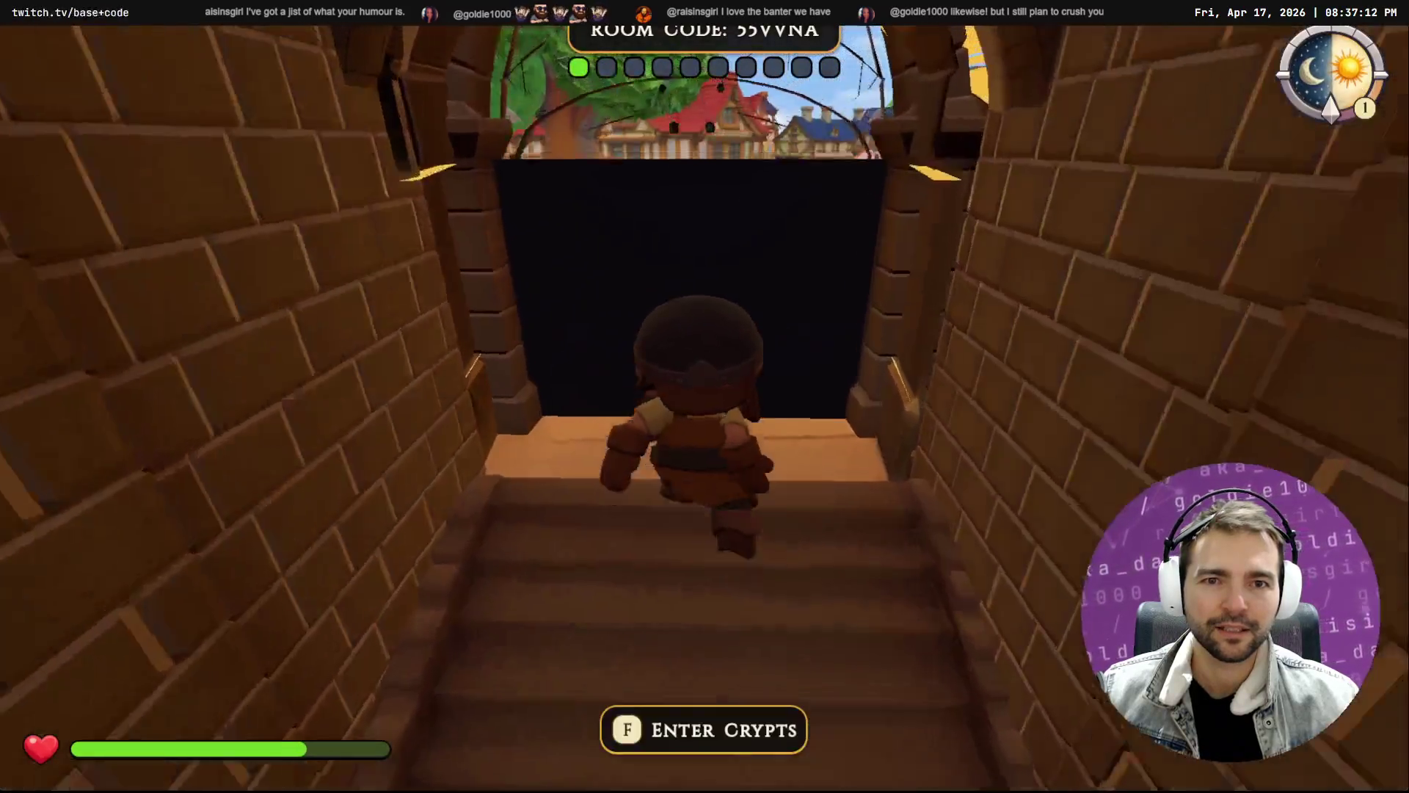
key(e)
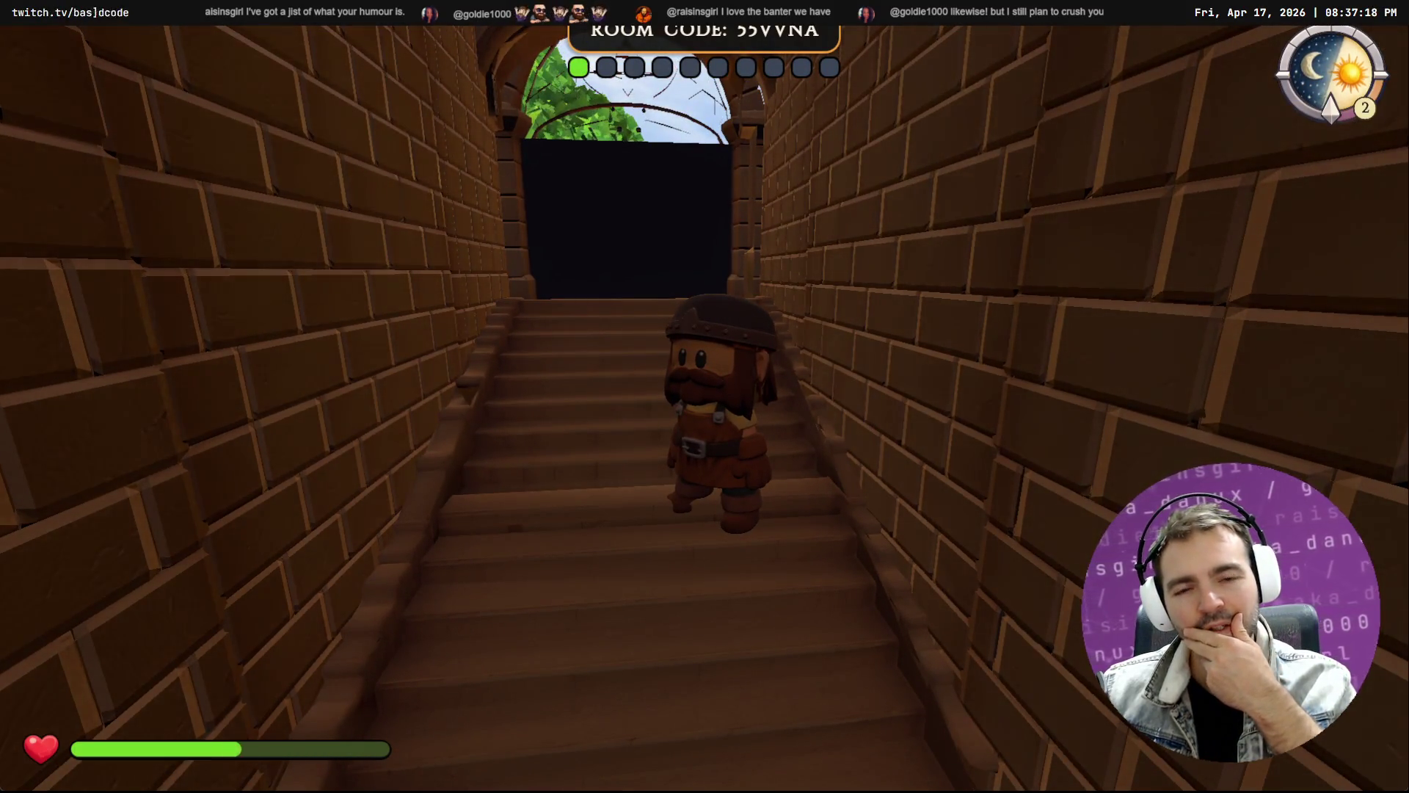
key(shift+w)
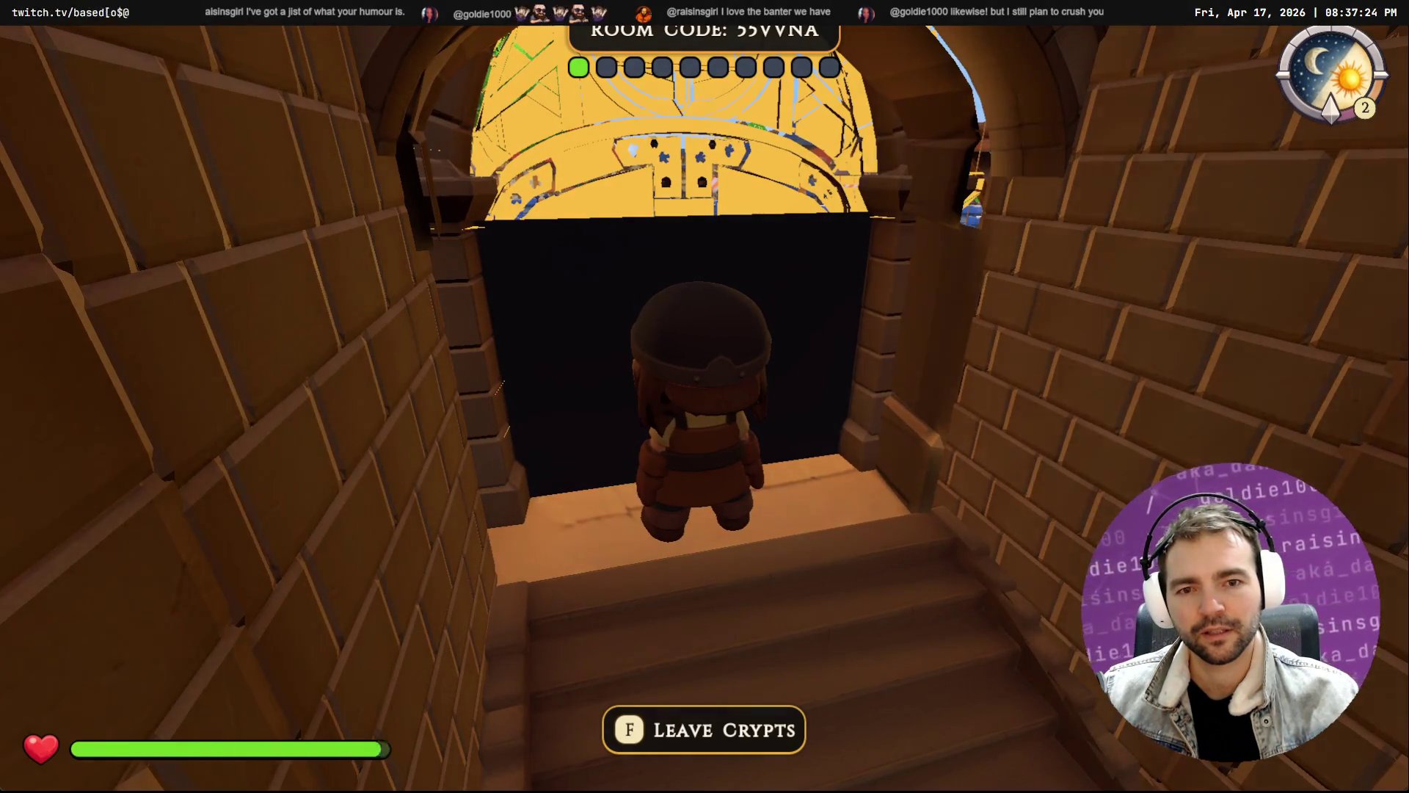
key(shift+w)
key(shift+d)
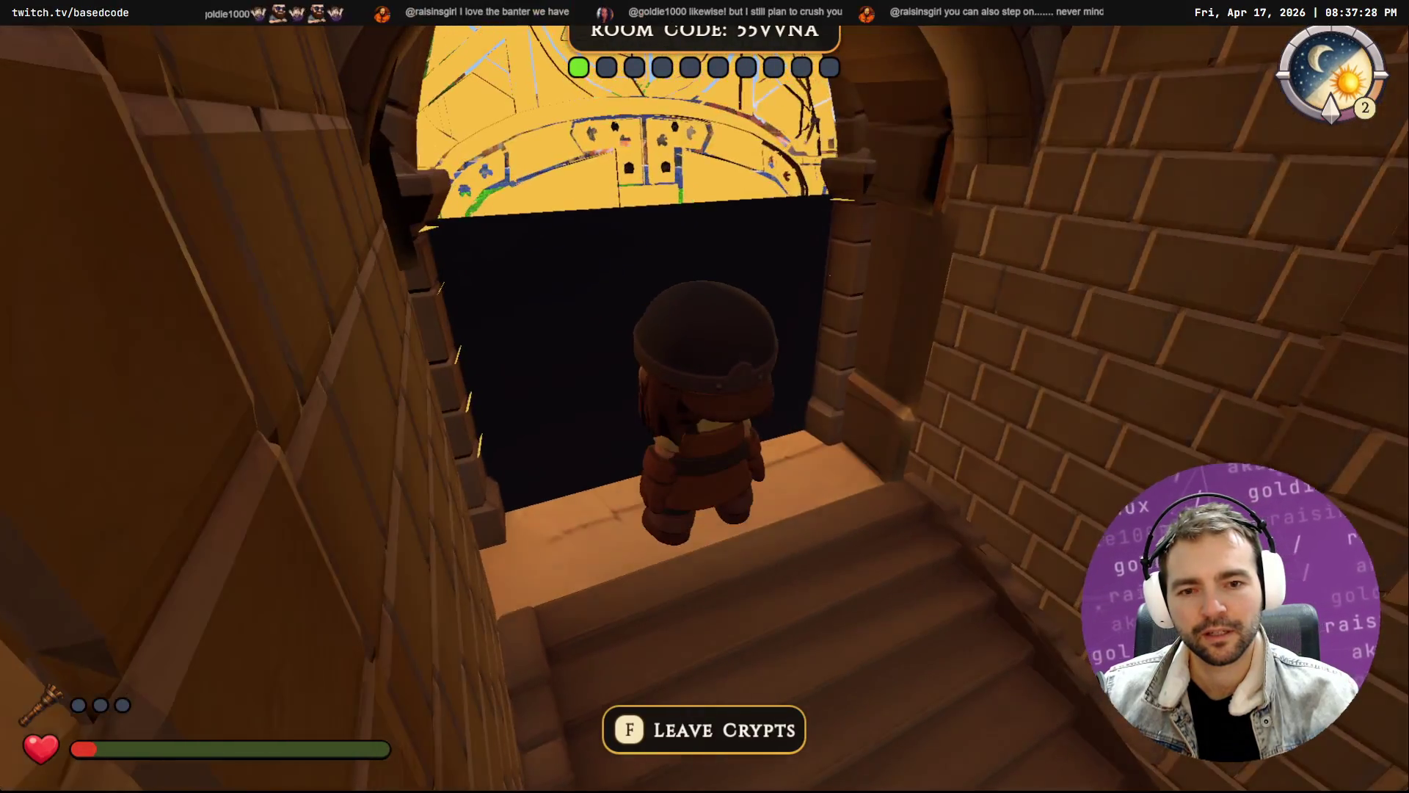
key(s)
key(w)
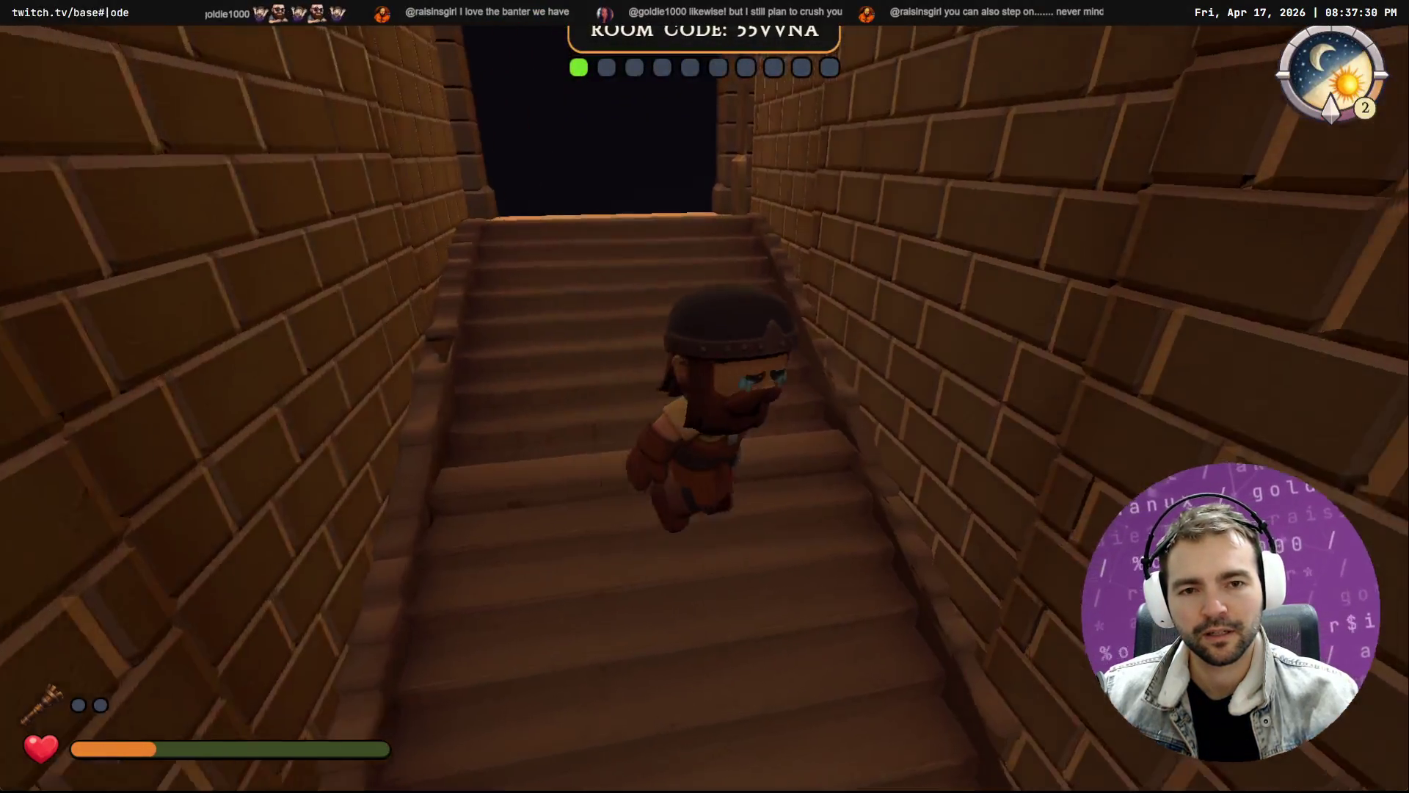
key(a)
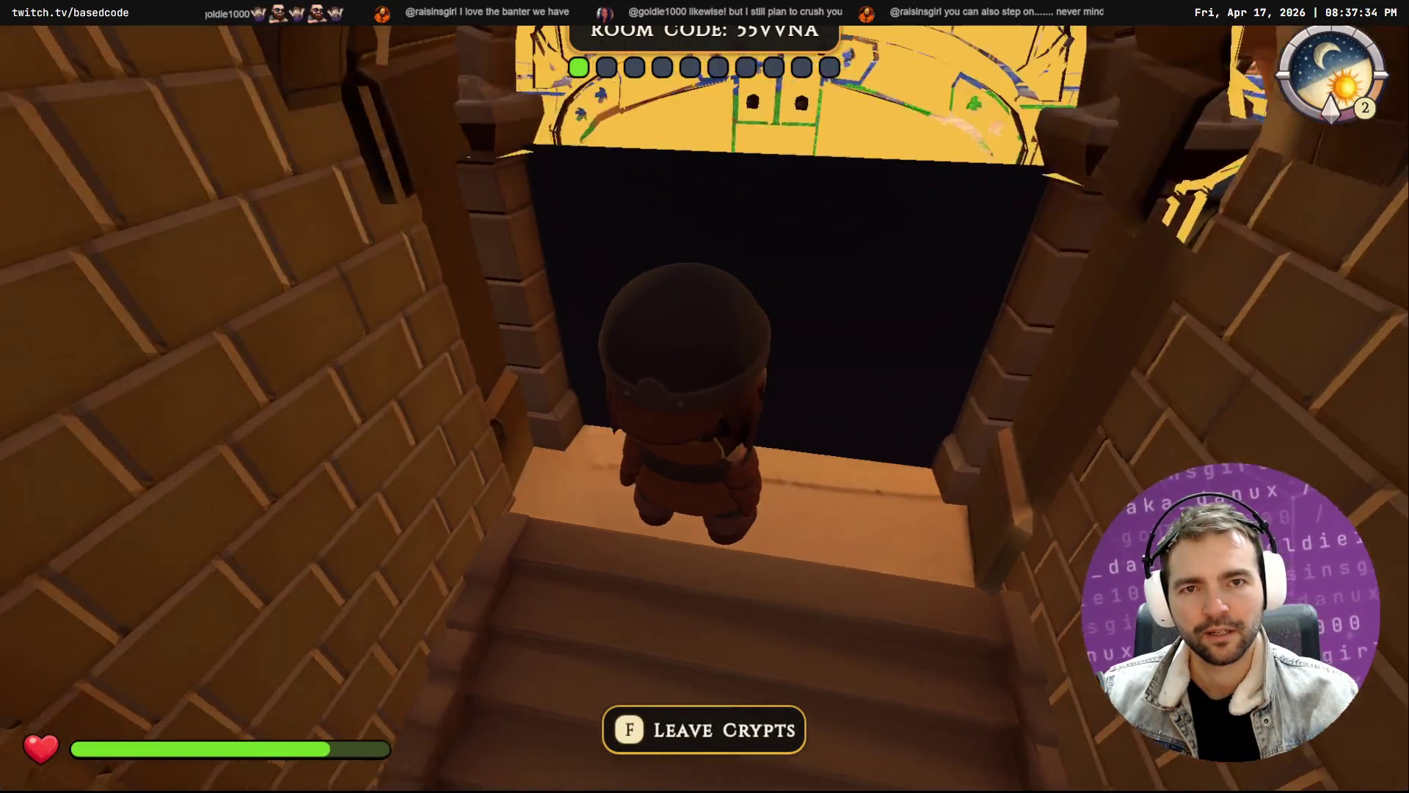
key(s)
key(w)
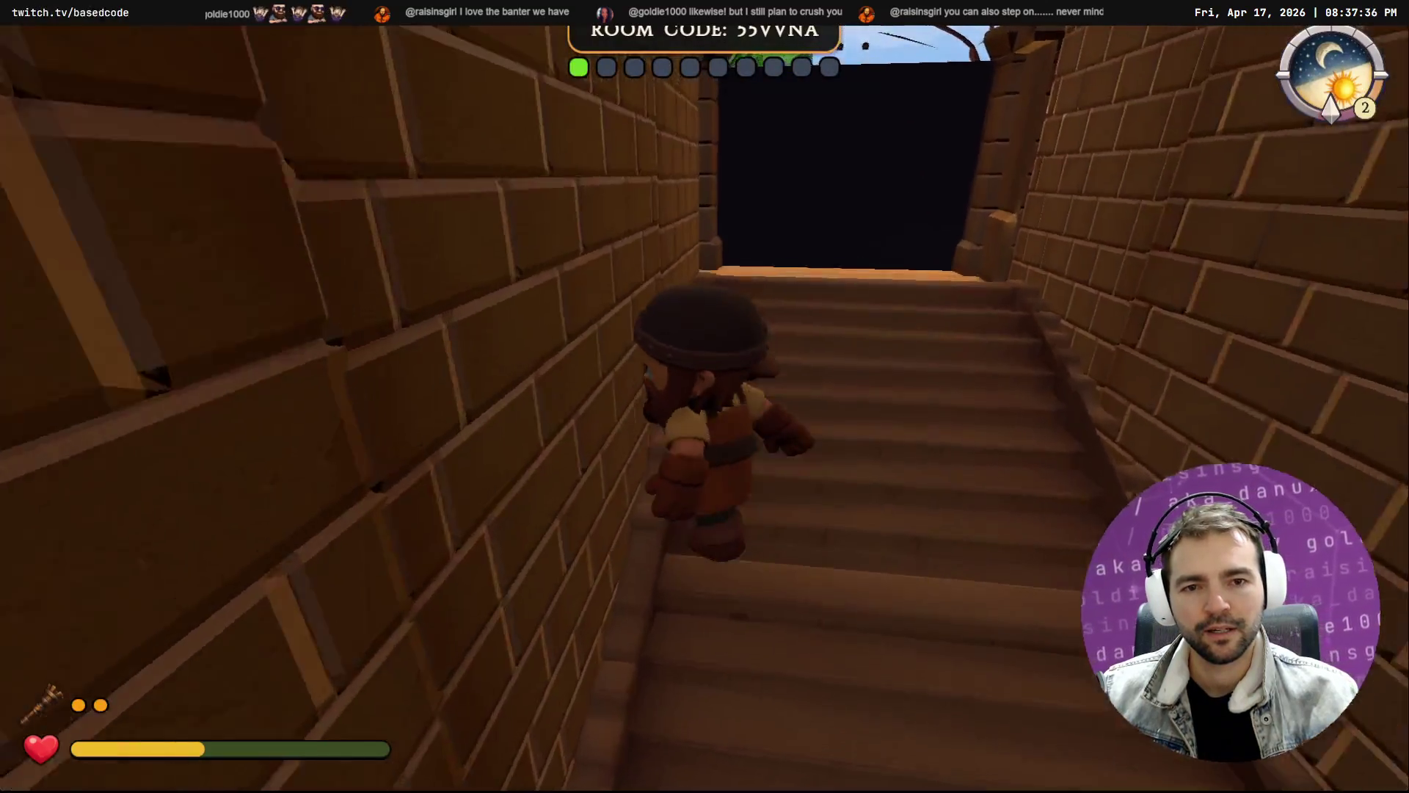
Pause the game with Escape and leave it for the editor
key(s)
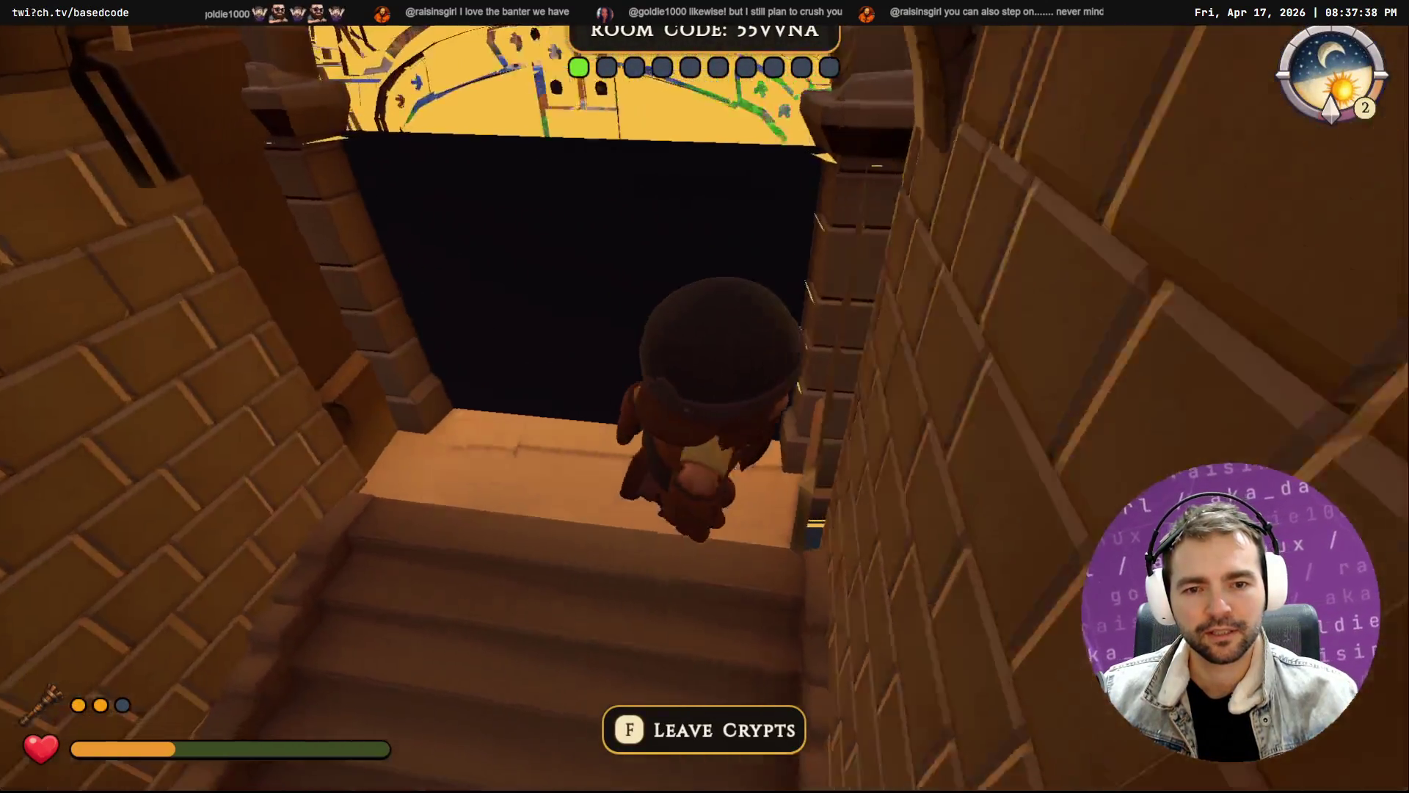
key(Escape)
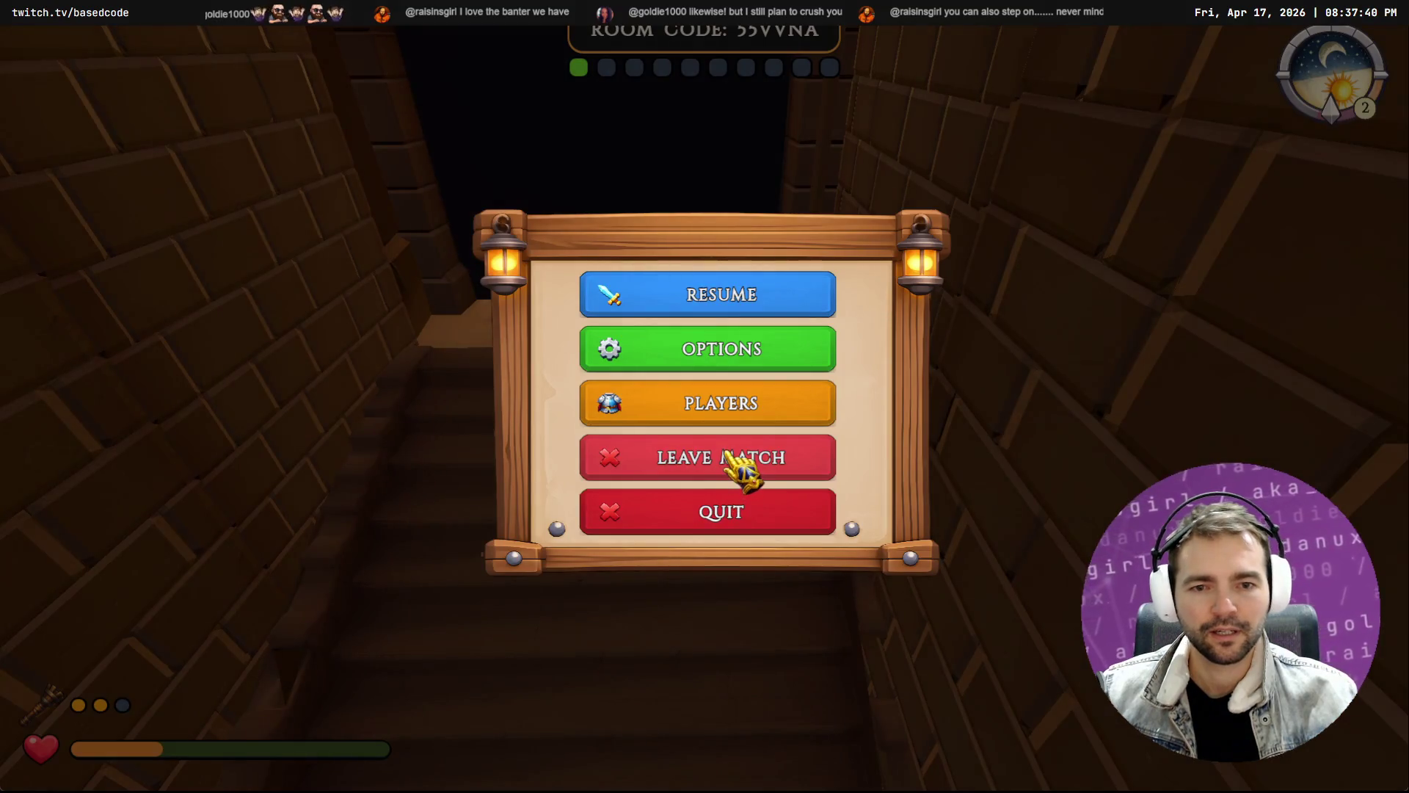
click(825, 459)
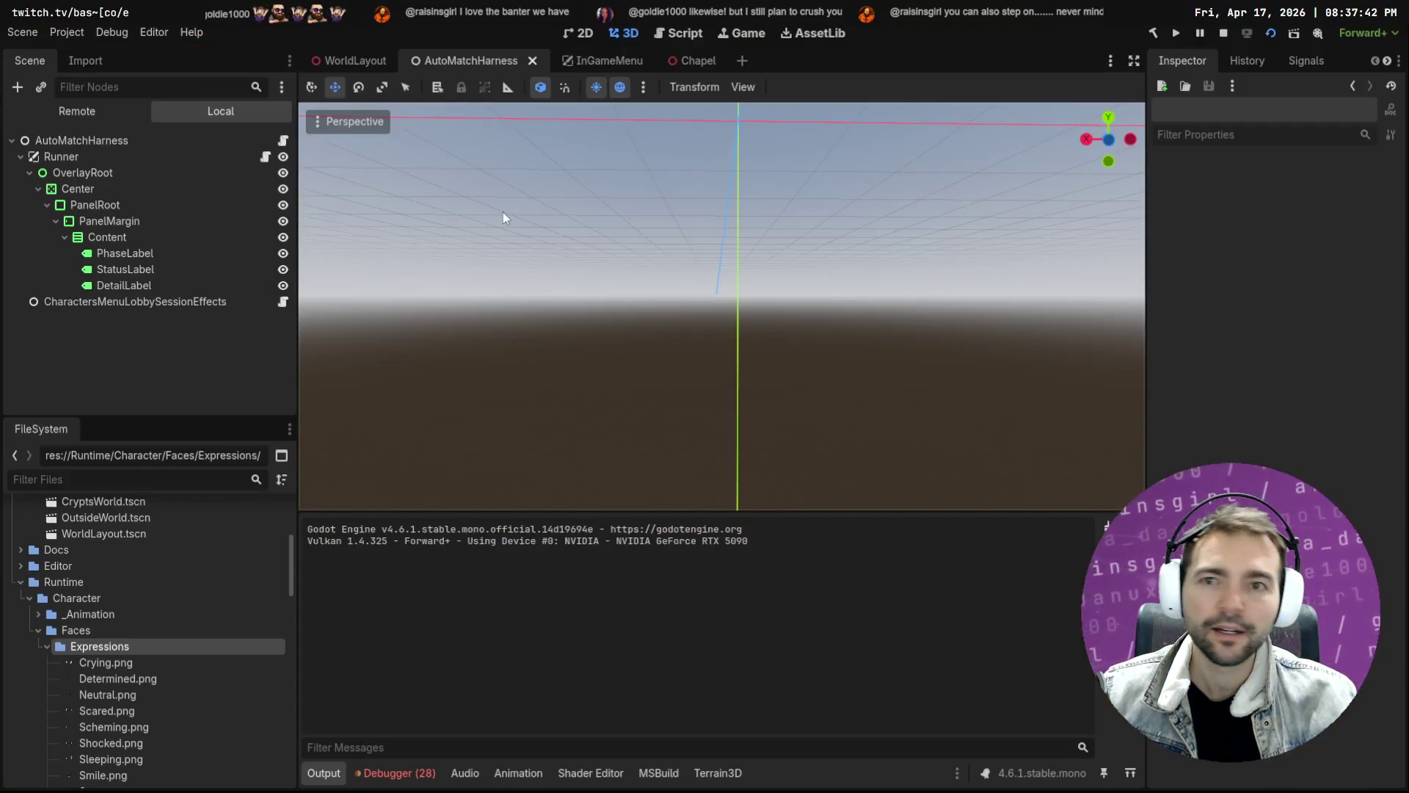
In WorldLayout, frame the crypts' FromOutsideWorld entrance and check its position and rotation
click(326, 62)
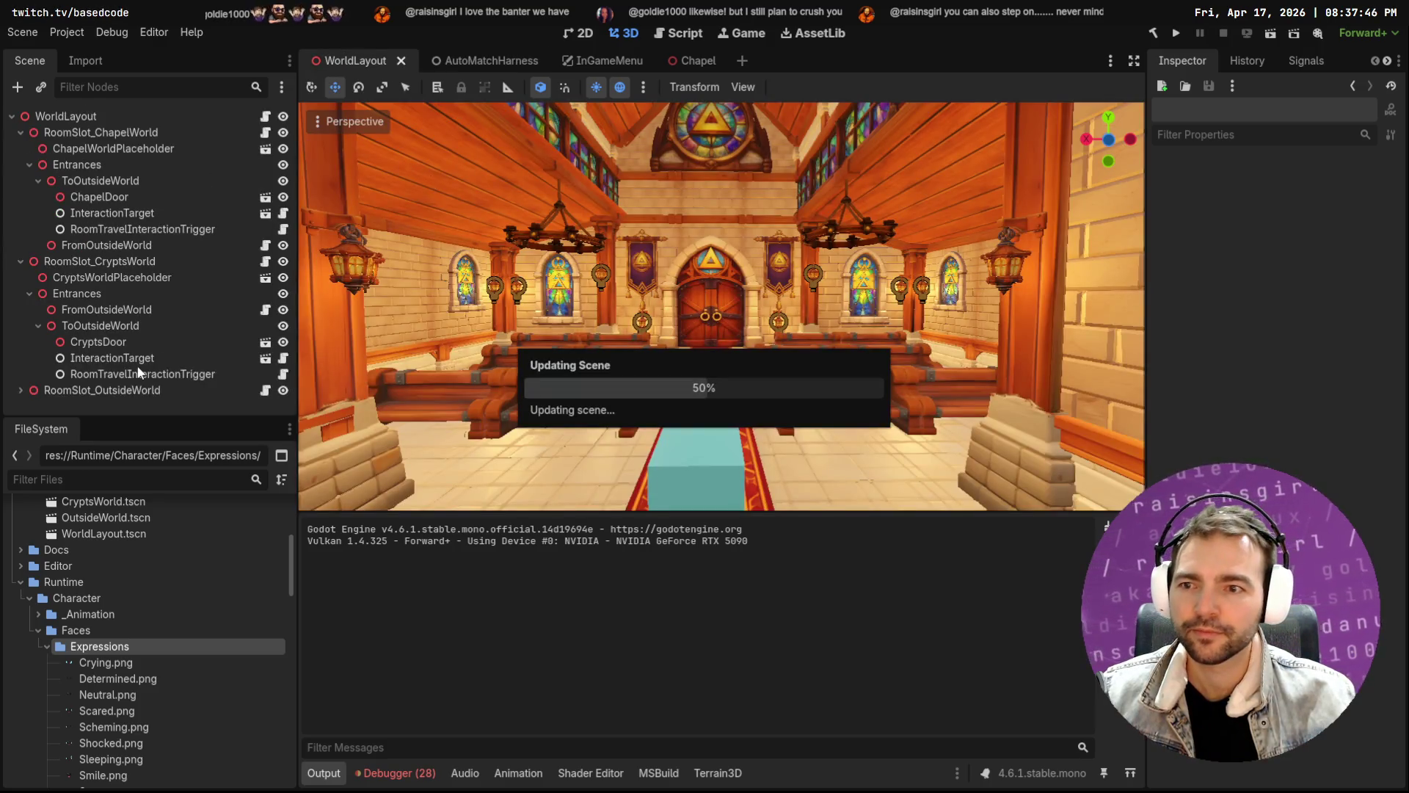
click(106, 309)
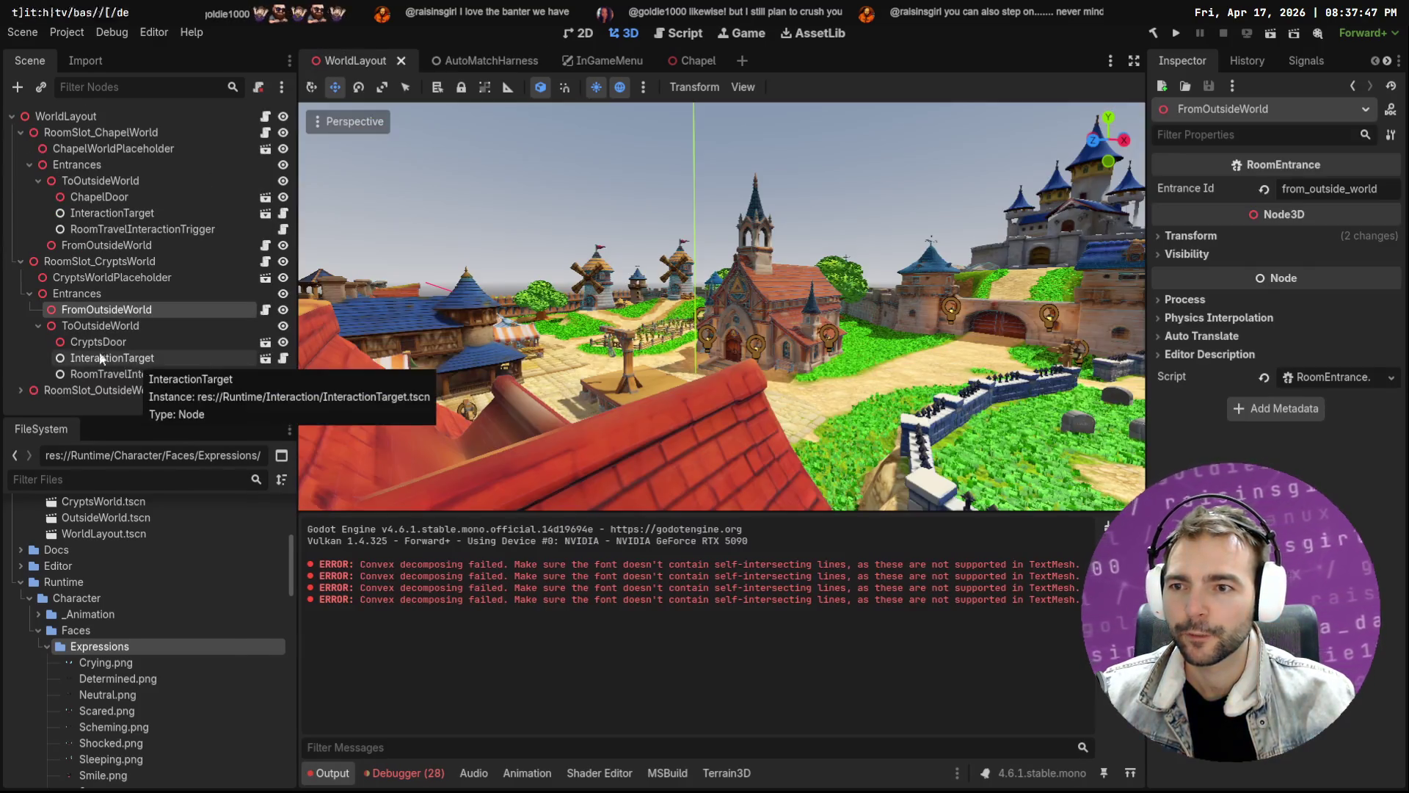
double_click(135, 309)
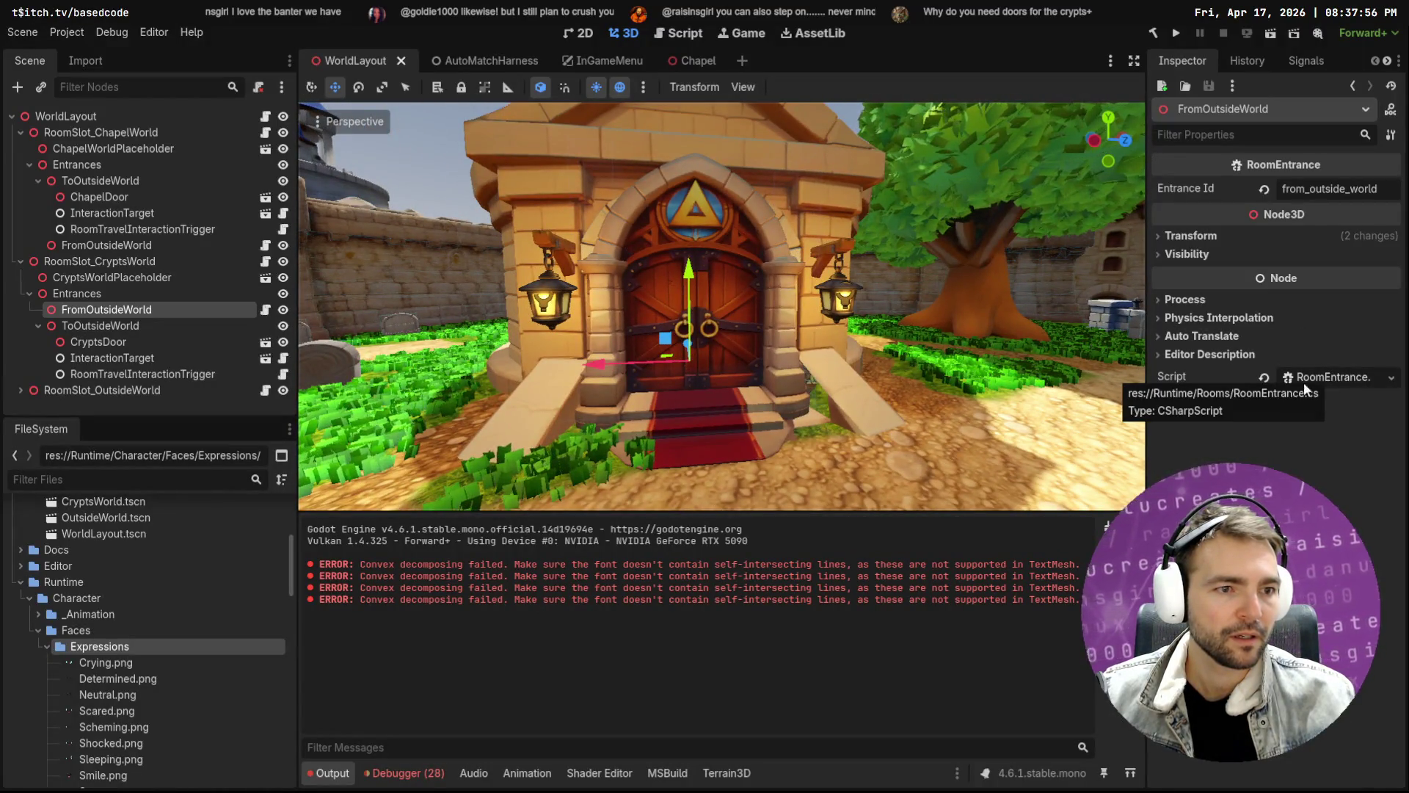
click(90, 324)
double_click(77, 292)
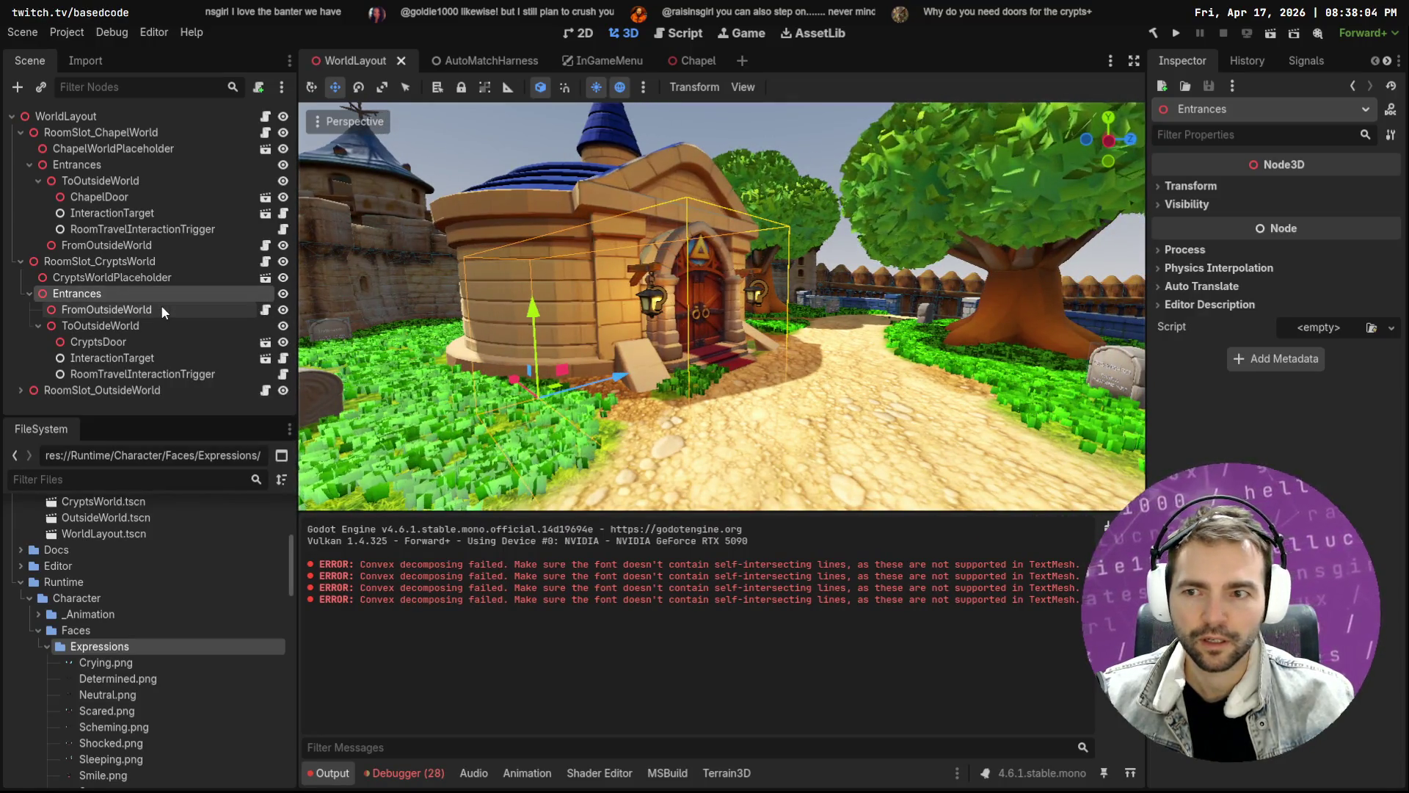
click(160, 305)
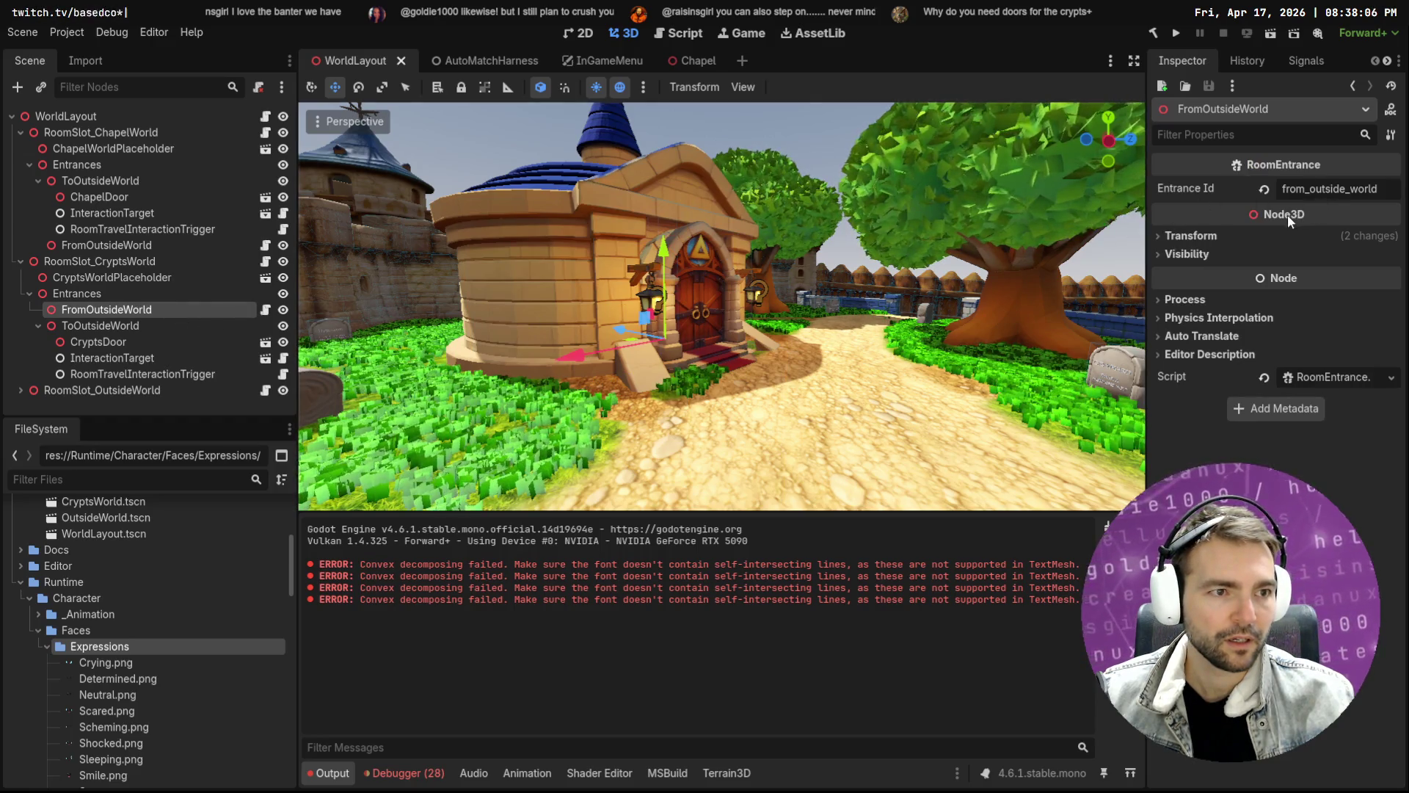
mouse_move(1287, 214)
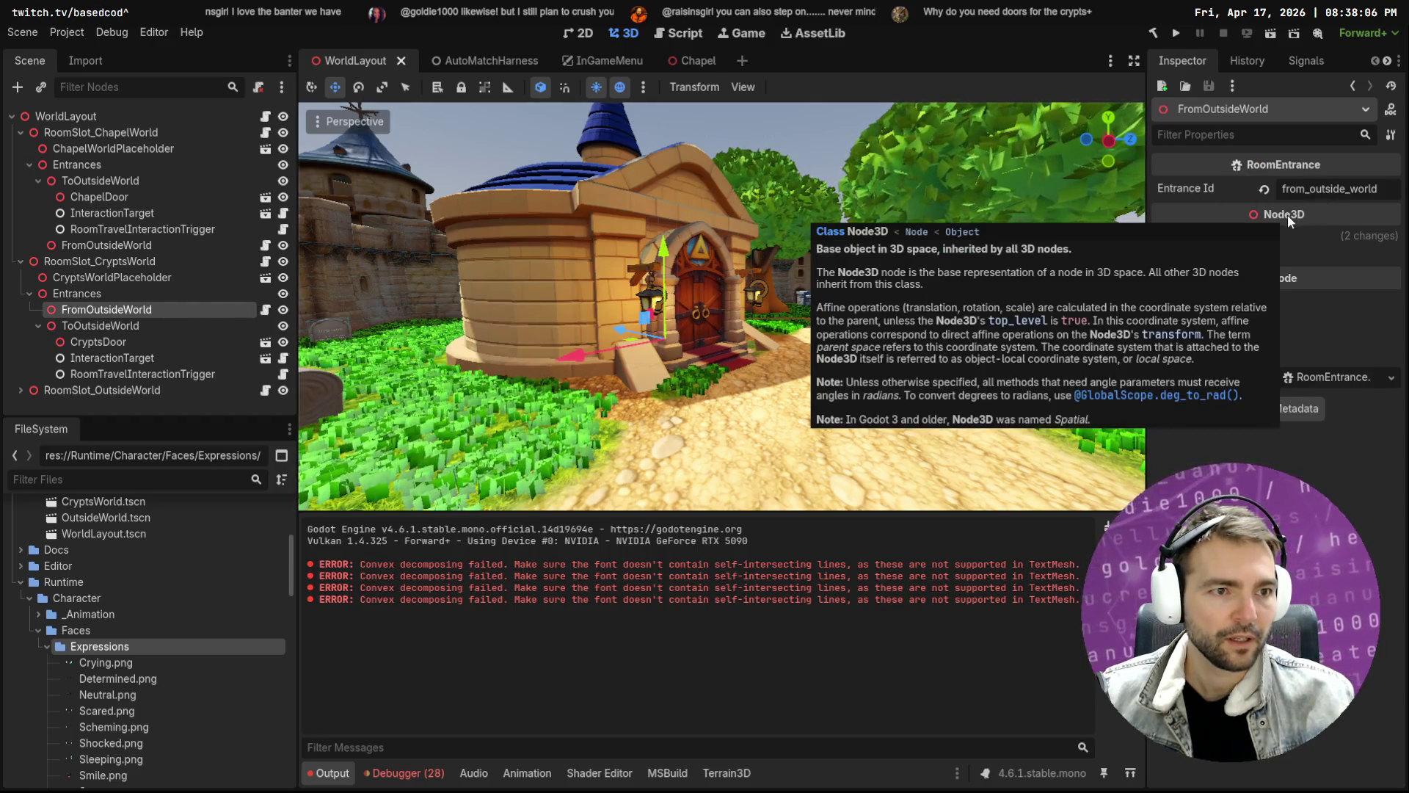
click(1186, 238)
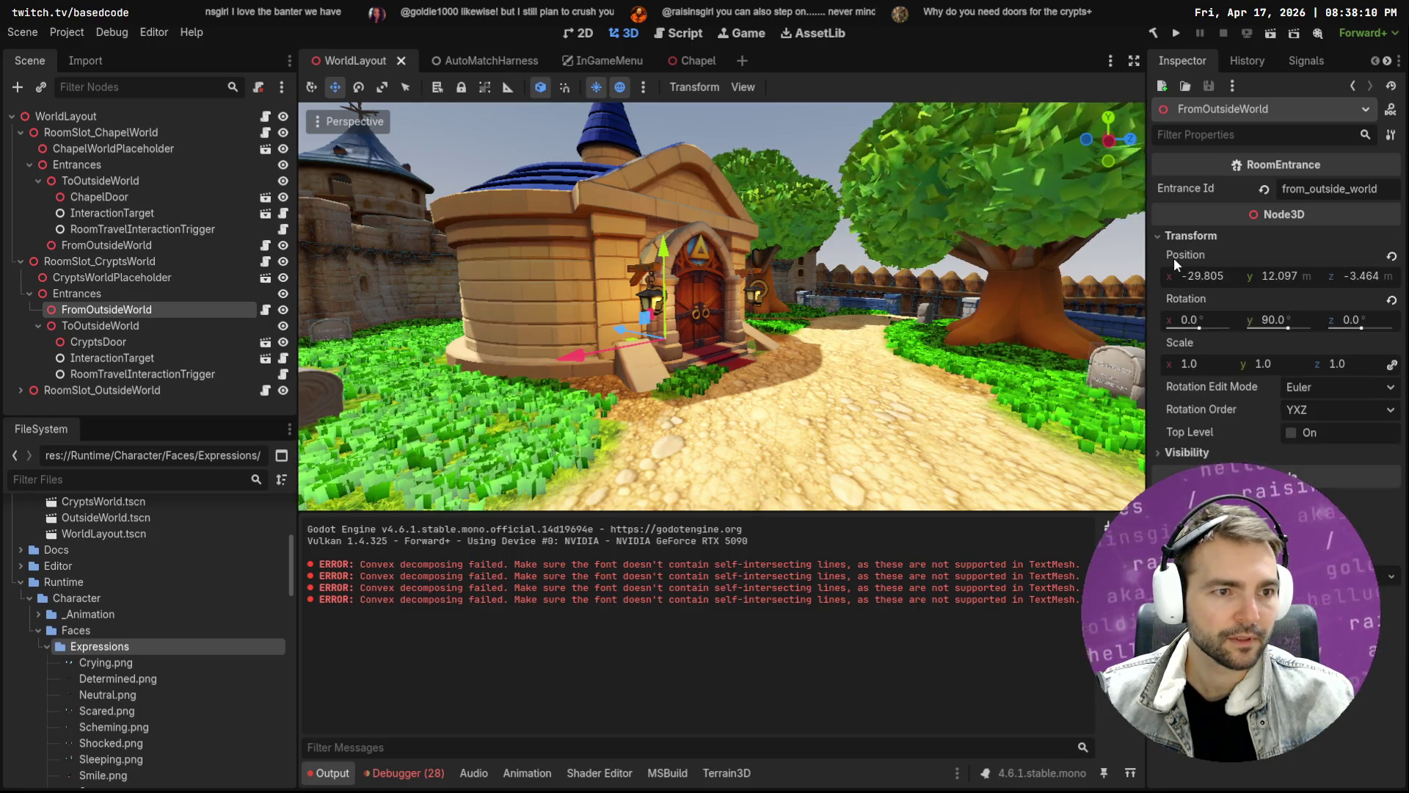
click(1161, 236)
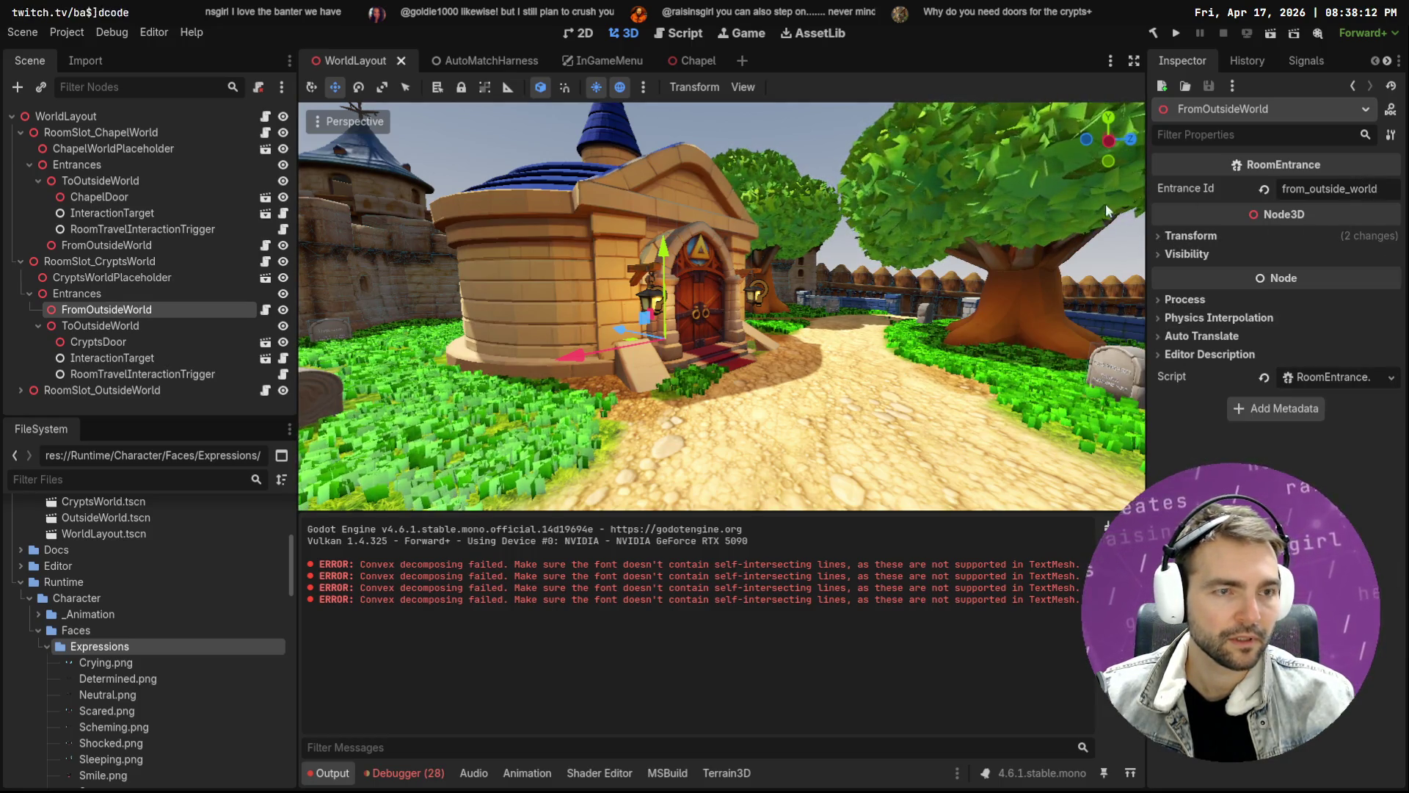
Select the crypts' RoomTravelInteractionTrigger under CryptsDoor and view its destination entrance choices
click(135, 327)
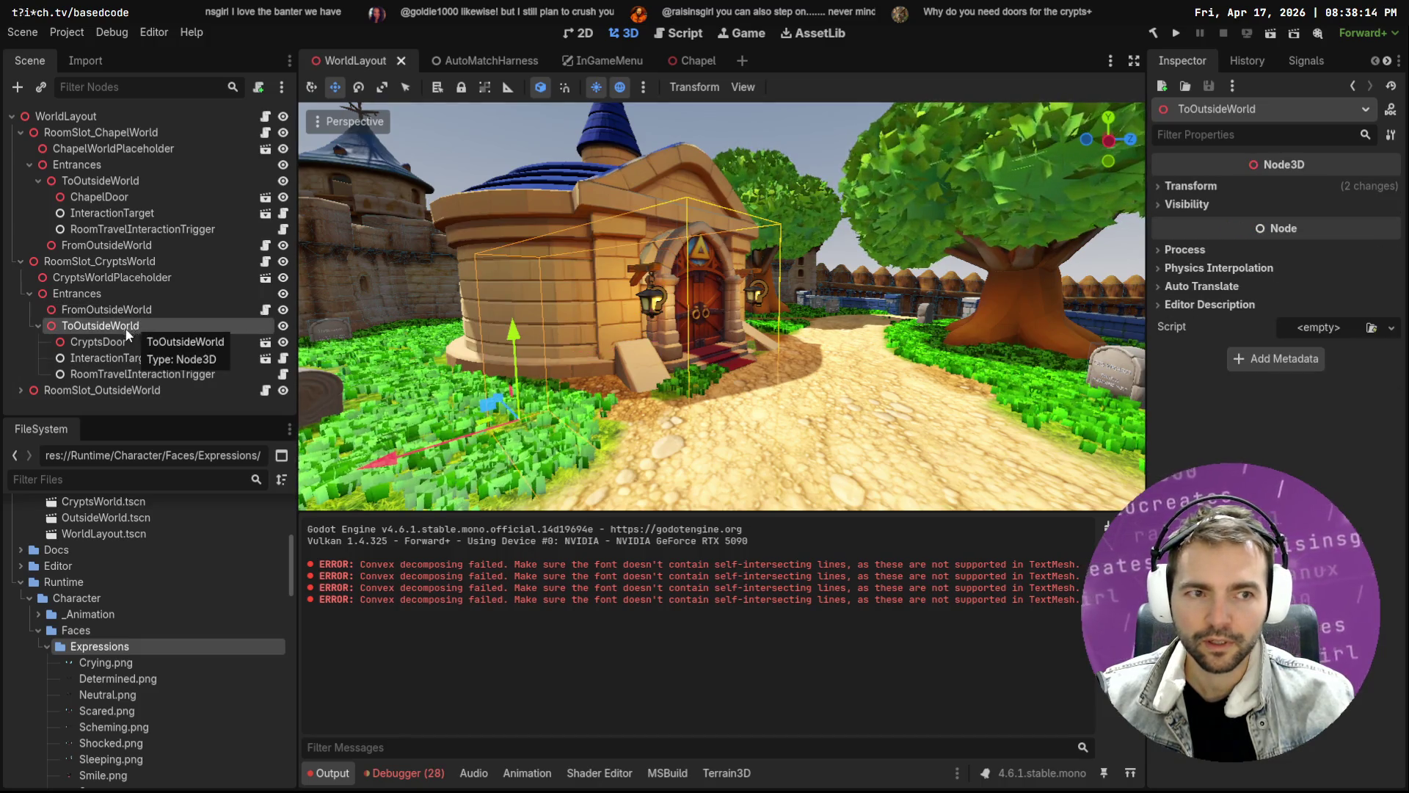
click(103, 342)
click(110, 358)
click(118, 376)
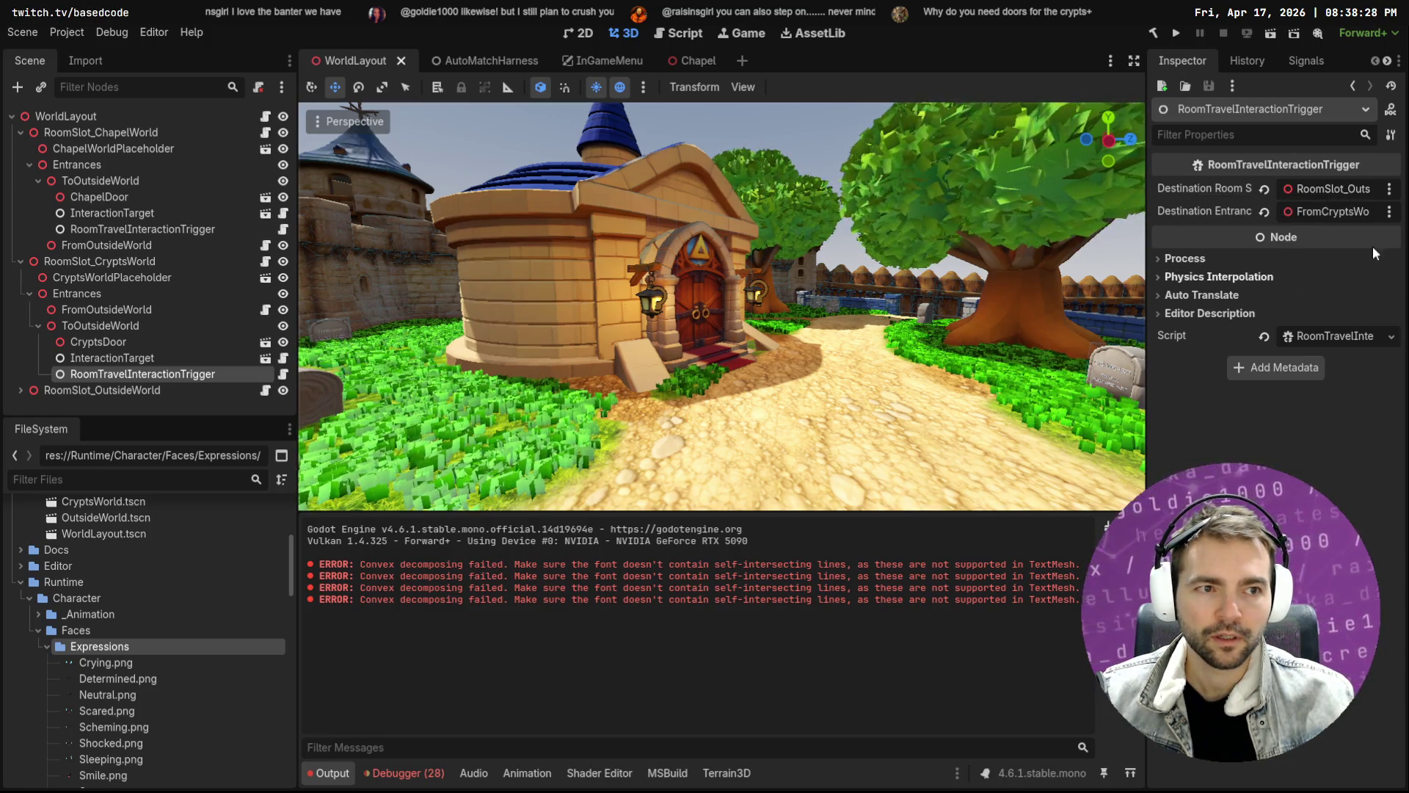
click(1323, 213)
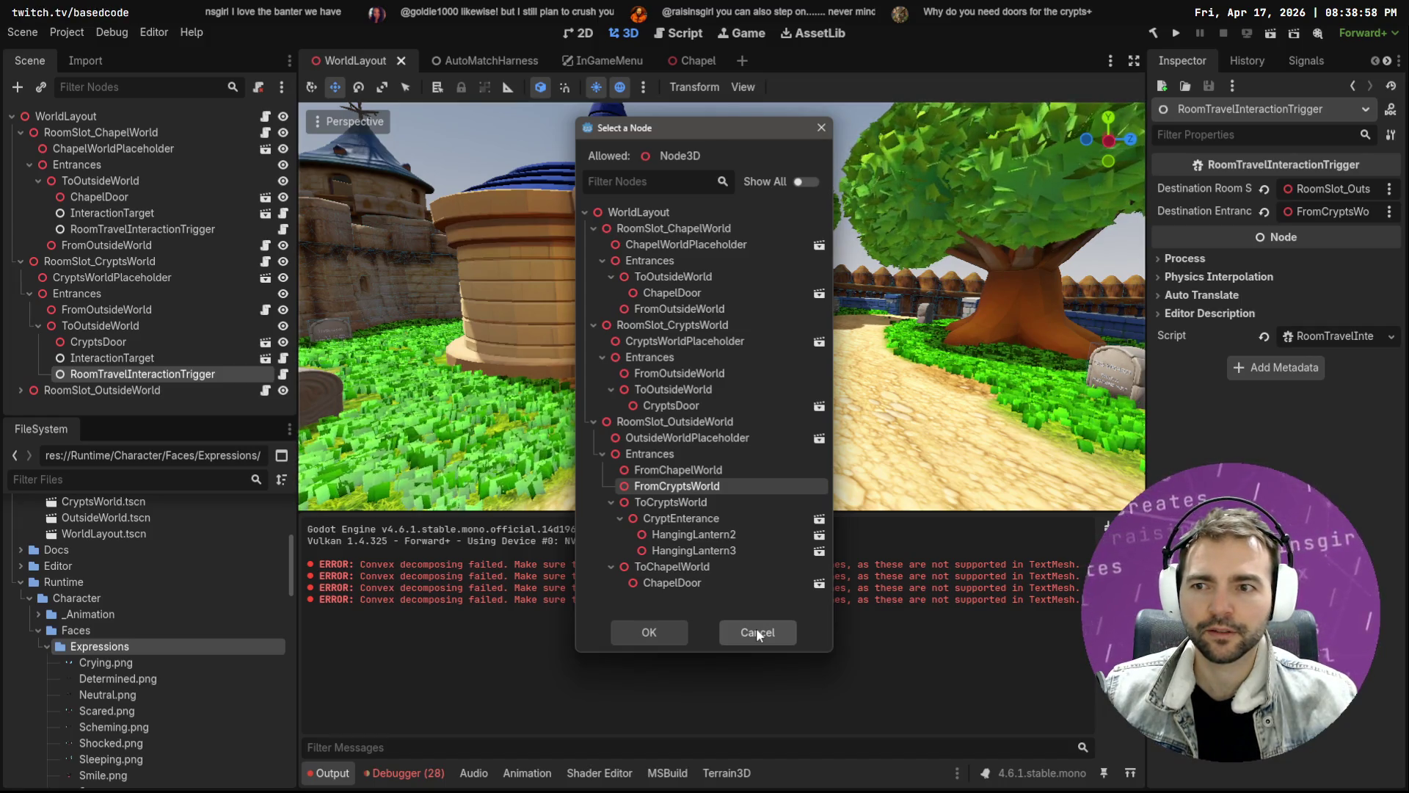
click(755, 632)
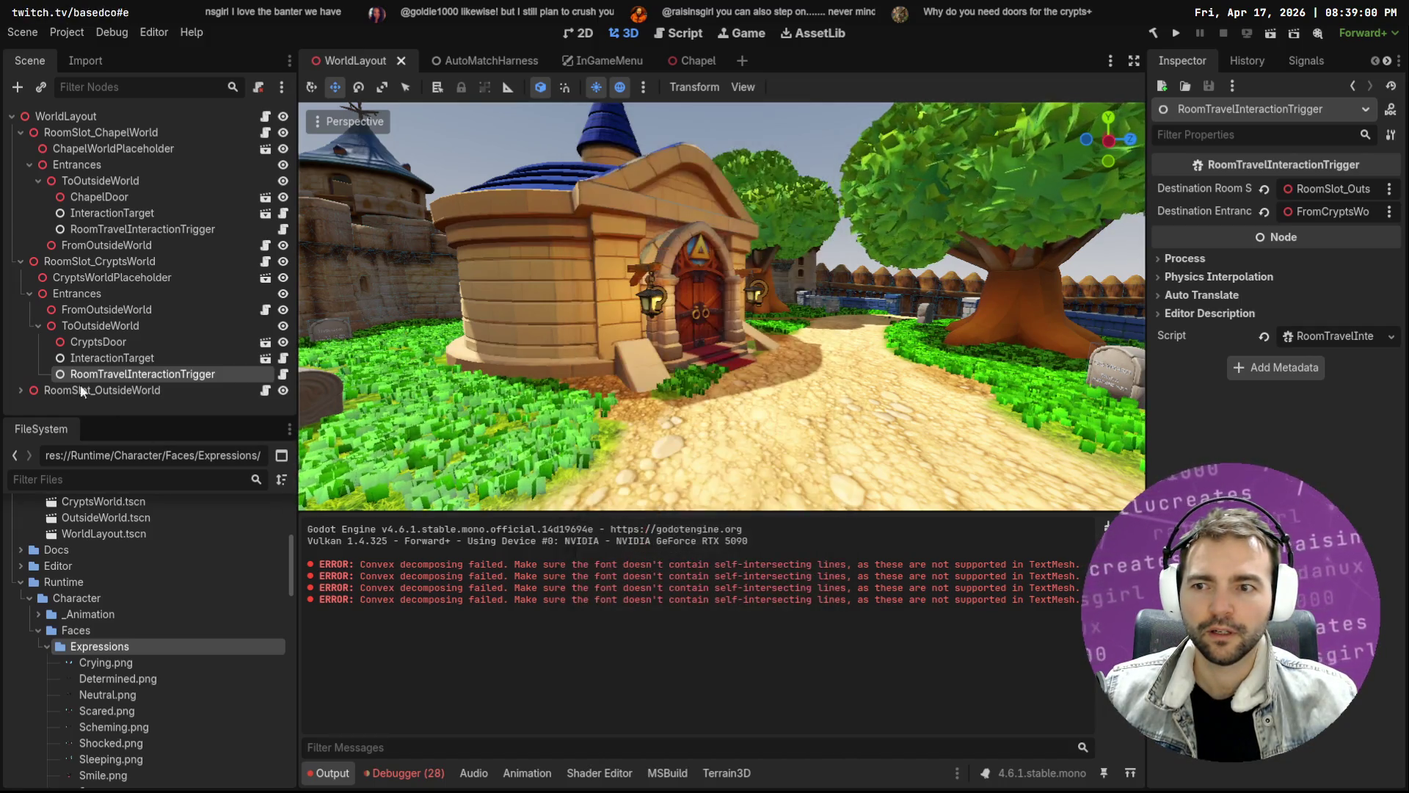
Step through the crypts' Entrances nodes to the InteractionTarget and room travel trigger
click(110, 309)
click(117, 292)
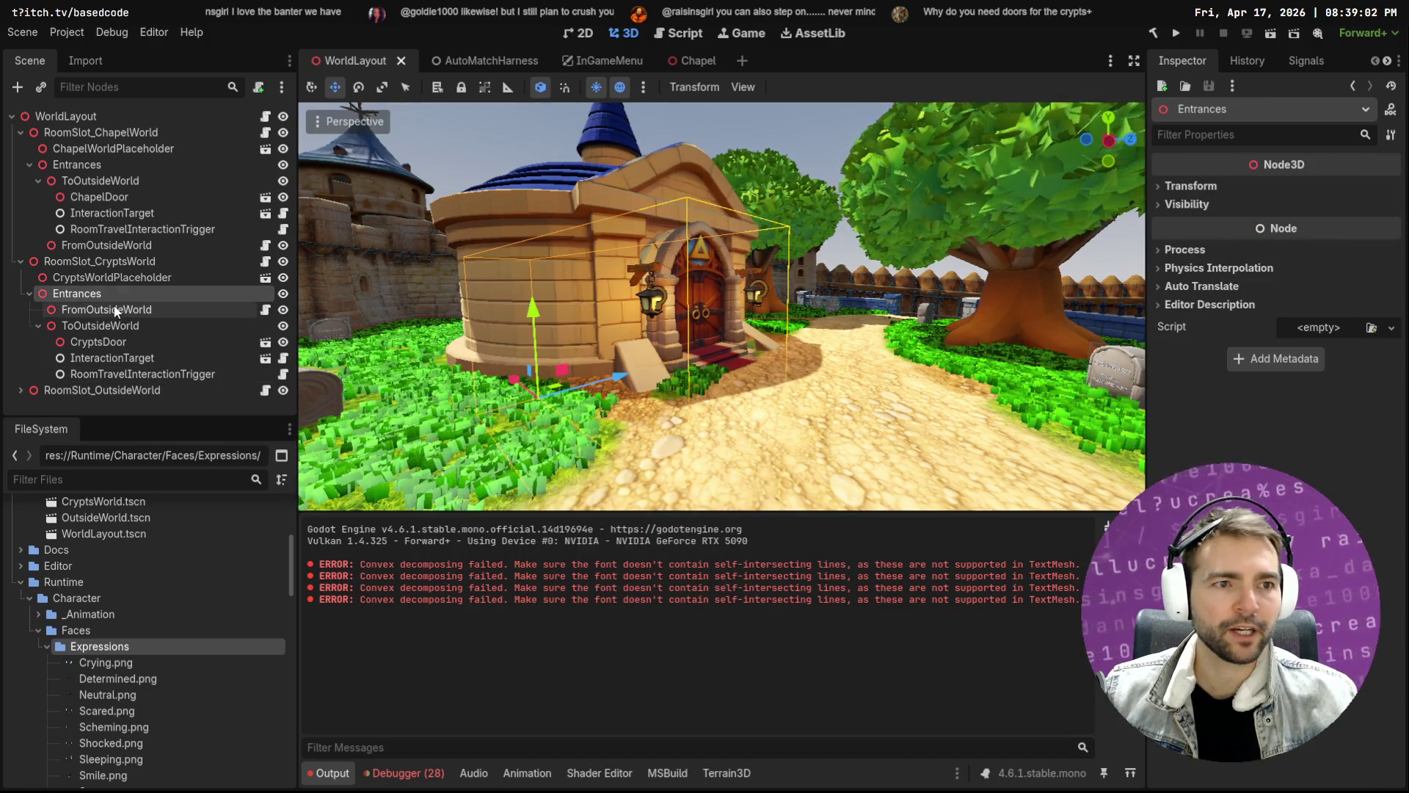
click(110, 309)
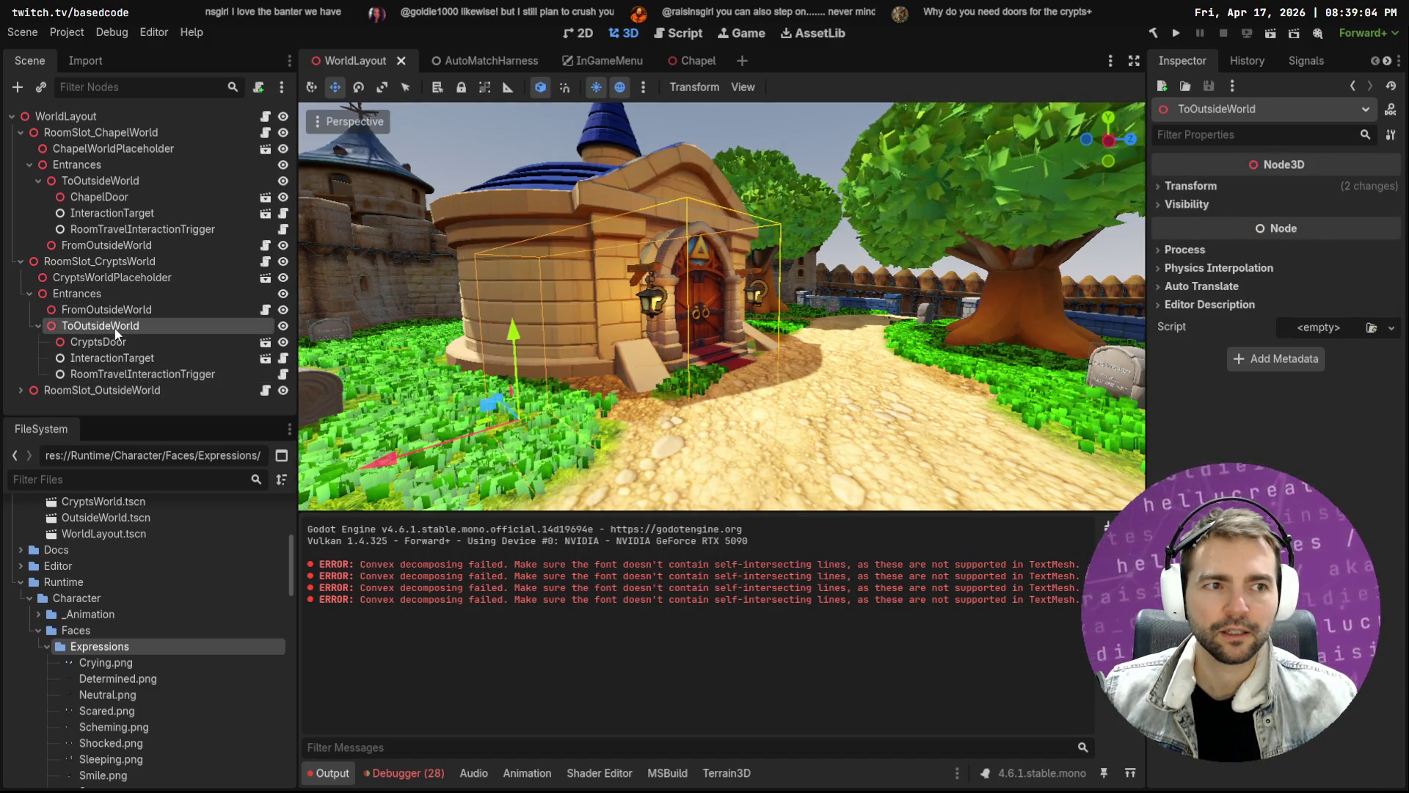
click(110, 326)
click(115, 342)
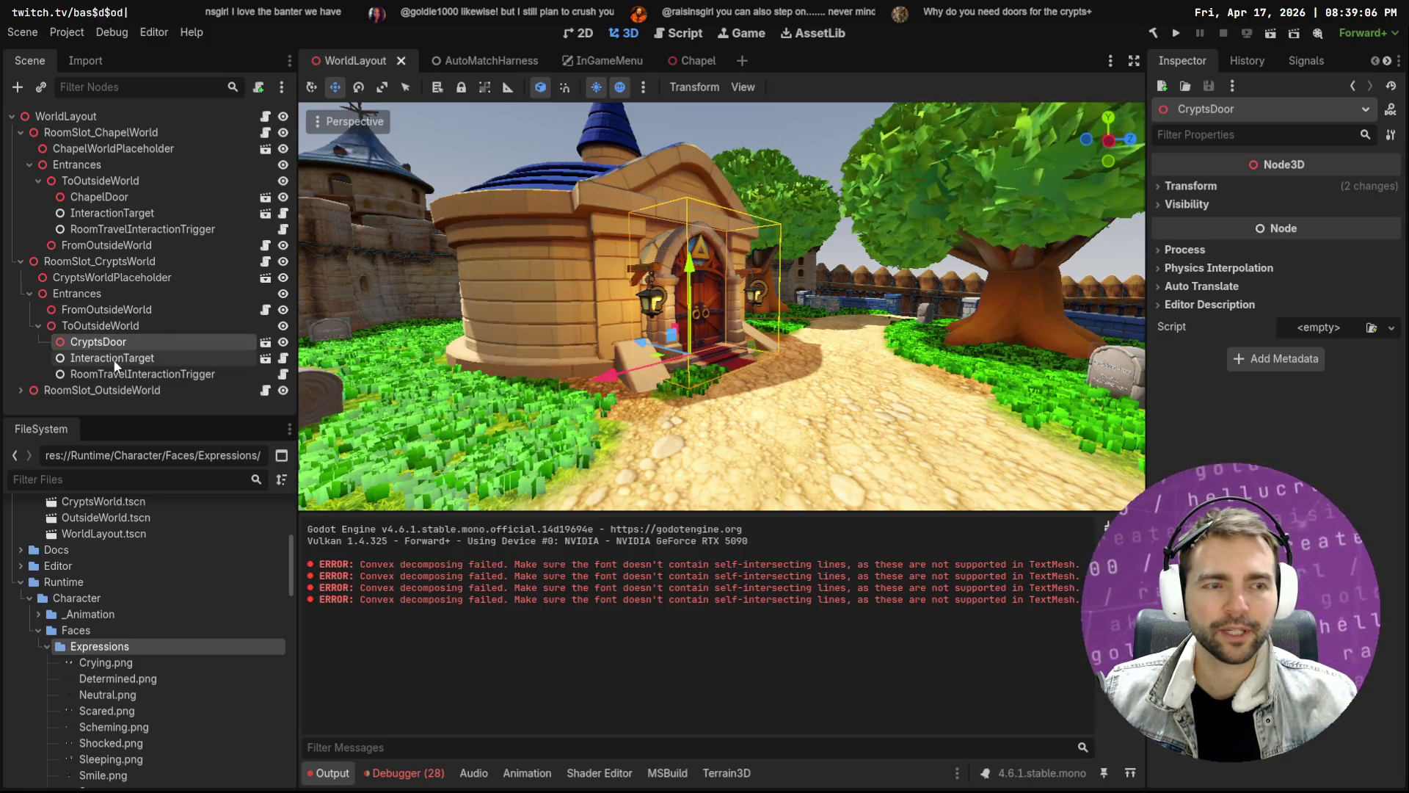
click(117, 358)
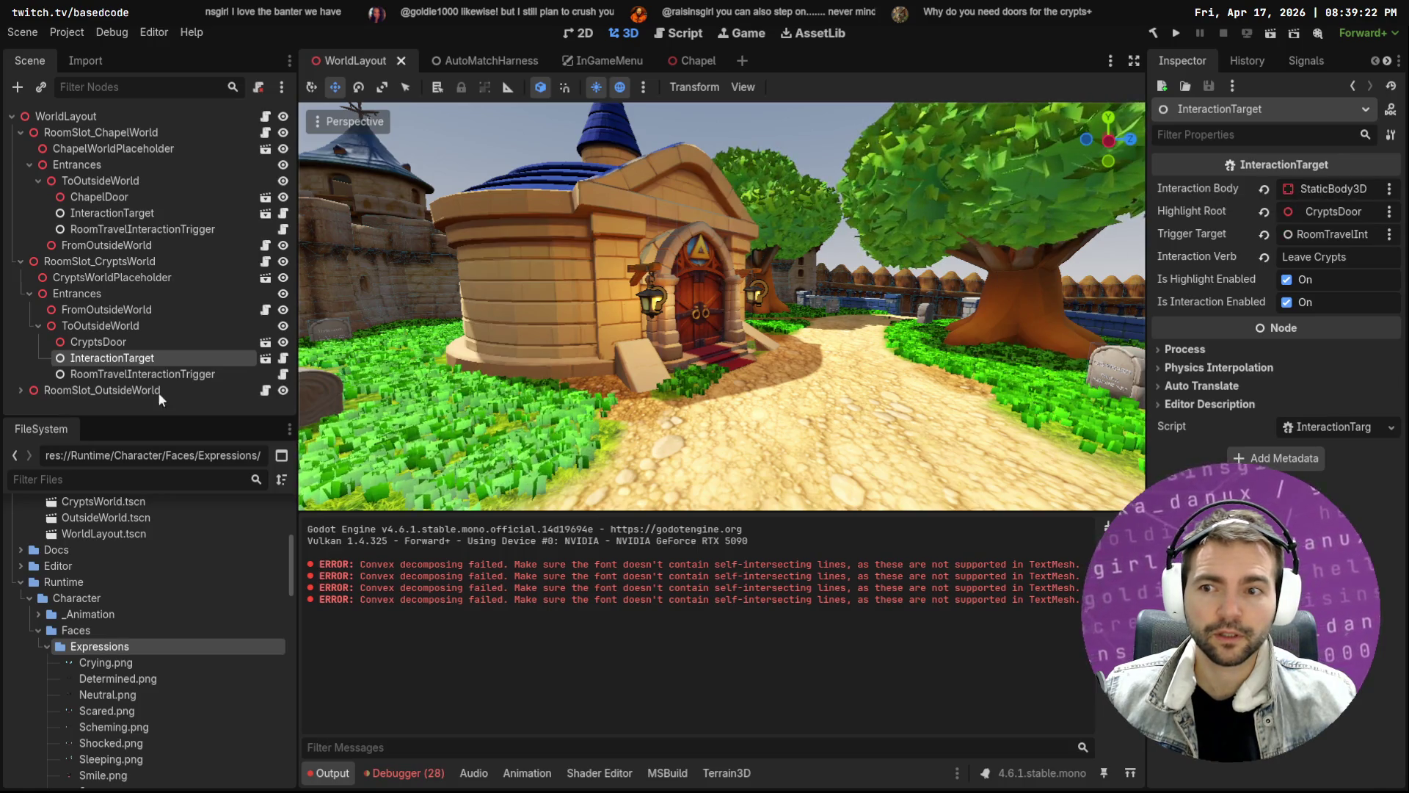
click(135, 376)
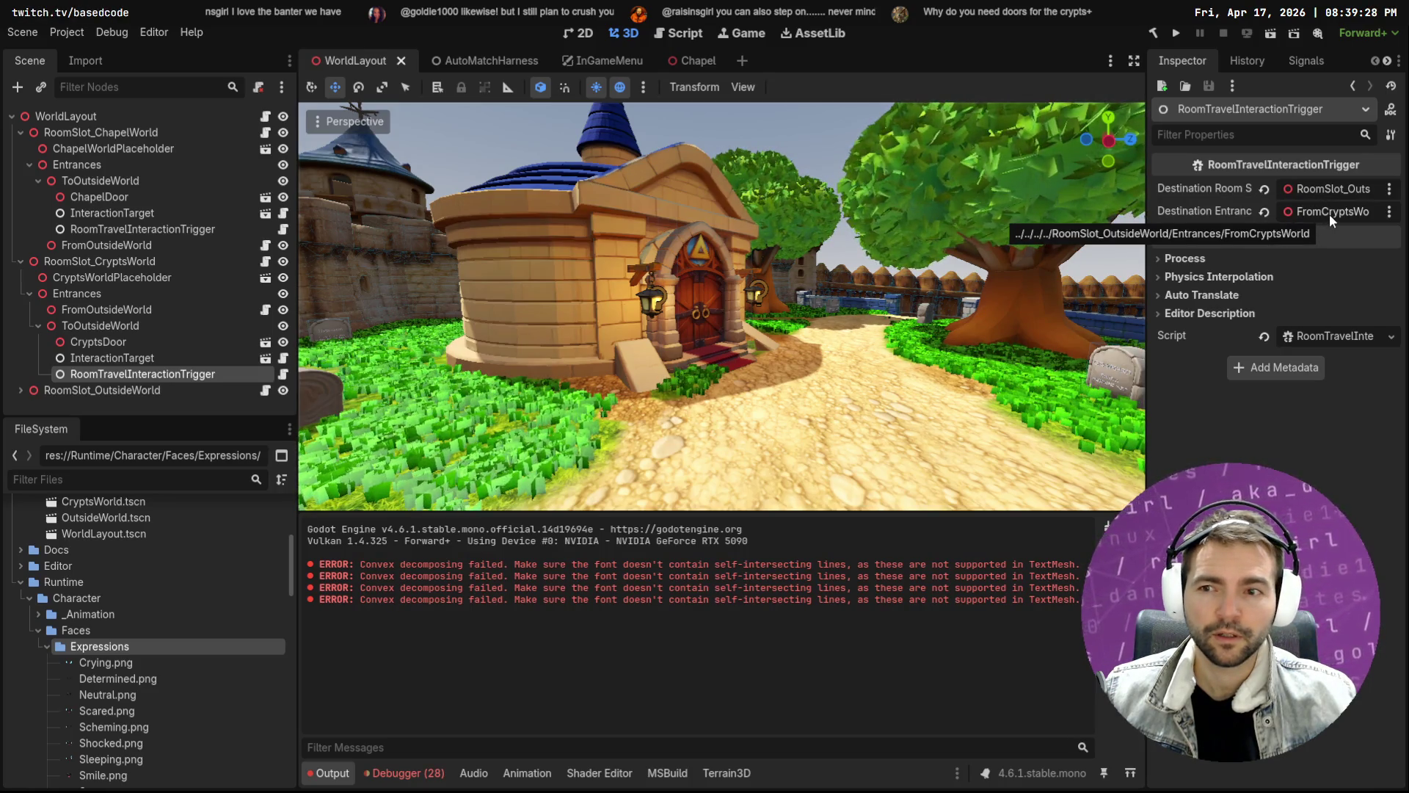
Select FromOutsideWorld and fly the viewport up the crypt stairway
click(132, 312)
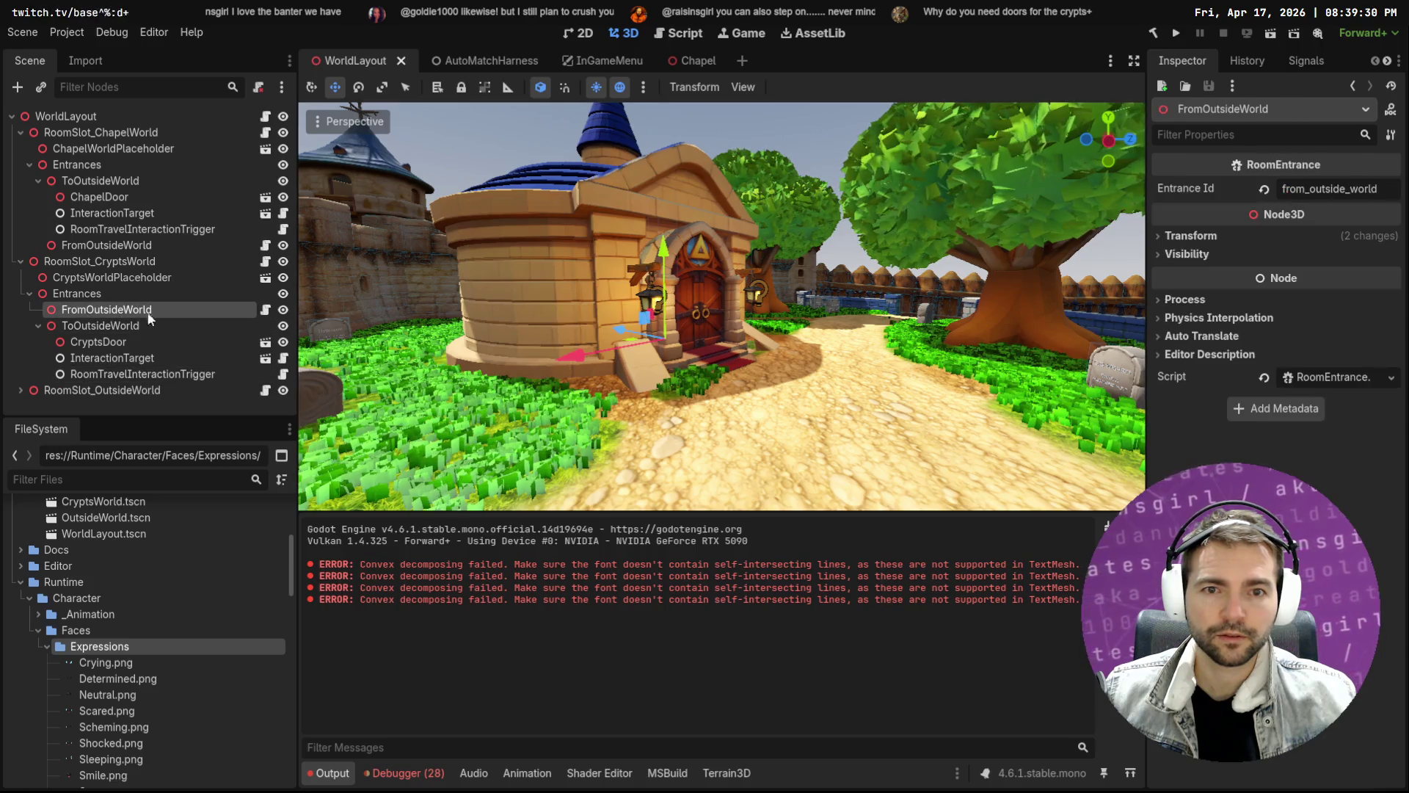
key(w)
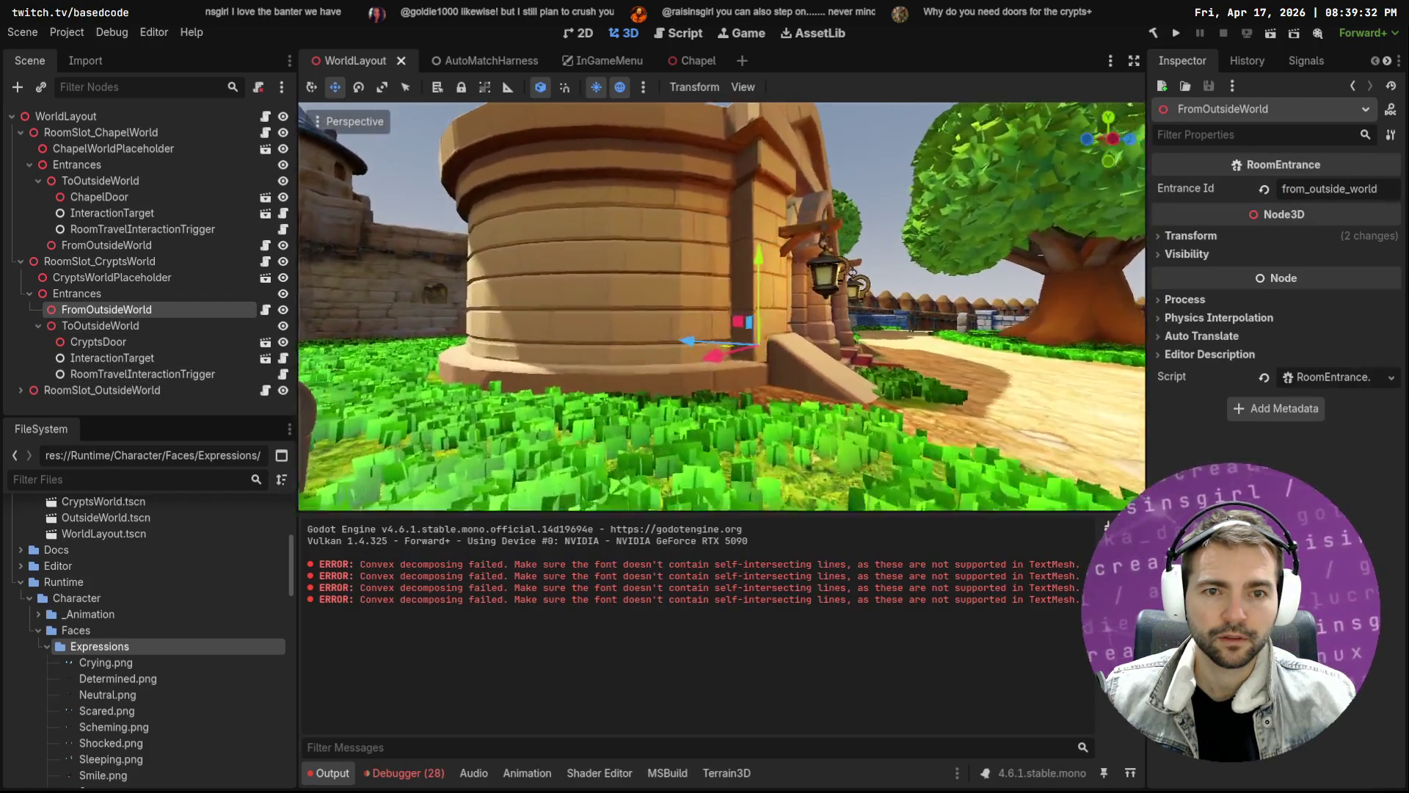
key(w)
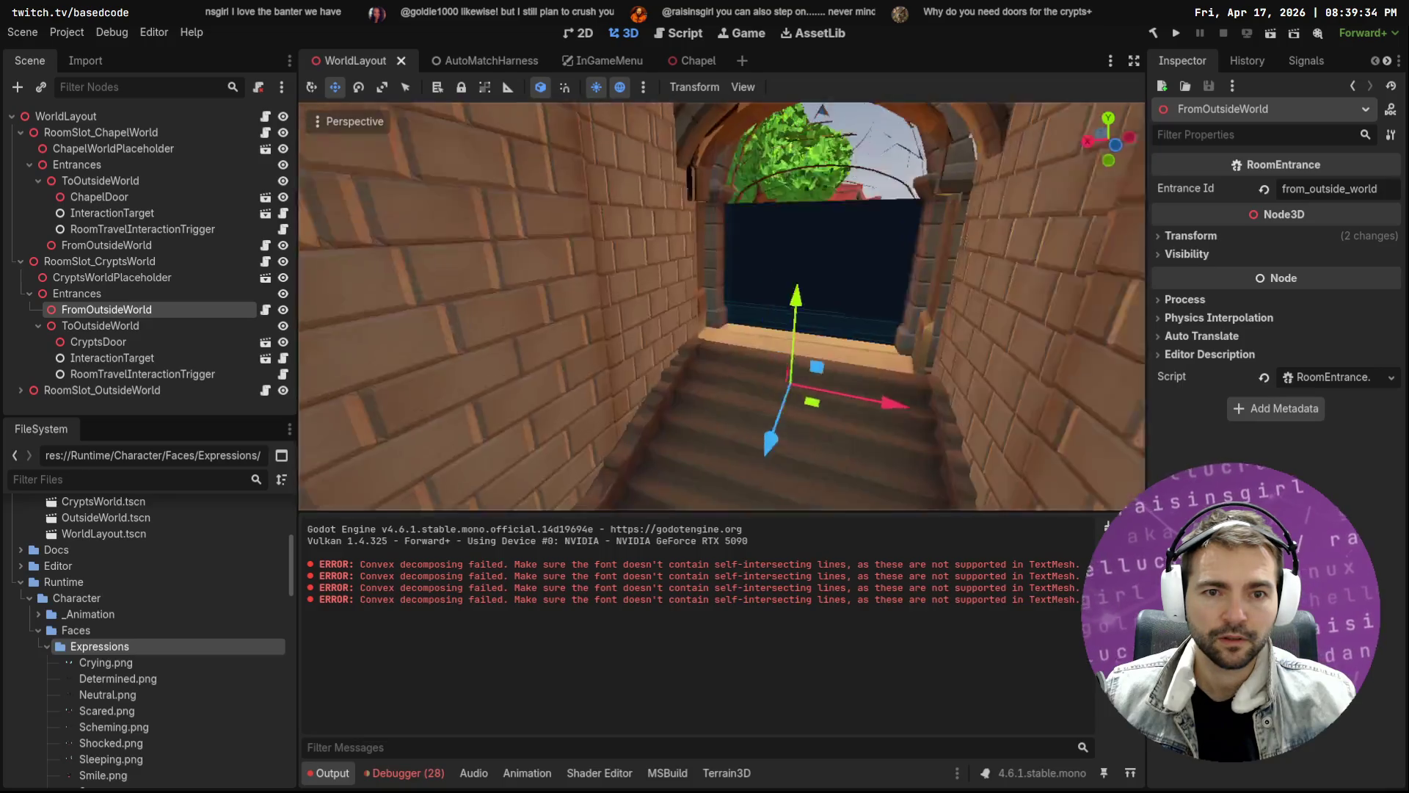
key(w)
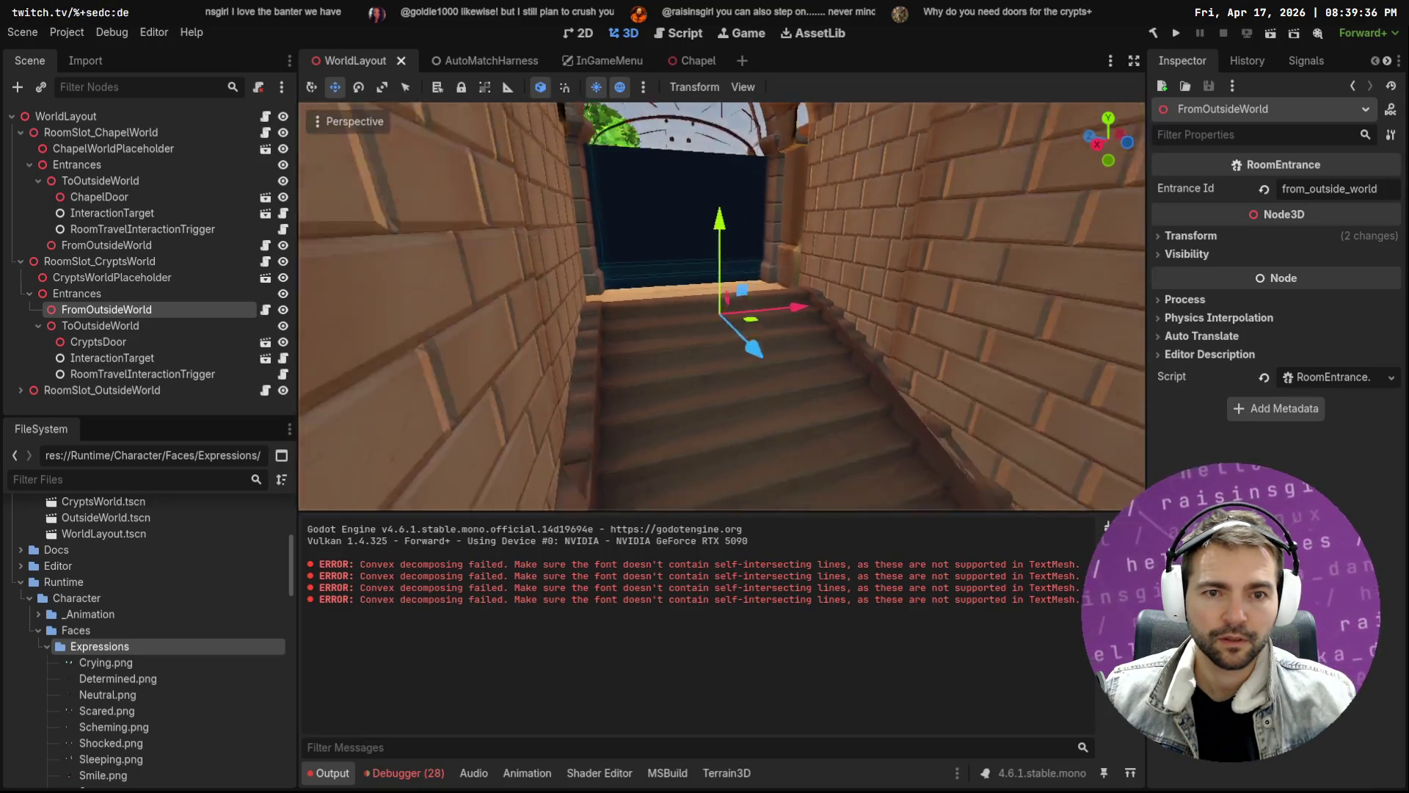
key(s)
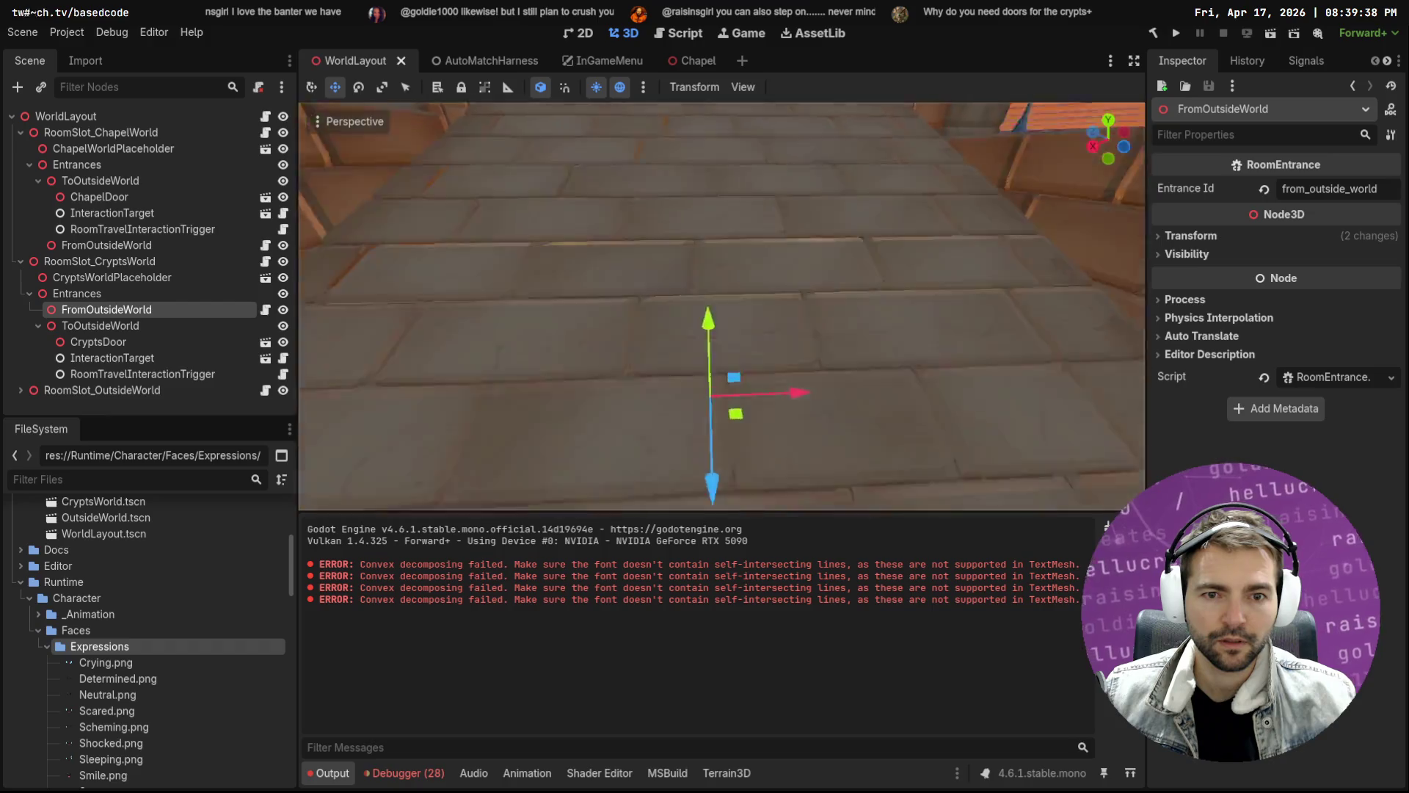
Select CryptsDoor at the stairway top and inspect its 'Leave Crypts' InteractionTarget
click(154, 326)
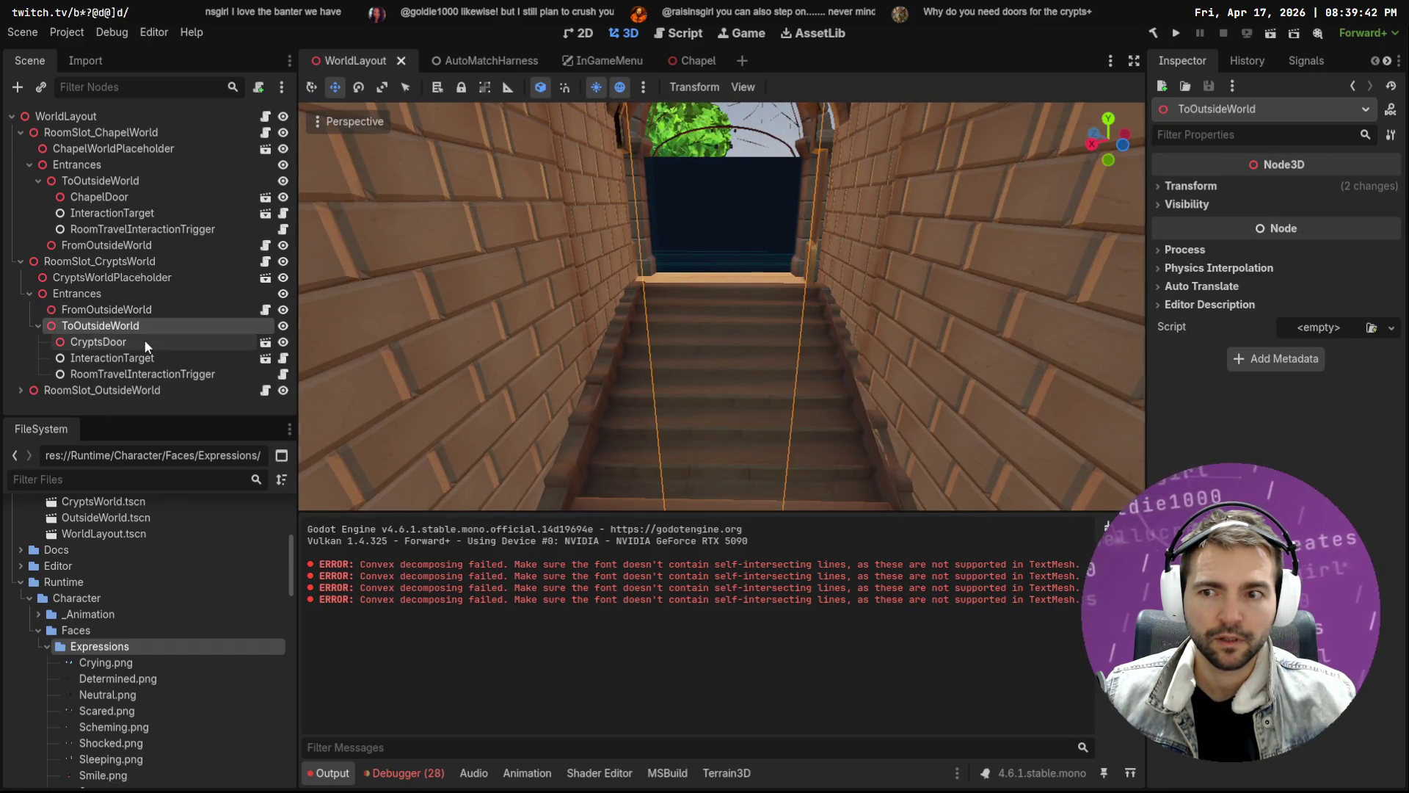
click(145, 342)
key(w)
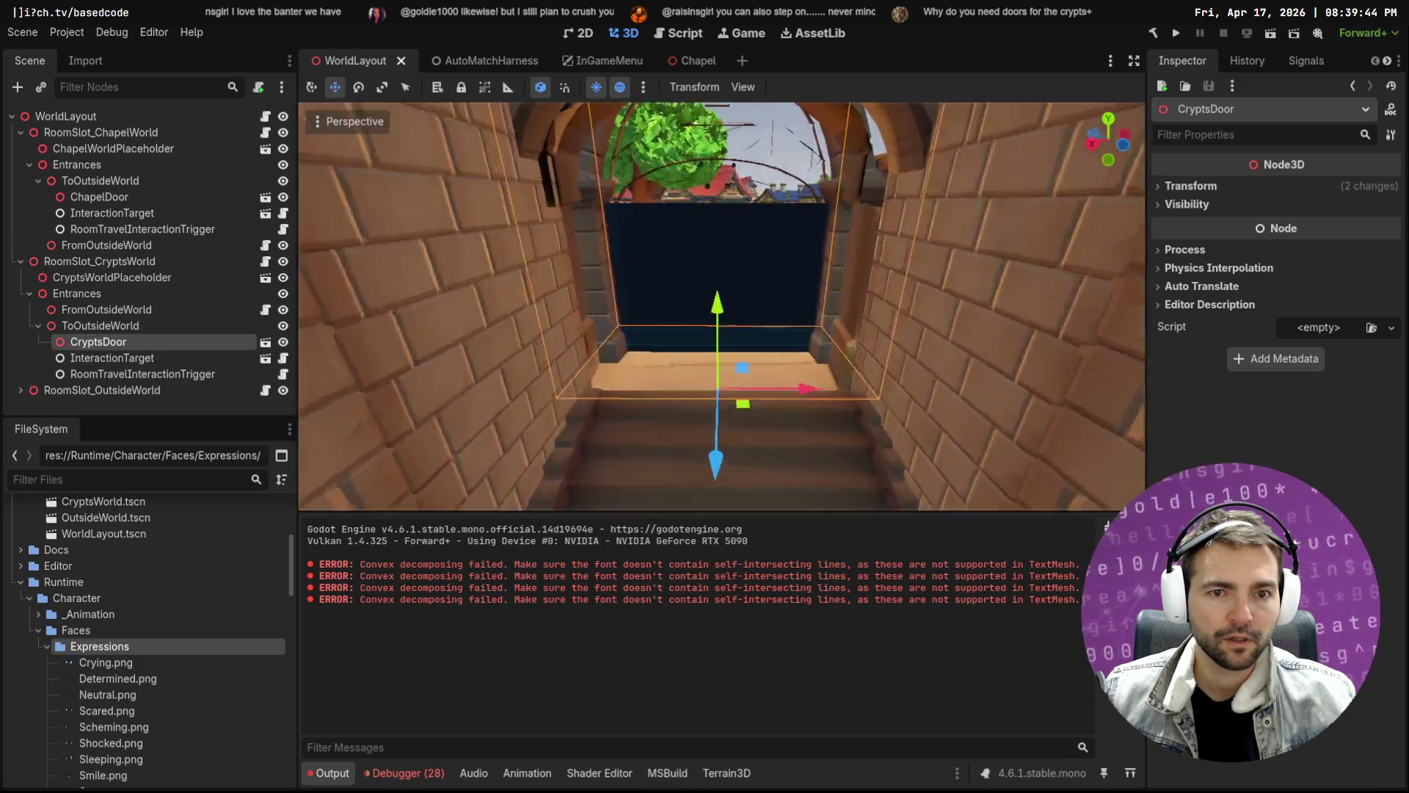
key(s)
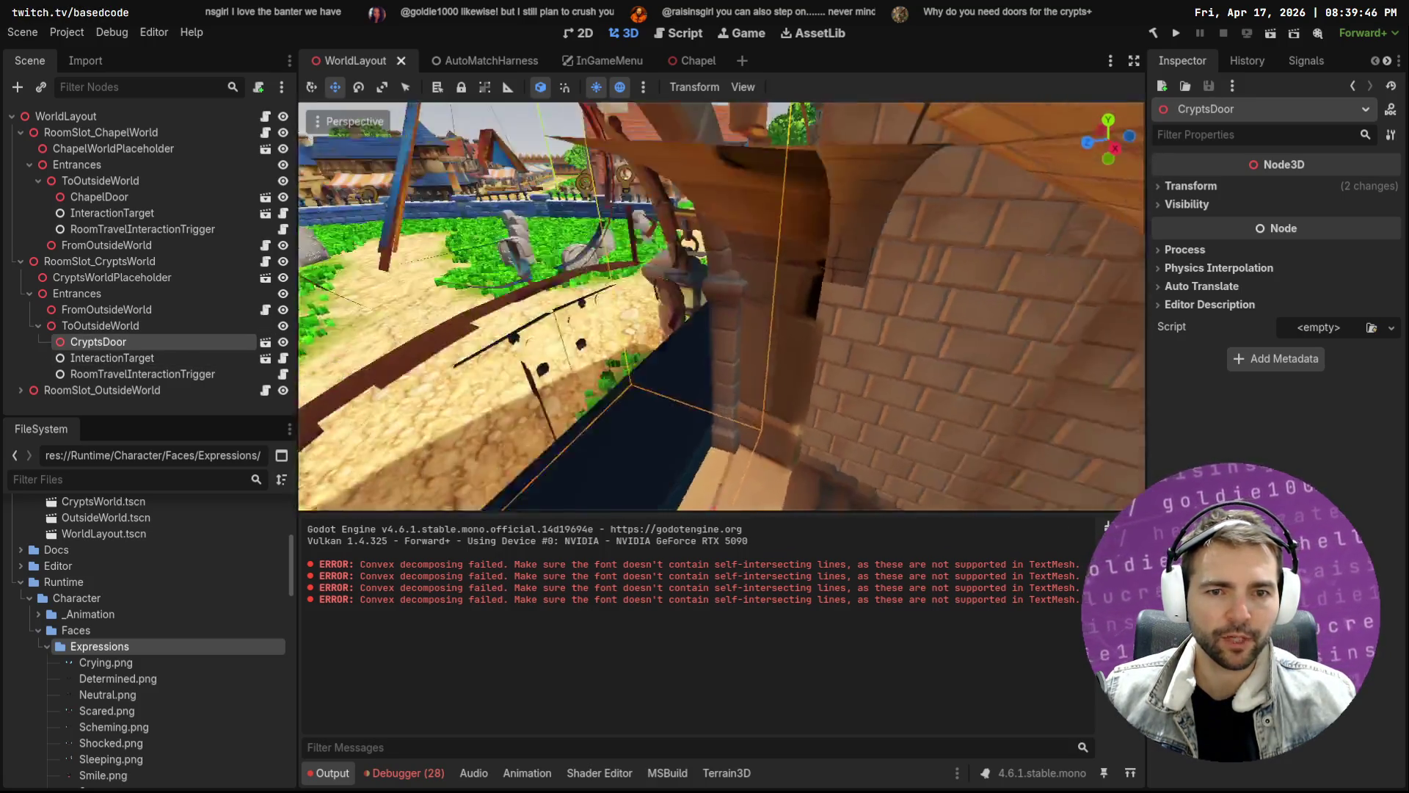
key(s)
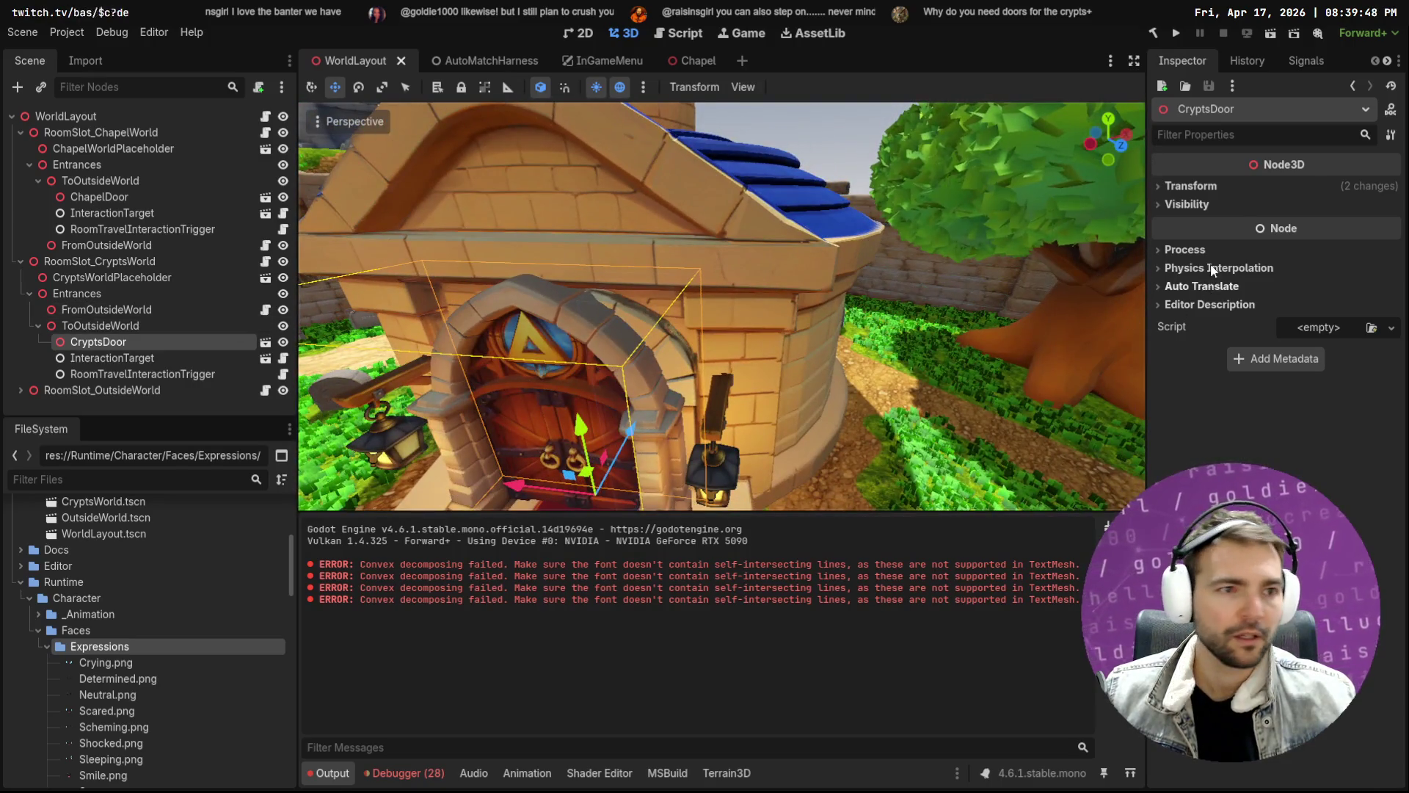
click(132, 359)
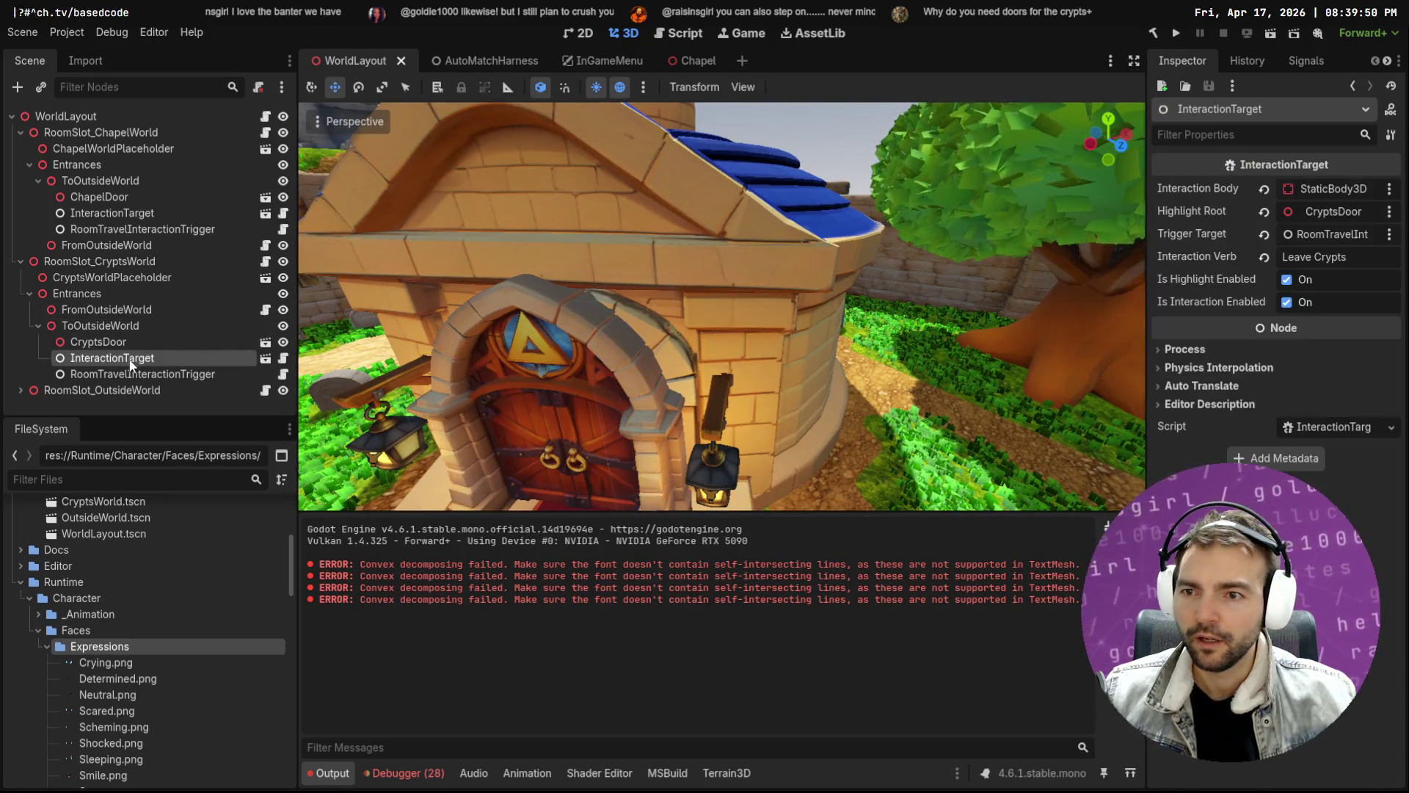
Compare the destination entrances of the crypts and chapel RoomTravelInteractionTriggers
click(128, 342)
click(111, 360)
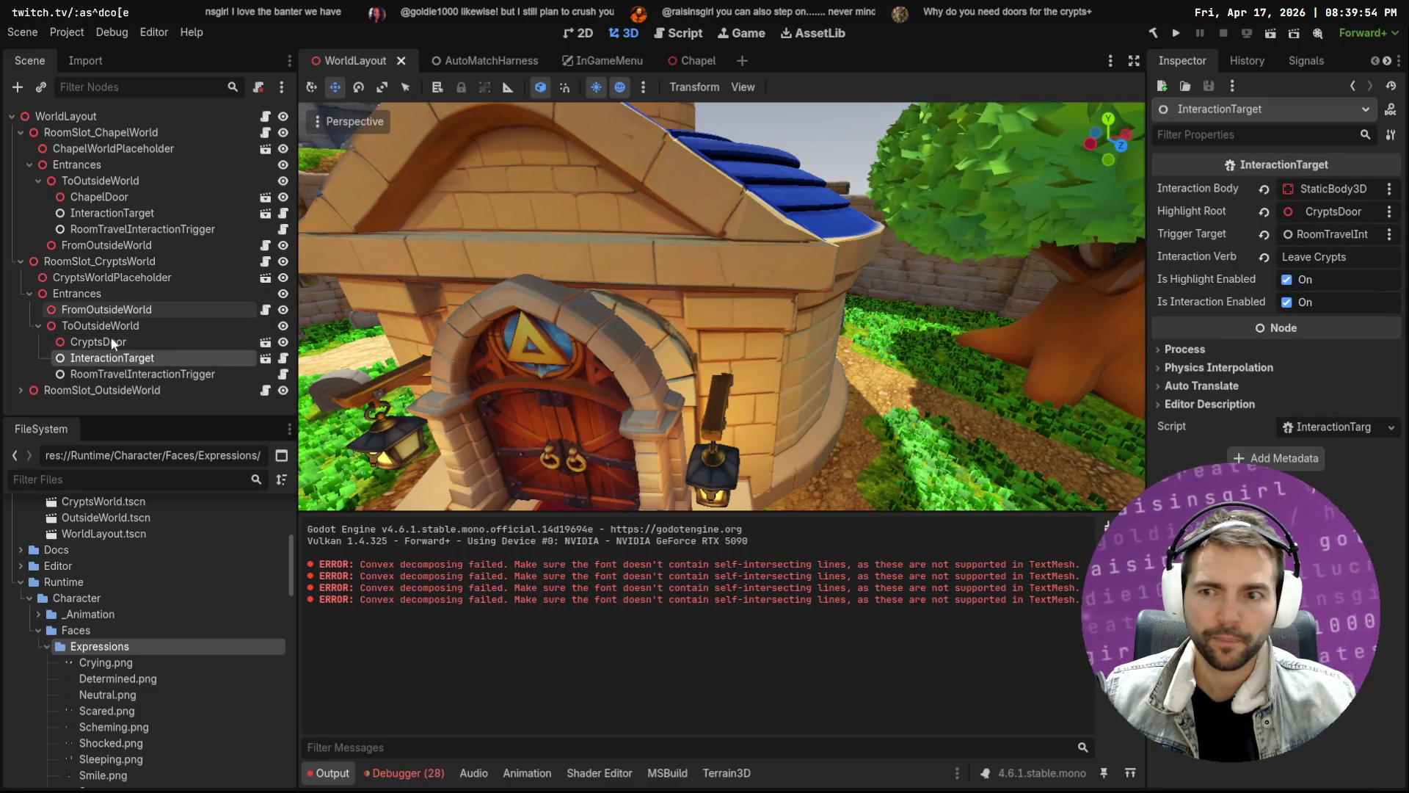
click(198, 375)
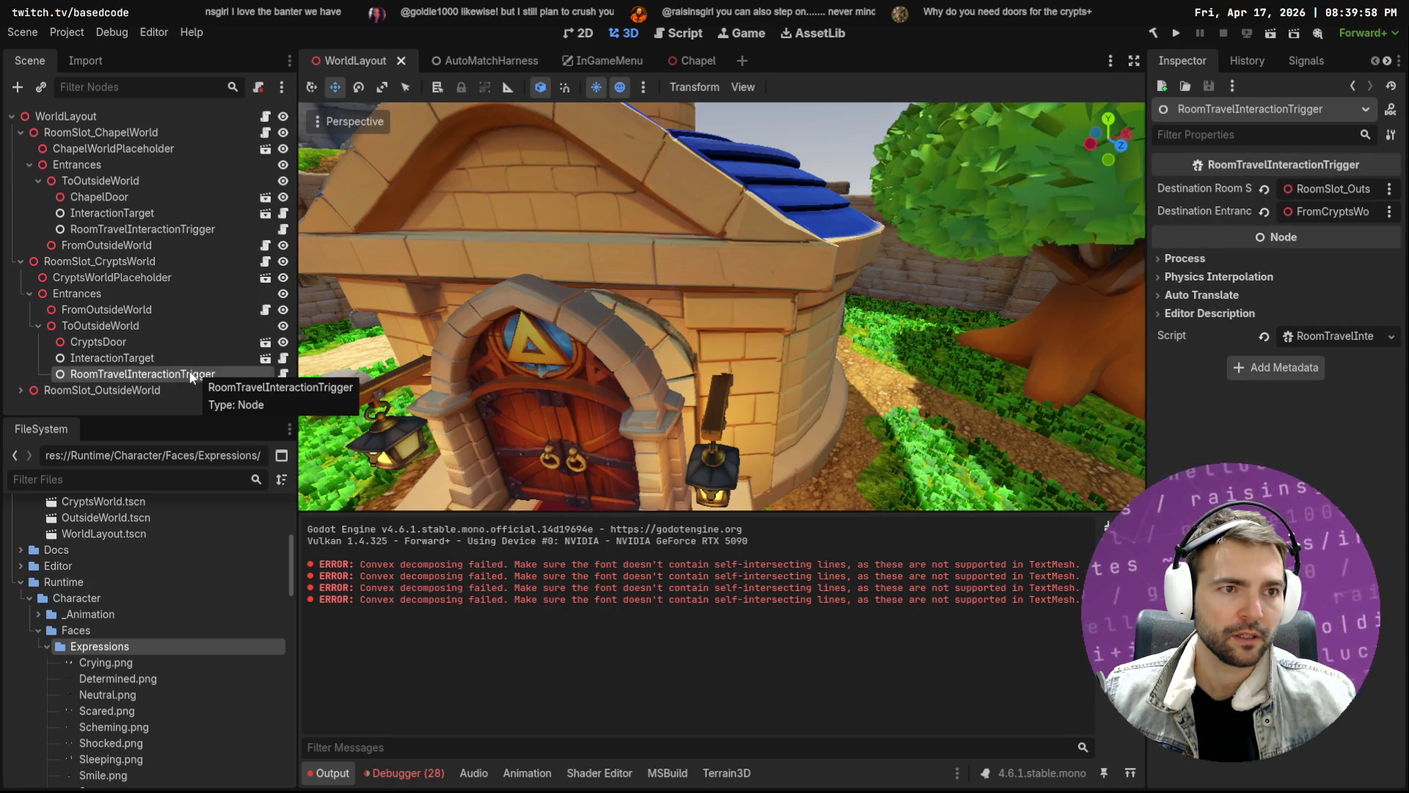
click(149, 230)
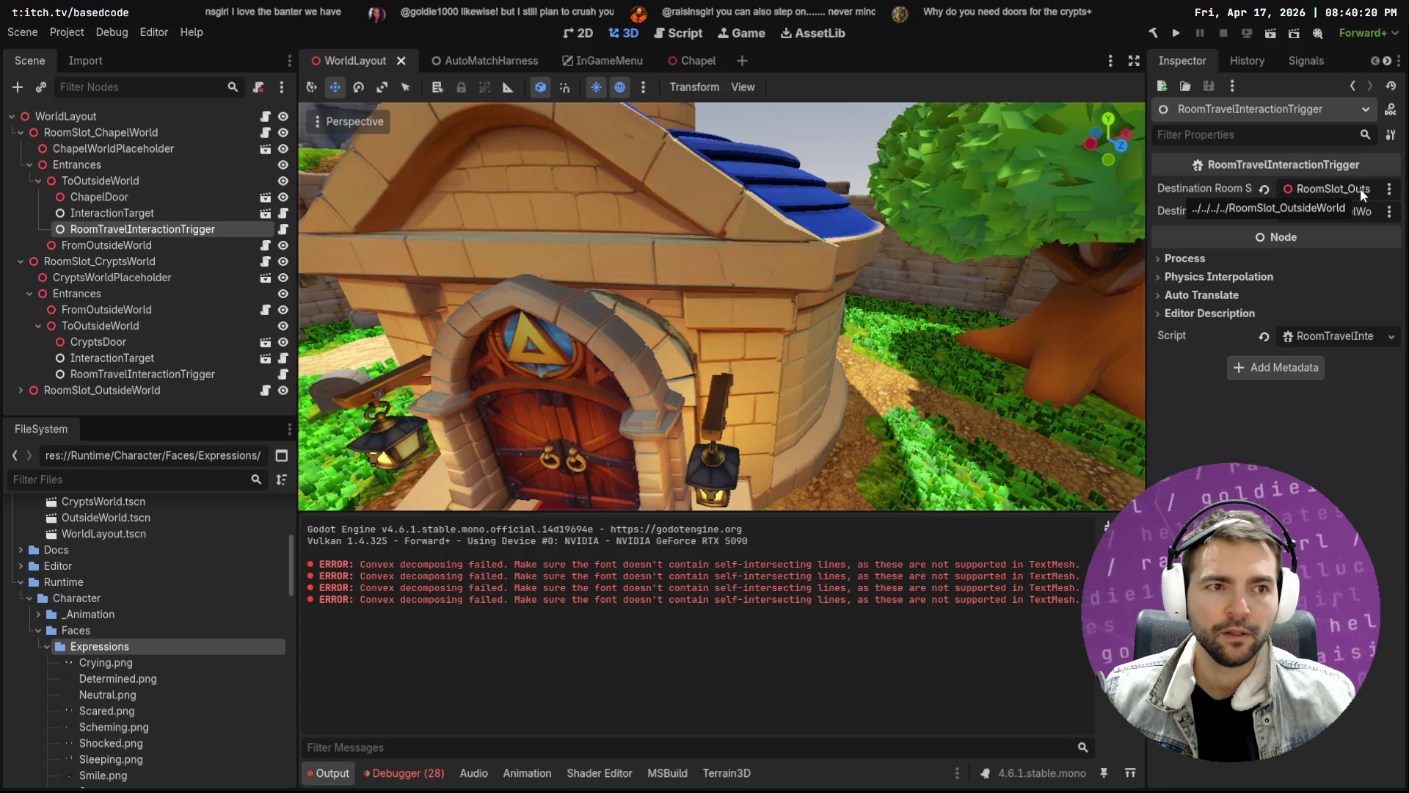
click(214, 374)
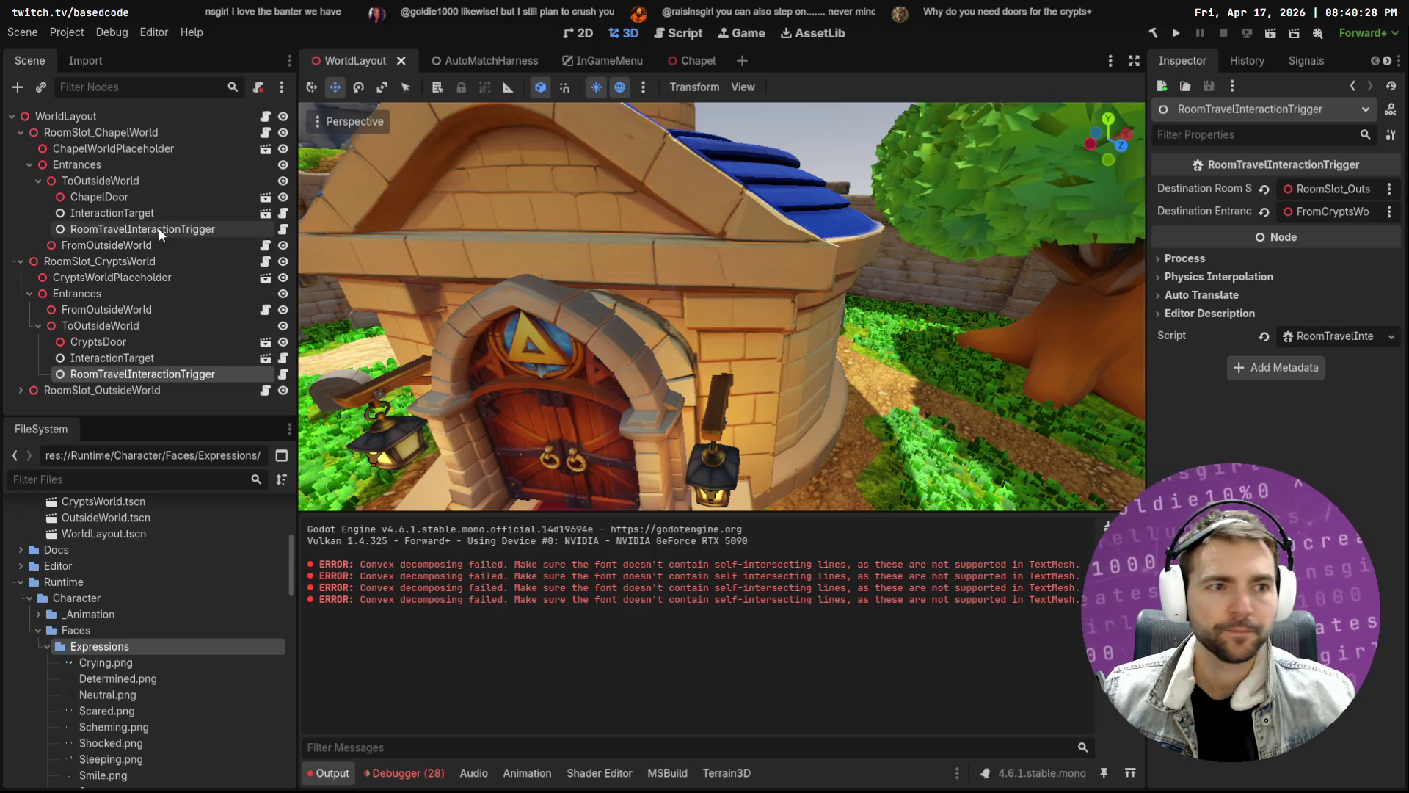
click(206, 230)
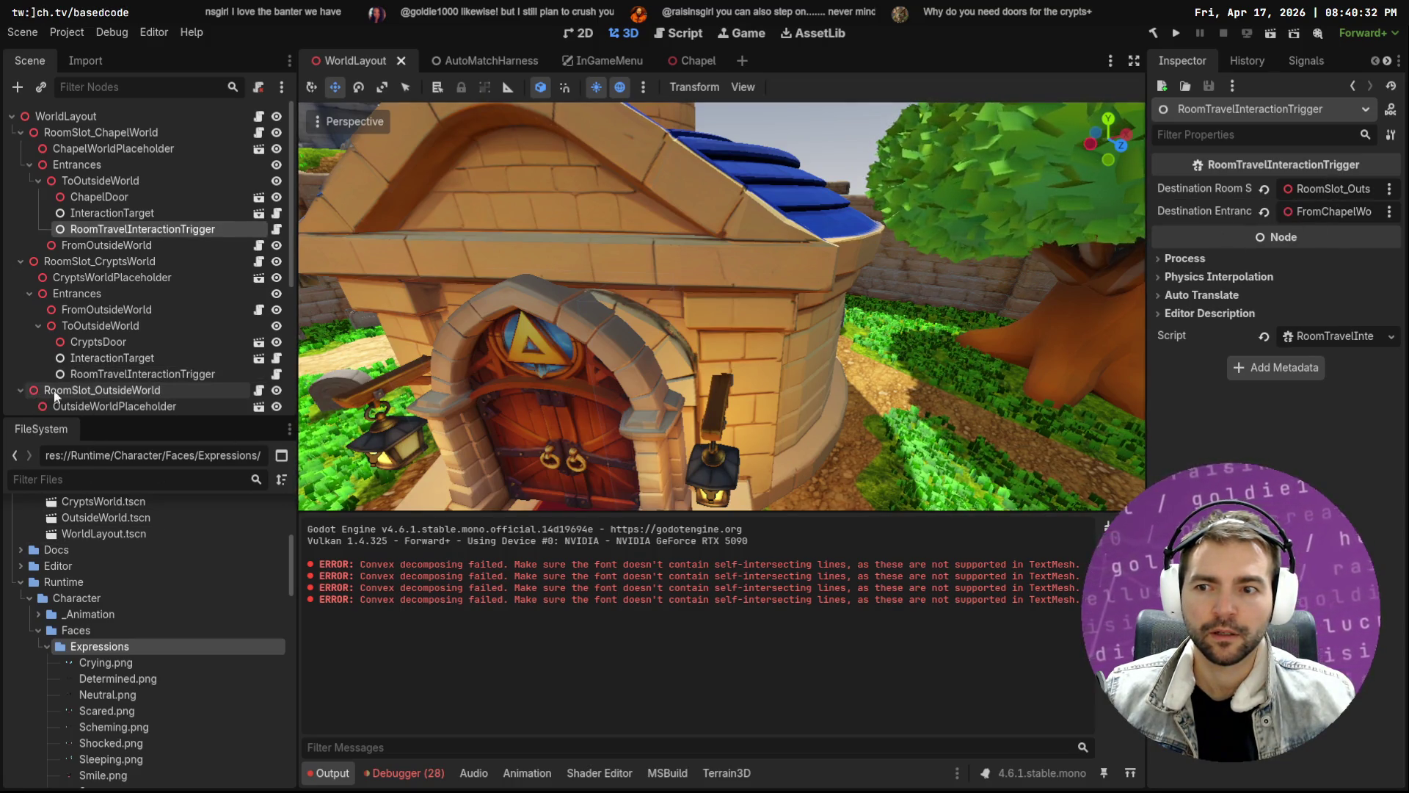
Expand RoomSlot_OutsideWorld, select its CryptEntrance, then select CryptsDoor
click(21, 391)
scroll(88, 392, down, 5)
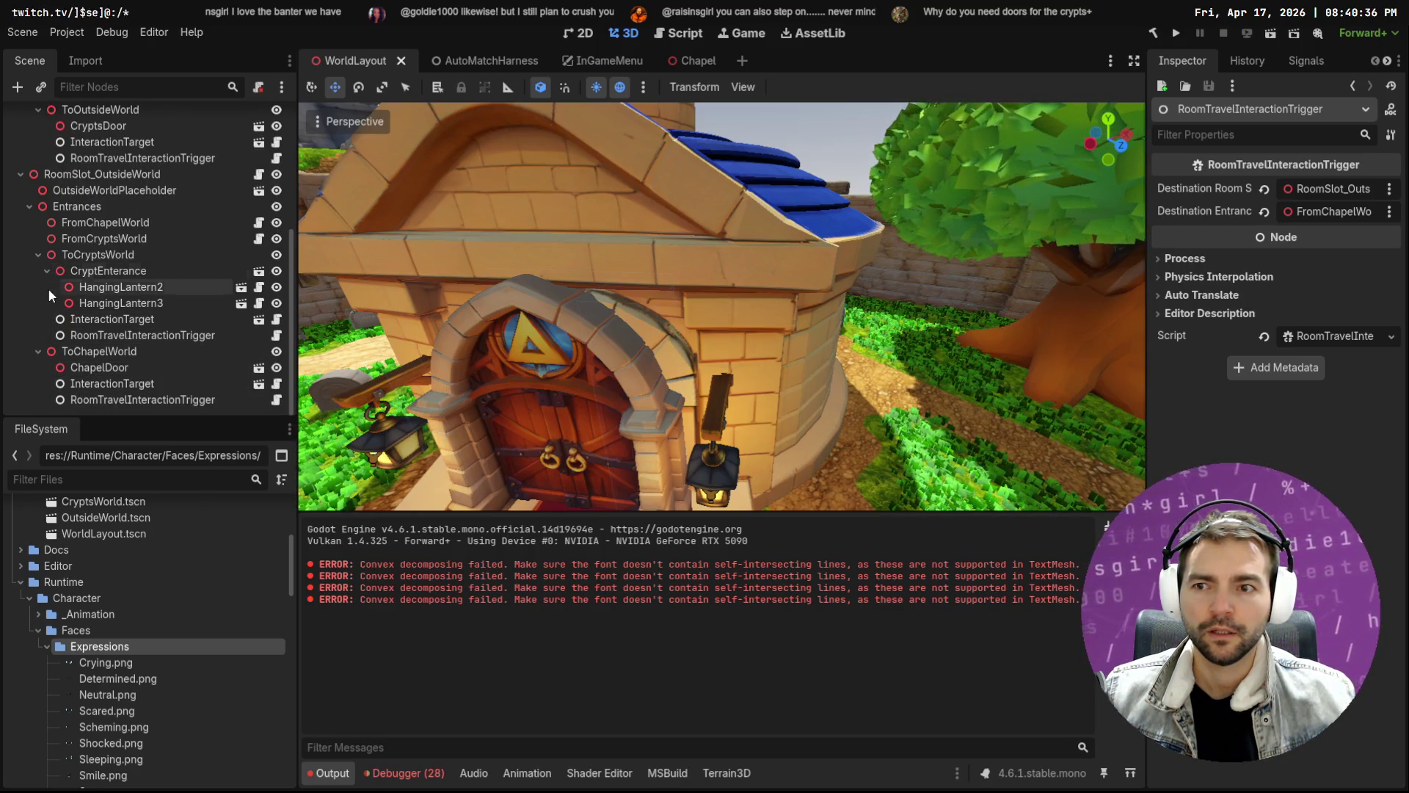
click(110, 271)
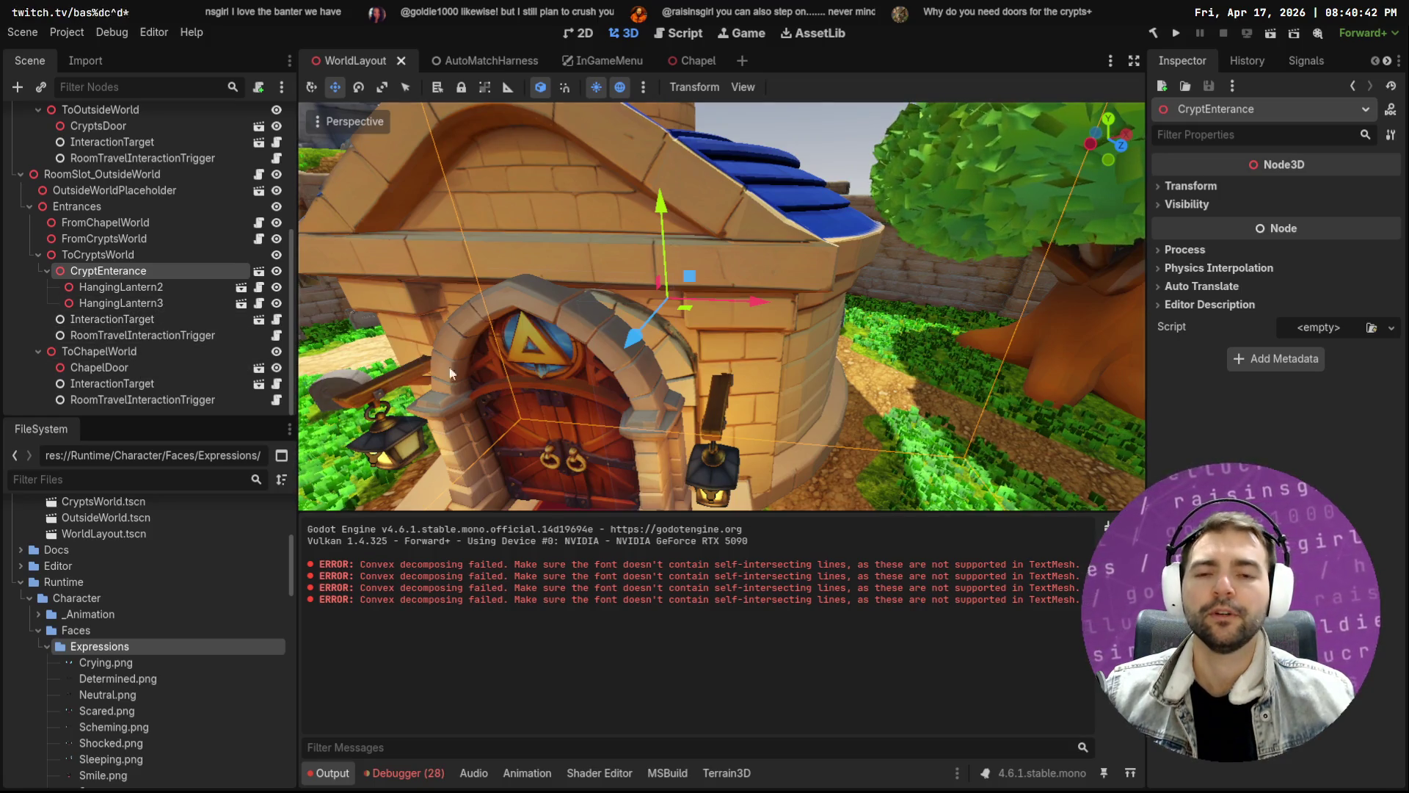
scroll(150, 230, up, 2)
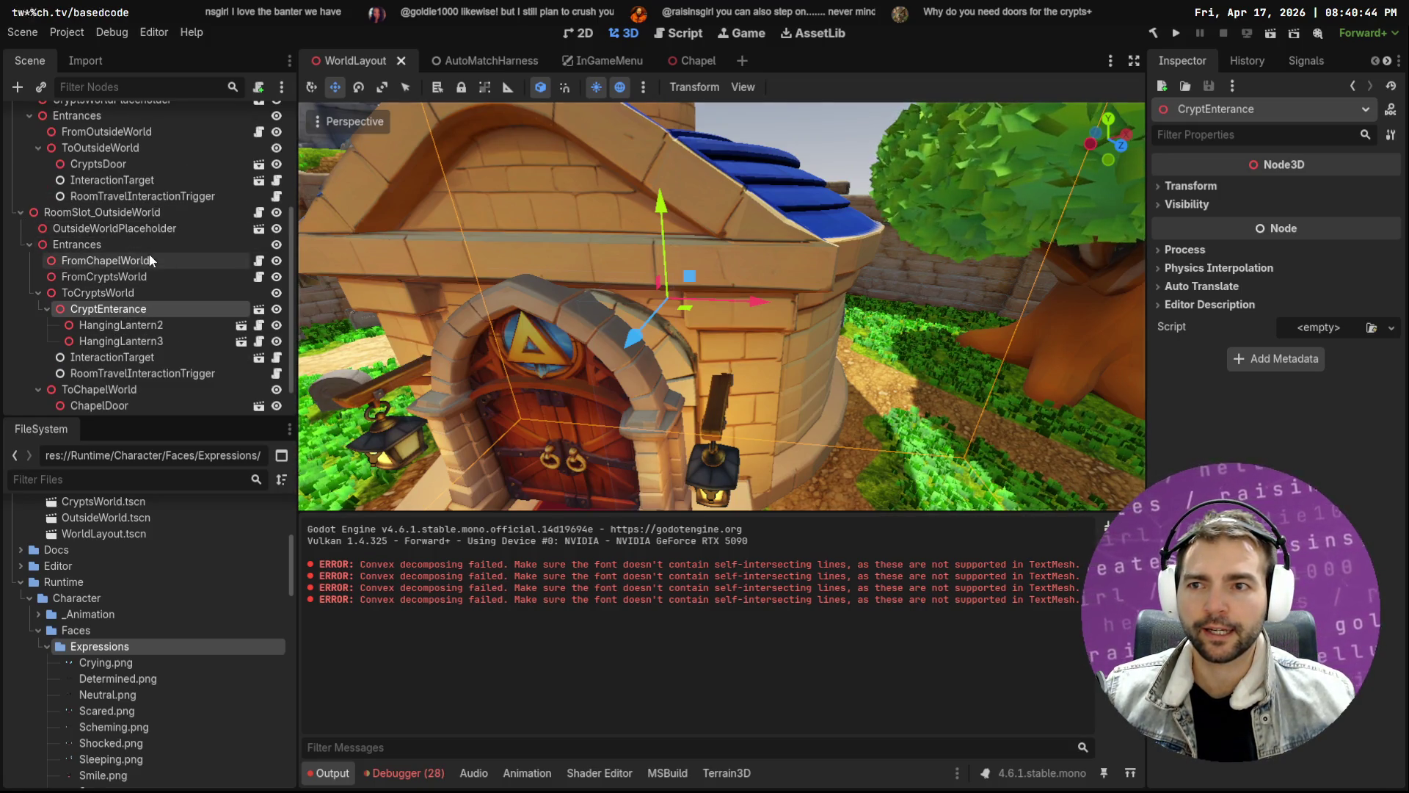
scroll(151, 261, up, 3)
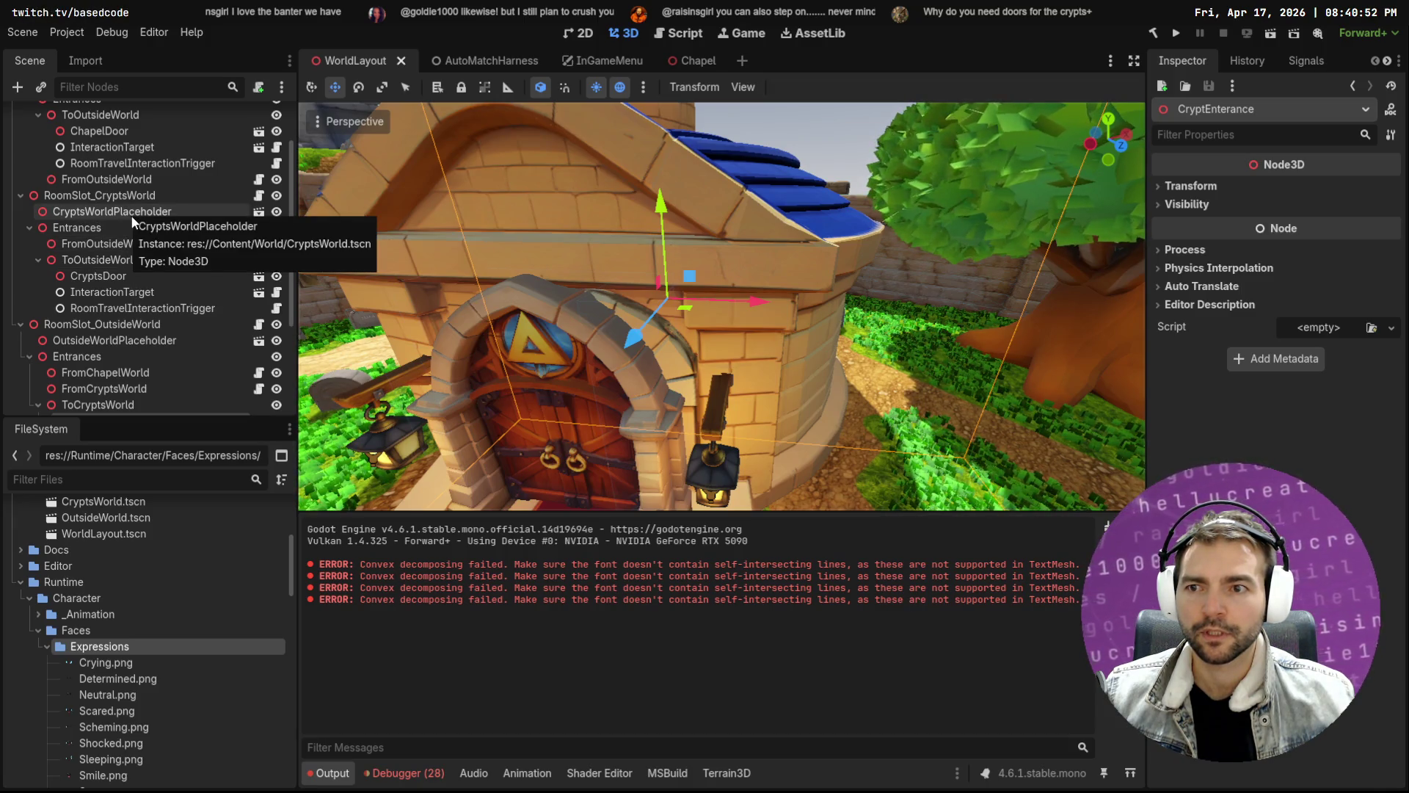
click(126, 279)
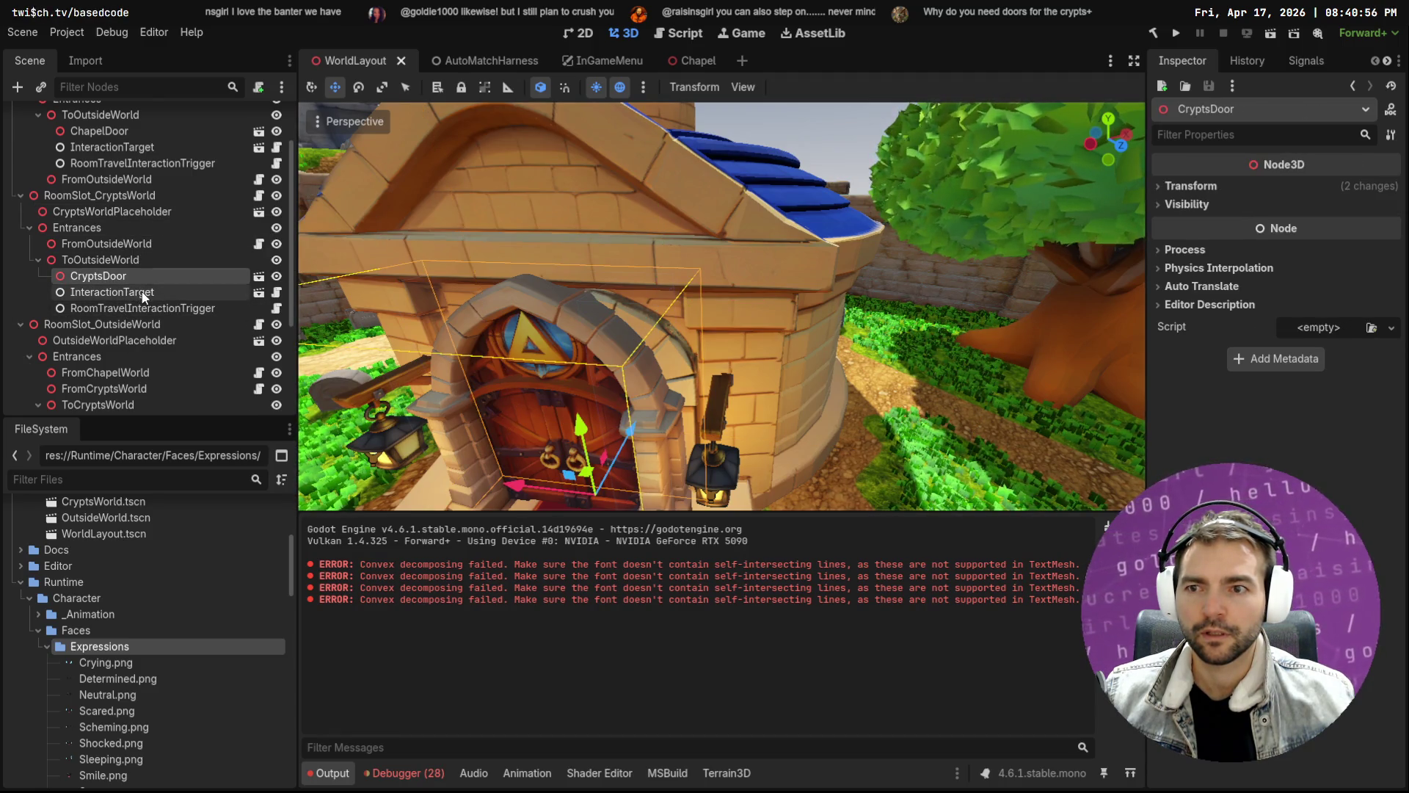
Frame CryptsDoor and rotate it 180 degrees to face the stairway
key(f)
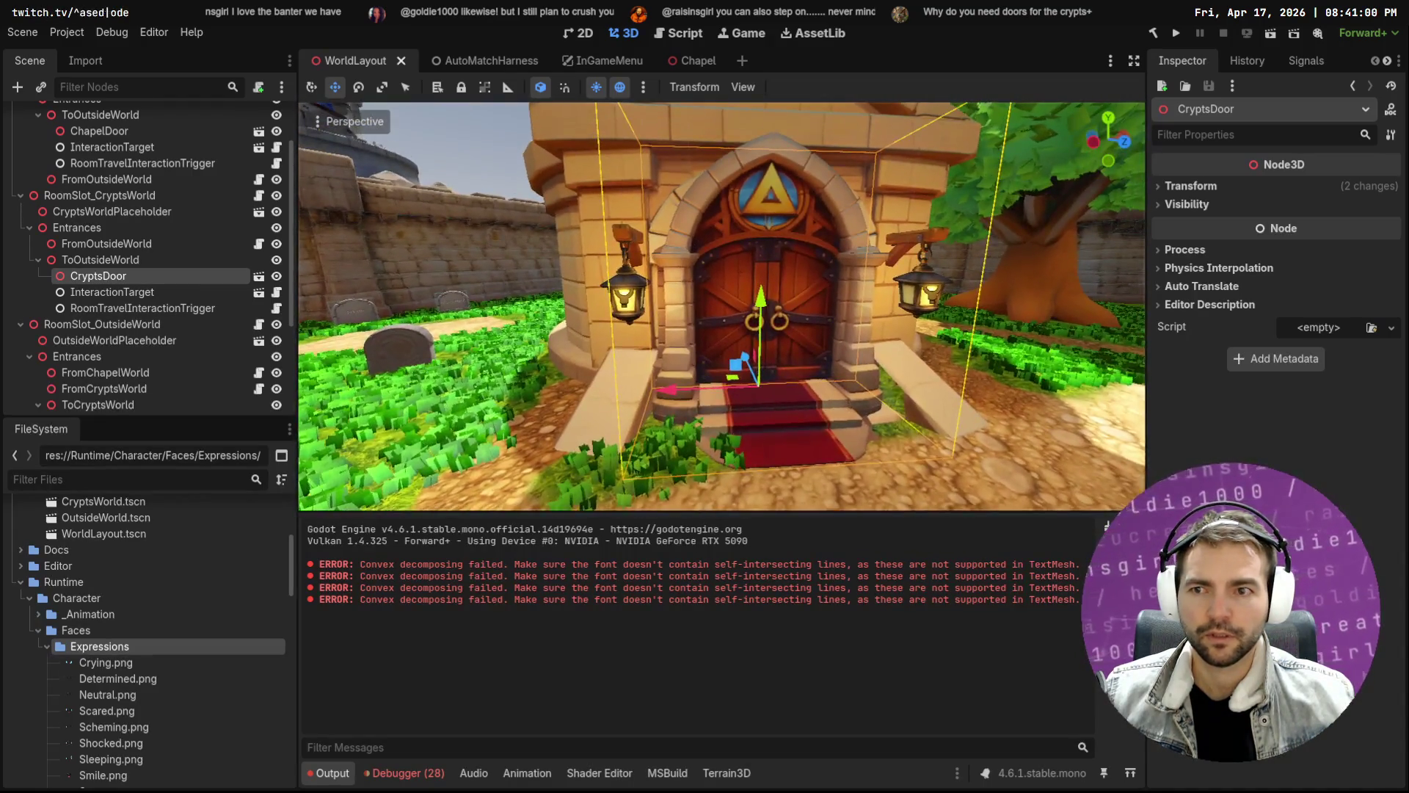
key(e)
mouse_move(794, 417)
mouse_down()
mouse_move(587, 389)
mouse_move(498, 263)
mouse_up()
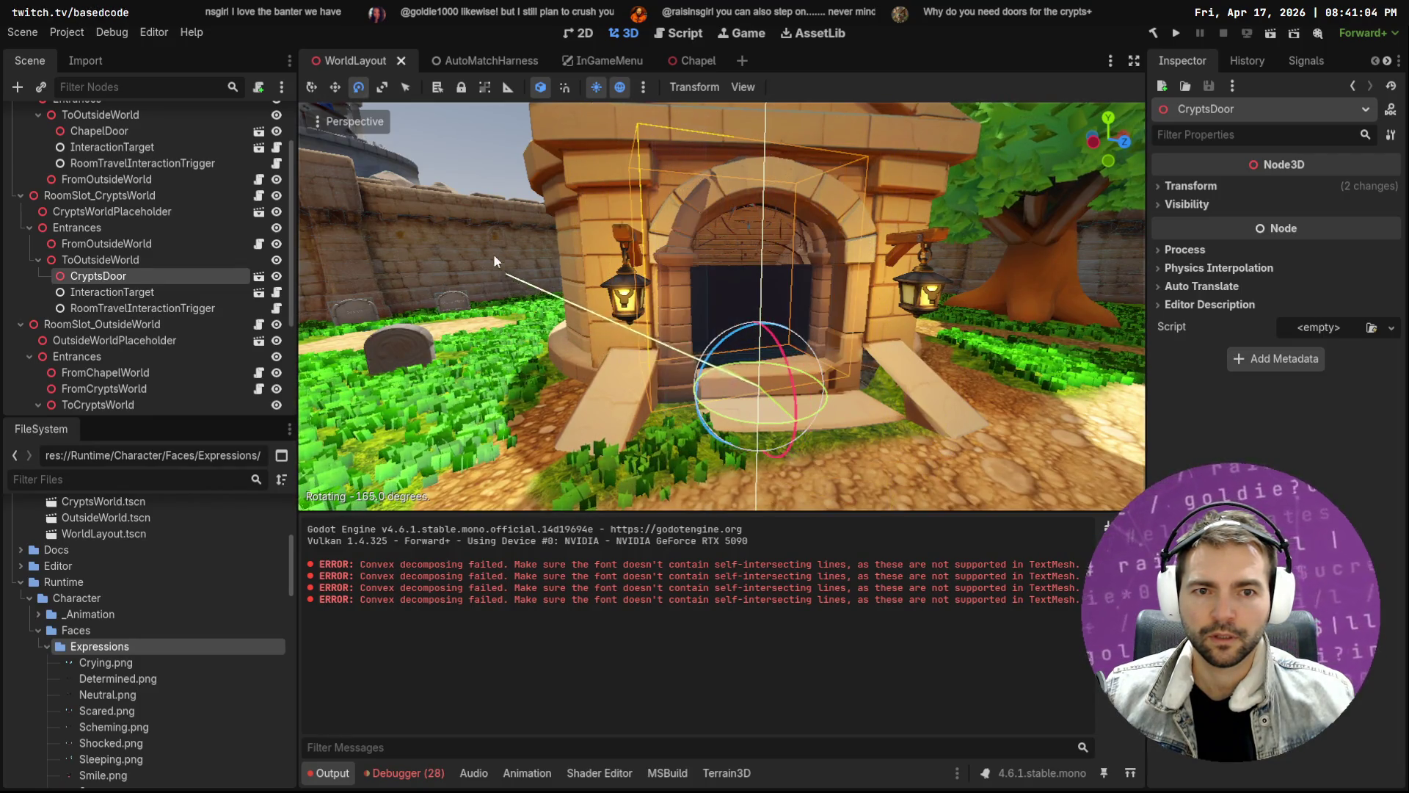
mouse_move(459, 197)
mouse_down()
mouse_move(534, 122)
mouse_move(512, 130)
mouse_up()
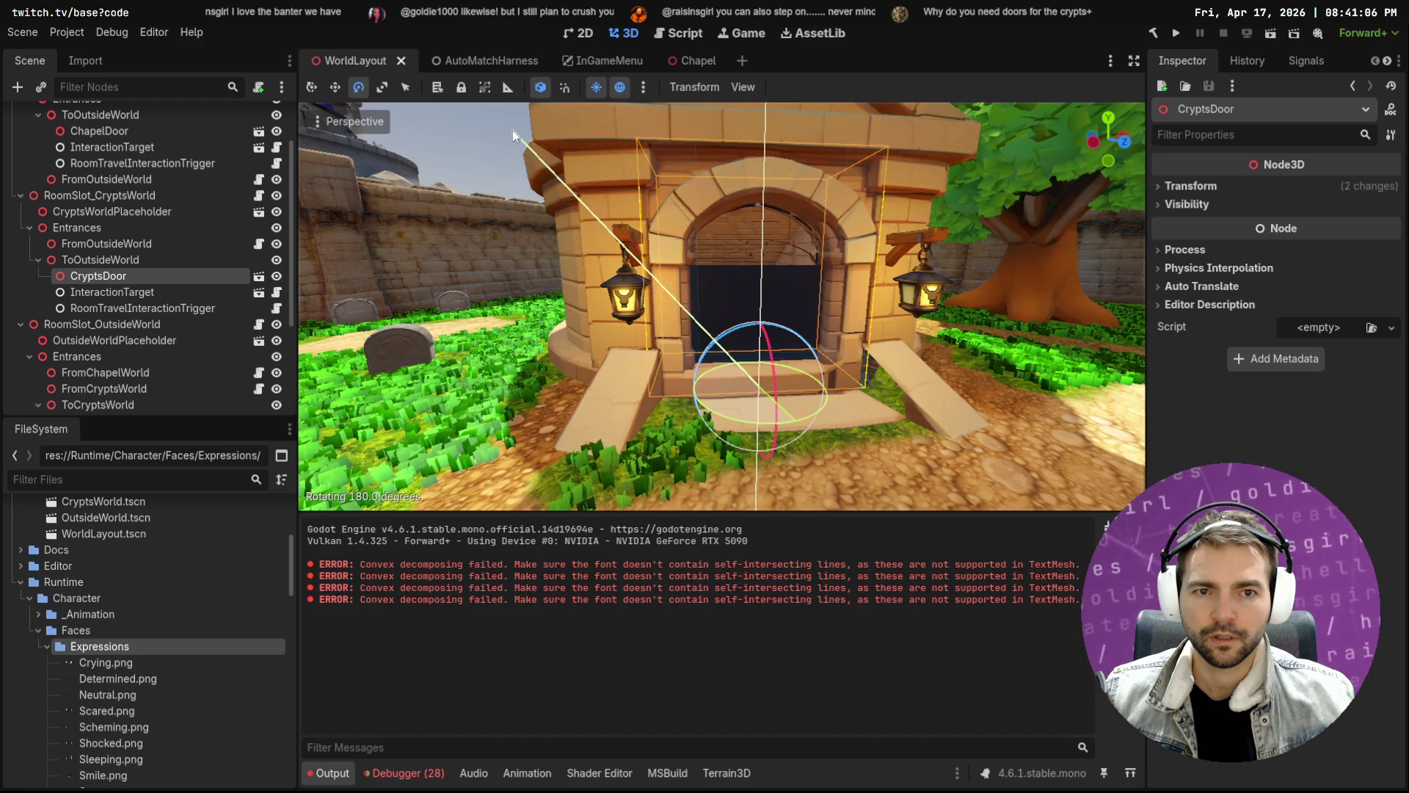
Nudge CryptsDoor vertically and sideways into place at the corridor's end
key(w)
key(w)
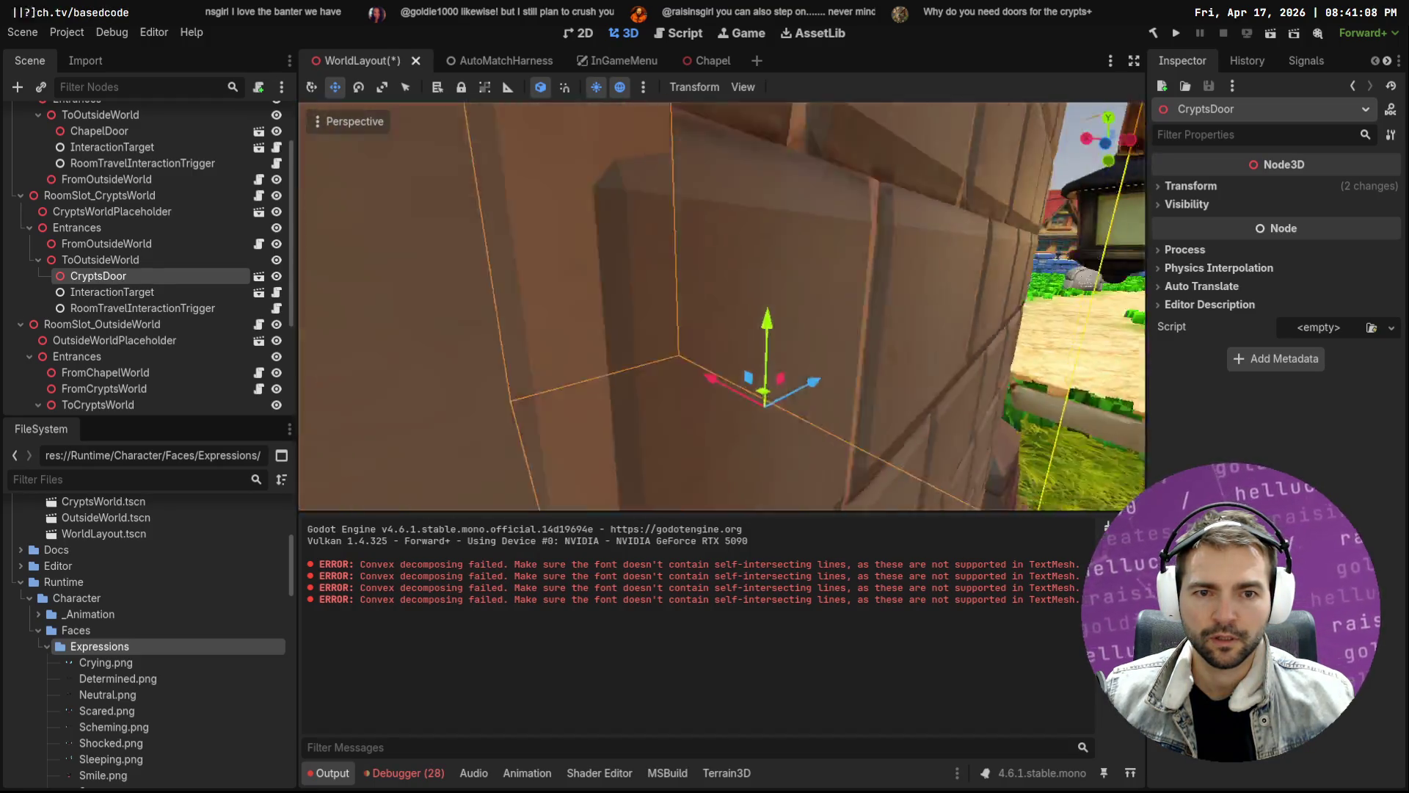
key(s)
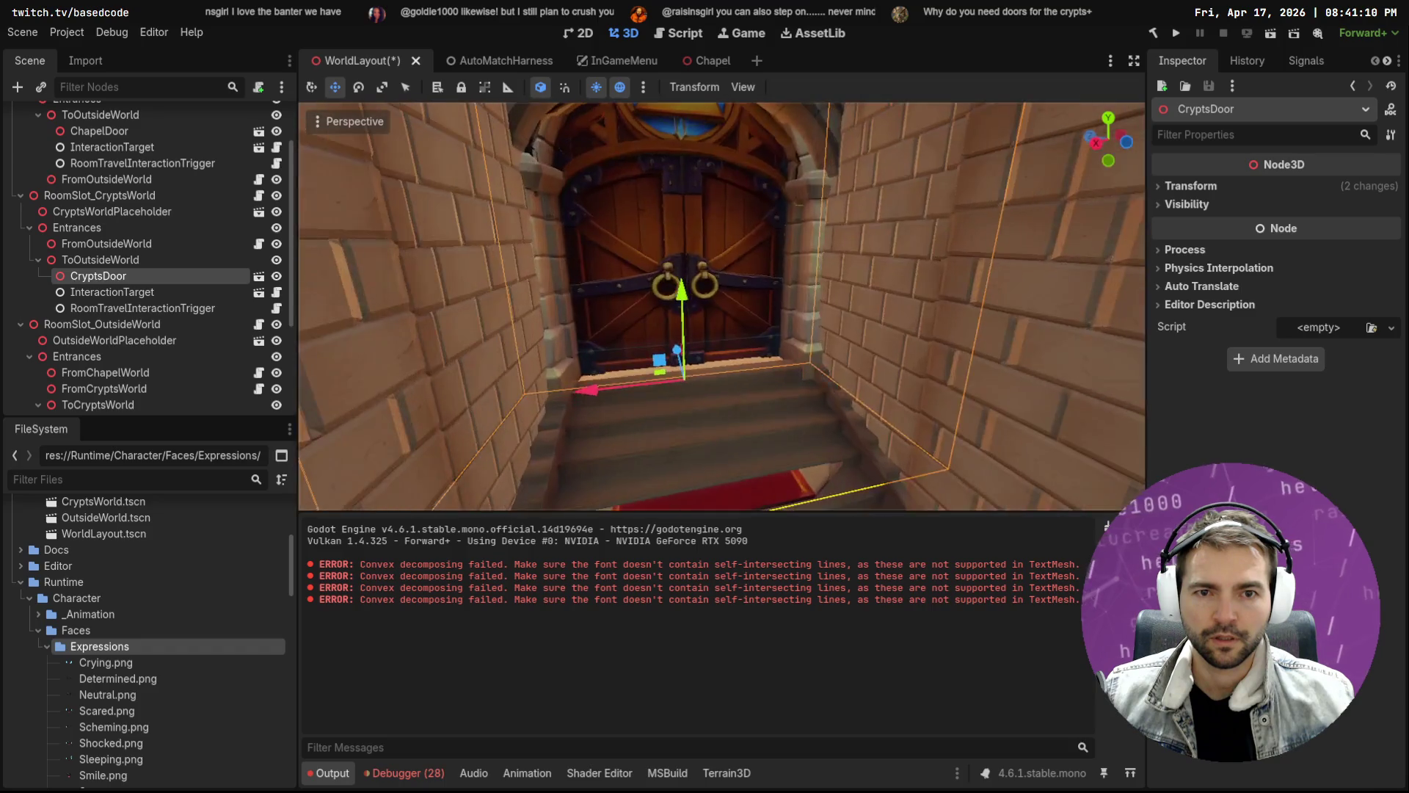
key(s)
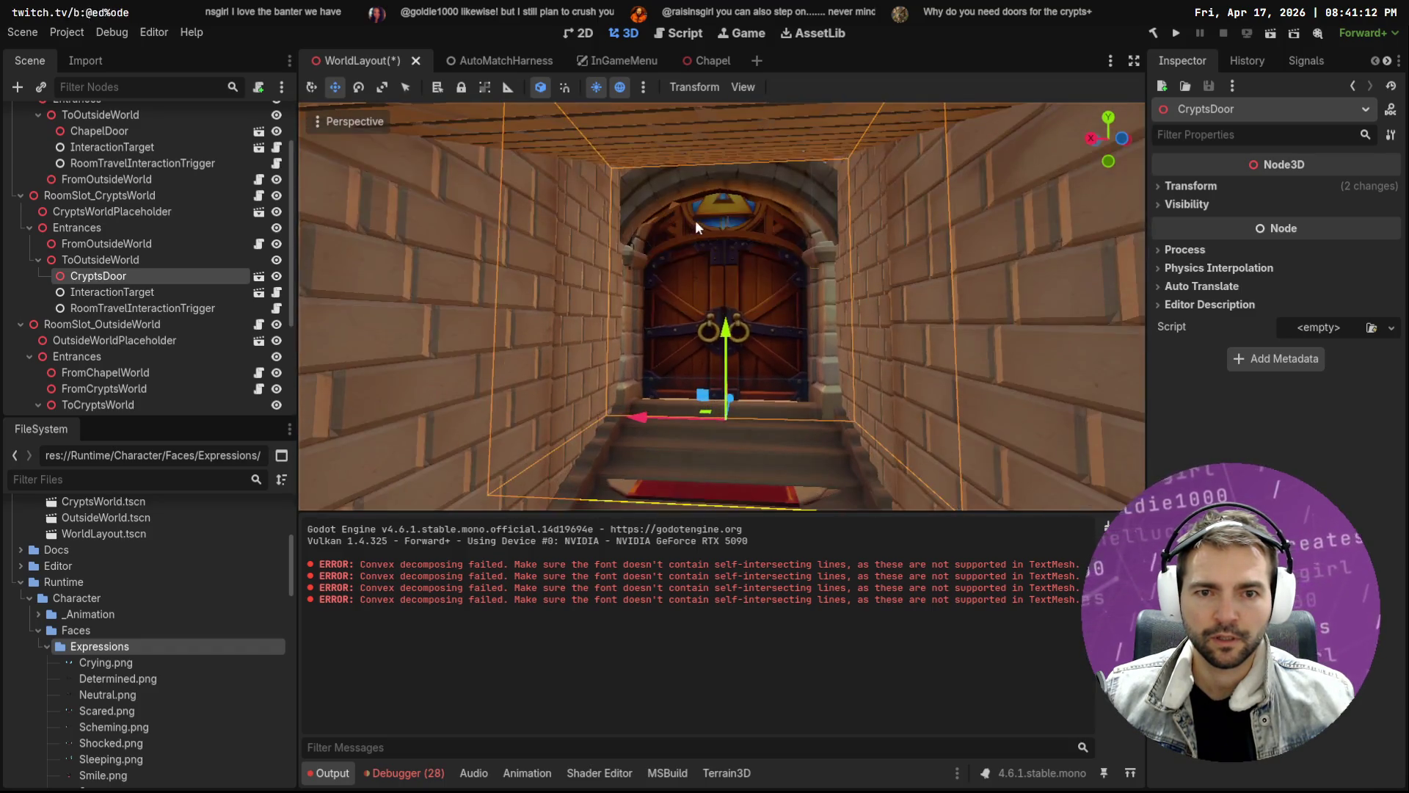
drag(725, 320, 735, 321)
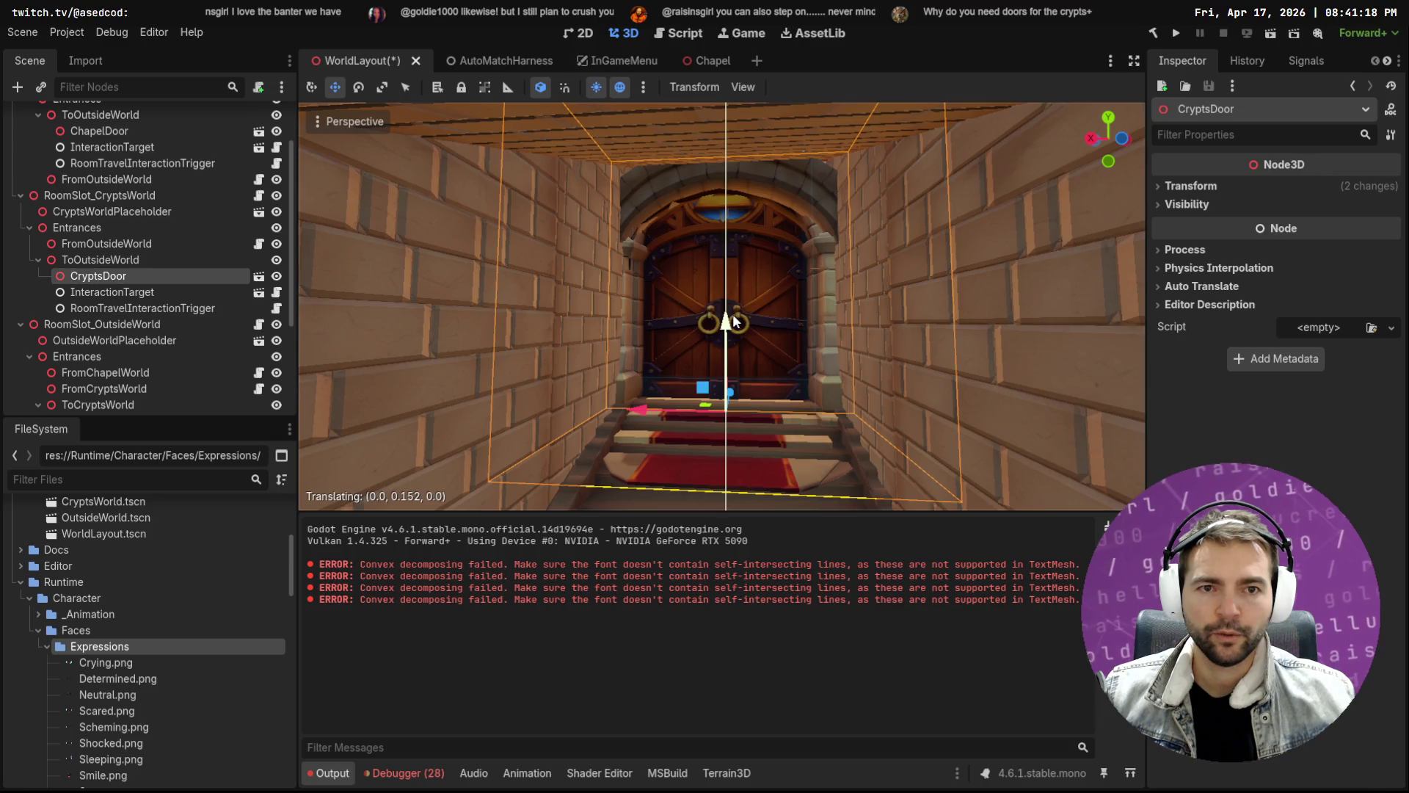
key(w)
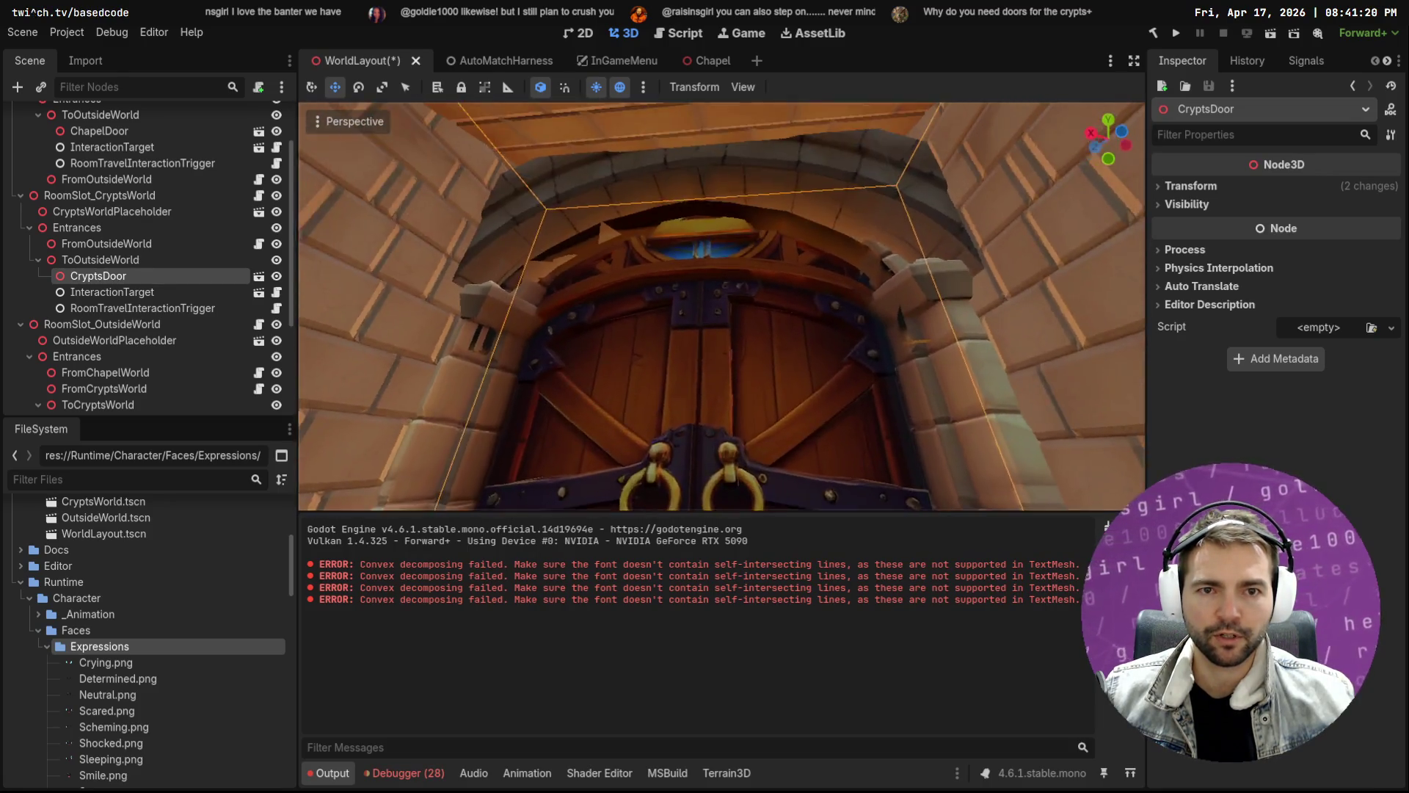
key(s)
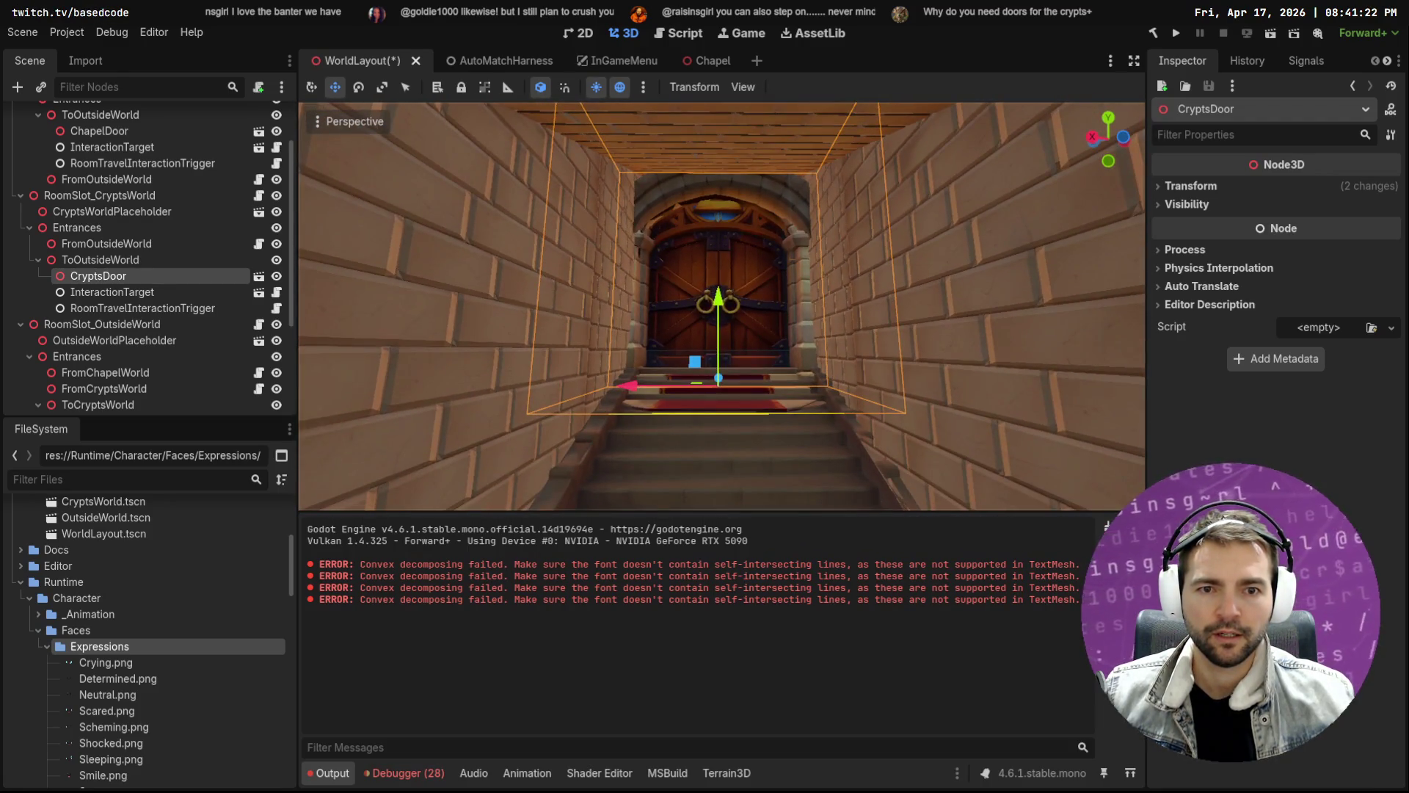
drag(720, 297, 733, 300)
key(w)
key(s)
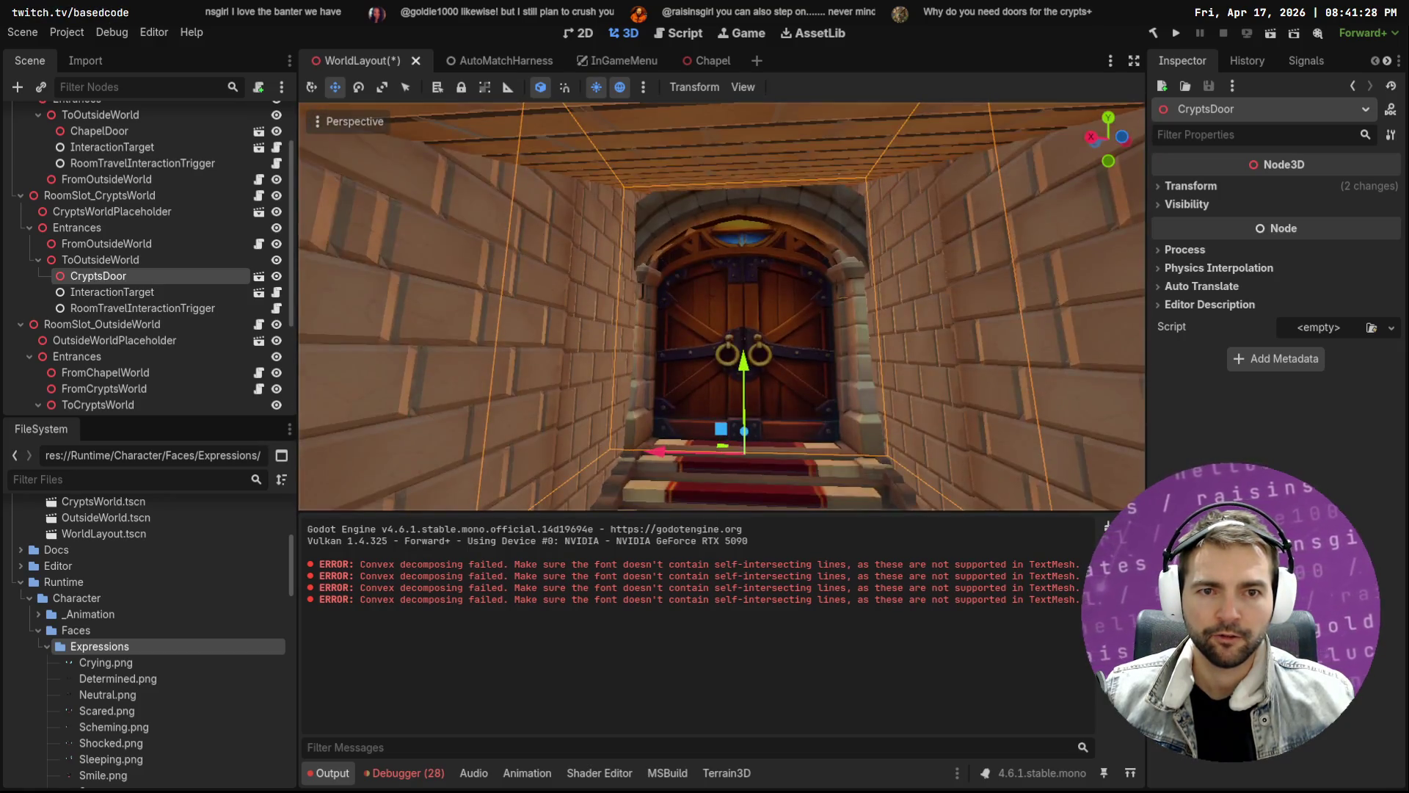
key(x)
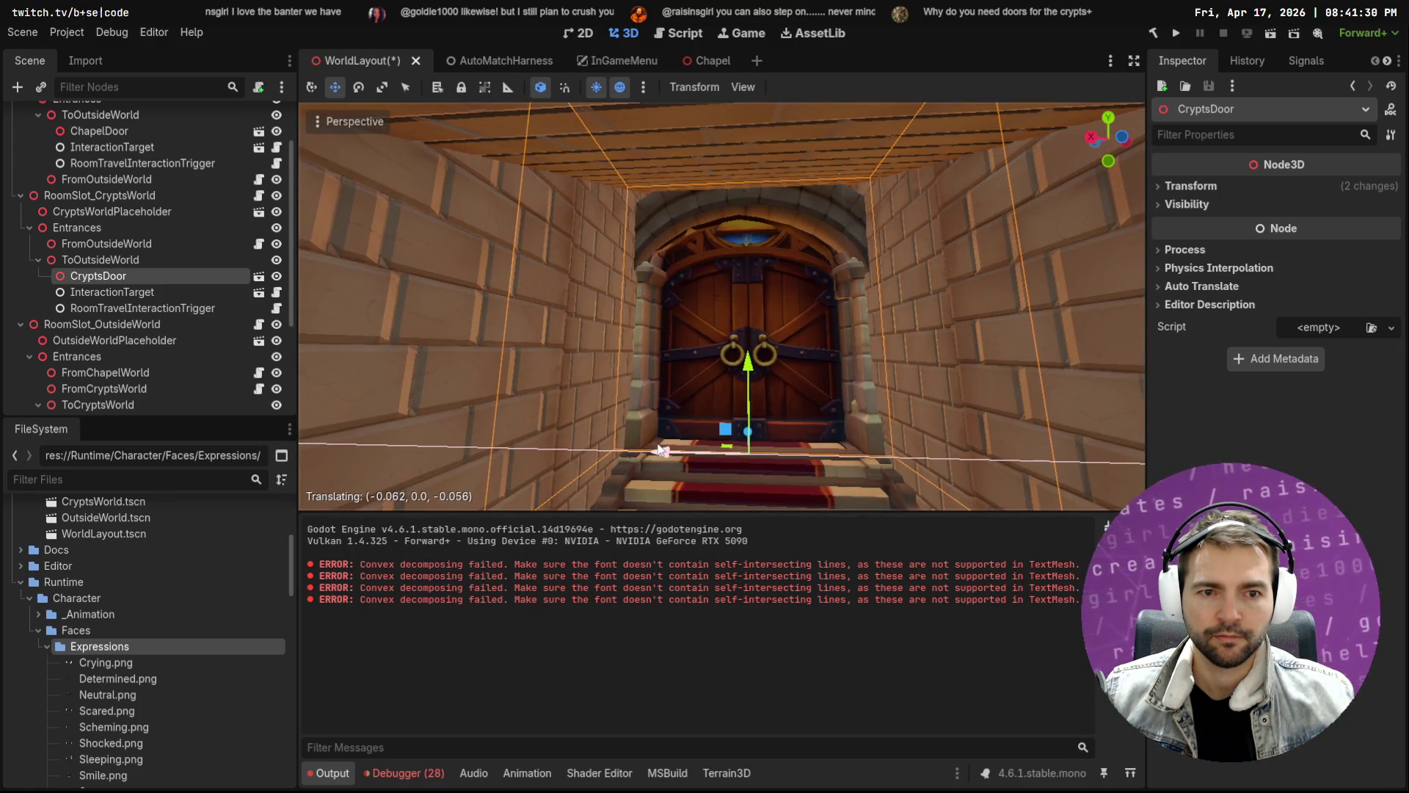
drag(662, 449, 658, 450)
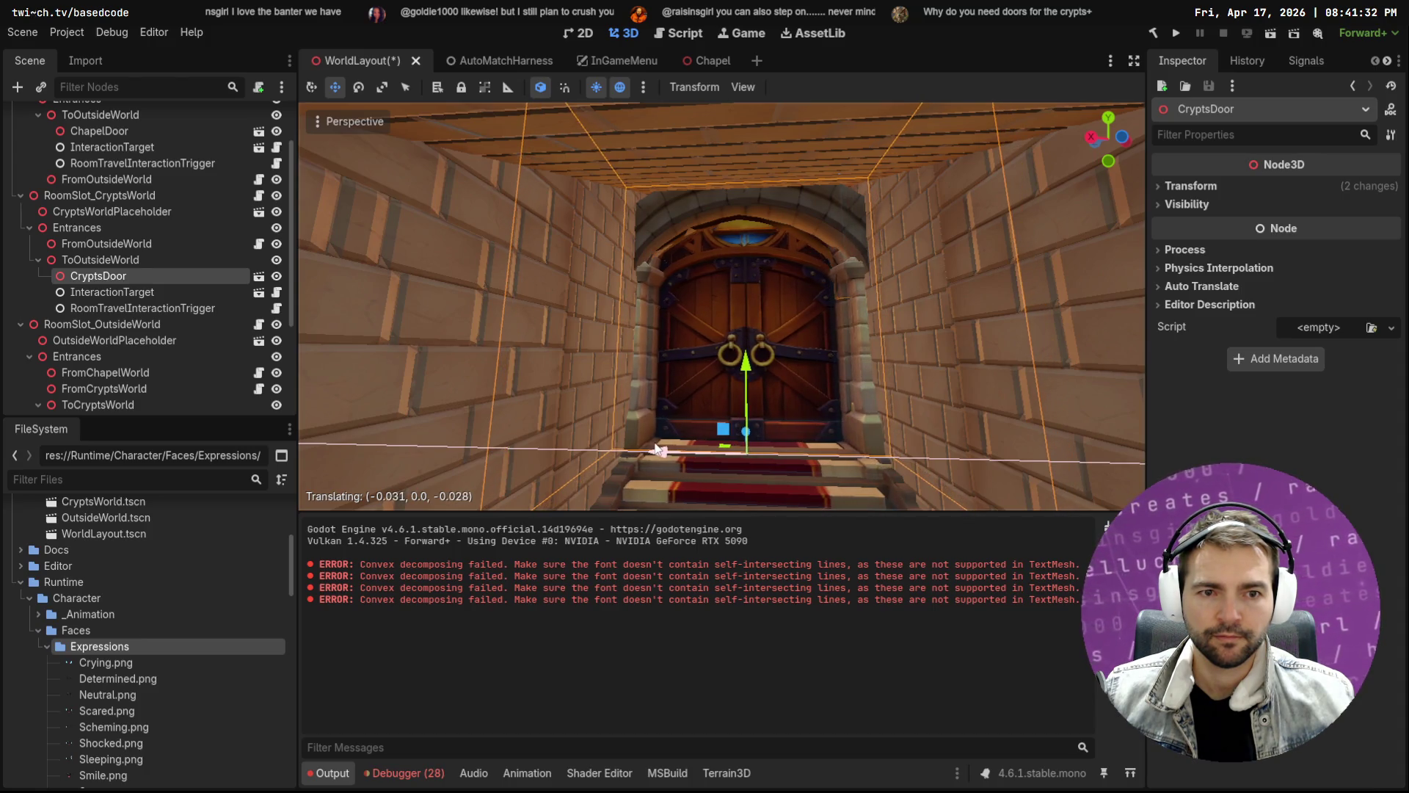
click(658, 449)
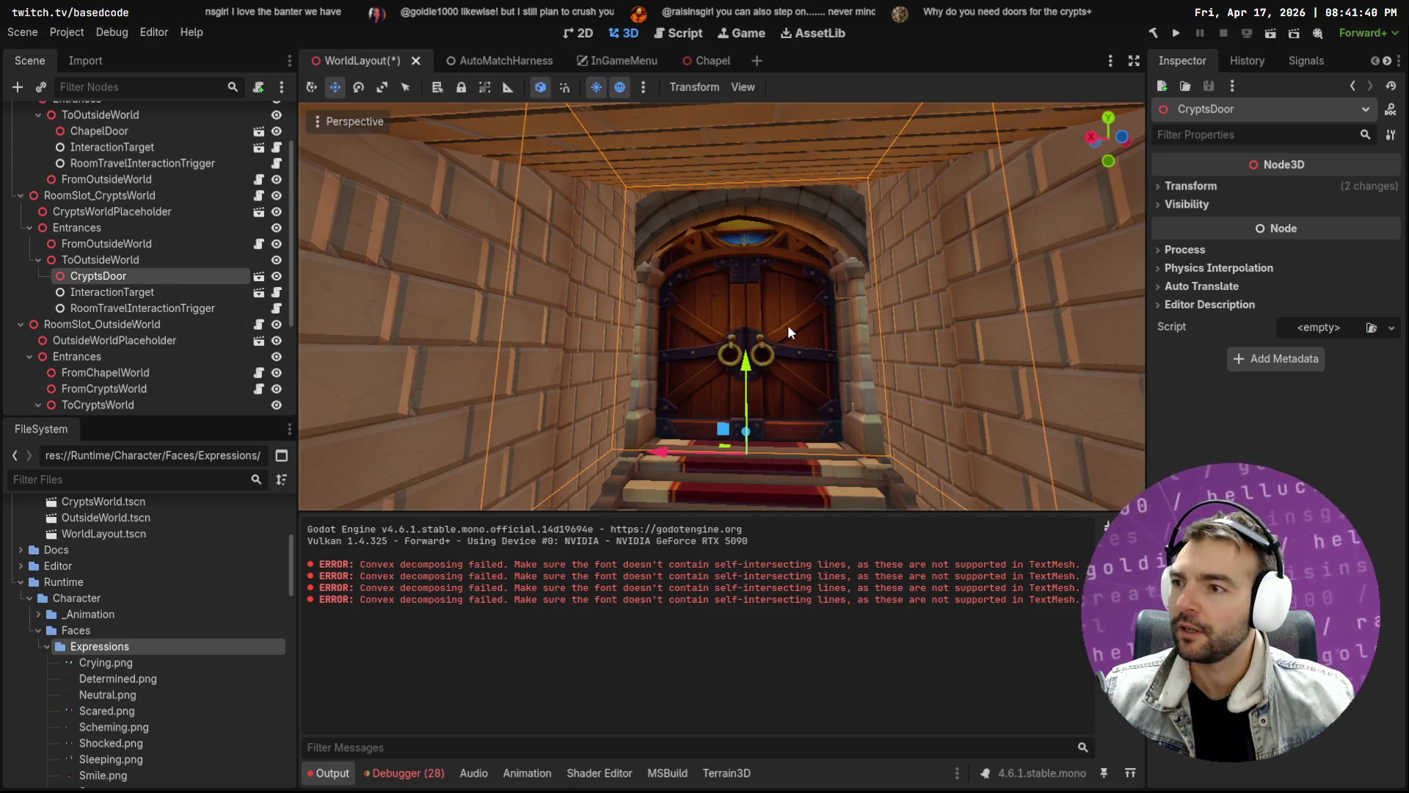
Fly into the crypt room and switch the viewport to Display Wireframe
key(w)
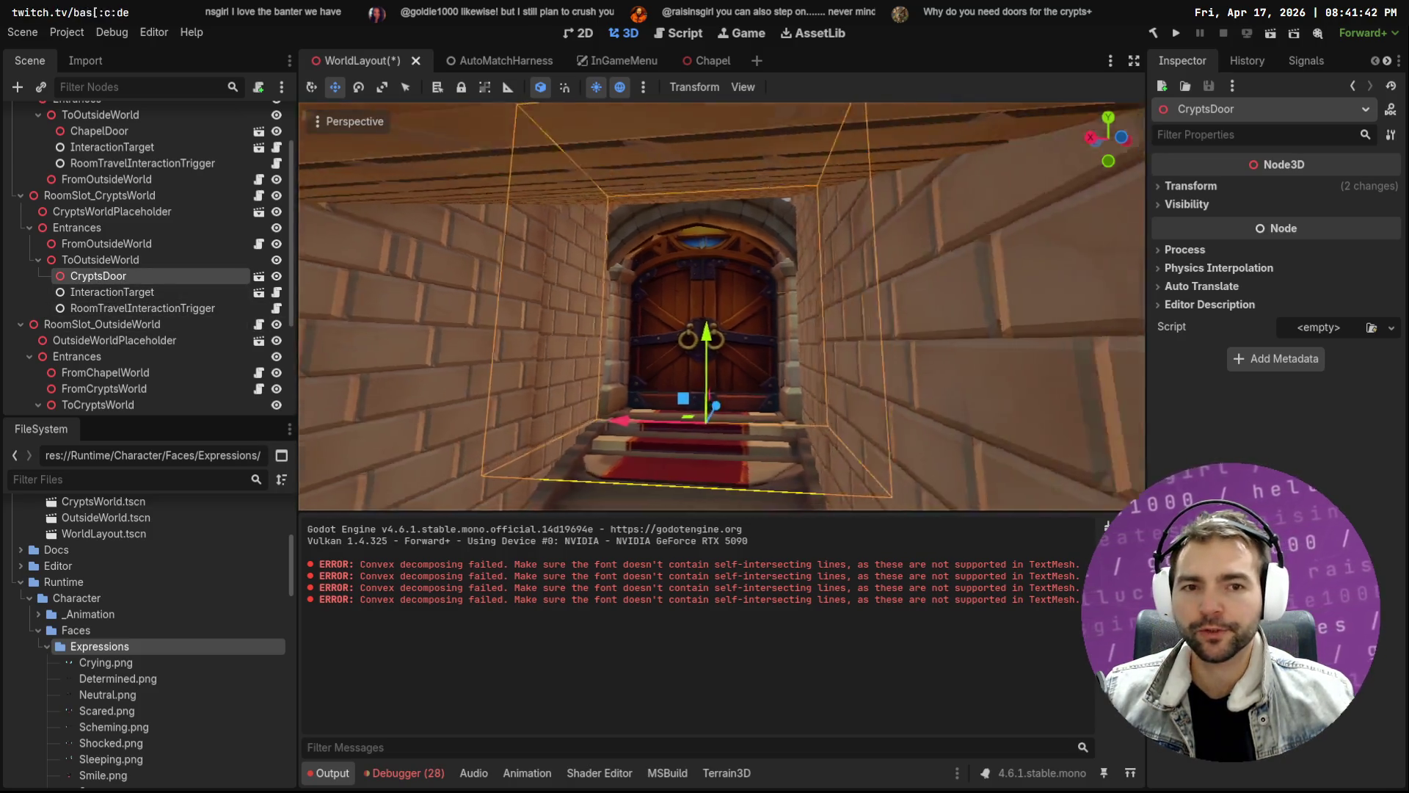
key(w)
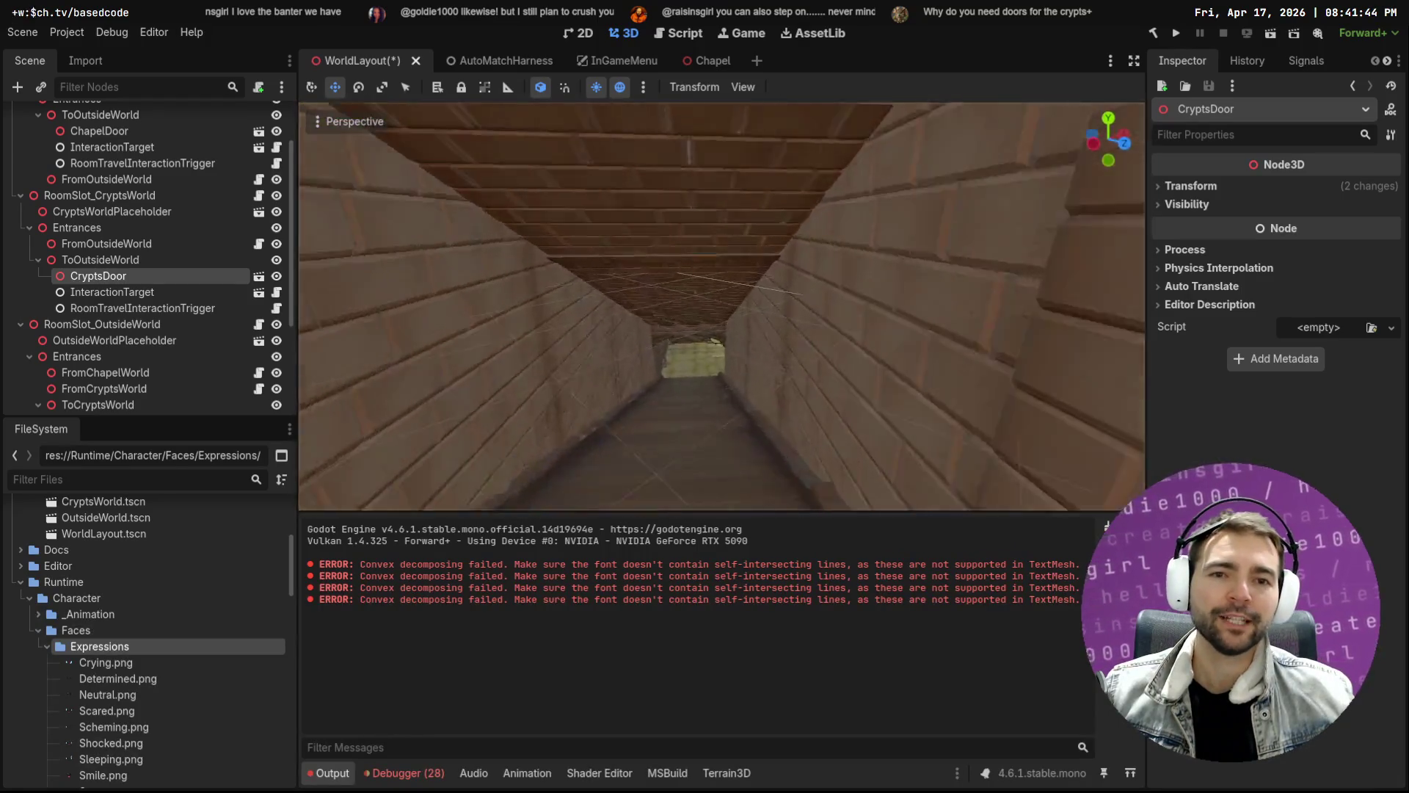
key(w)
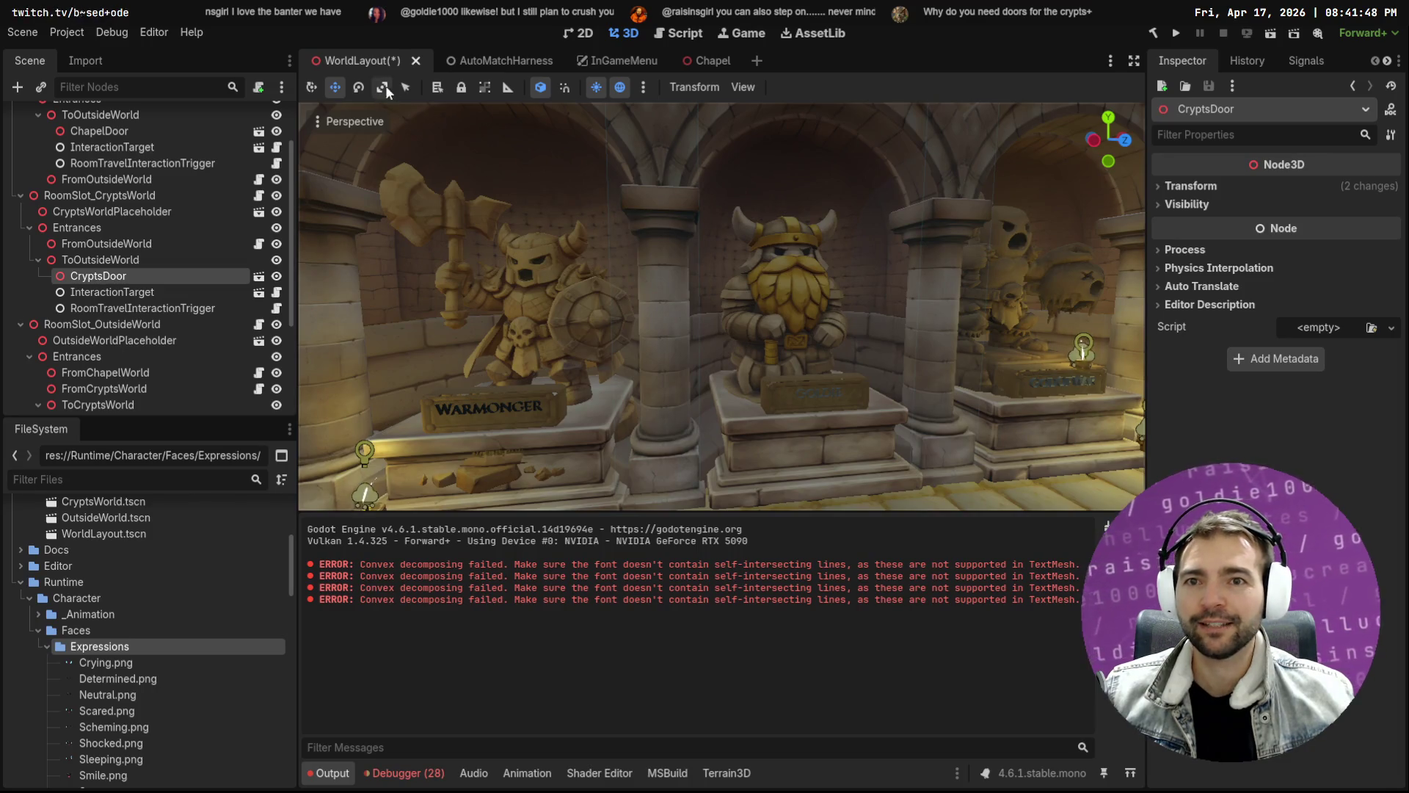
click(354, 121)
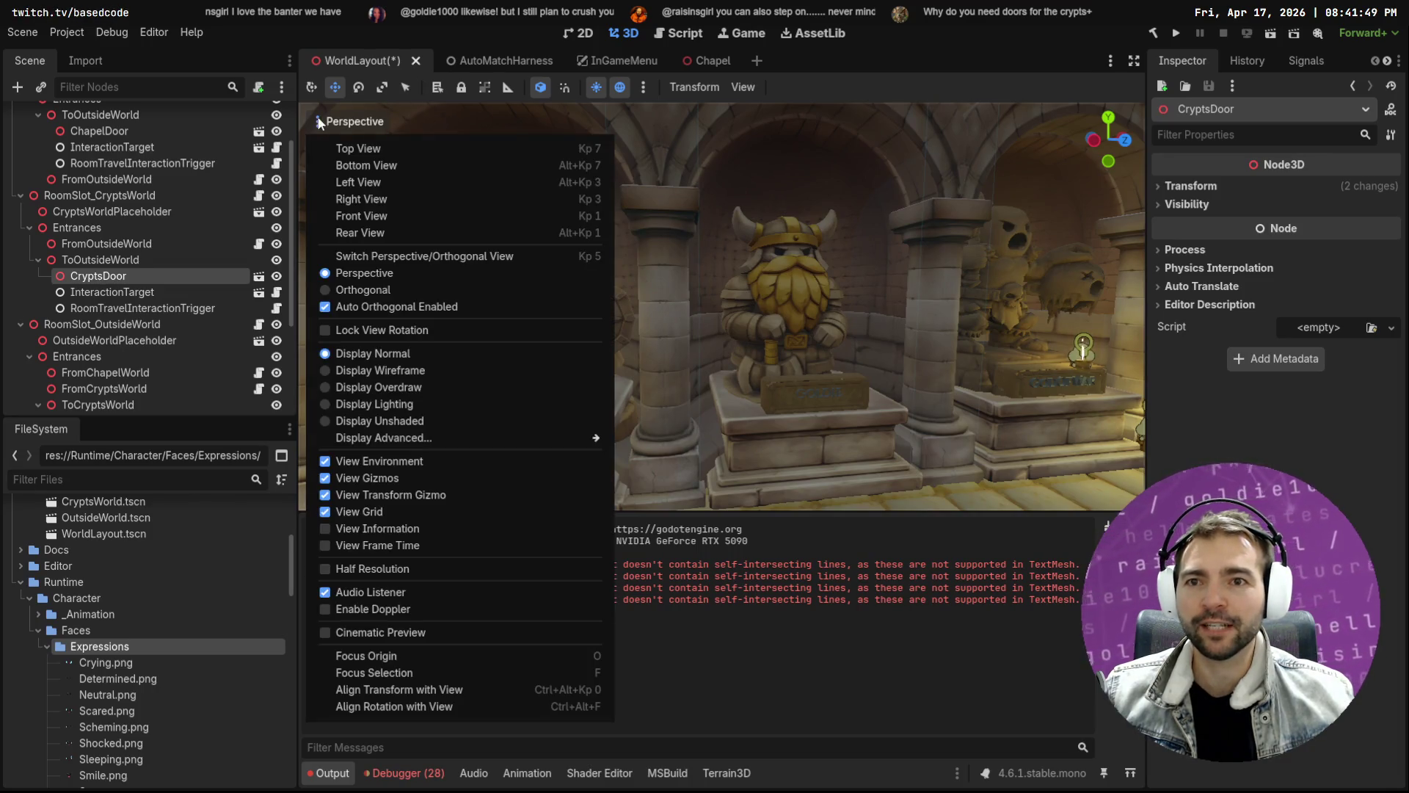
click(411, 372)
click(826, 160)
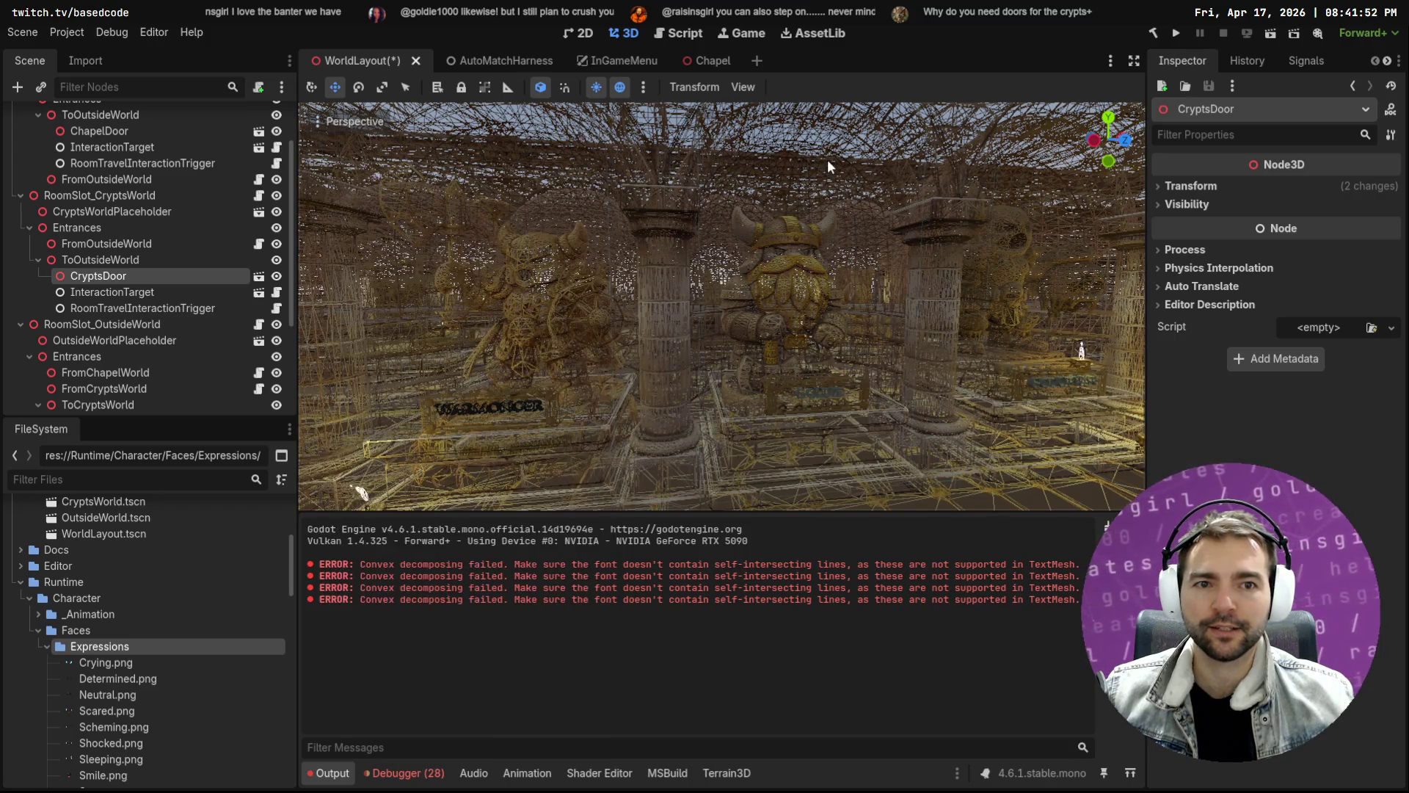
Fly outside to the crypt entrance and nudge CryptsDoor slightly along one axis
mouse_move(722, 305)
mouse_down()
mouse_move(492, 305)
mouse_move(1061, 501)
mouse_up()
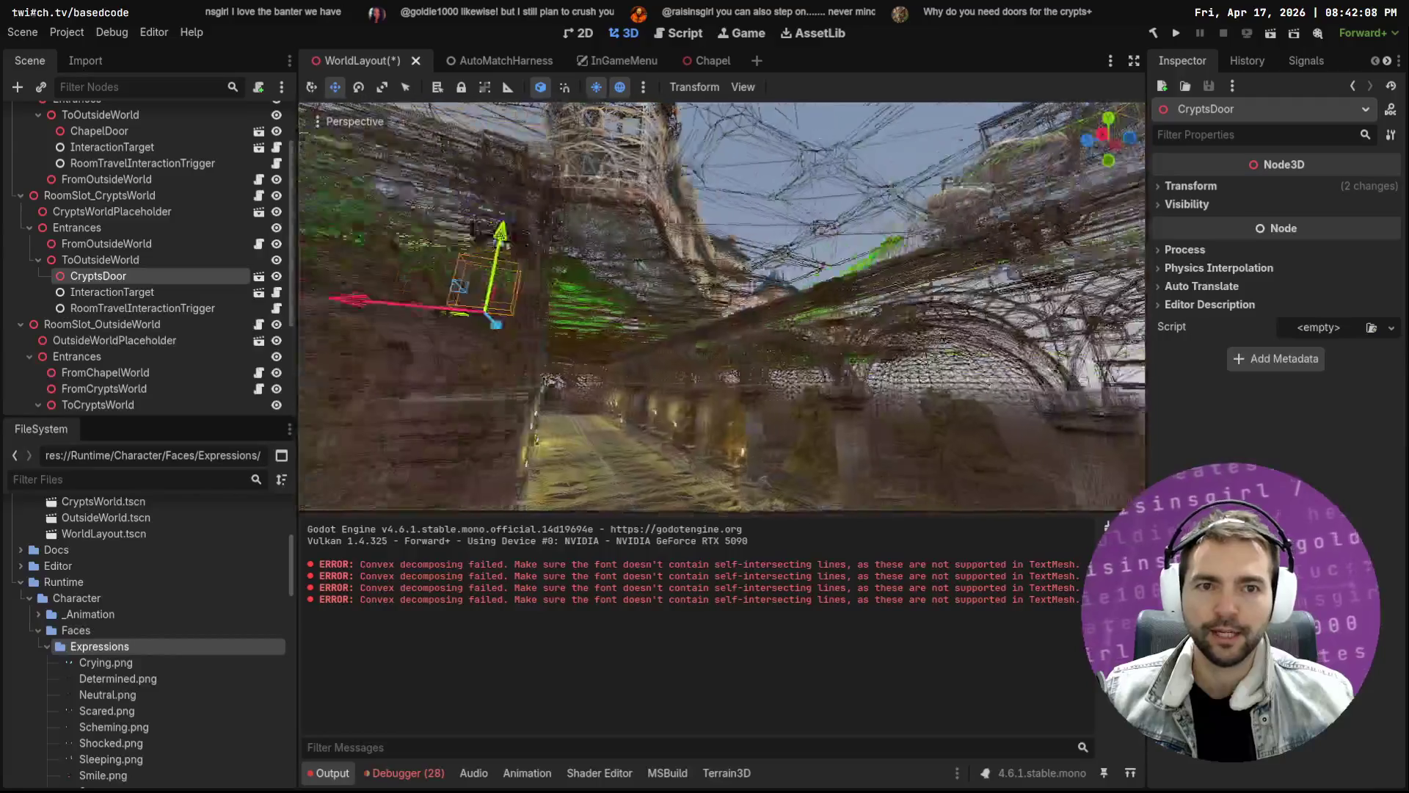
drag(722, 305, 722, 305)
drag(838, 228, 838, 228)
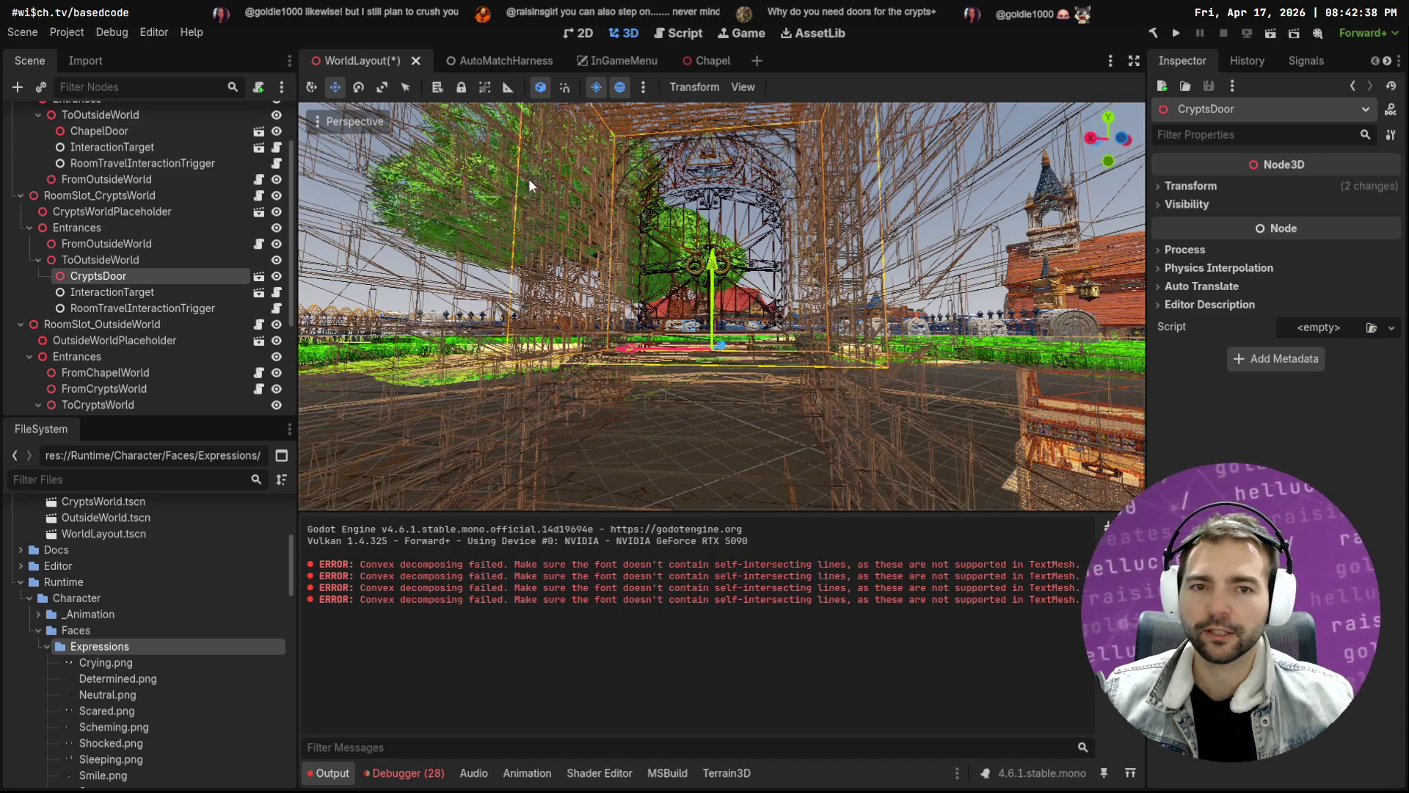
drag(860, 326, 741, 314)
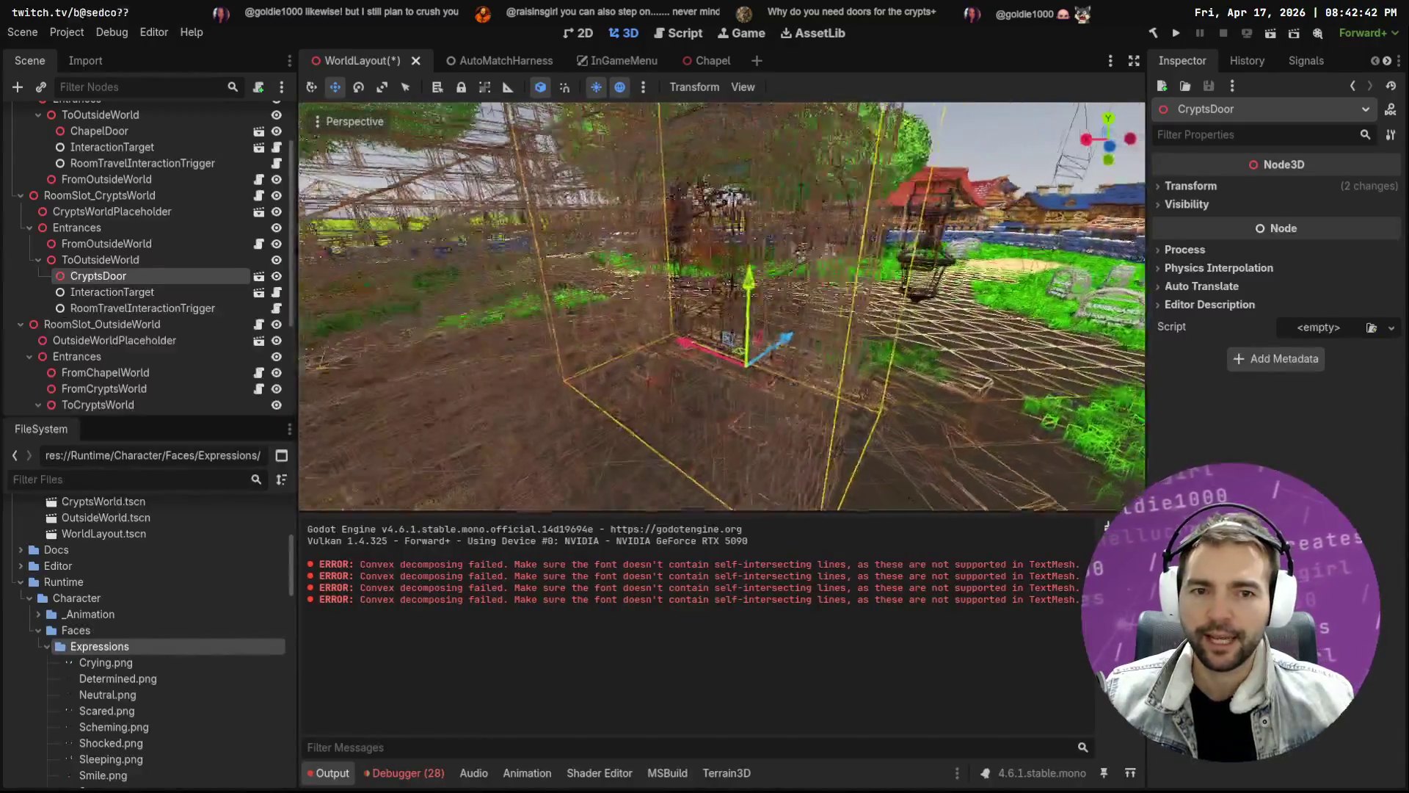
key(w)
key(w)
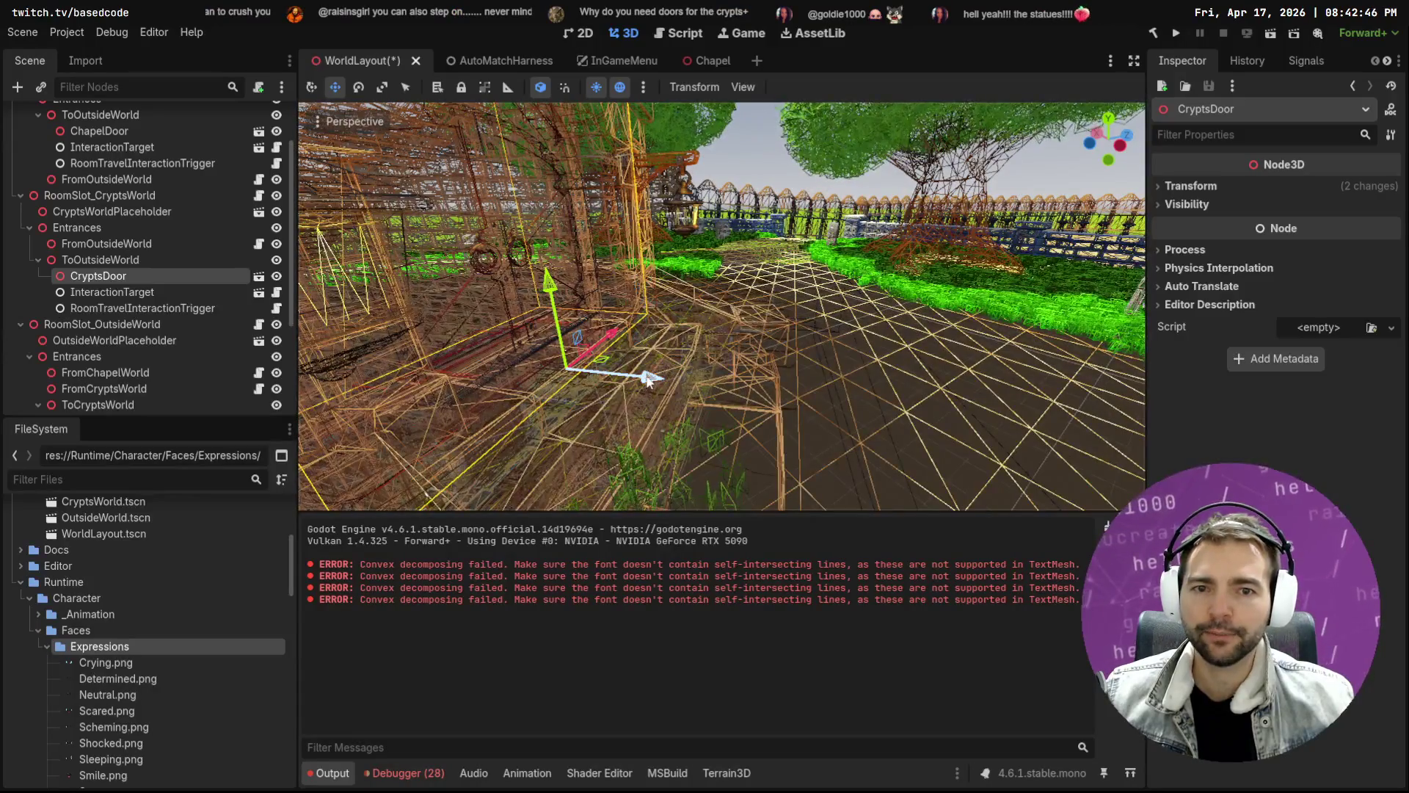
drag(648, 380, 646, 379)
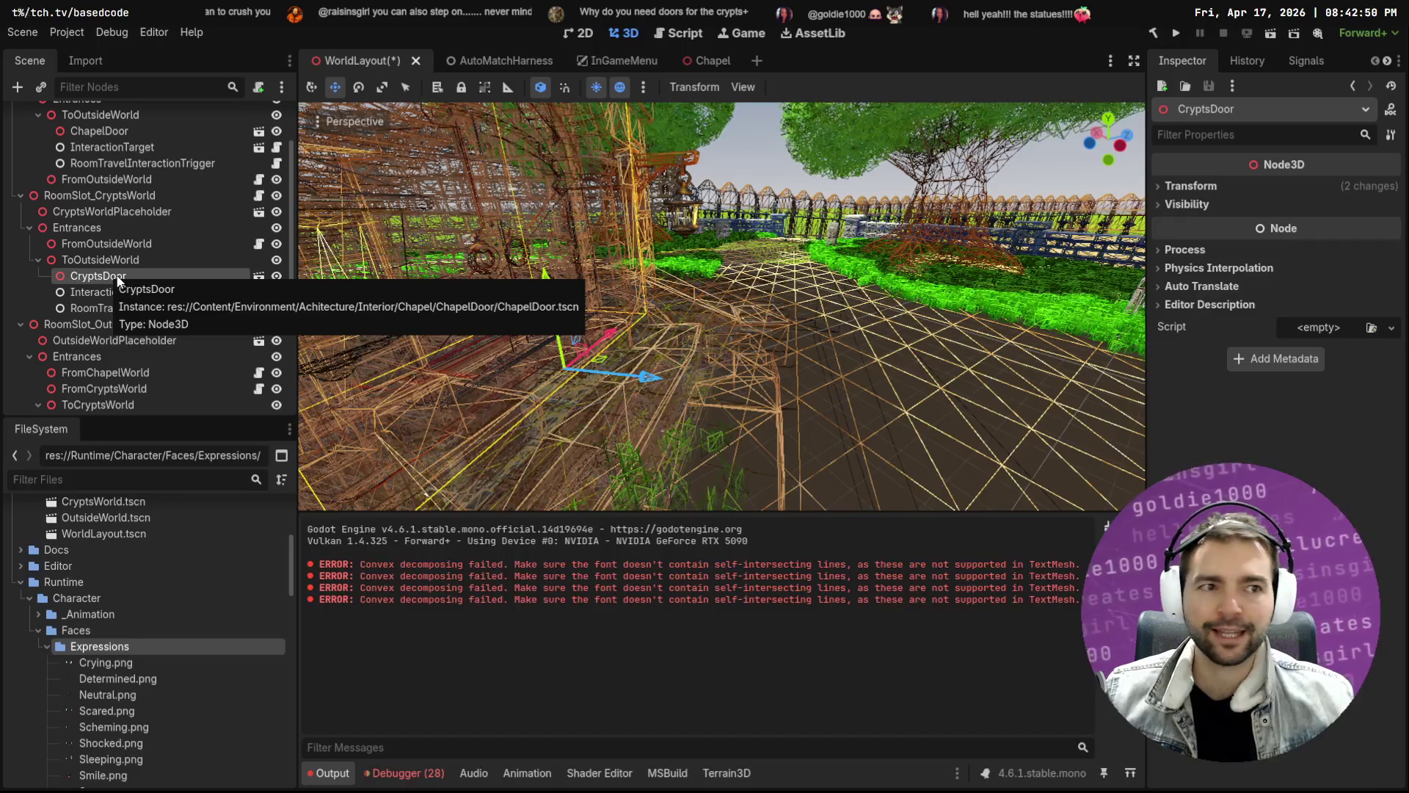
scroll(120, 280, down, 3)
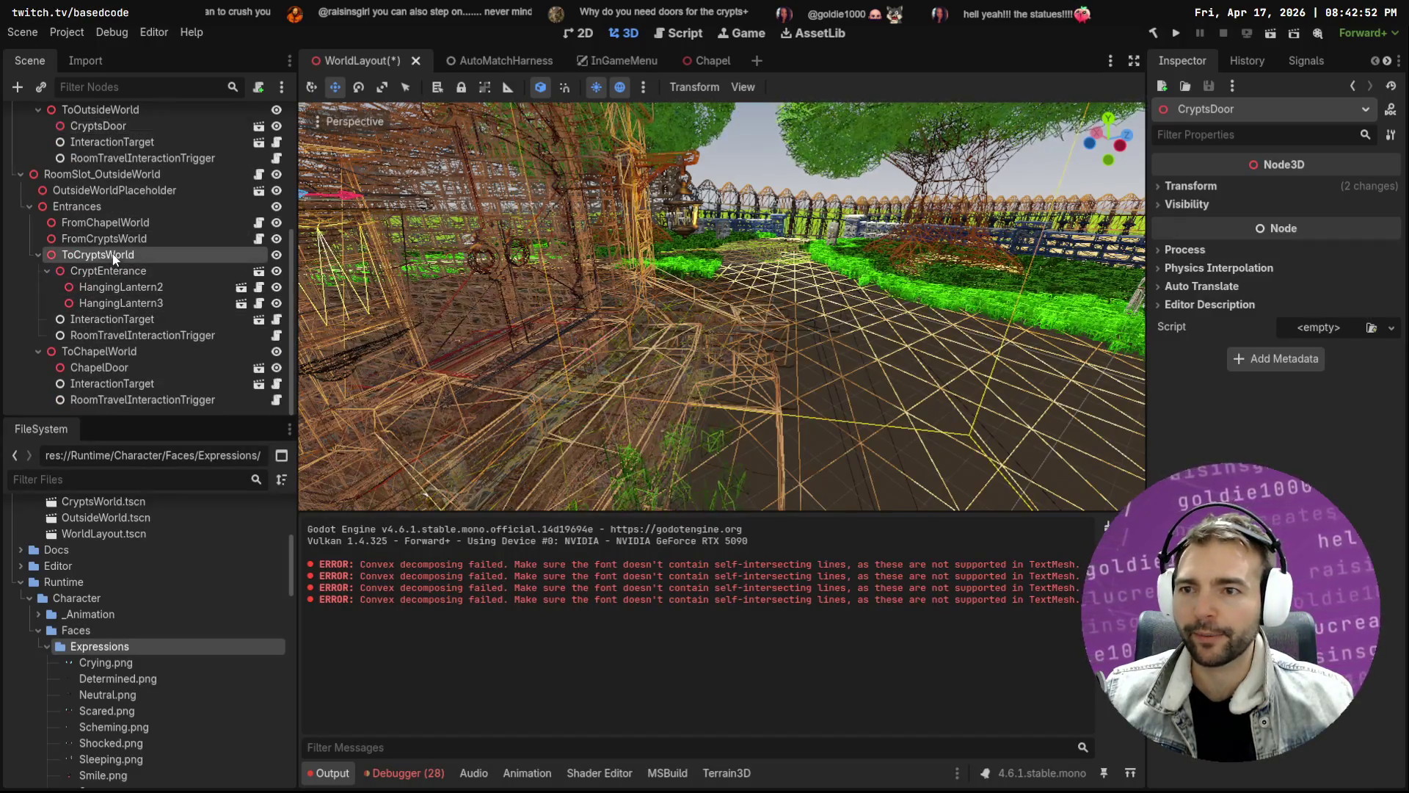
Frame CryptsDoor and switch the viewport back to Display Normal
key(f)
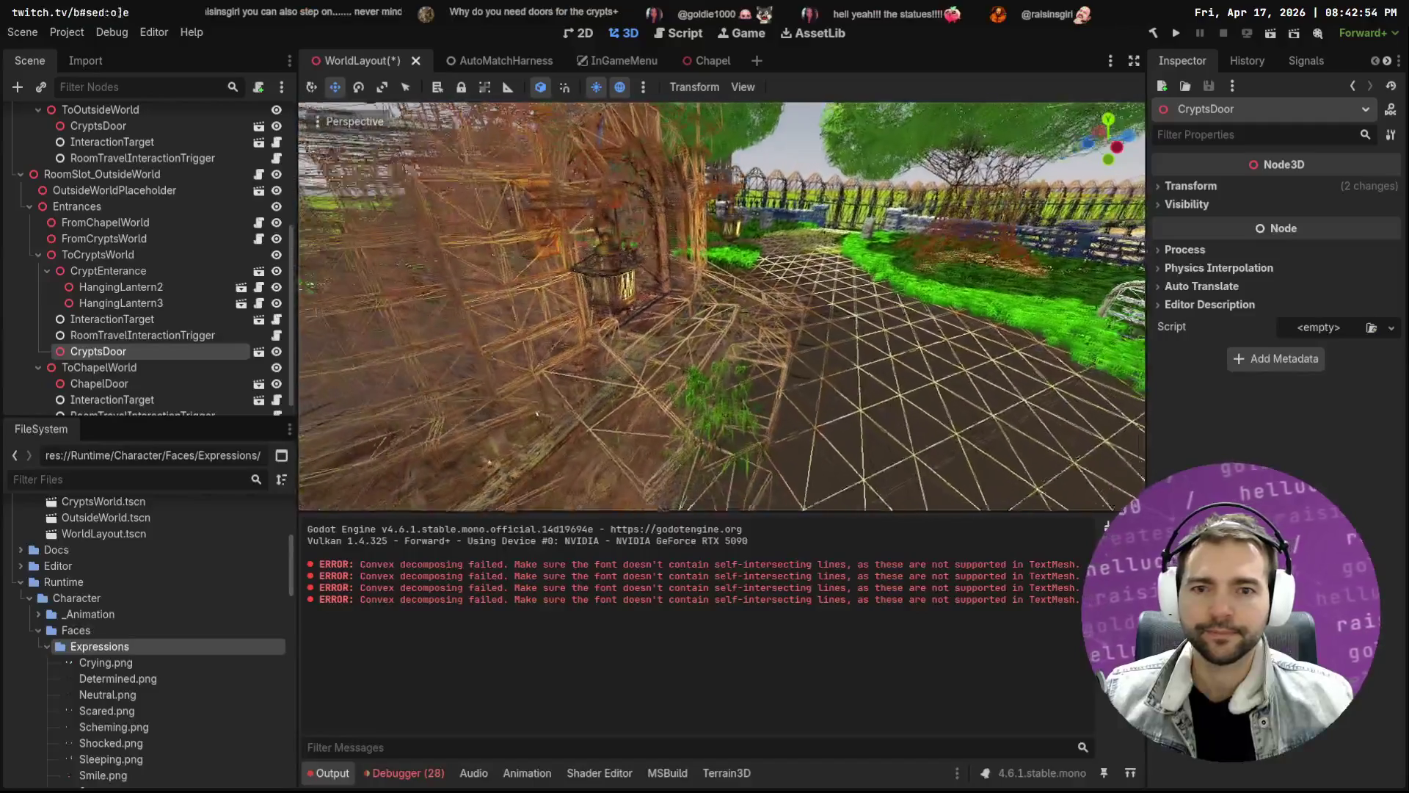
key(f)
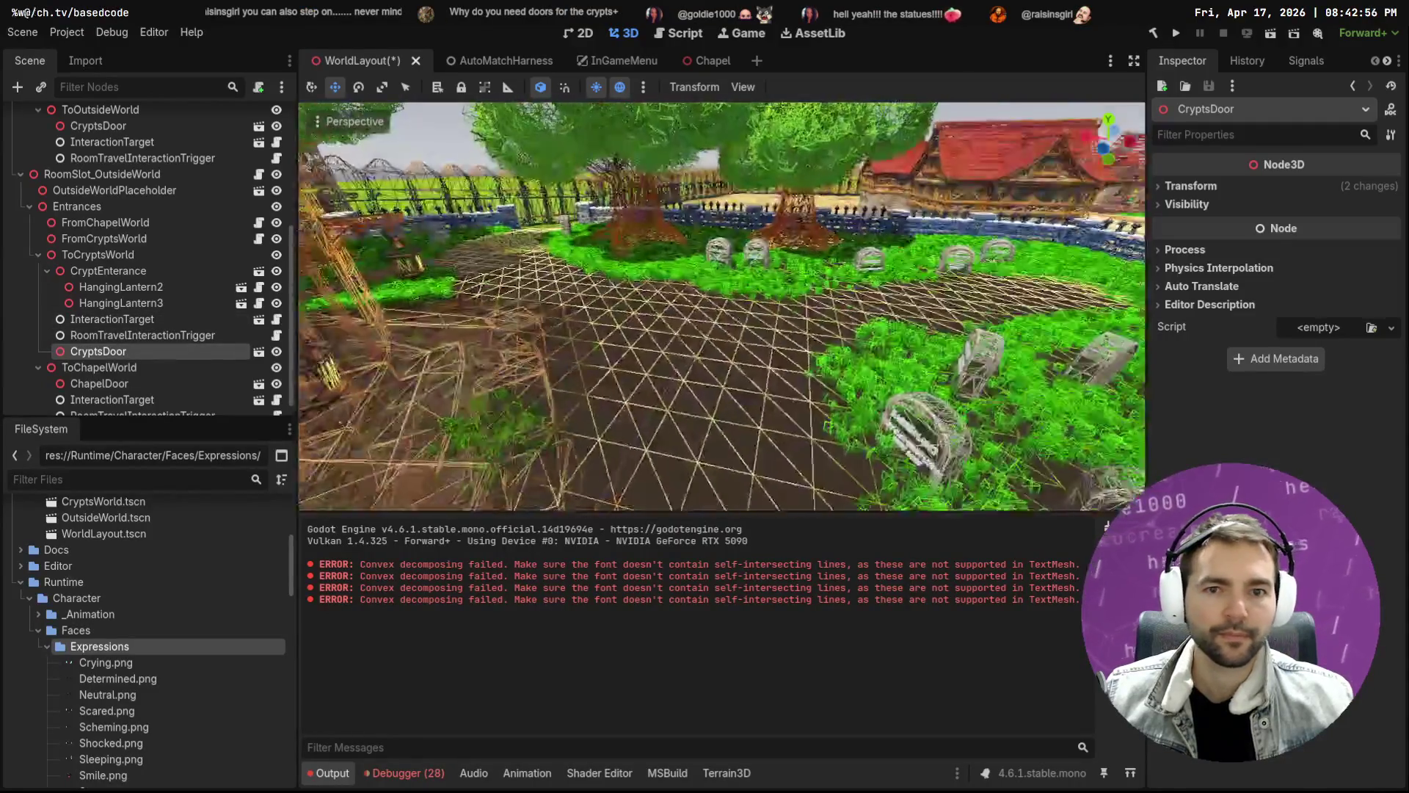
key(w)
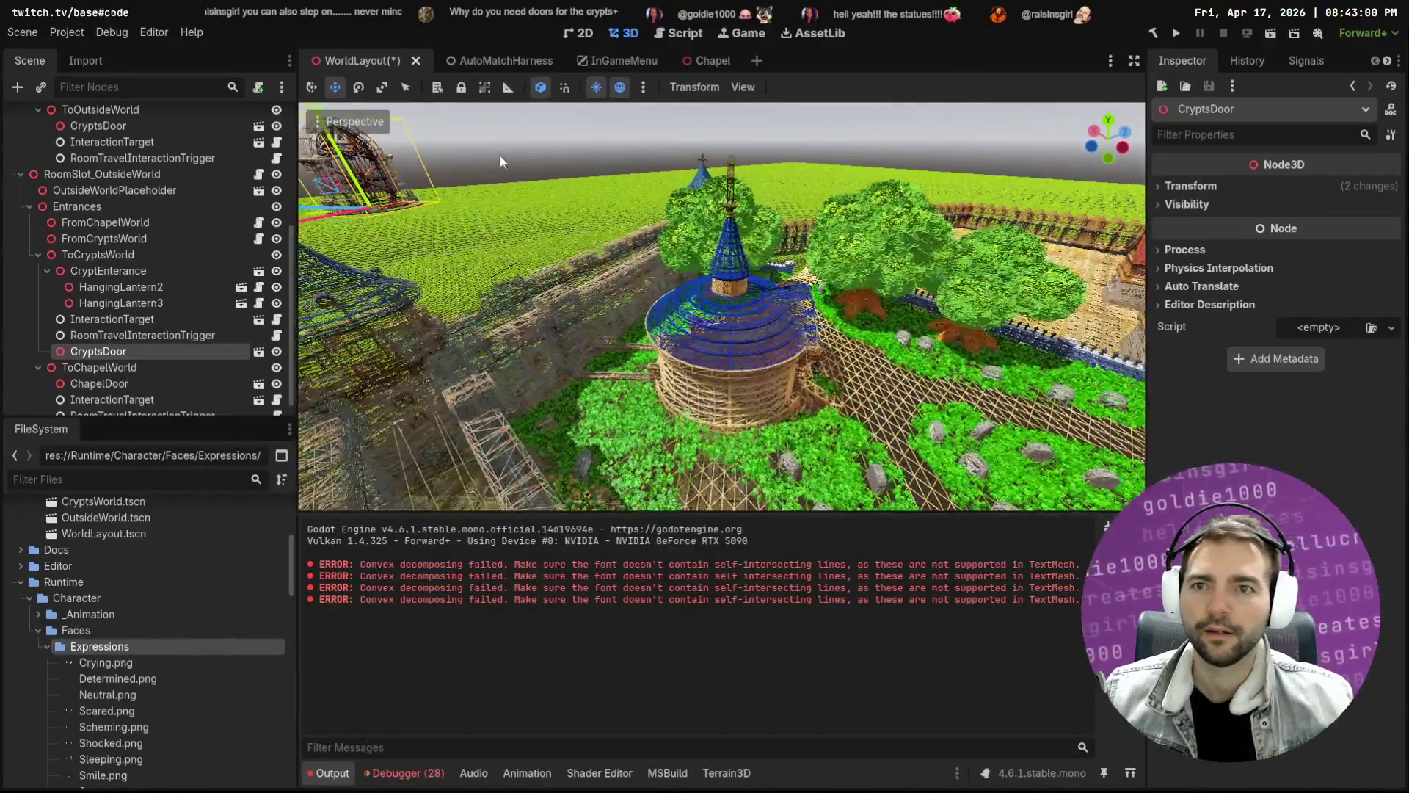
click(318, 123)
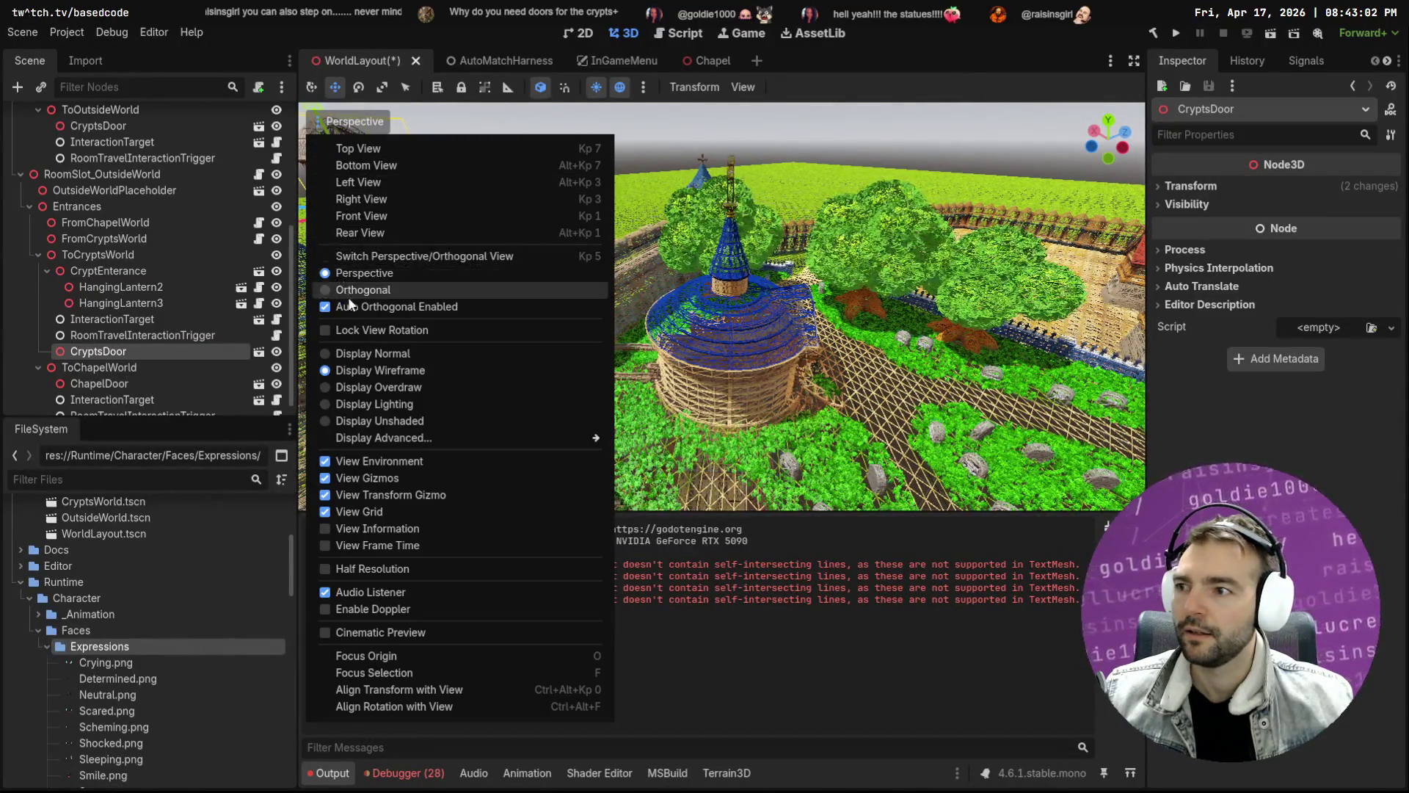
click(408, 357)
click(842, 59)
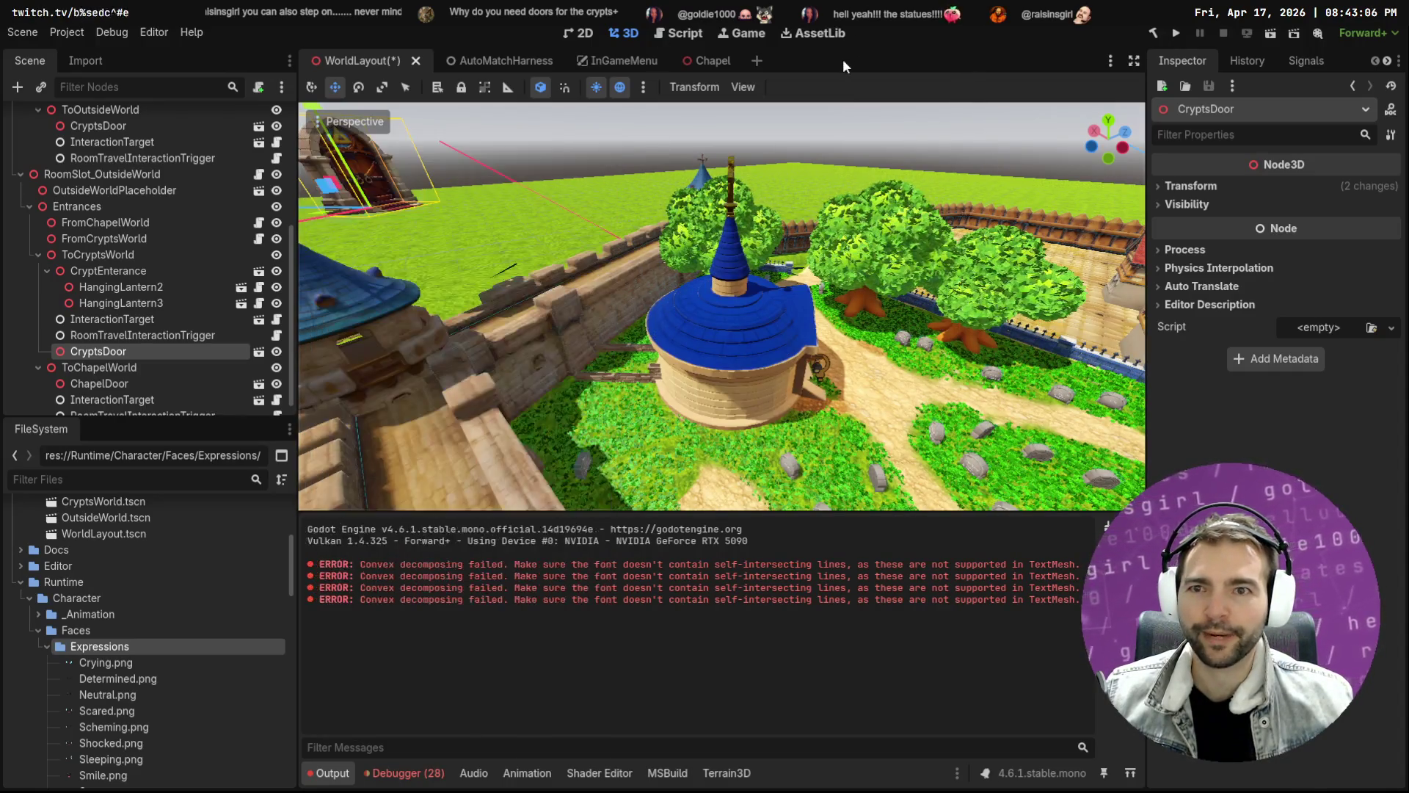
Lower CryptsDoor about 14.19 units into the building's arched front doorway
drag(460, 240, 395, 209)
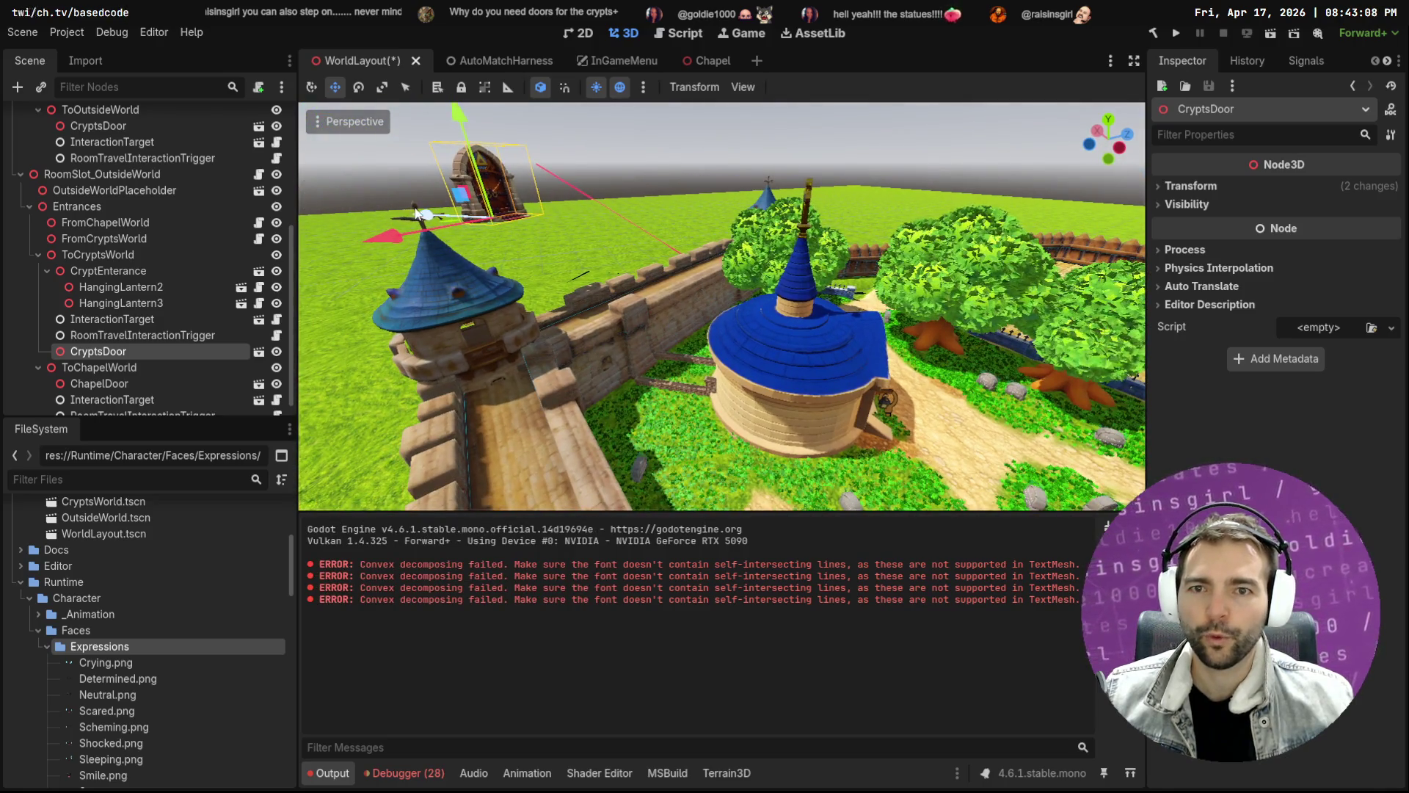
drag(791, 311, 674, 393)
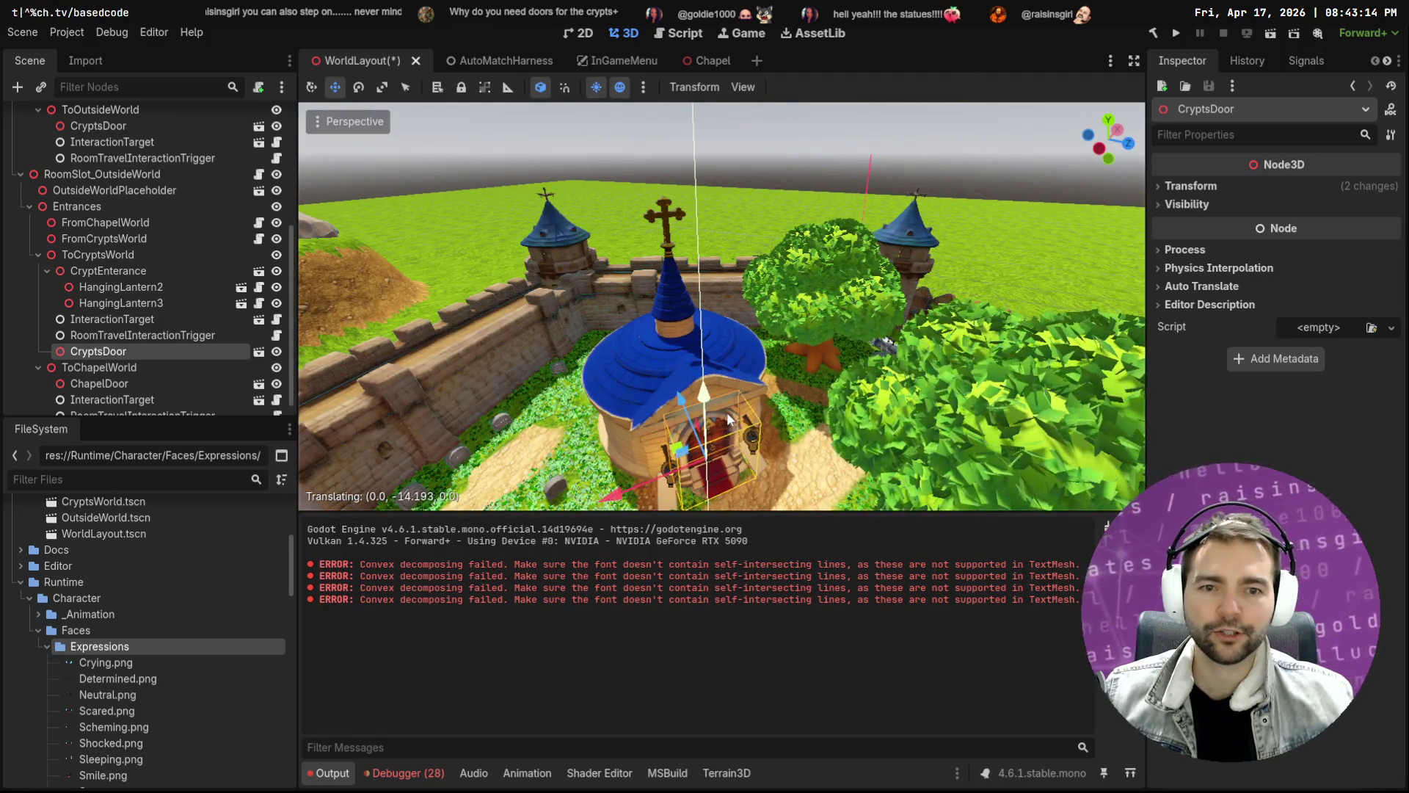
drag(727, 412, 704, 440)
key(w)
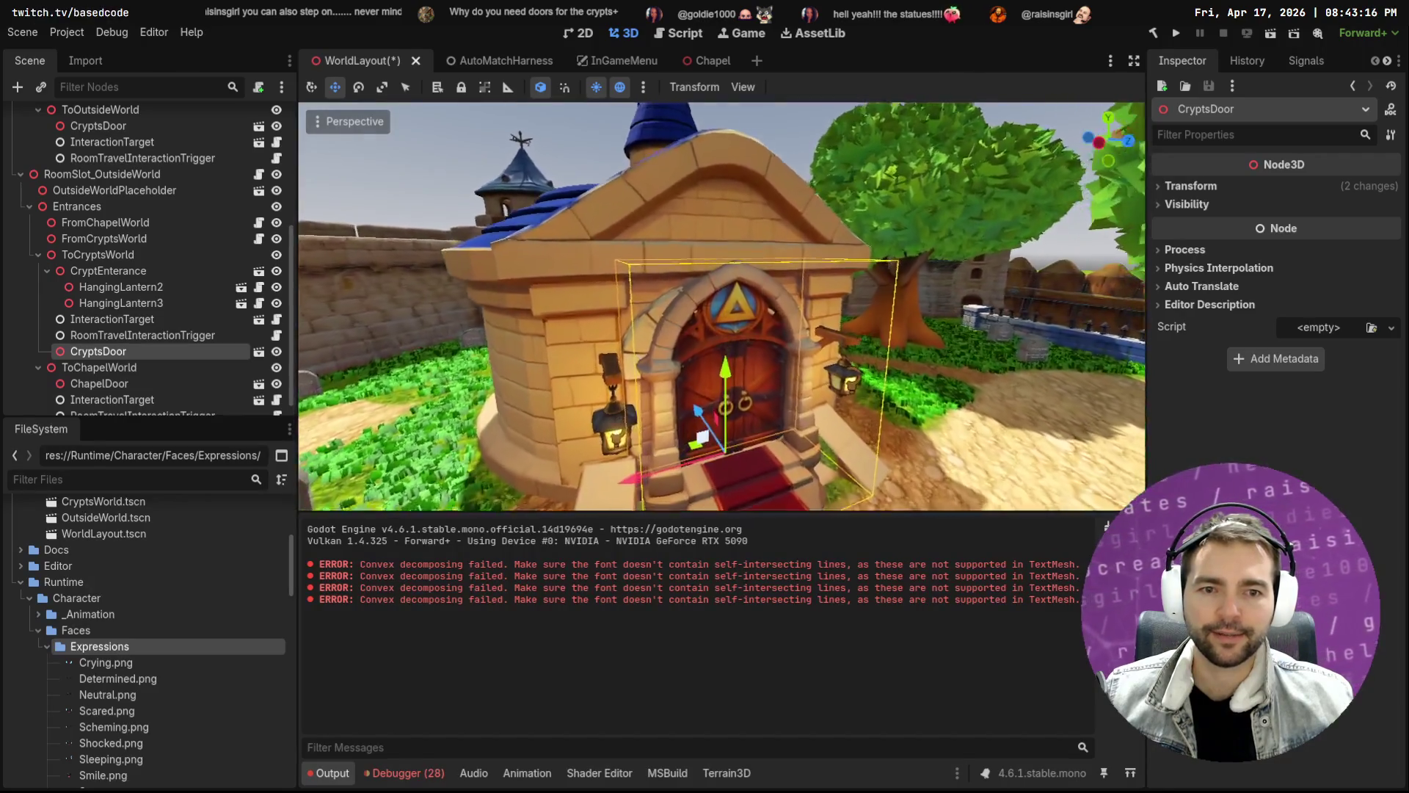
drag(722, 306, 897, 306)
key(w)
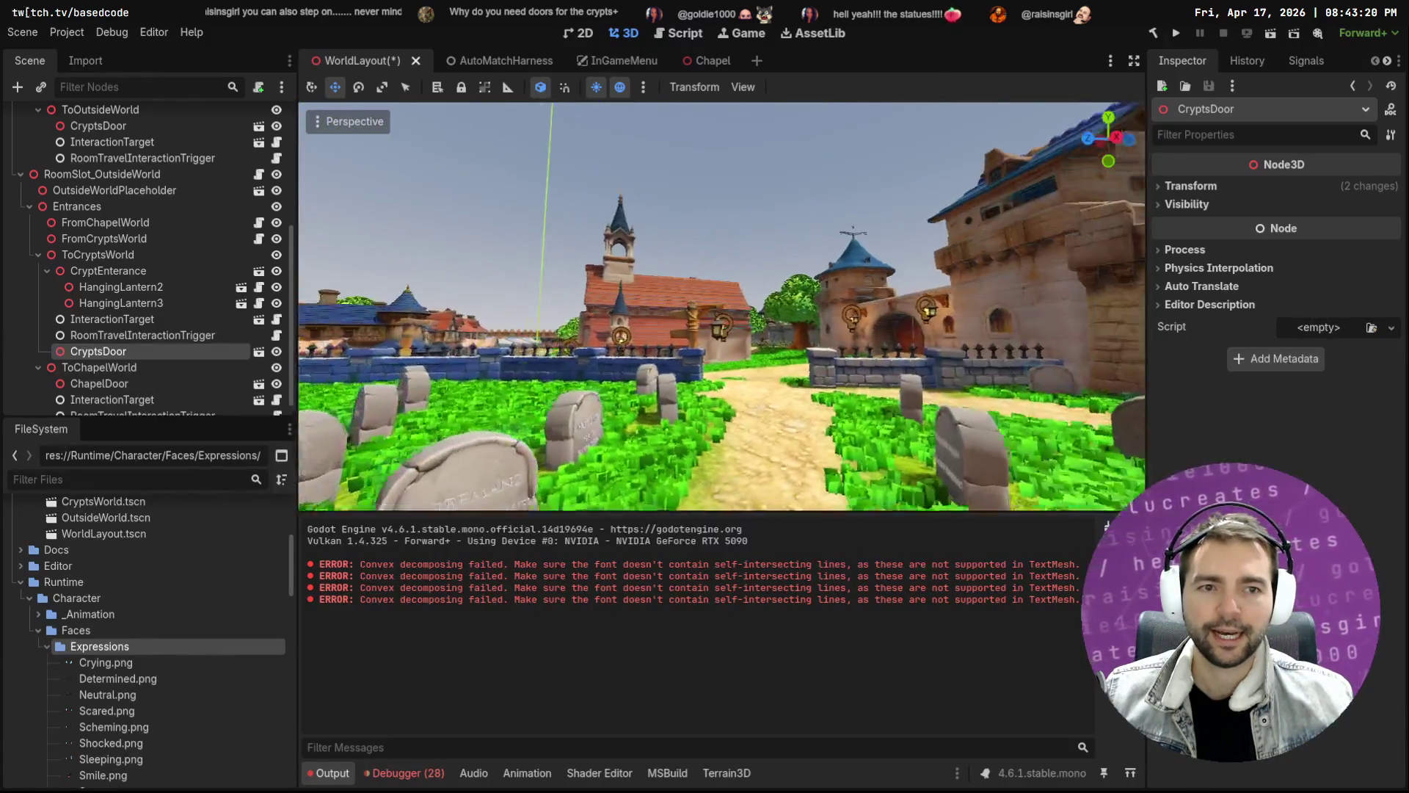
key(s)
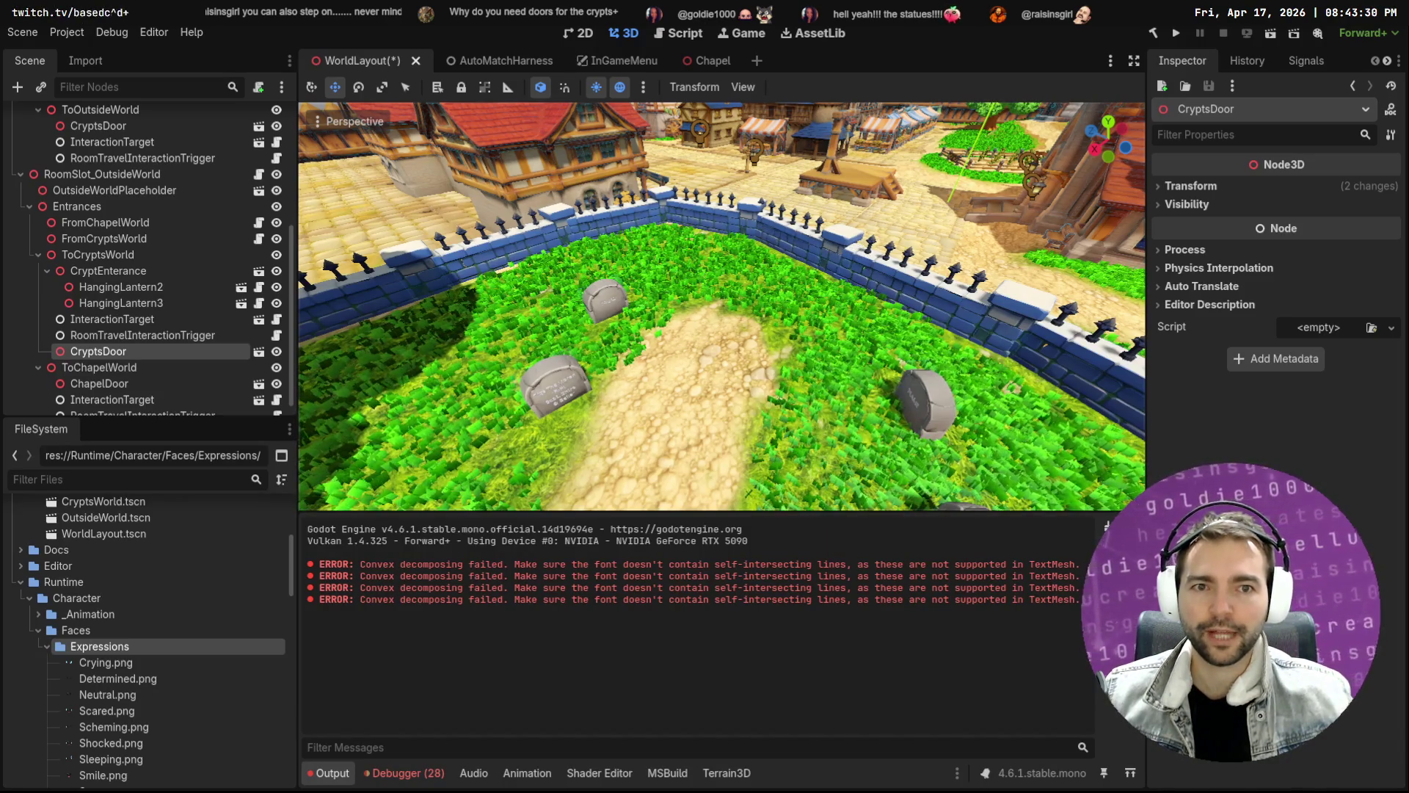
key(w)
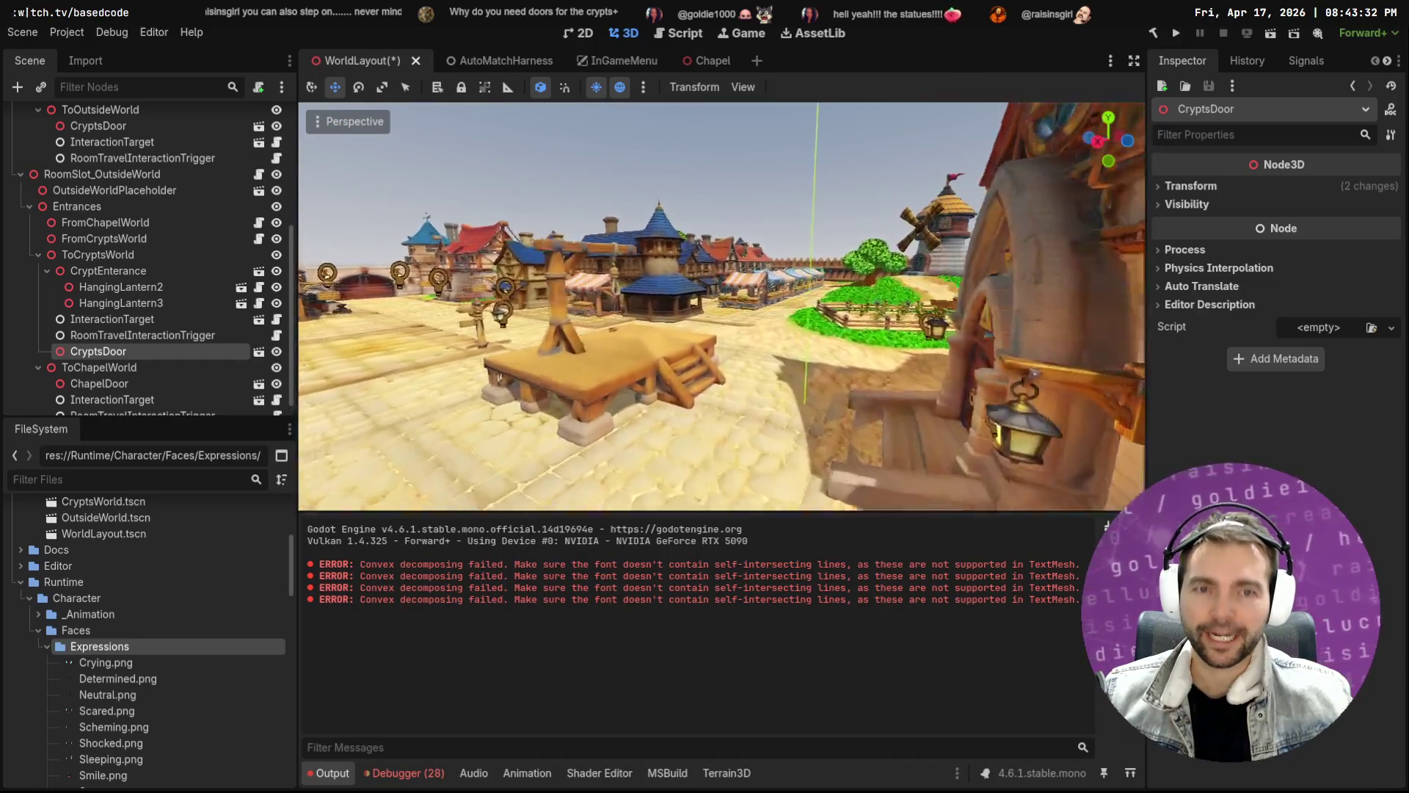
key(w)
key(w)
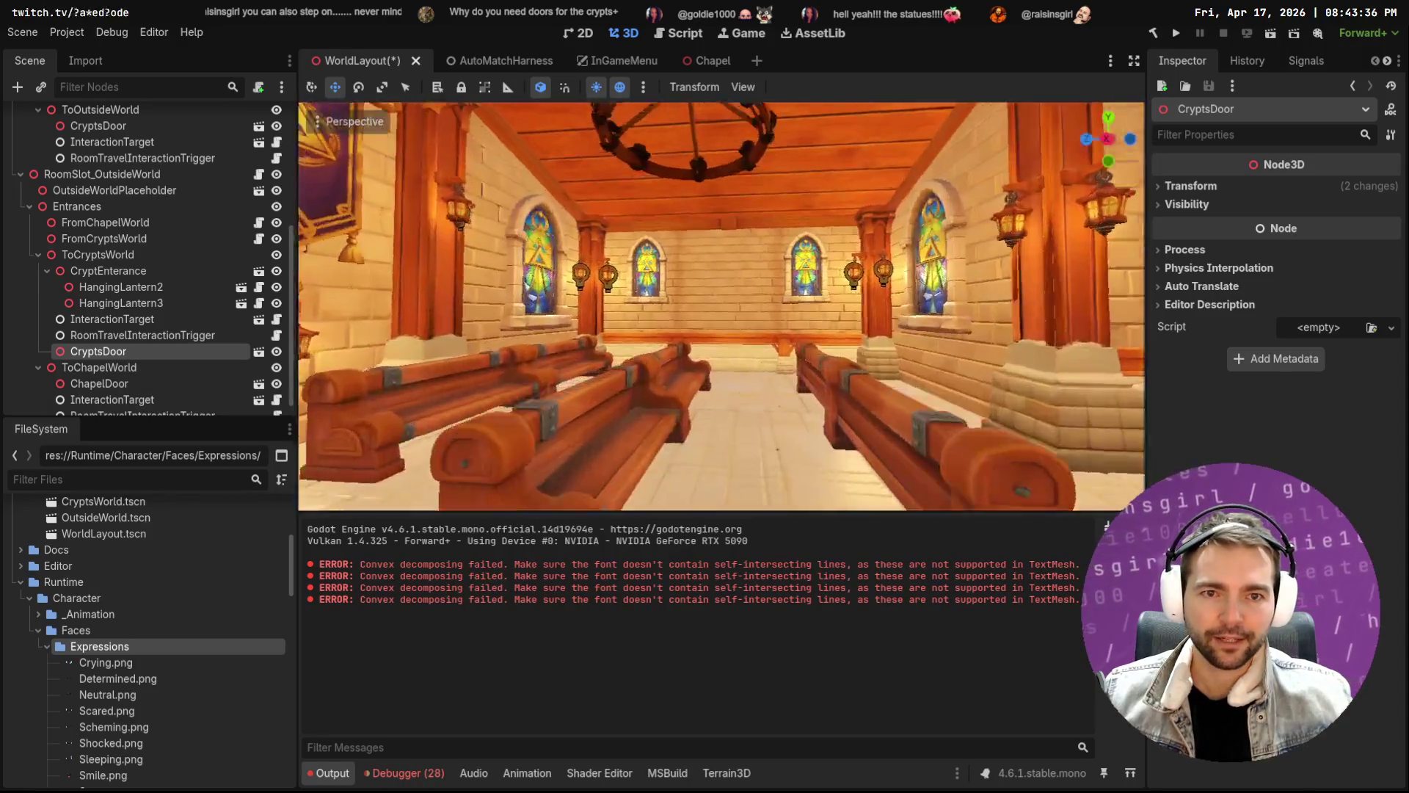
key(w)
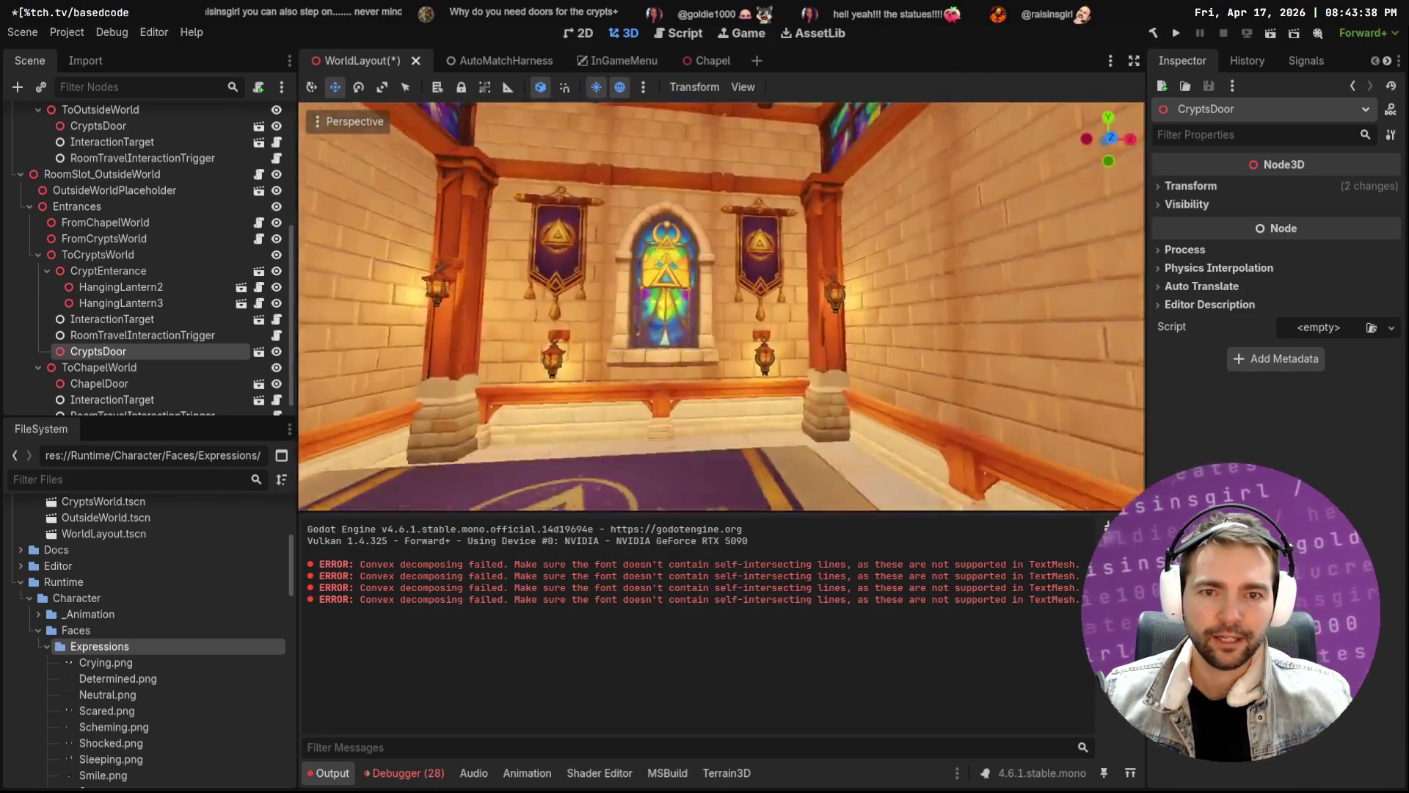
key(w)
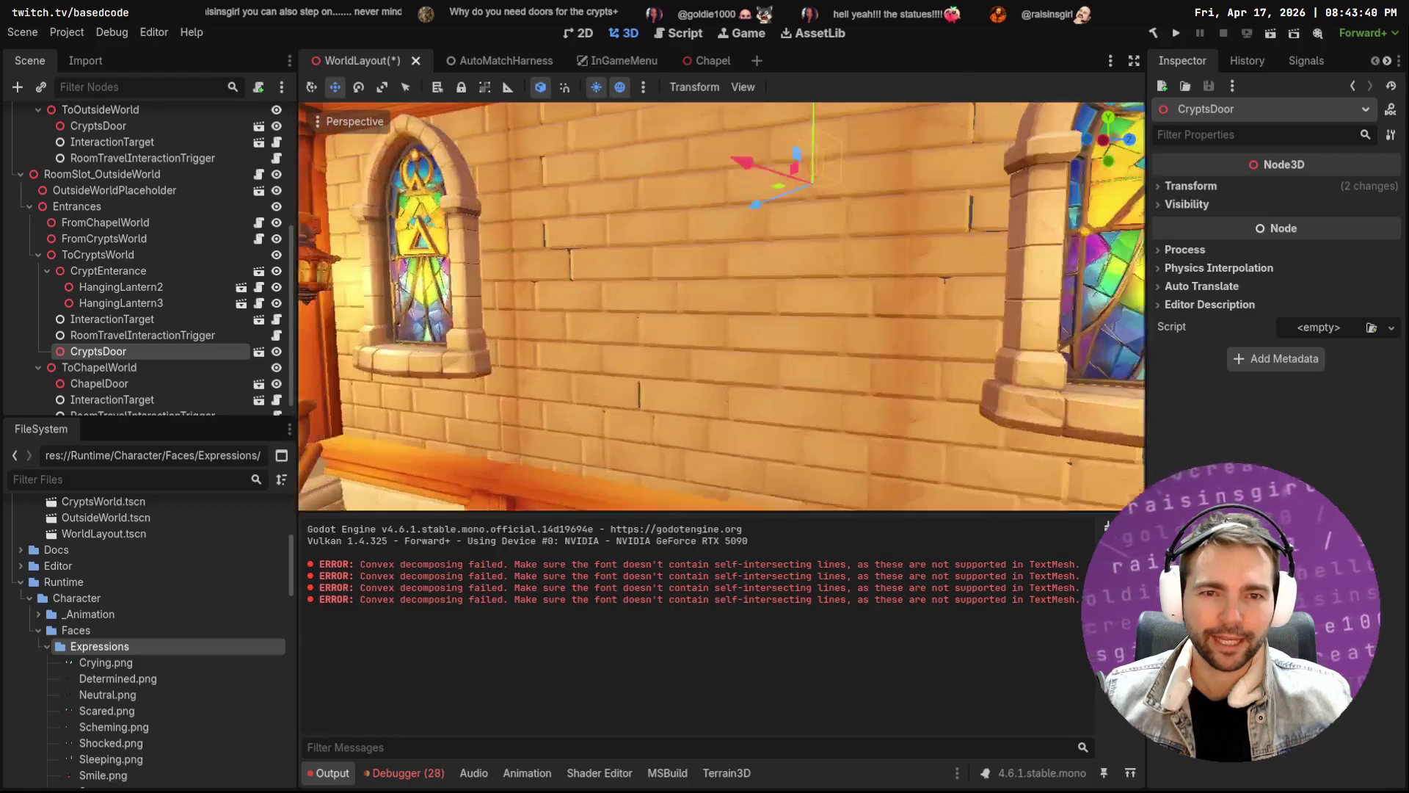
key(w)
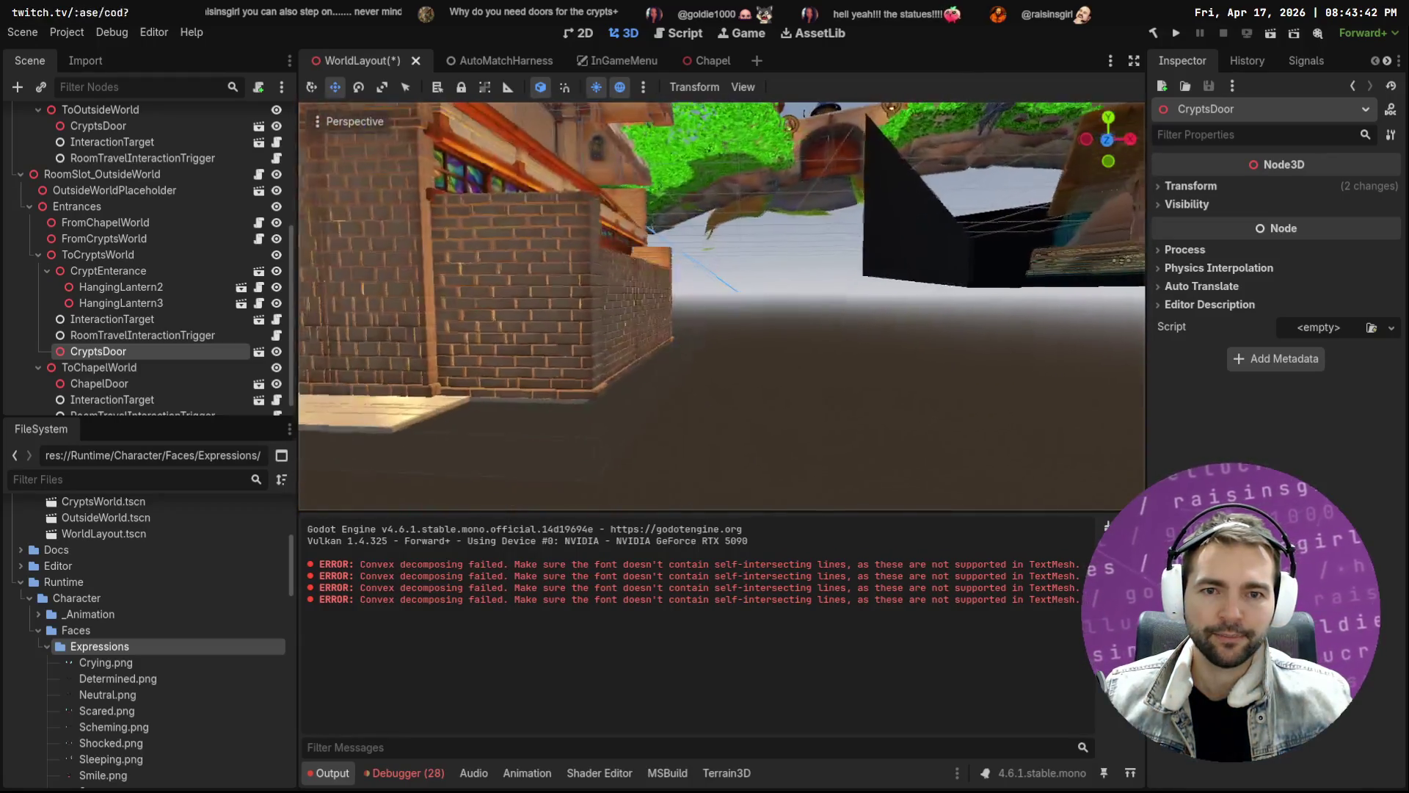
key(s)
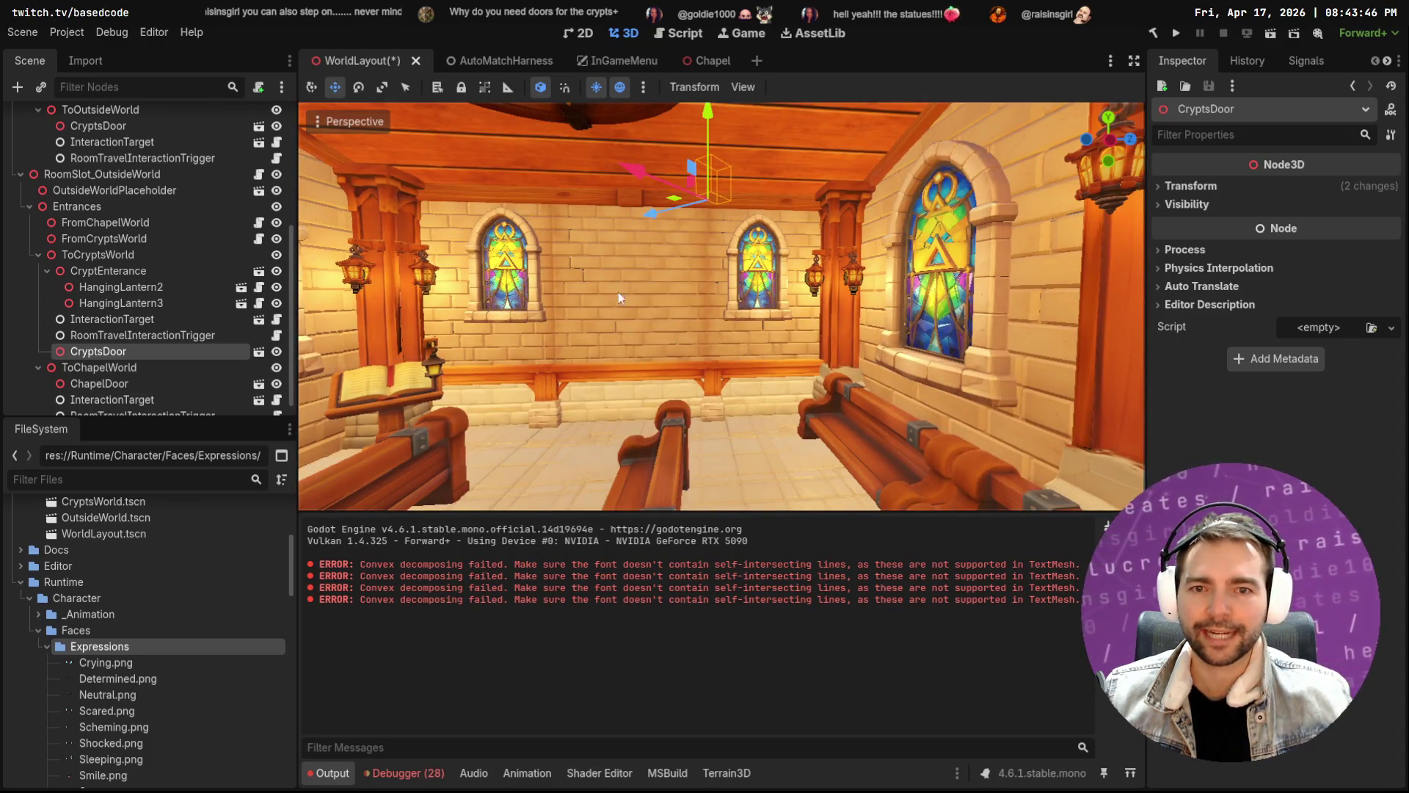
key(w)
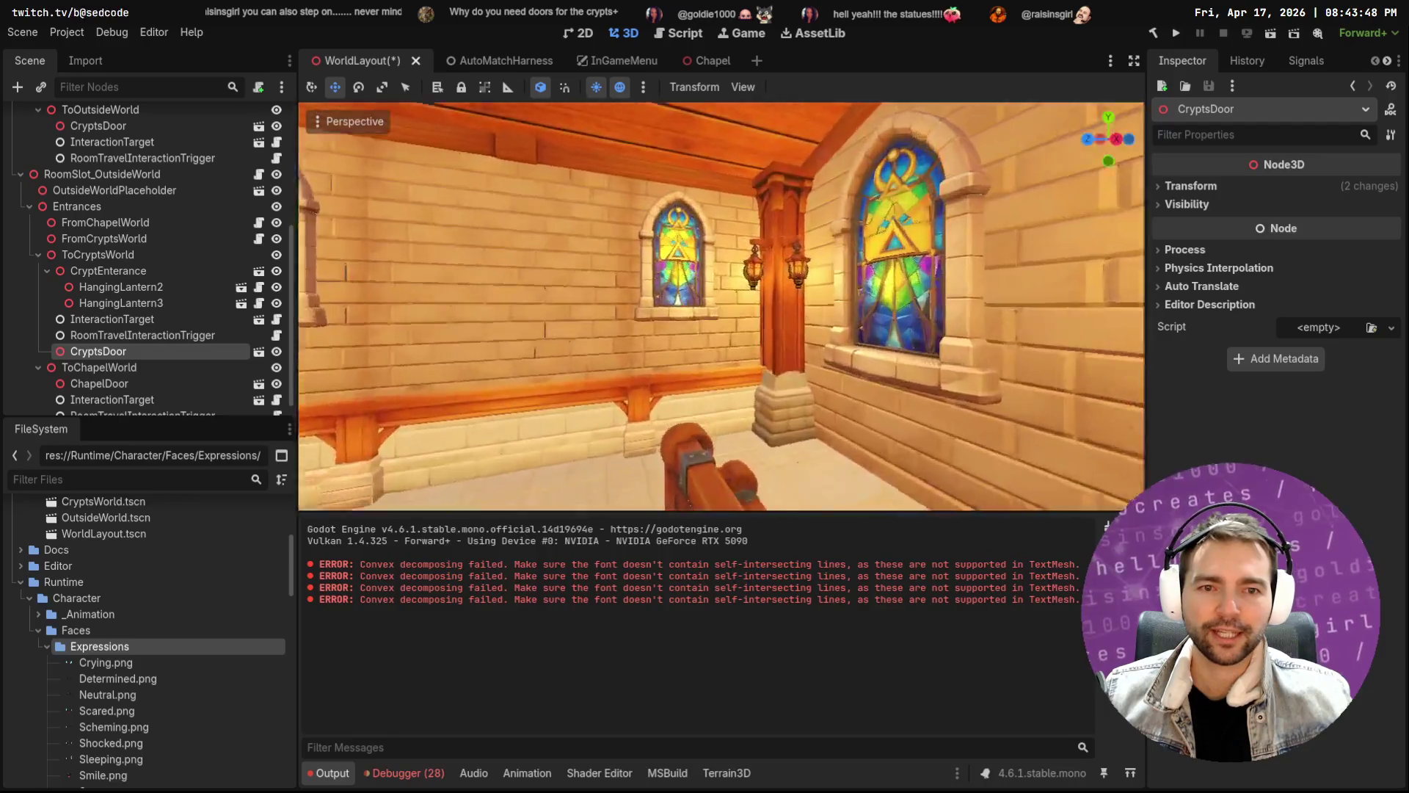
key(s)
key(s)
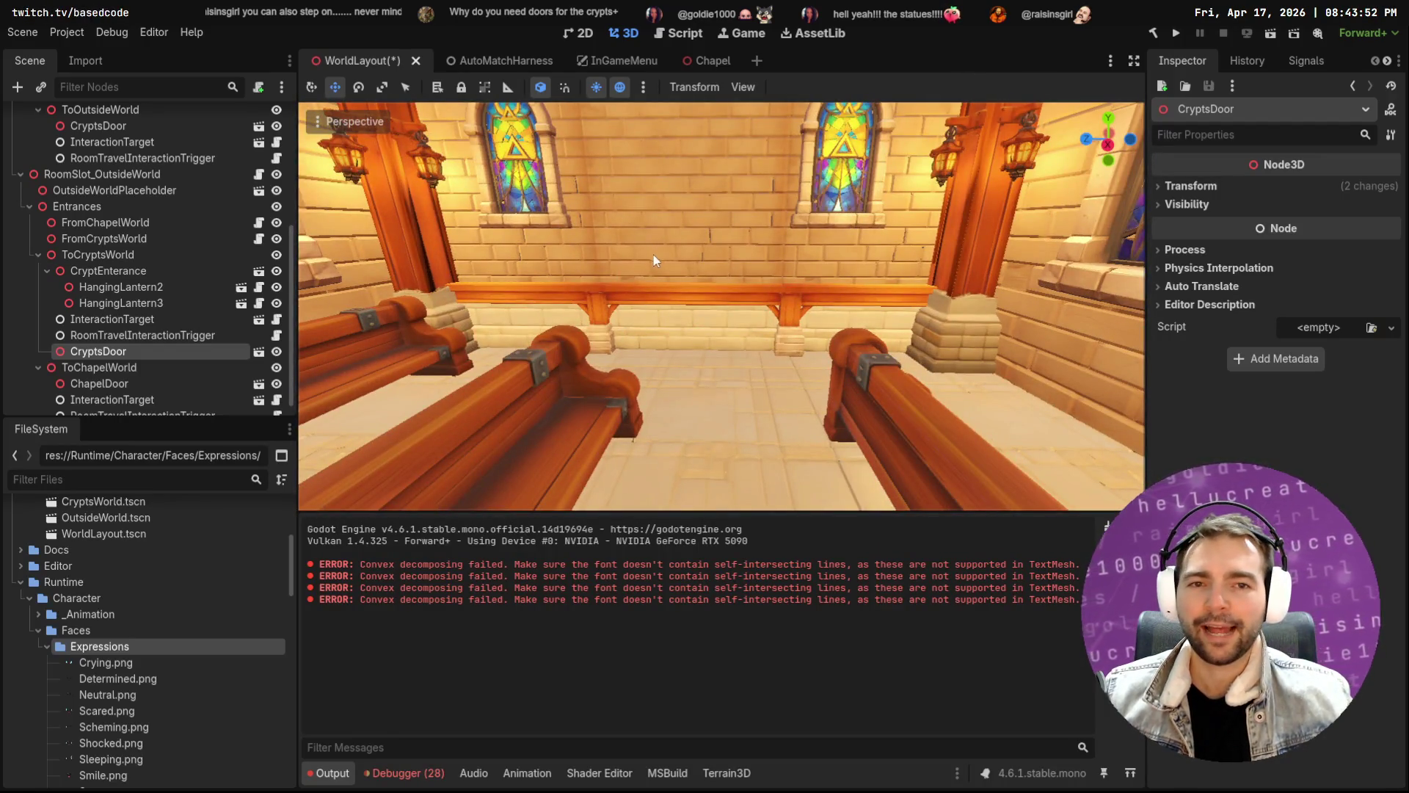
key(s)
key(s)
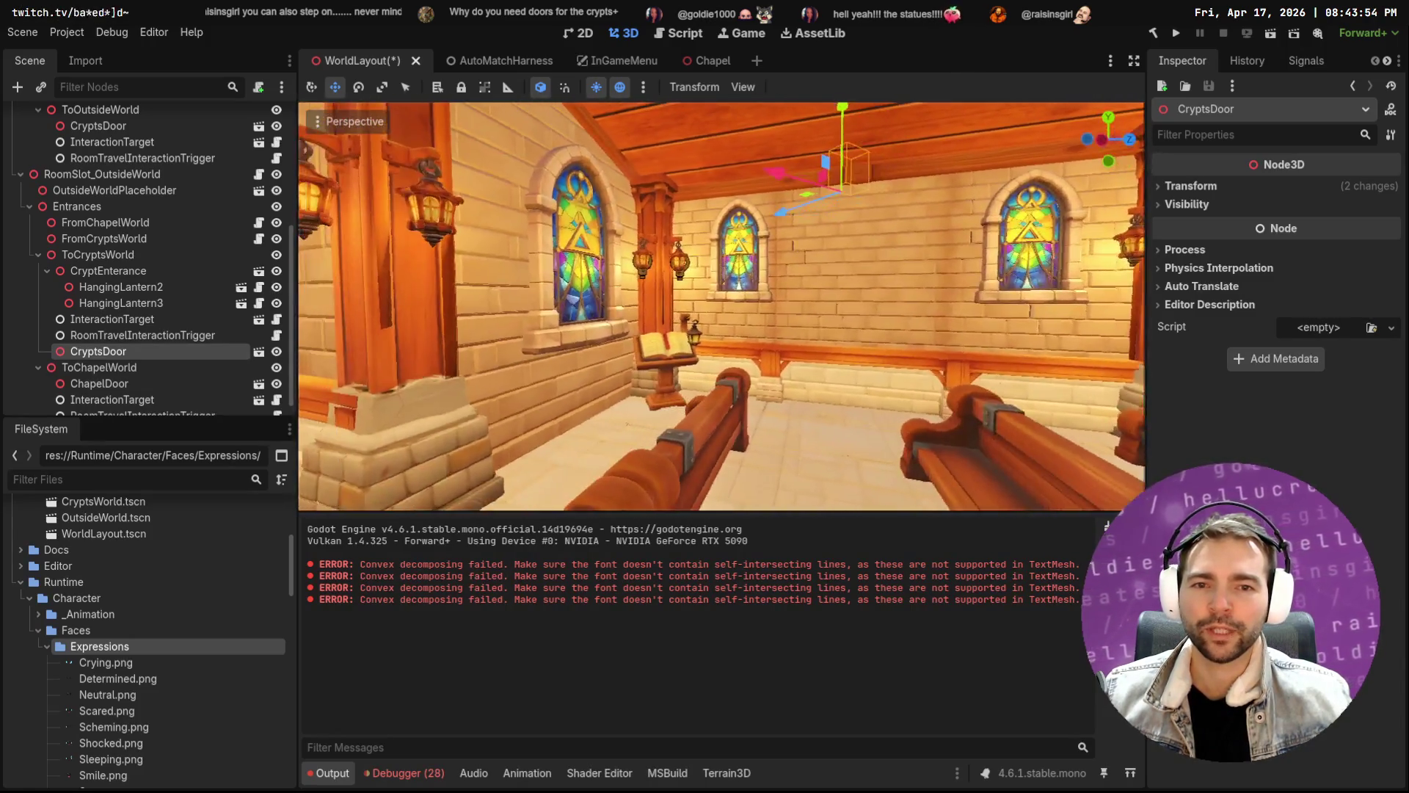
key(s)
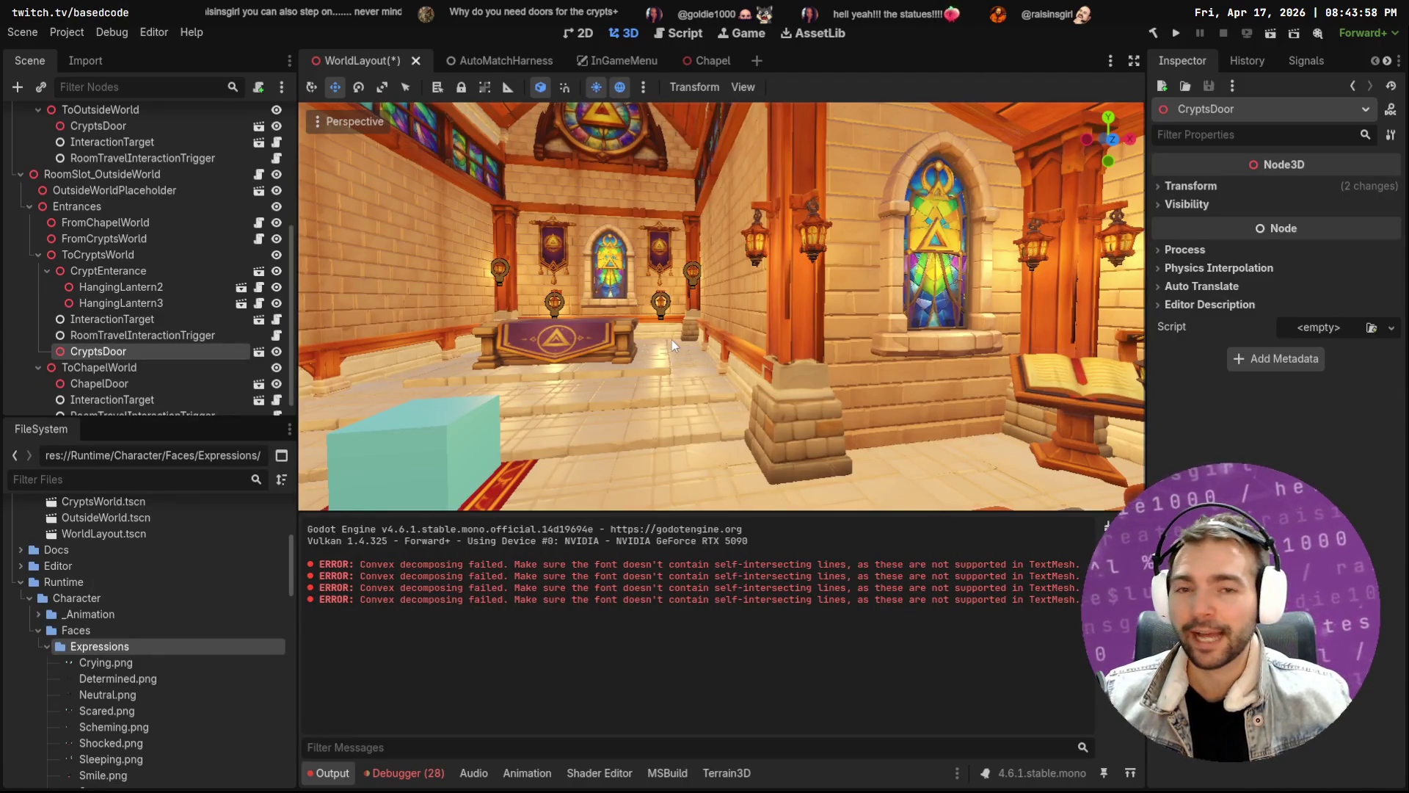
key(s)
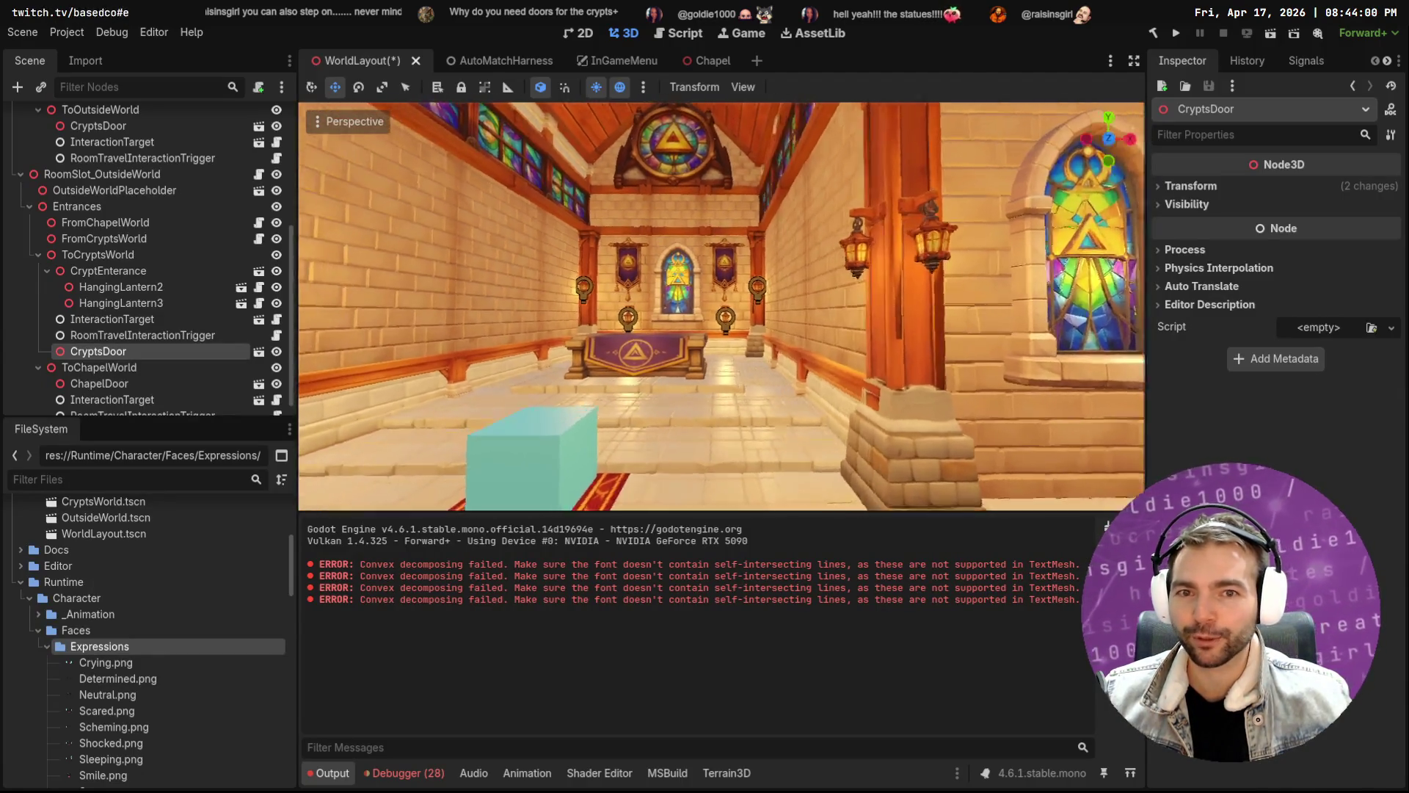
key(s)
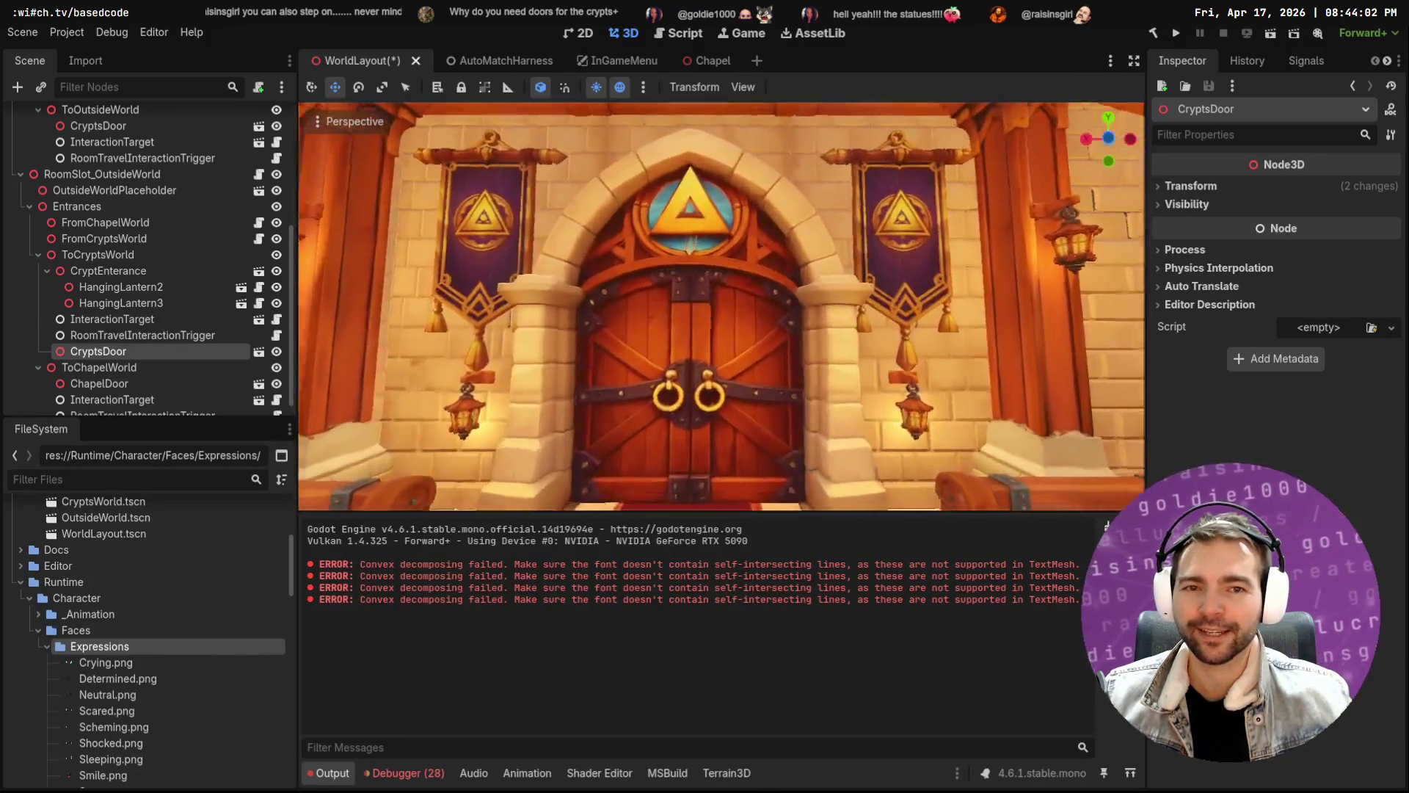
key(s)
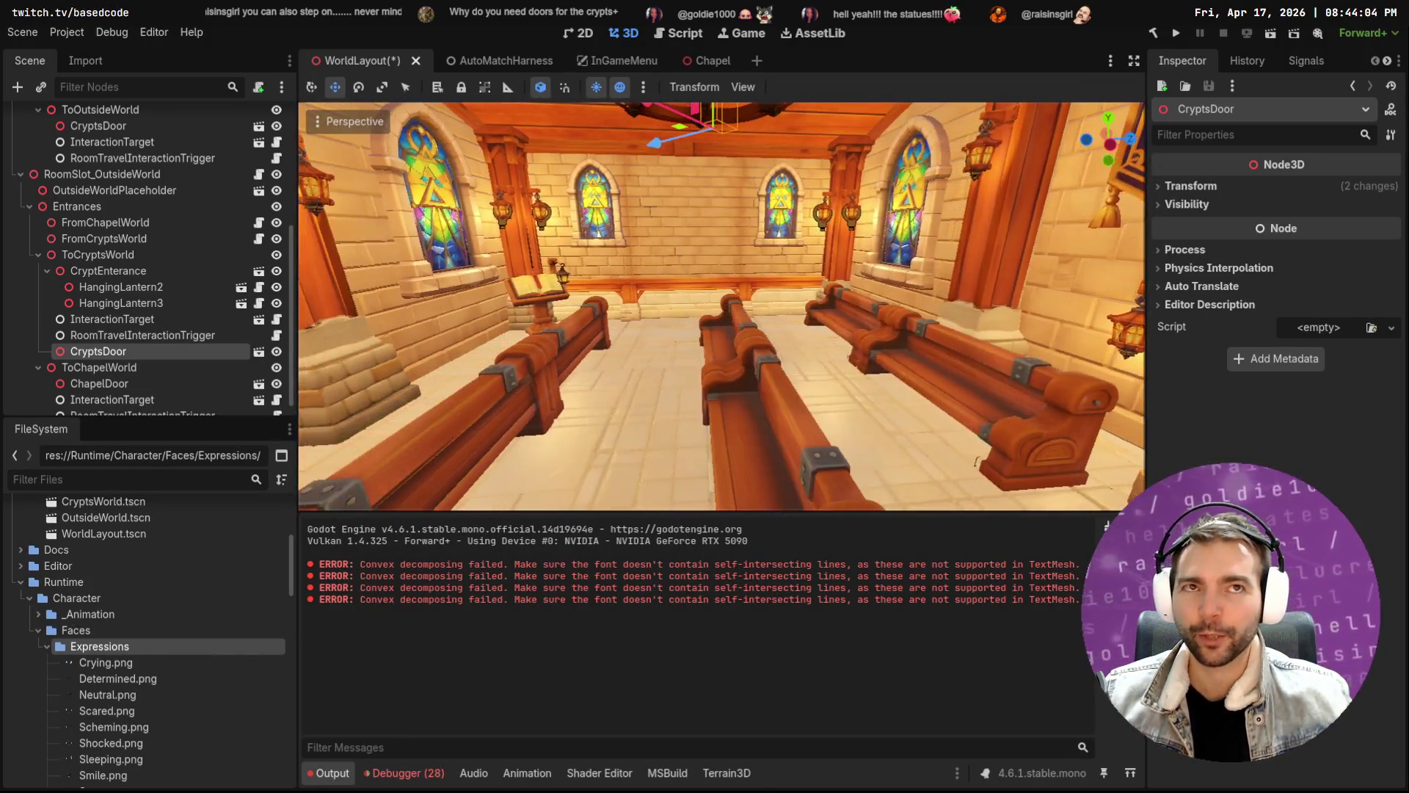
key(w)
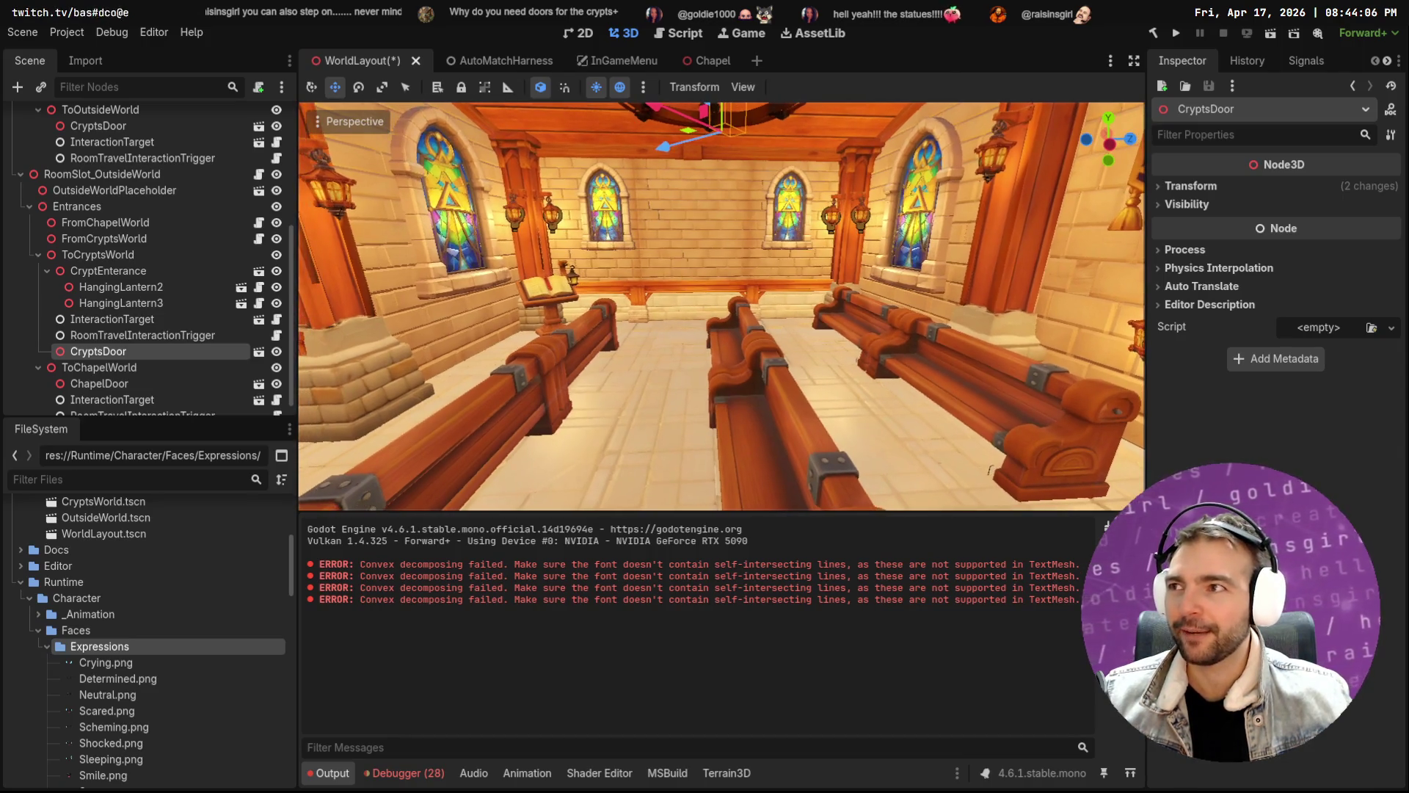
key(w)
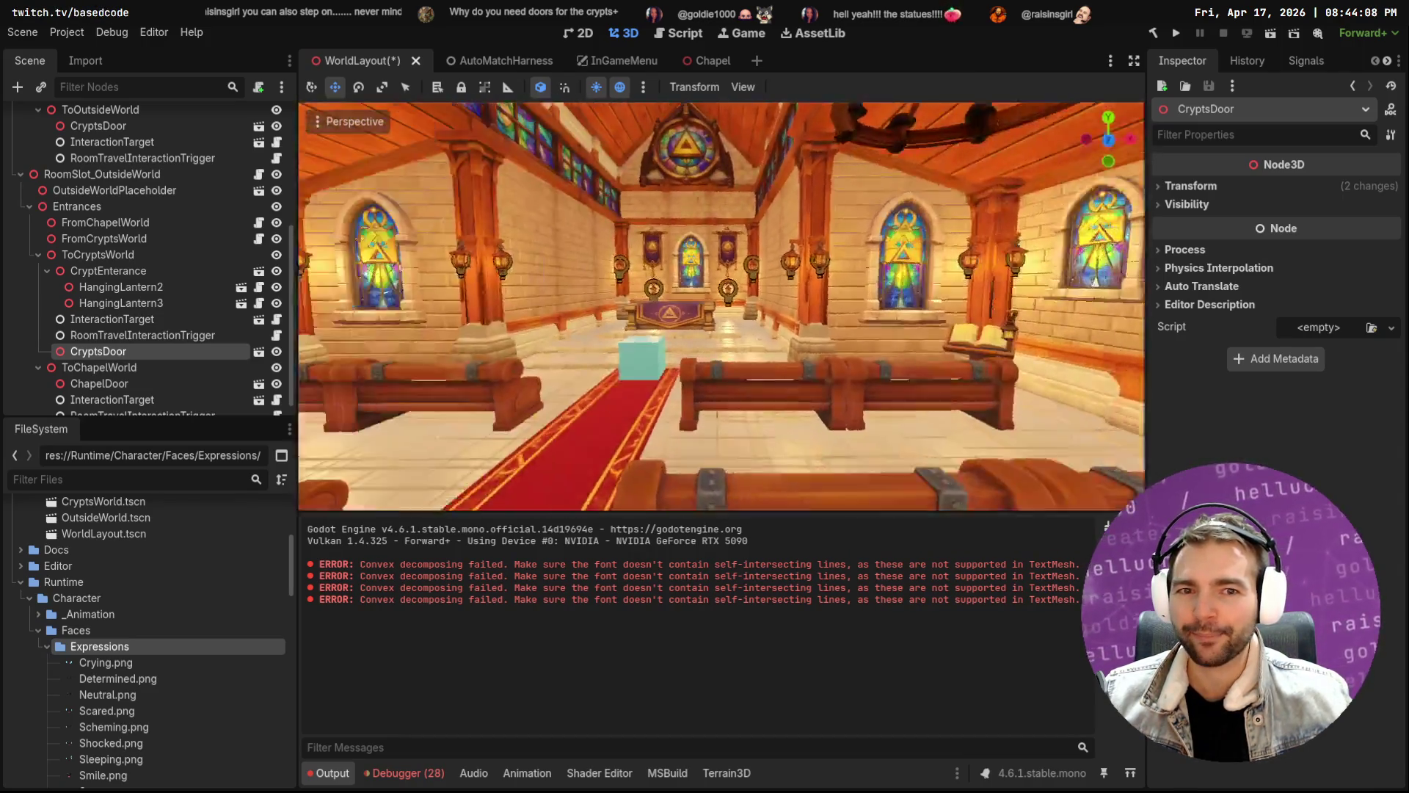
key(w)
key(w)
key(w)
key(w)
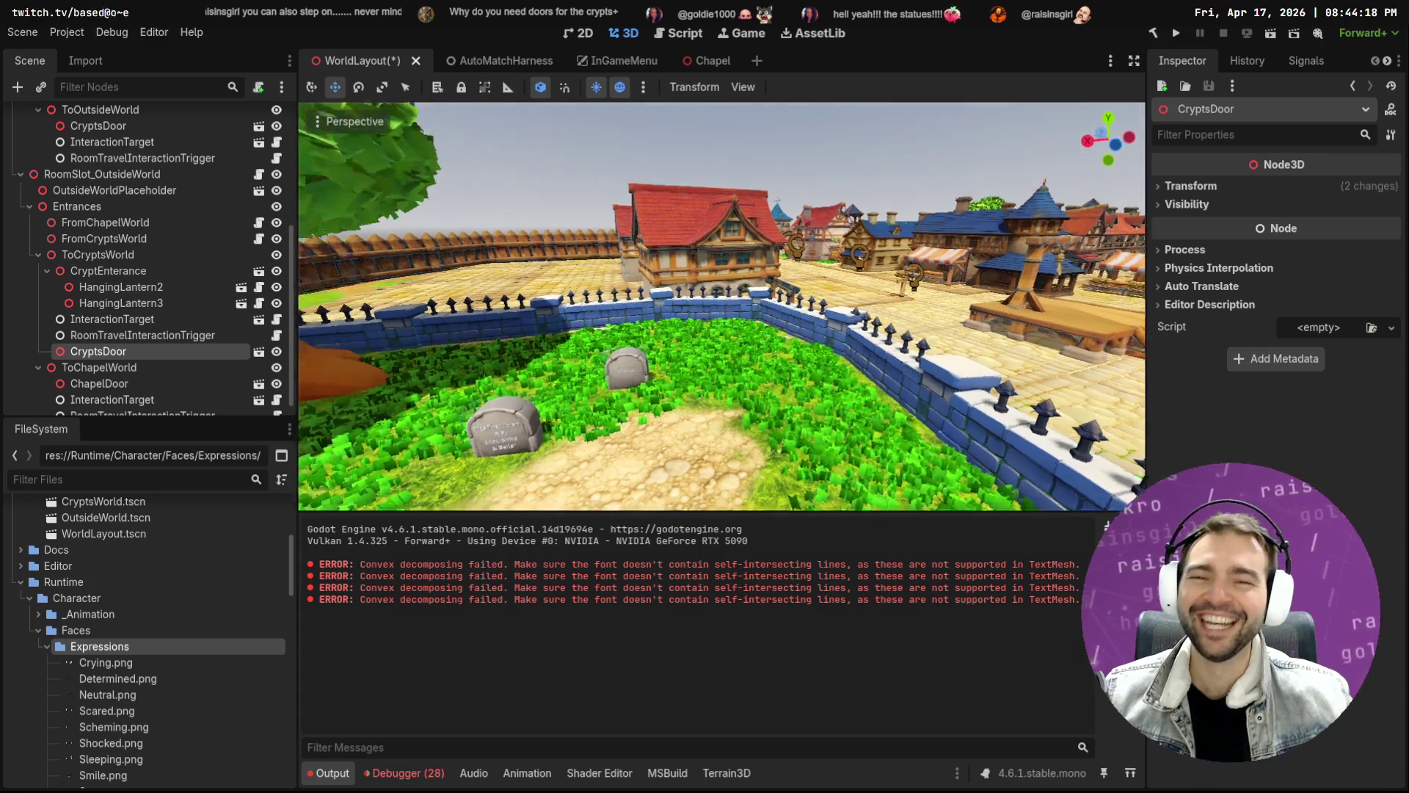
key(f)
key(w)
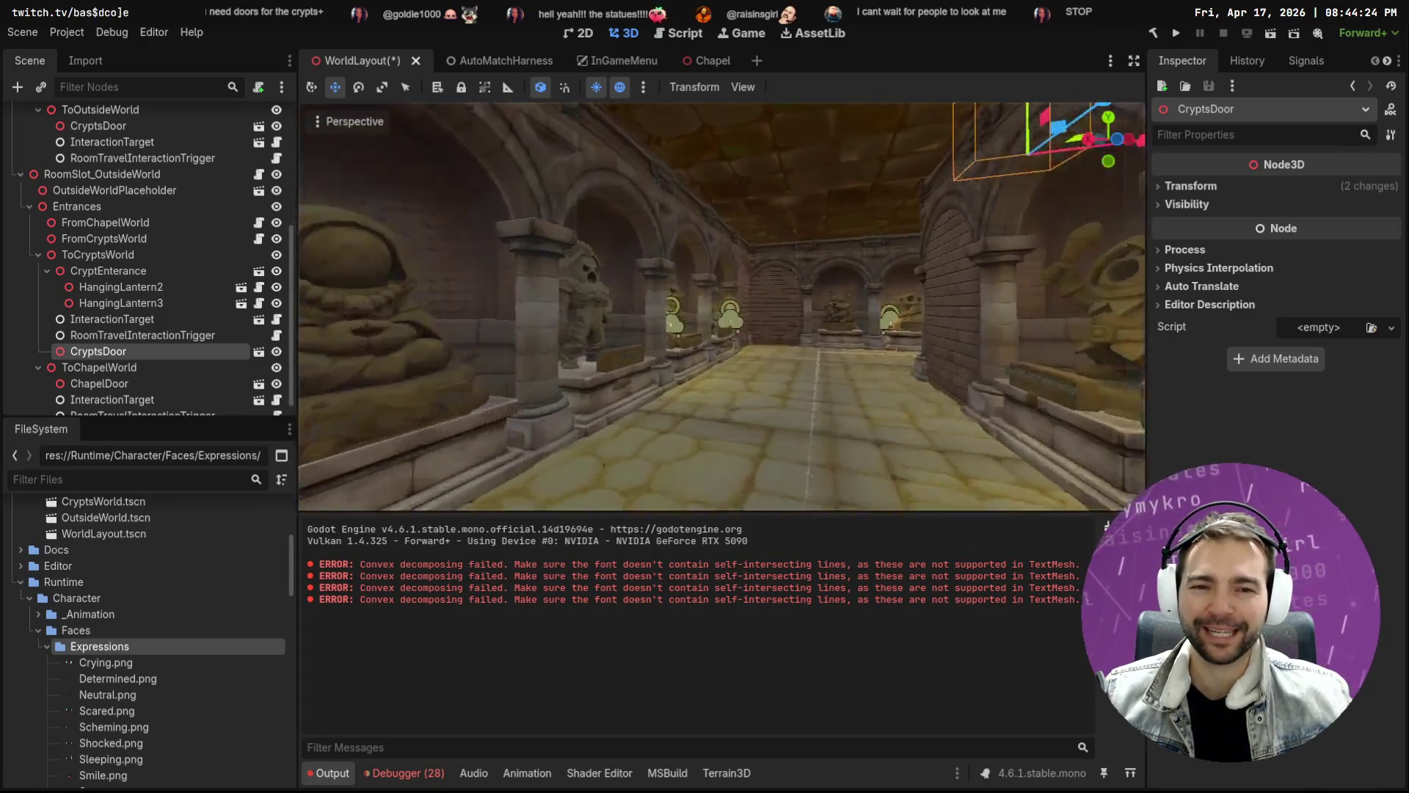
key(w)
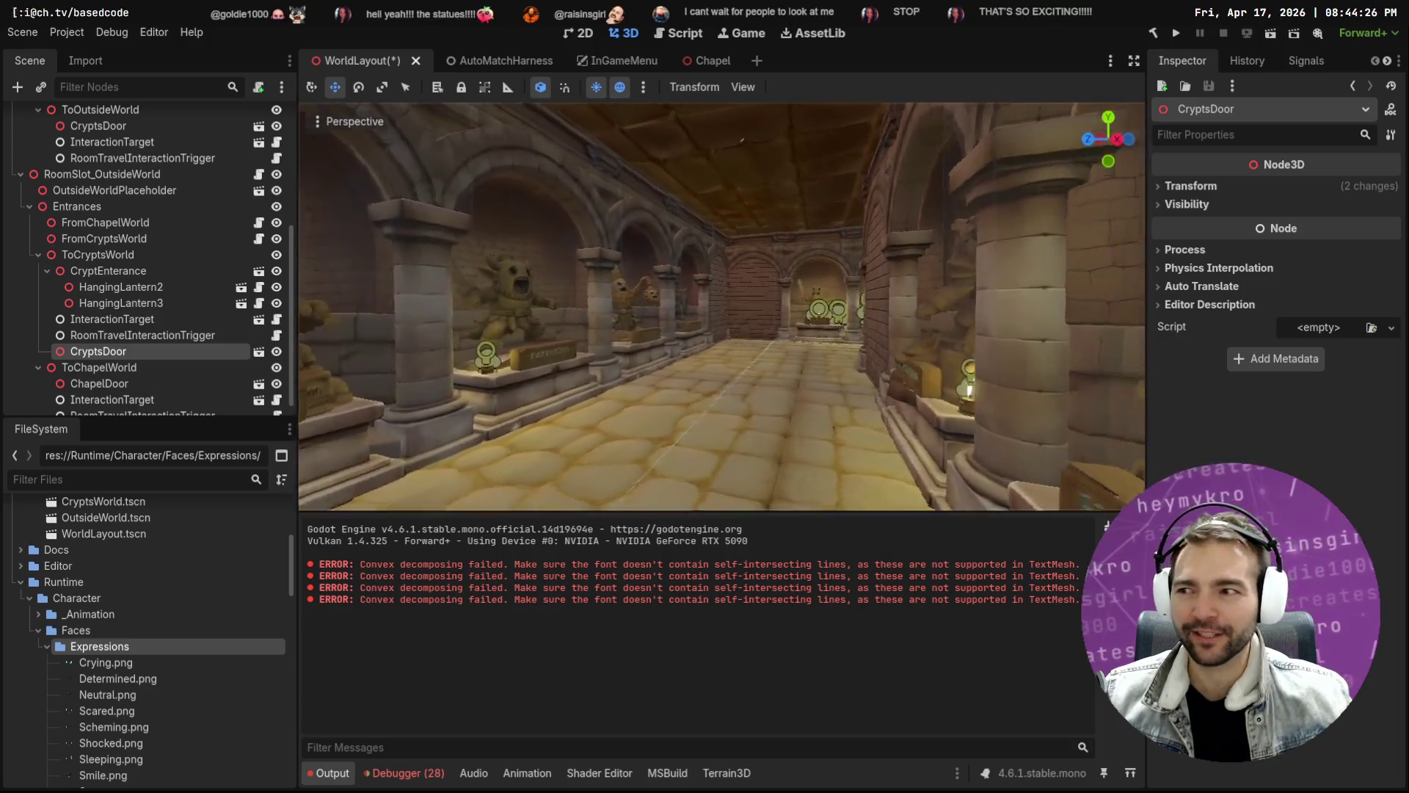
key(w)
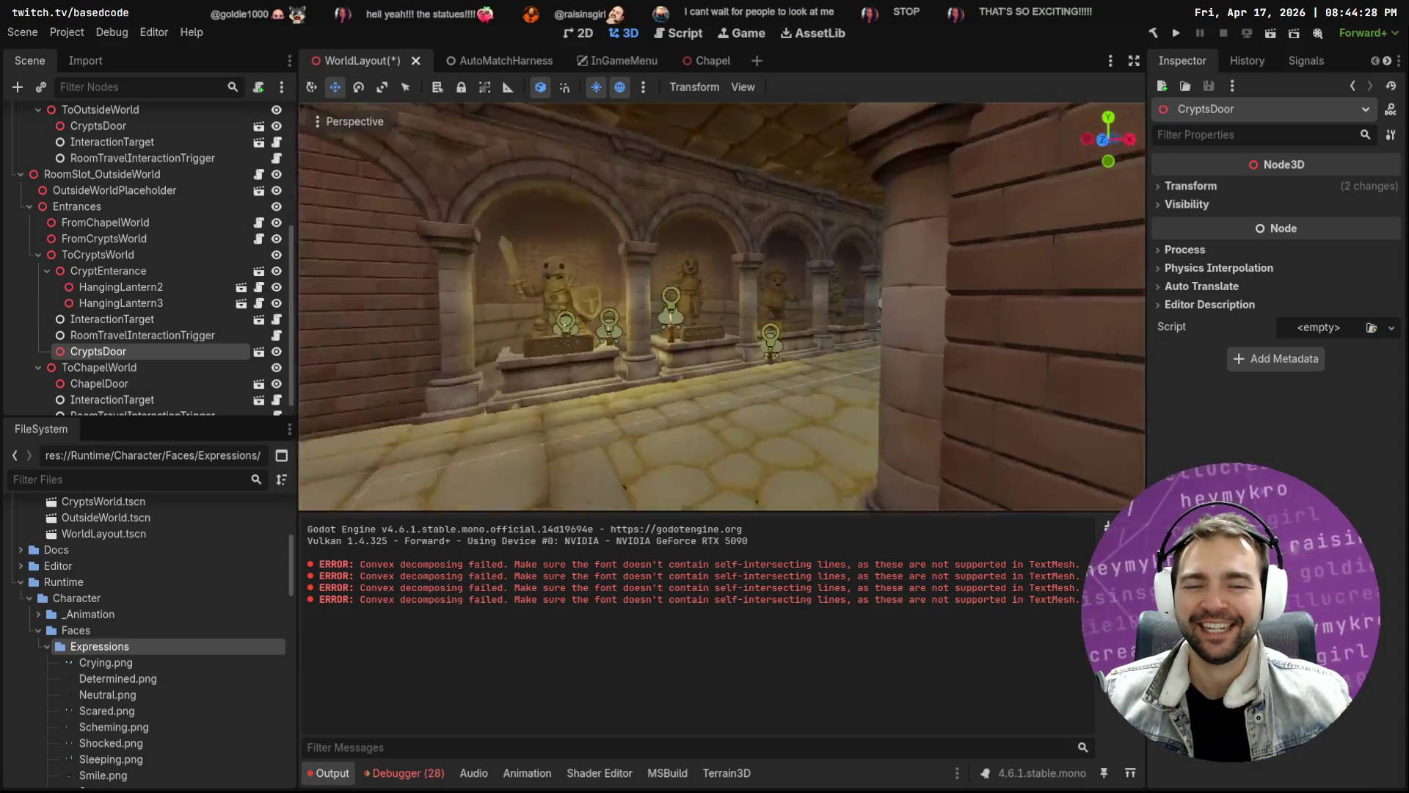
key(w)
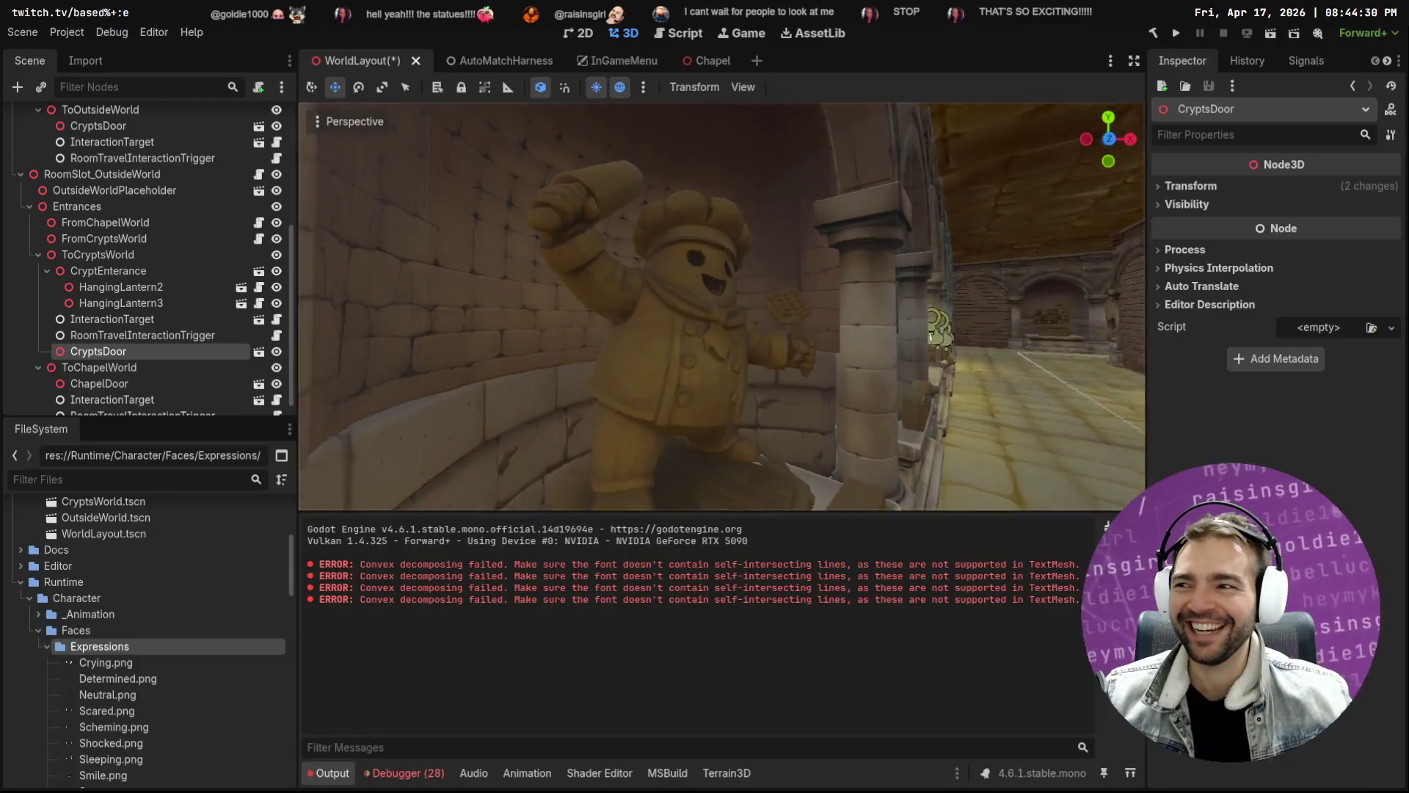
key(w)
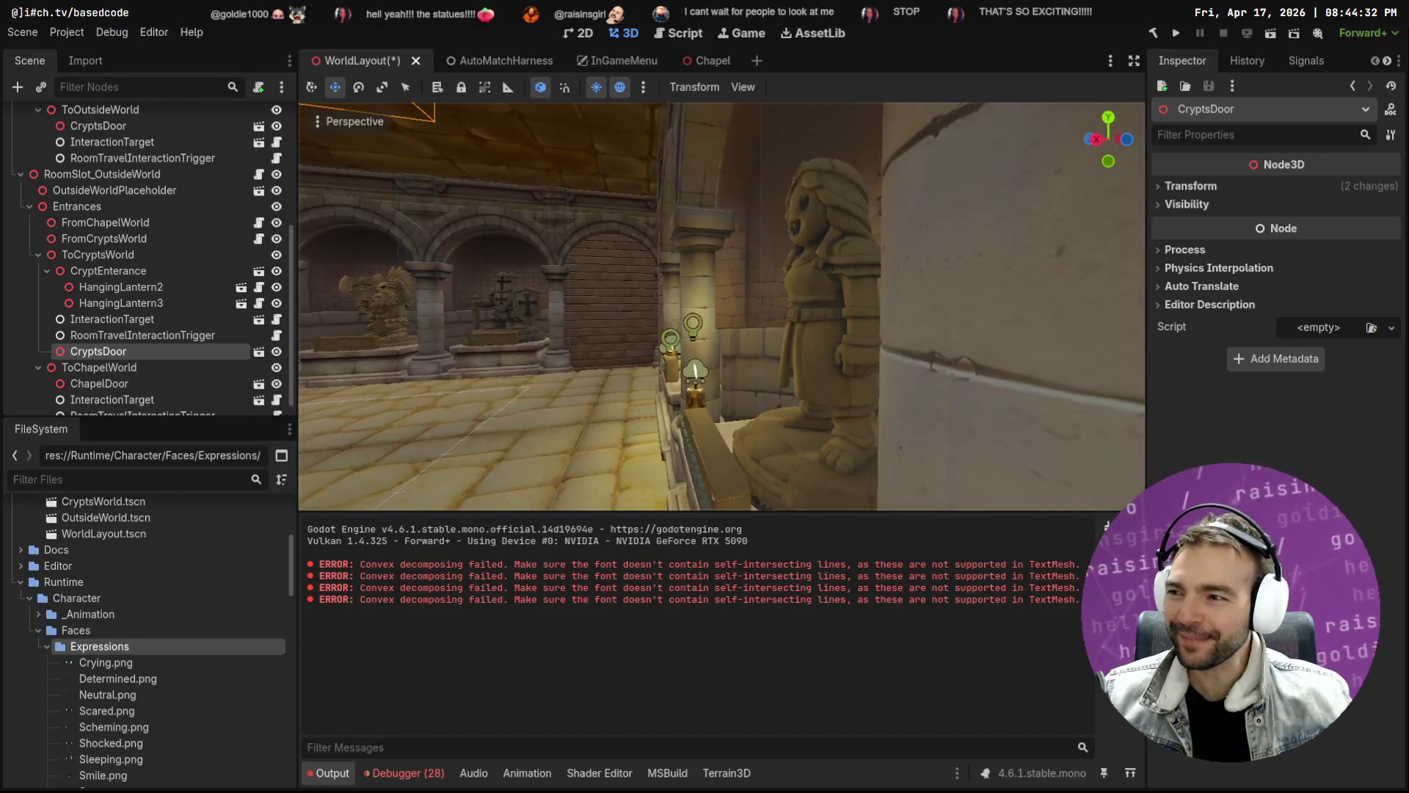
key(w)
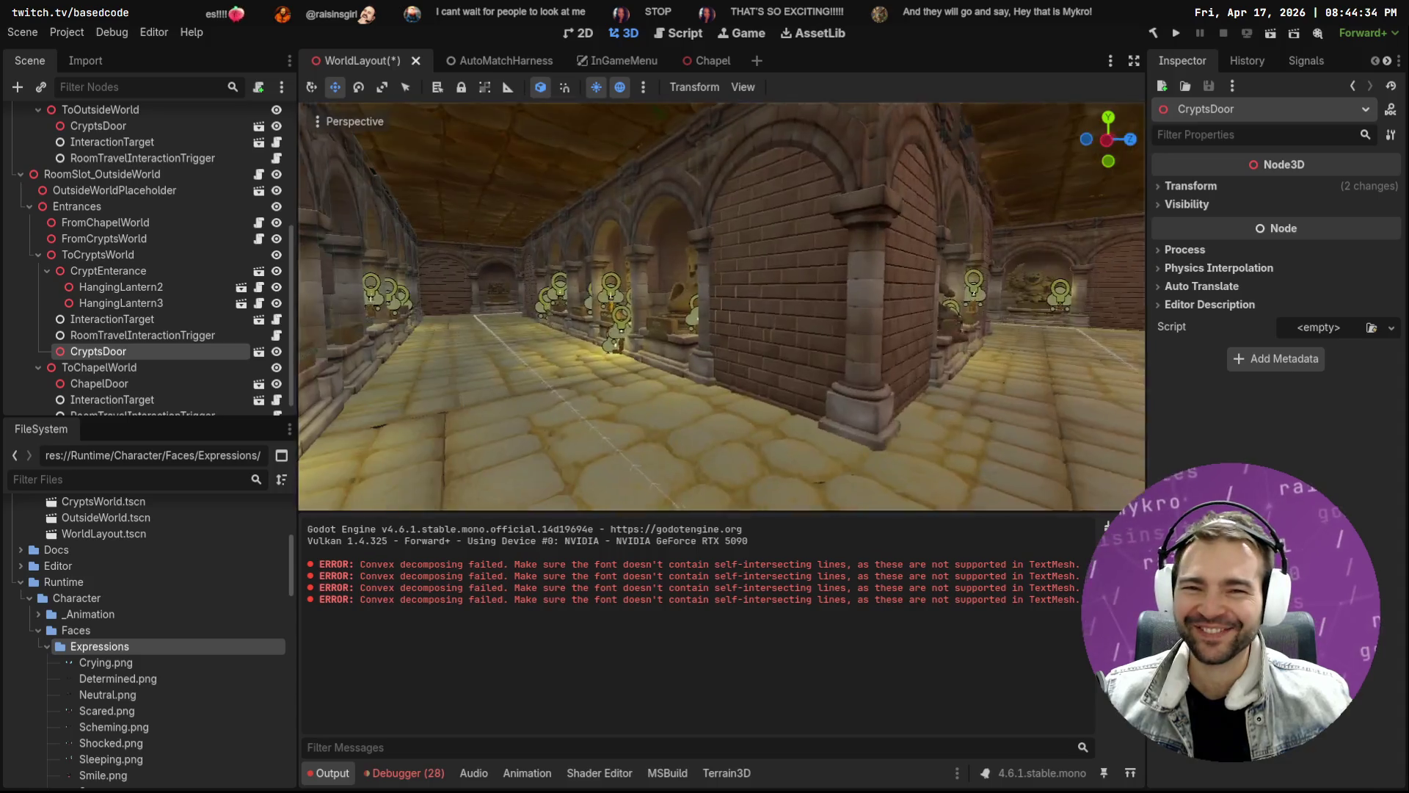
key(w)
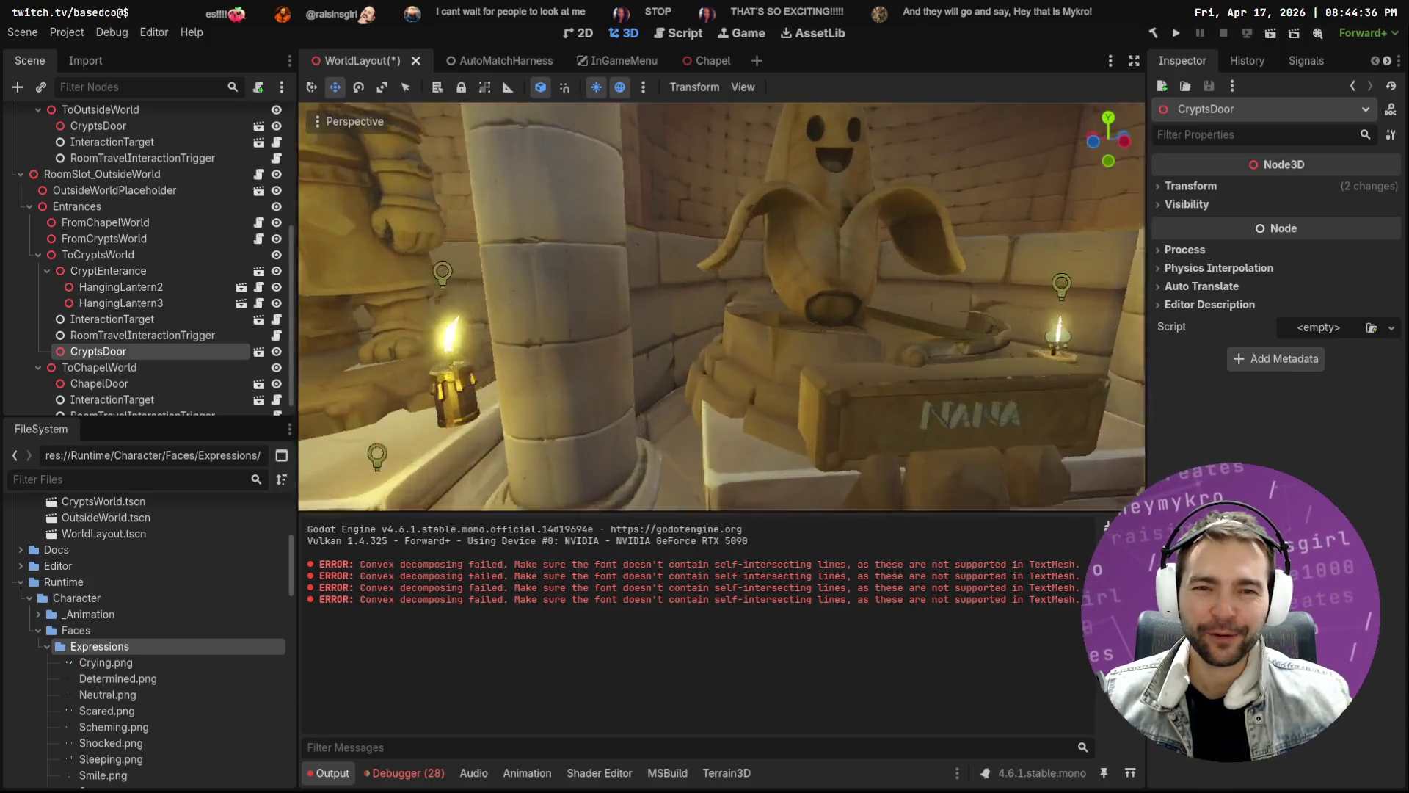
key(w)
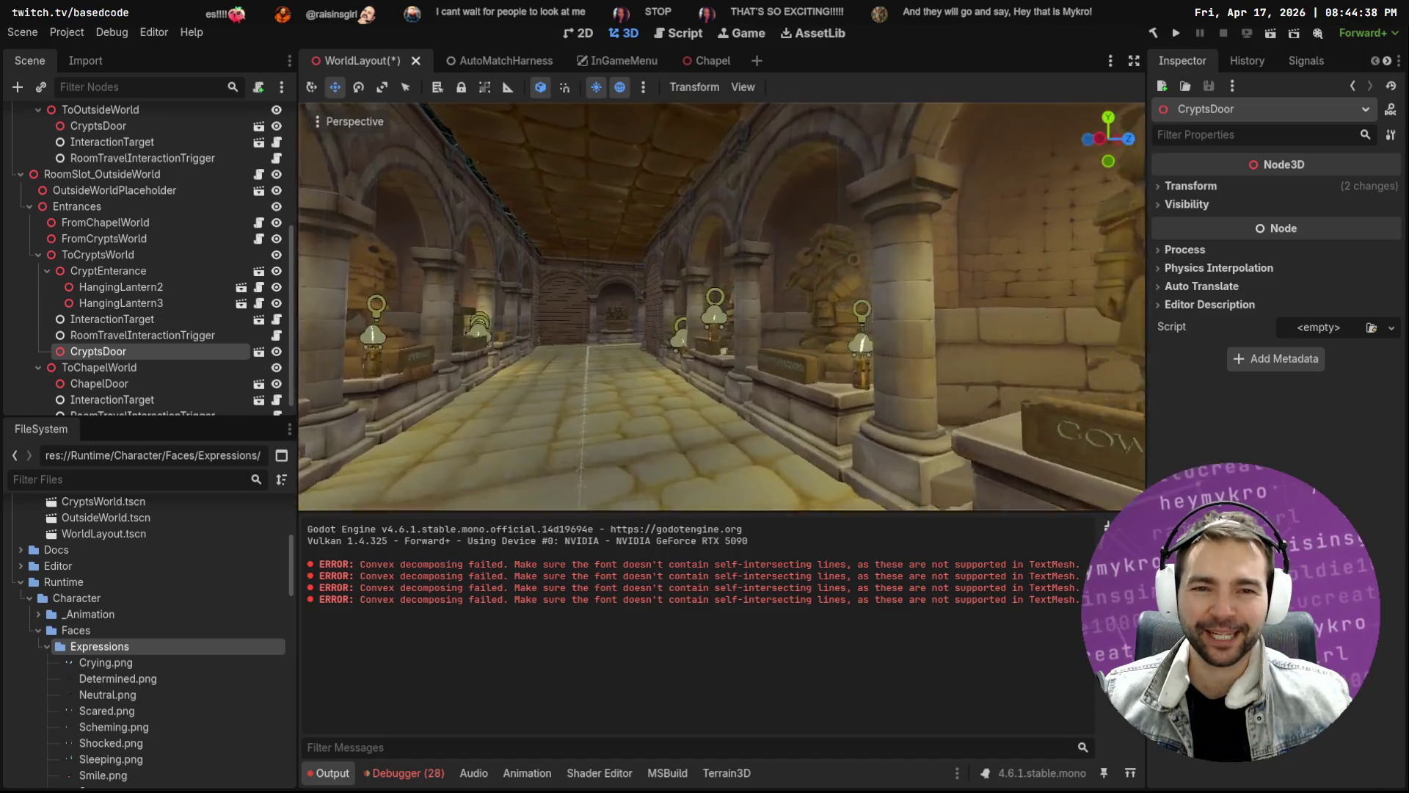
key(w)
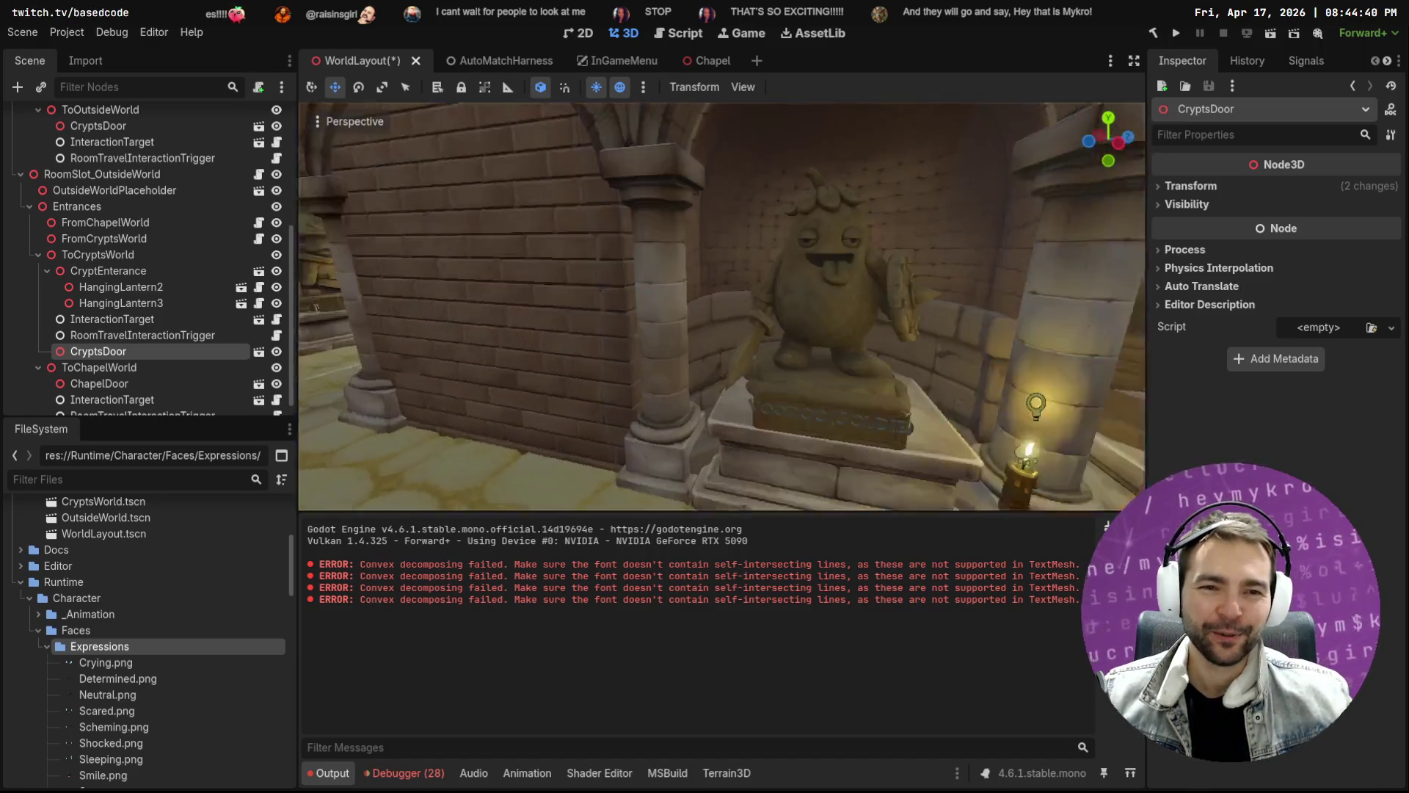
key(e)
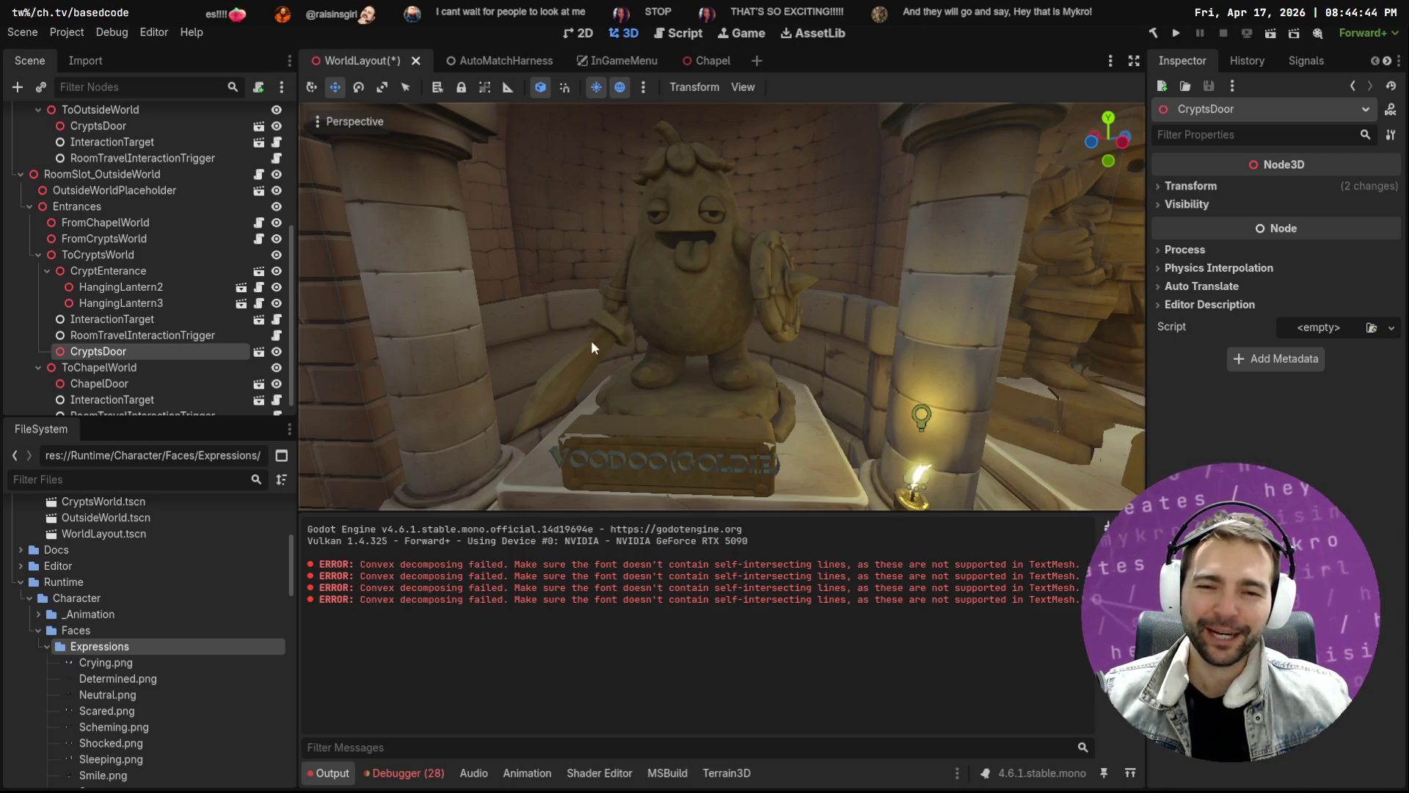
key(w)
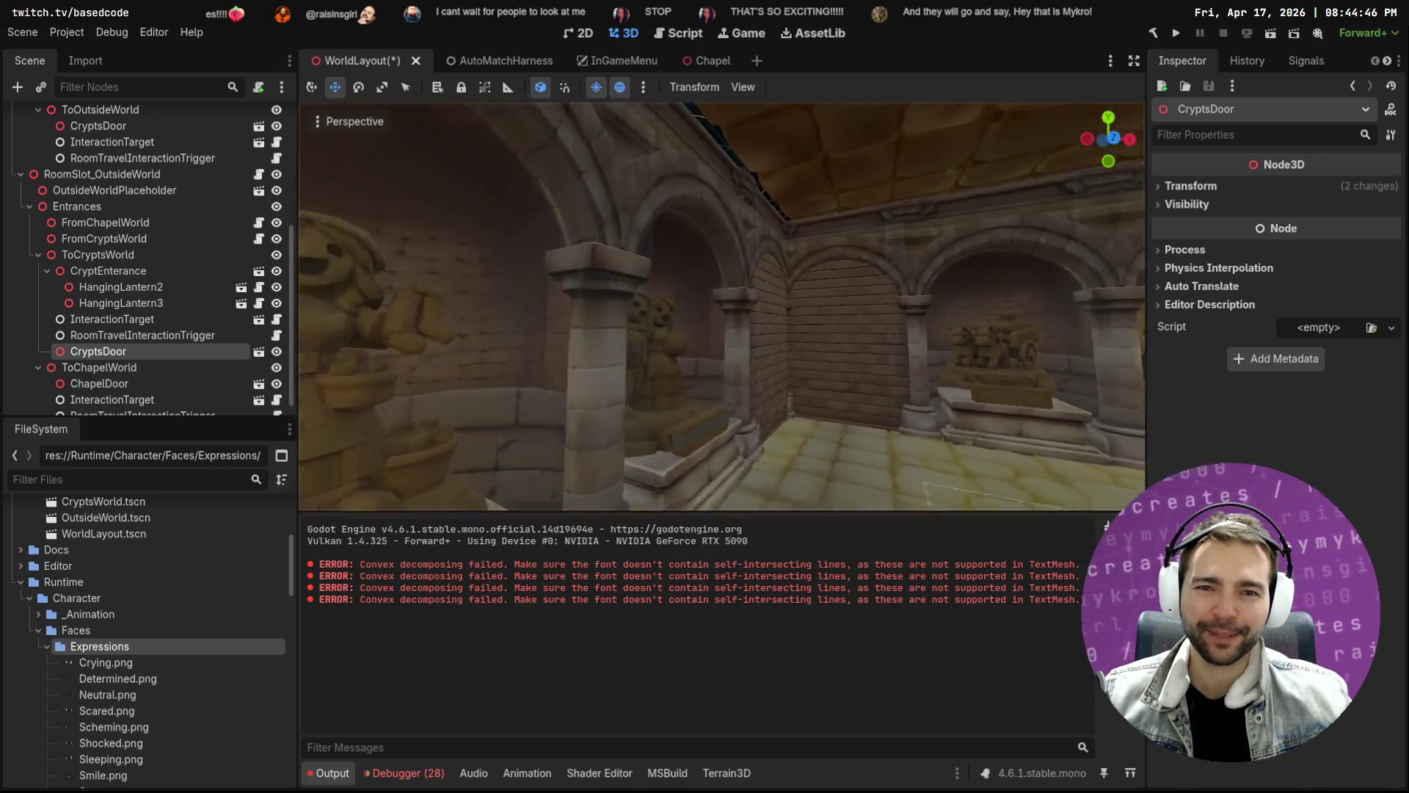
key(w)
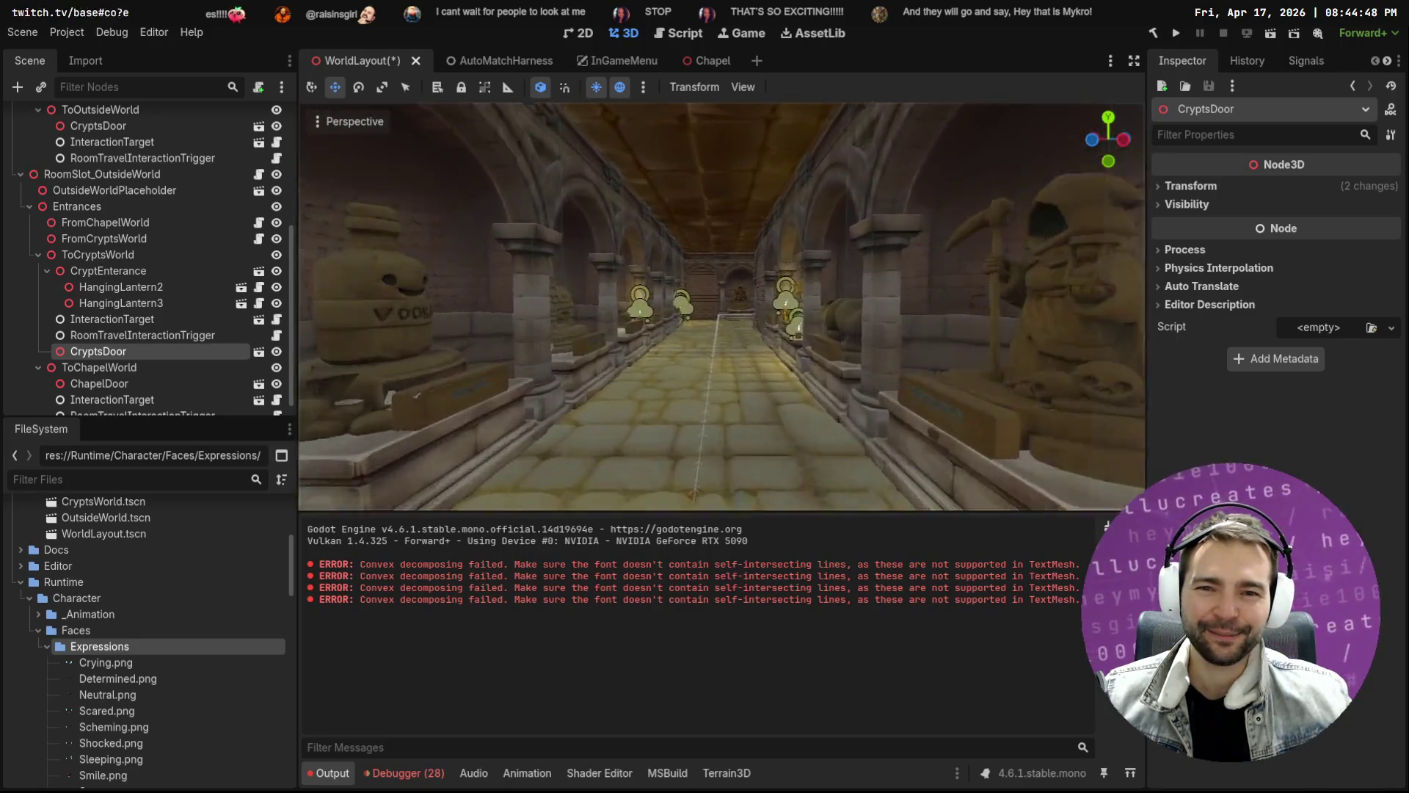
key(w)
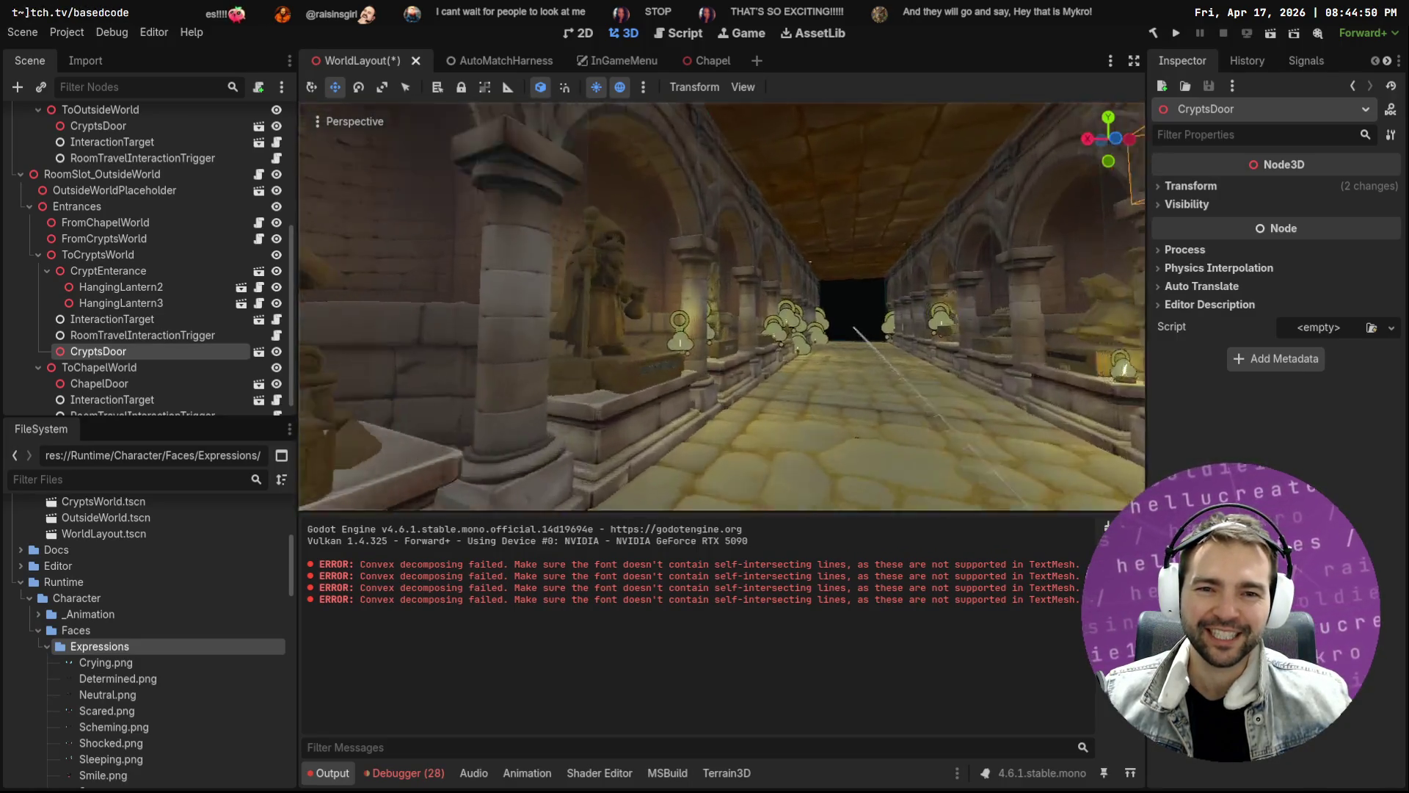
key(w)
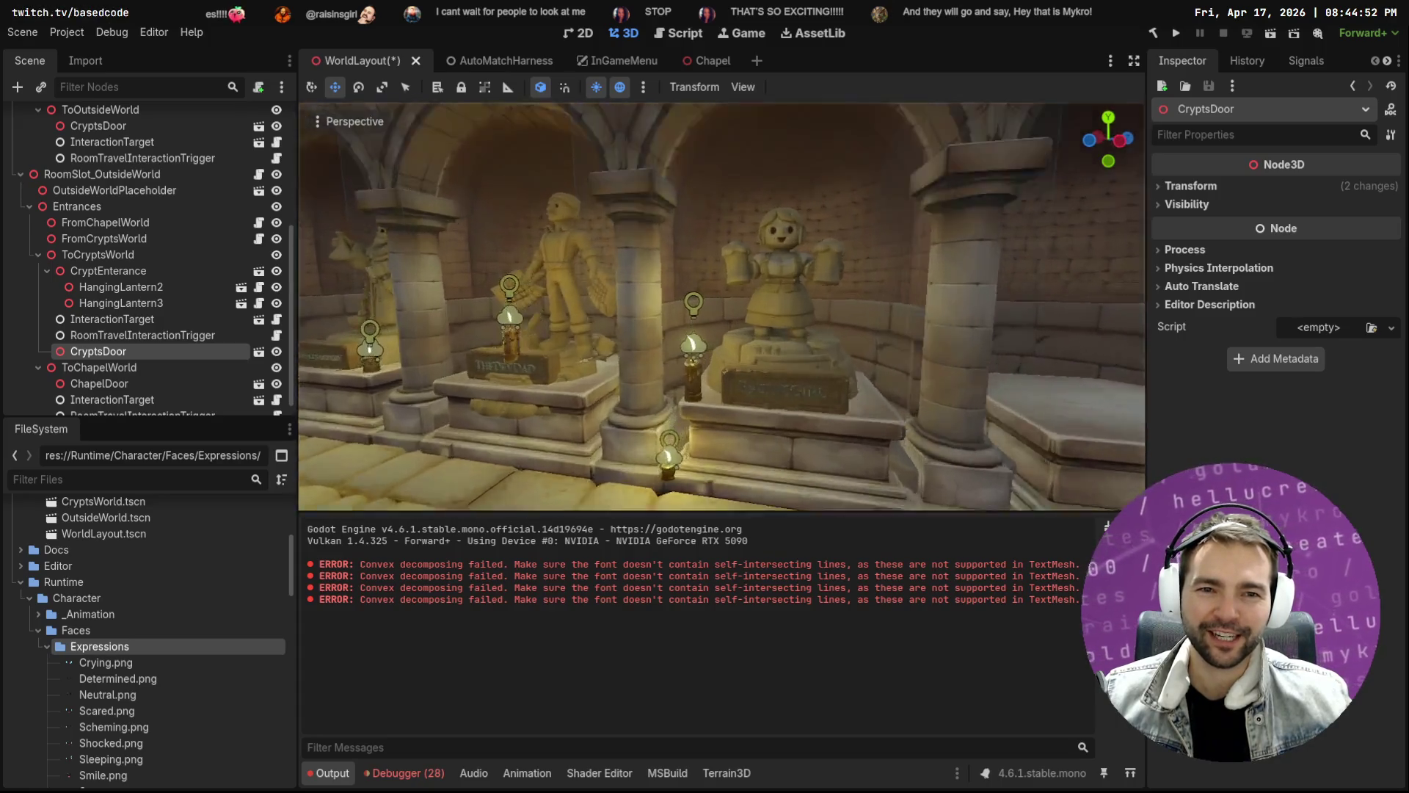
key(w)
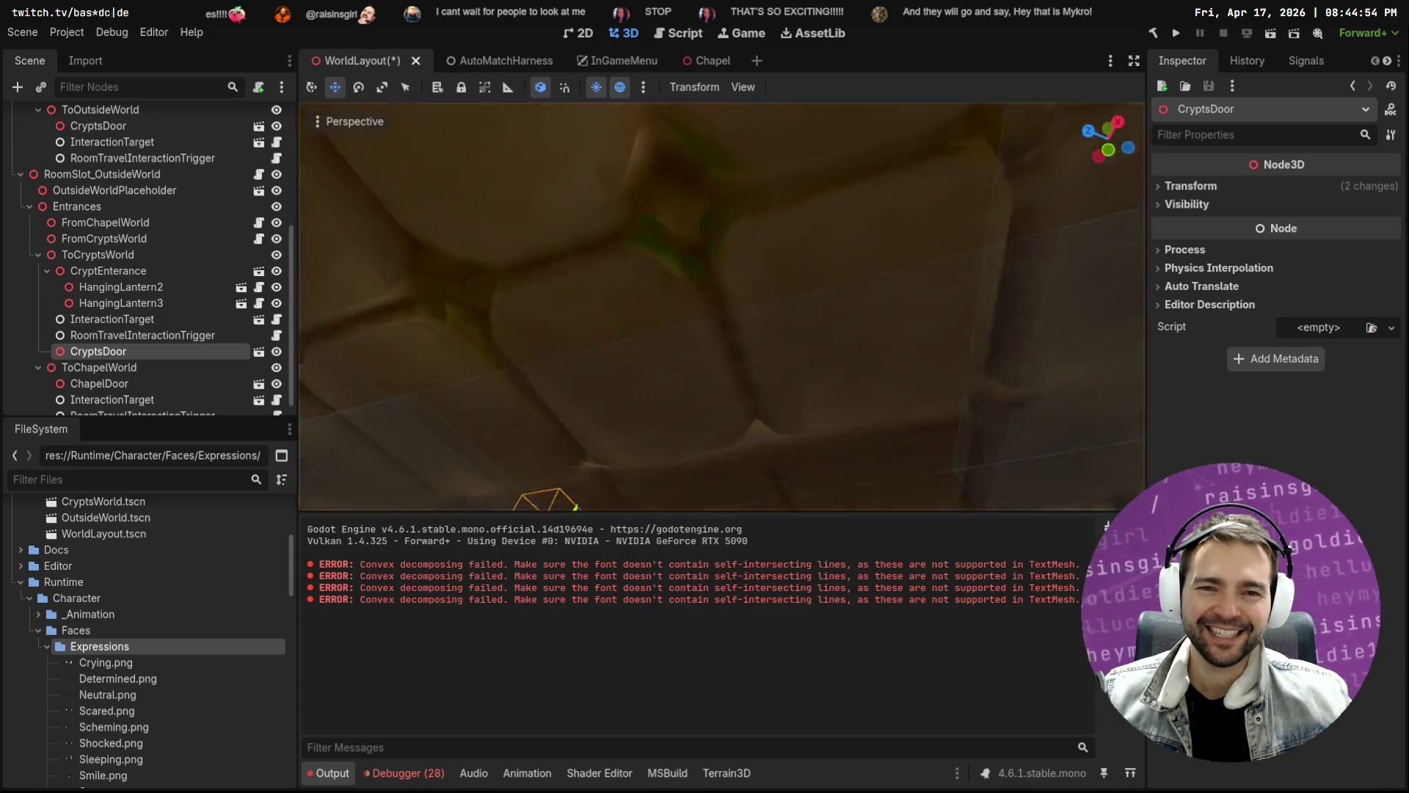
key(w)
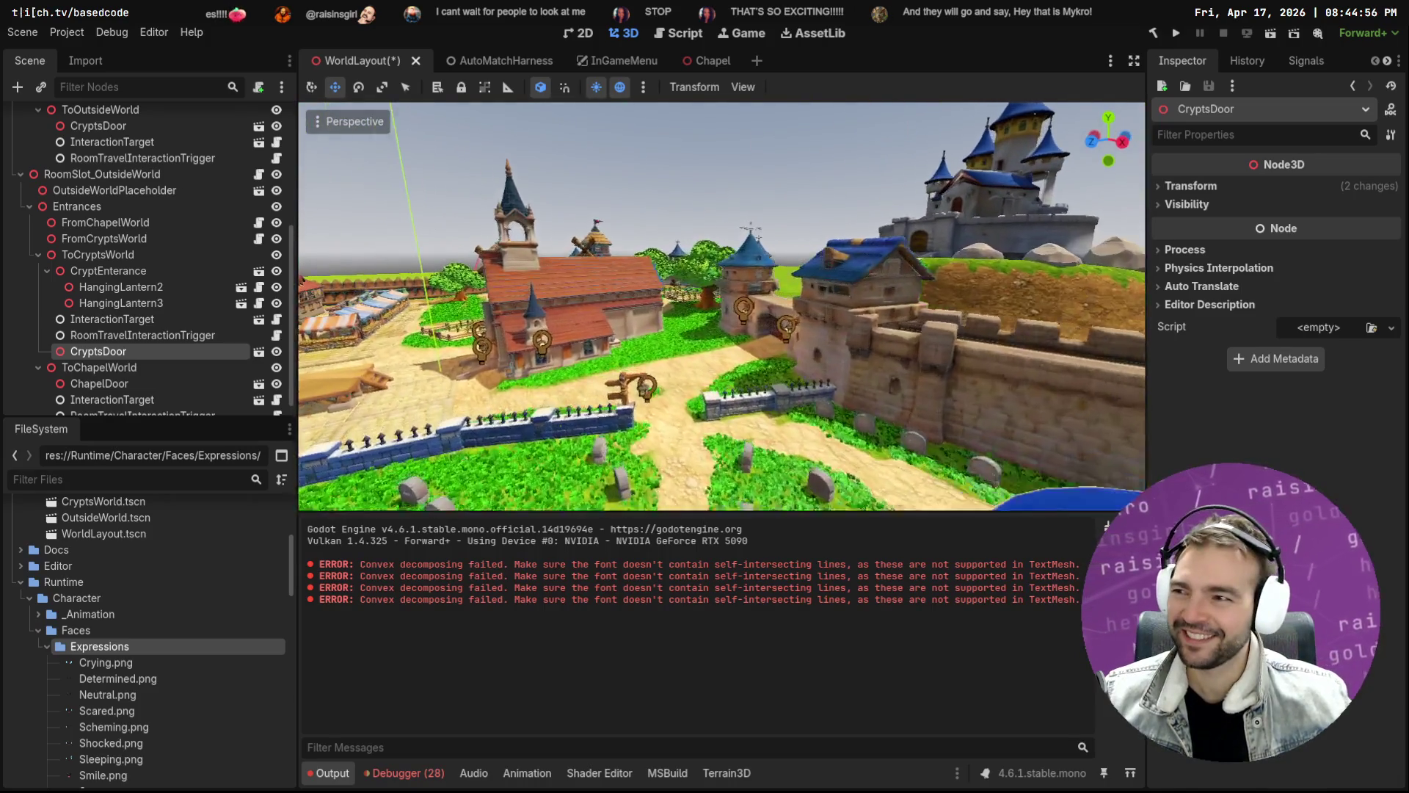
key(w)
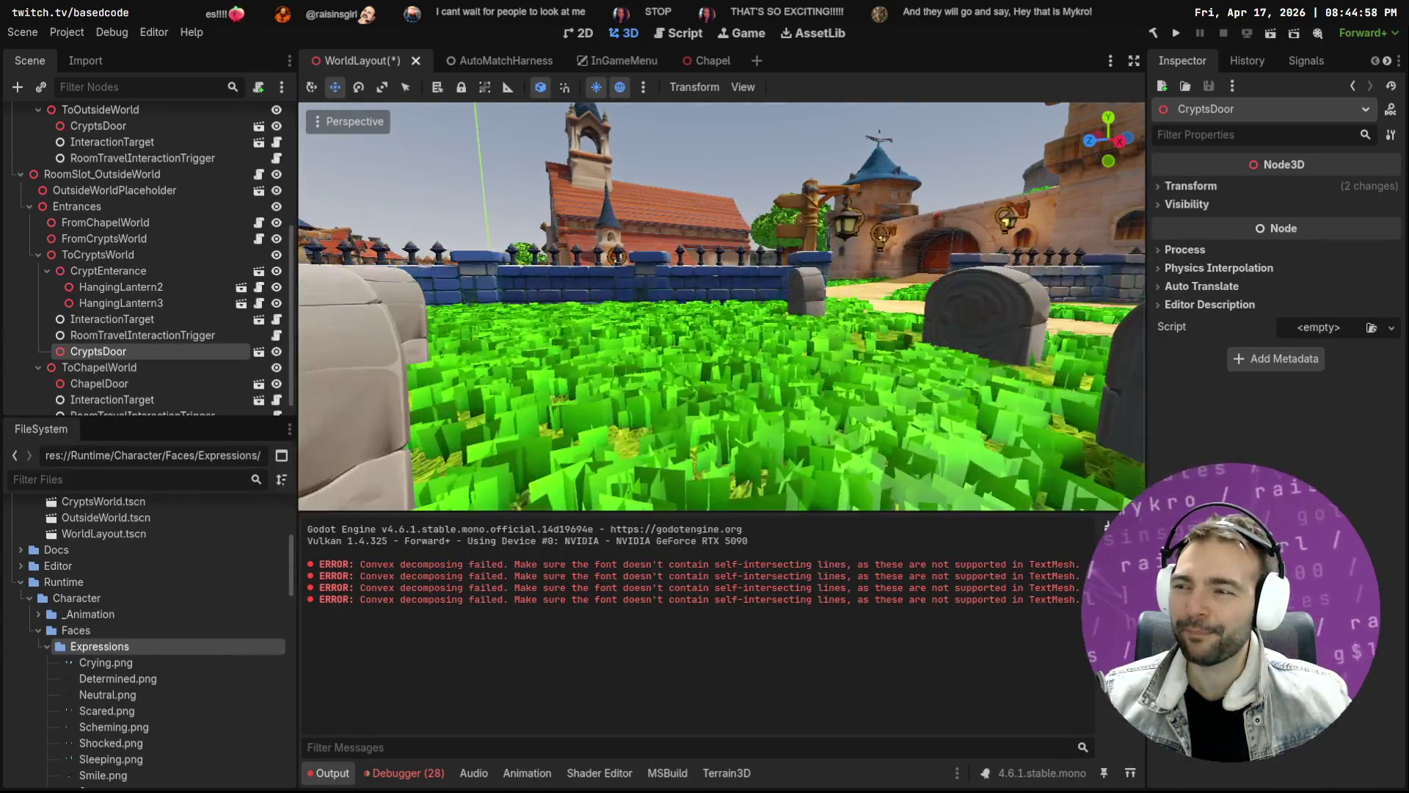
key(w)
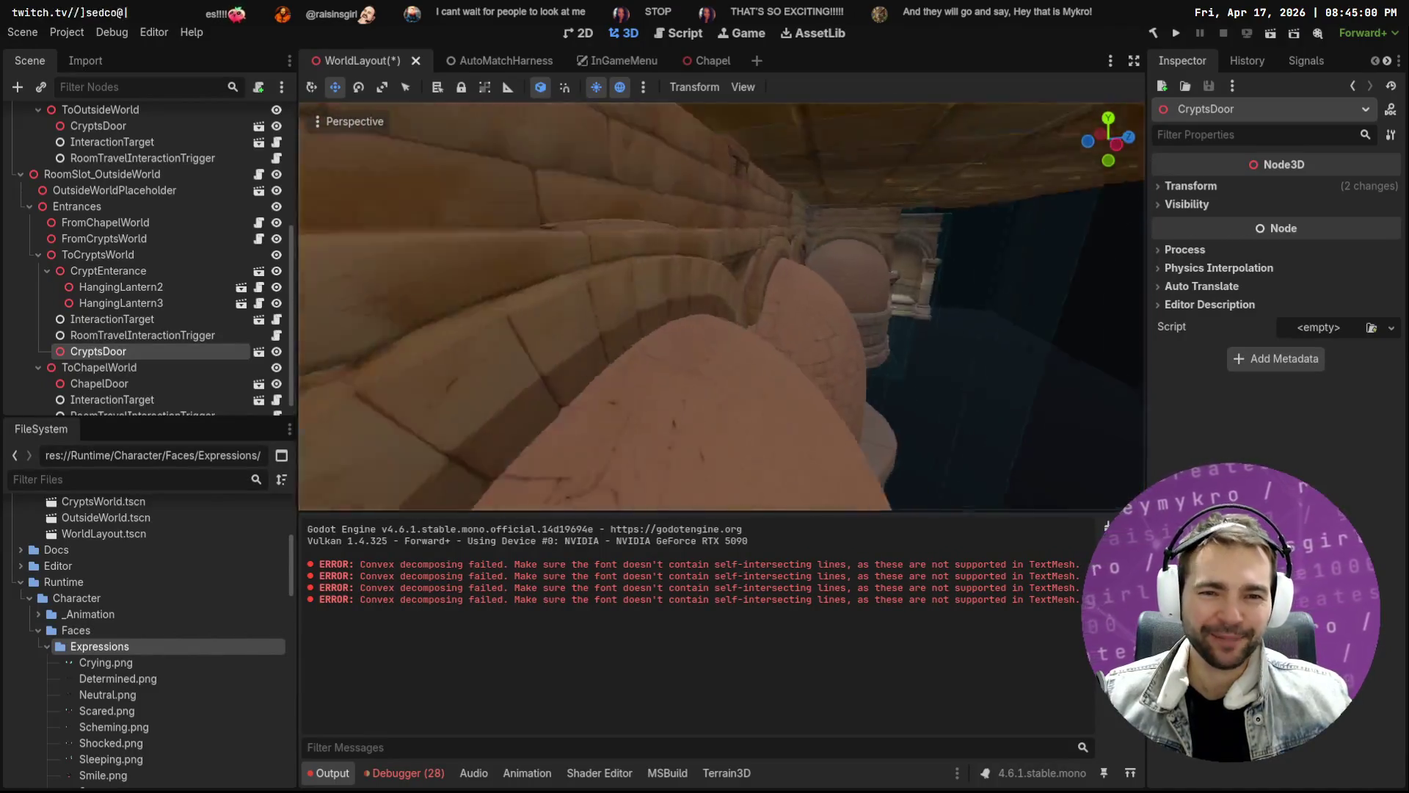
key(w)
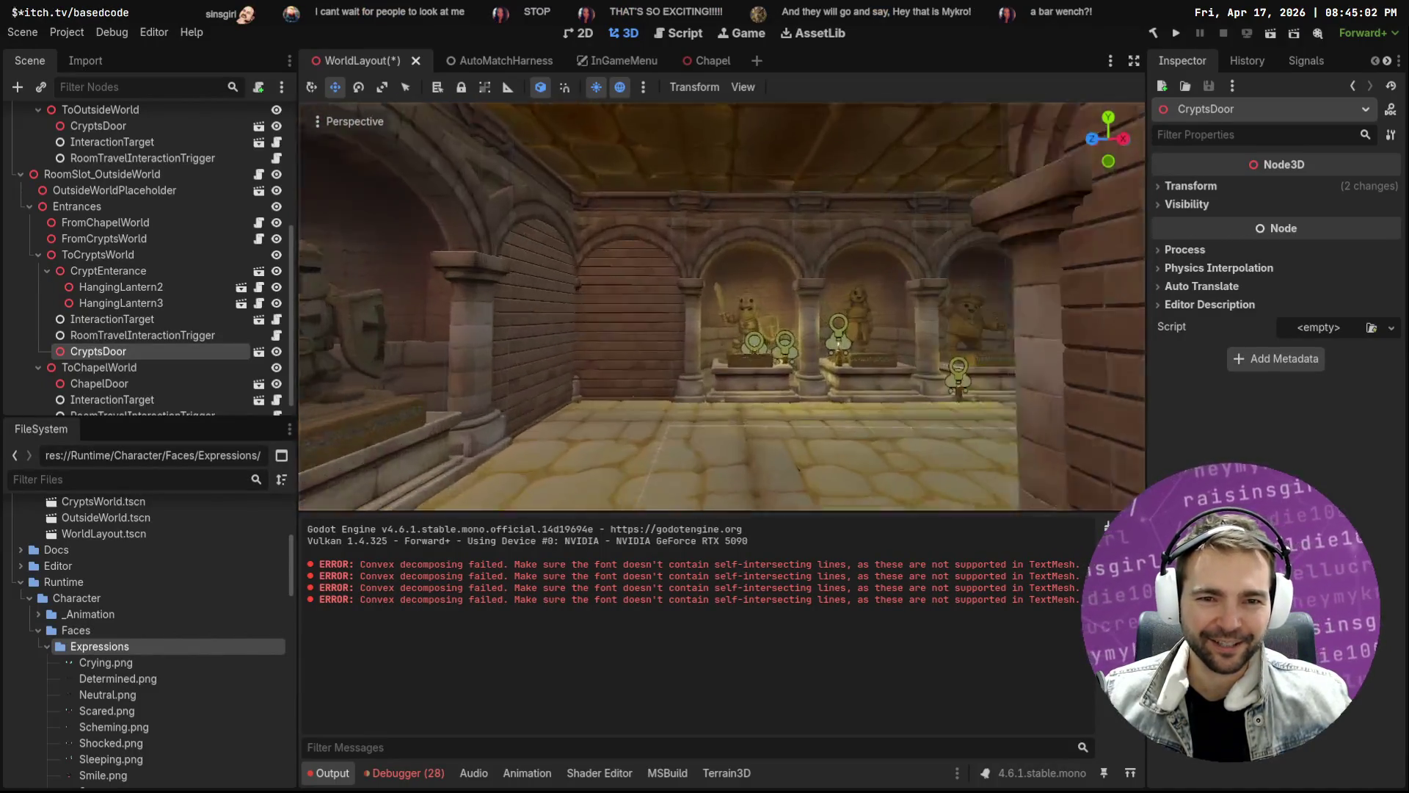
key(w)
key(w)
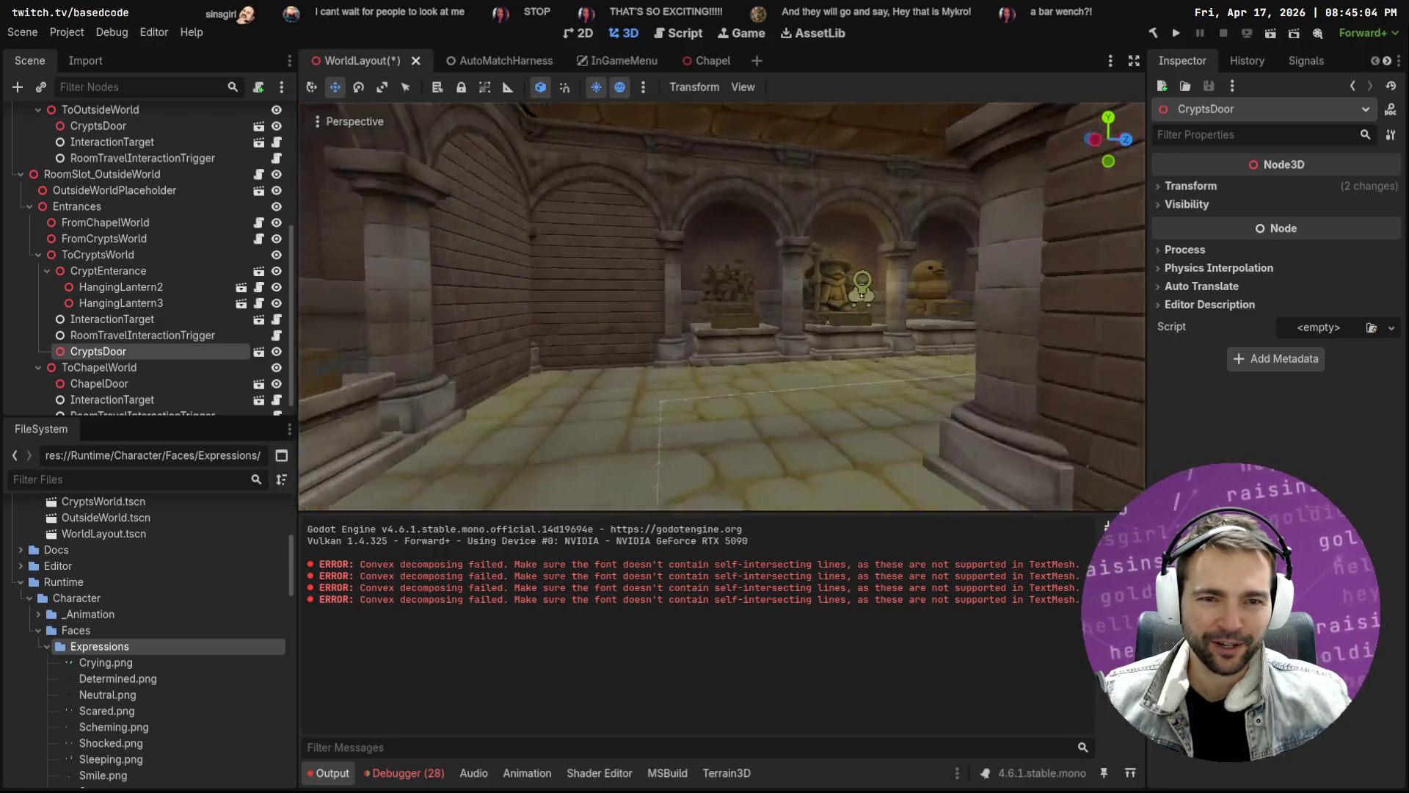
key(w)
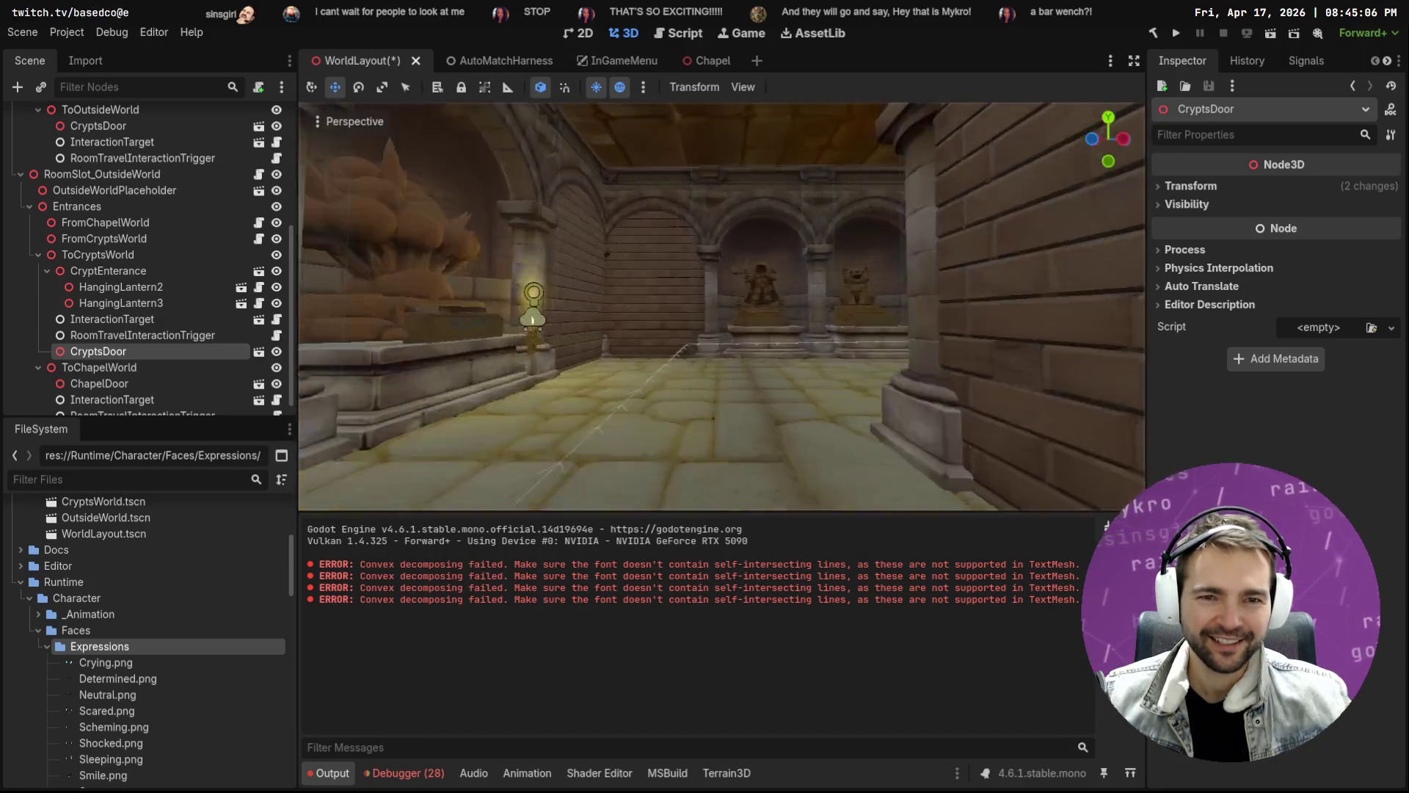
key(w)
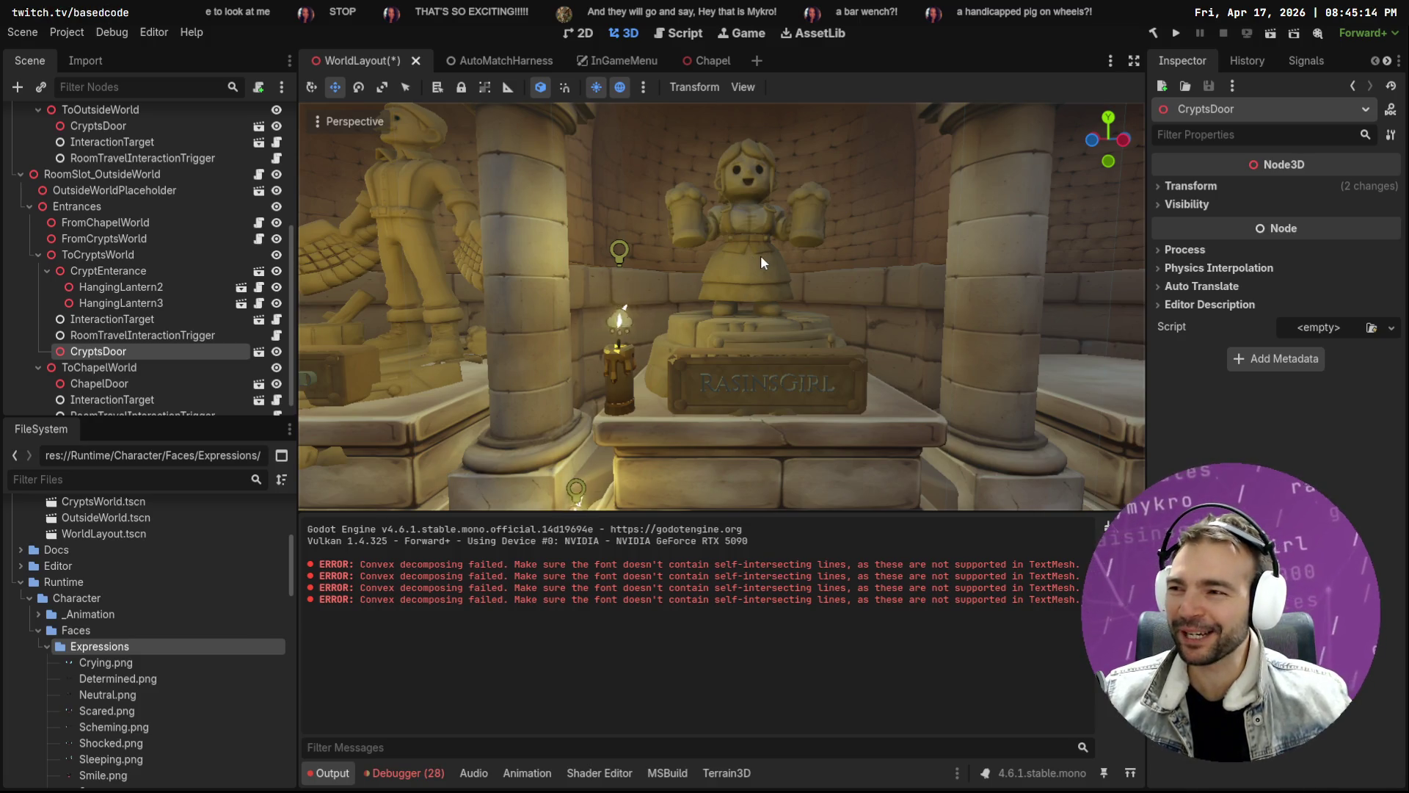
key(w)
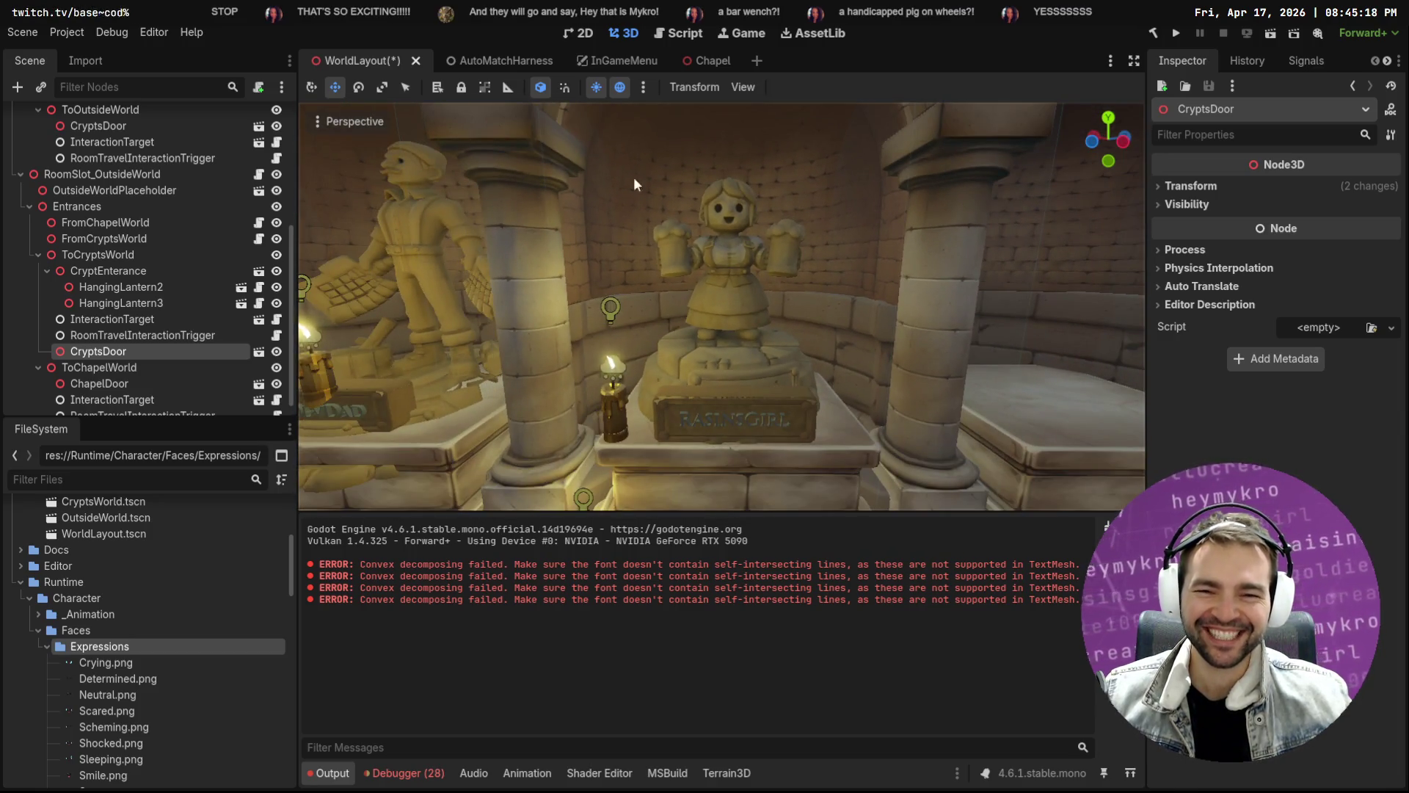
right_click(790, 320)
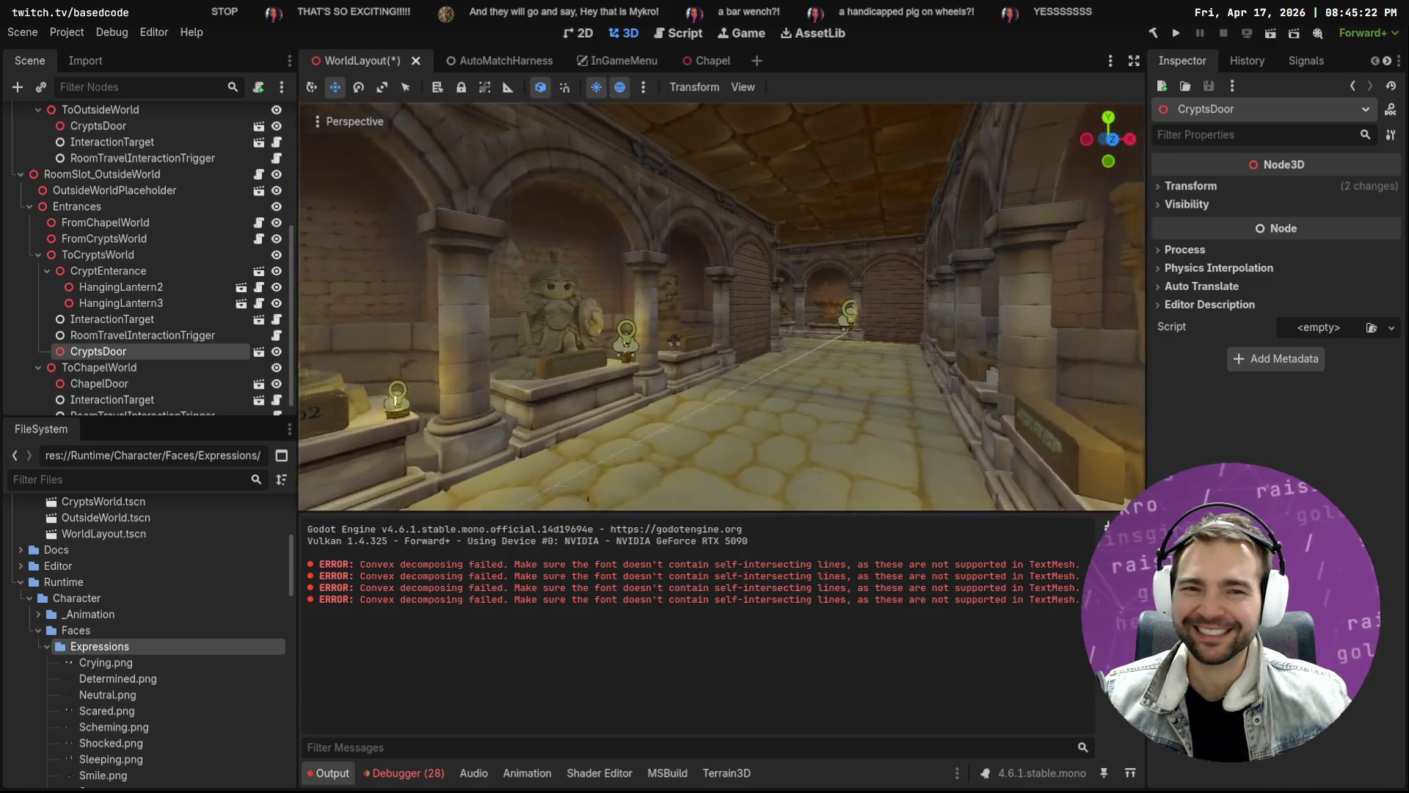
key(f)
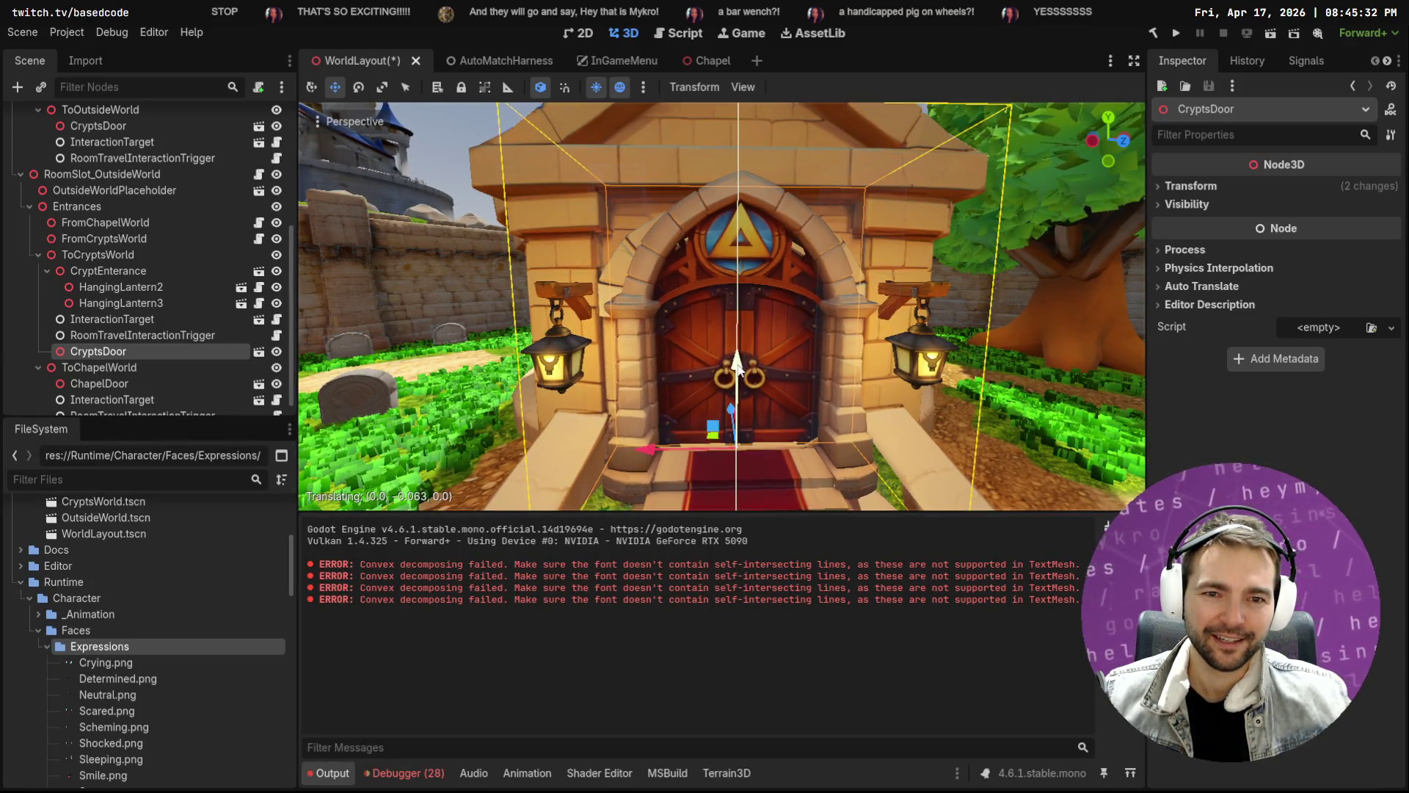
Orbit to an angled view of the crypt door and deselect CryptsDoor
drag(737, 363, 654, 412)
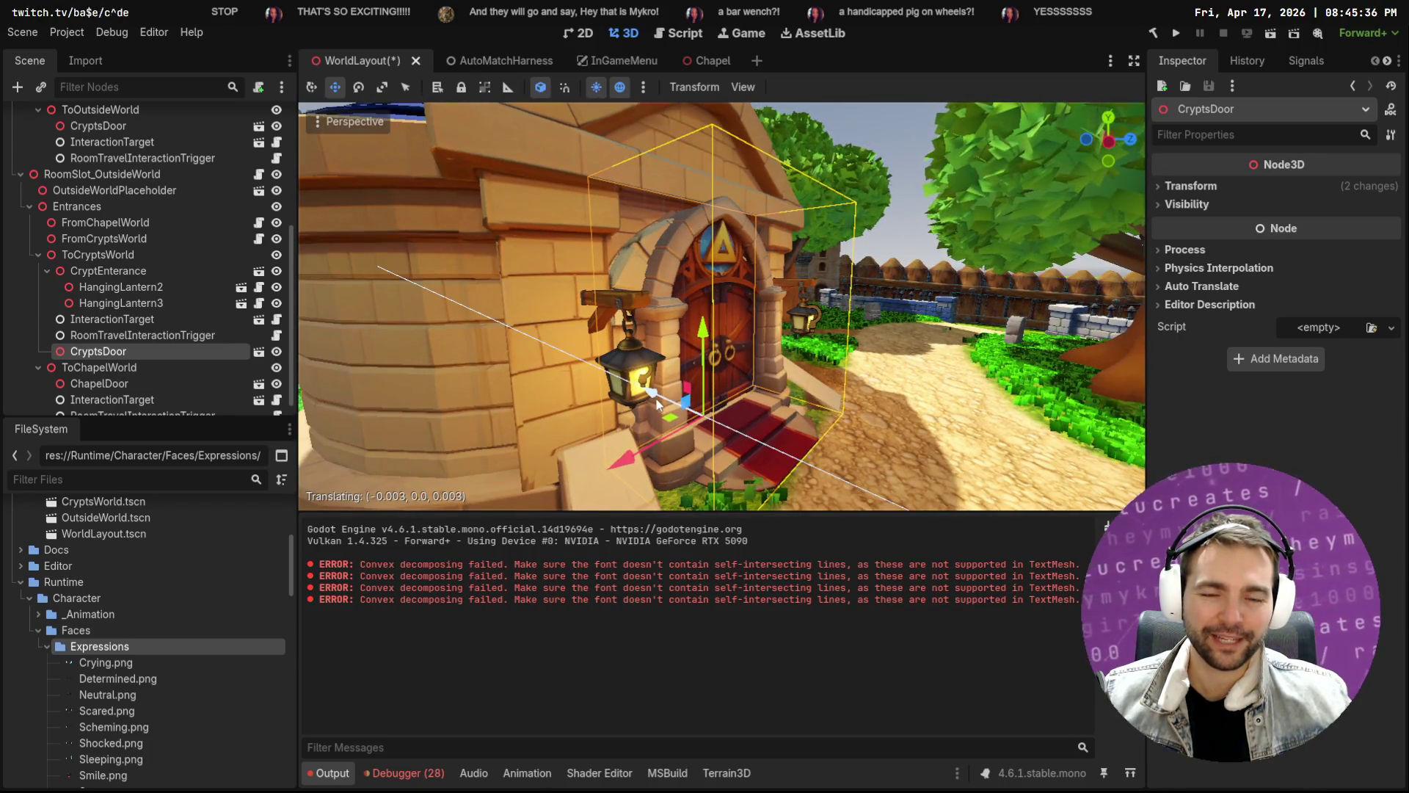
click(896, 130)
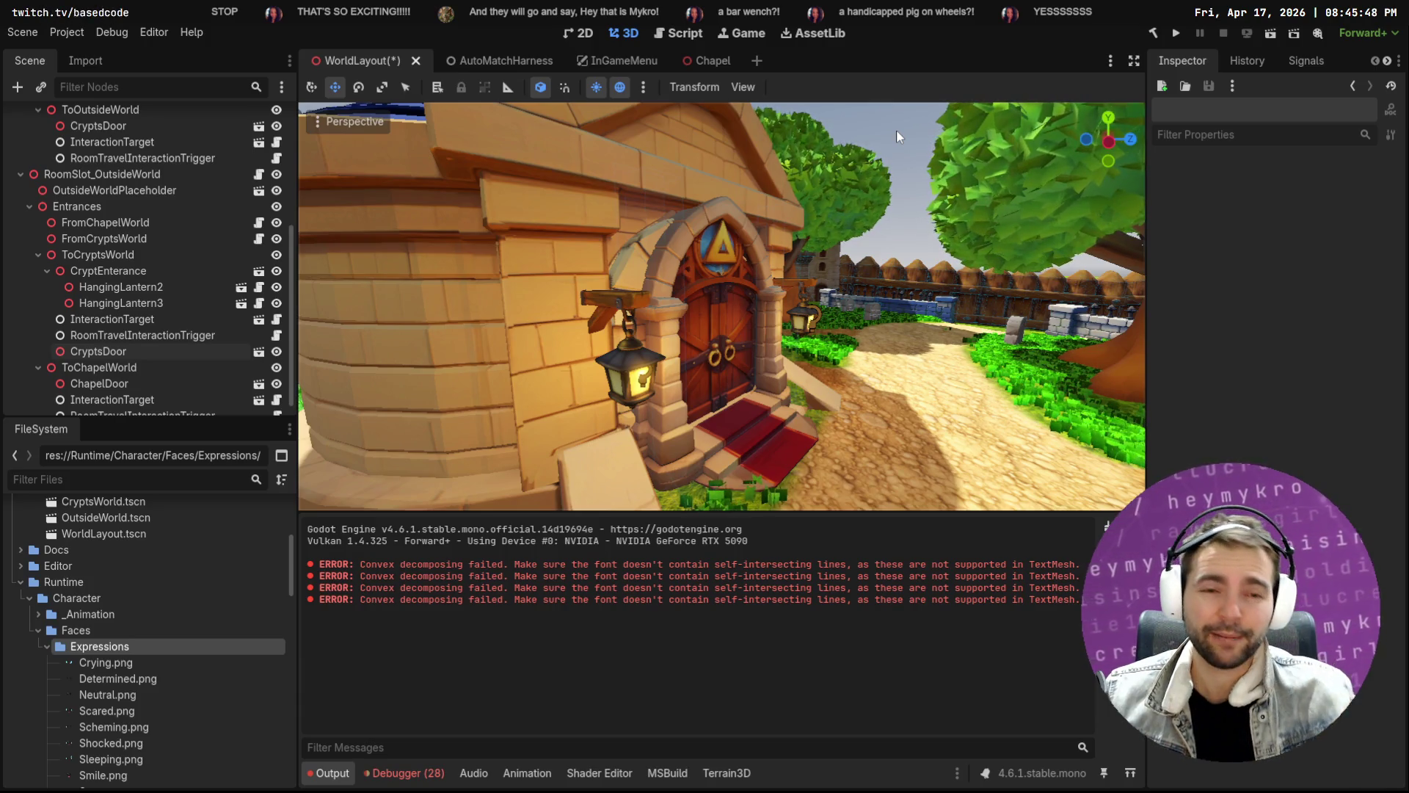
key(s)
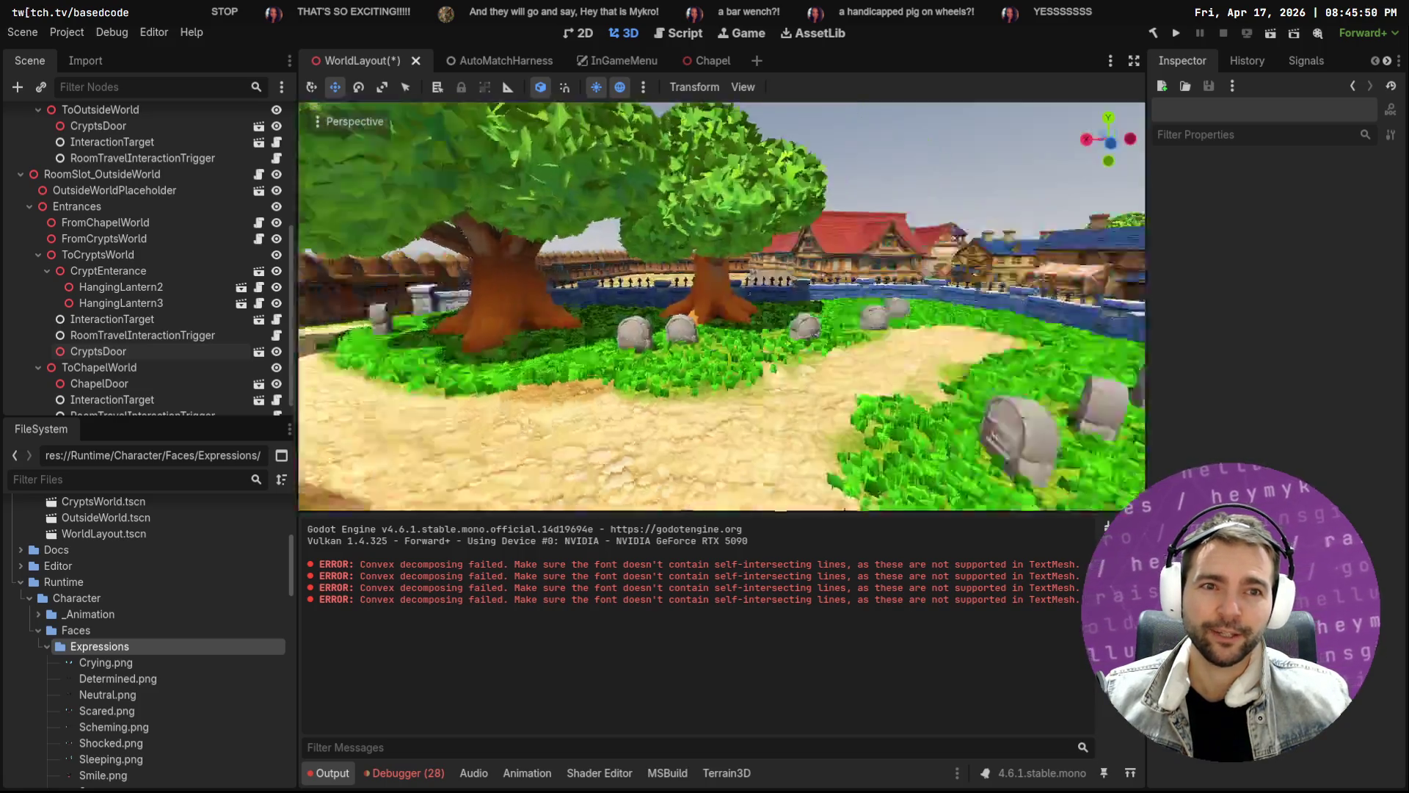
key(s)
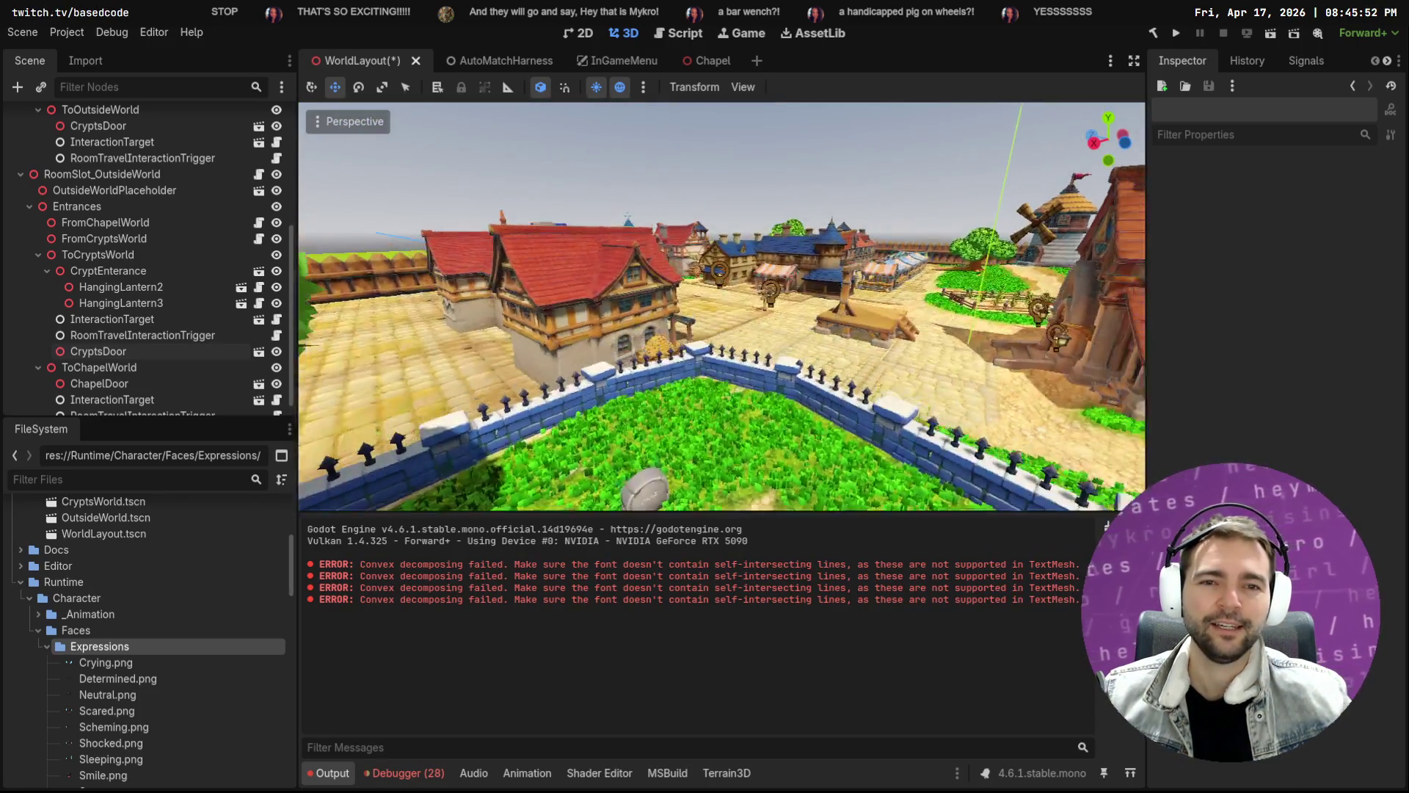
key(w)
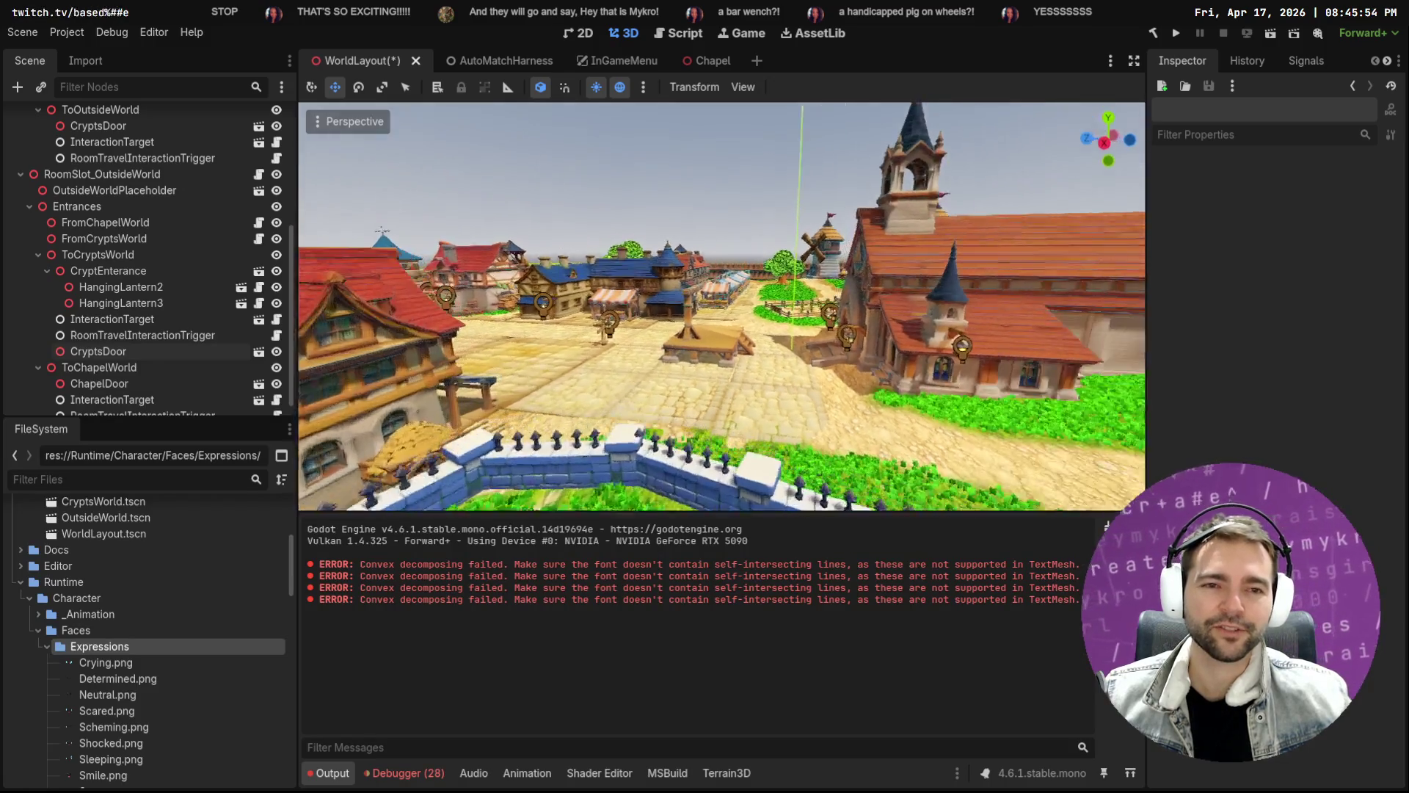
key(w)
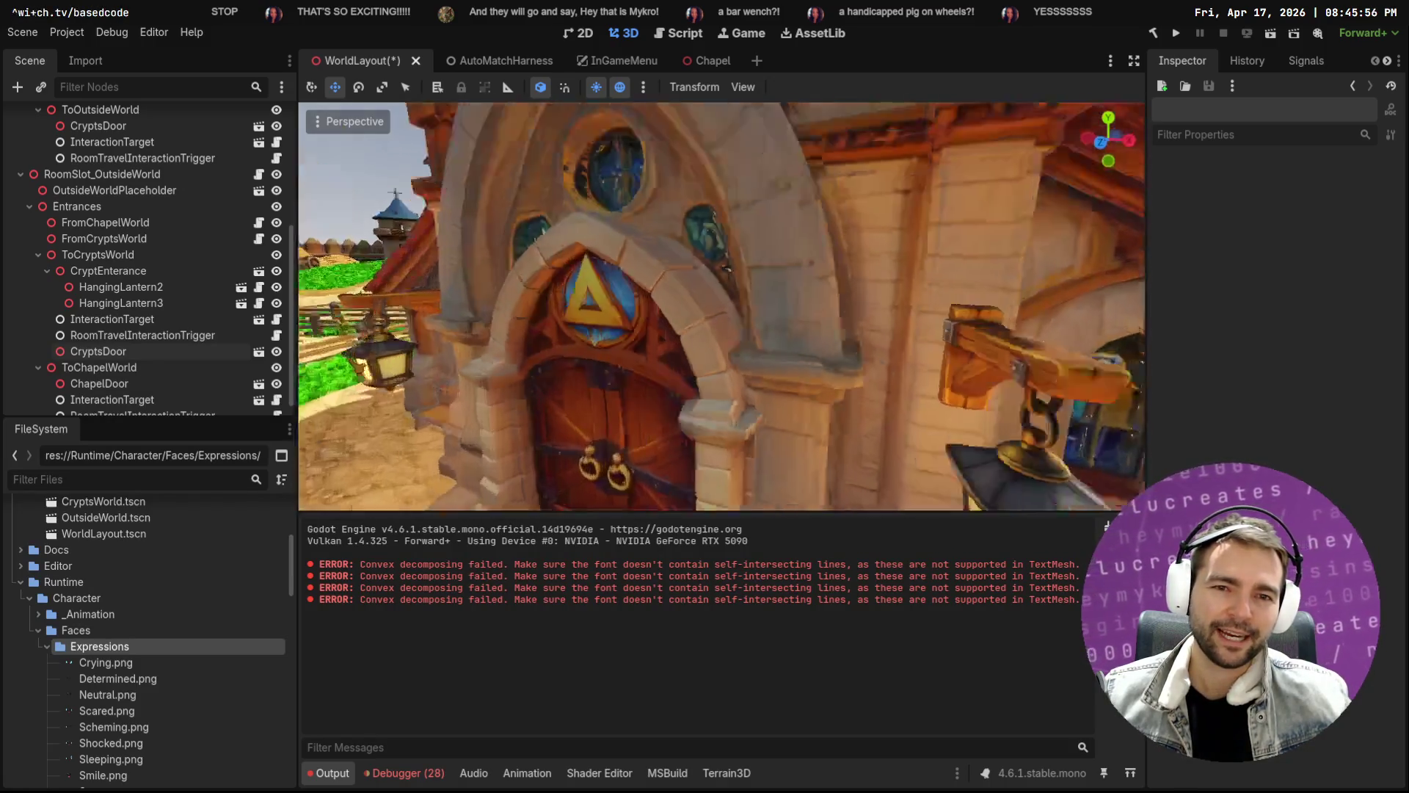
key(s)
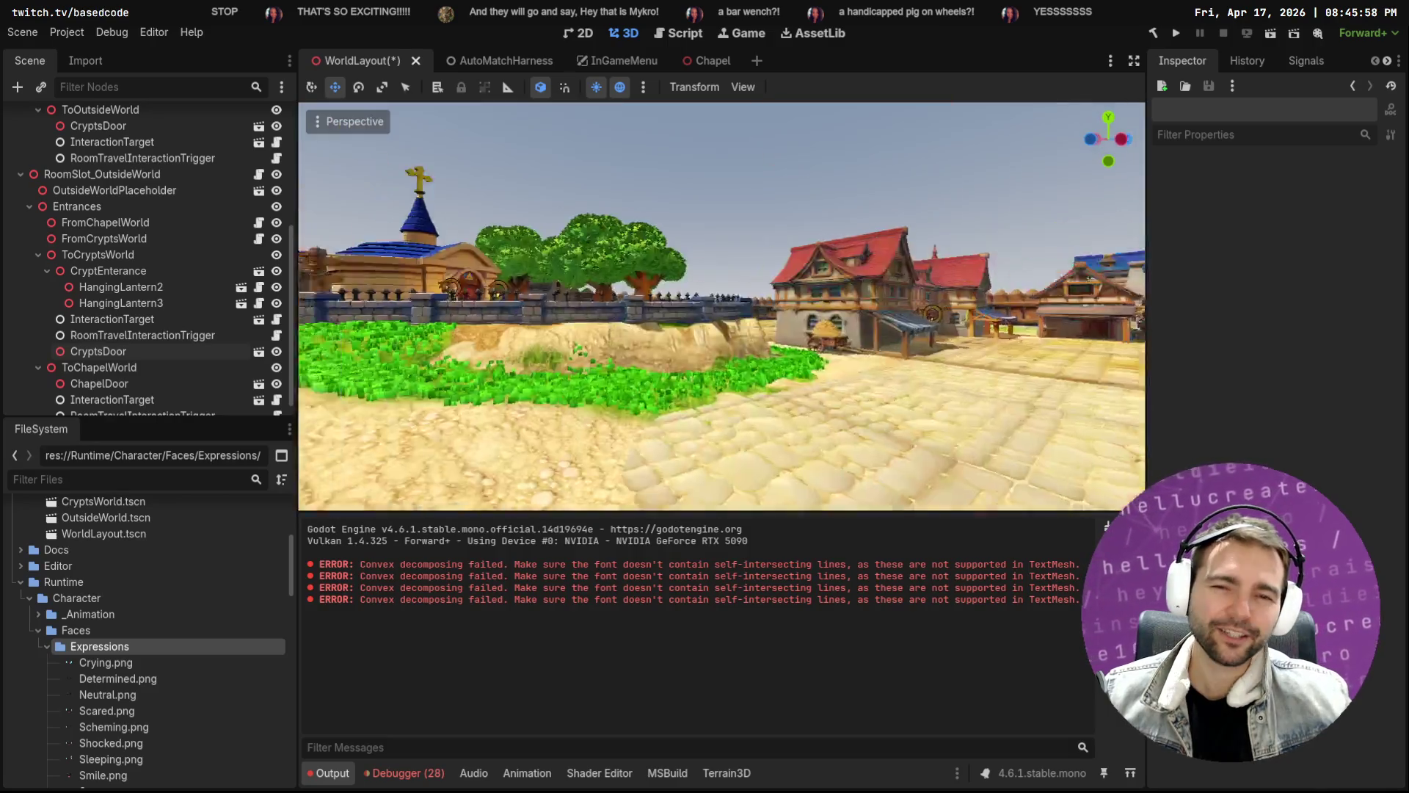
key(w)
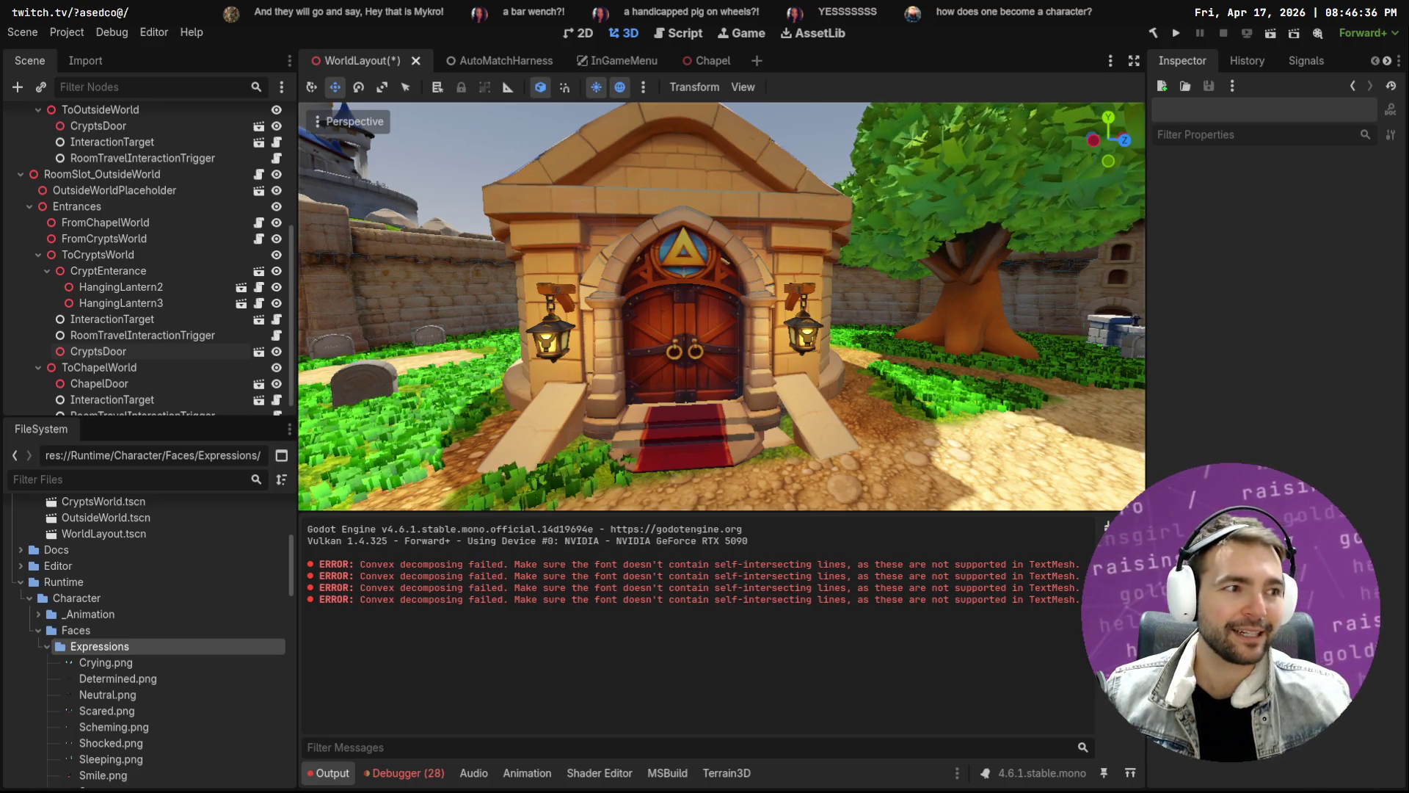
Pan the tldraw board to the Crypt of the Forefathers header and select it
scroll(361, 293, down, 10)
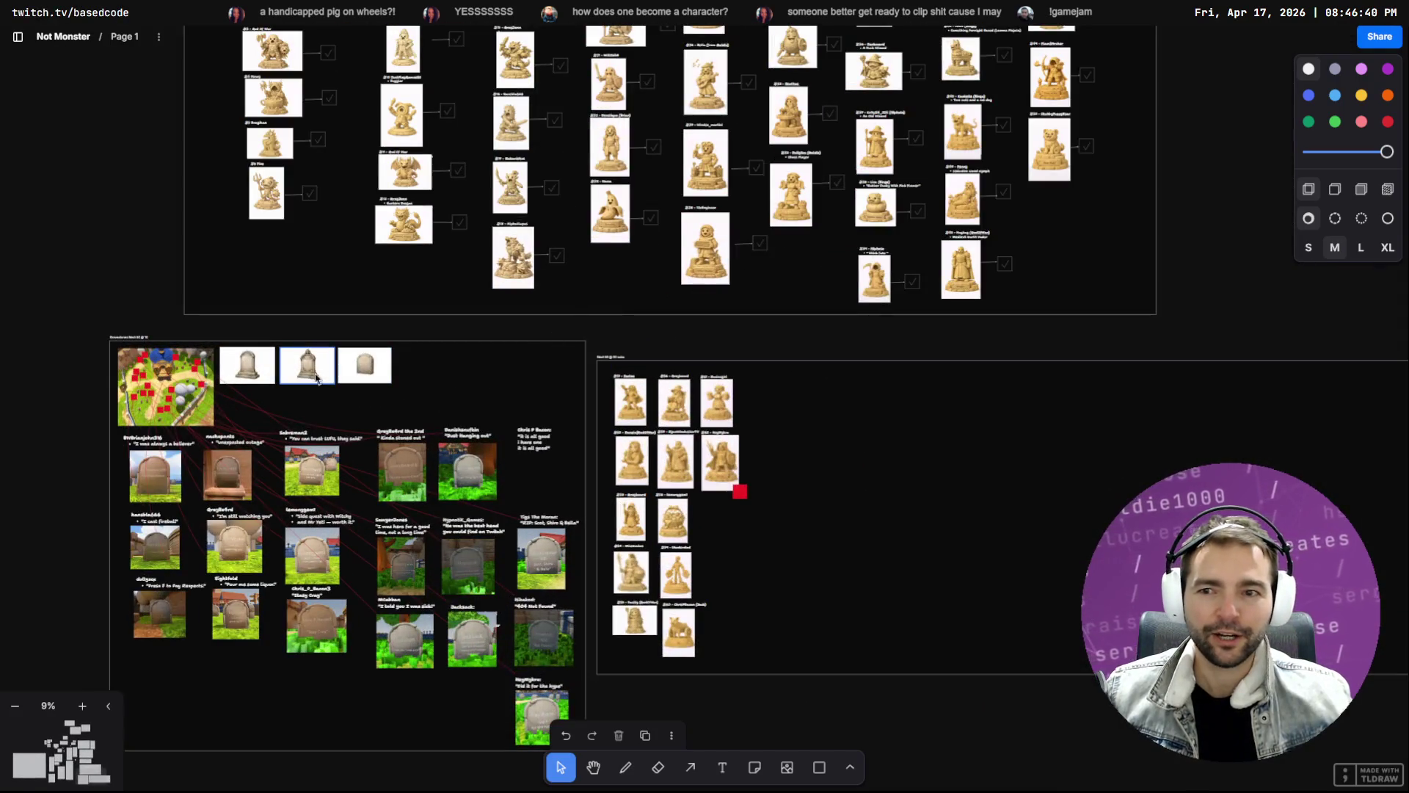
click(729, 363)
mouse_move(728, 362)
mouse_down()
mouse_move(792, 619)
mouse_move(834, 52)
mouse_move(933, 527)
mouse_up()
scroll(519, 278, left, 8)
scroll(519, 278, up, 2)
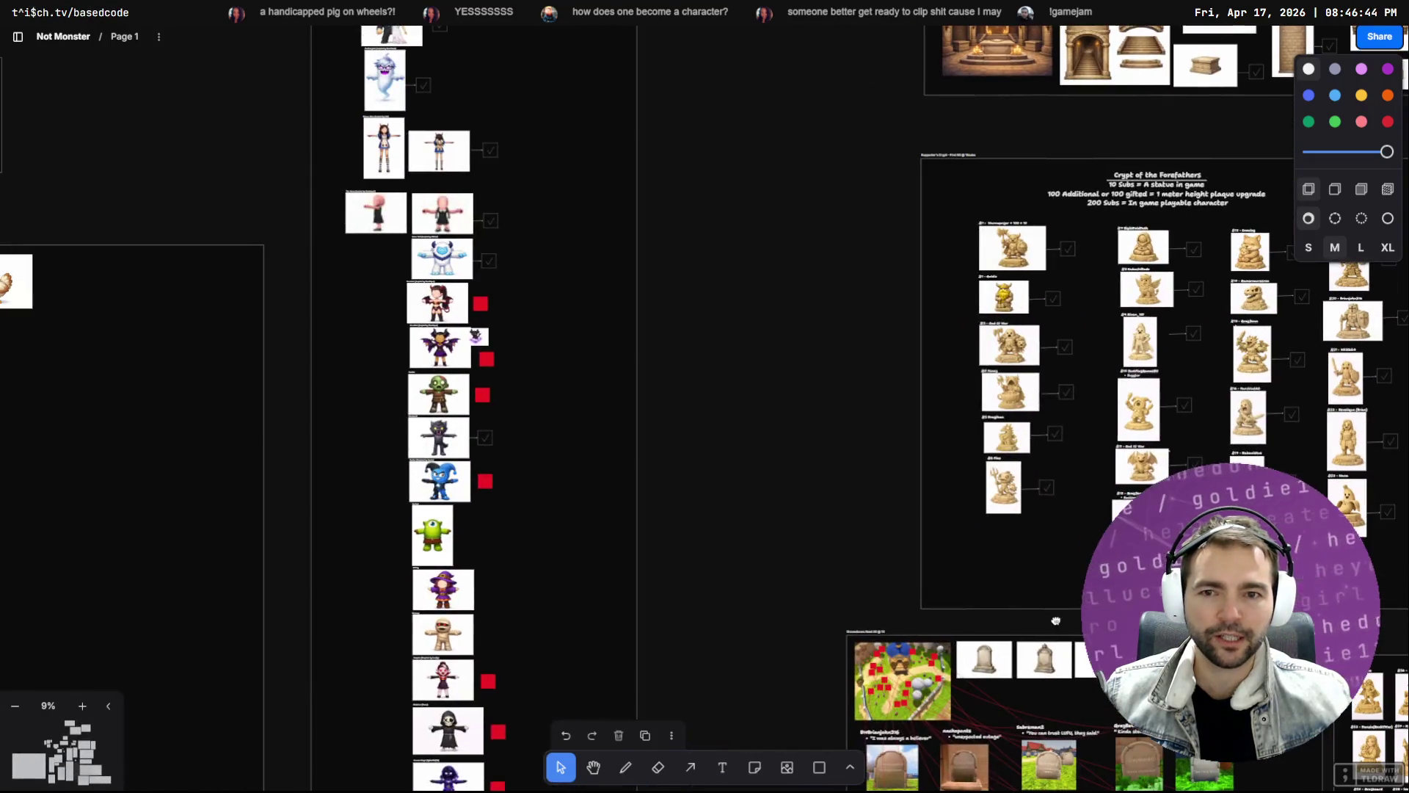
scroll(519, 277, up, 5)
scroll(365, 423, right, 2)
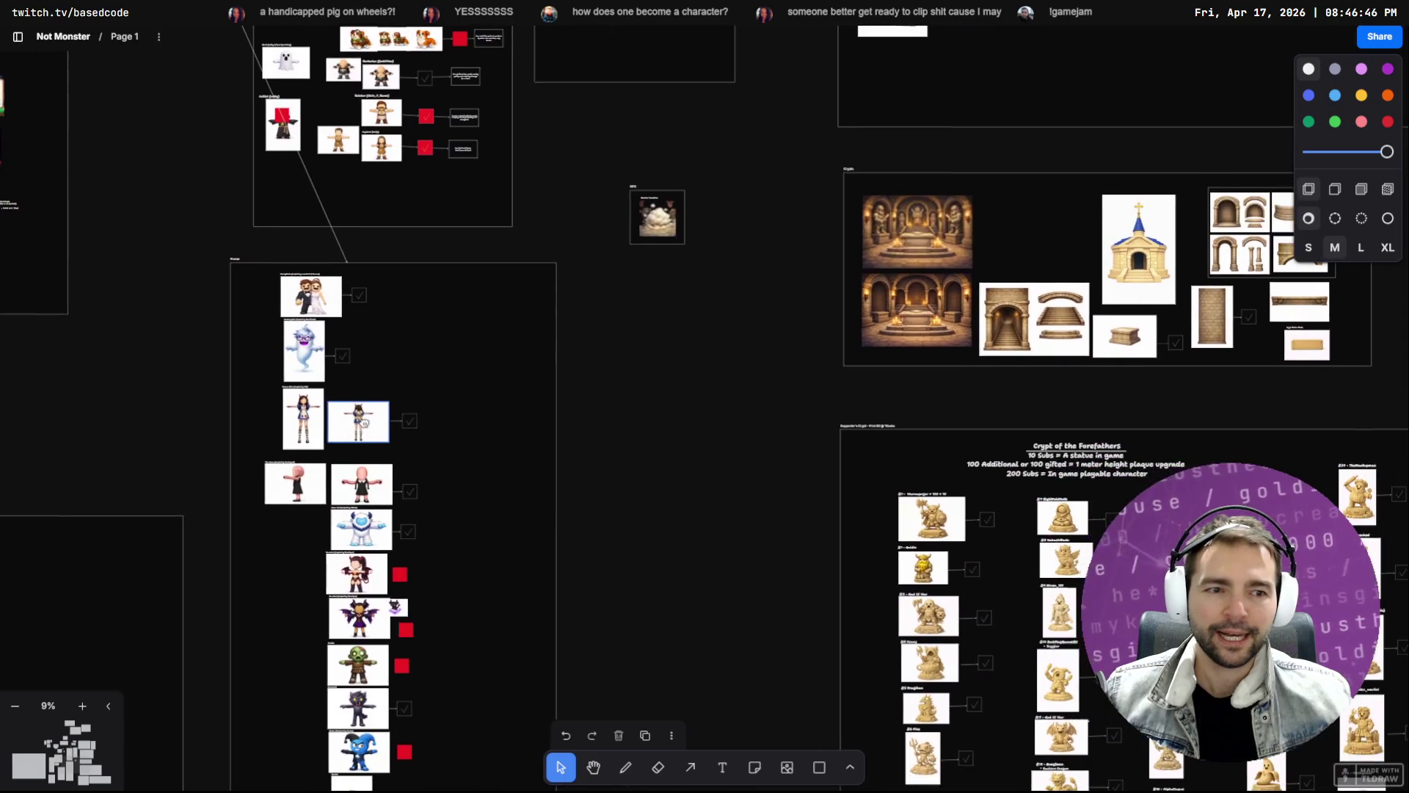
scroll(747, 477, up, 10)
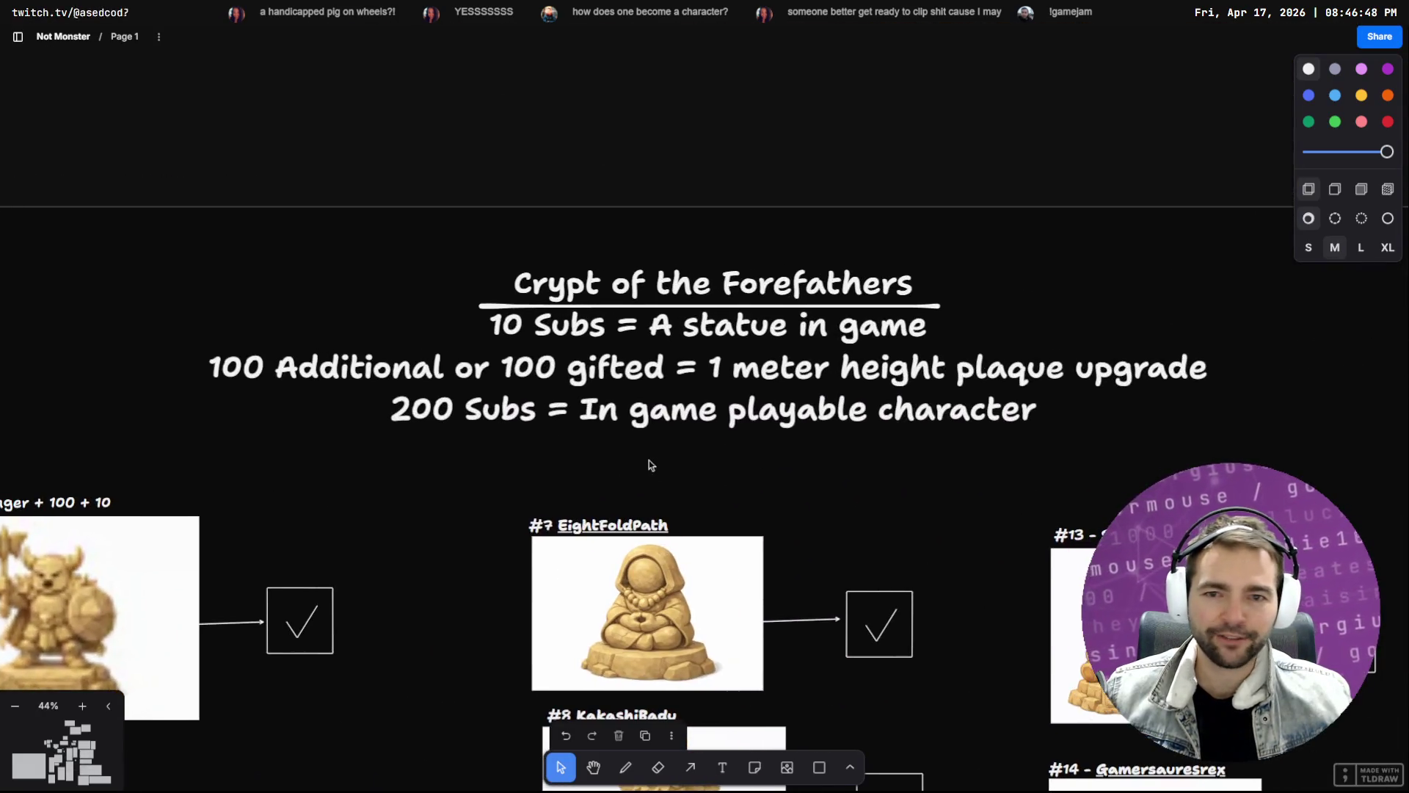
click(679, 429)
Zoom out to the column of character models with their check marks
scroll(567, 445, down, 3)
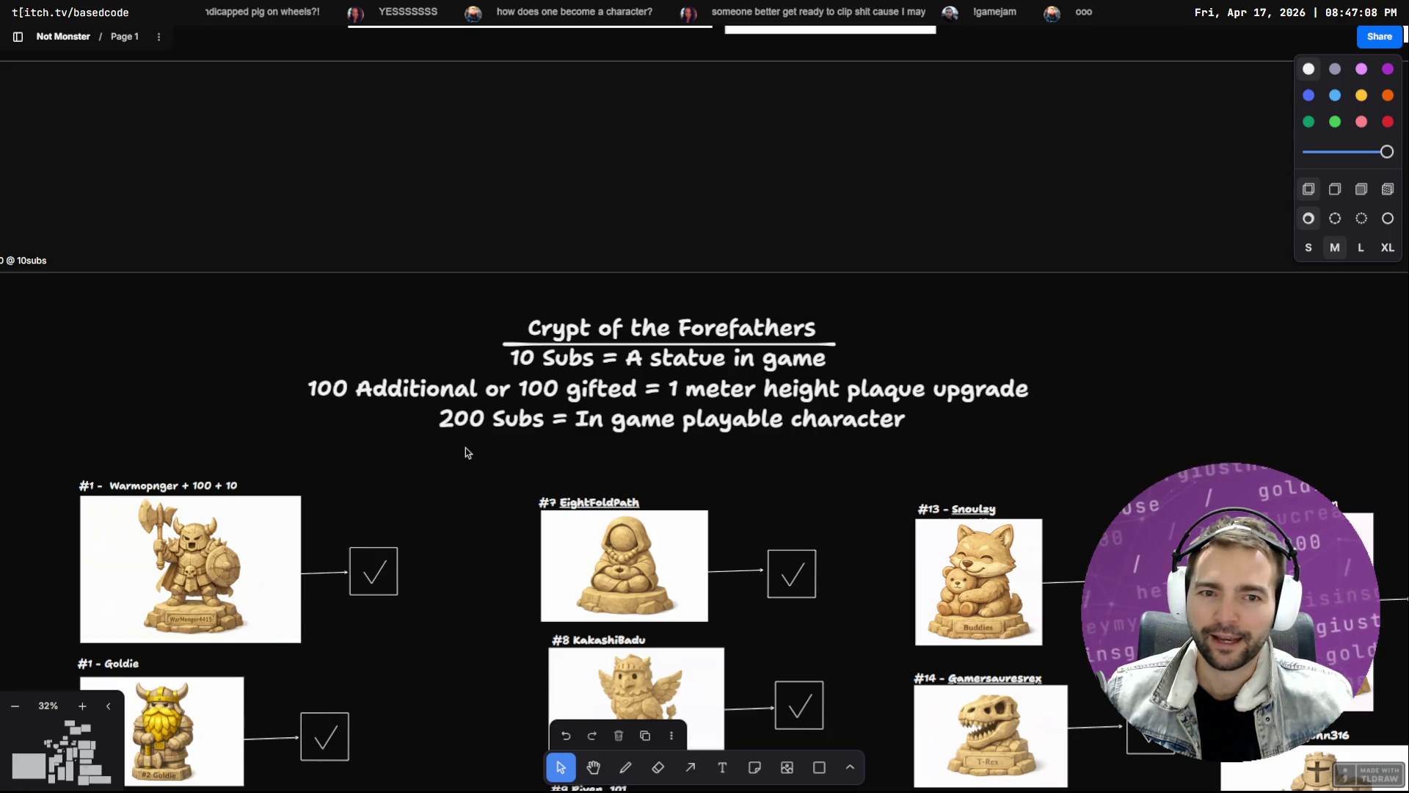
scroll(424, 463, left, 3)
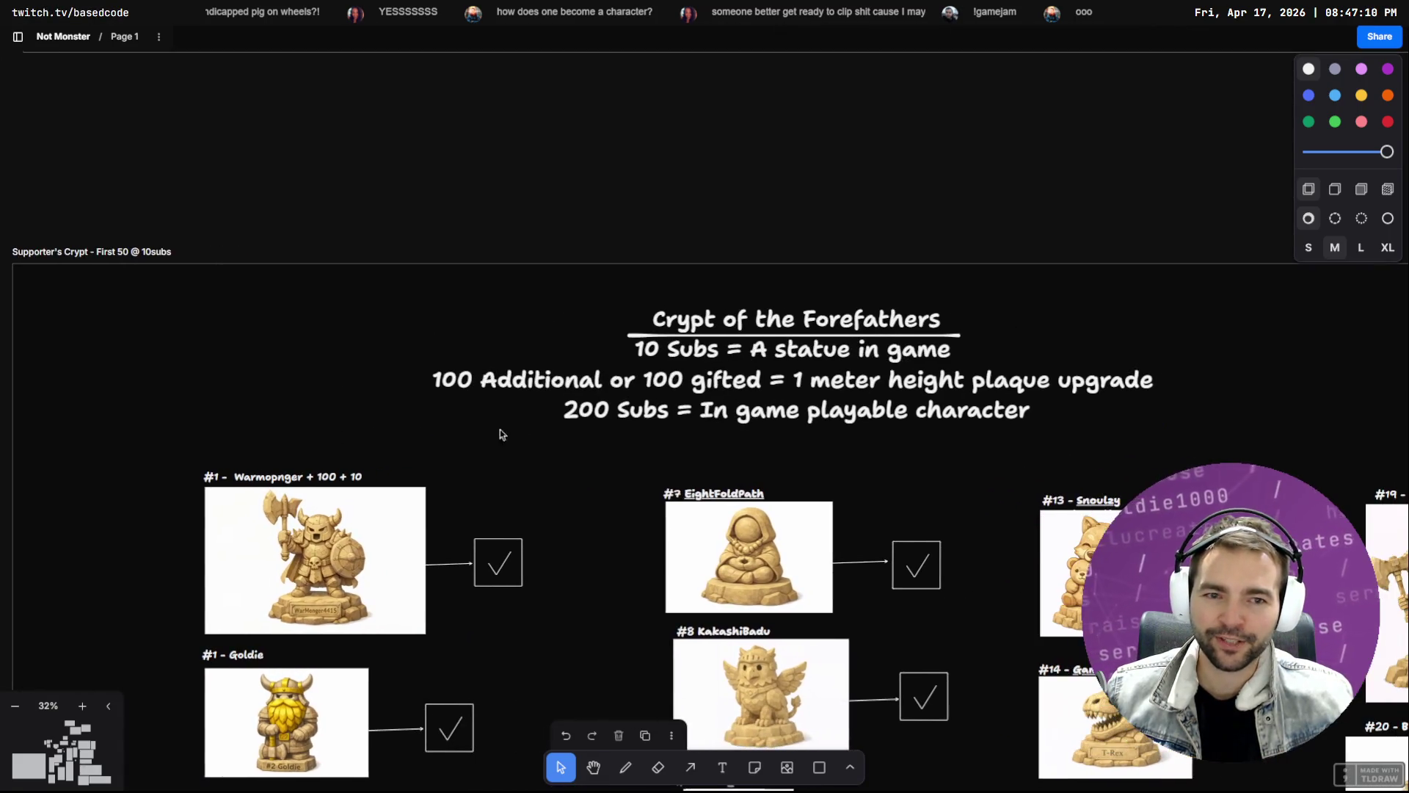
scroll(350, 344, down, 5)
scroll(991, 440, left, 10)
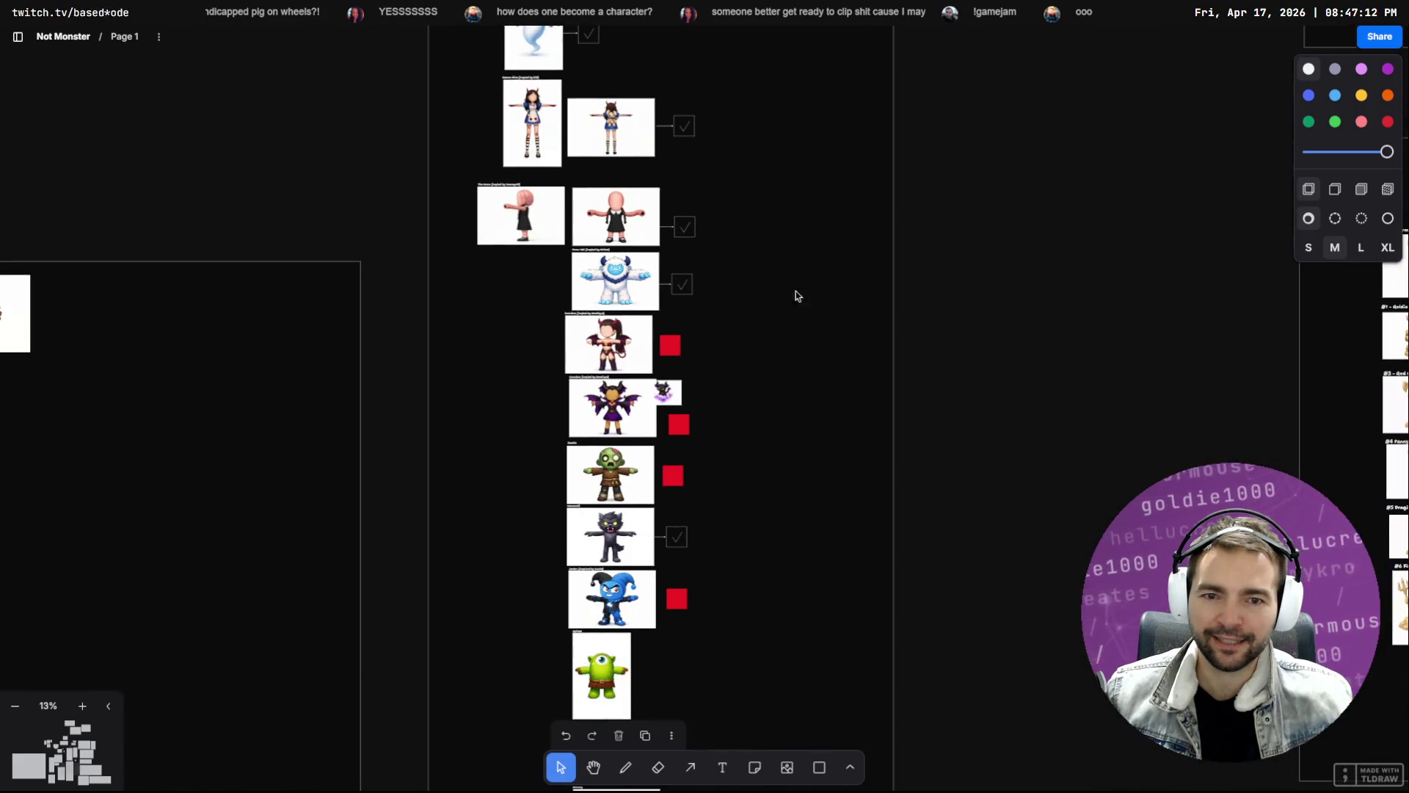
scroll(738, 439, down, 3)
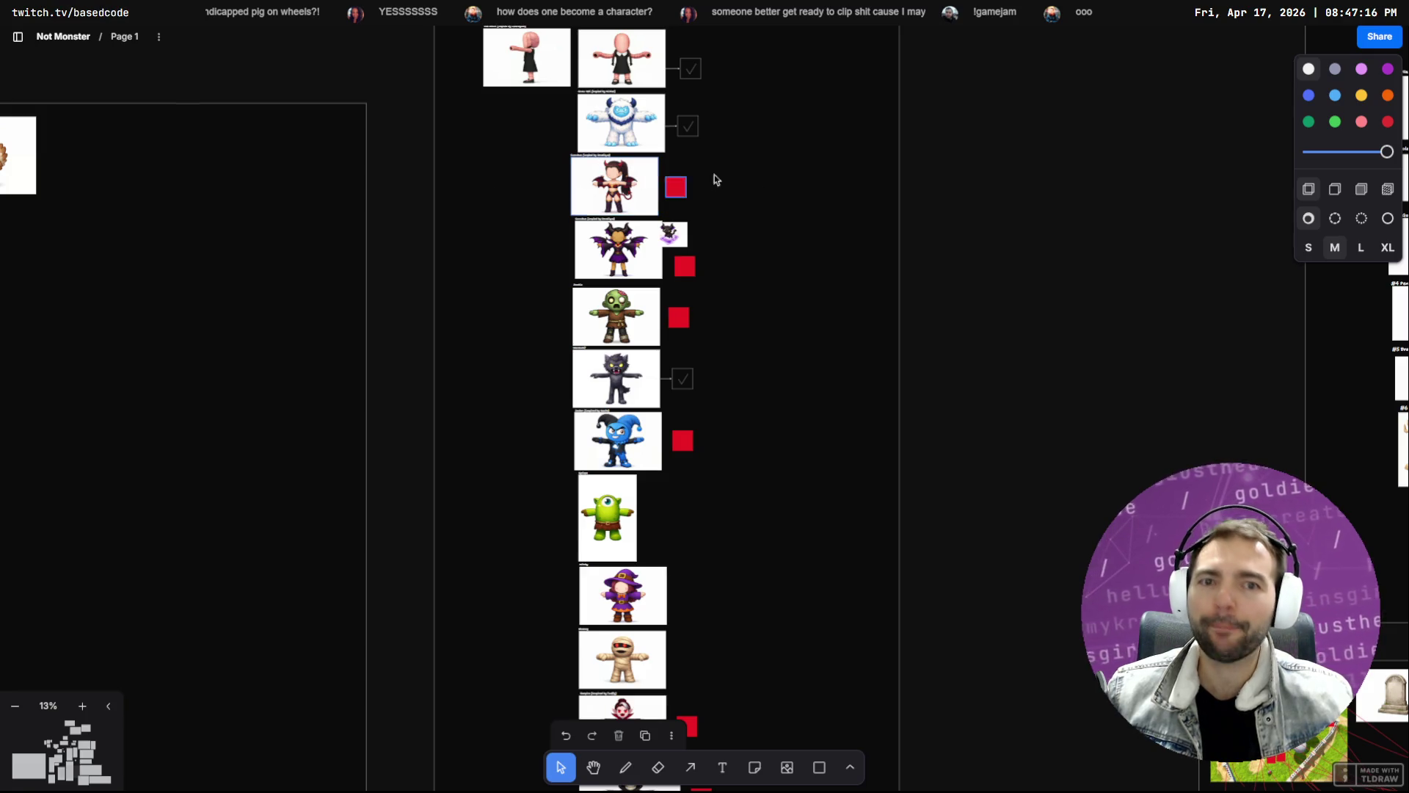
scroll(708, 179, down, 8)
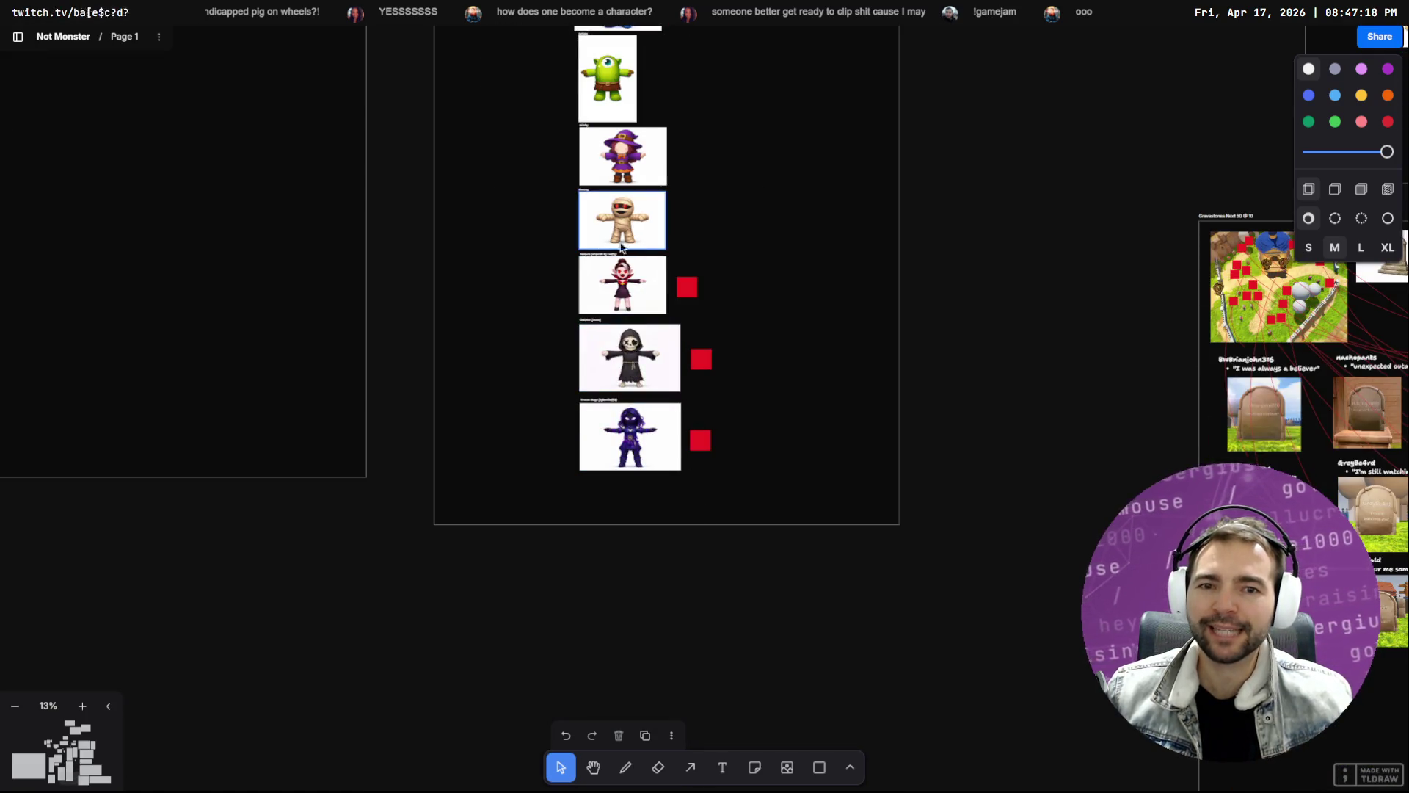
drag(741, 243, 746, 479)
scroll(726, 368, up, 5)
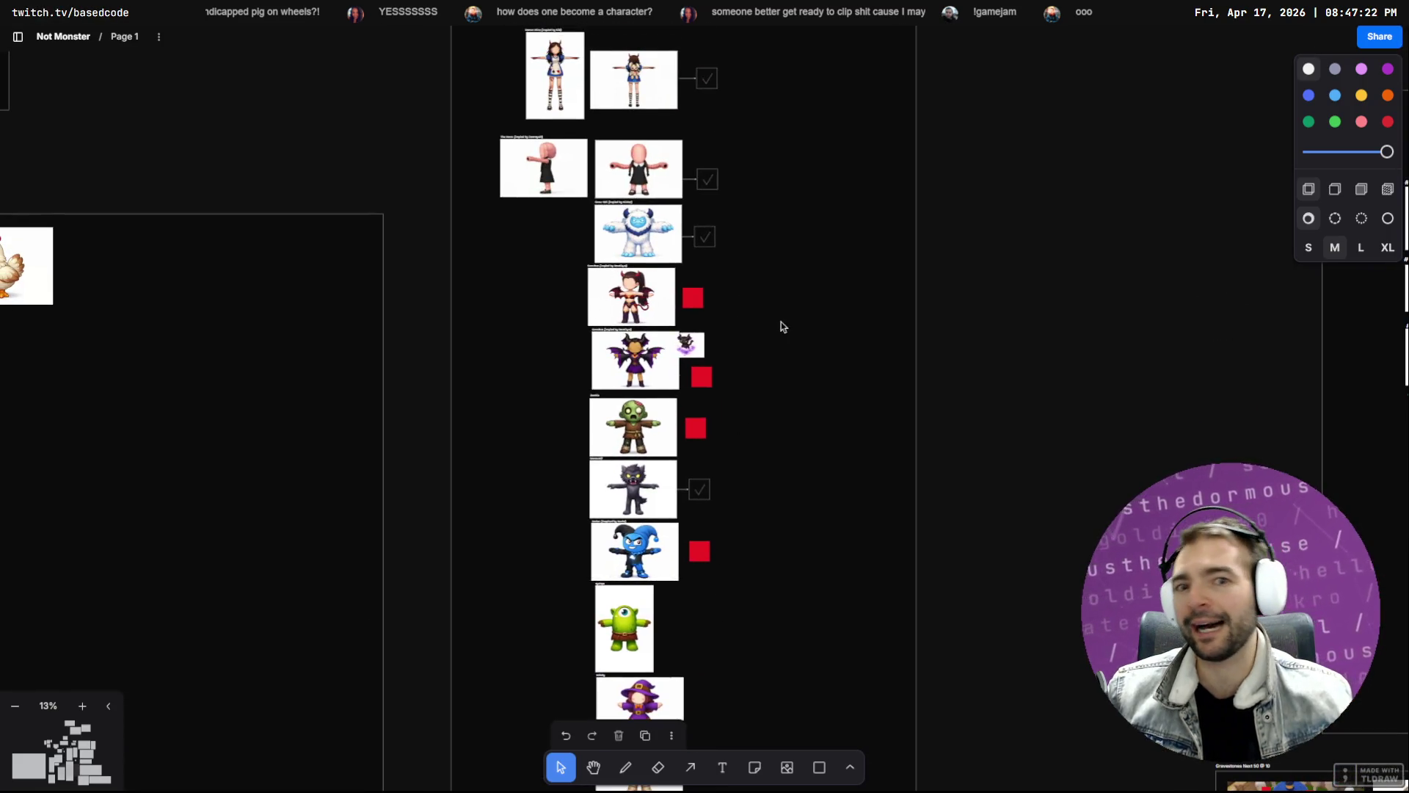
drag(196, 72, 648, 194)
mouse_move(777, 141)
mouse_down()
mouse_move(513, 315)
mouse_move(922, 494)
mouse_move(506, 289)
mouse_move(473, 586)
mouse_up()
scroll(514, 311, down, 3)
scroll(697, 99, up, 2)
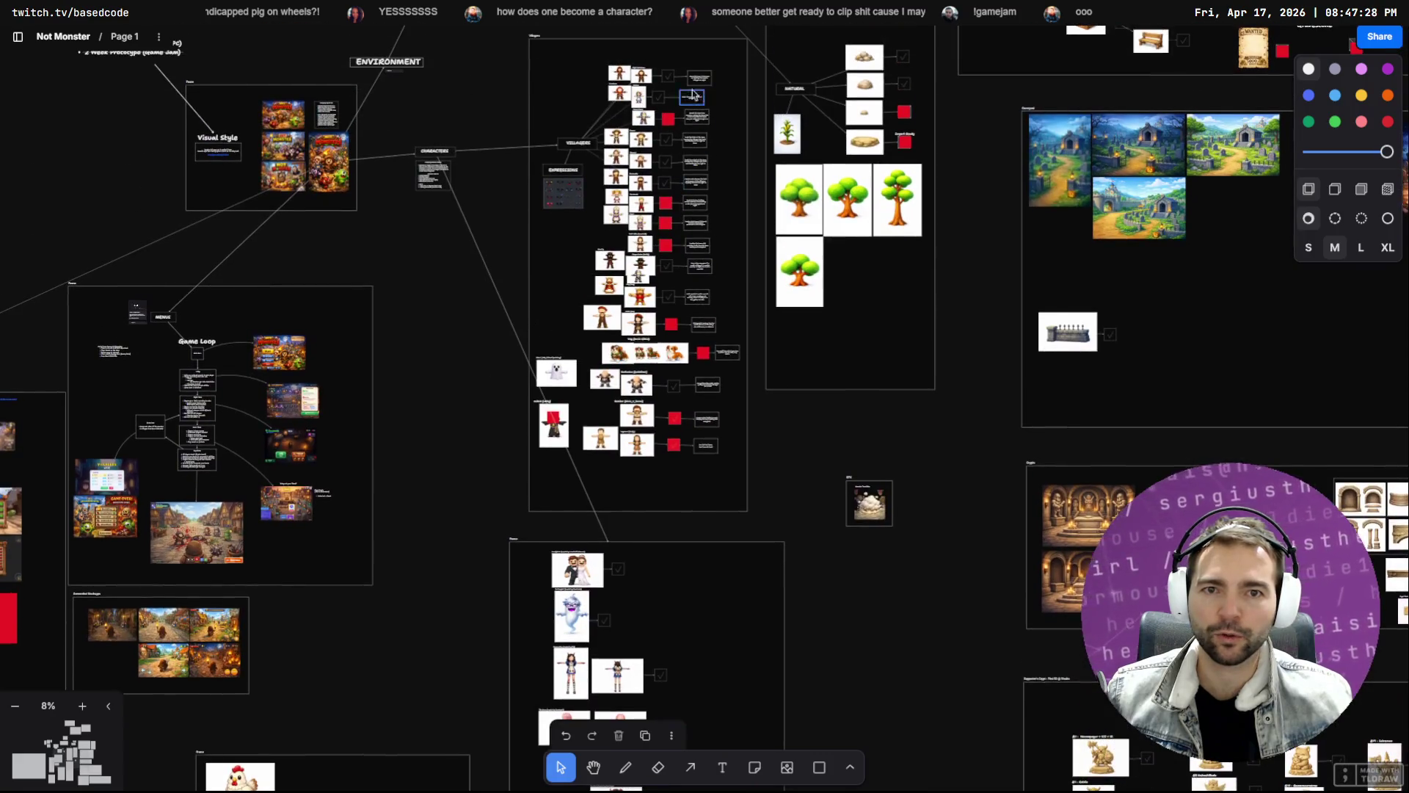
Tick the villager's checkbox, browse the storyboard frames, and return to Godot
click(666, 162)
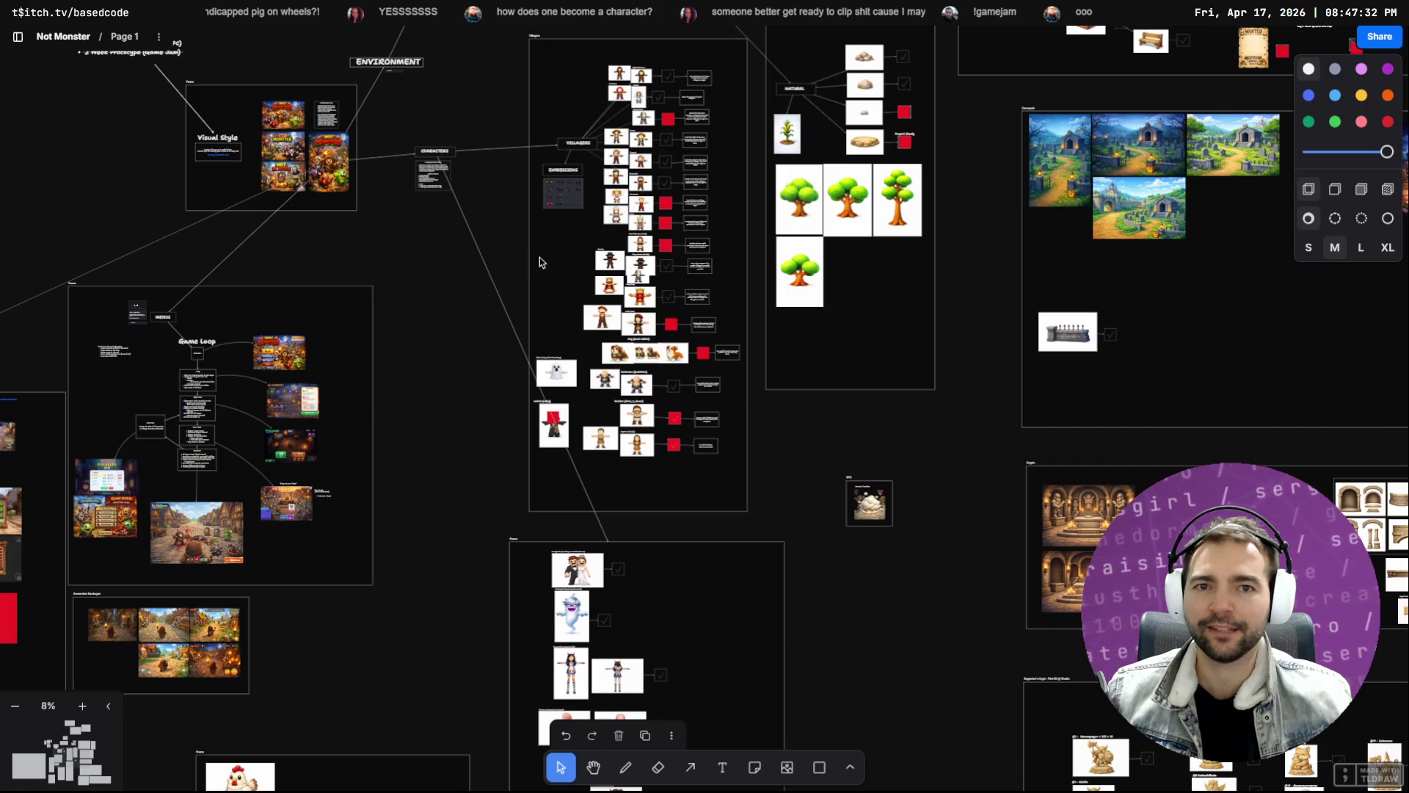
drag(449, 334, 1020, 192)
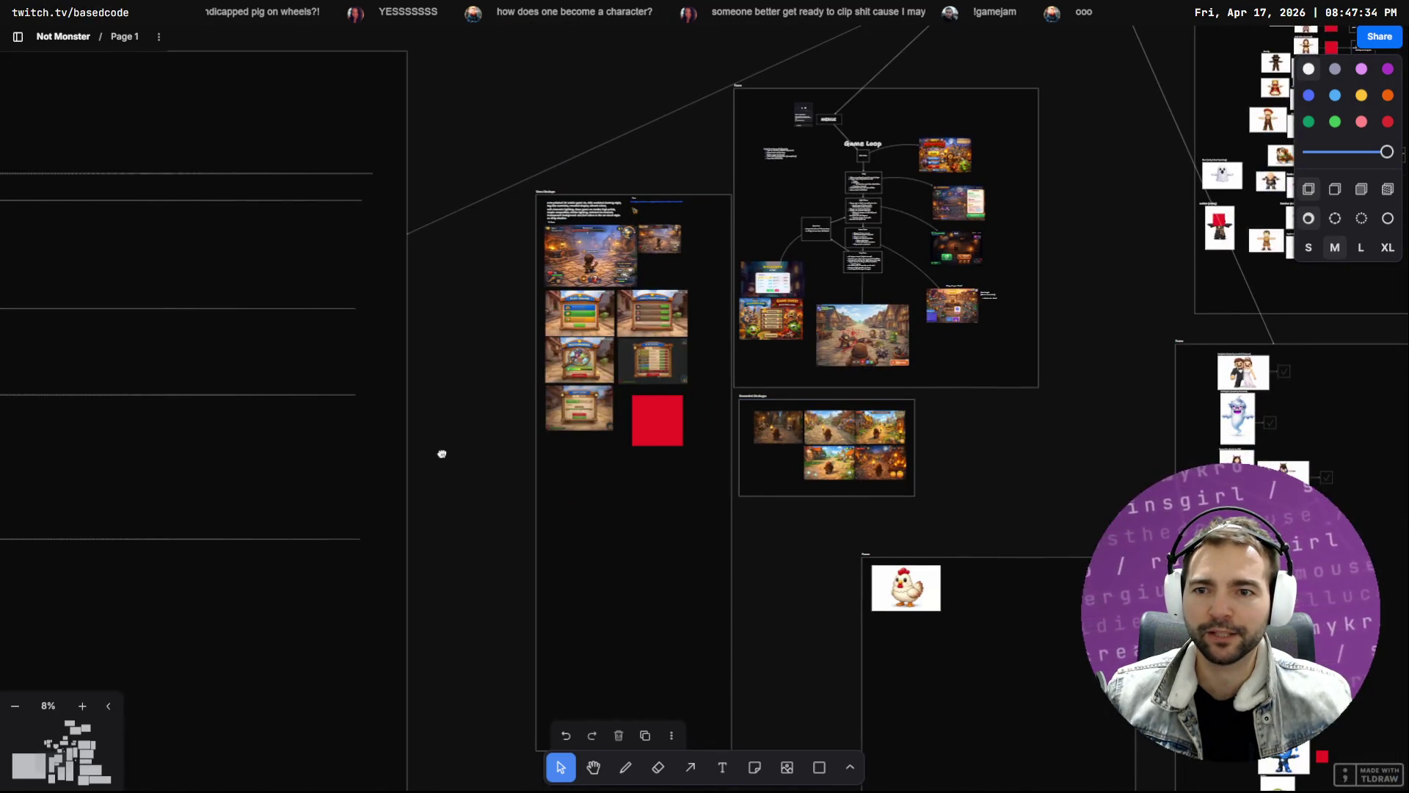
drag(439, 460, 976, 468)
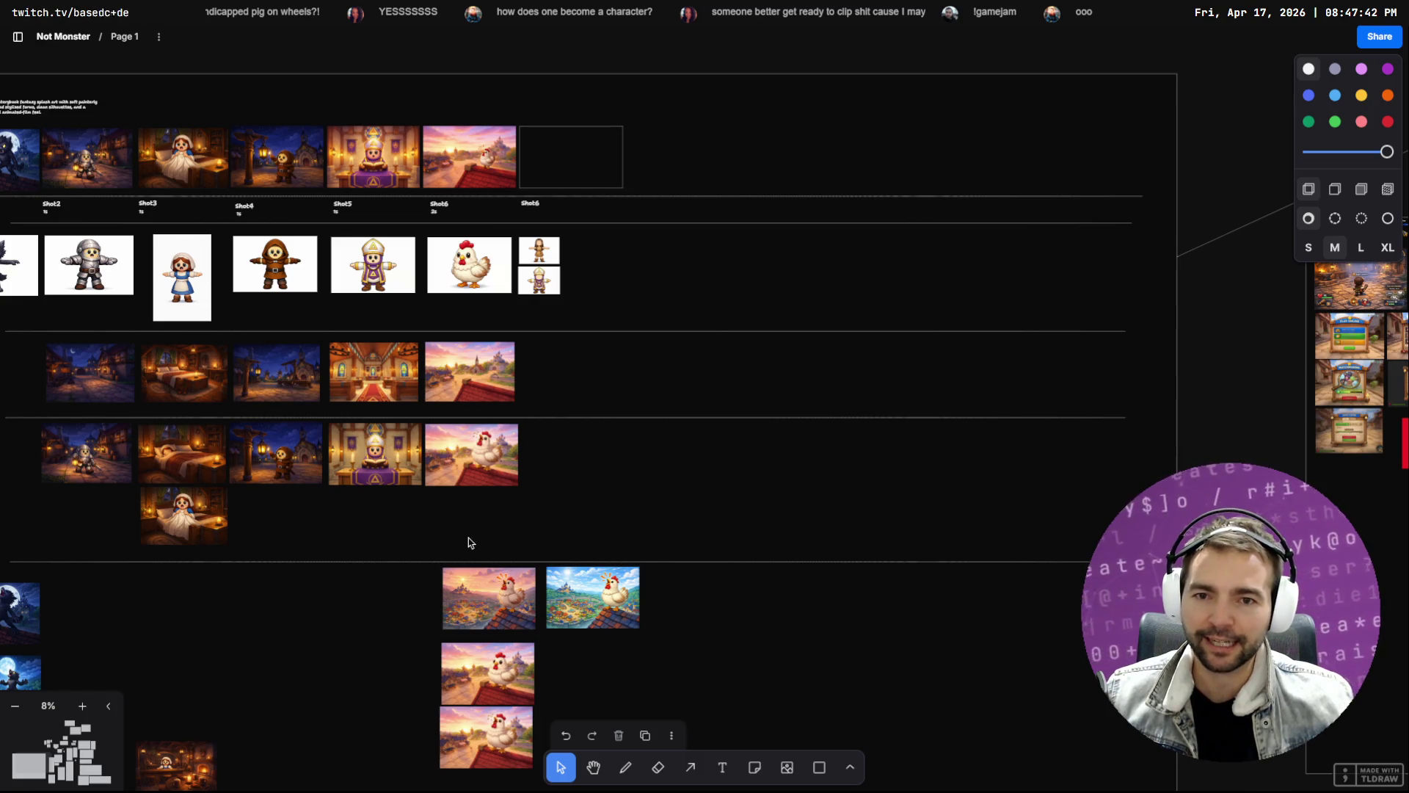
drag(681, 452, 918, 457)
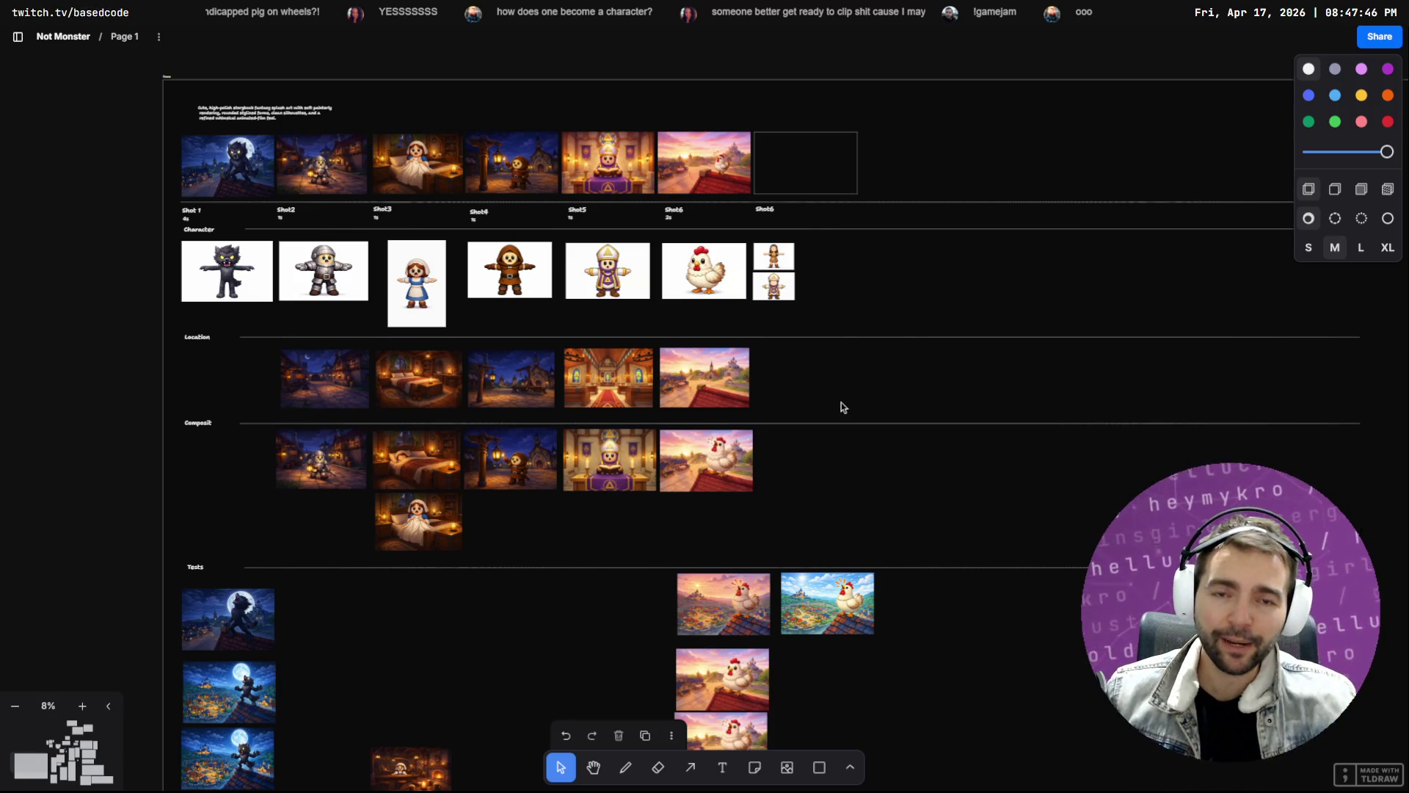
scroll(844, 309, down, 5)
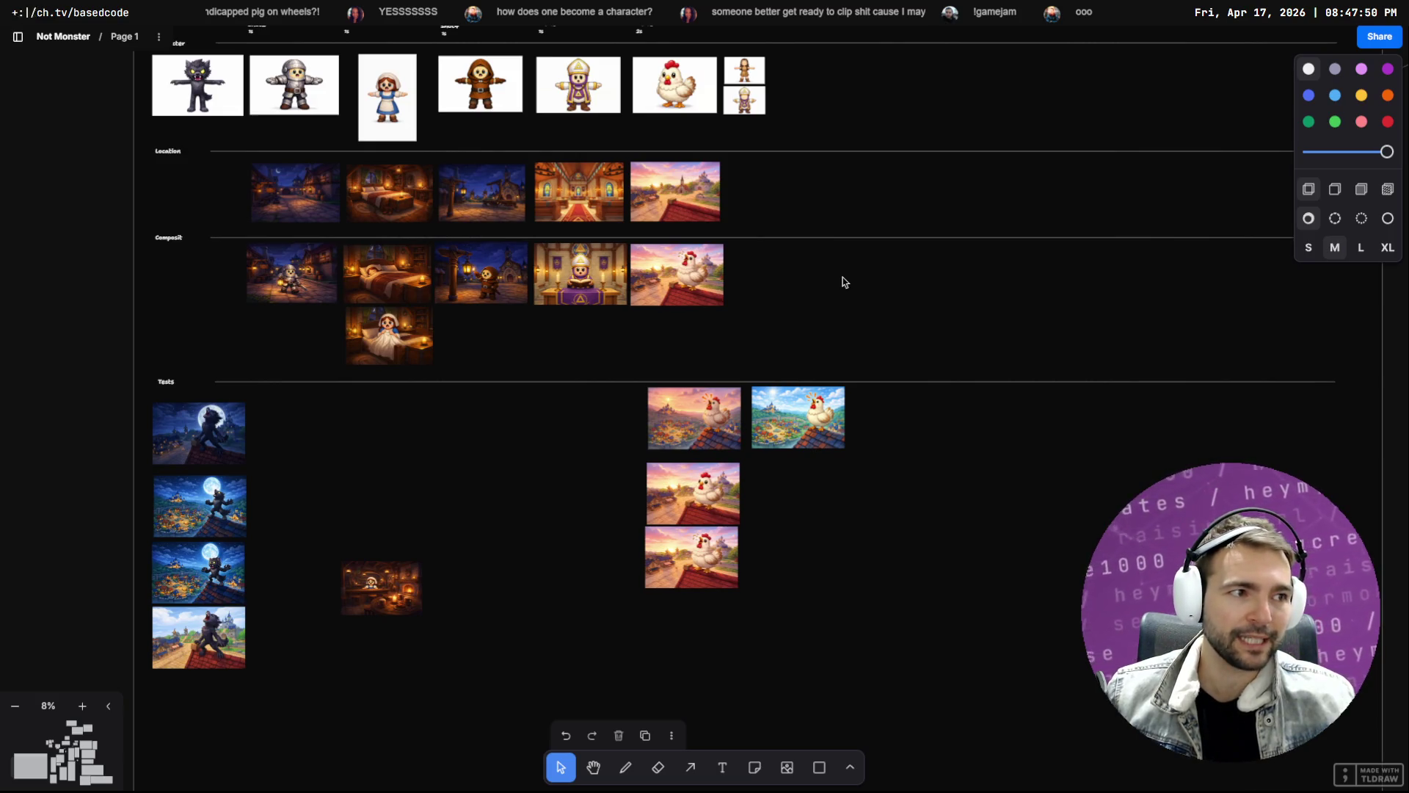
key(alt+Tab)
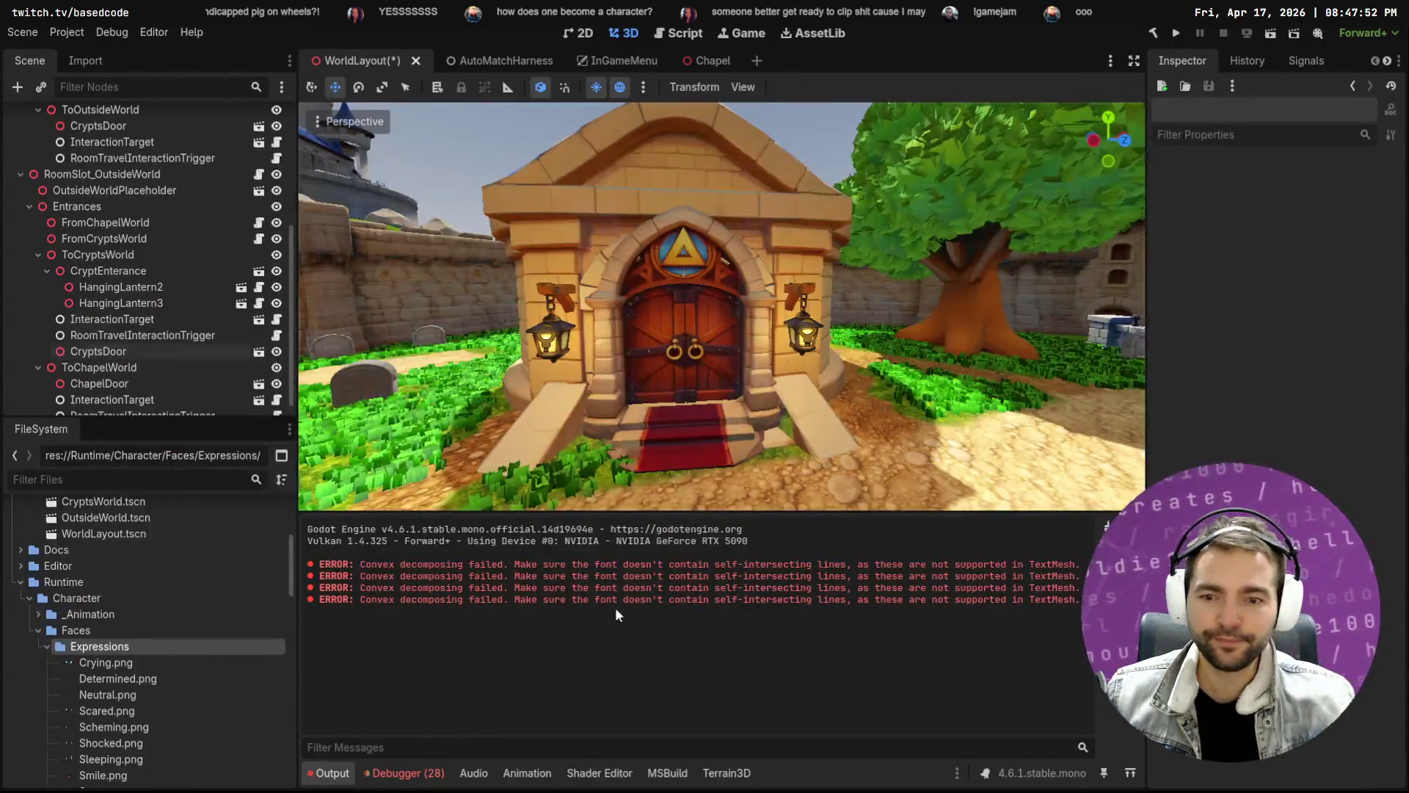
Review the debugger's error lists for Session 4 and Session 1
click(411, 773)
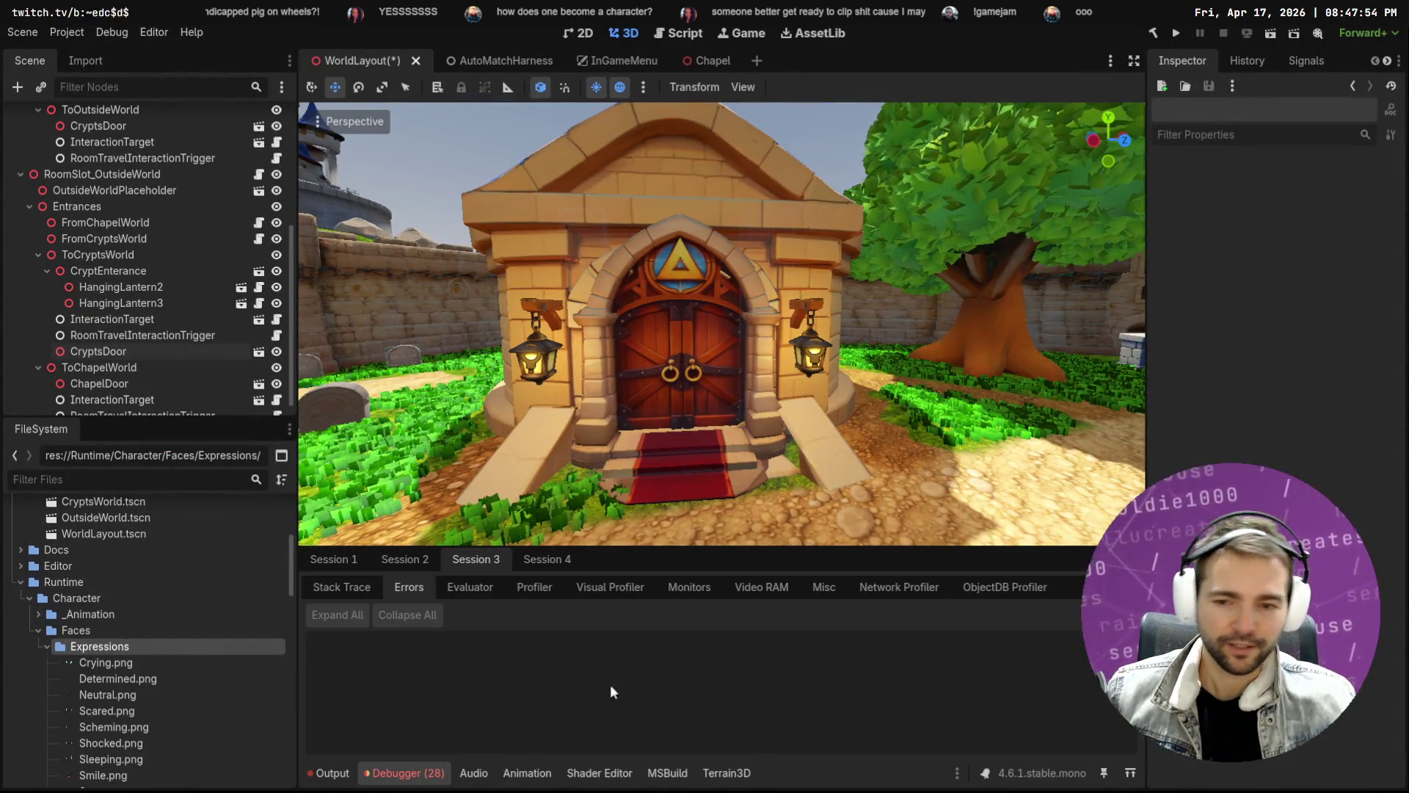
click(405, 585)
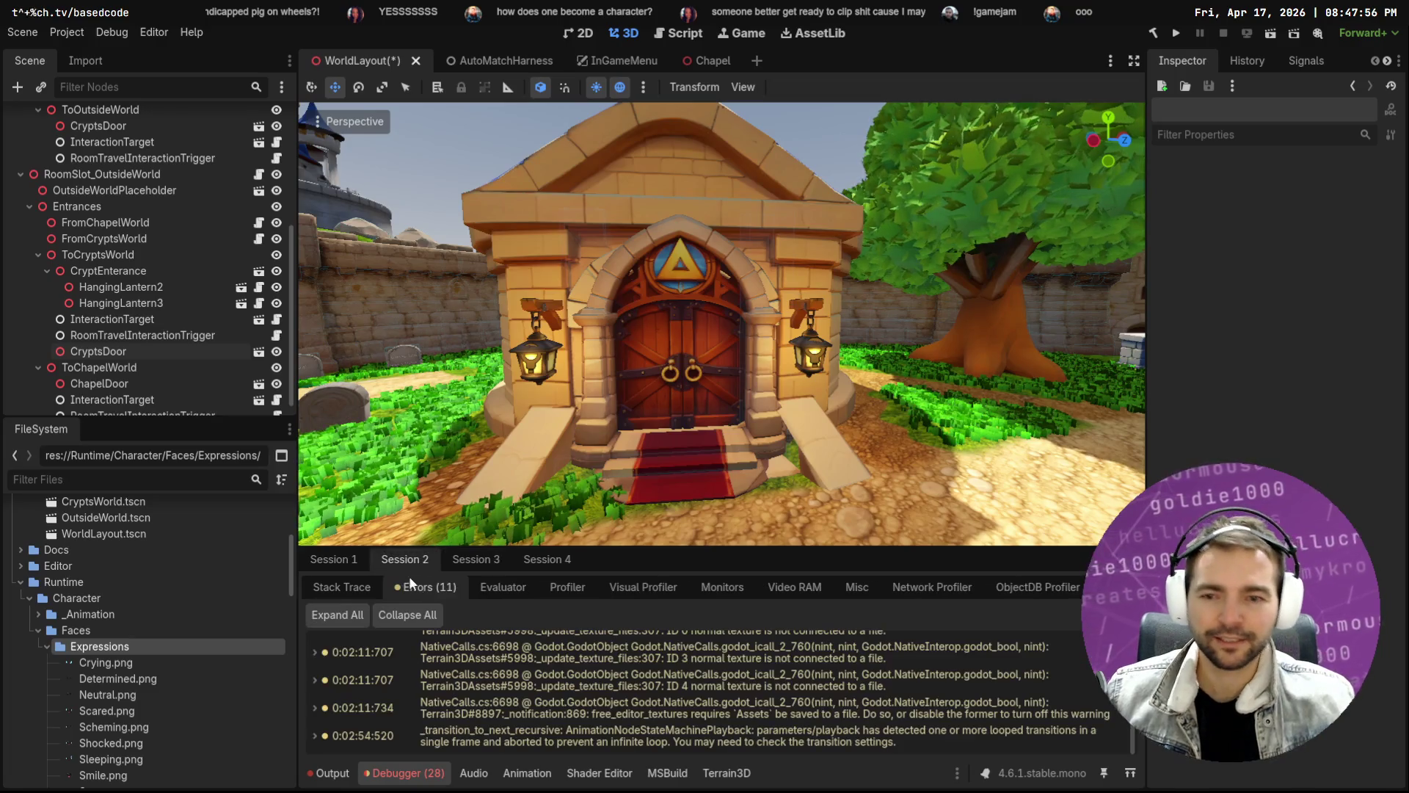
click(530, 559)
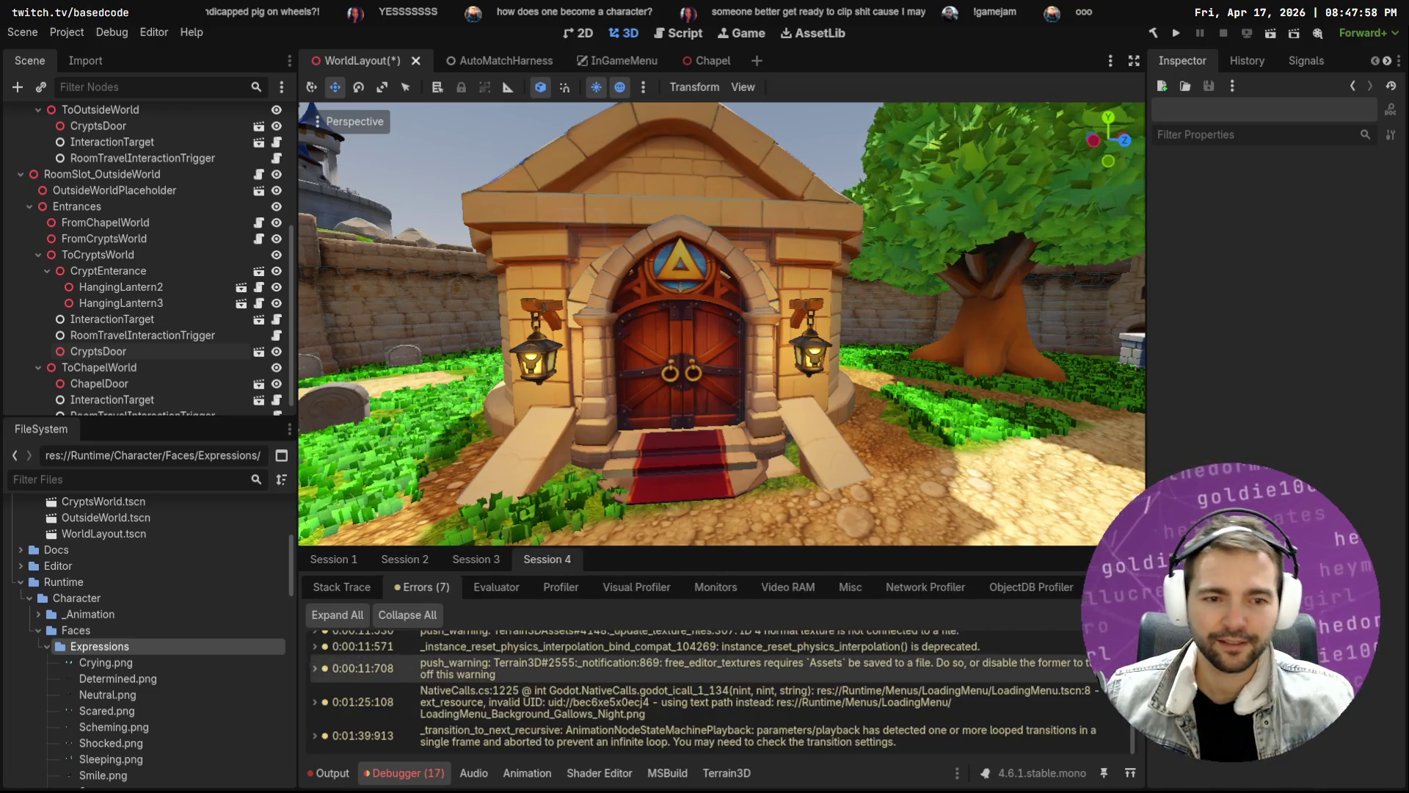
click(469, 559)
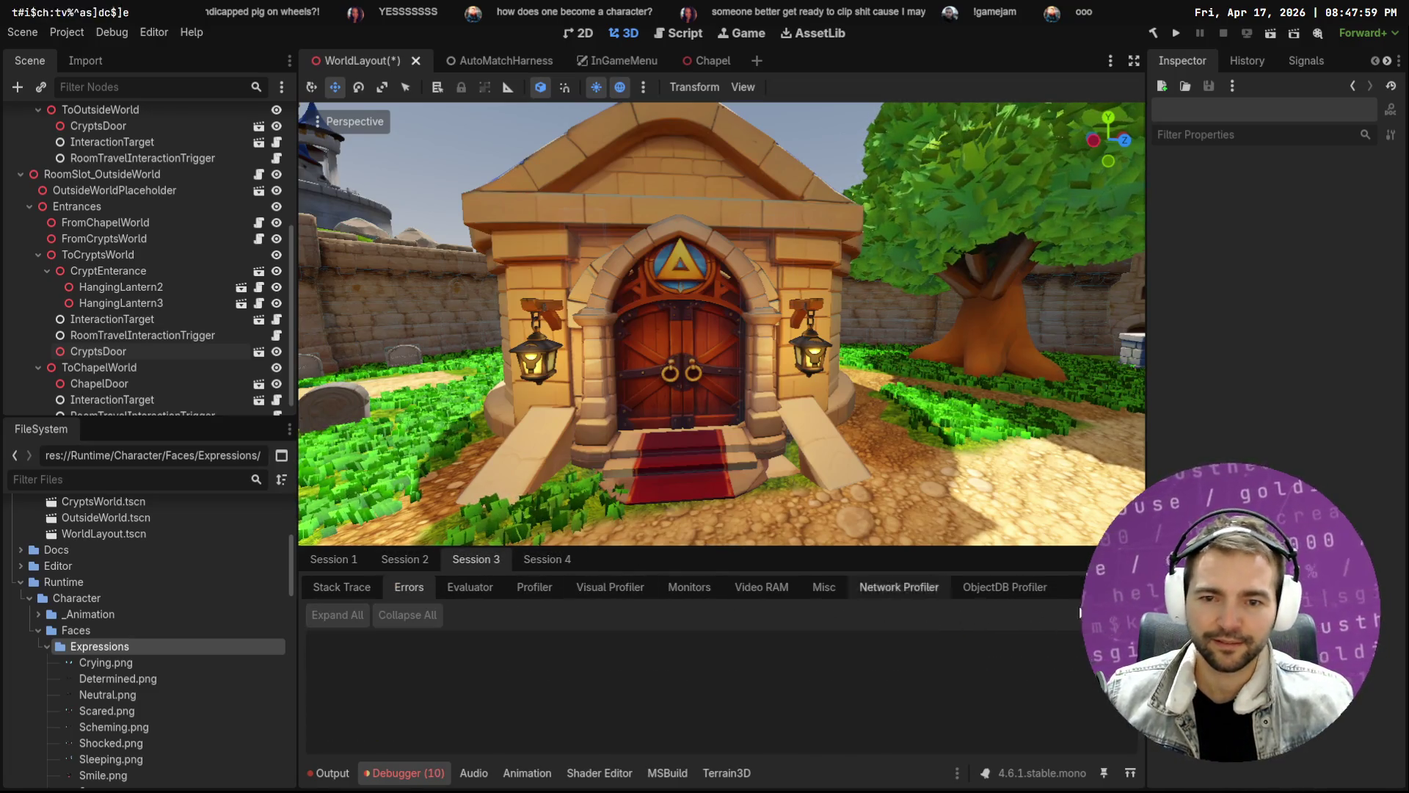
click(349, 559)
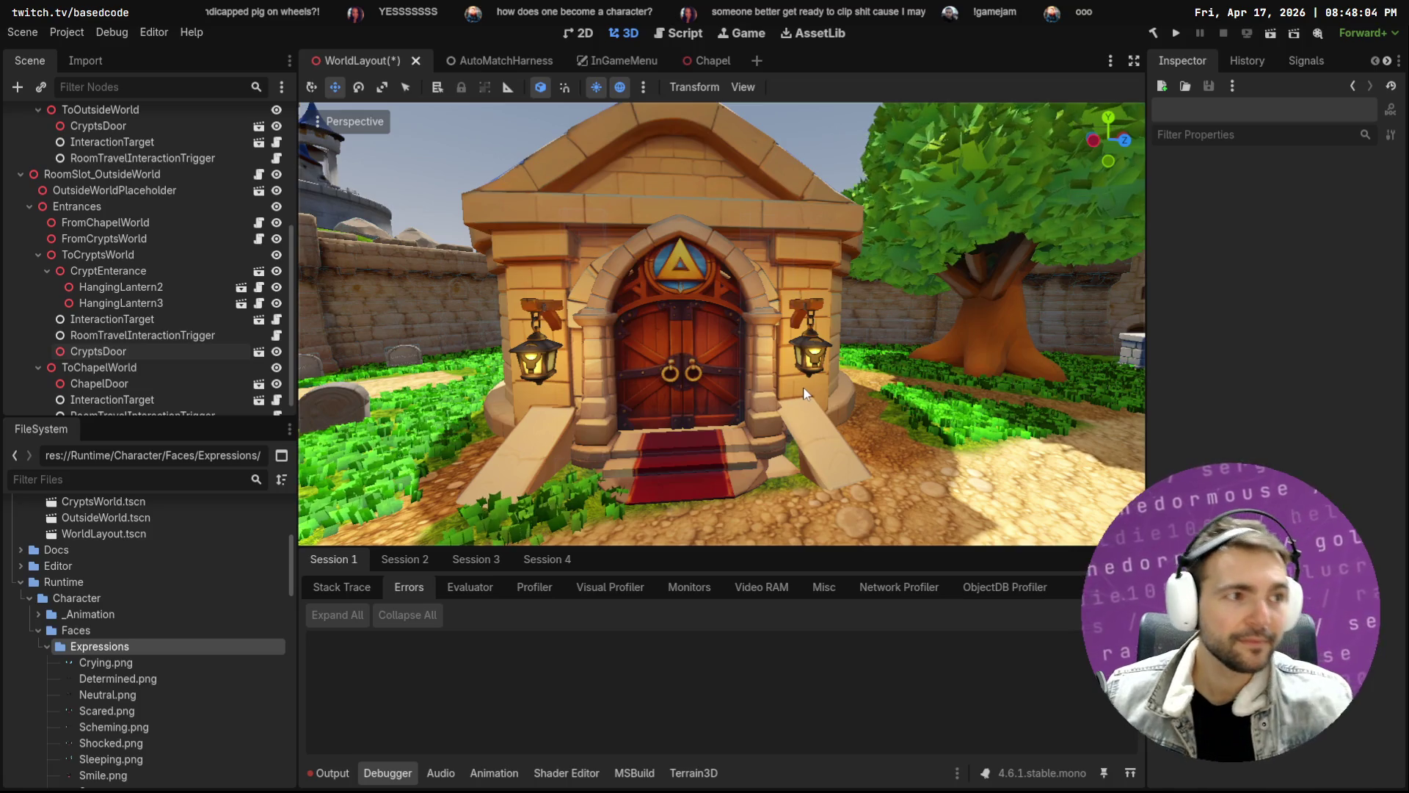
Back in Godot, fly the camera to the chapel door and frame CryptsDoor
key(alt+Tab)
key(alt+Tab)
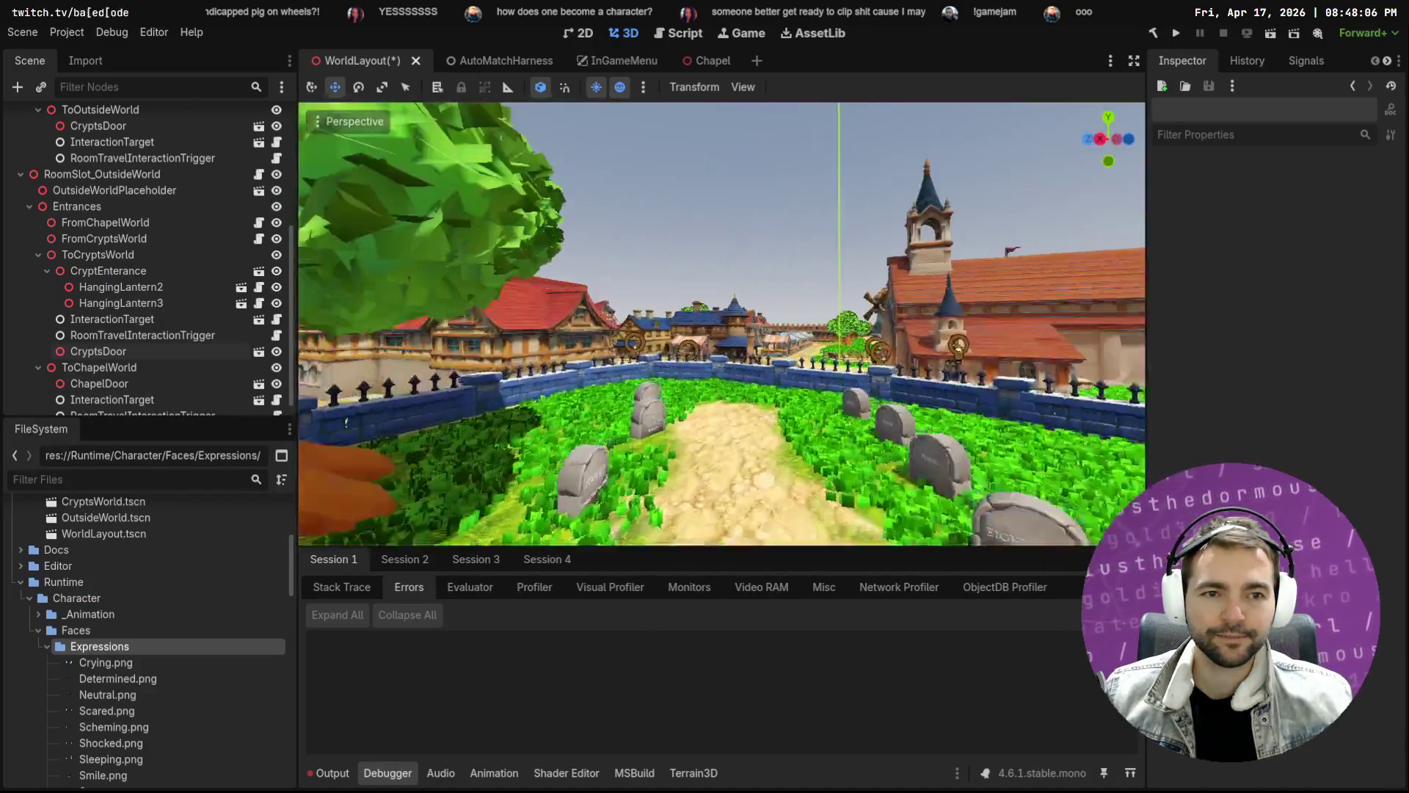
key(w)
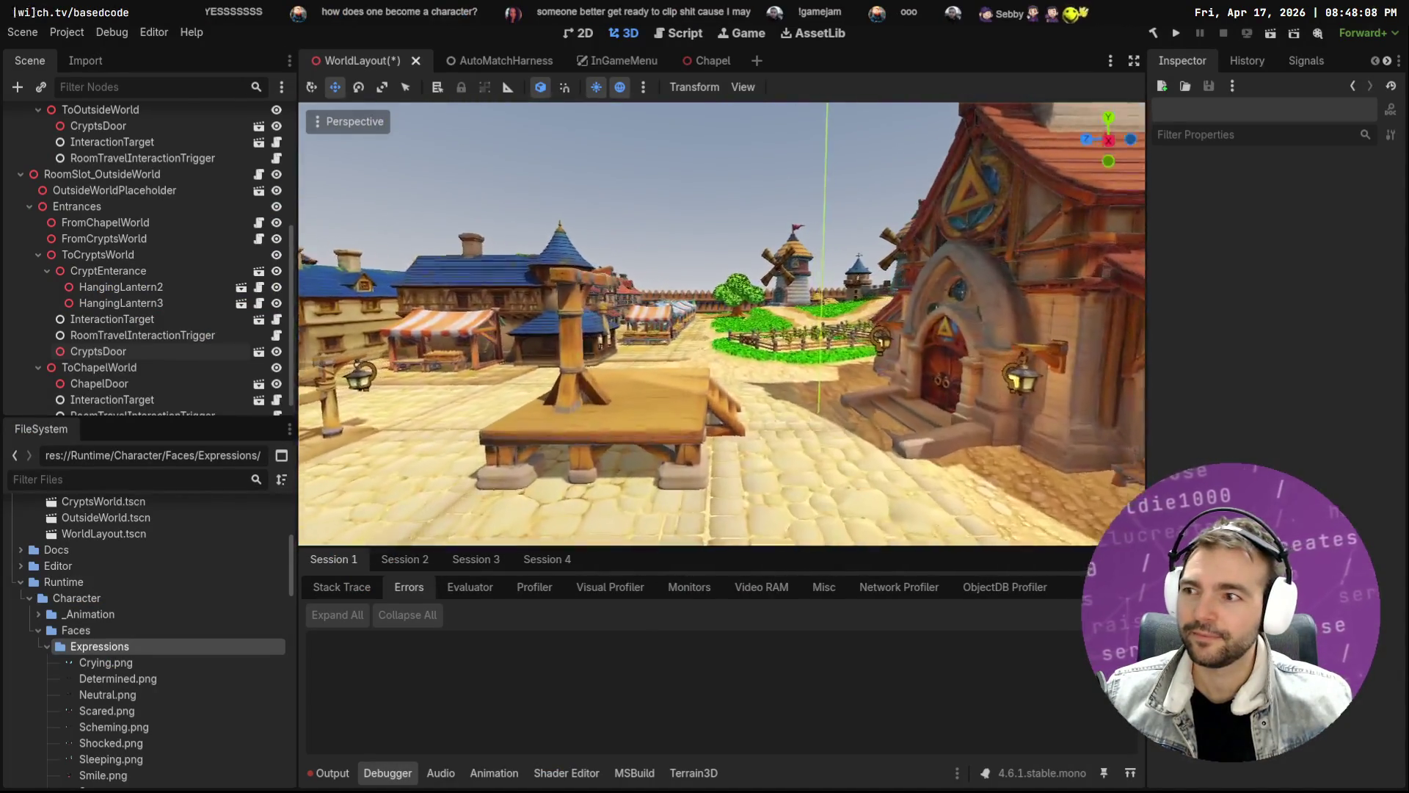
key(w)
key(s)
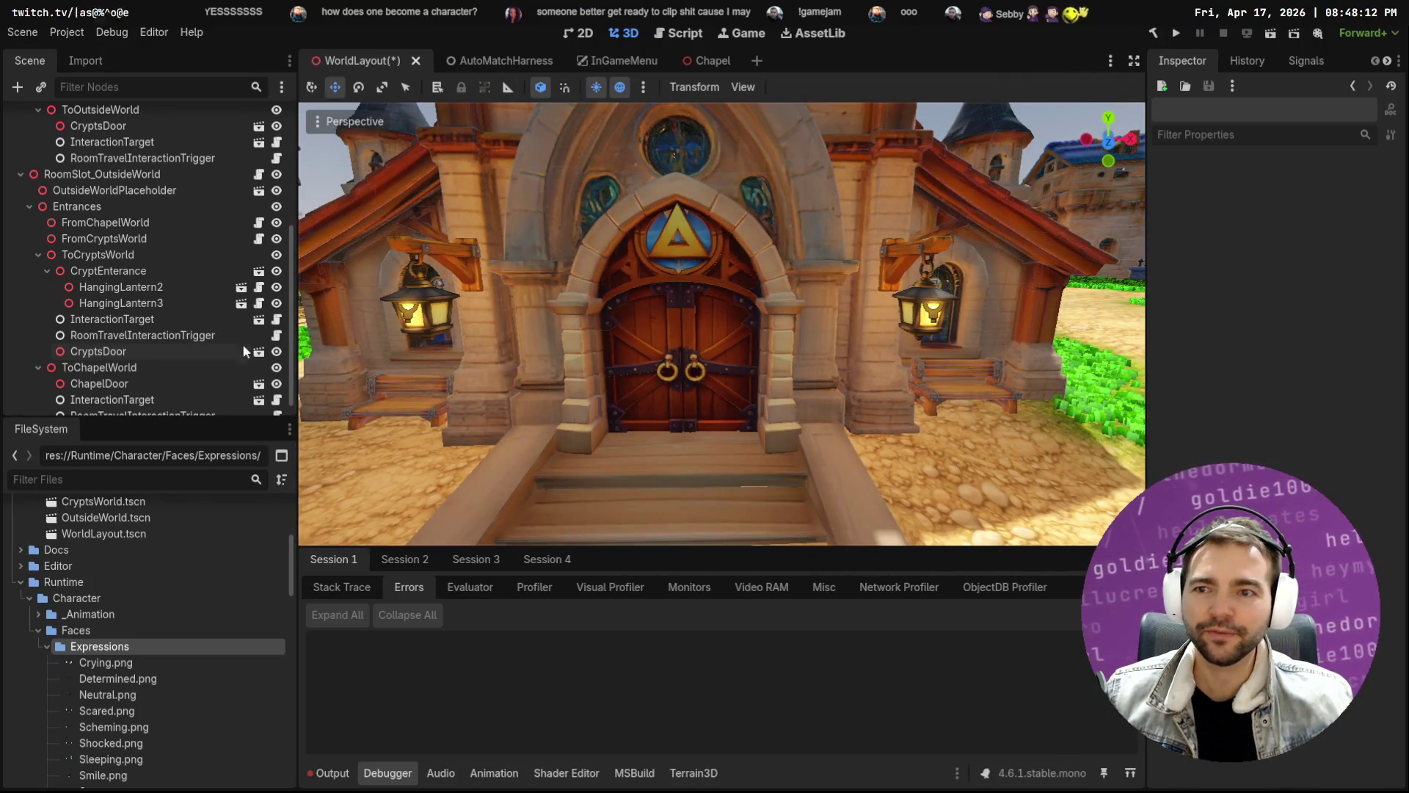
double_click(98, 351)
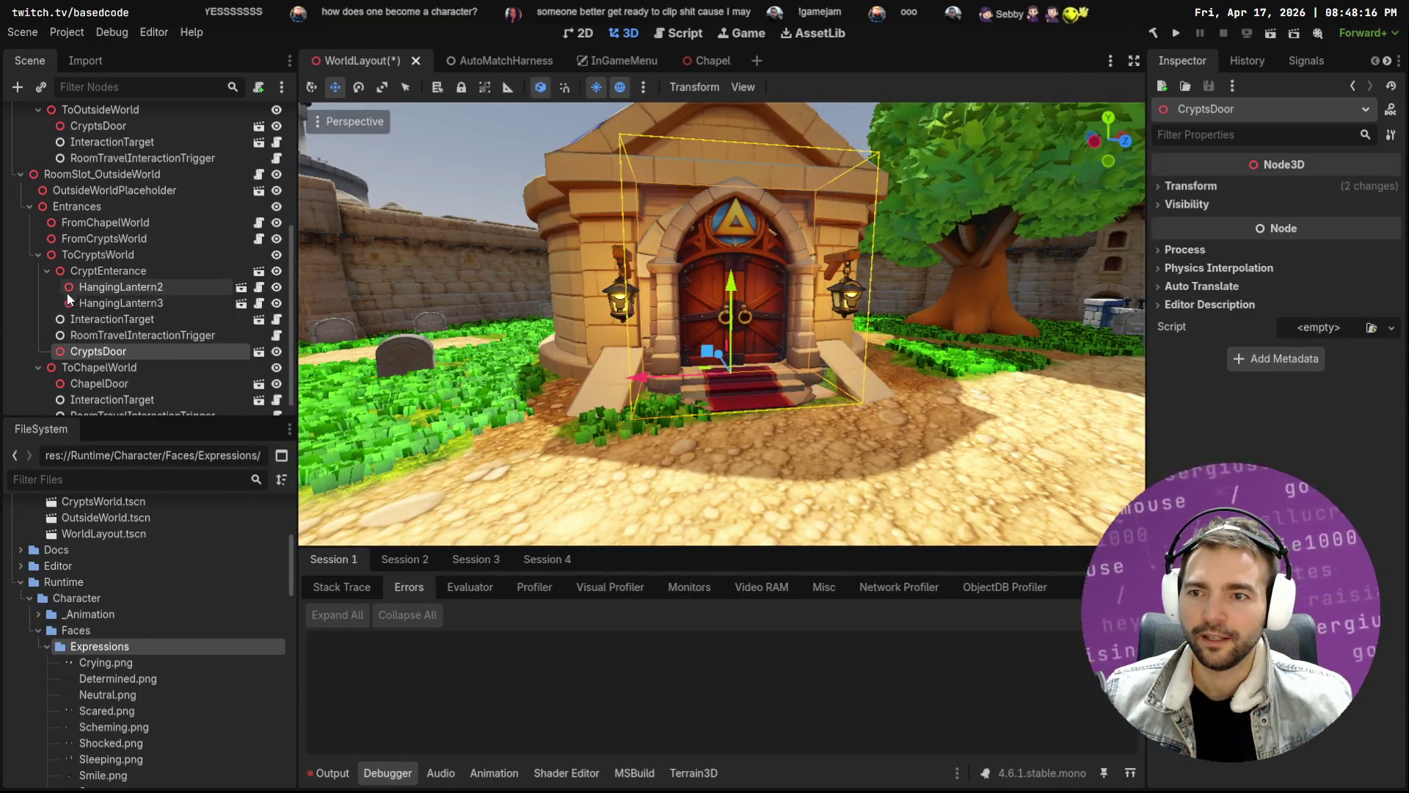
Move CryptsDoor directly under ToCryptsWorld and inspect CryptEnterance and HangingLantern2
scroll(67, 293, down, 1)
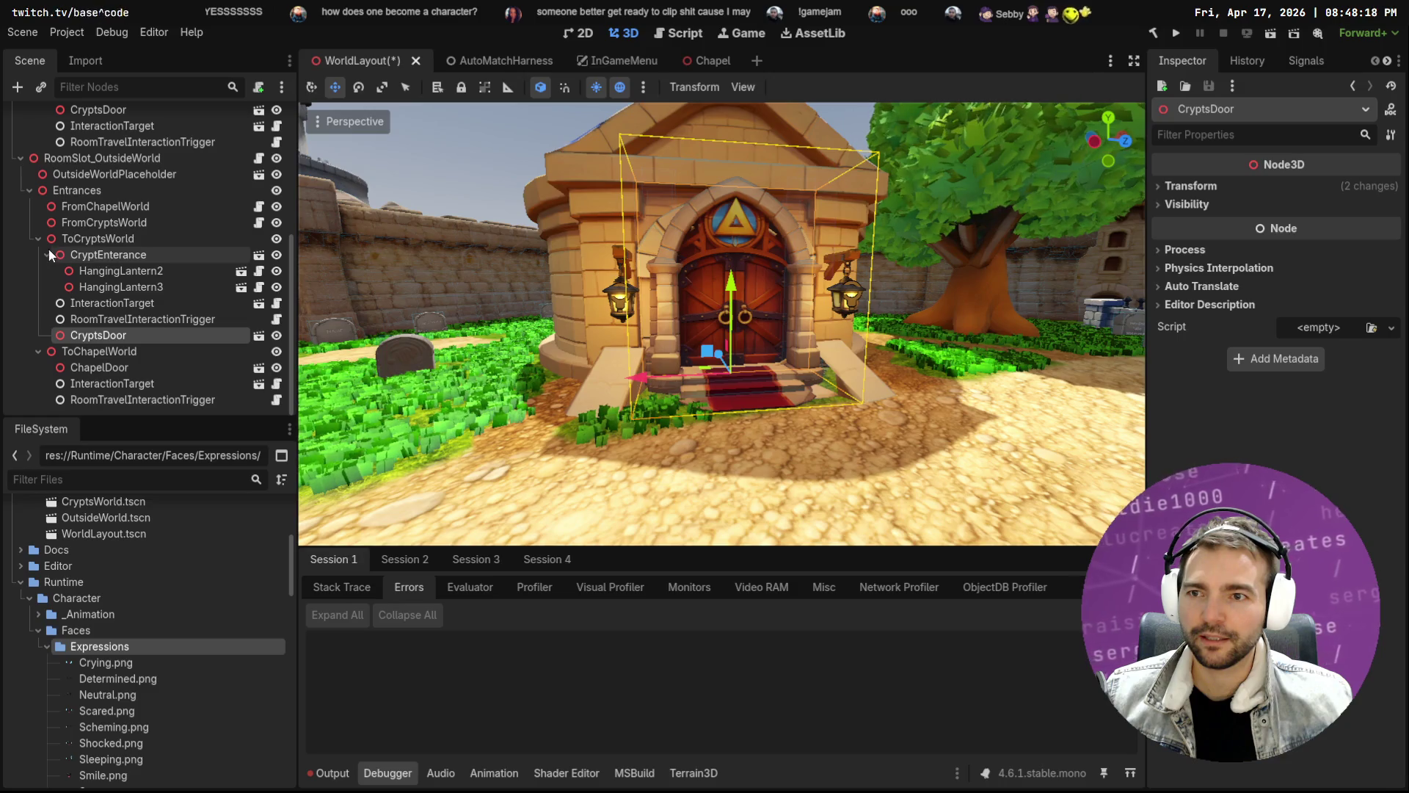
drag(91, 336, 146, 250)
click(143, 273)
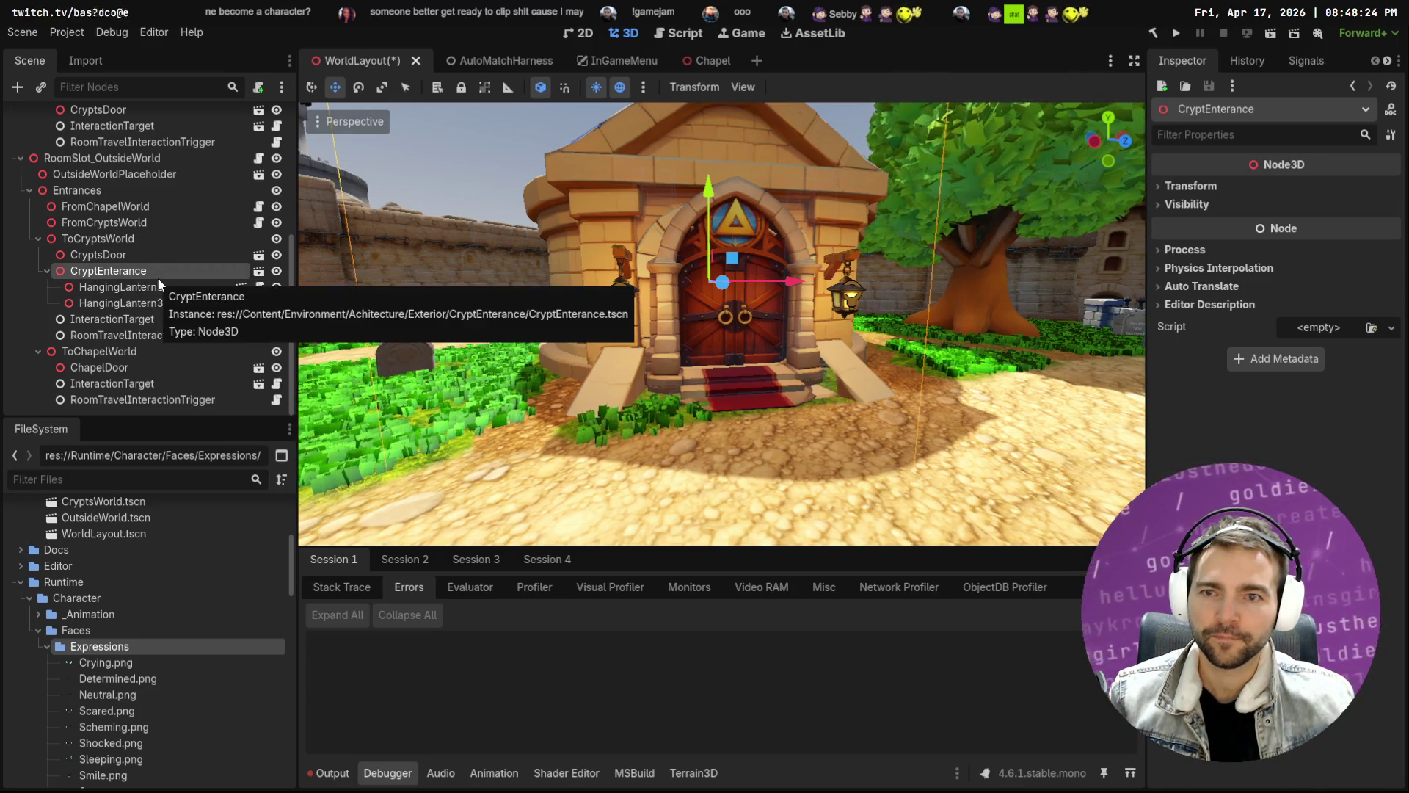
click(150, 287)
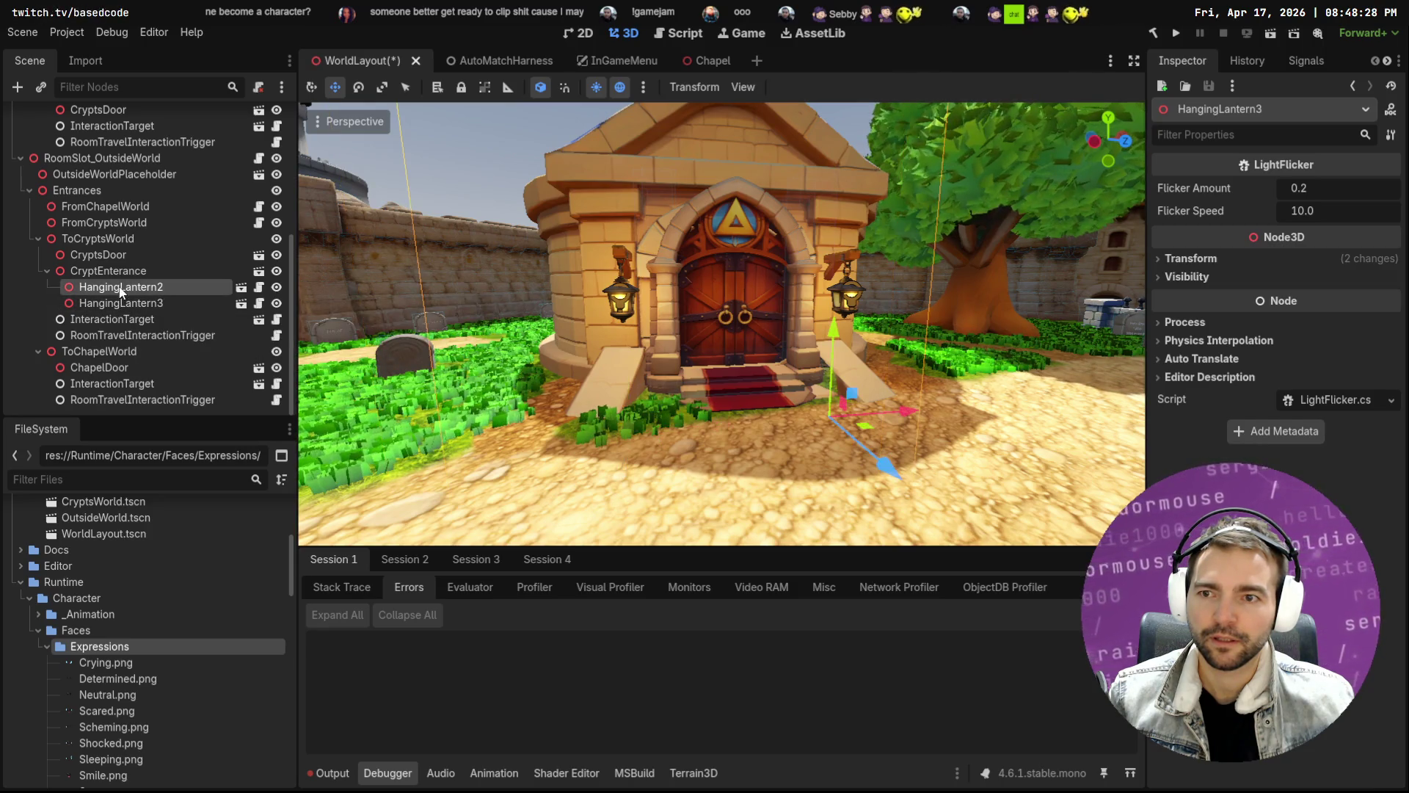
click(113, 272)
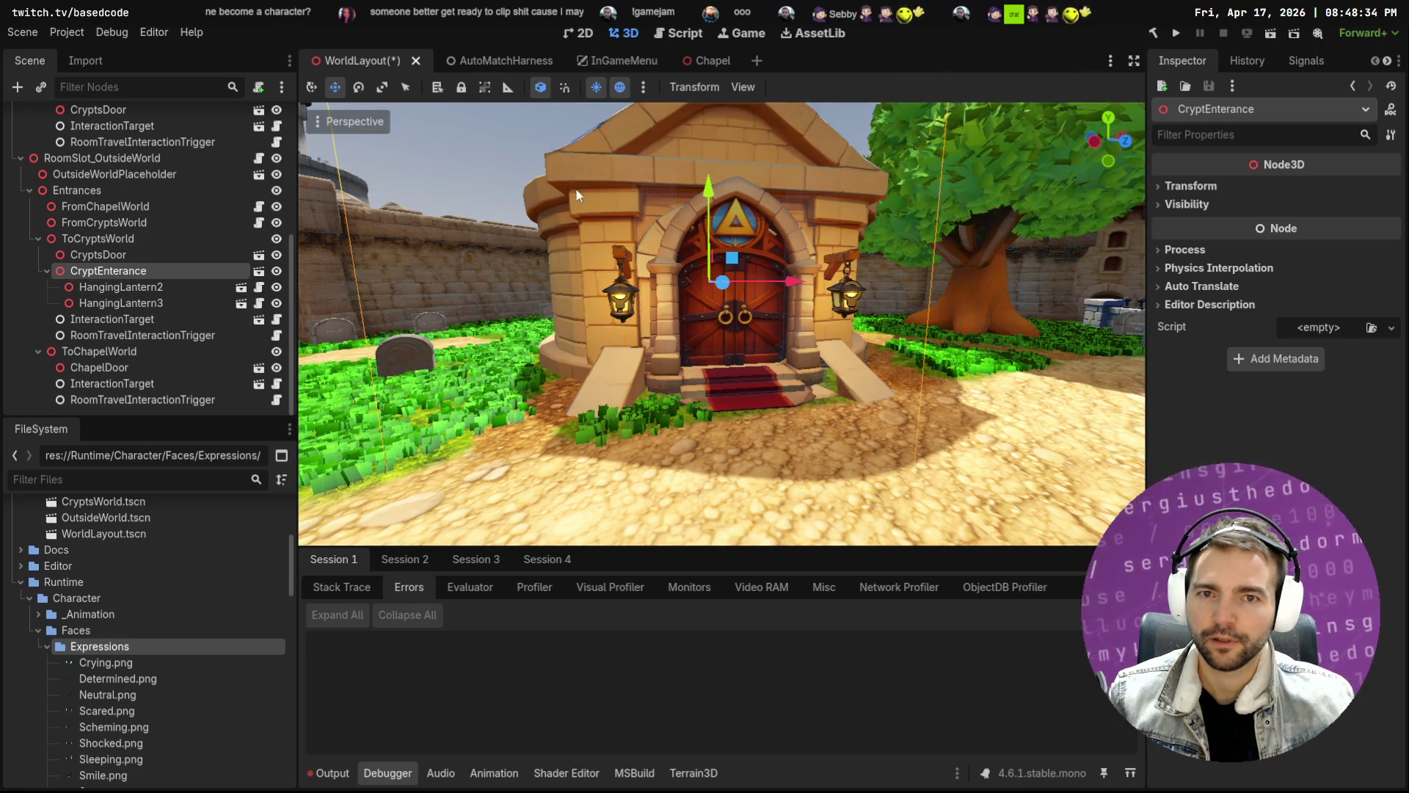
Check CryptEnterance's visibility and lanterns, then delete CryptEnterance with its hanging lanterns
click(277, 270)
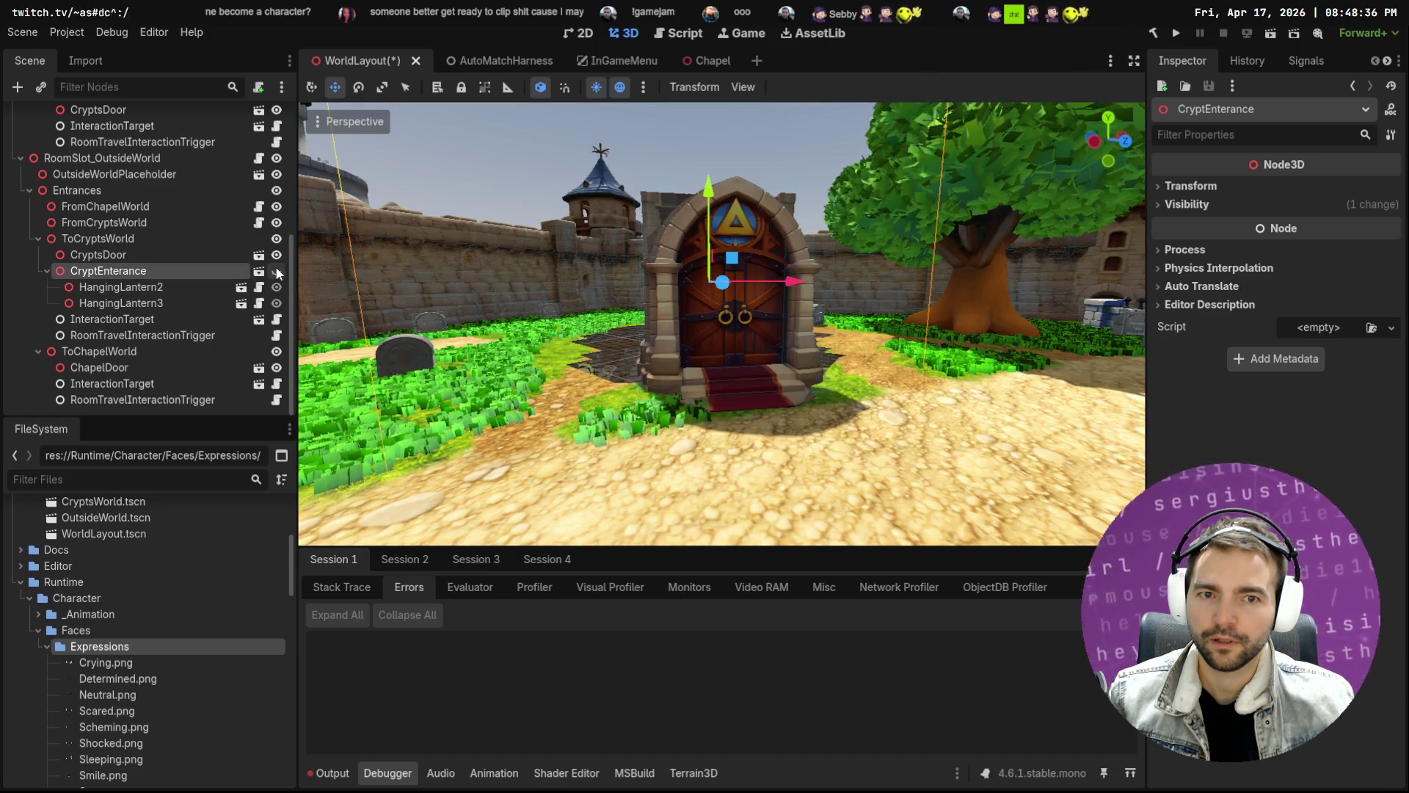
click(277, 270)
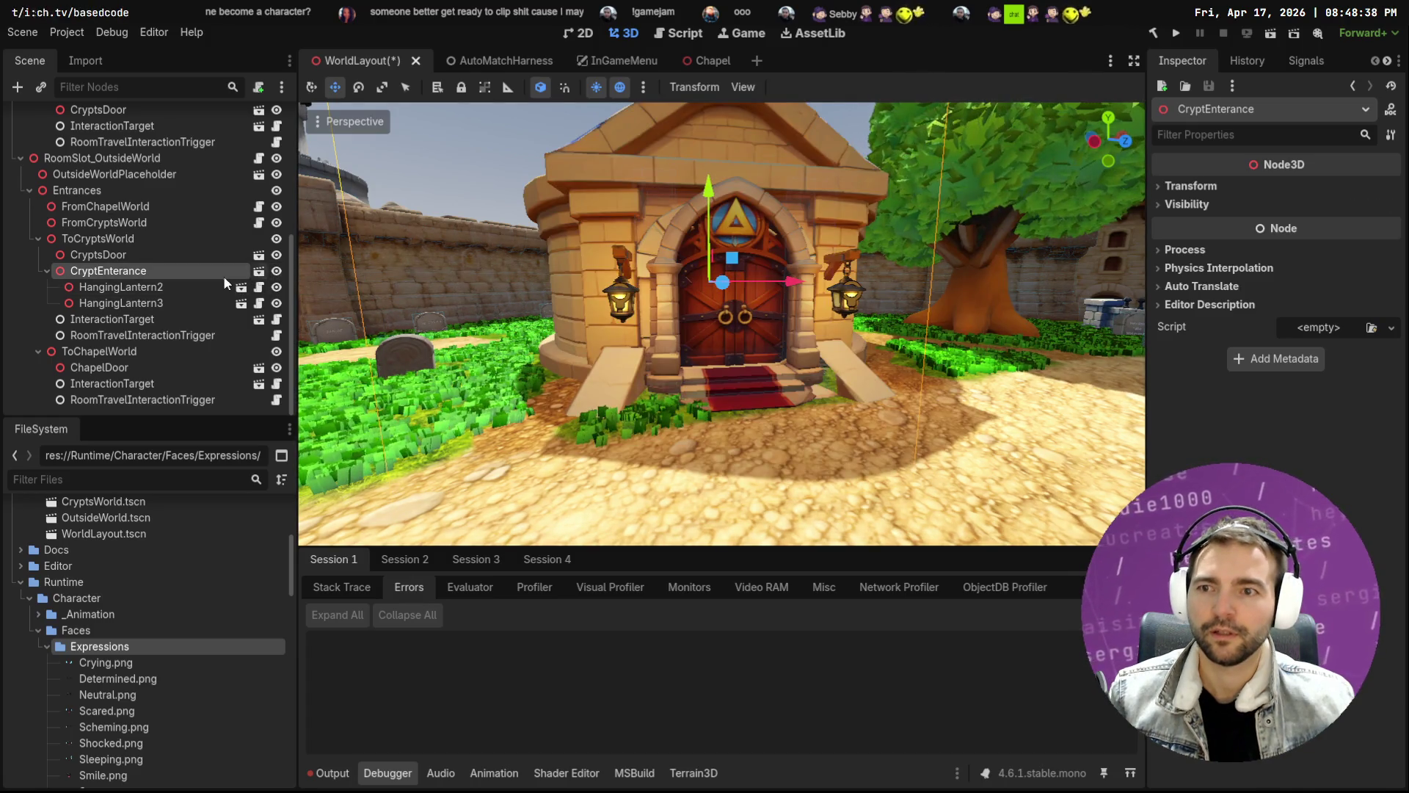
click(150, 288)
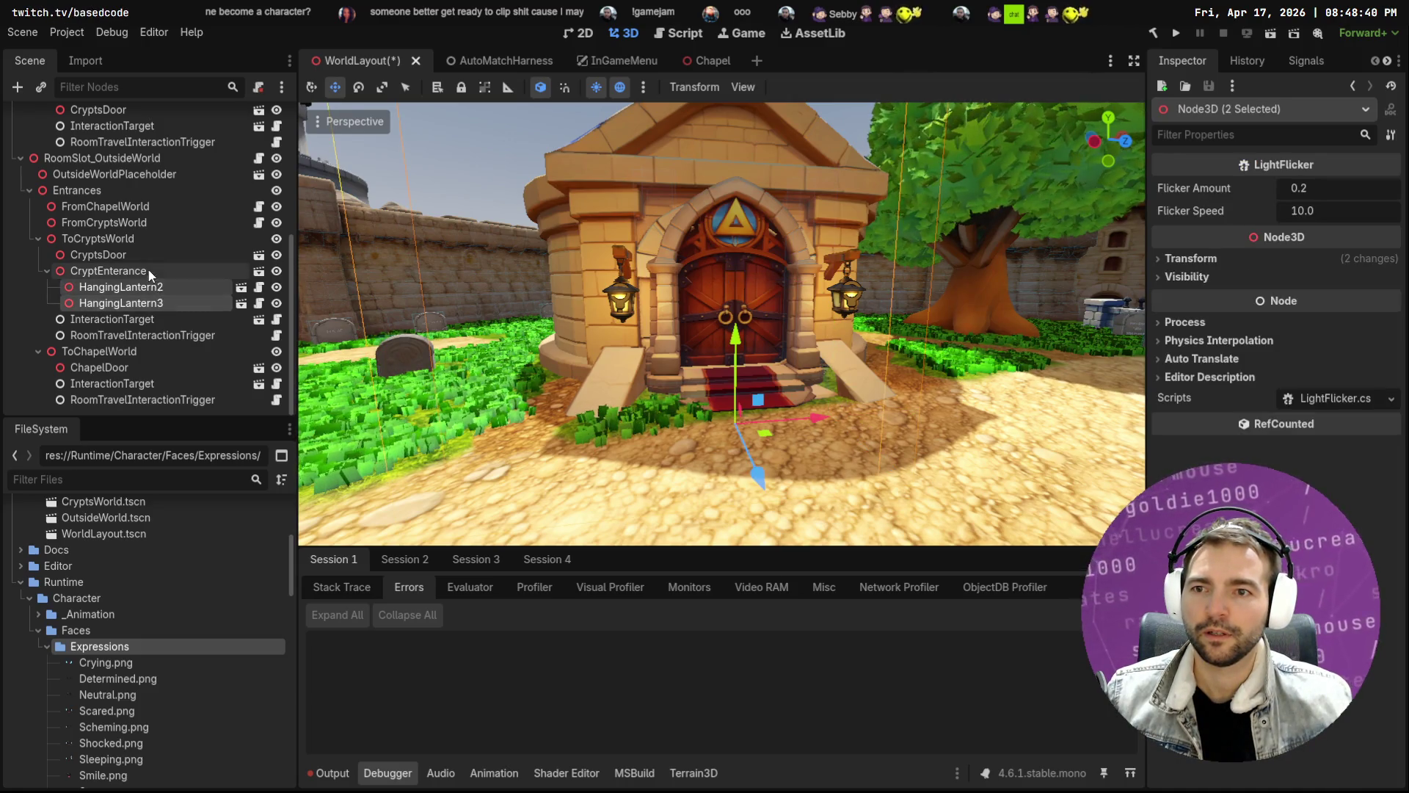
click(150, 273)
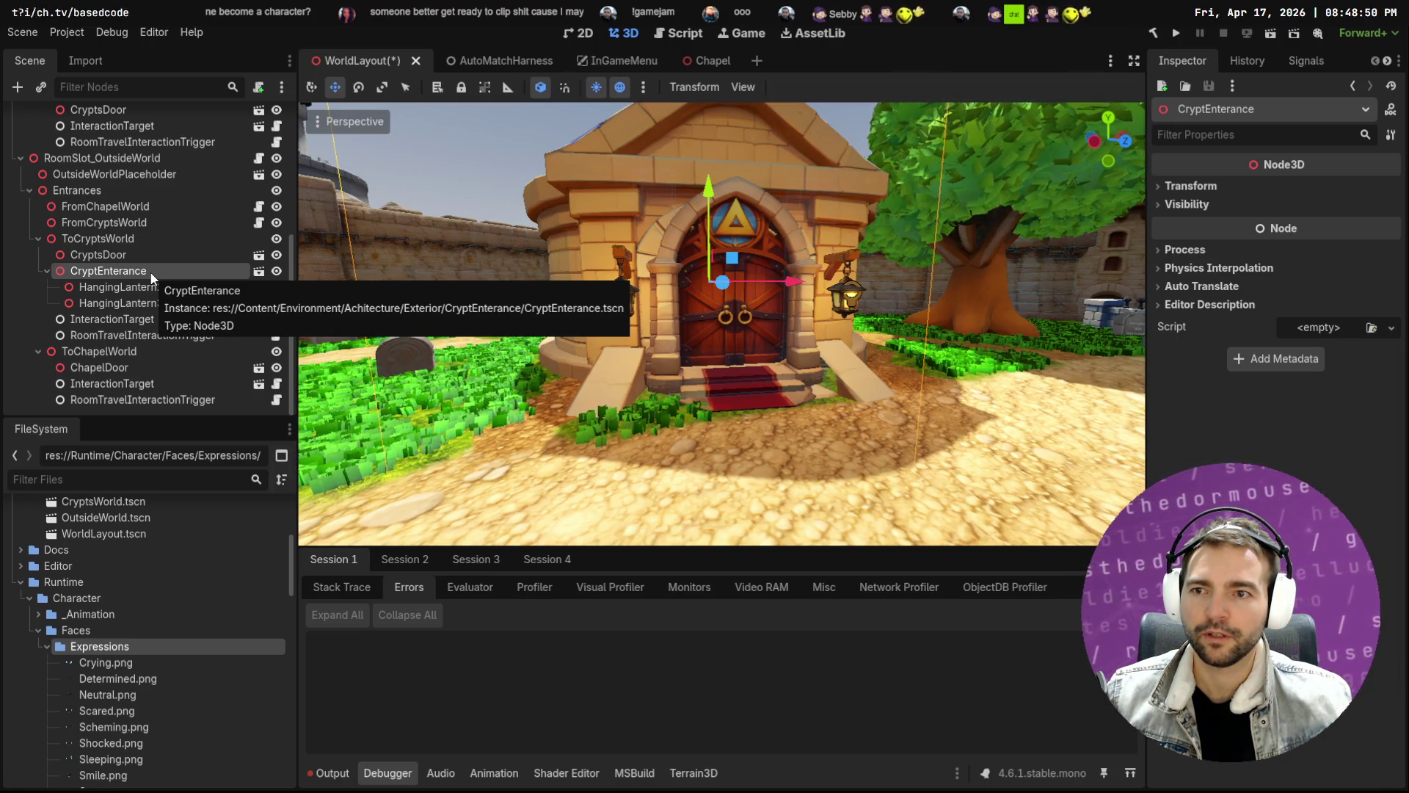
key(Delete)
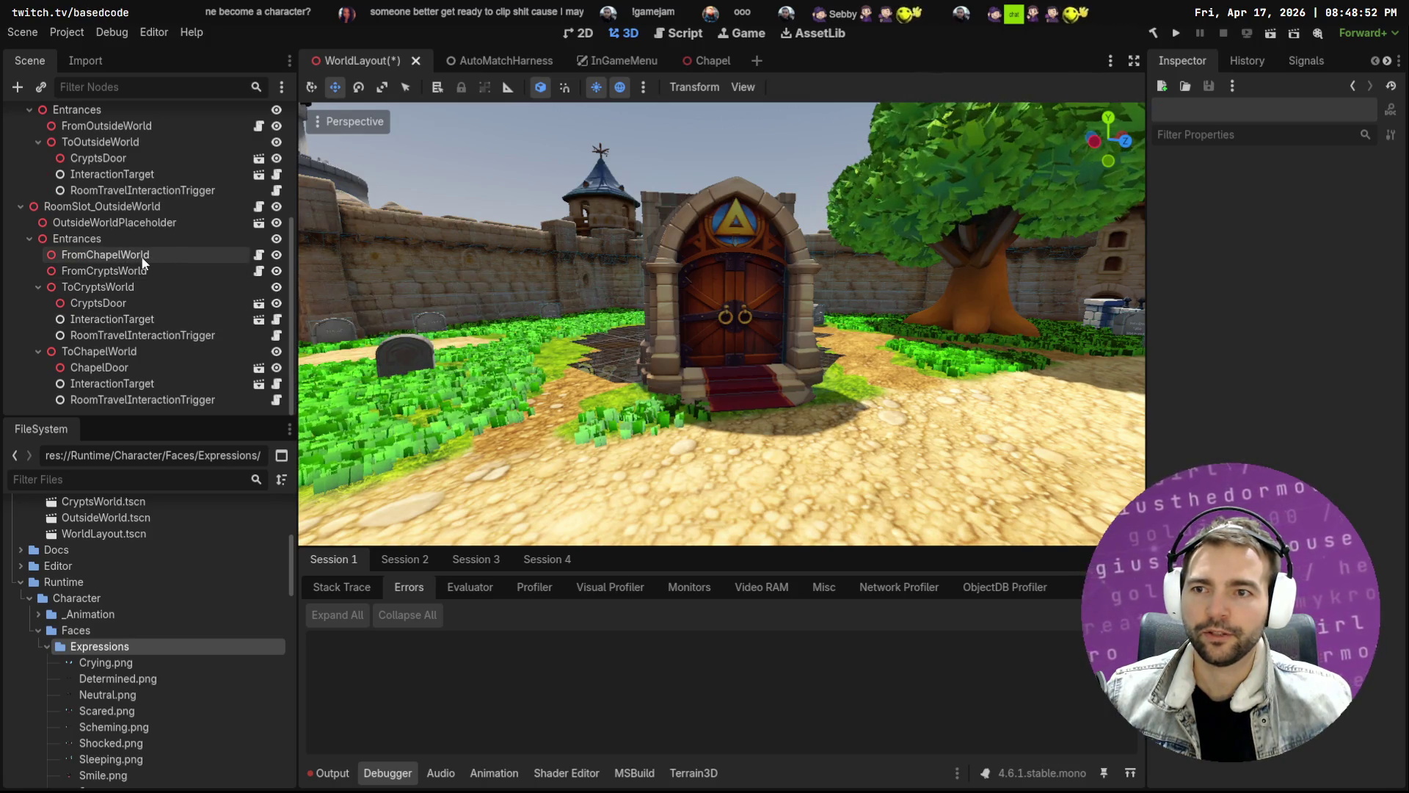
Open OutsideWorld, then its OutsideEnvironment scene, and select the OutsideEnvironment root
click(147, 222)
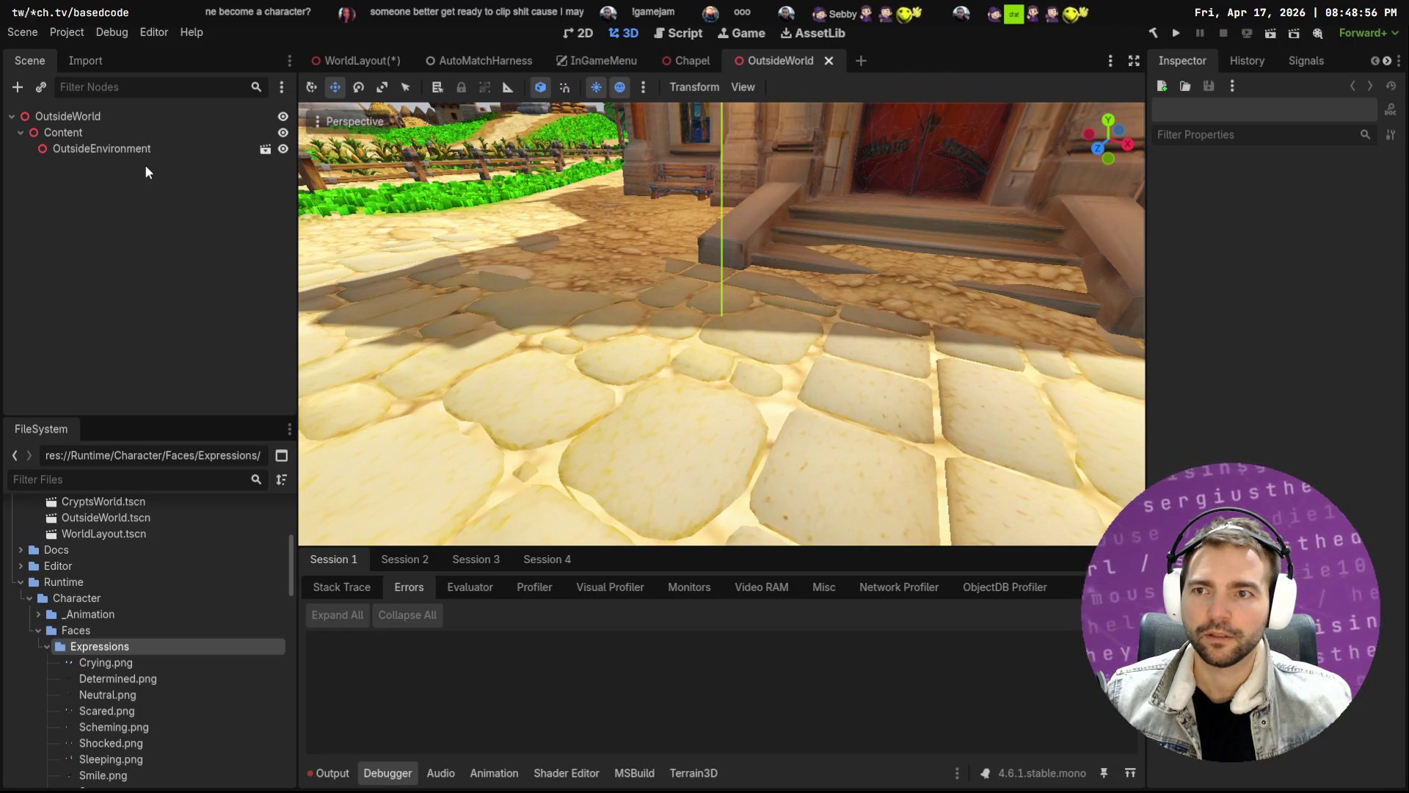
click(111, 150)
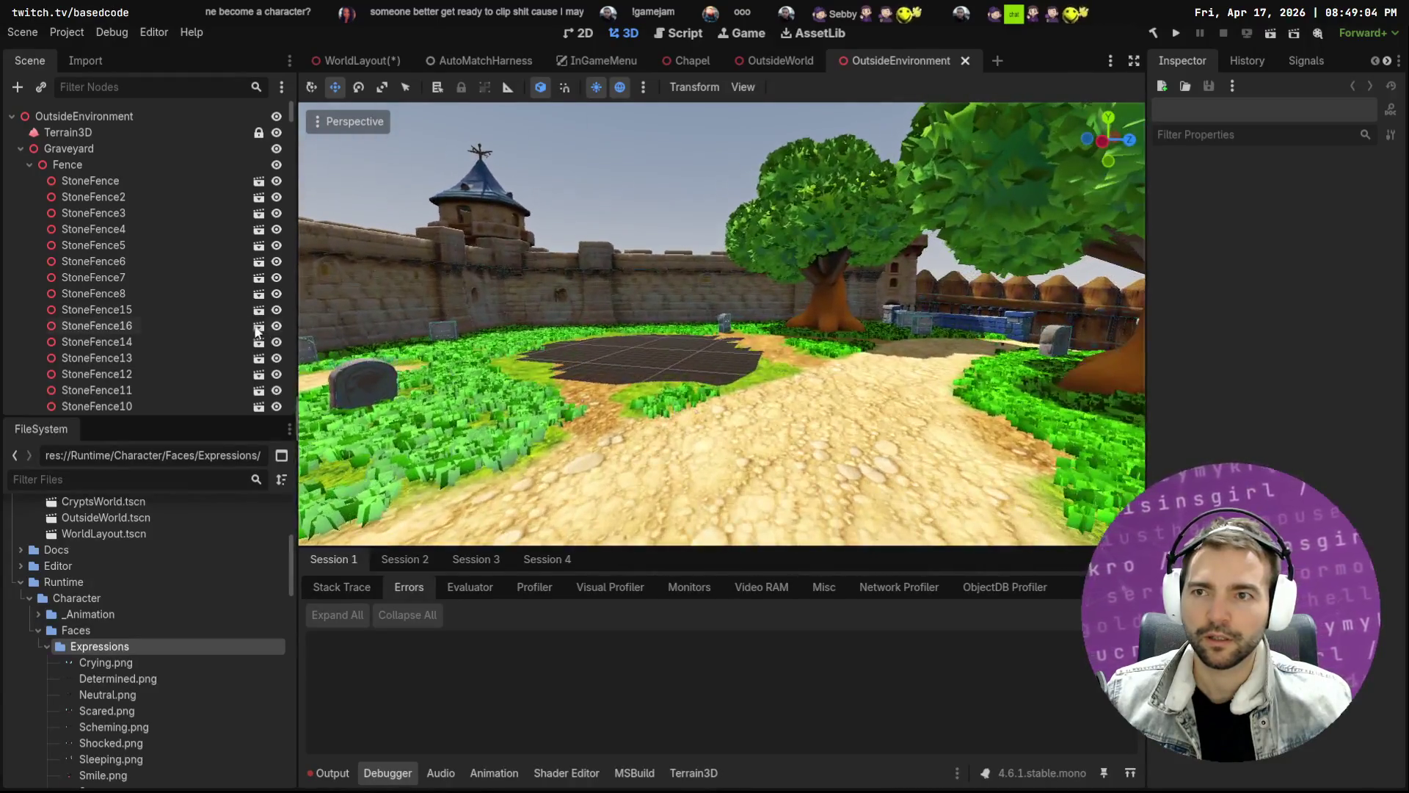
click(85, 116)
Frame the crypt entrance and move it into the graveyard, lifting it about 1.98
click(690, 345)
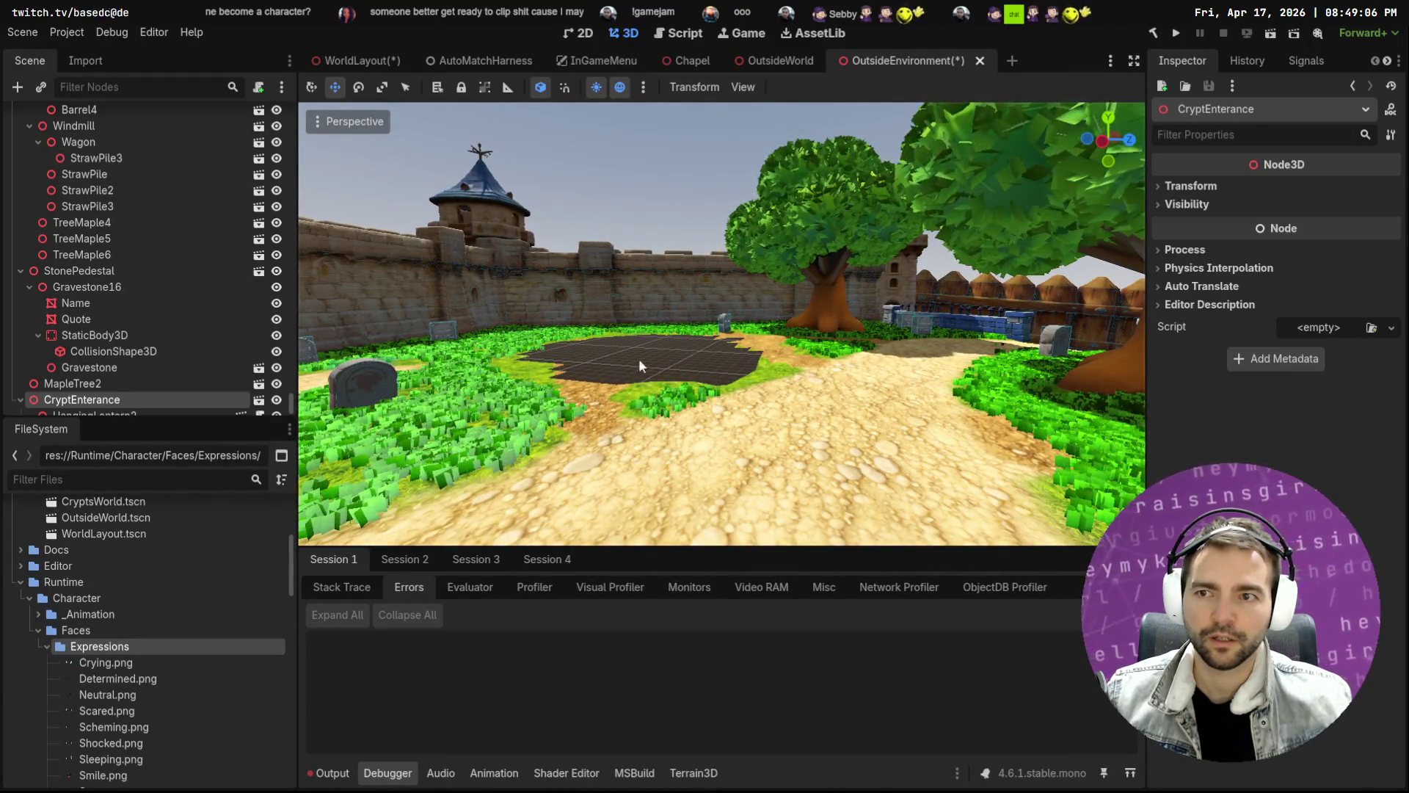
scroll(179, 390, down, 1)
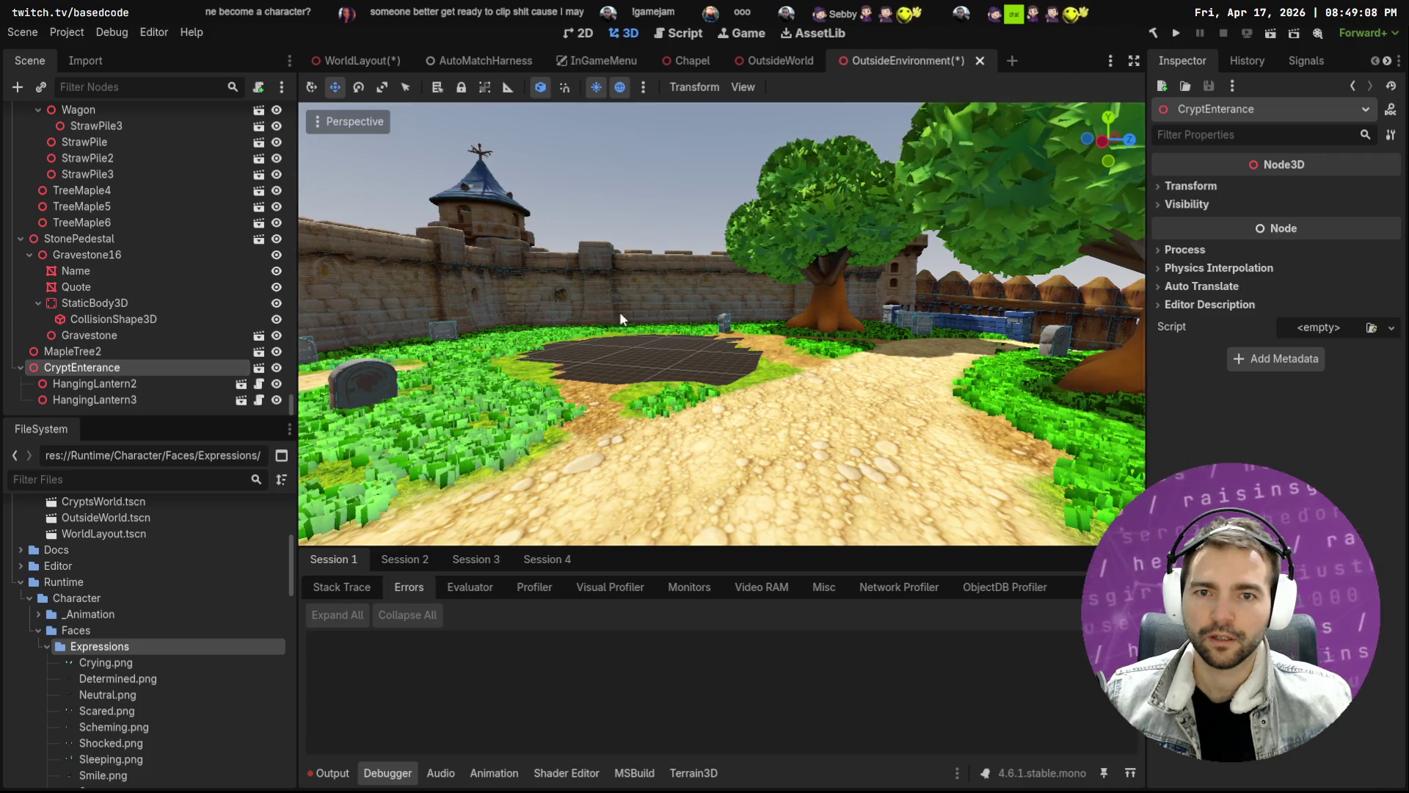
key(f)
mouse_move(742, 312)
mouse_down()
mouse_move(794, 508)
mouse_move(792, 382)
mouse_up()
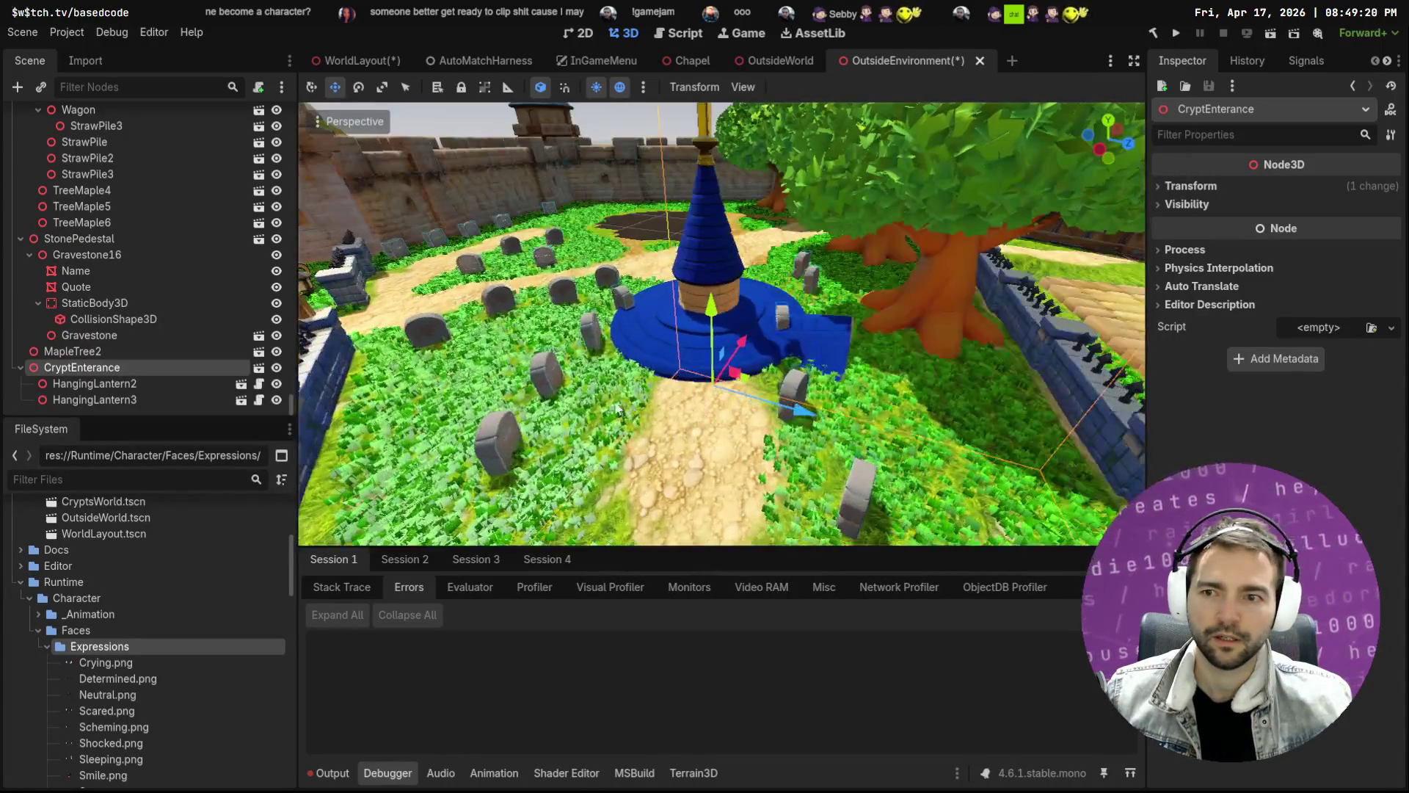
drag(711, 301, 711, 248)
scroll(684, 132, up, 10)
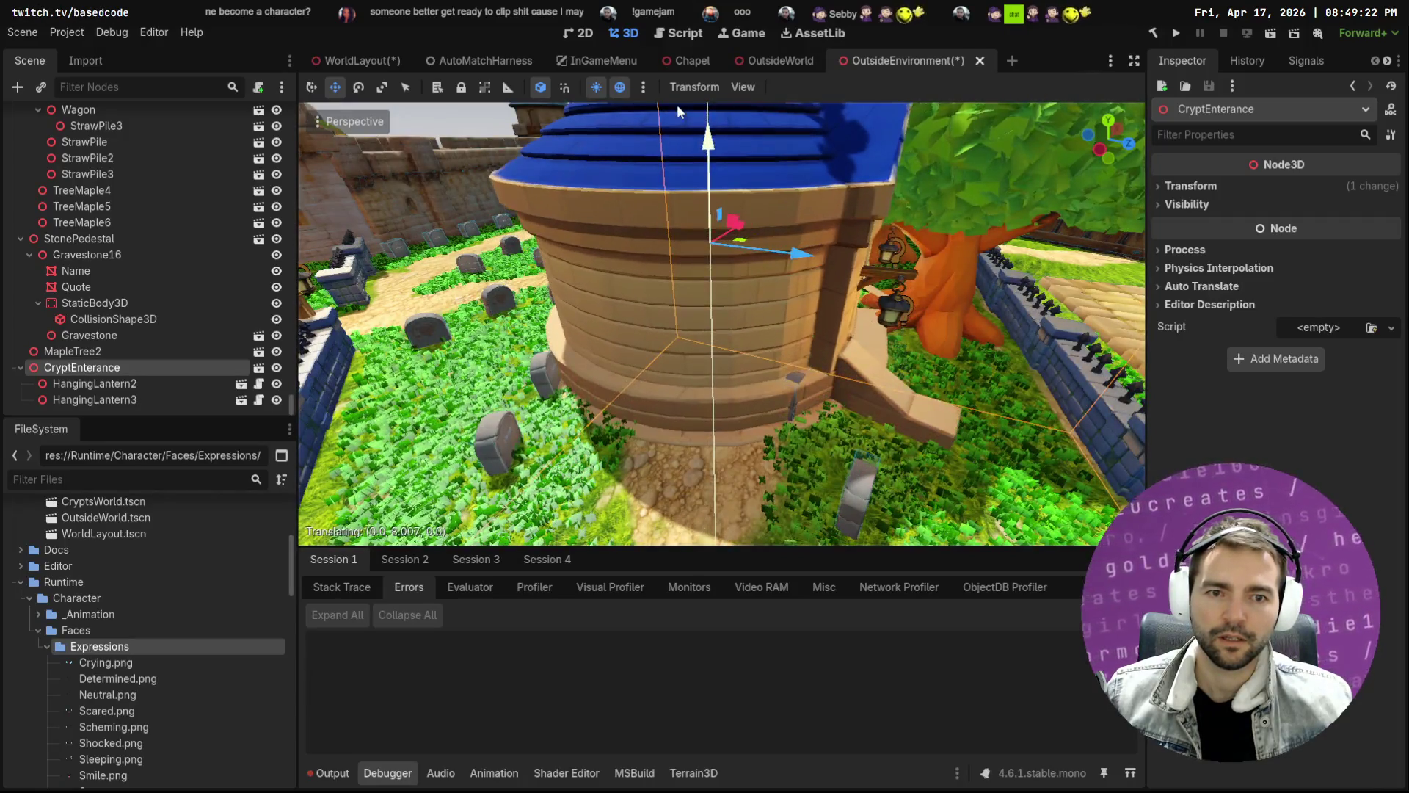
scroll(739, 258, down, 10)
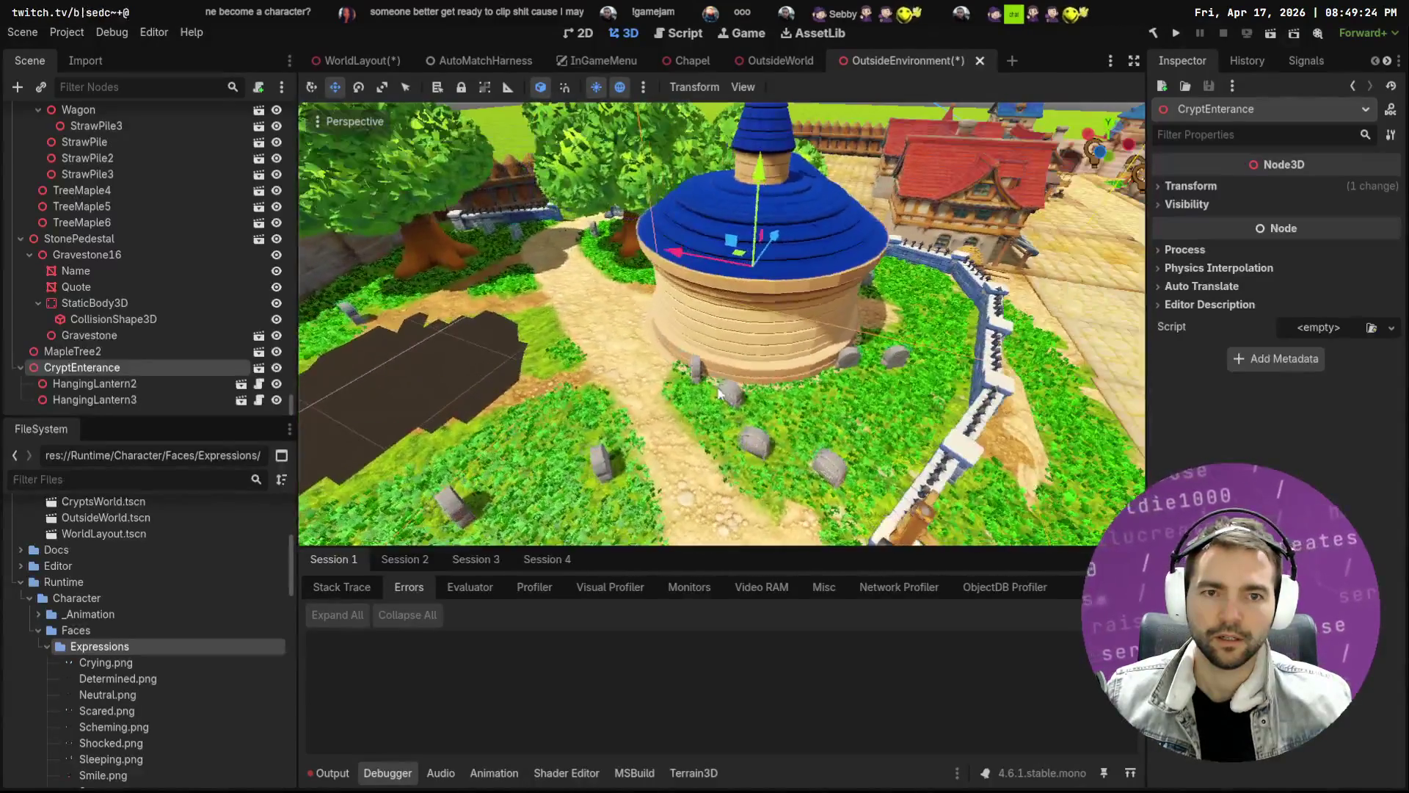
mouse_move(739, 258)
mouse_down()
mouse_move(487, 286)
mouse_move(514, 242)
mouse_move(783, 234)
mouse_up()
drag(735, 312, 631, 375)
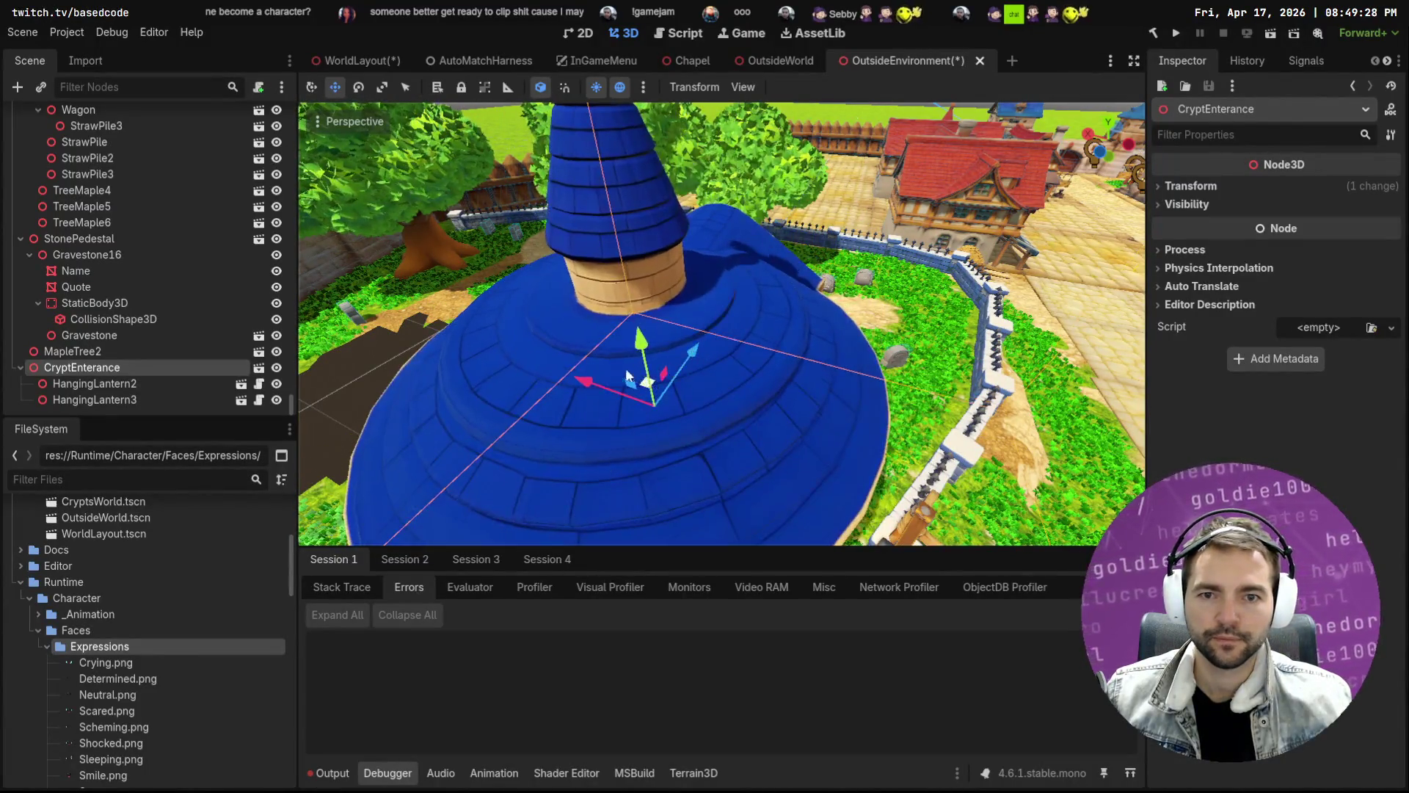
scroll(587, 389, down, 5)
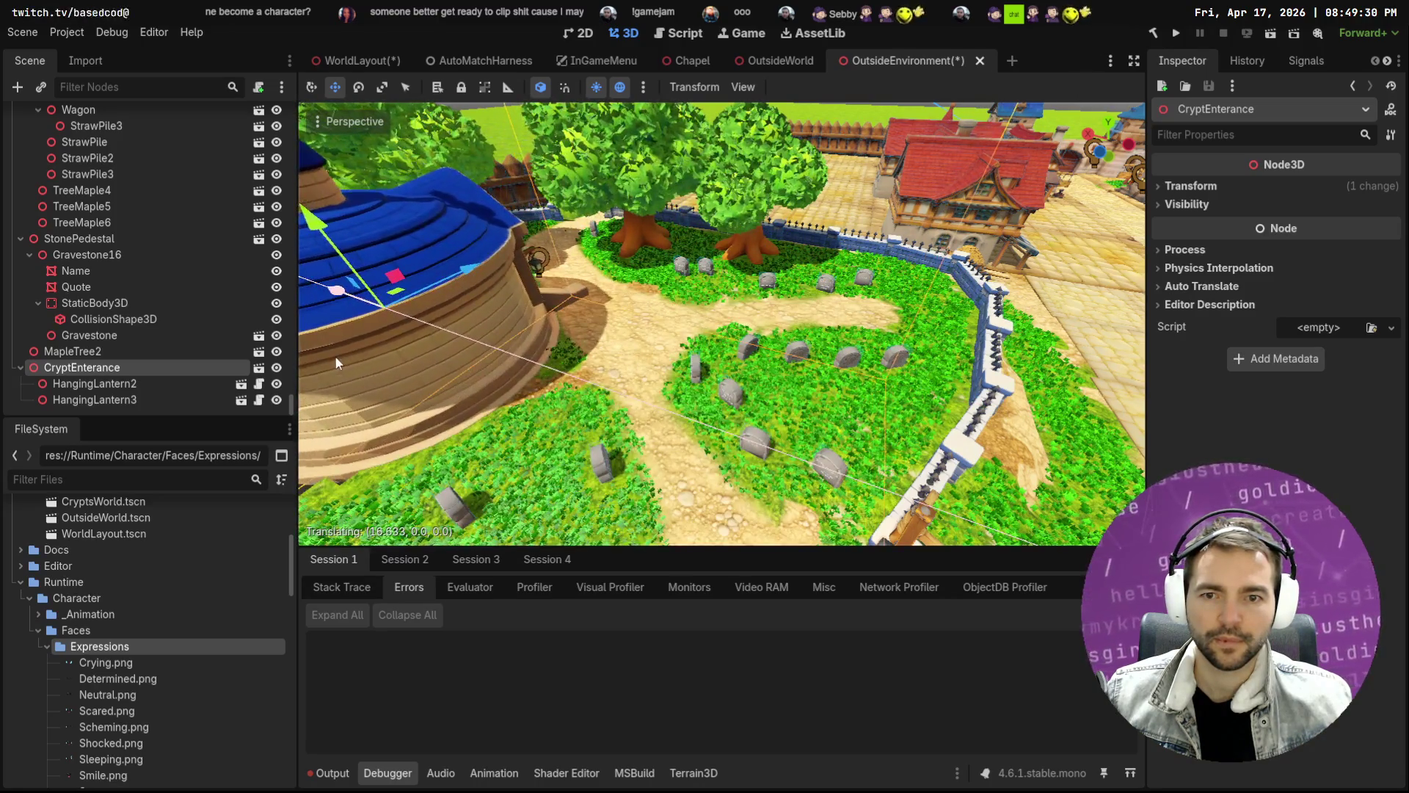
Turn the crypt entrance about 14 degrees, settle it on the ground, and save OutsideEnvironment
key(e)
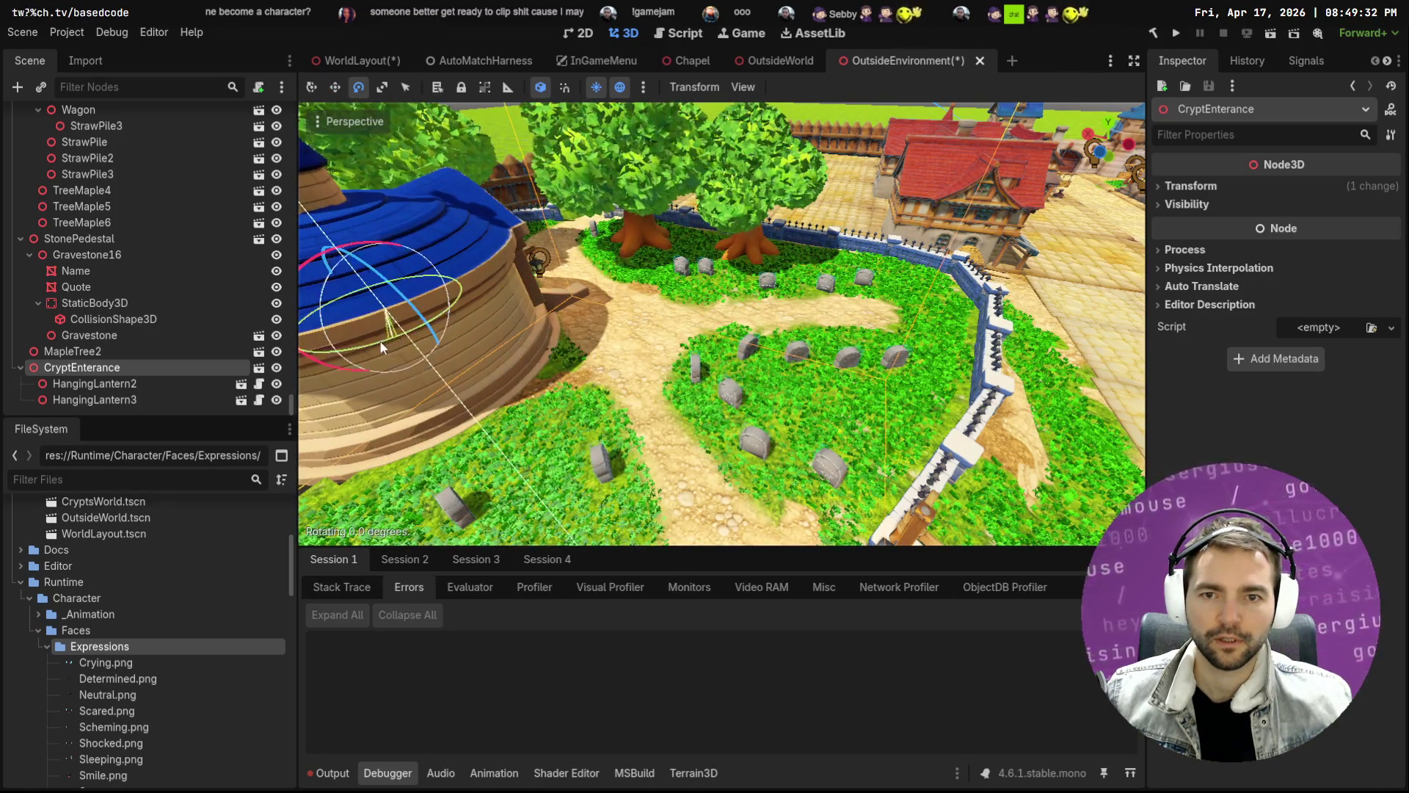
key(w)
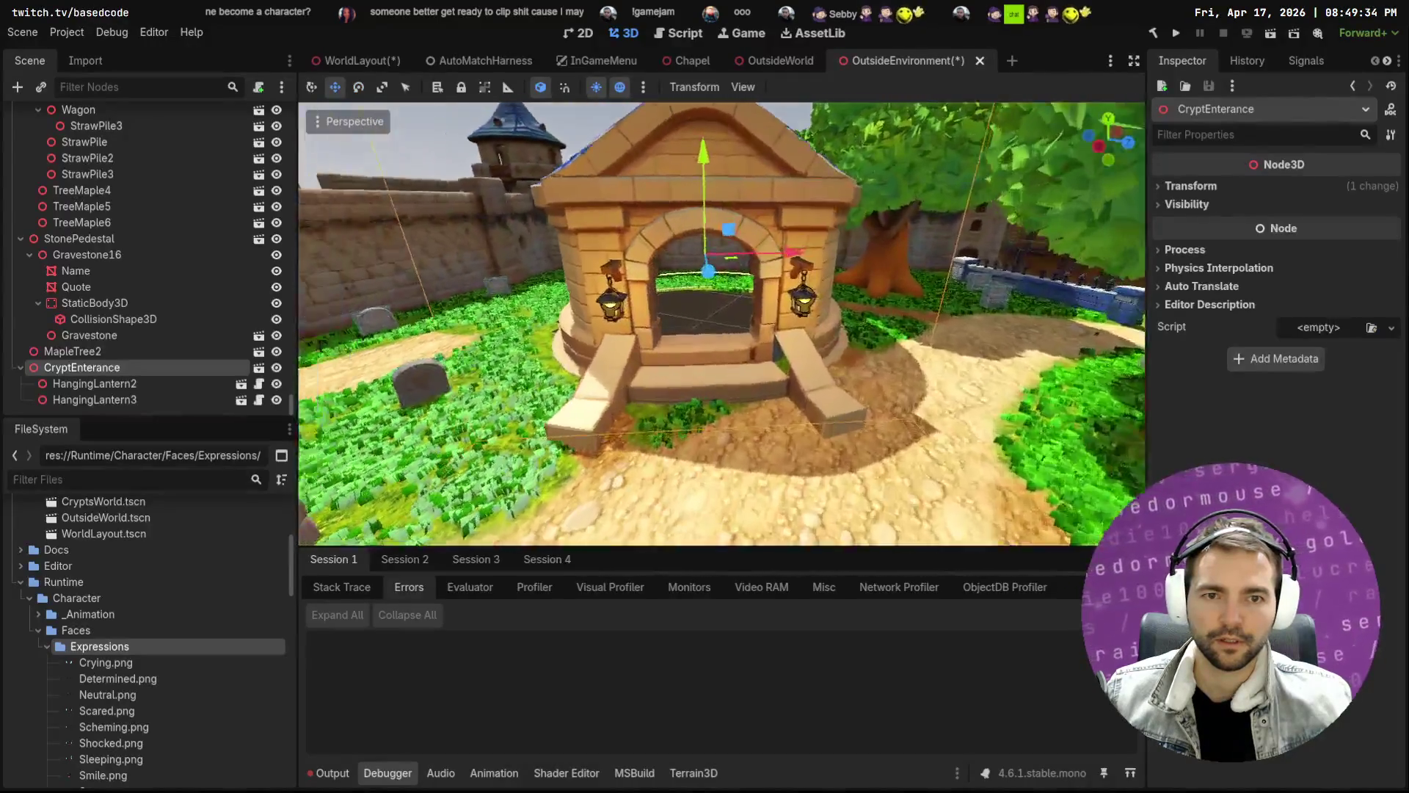
key(e)
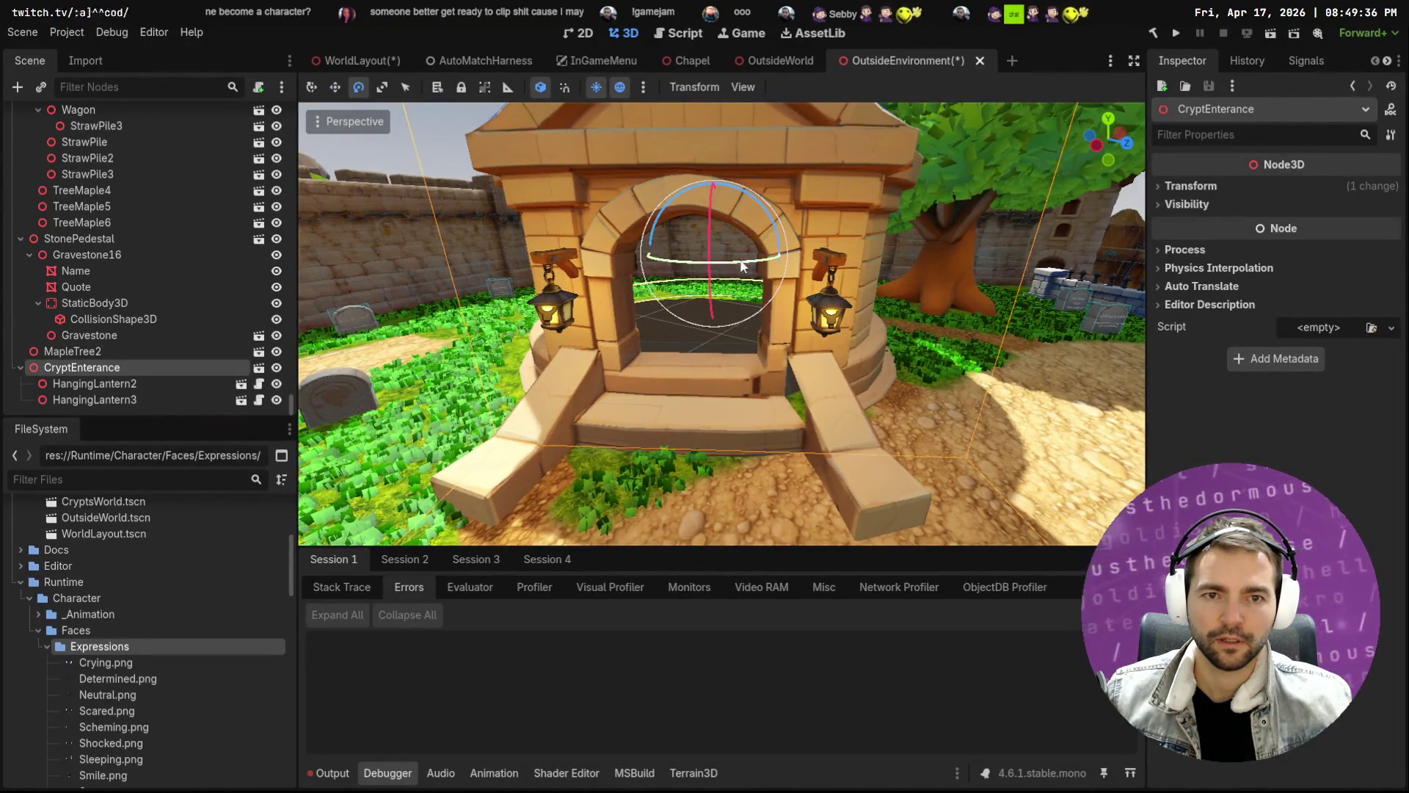
drag(732, 268, 754, 264)
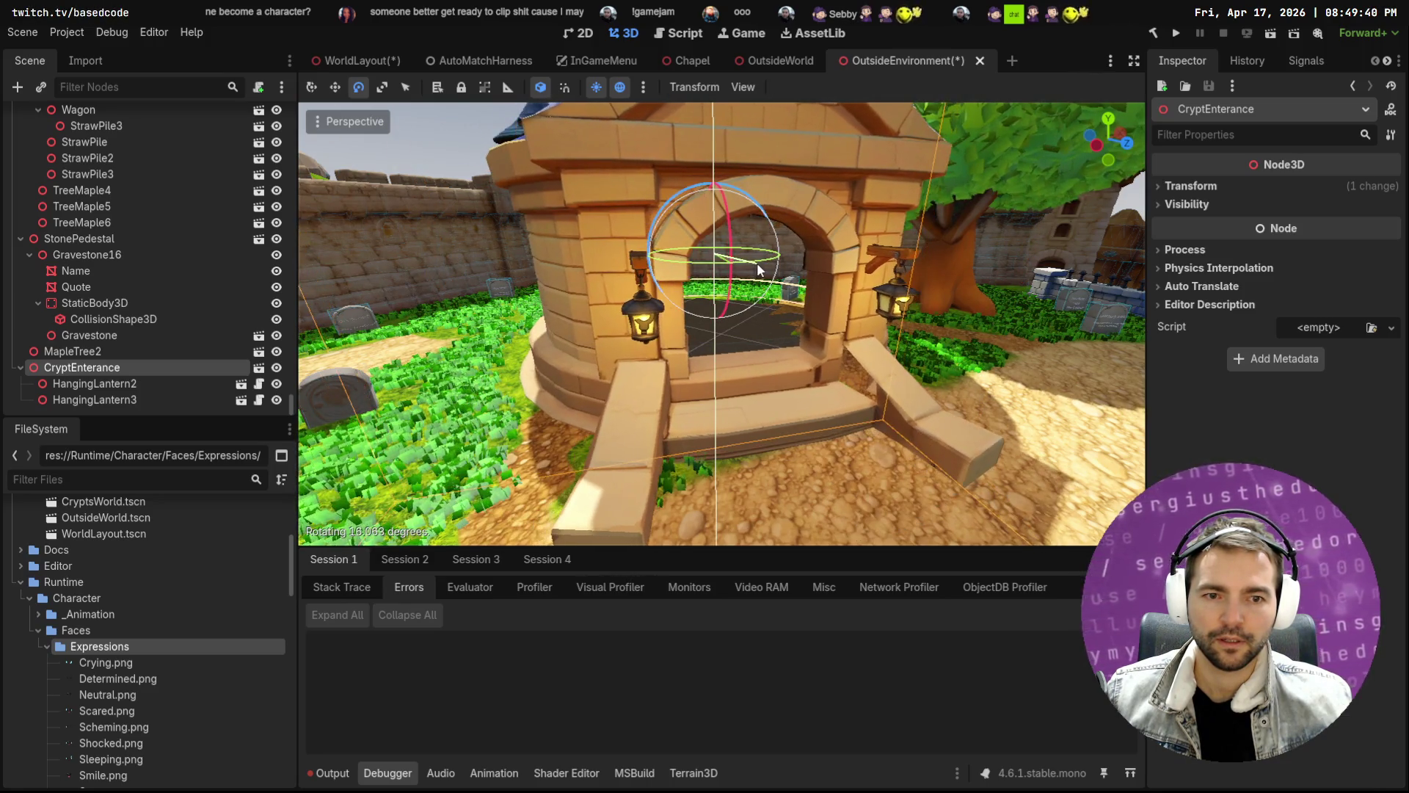
scroll(754, 264, up, 5)
key(w)
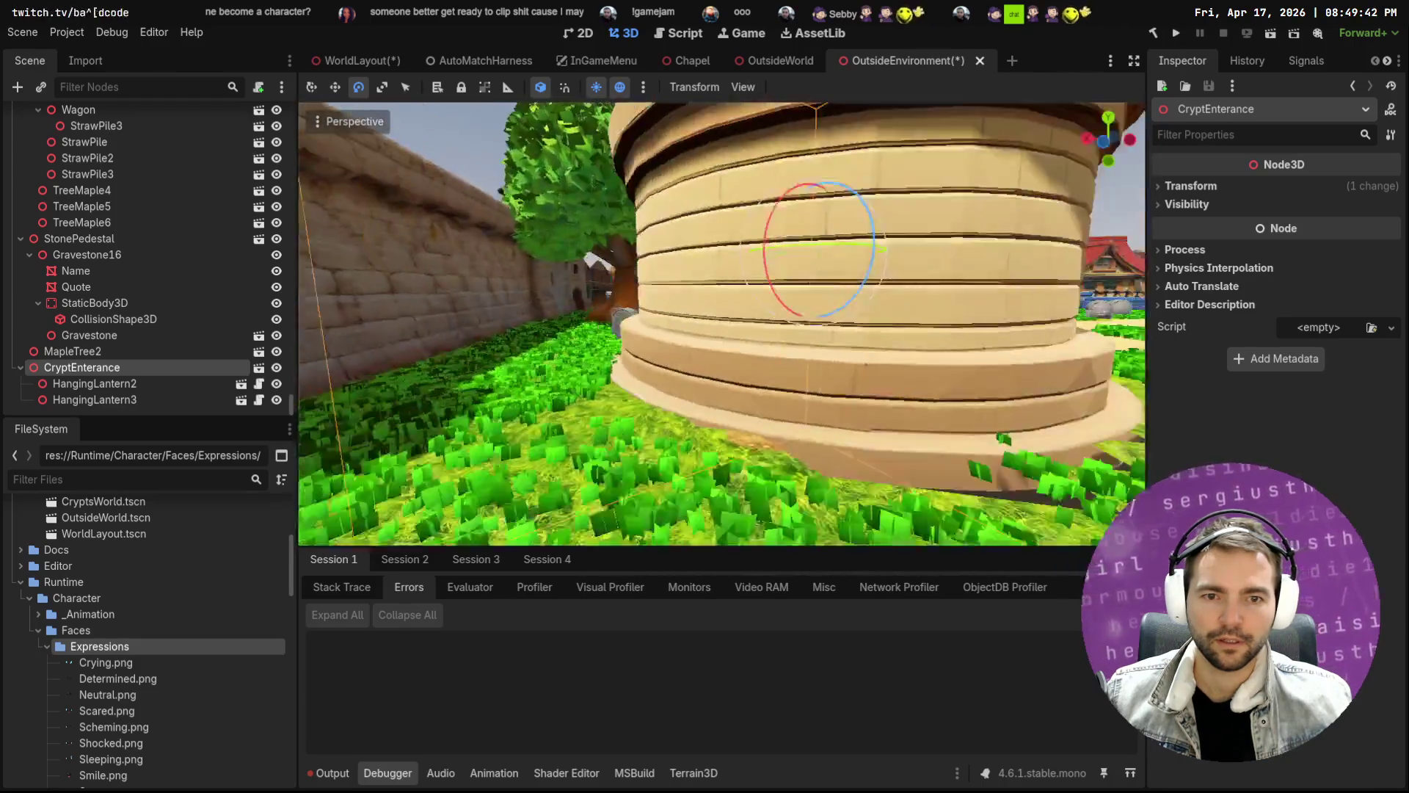
key(f)
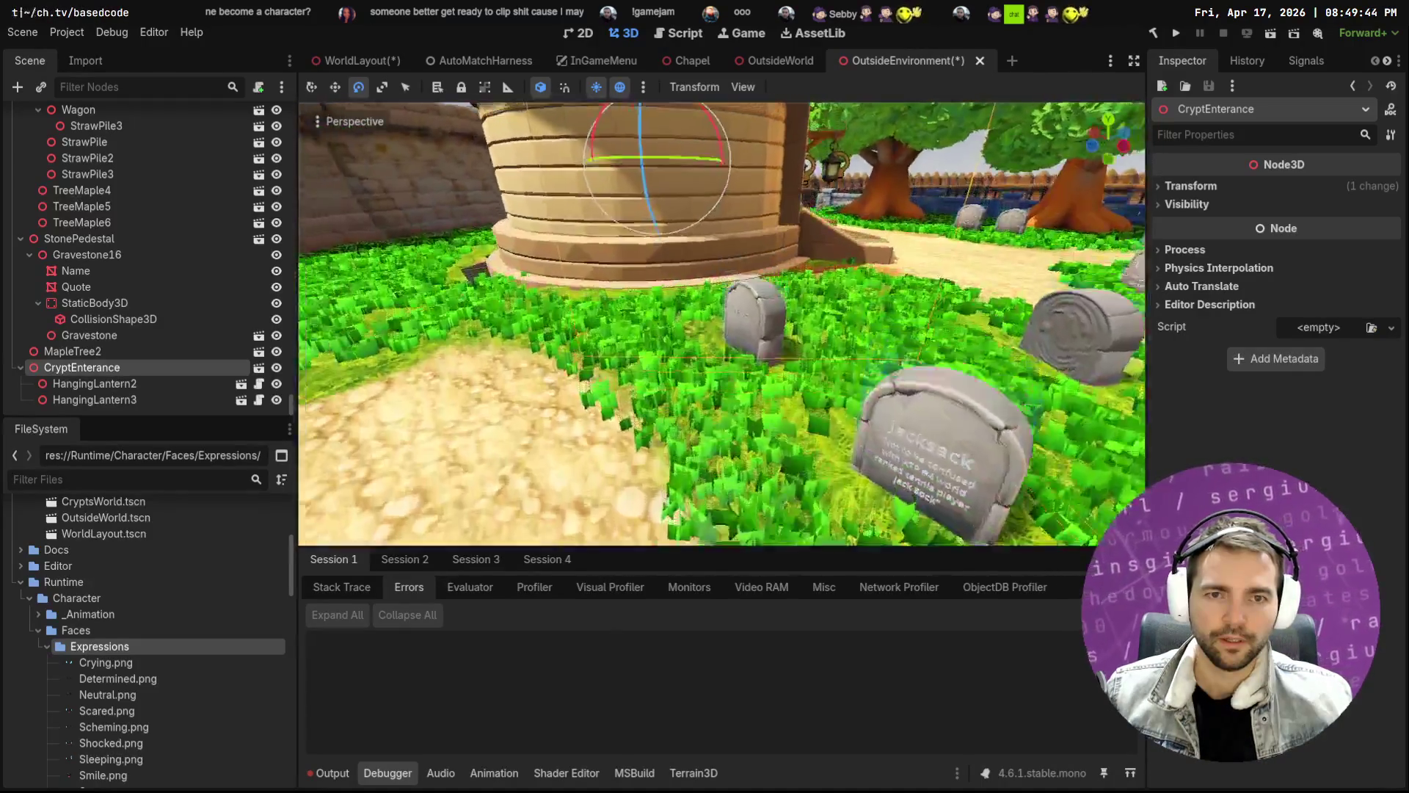
key(w)
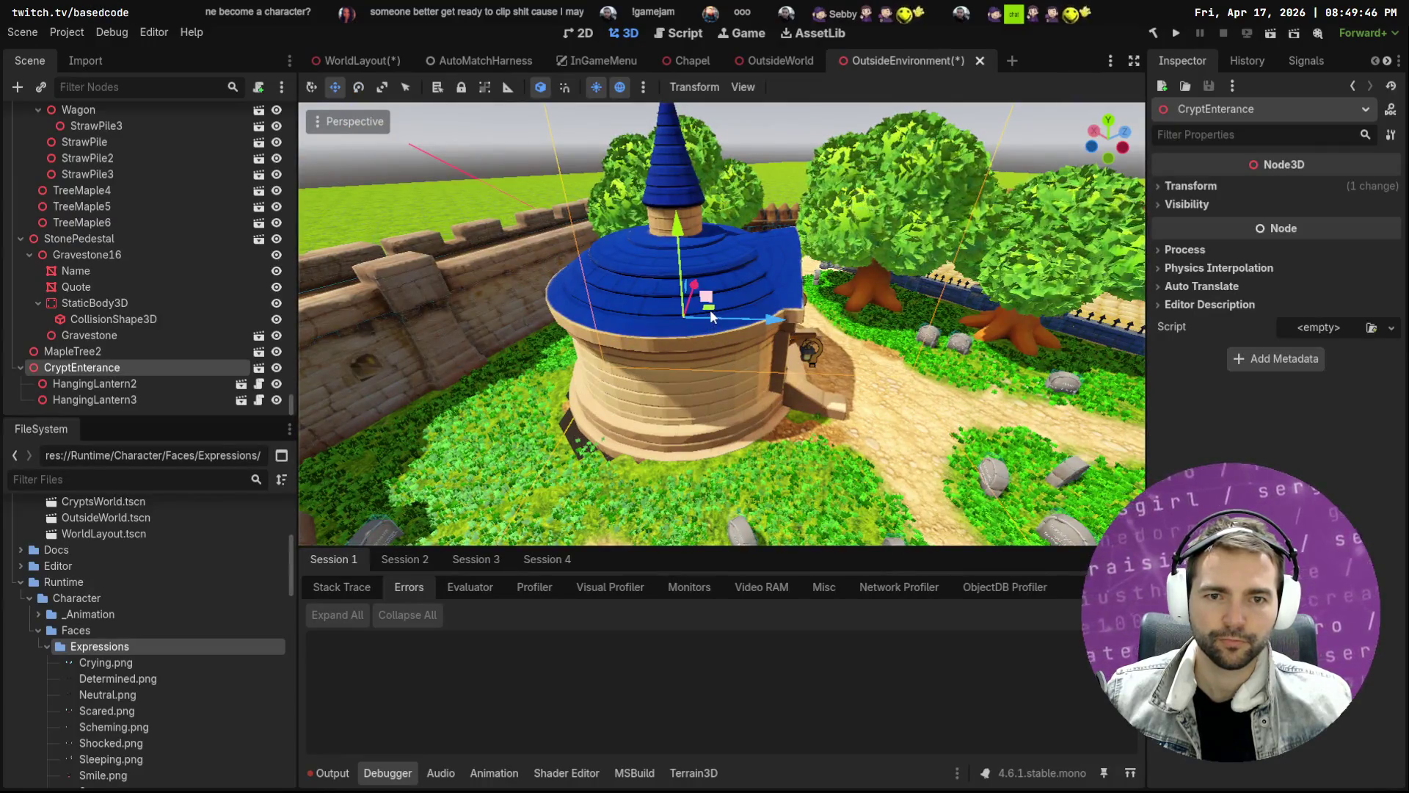
drag(710, 311, 694, 324)
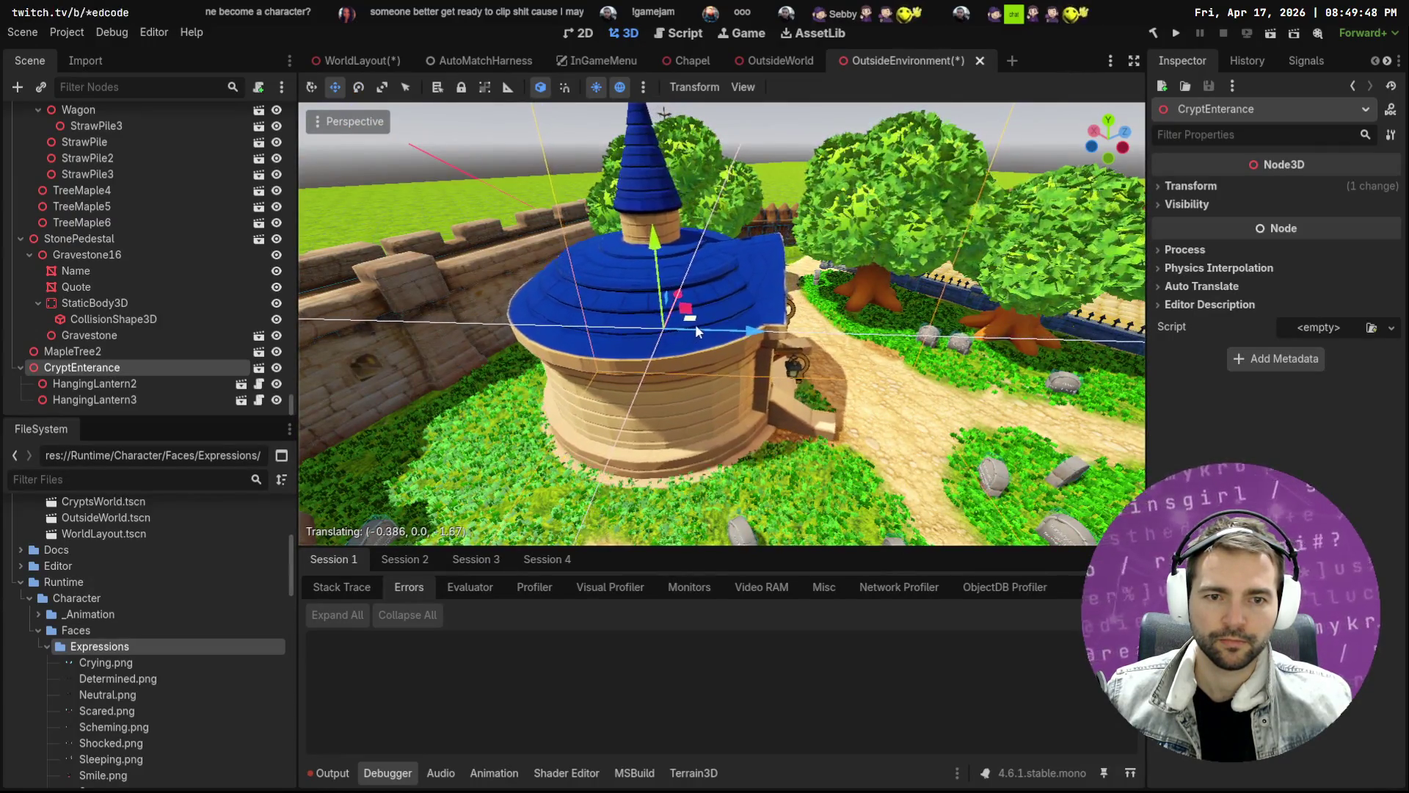
key(w)
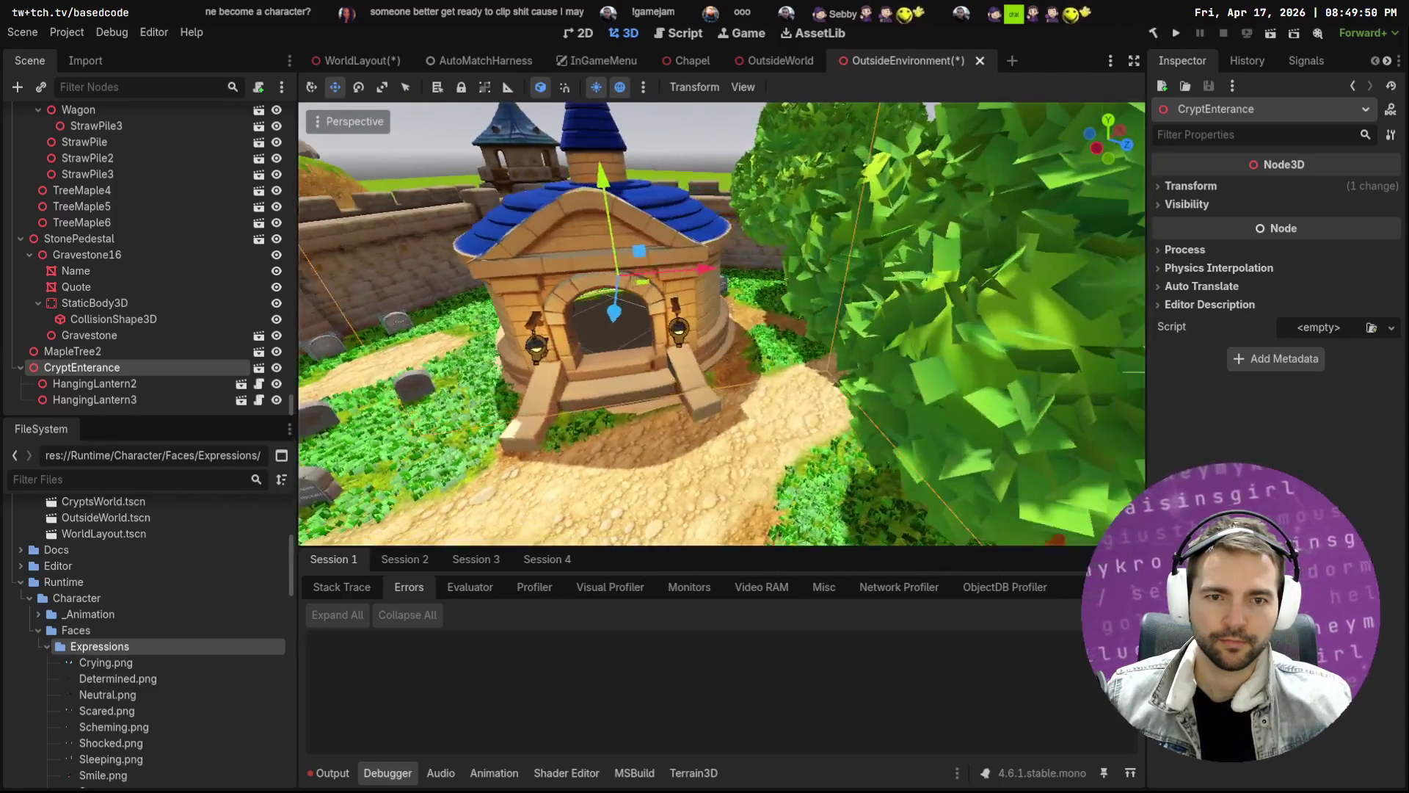
drag(691, 189, 756, 297)
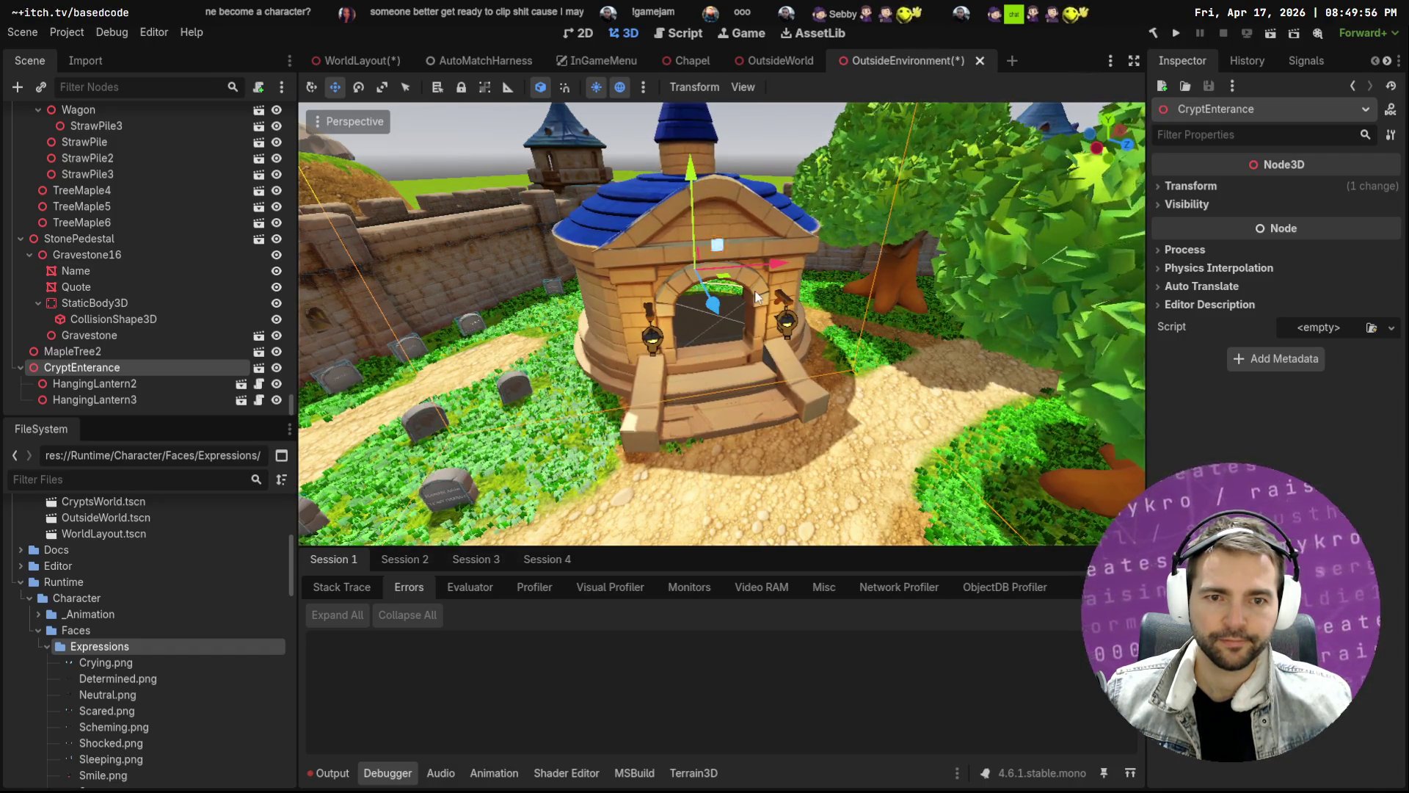
key(ctrl+s)
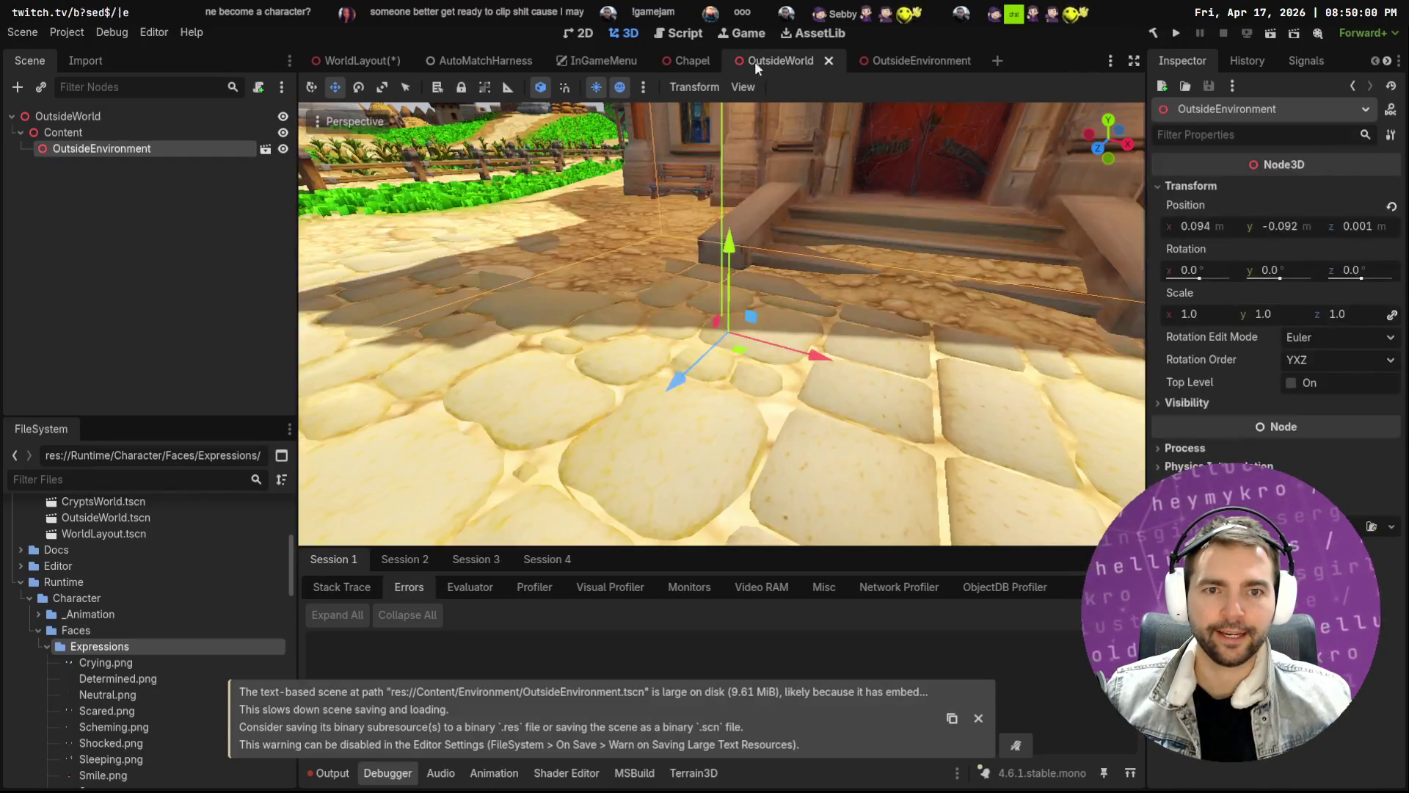
Fly the view over the graveyard to a centred close-up of the chapel door
key(s)
key(w)
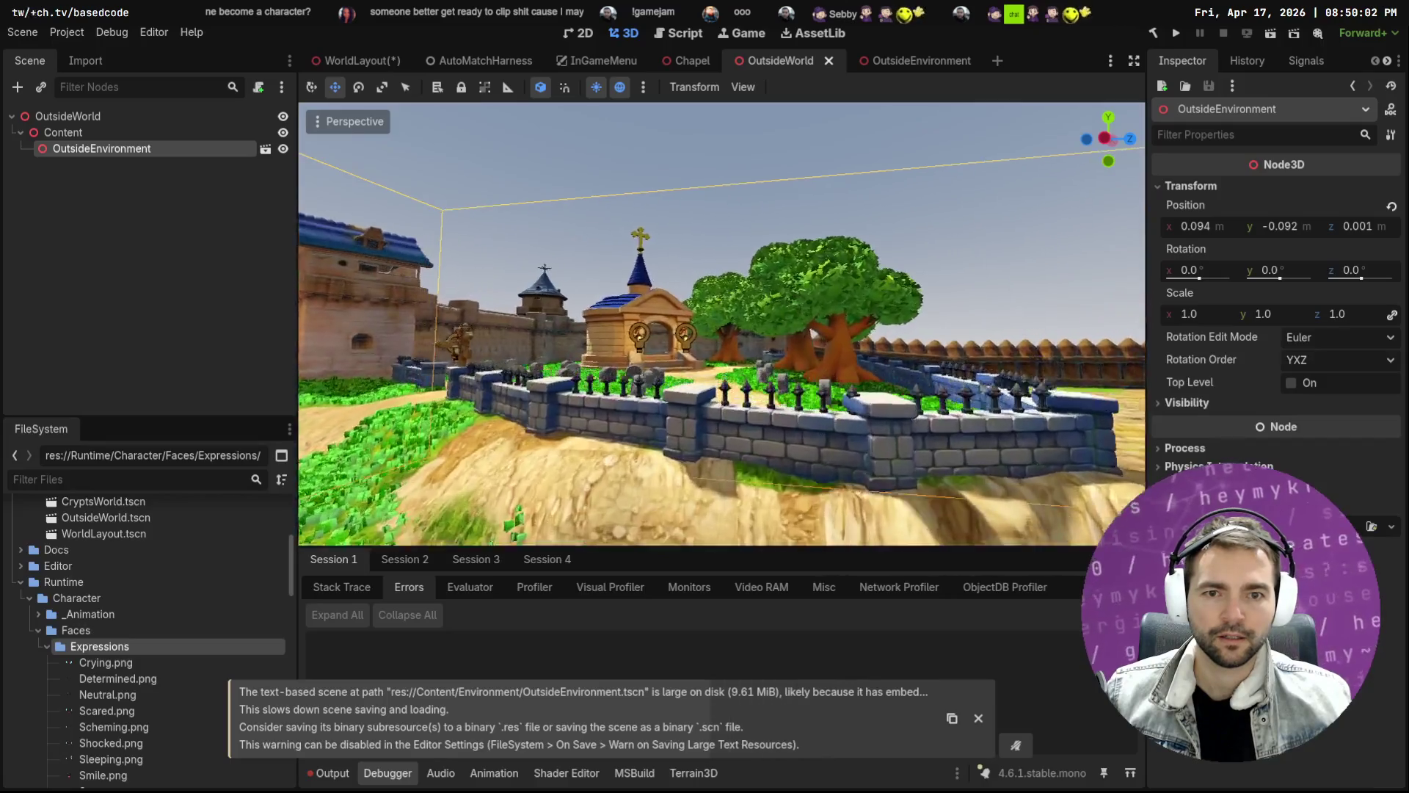
key(w)
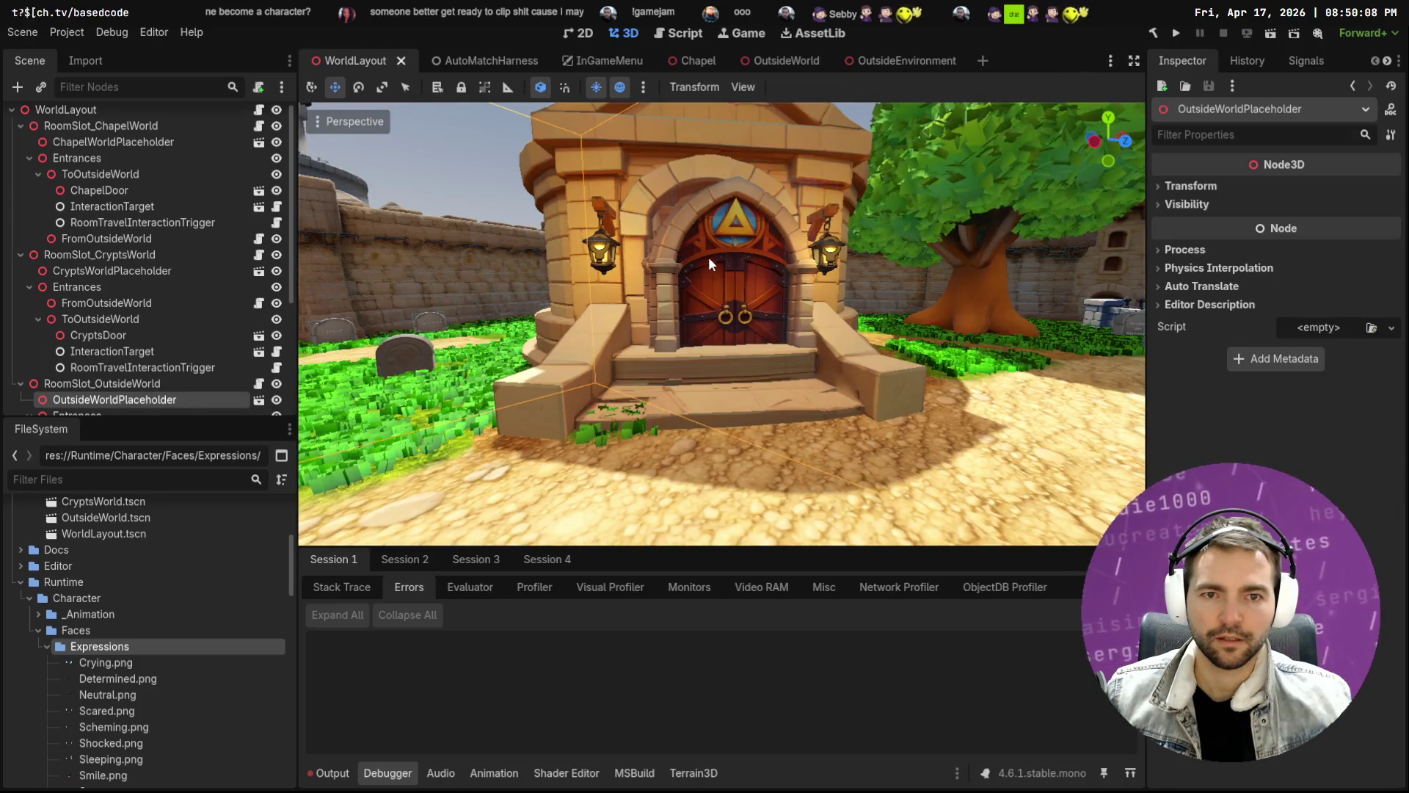
key(w)
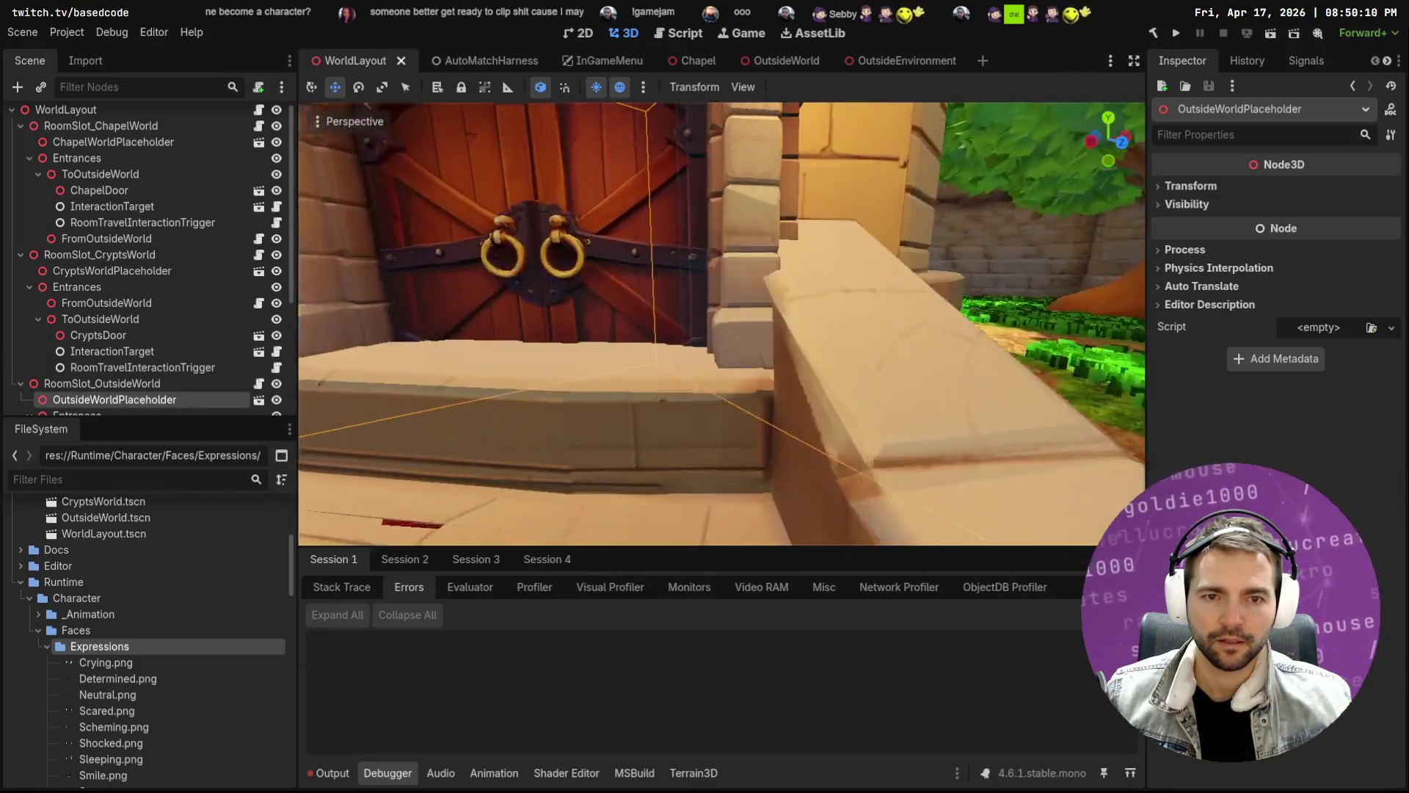
key(s)
key(a)
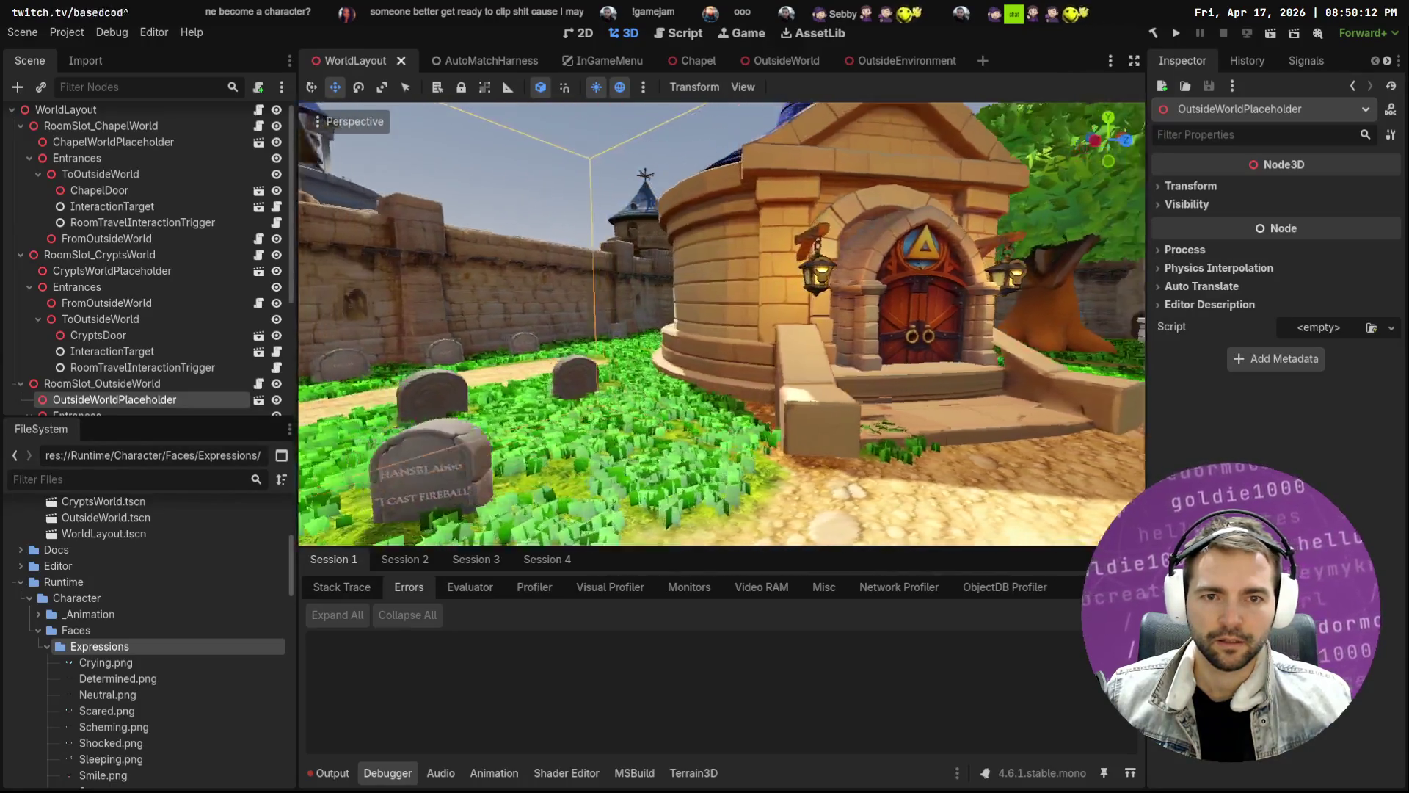
key(d)
key(s)
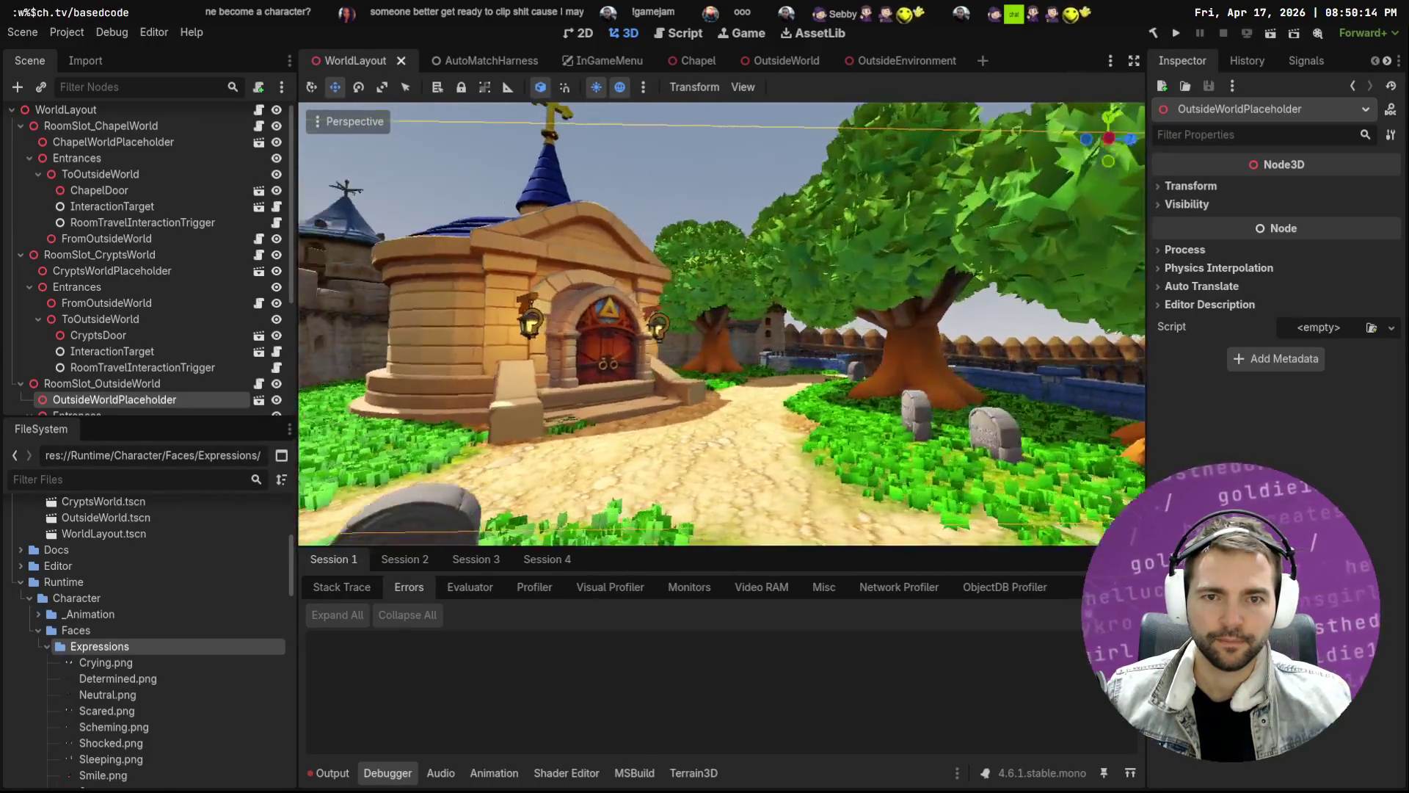
key(d)
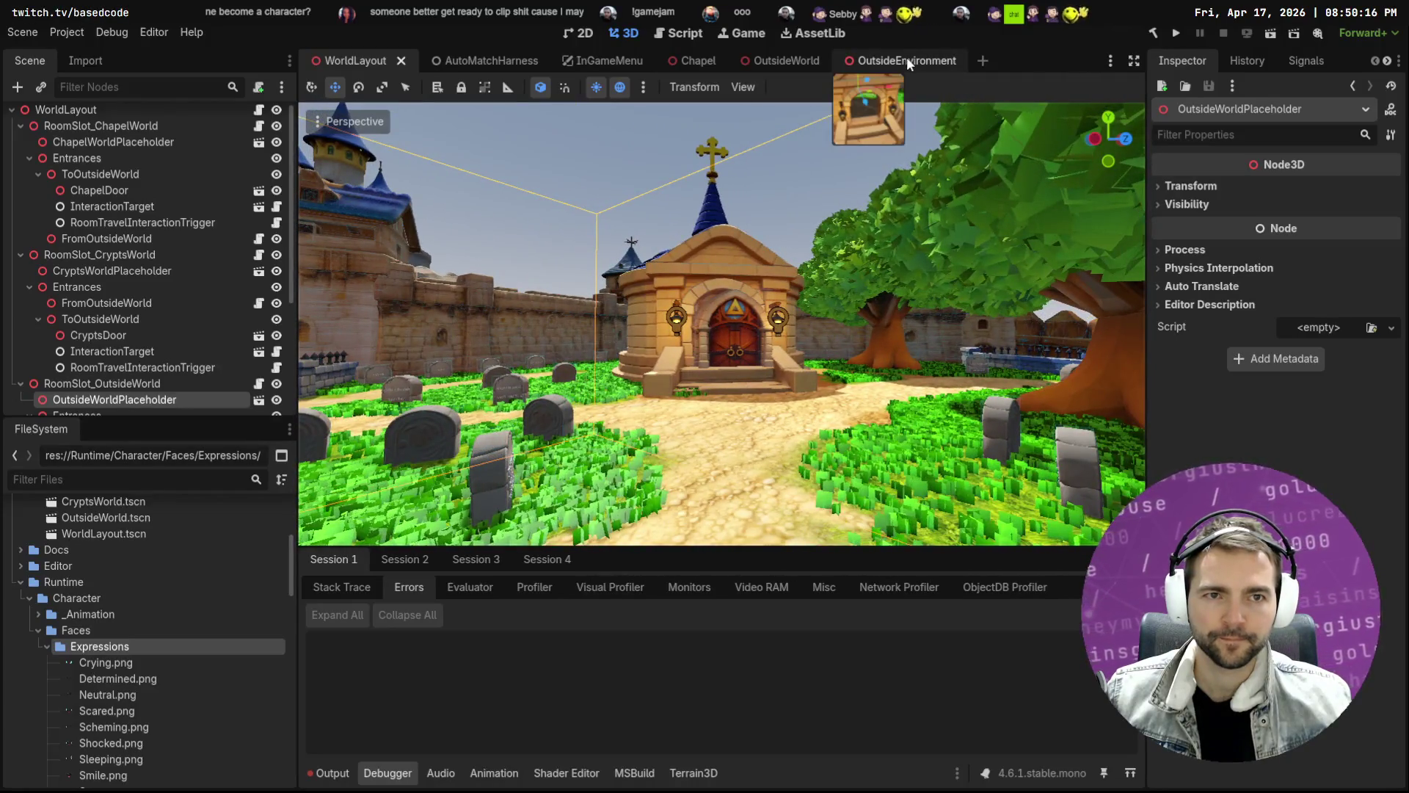
In OutsideEnvironment, lower CryptEnterance about 0.07 m, save, and return to OutsideWorld
click(897, 65)
drag(775, 259, 785, 263)
drag(701, 168, 727, 187)
key(ctrl+s)
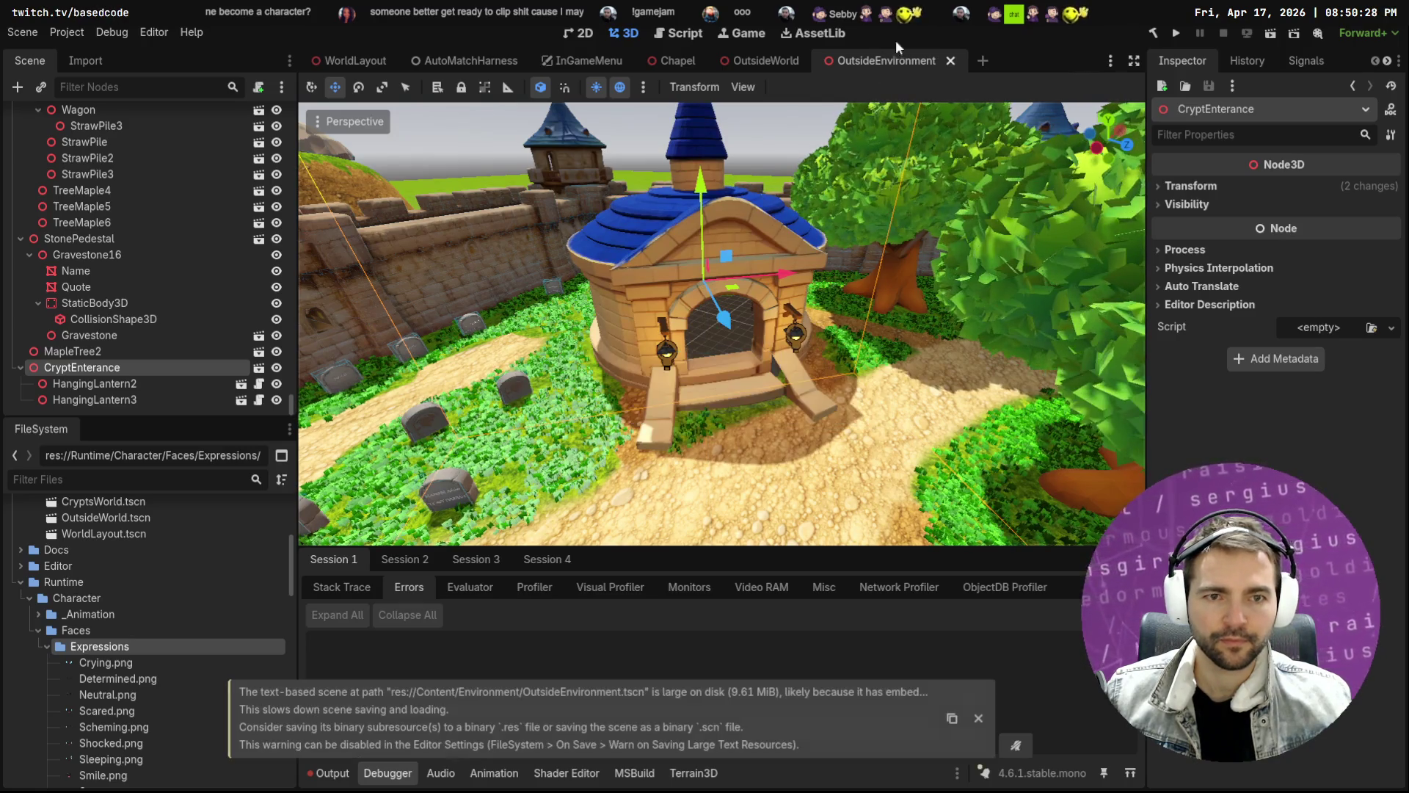
click(763, 64)
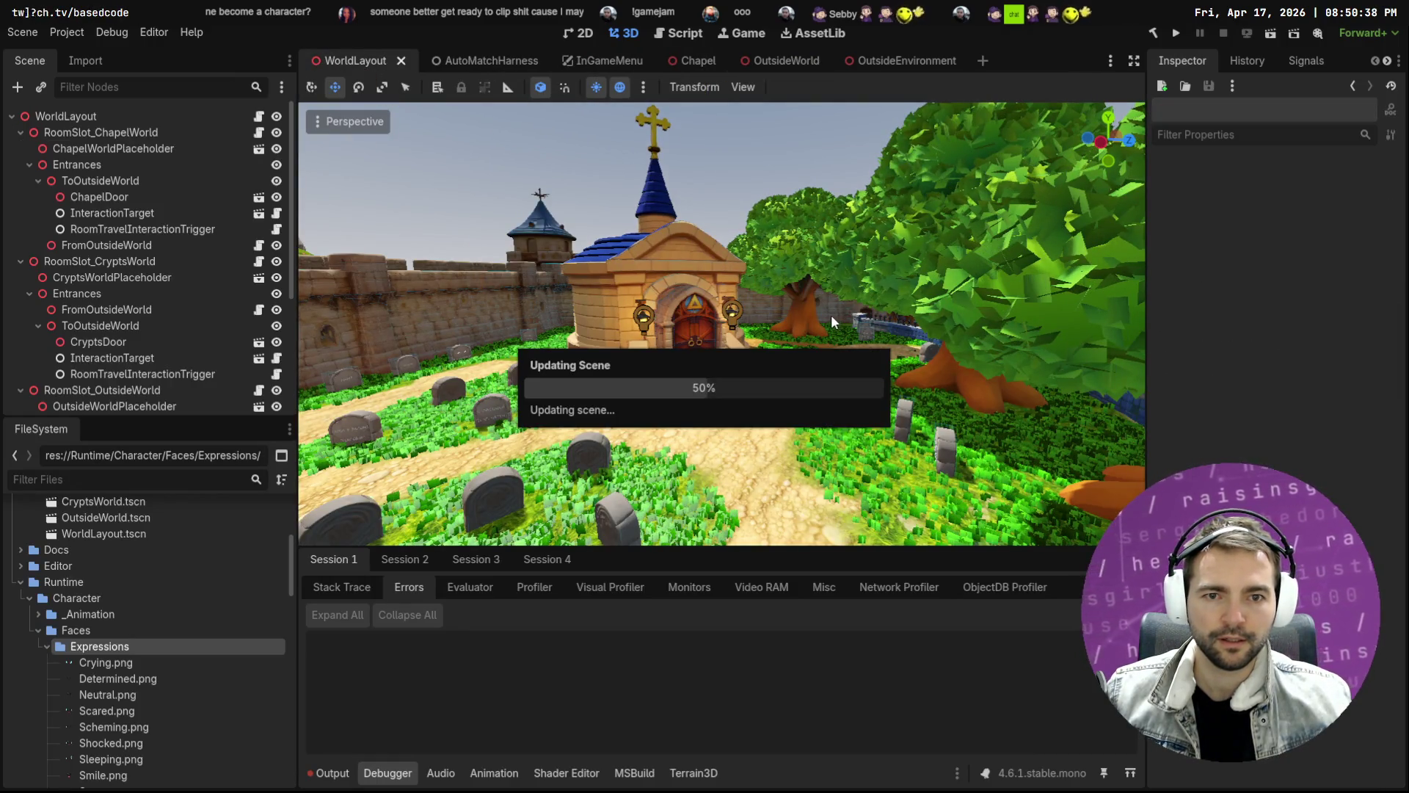
Assign CryptsDoor as the Highlight Root of ToCryptsWorld's InteractionTarget
scroll(830, 306, up, 5)
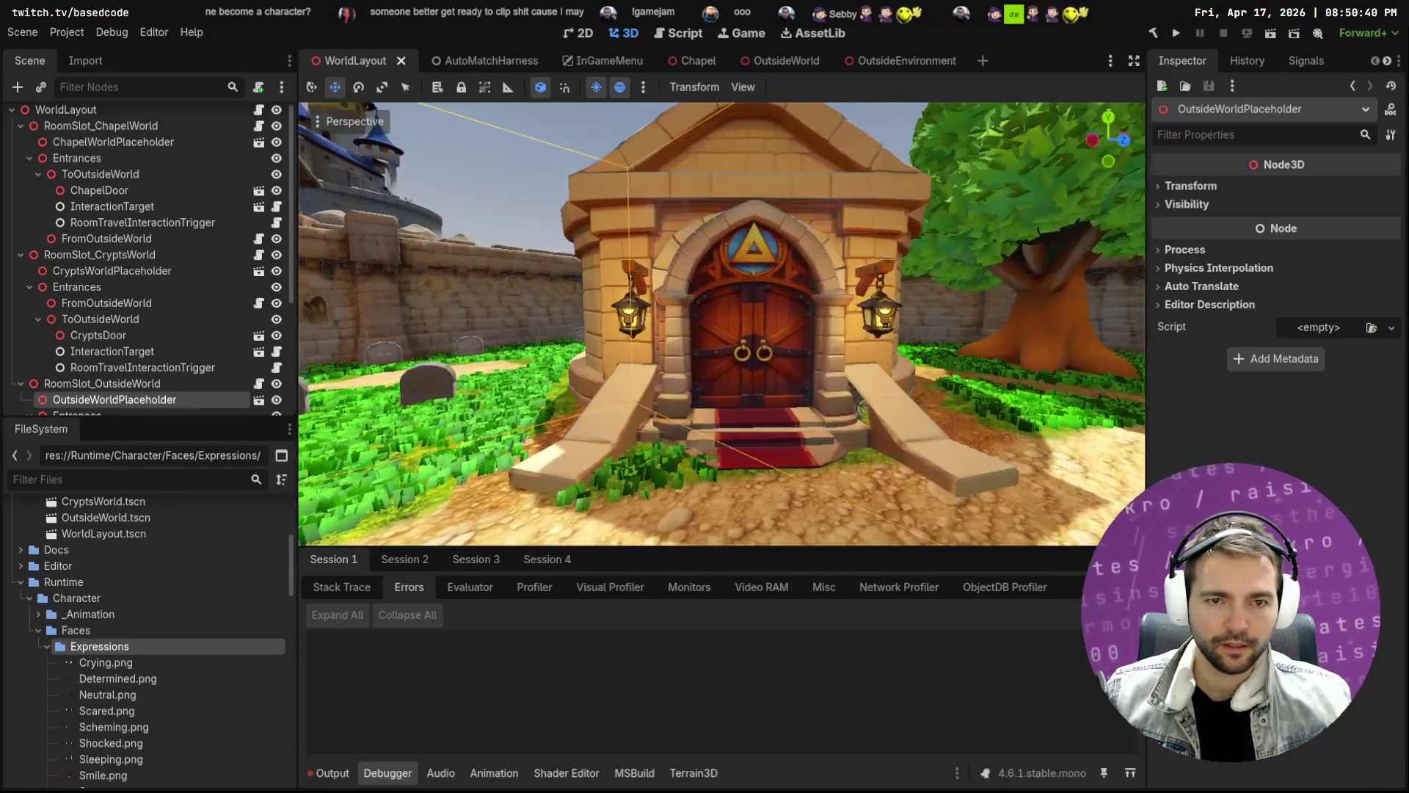
mouse_move(719, 275)
mouse_down()
mouse_move(895, 281)
mouse_move(698, 404)
mouse_up()
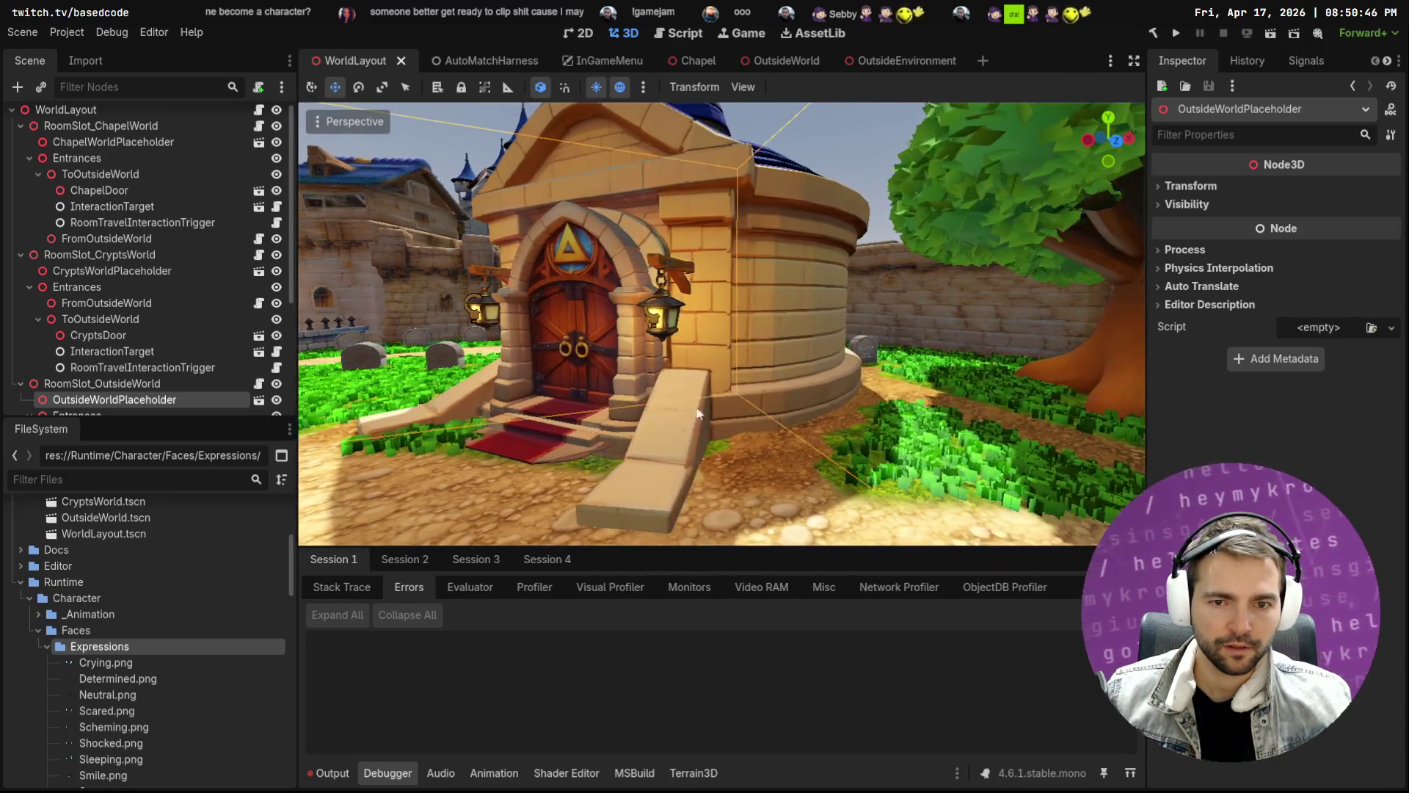
drag(575, 434, 696, 198)
drag(390, 402, 390, 402)
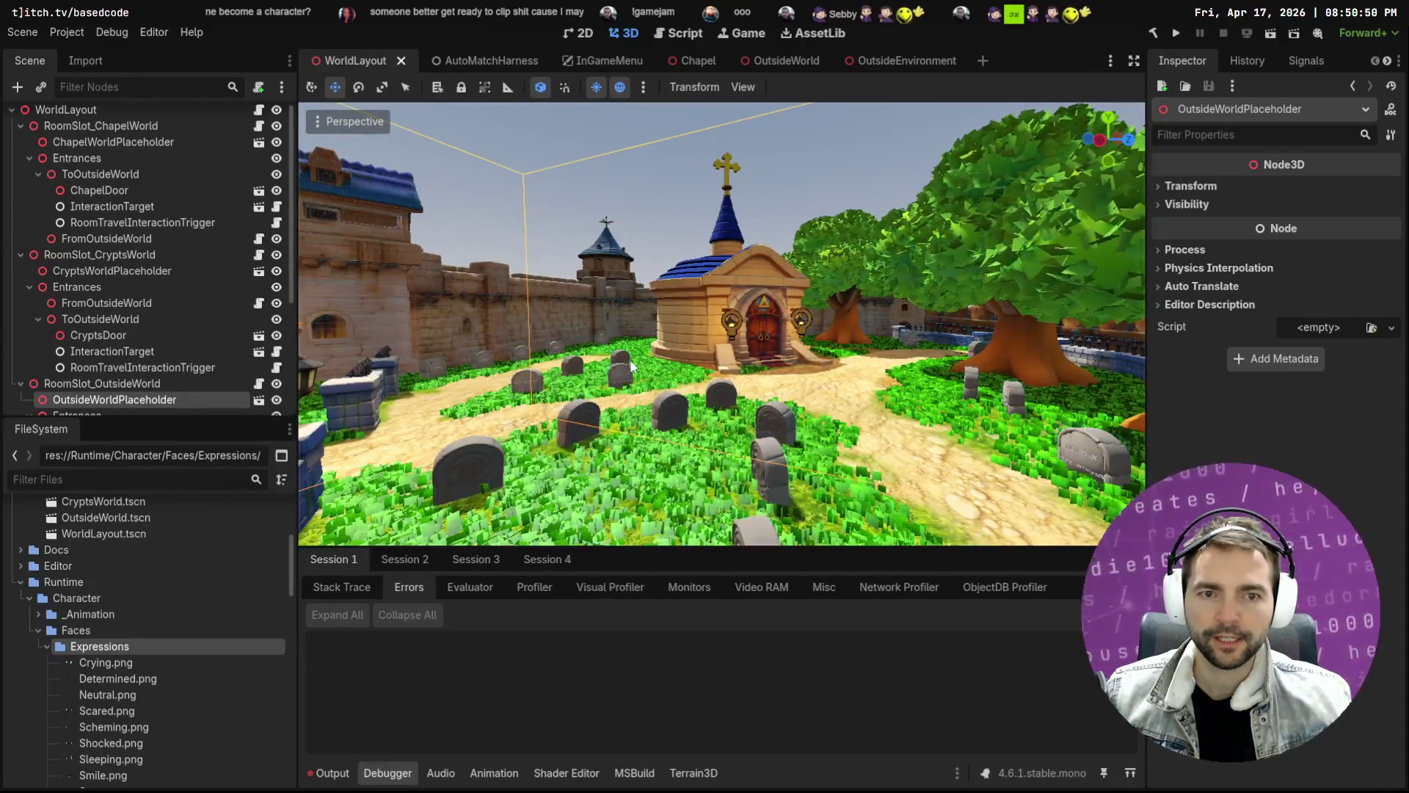
scroll(116, 309, down, 5)
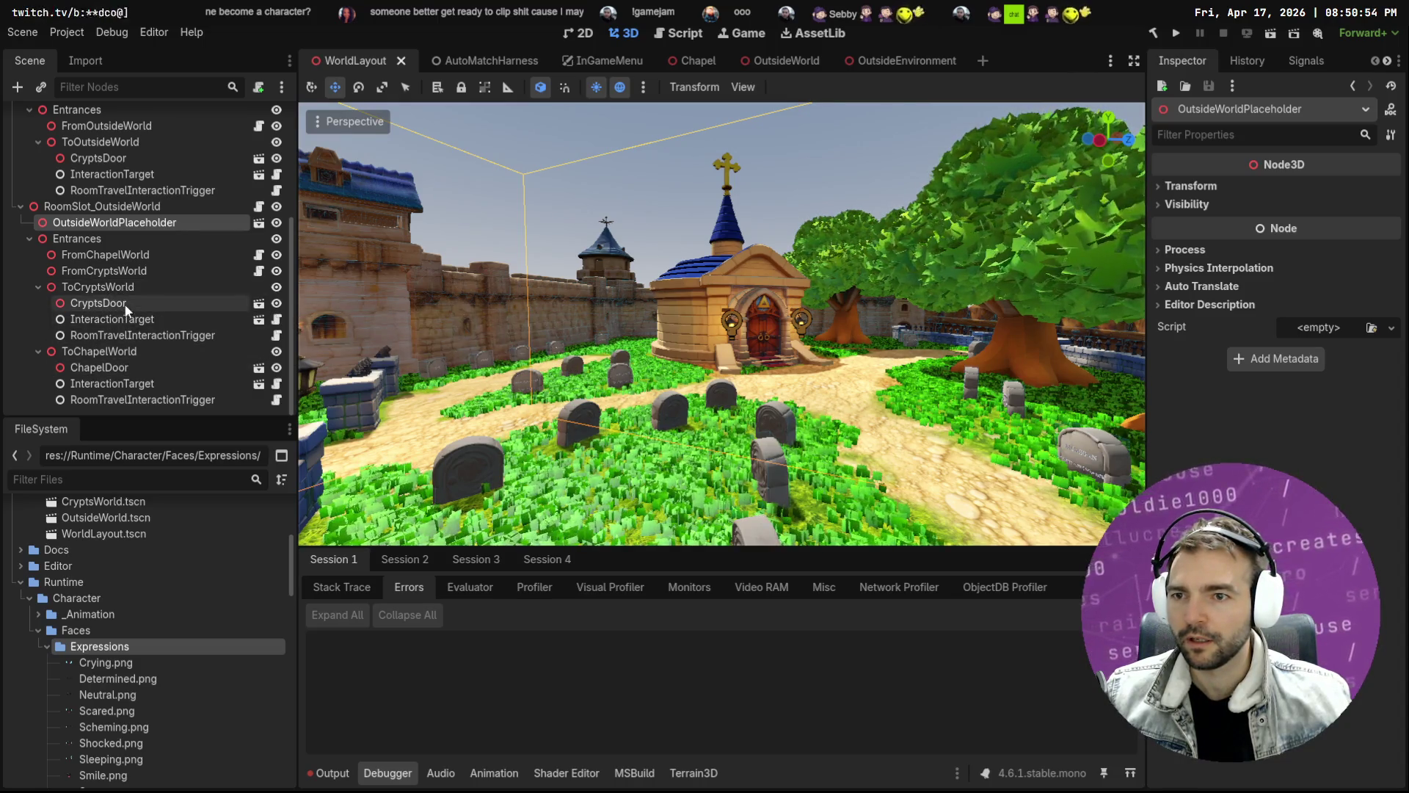
click(129, 305)
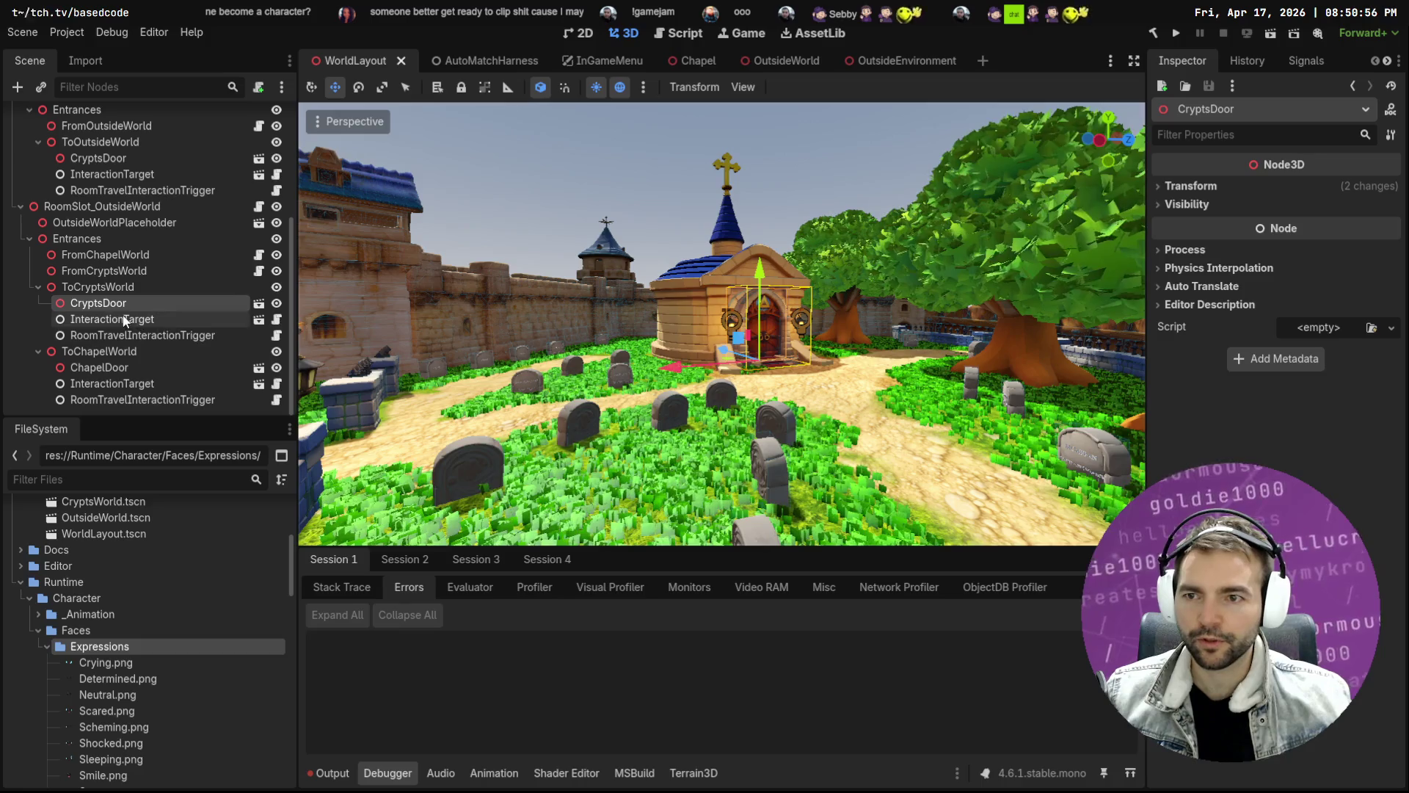
click(153, 335)
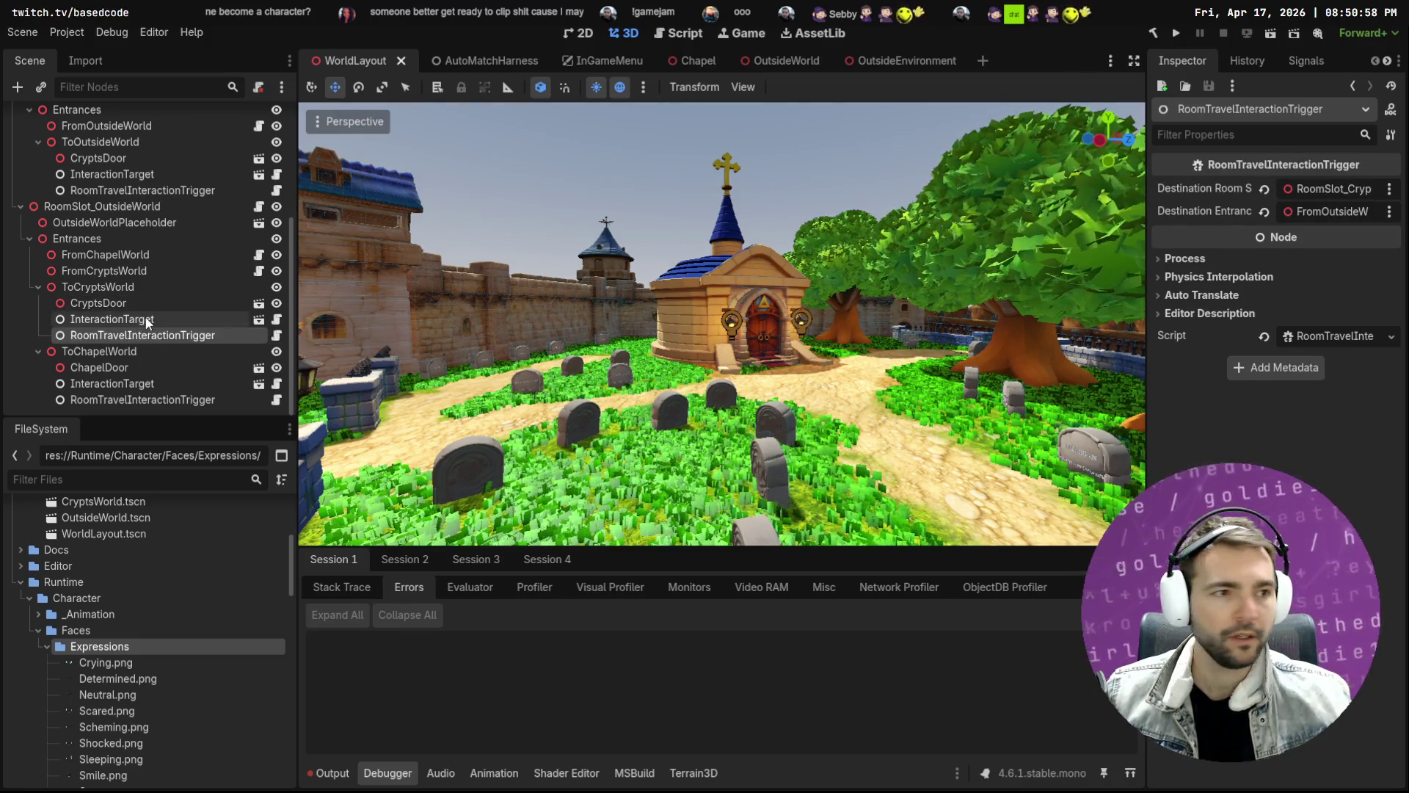
click(148, 321)
drag(157, 302, 298, 301)
drag(1260, 197, 1326, 218)
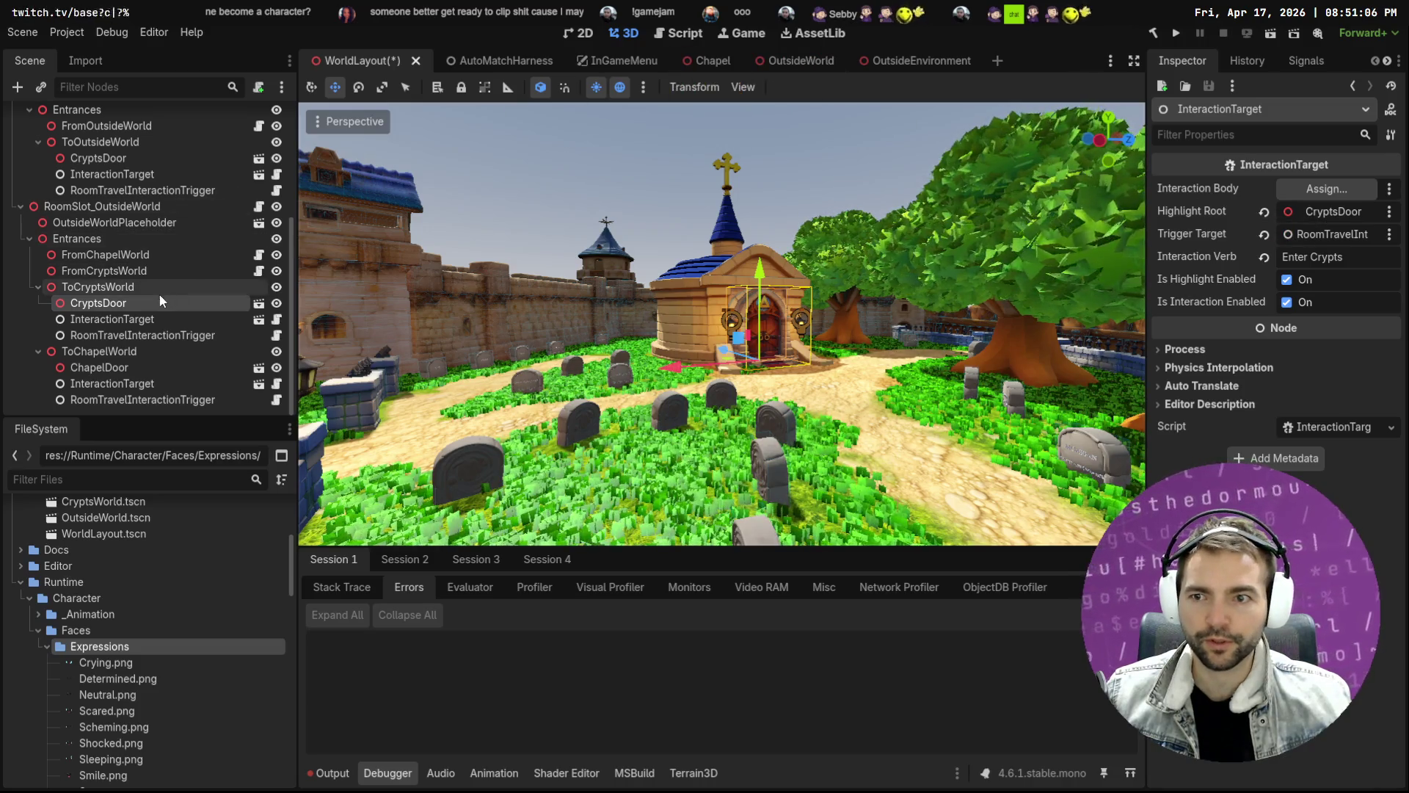
Inspect ChapelDoor.tscn's StaticBody3D and root, keeping the name ChapelDoor, then return to OutsideEnvironment
click(259, 304)
click(99, 134)
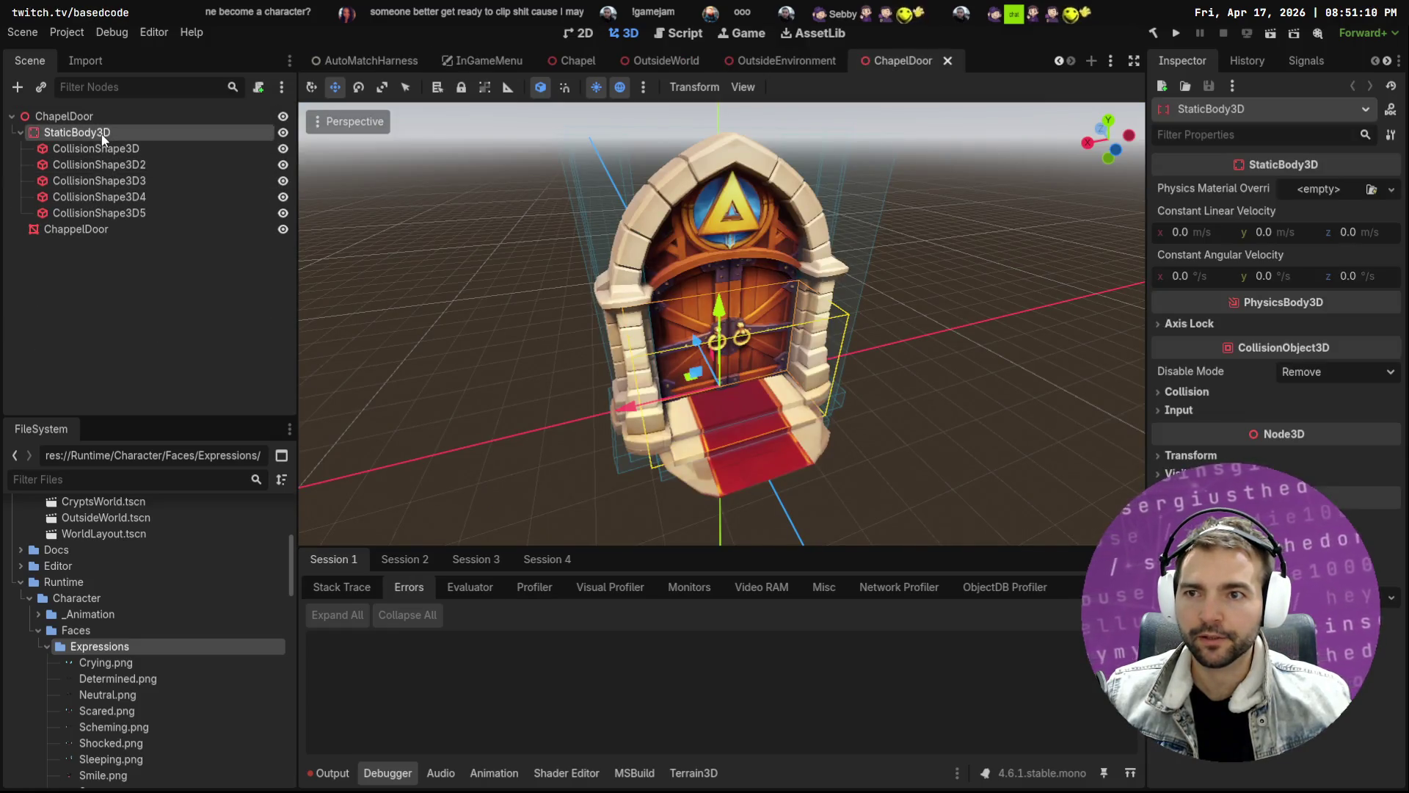
click(99, 117)
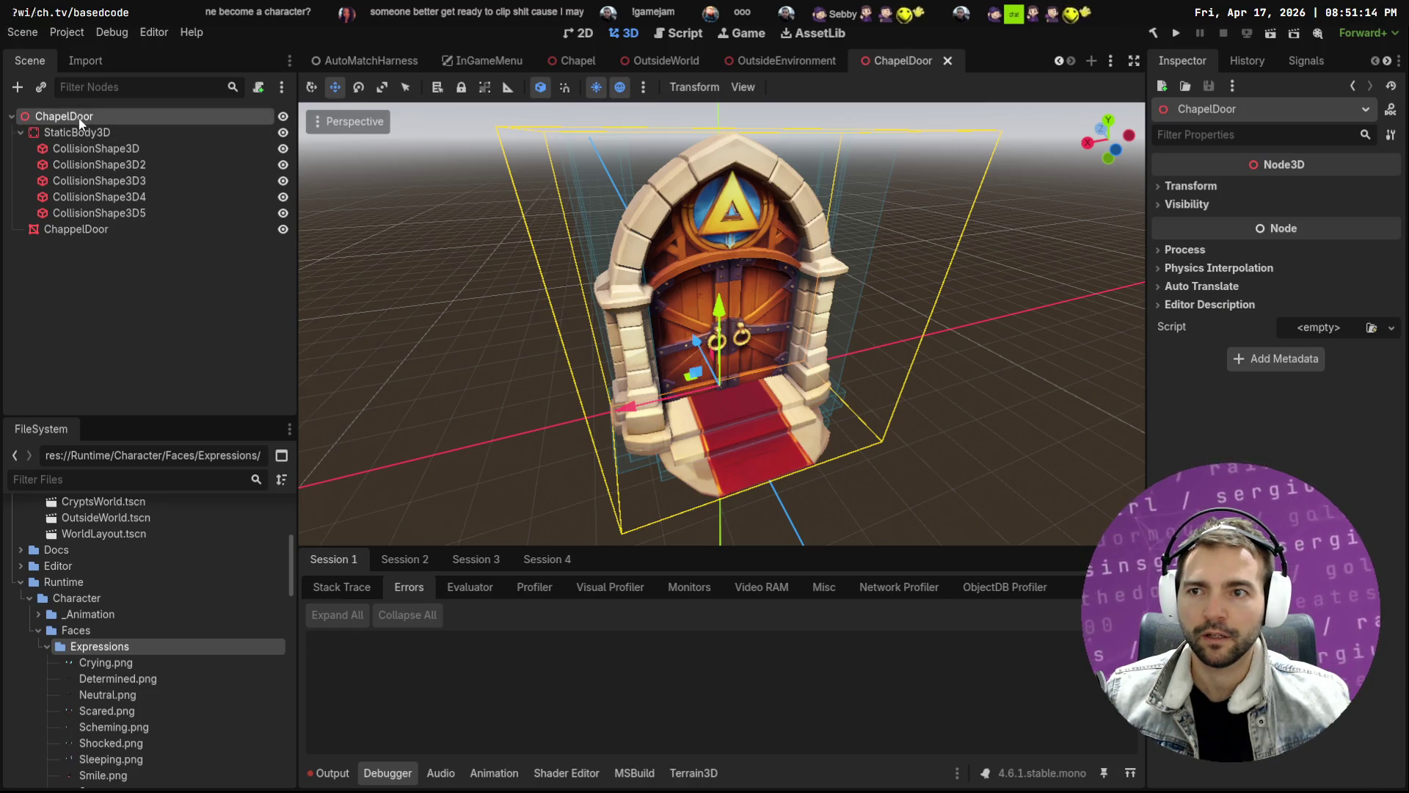
double_click(80, 118)
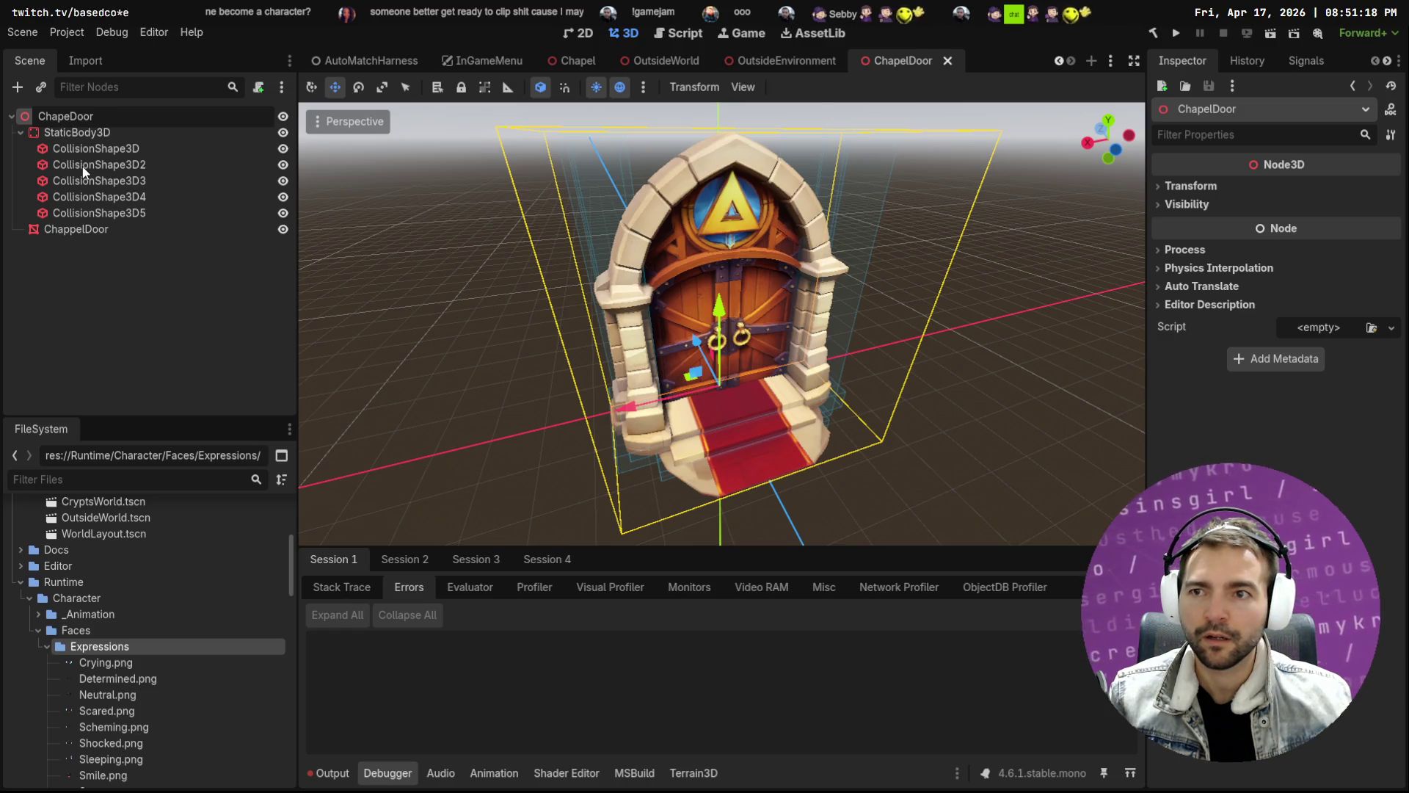
text(Door)
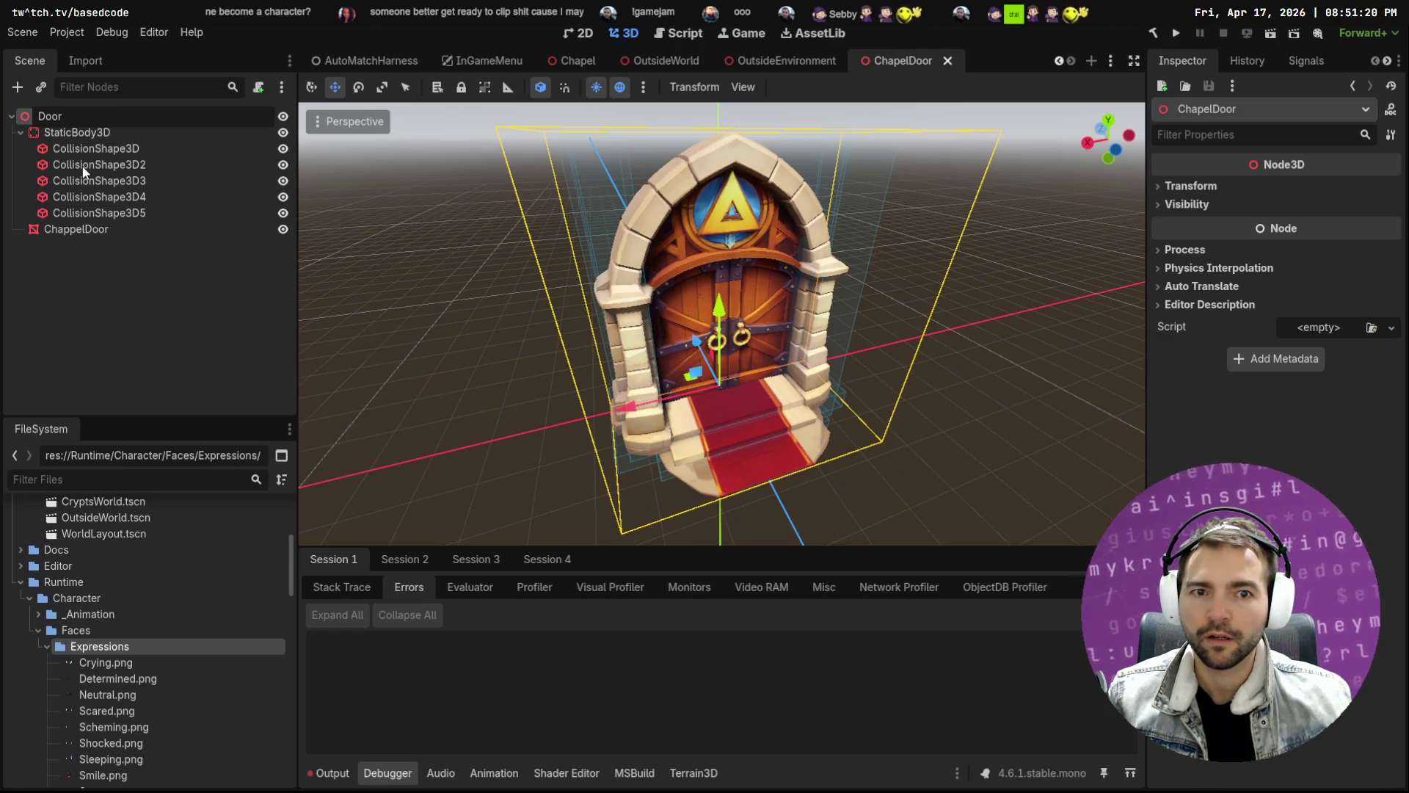
key(Escape)
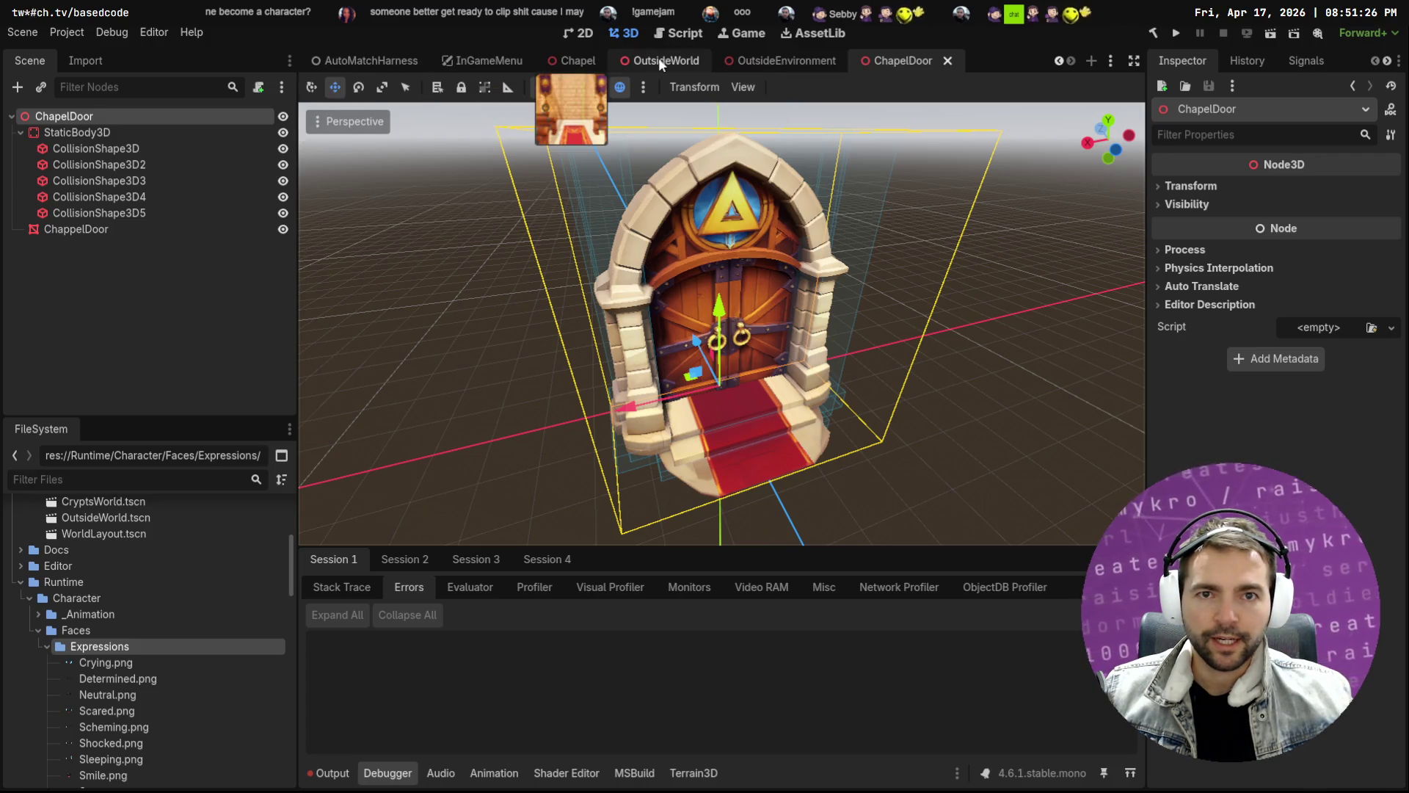
click(726, 63)
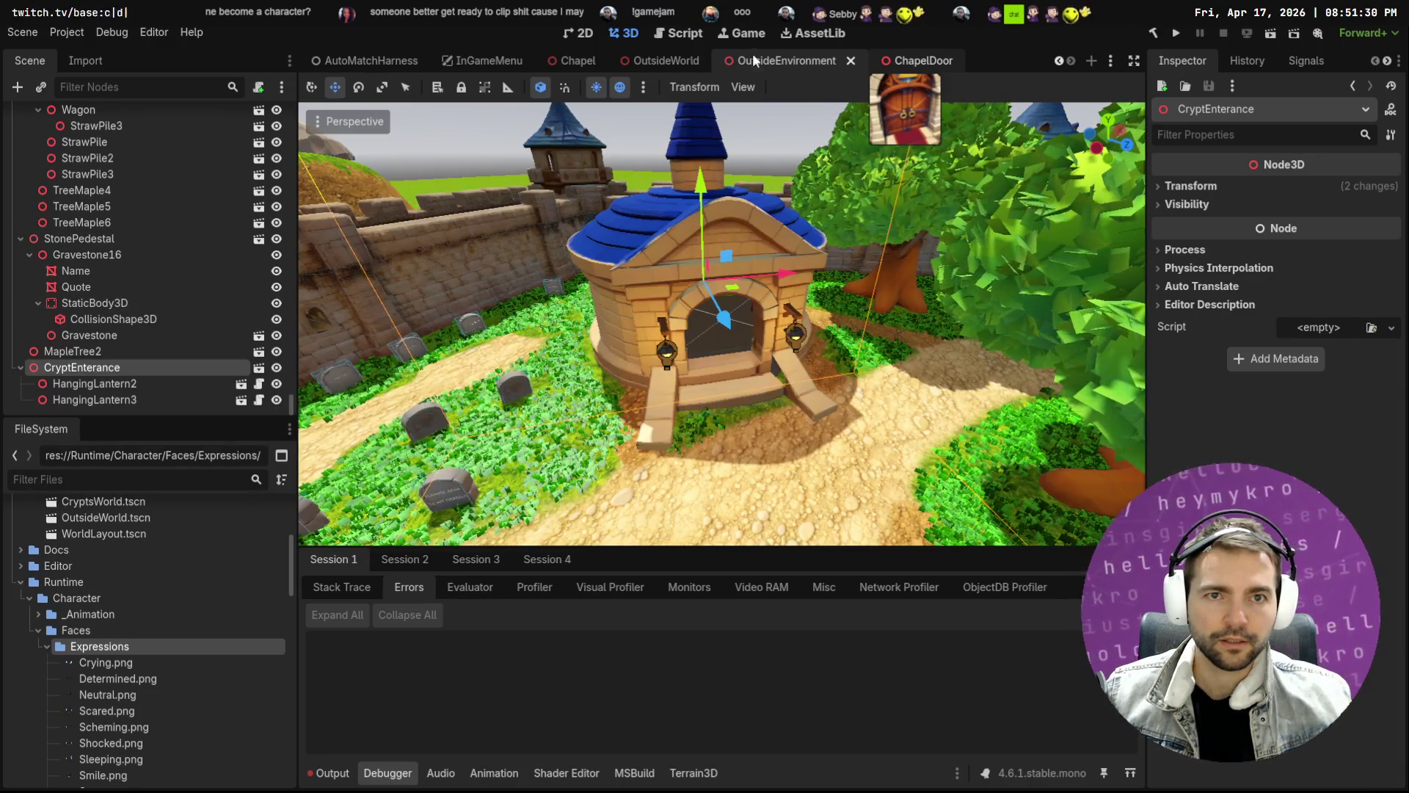
click(917, 60)
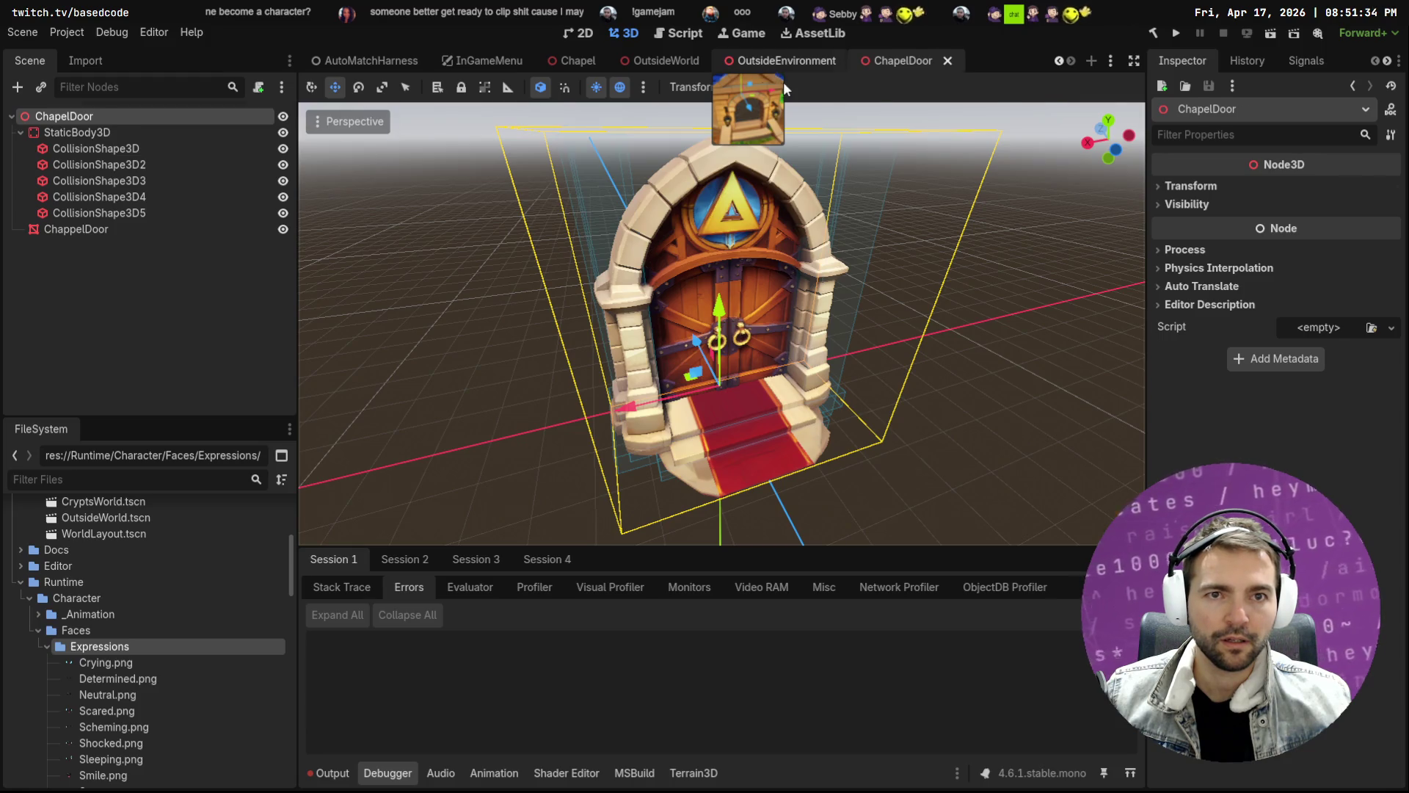
click(782, 82)
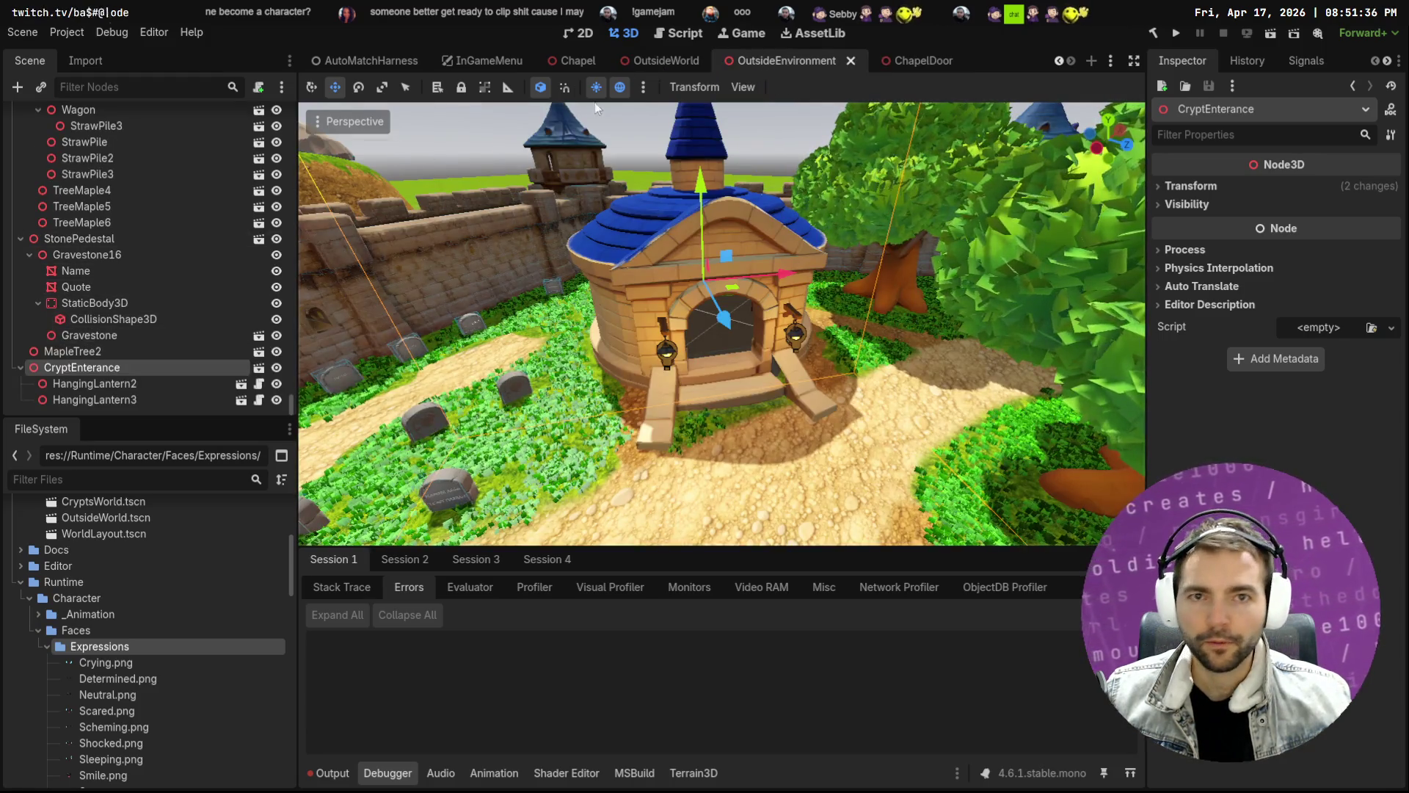
scroll(391, 64, up, 1)
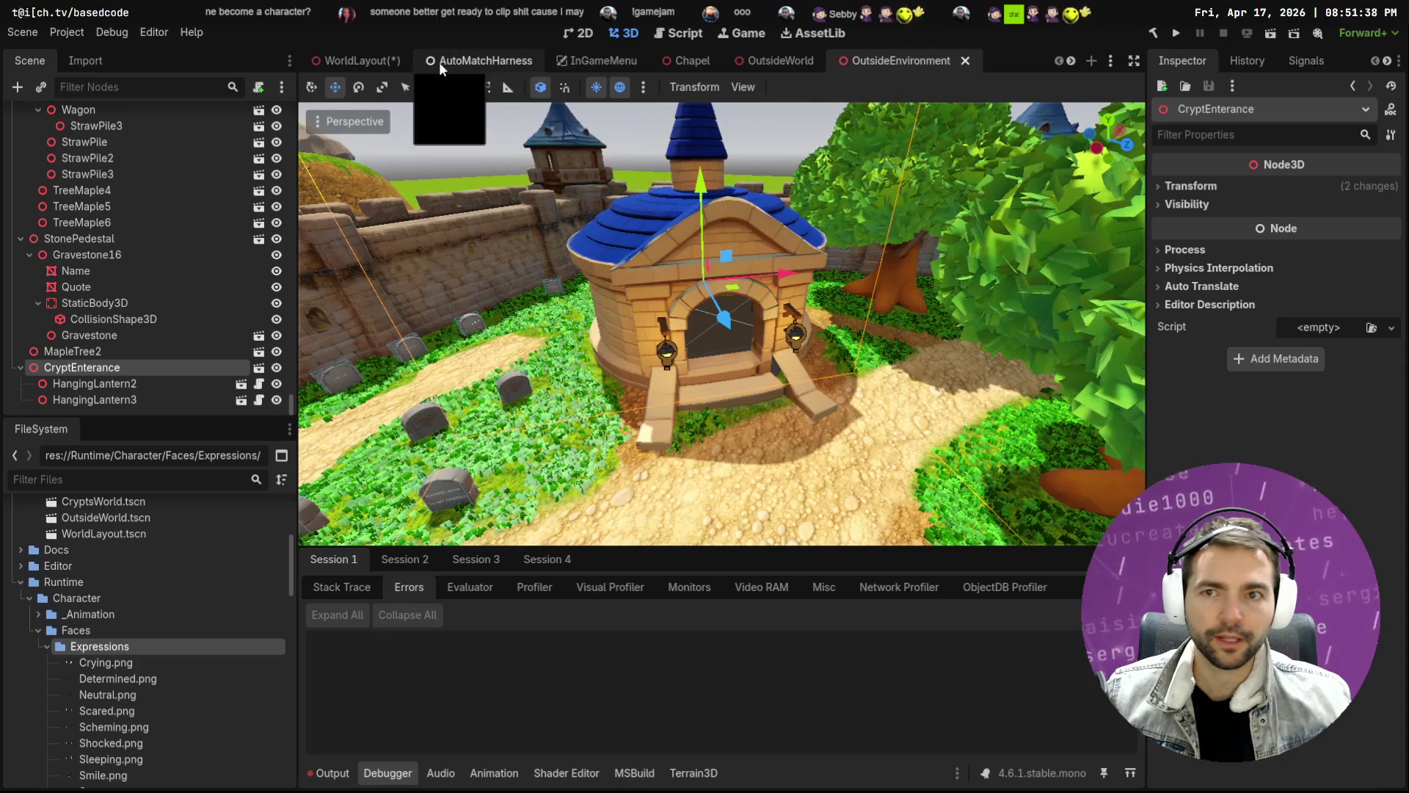
In WorldLayout, open the crypts target's Interaction Body path for text editing
click(358, 62)
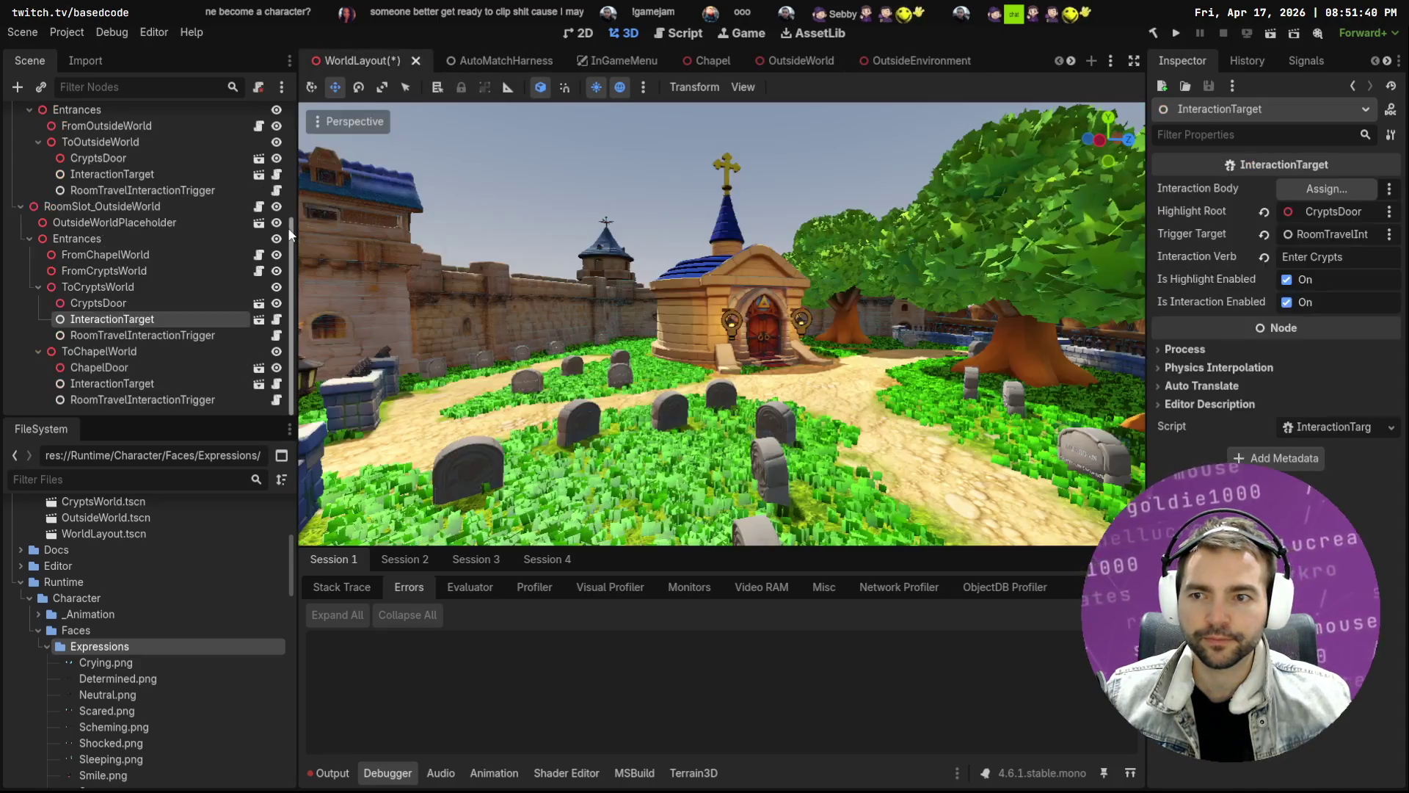
click(1390, 189)
click(1328, 248)
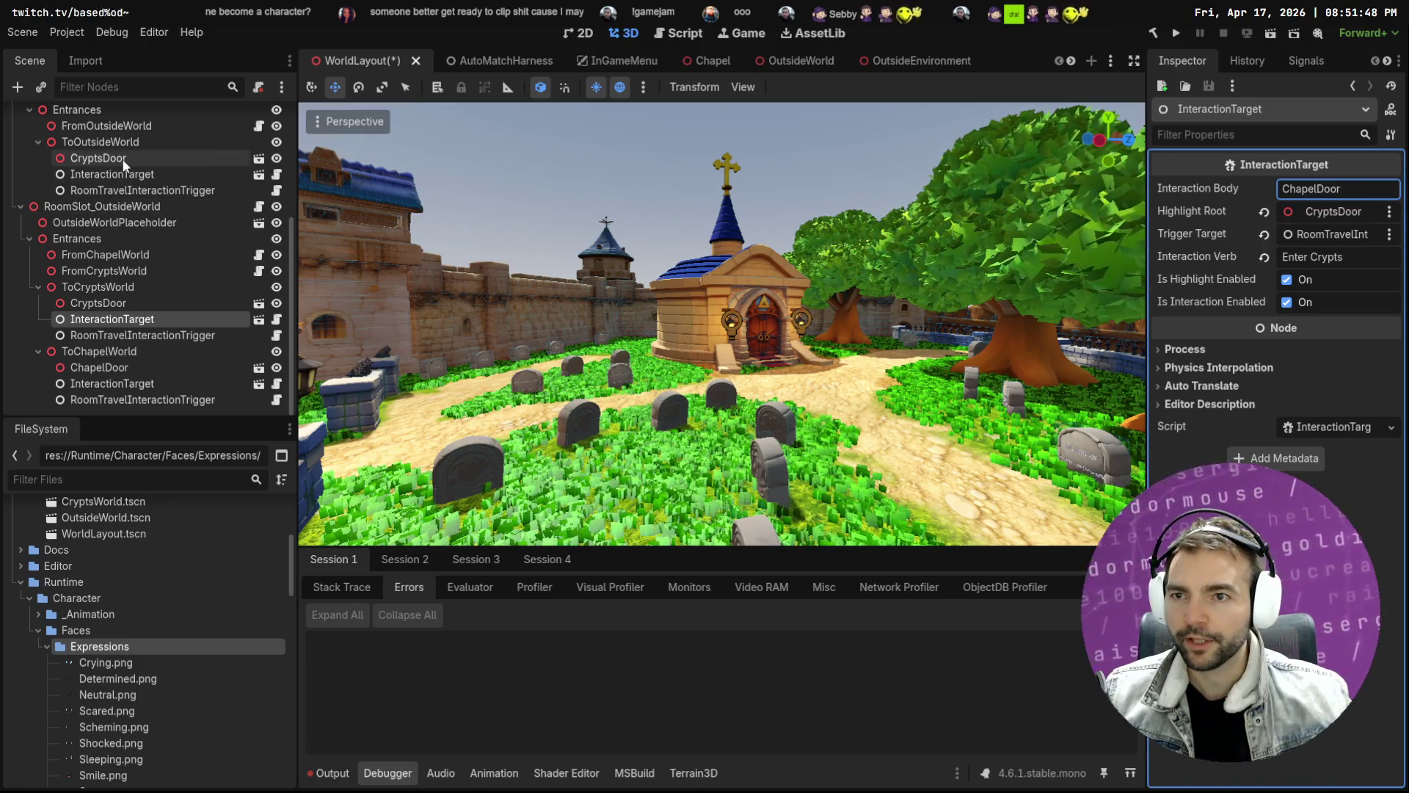
scroll(131, 170, up, 5)
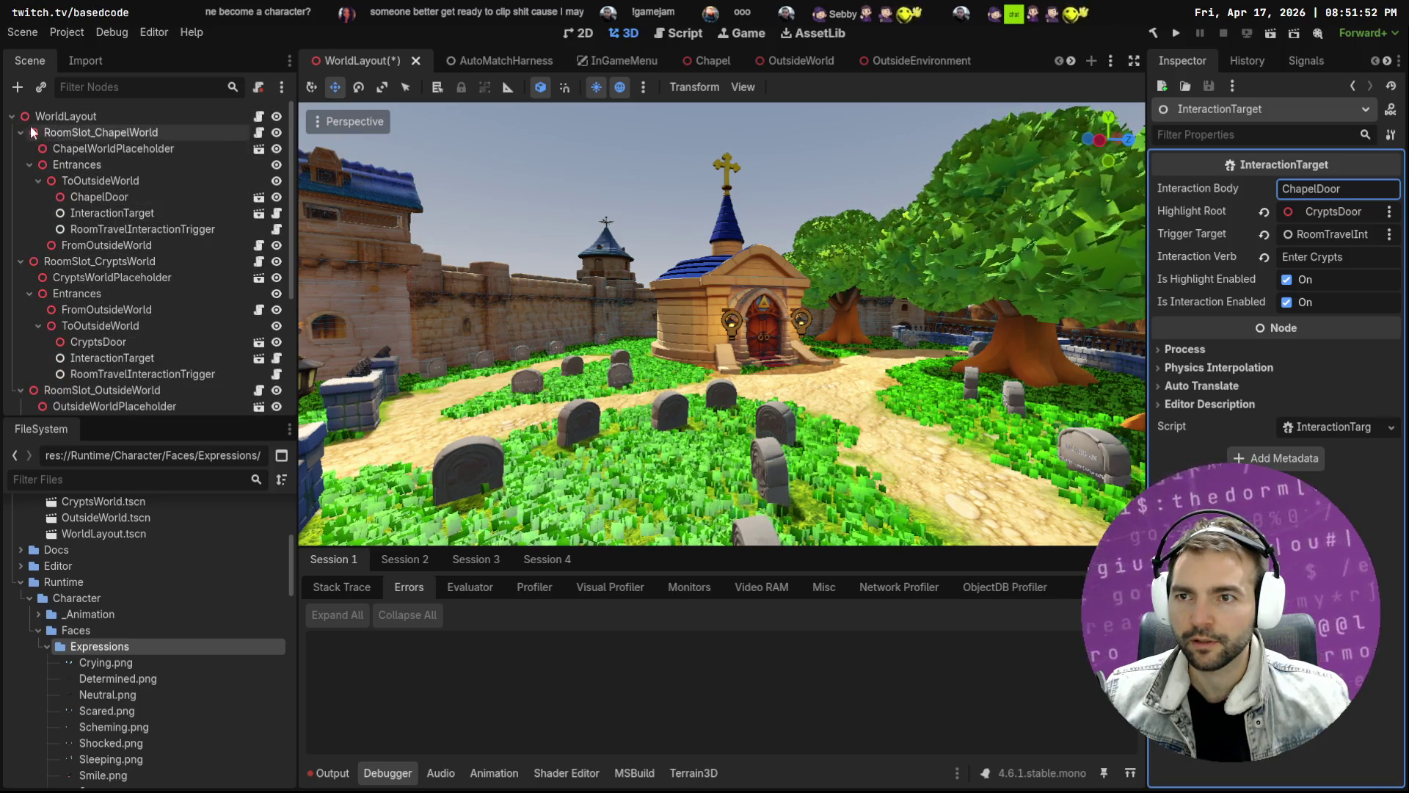
Compare the chapel exit and ToChapelWorld targets' Interaction Body paths, then reselect the crypts target
click(116, 212)
click(1389, 192)
click(1340, 250)
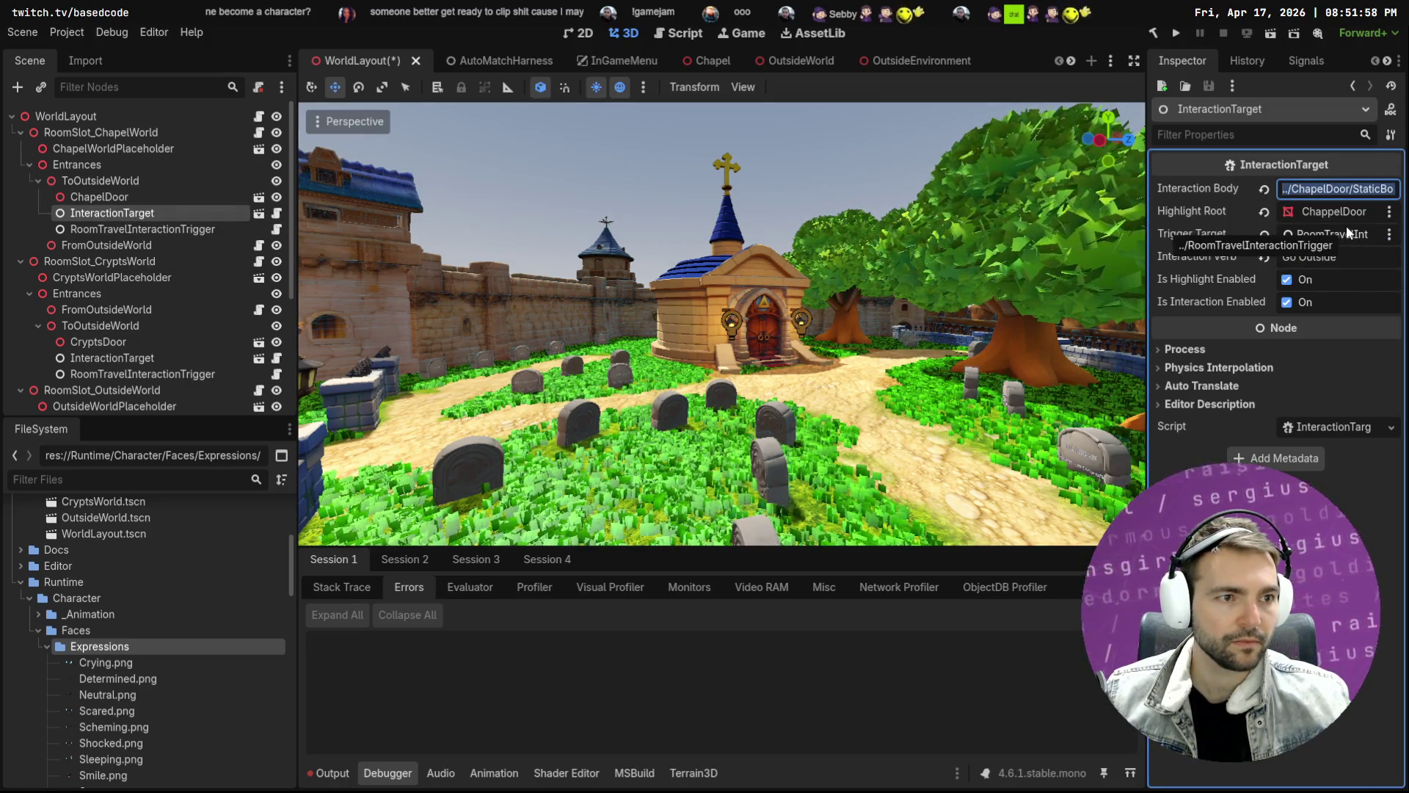
scroll(140, 337, down, 5)
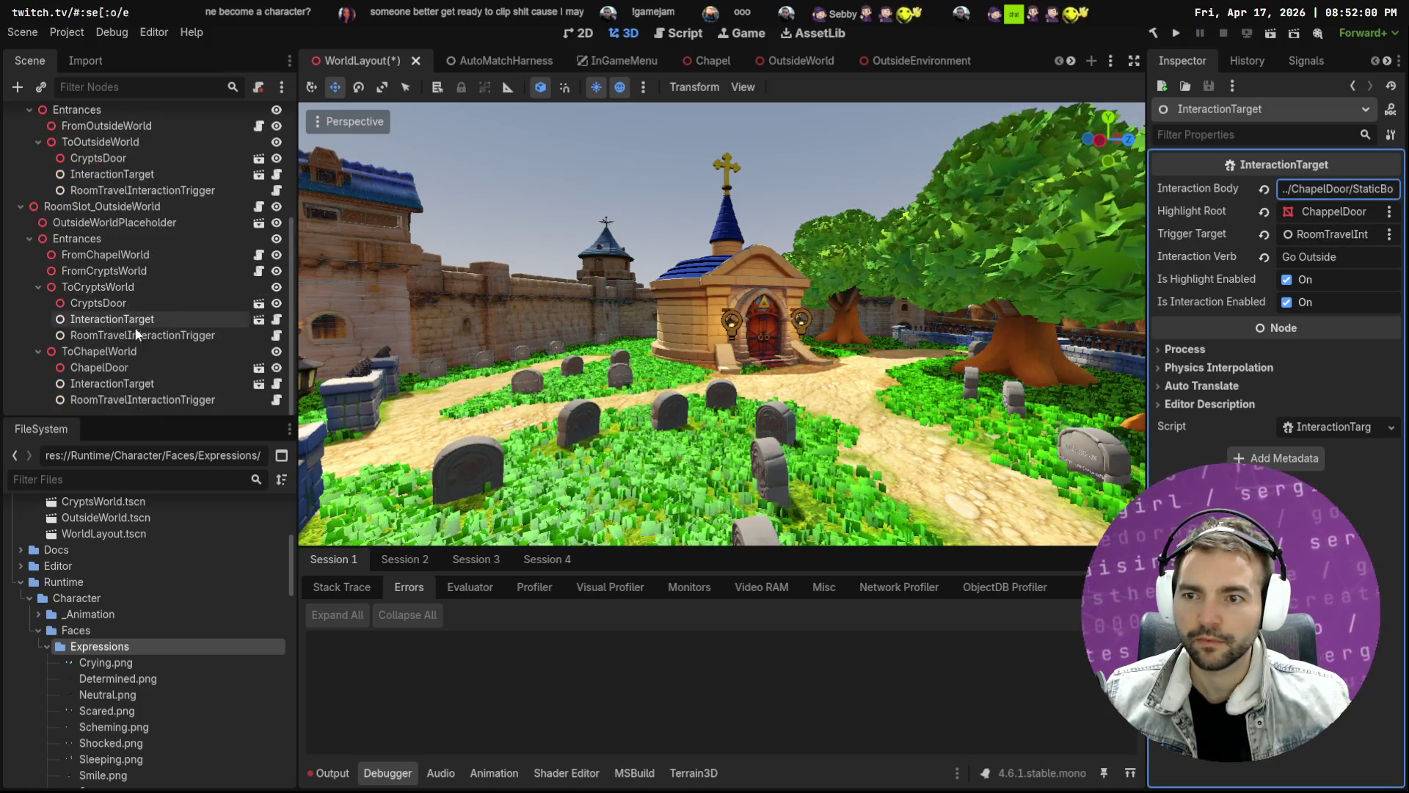
click(112, 383)
click(1389, 191)
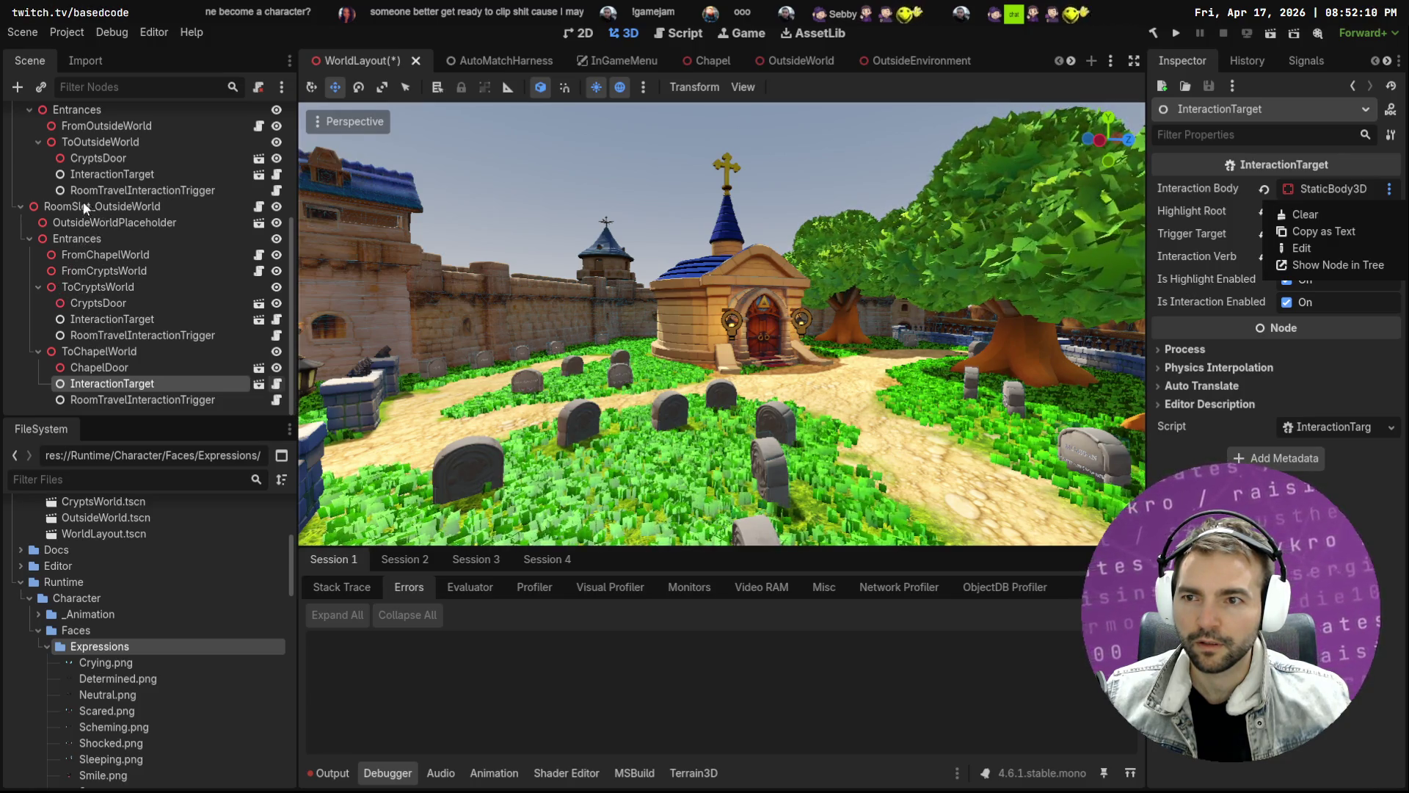
click(132, 316)
click(131, 316)
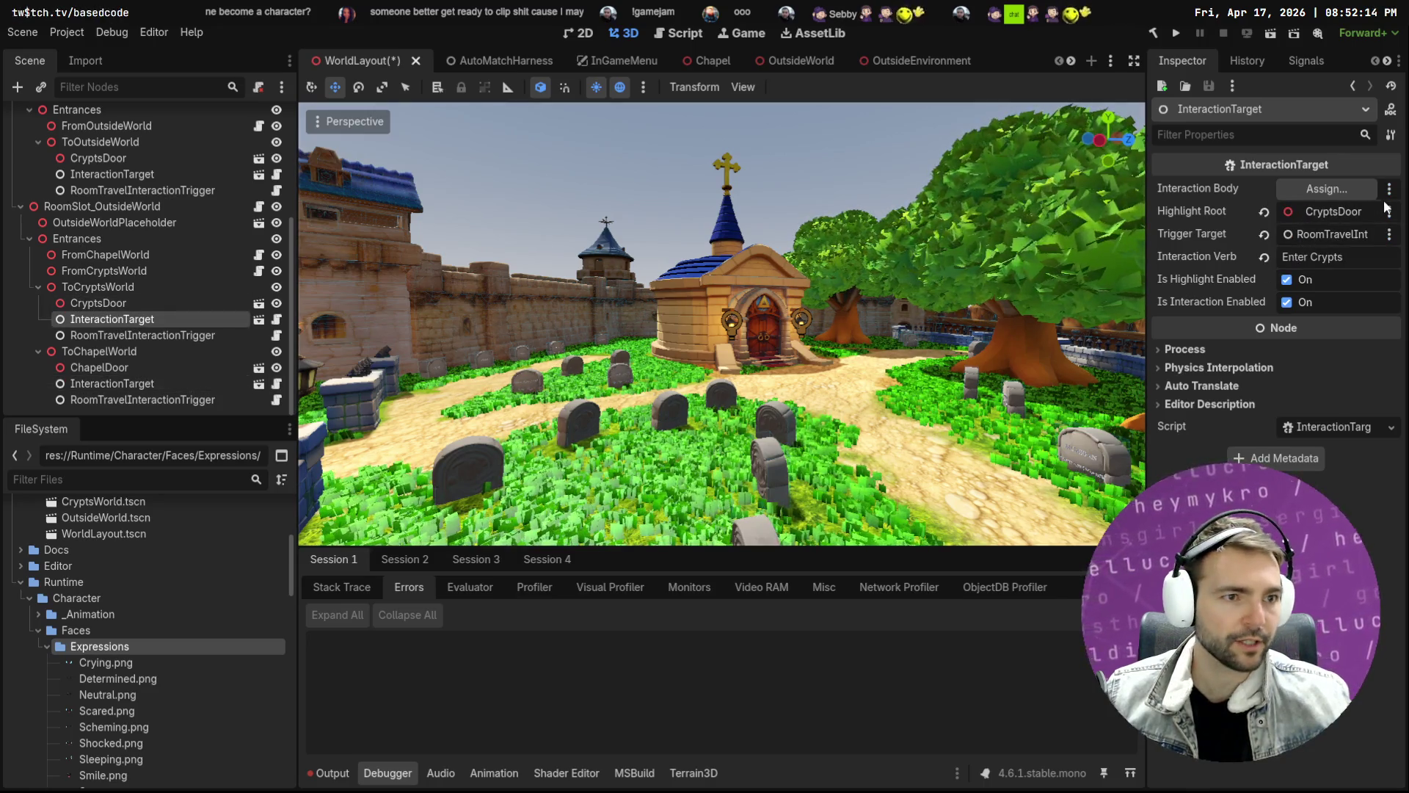